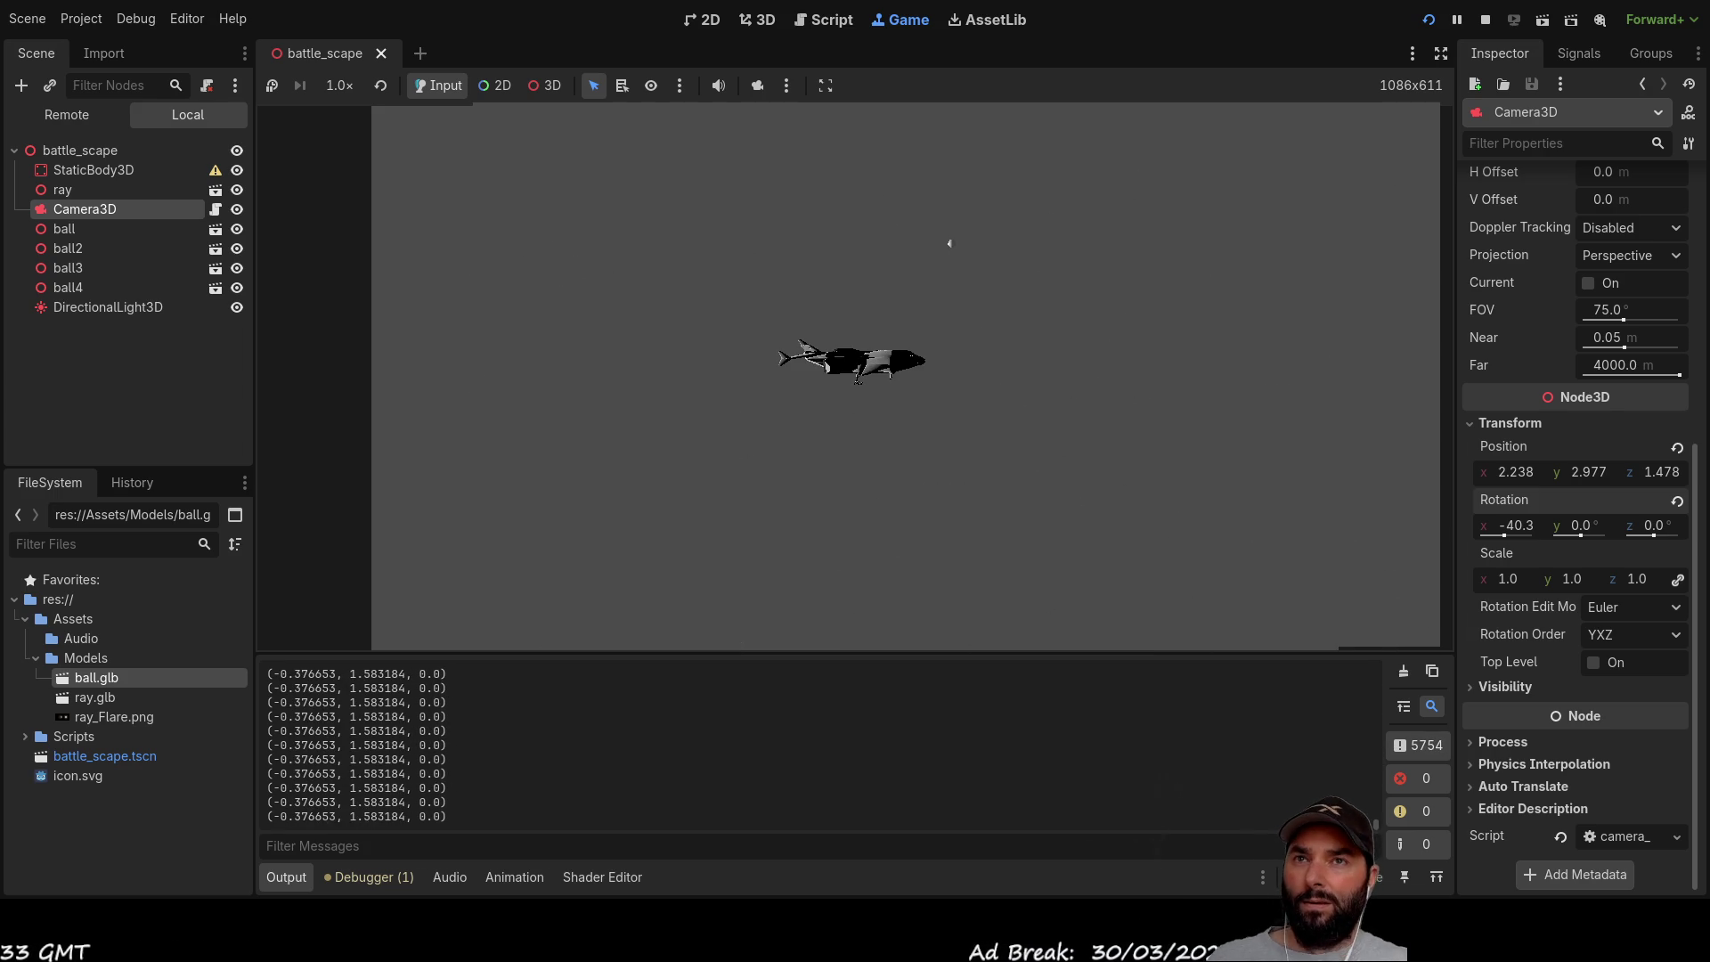
# Step: Stop the running battle scene and highlight the value parameter's uses in _adjust_camera_yaw
pyautogui.press('F8')
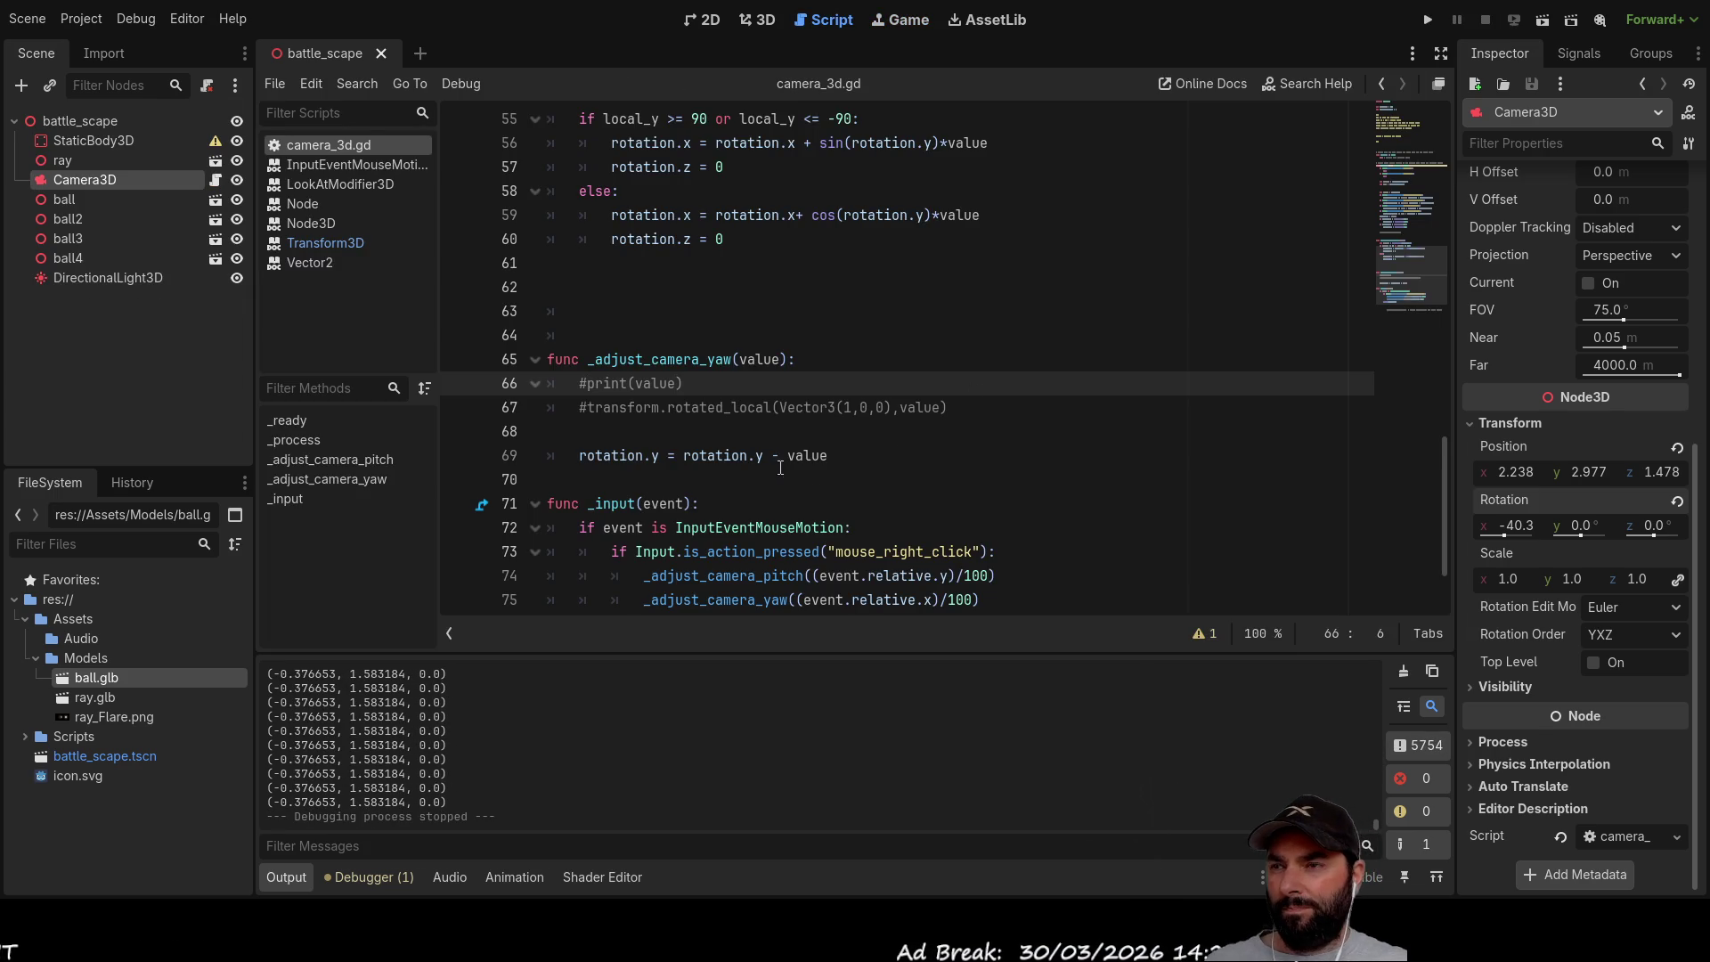
pyautogui.click(693, 436)
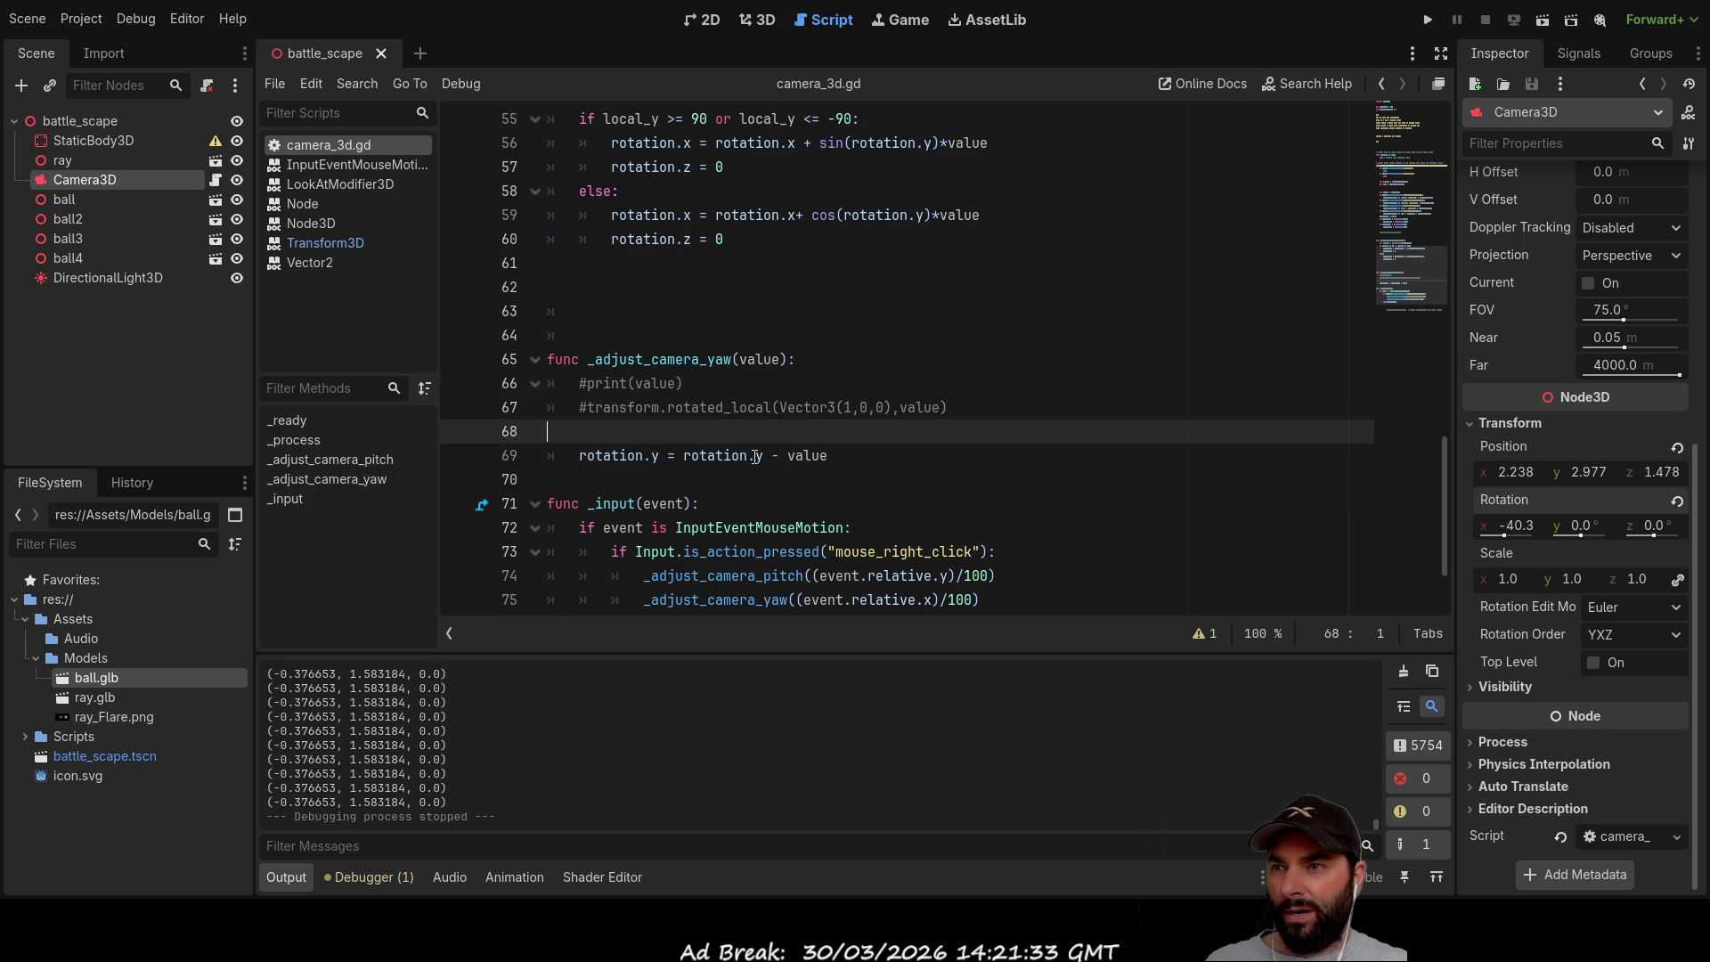
pyautogui.doubleClick(758, 359)
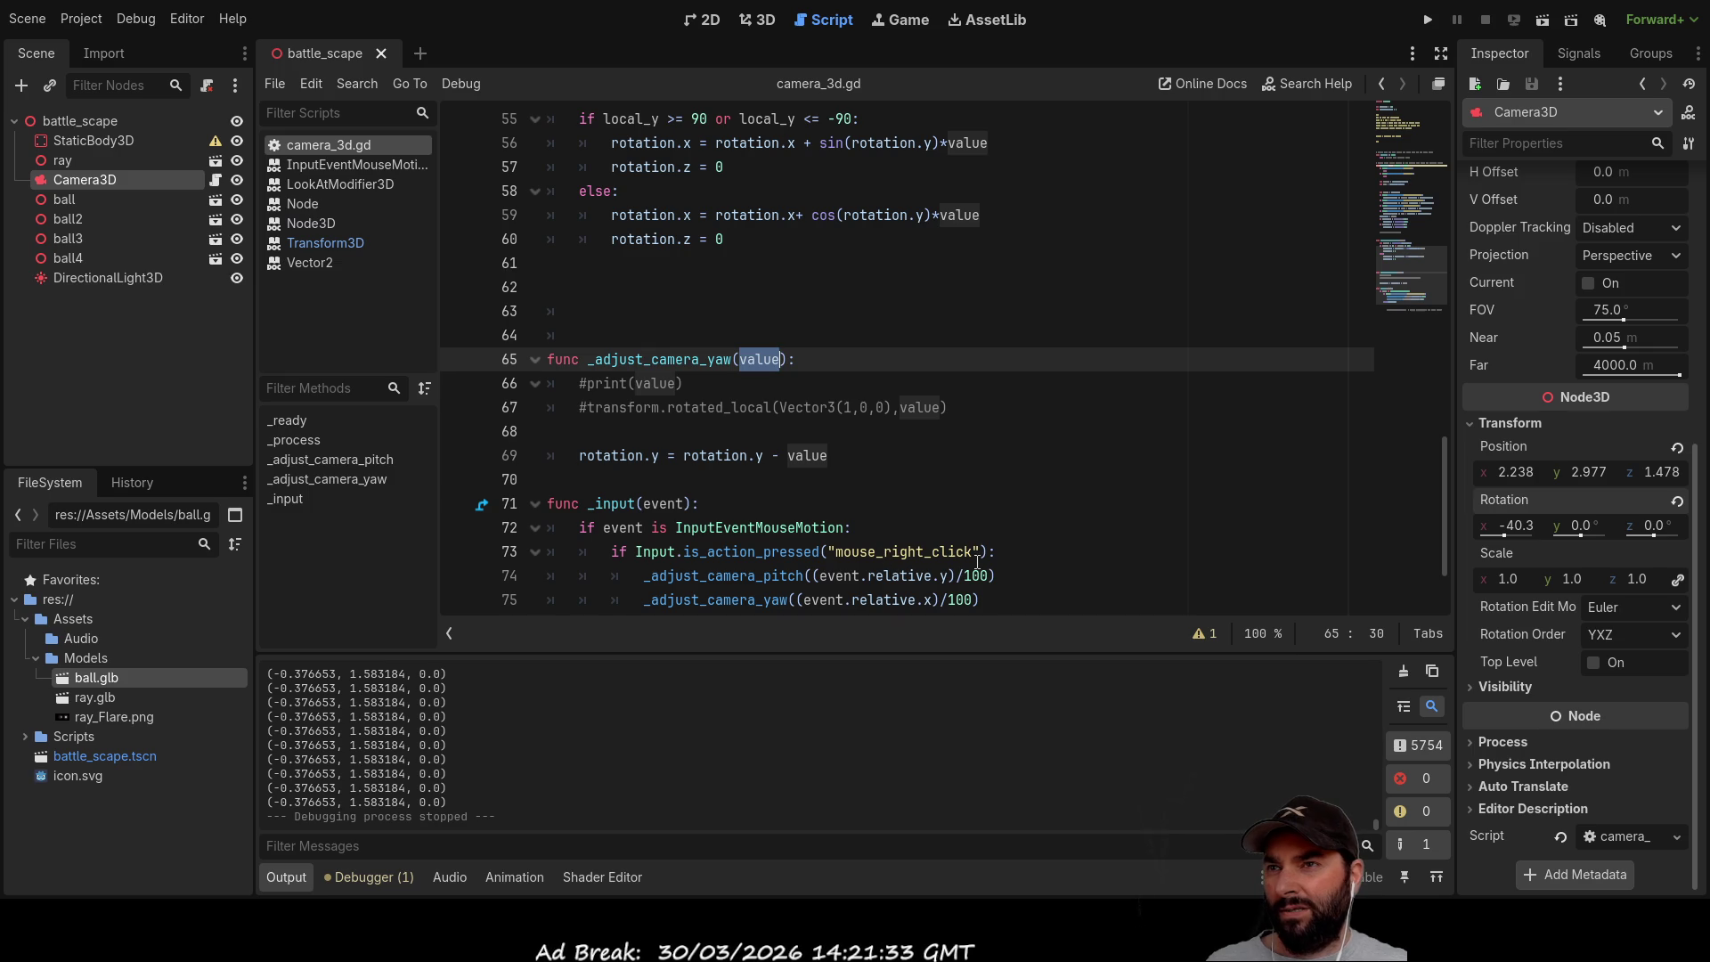
pyautogui.scroll(2, 977, 562)
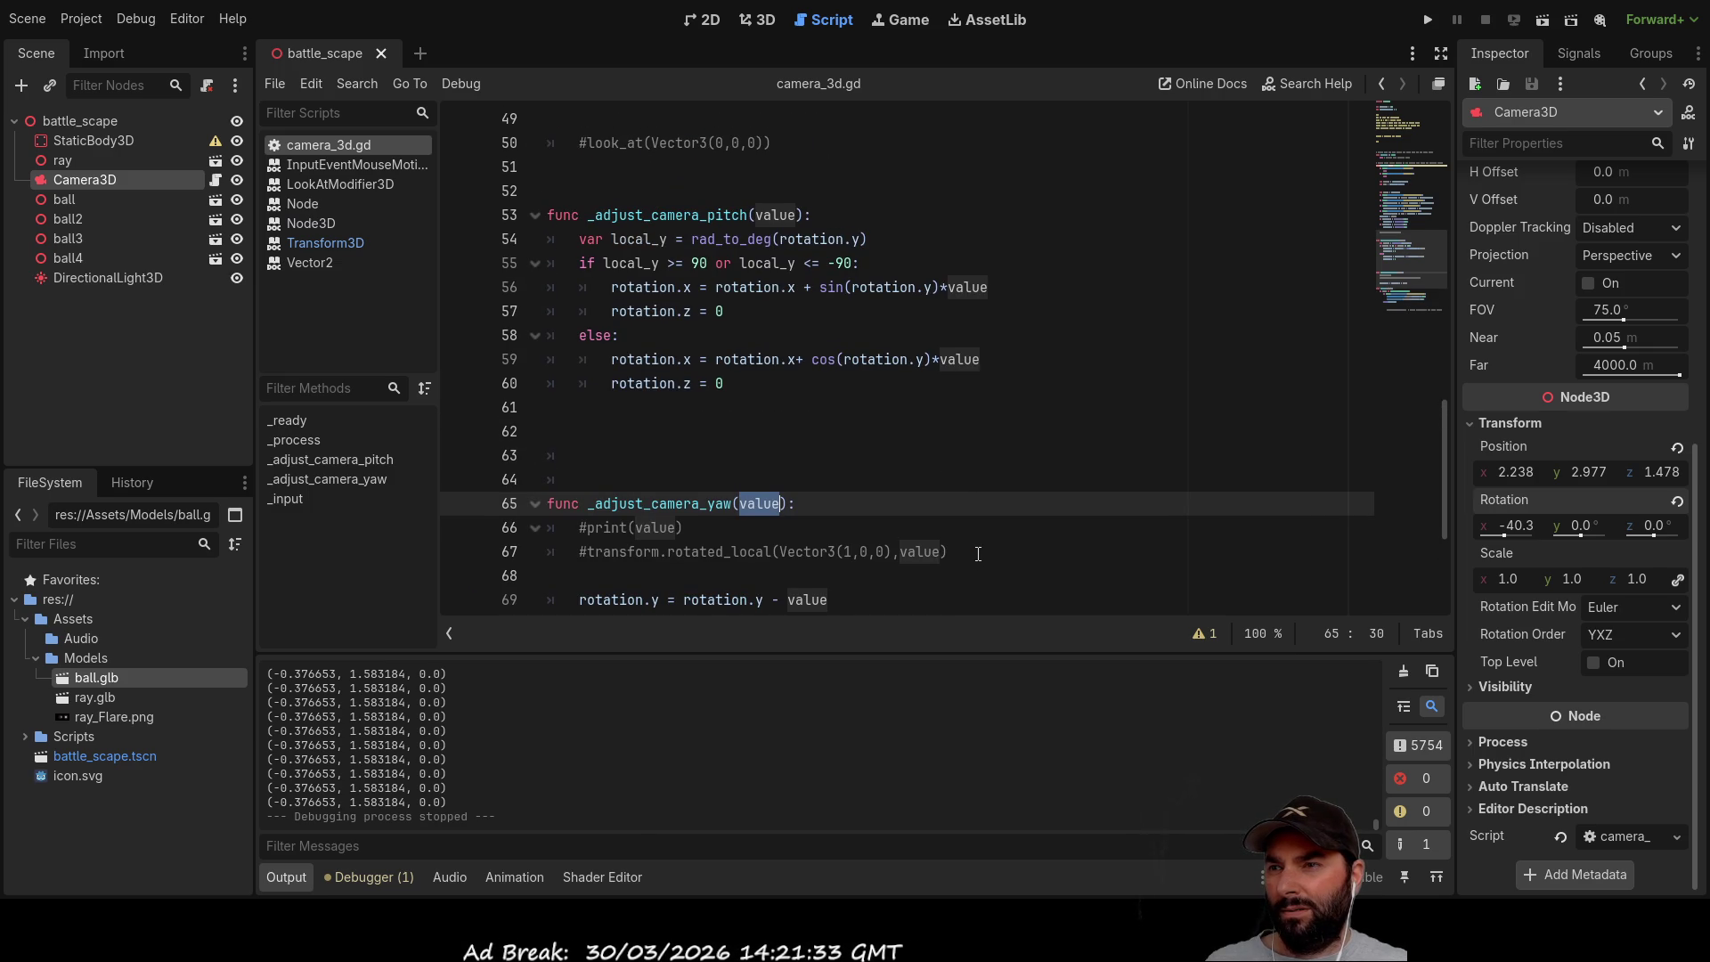
pyautogui.scroll(-2, 977, 554)
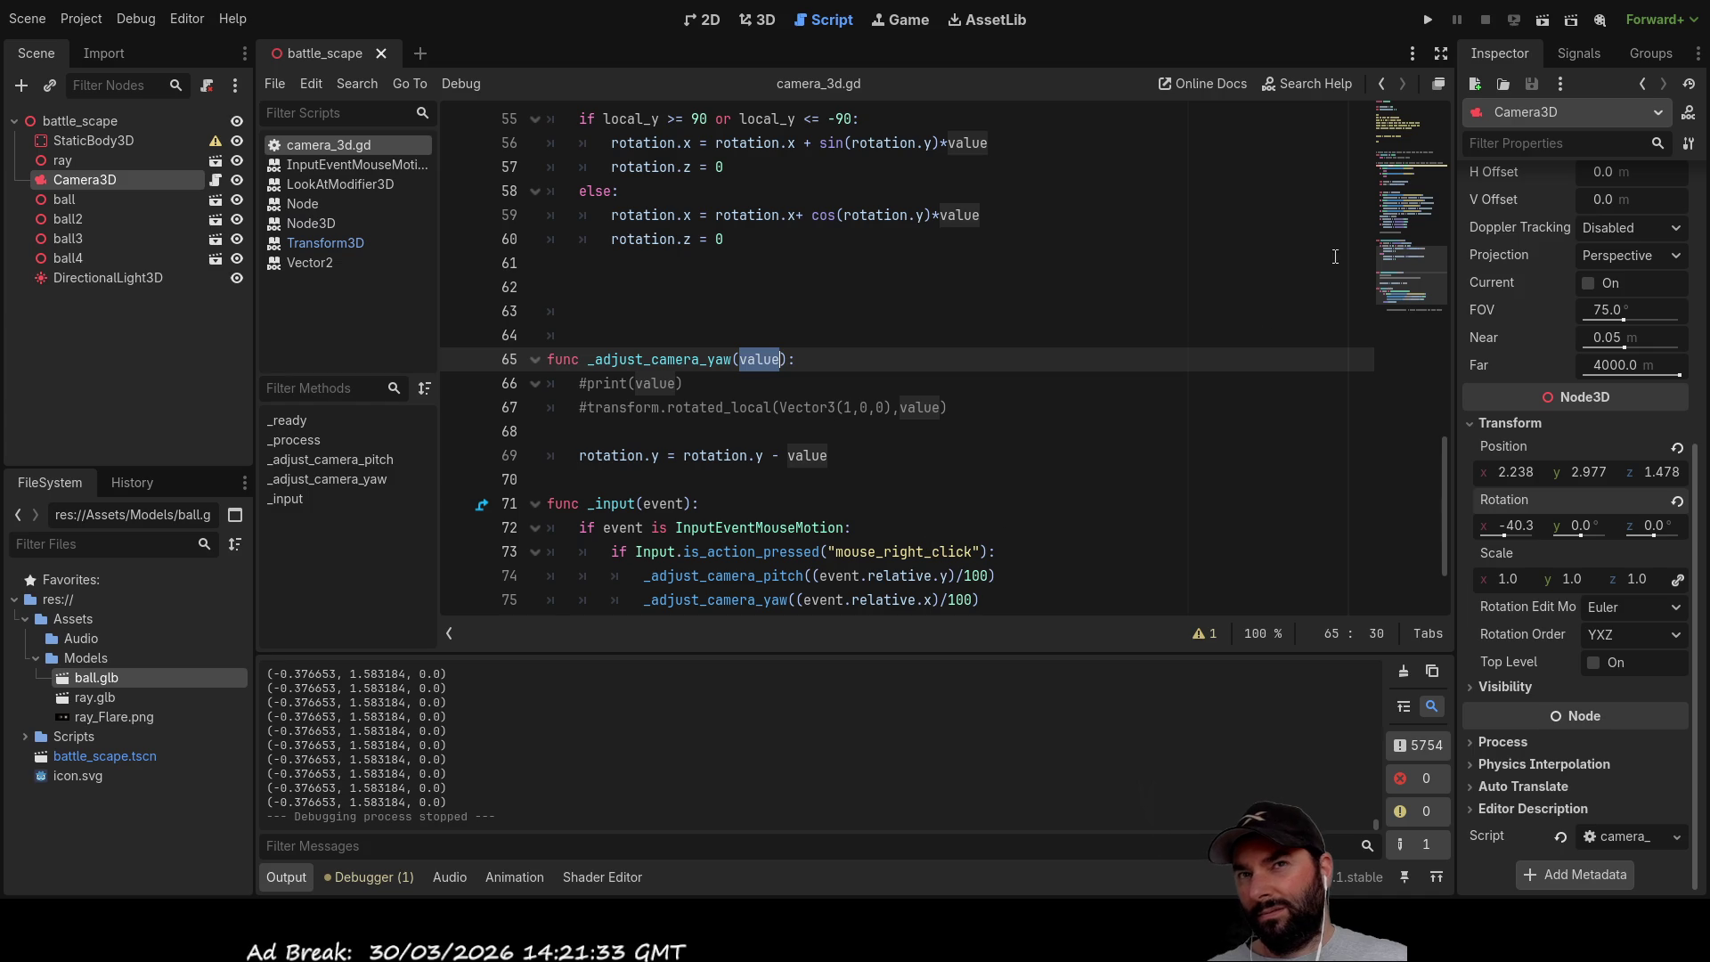
# Step: Rotate Camera3D to about -43.8° X and 15.6° Y in the 3D view, then run the battle scene
pyautogui.click(771, 16)
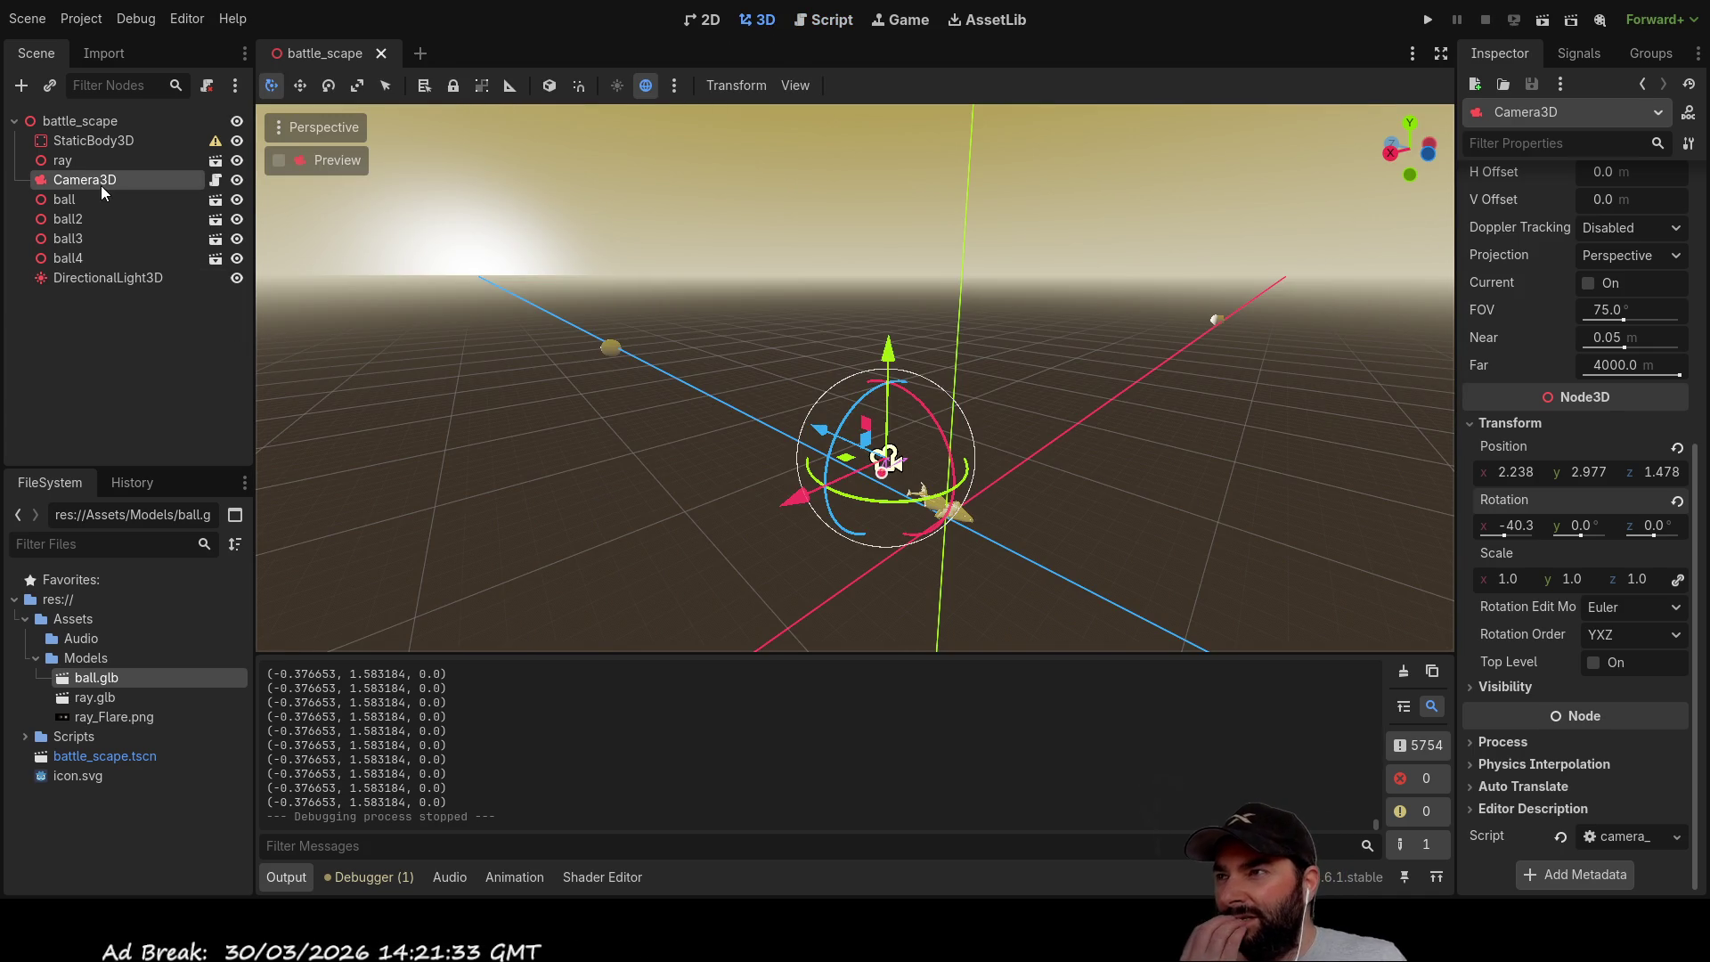
pyautogui.scroll(5, 1017, 570)
pyautogui.moveTo(1066, 529)
pyautogui.mouseDown()
pyautogui.moveTo(1269, 512)
pyautogui.moveTo(1239, 484)
pyautogui.moveTo(1245, 508)
pyautogui.mouseUp()
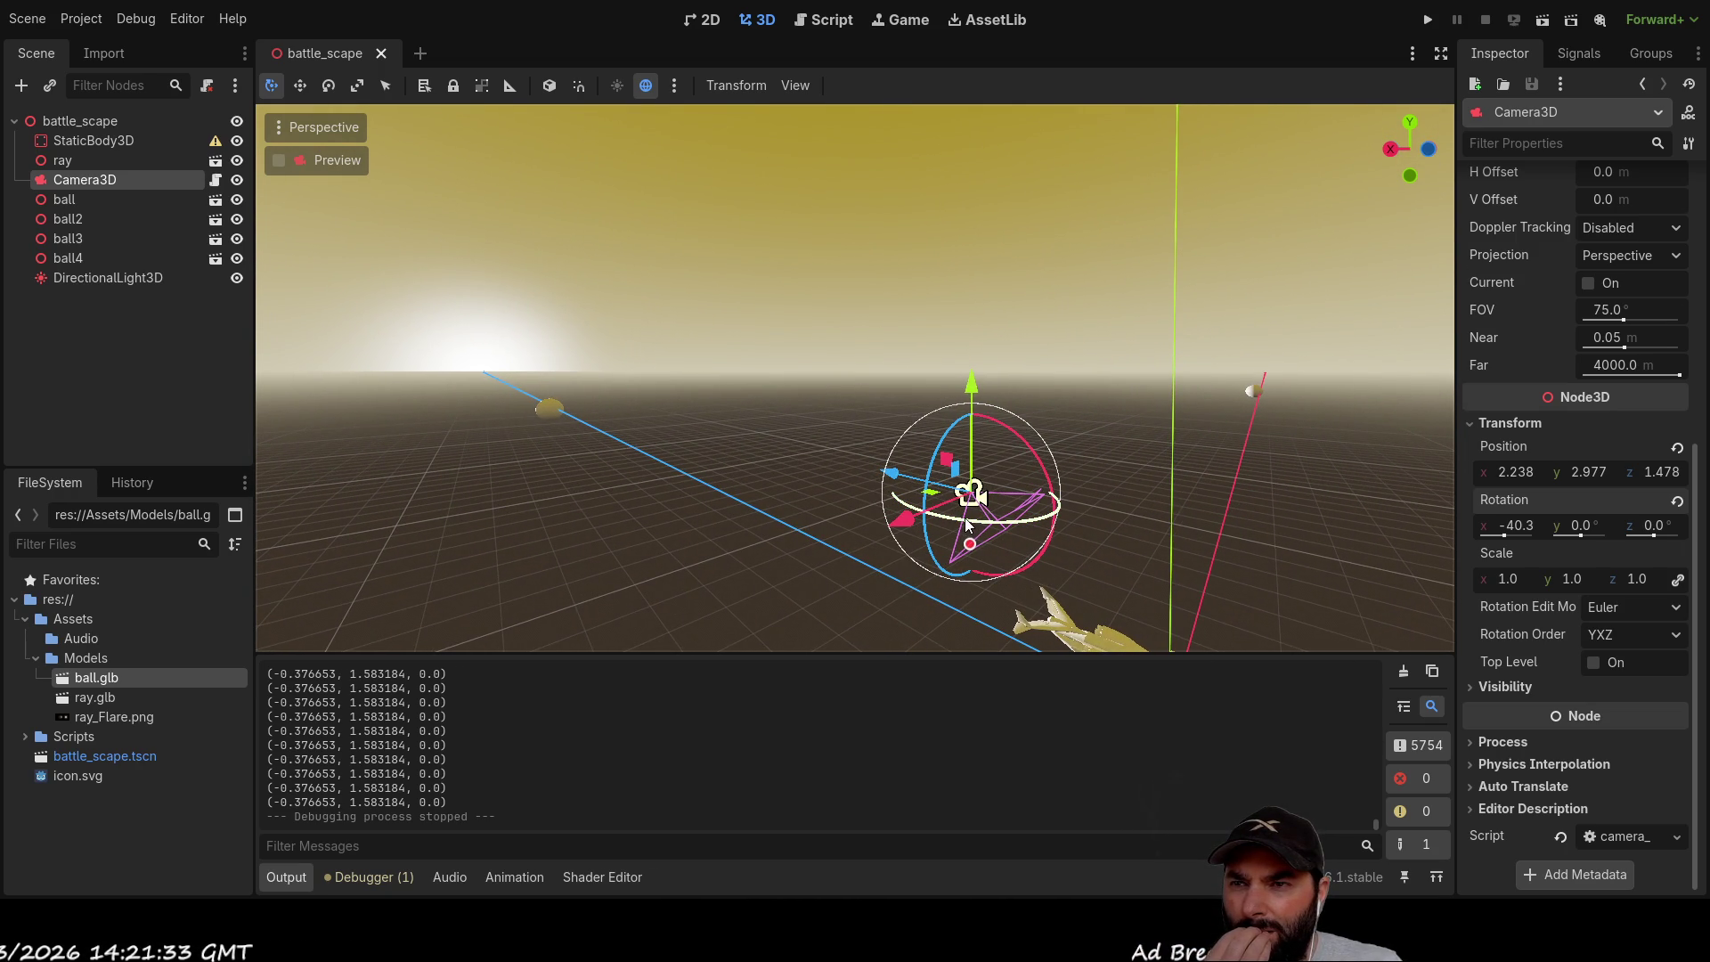
pyautogui.moveTo(970, 523)
pyautogui.mouseDown()
pyautogui.moveTo(1001, 520)
pyautogui.moveTo(939, 514)
pyautogui.moveTo(958, 520)
pyautogui.moveTo(1033, 448)
pyautogui.moveTo(1031, 485)
pyautogui.moveTo(955, 526)
pyautogui.moveTo(892, 532)
pyautogui.moveTo(939, 552)
pyautogui.moveTo(1026, 478)
pyautogui.moveTo(1050, 482)
pyautogui.mouseUp()
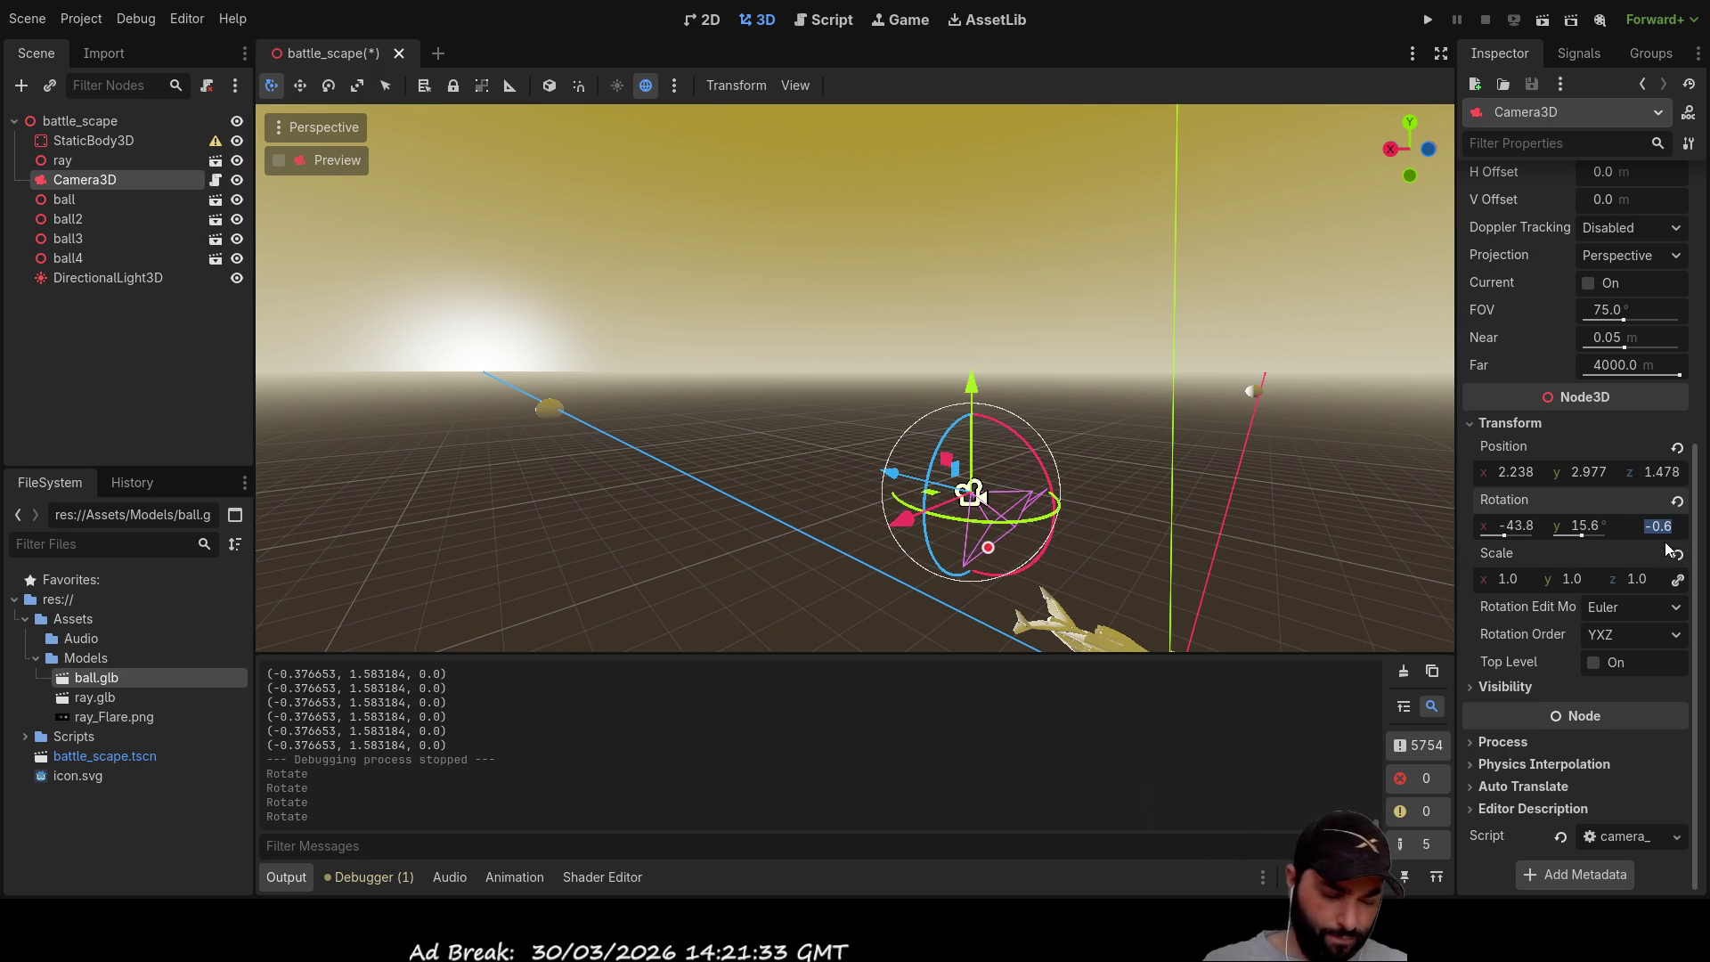
pyautogui.write('0')
pyautogui.click(1427, 19)
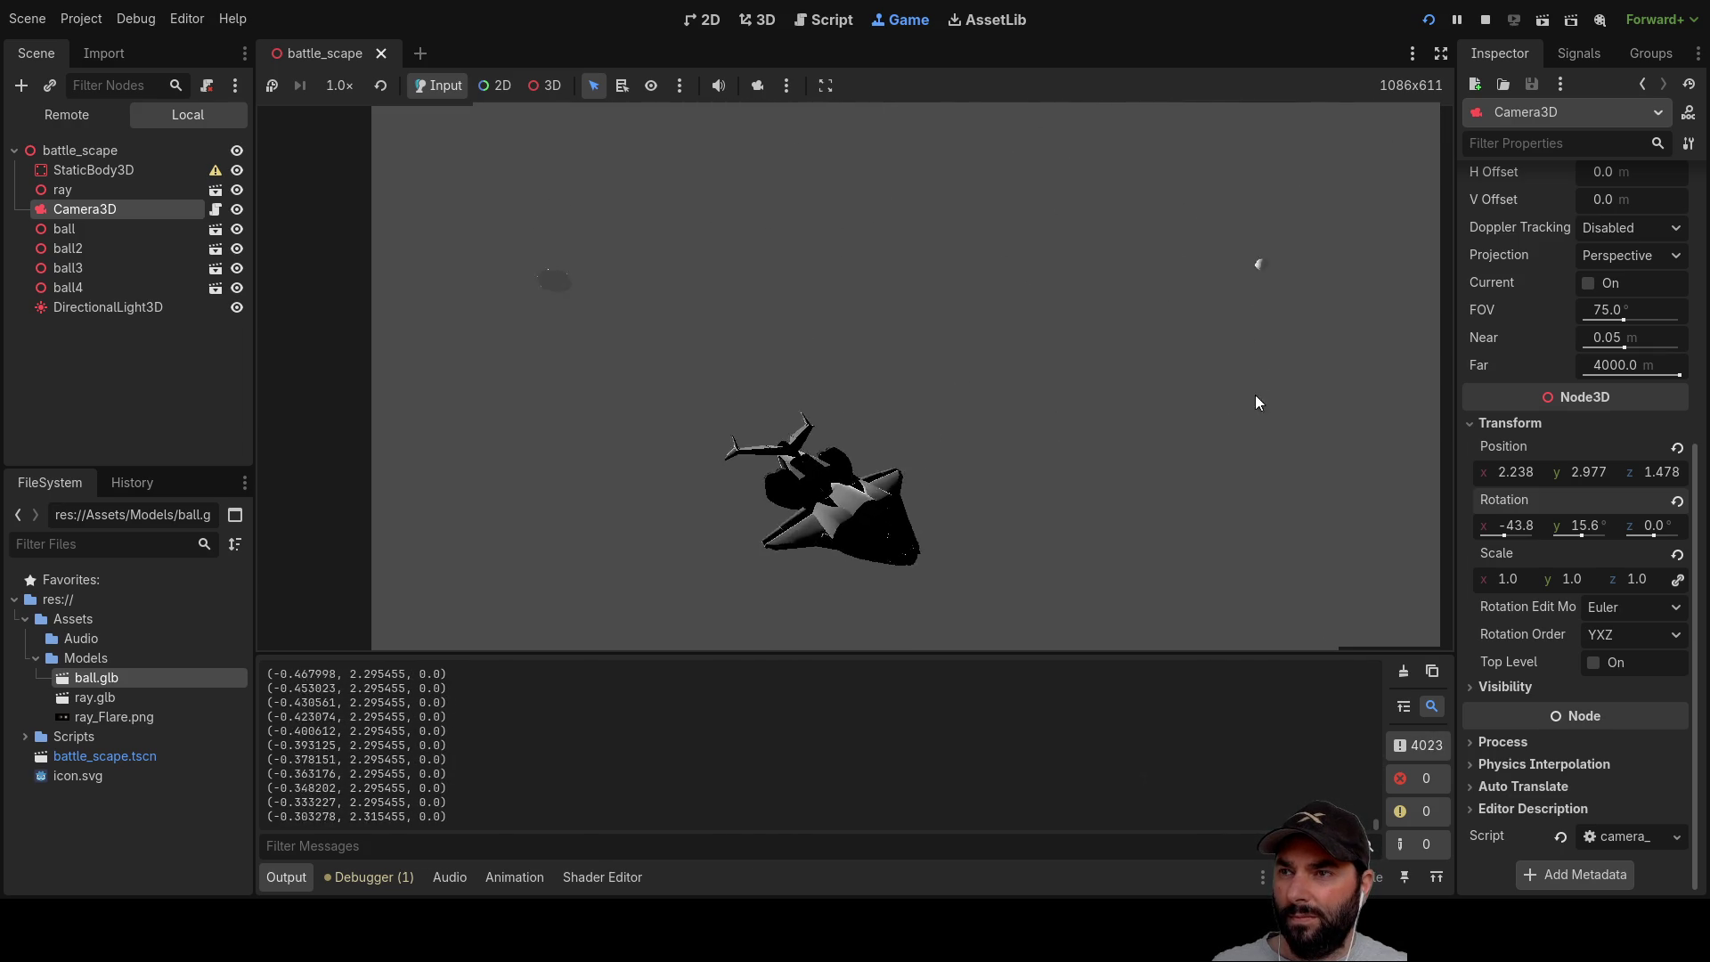
# Step: Stop the battle scene test run and return to the 3D editor
pyautogui.click(1485, 20)
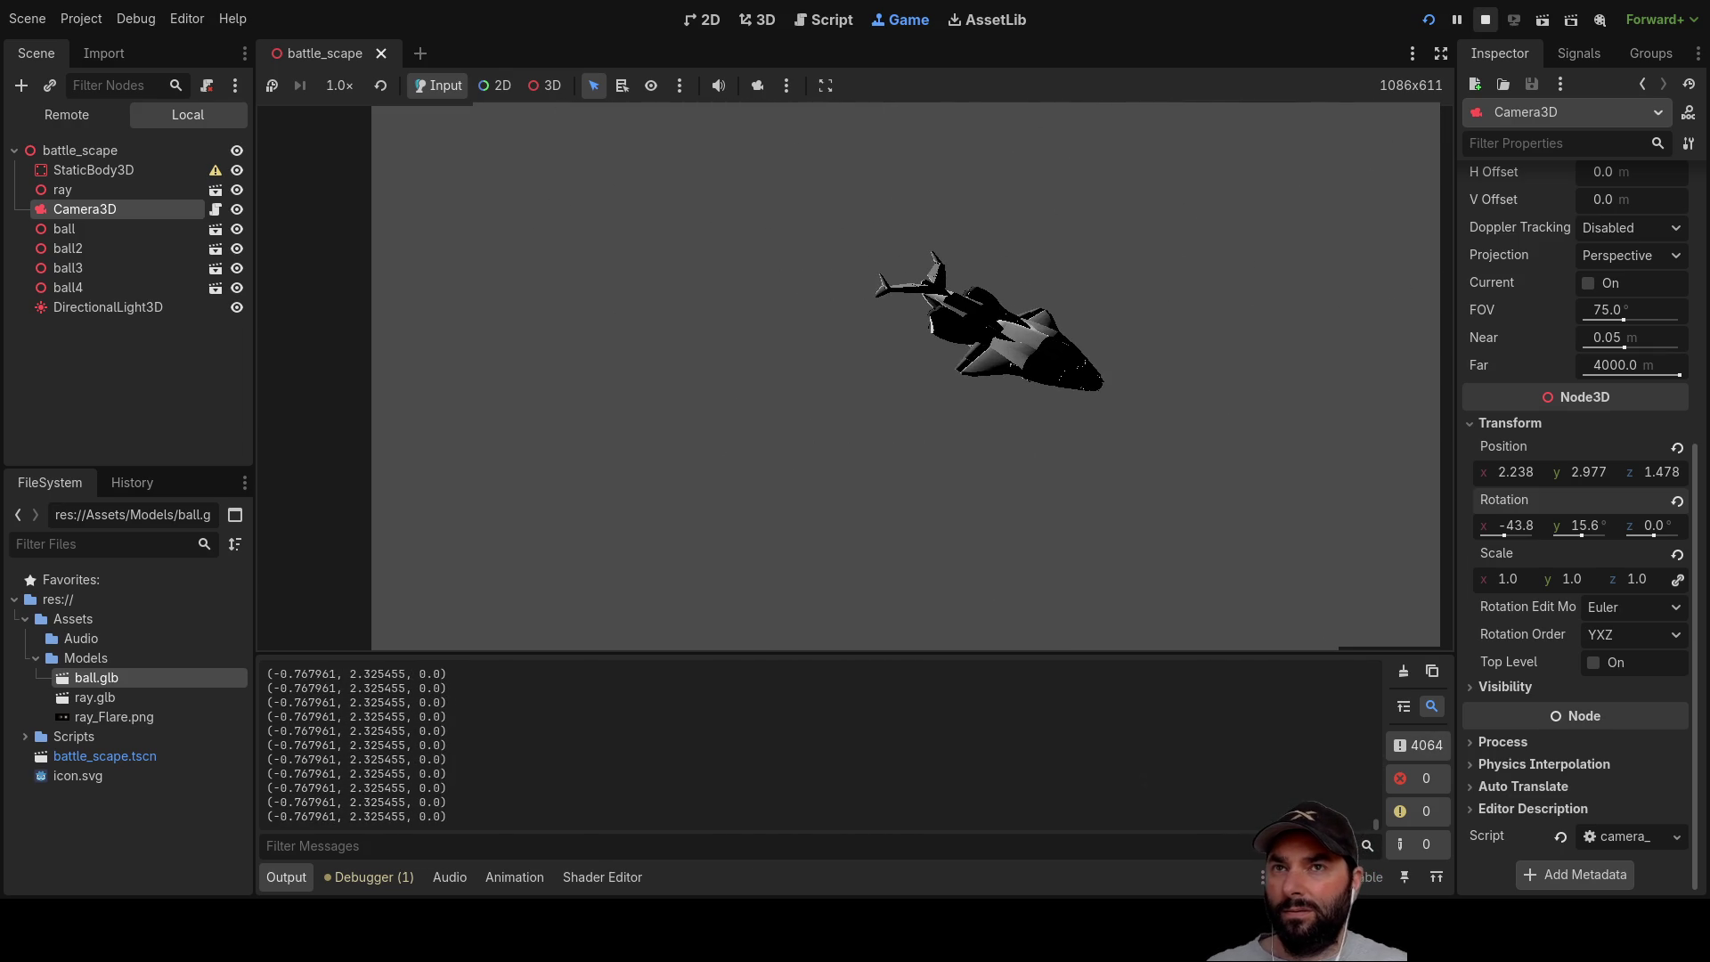
# Step: Delete the empty line 68 and the commented lines 66–67 from _adjust_camera_yaw
pyautogui.click(837, 20)
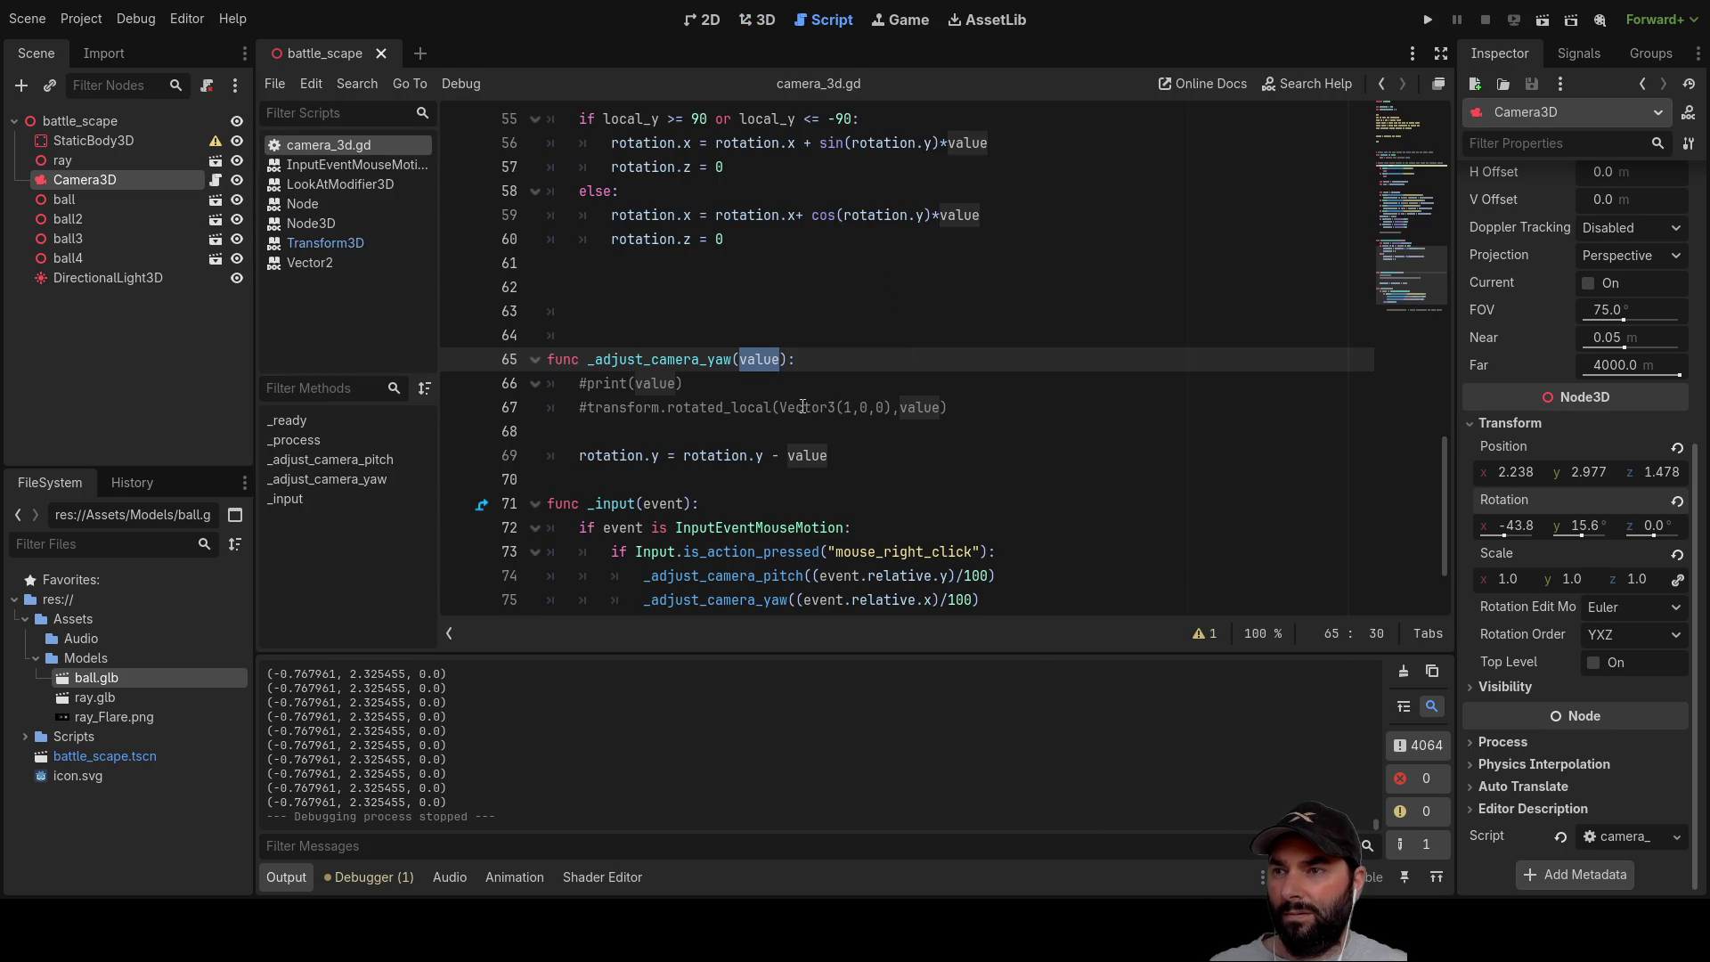
pyautogui.click(705, 436)
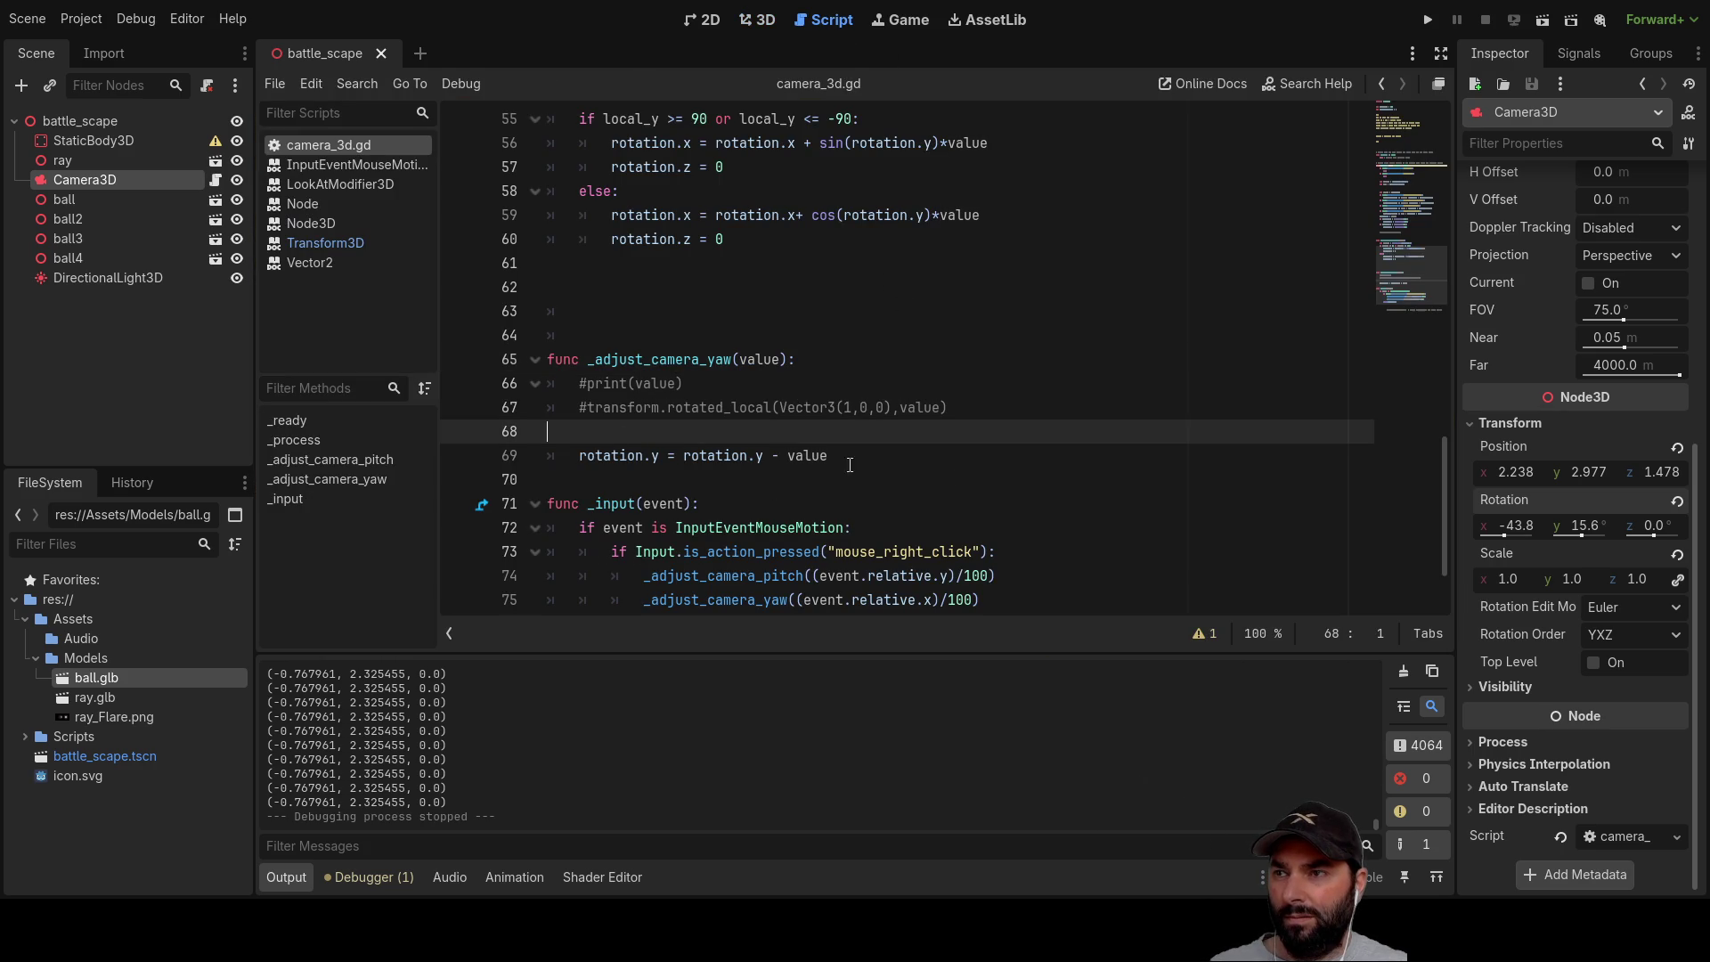
pyautogui.press('Delete')
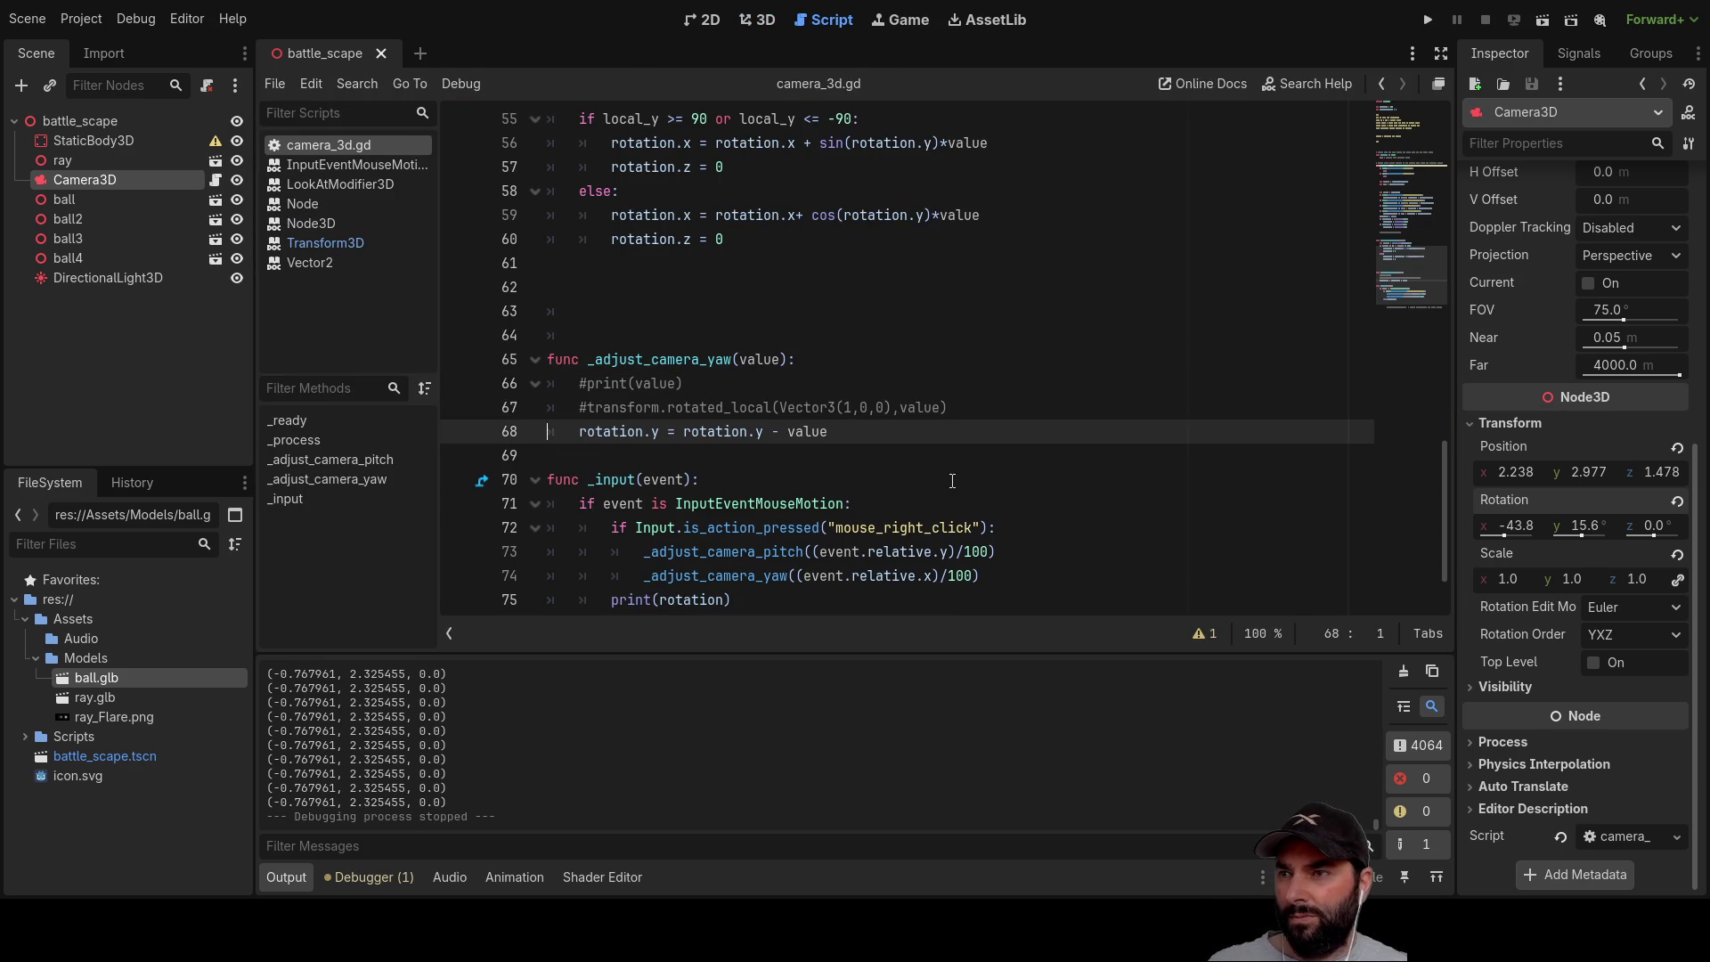
pyautogui.moveTo(948, 407)
pyautogui.mouseDown()
pyautogui.moveTo(585, 407)
pyautogui.moveTo(546, 383)
pyautogui.mouseUp()
pyautogui.press('BackSpace')
pyautogui.press('Delete')
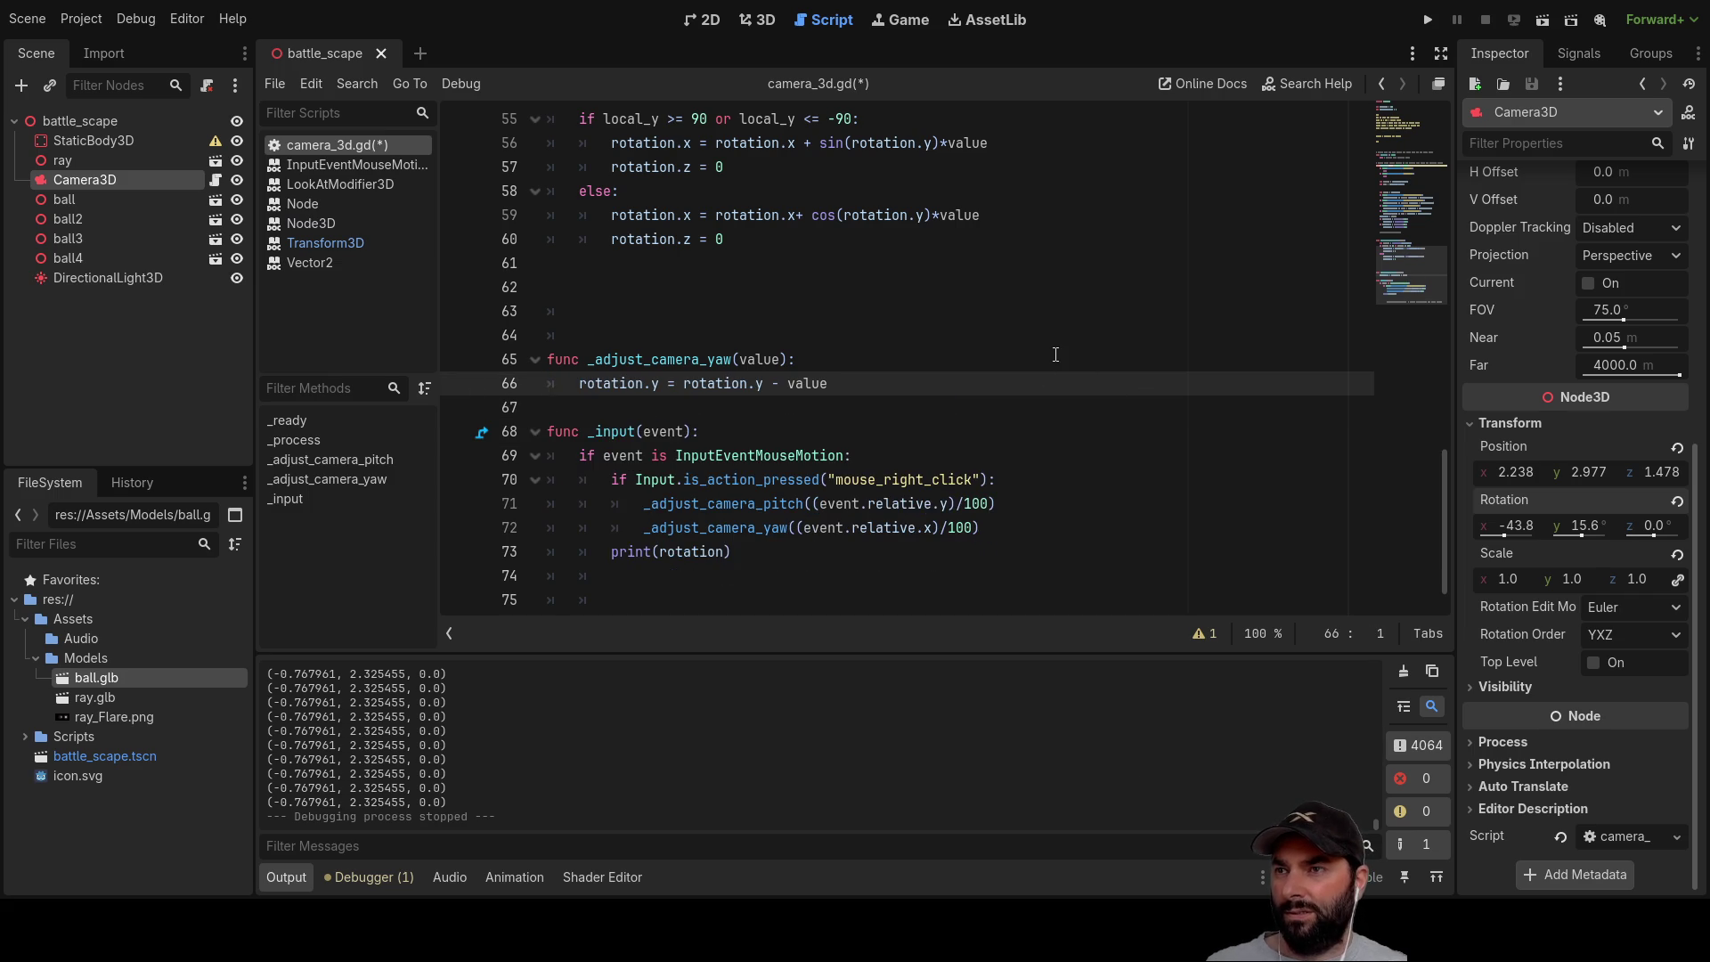
pyautogui.scroll(3, 1033, 383)
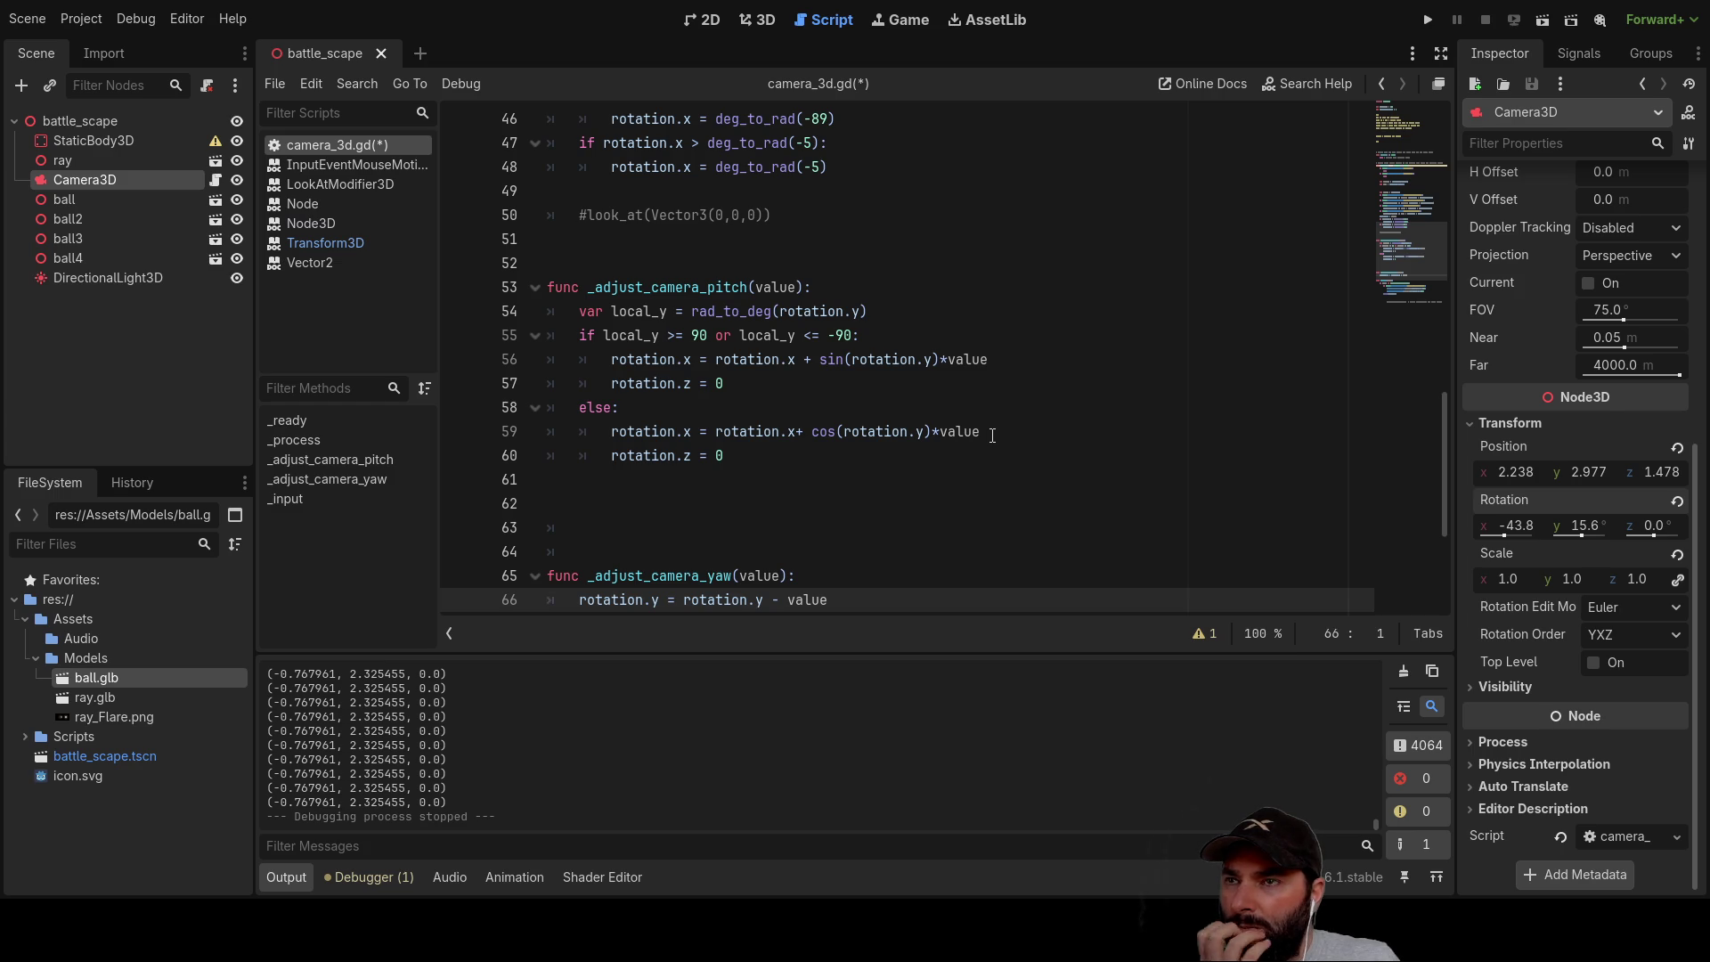
# Step: Comment out the if/else pitch clamp block on lines 55–60 of _adjust_camera_pitch
pyautogui.click(564, 314)
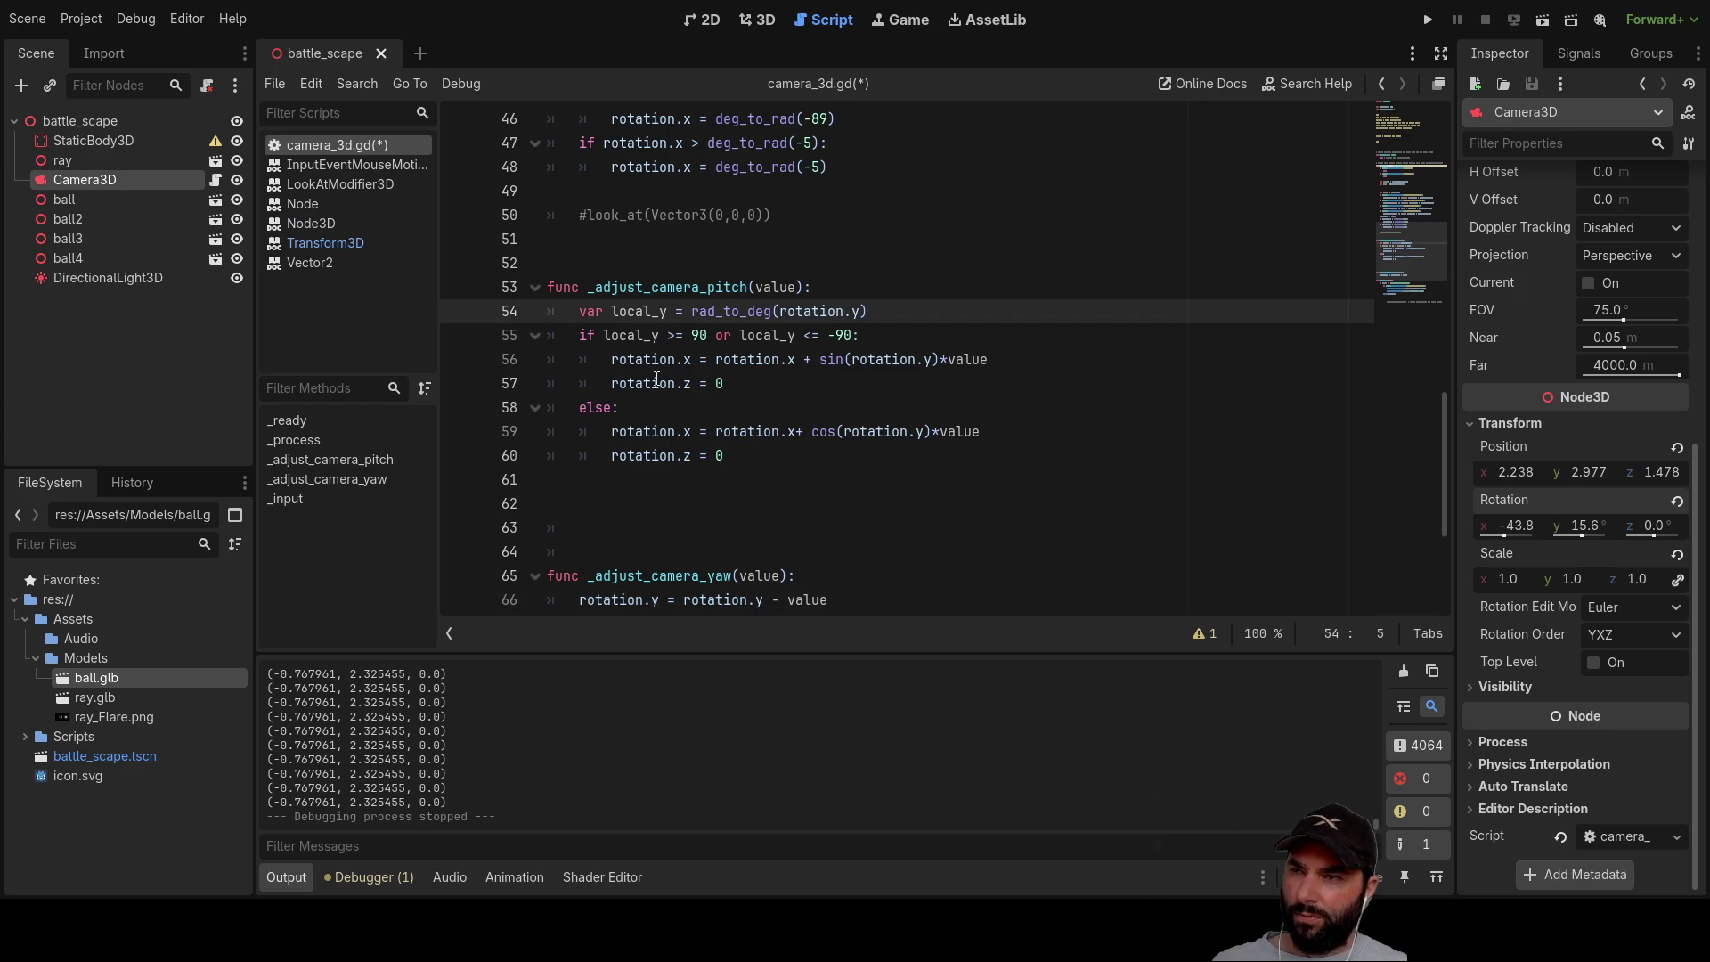
pyautogui.press('Down')
pyautogui.hotkey('ctrl', 'k')
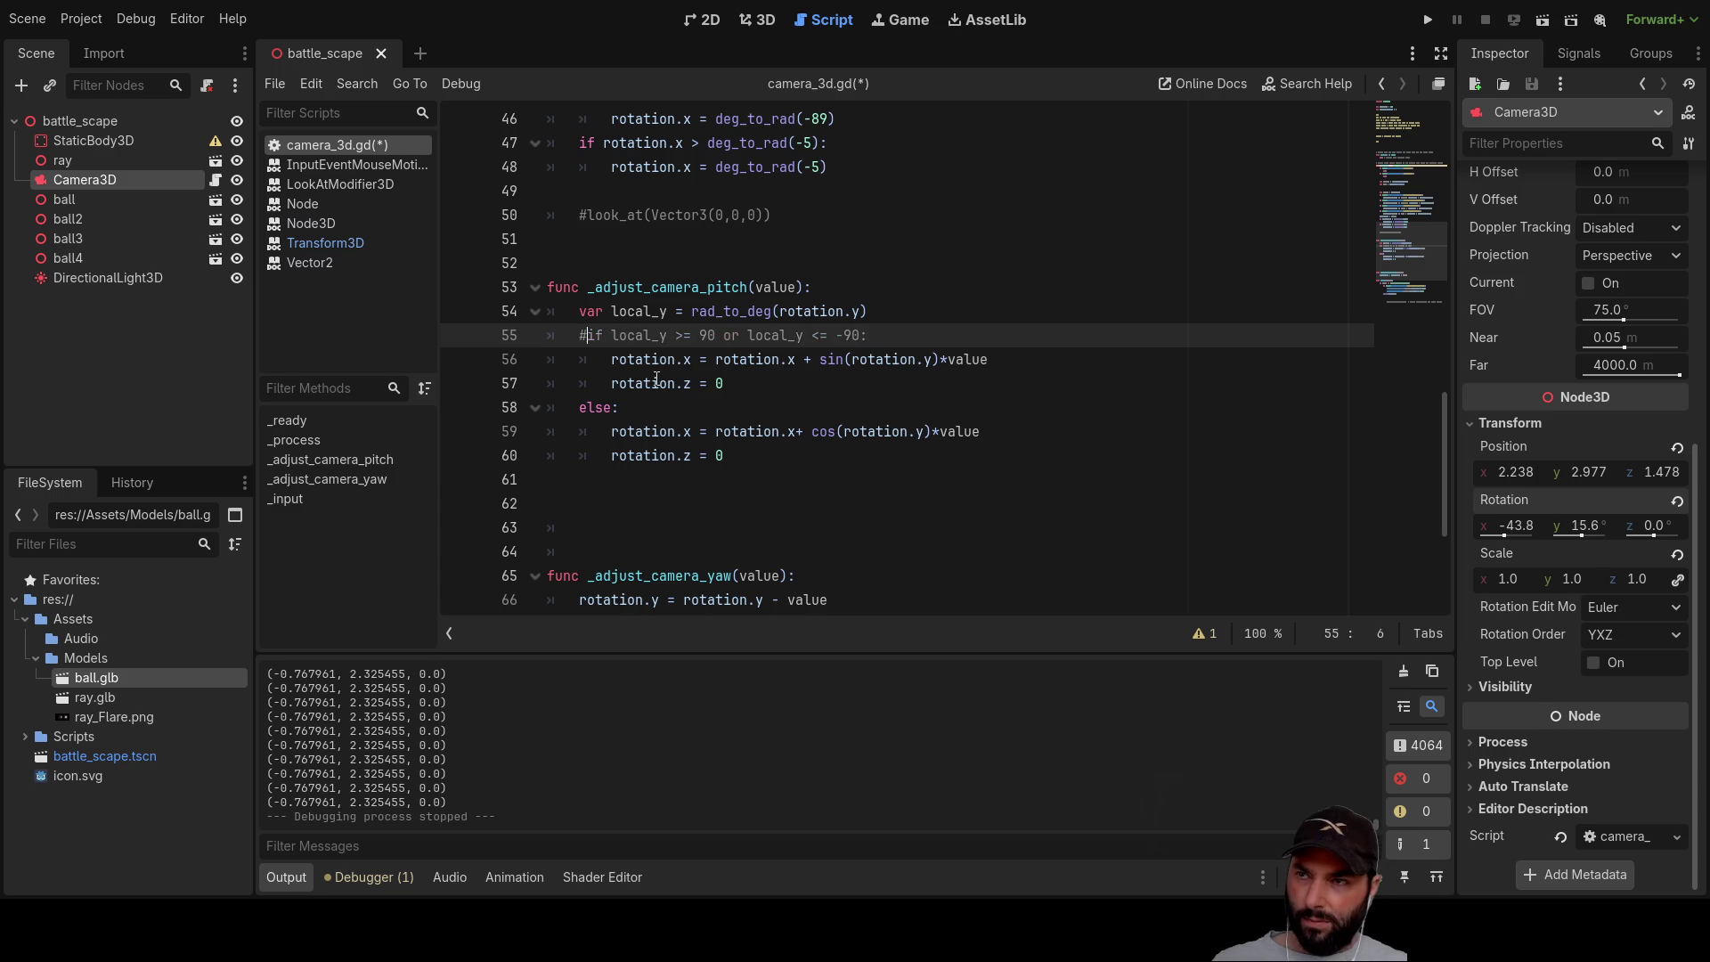
pyautogui.press('Down')
pyautogui.hotkey('ctrl', 'k')
pyautogui.press('Down')
pyautogui.hotkey('ctrl', 'k')
pyautogui.press('Down')
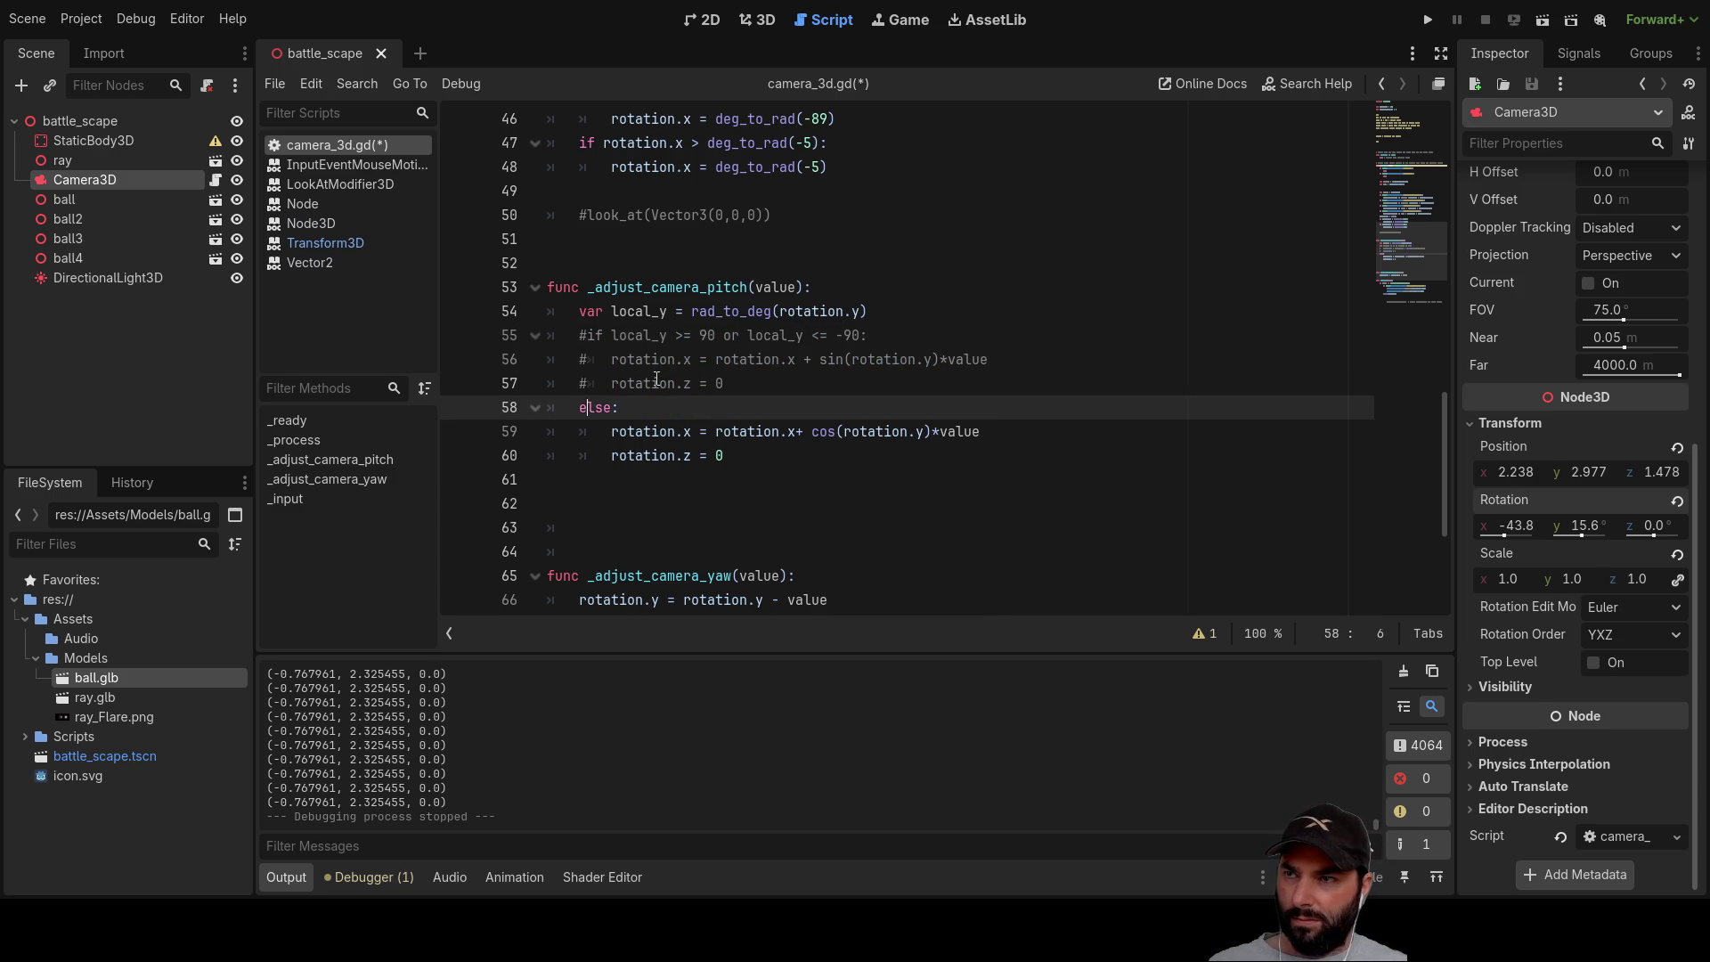
pyautogui.hotkey('ctrl', 'k')
pyautogui.press('Down')
pyautogui.hotkey('ctrl', 'k')
pyautogui.press('Down')
pyautogui.hotkey('ctrl', 'k')
pyautogui.press('Up')
pyautogui.press('Up')
pyautogui.press('Up')
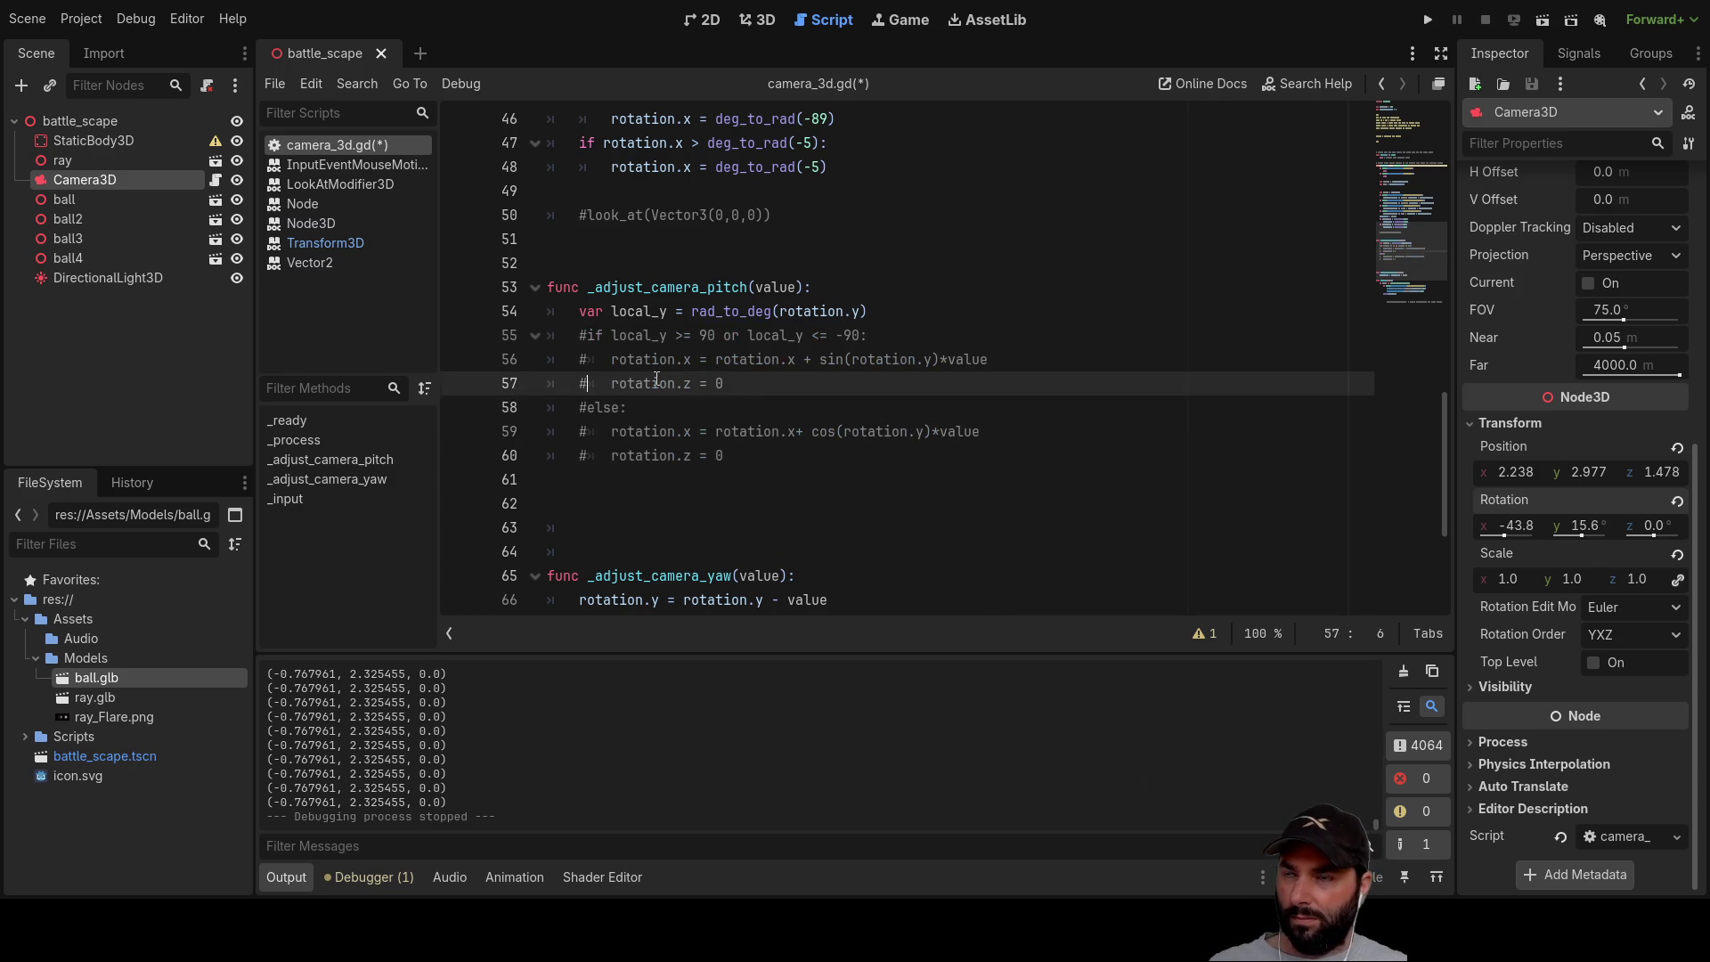
# Step: Insert a new line above the commented block beginning with 'rotation.x +='
pyautogui.press('Left')
pyautogui.press('Return')
pyautogui.press('Up')
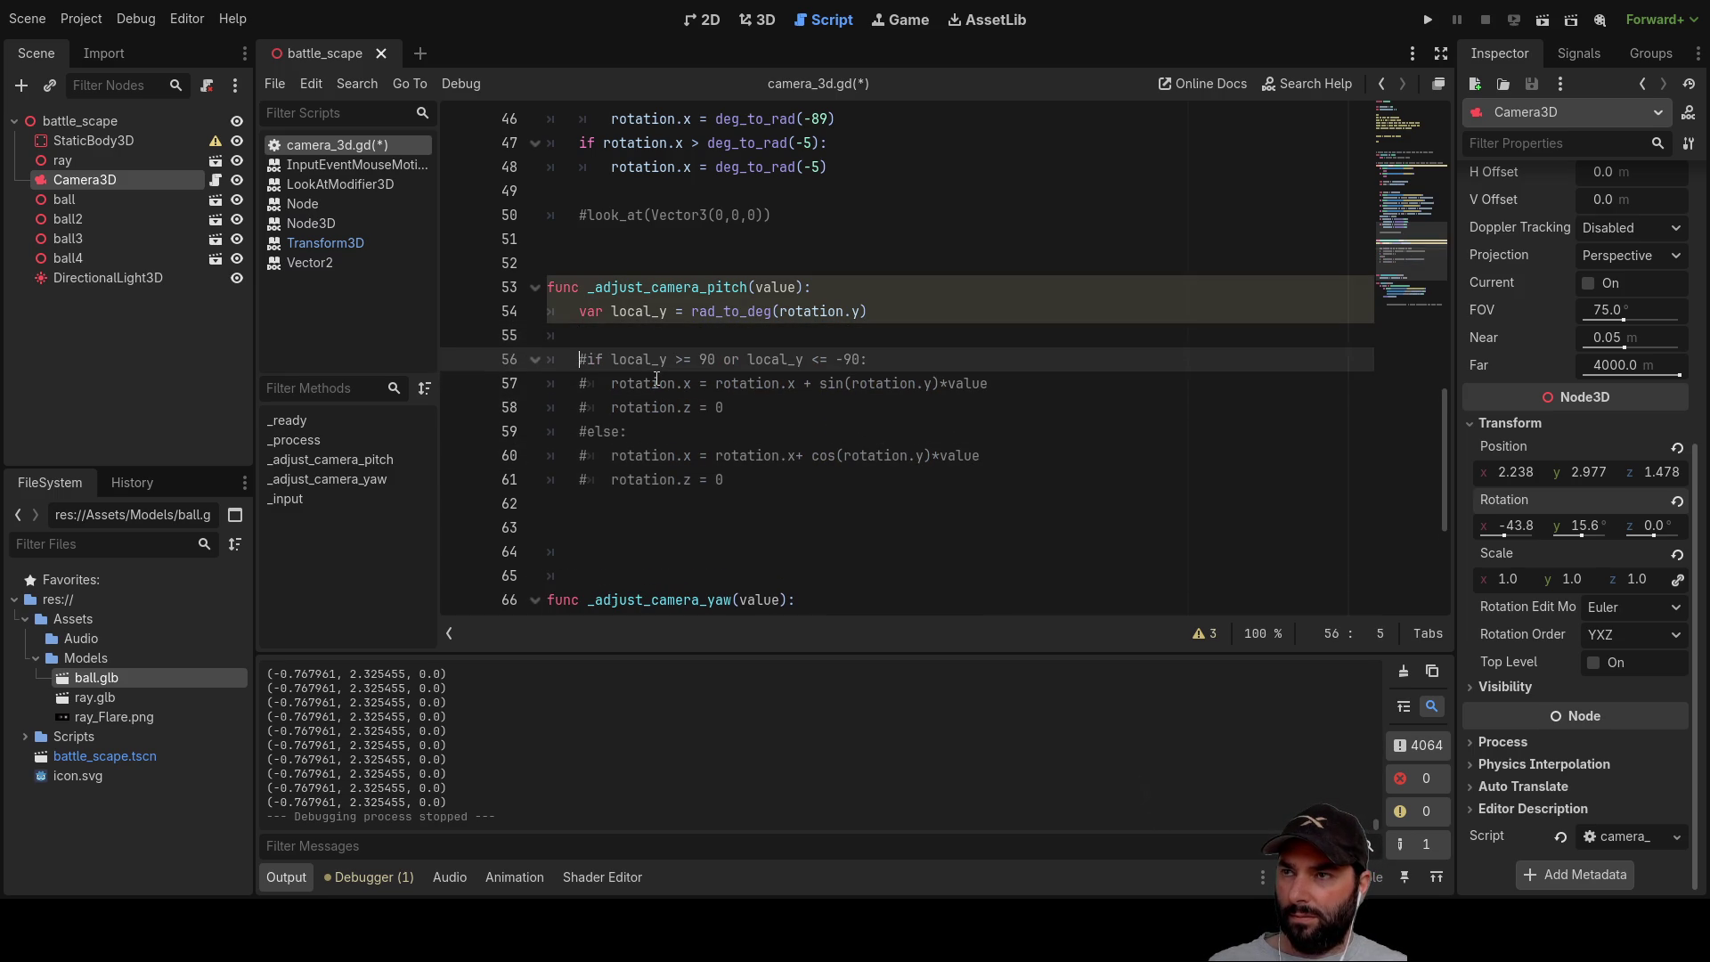
pyautogui.press('Down')
pyautogui.press('Down')
pyautogui.press('Left')
pyautogui.hotkey('shift', 'Right')
pyautogui.hotkey('shift', 'Right')
pyautogui.hotkey('shift', 'Right')
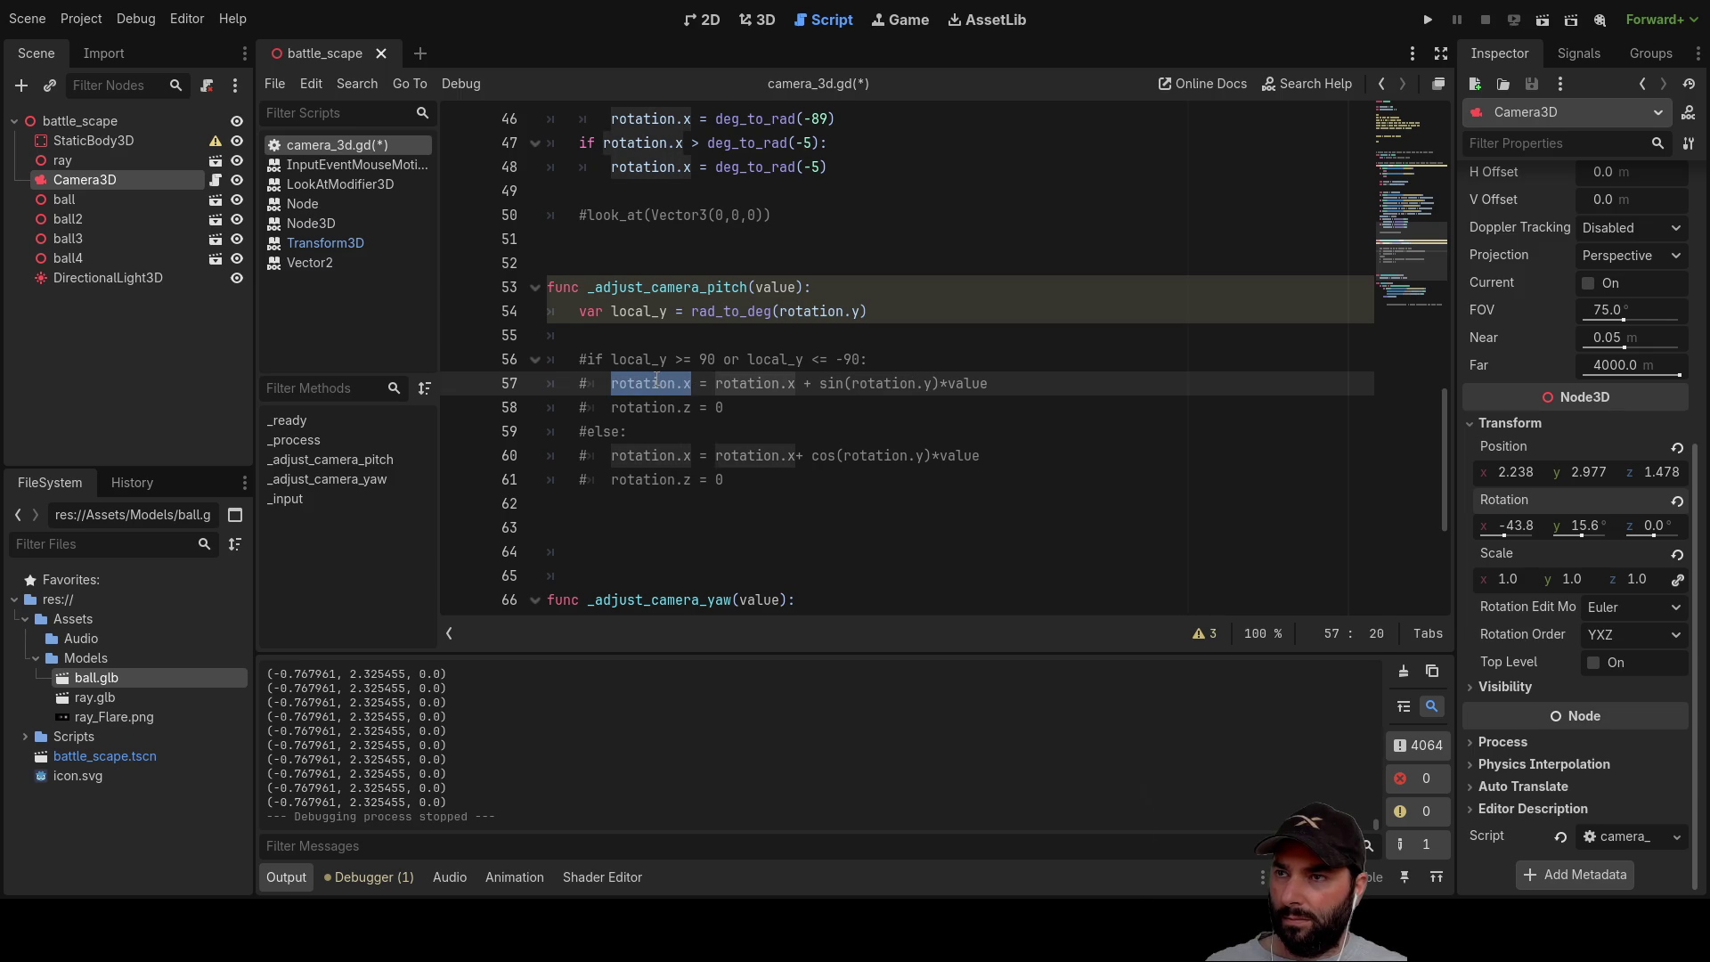
pyautogui.hotkey('shift', 'Right')
pyautogui.hotkey('shift', 'Right')
pyautogui.hotkey('ctrl', 'c')
pyautogui.press('Up')
pyautogui.press('Up')
pyautogui.hotkey('ctrl', 'v')
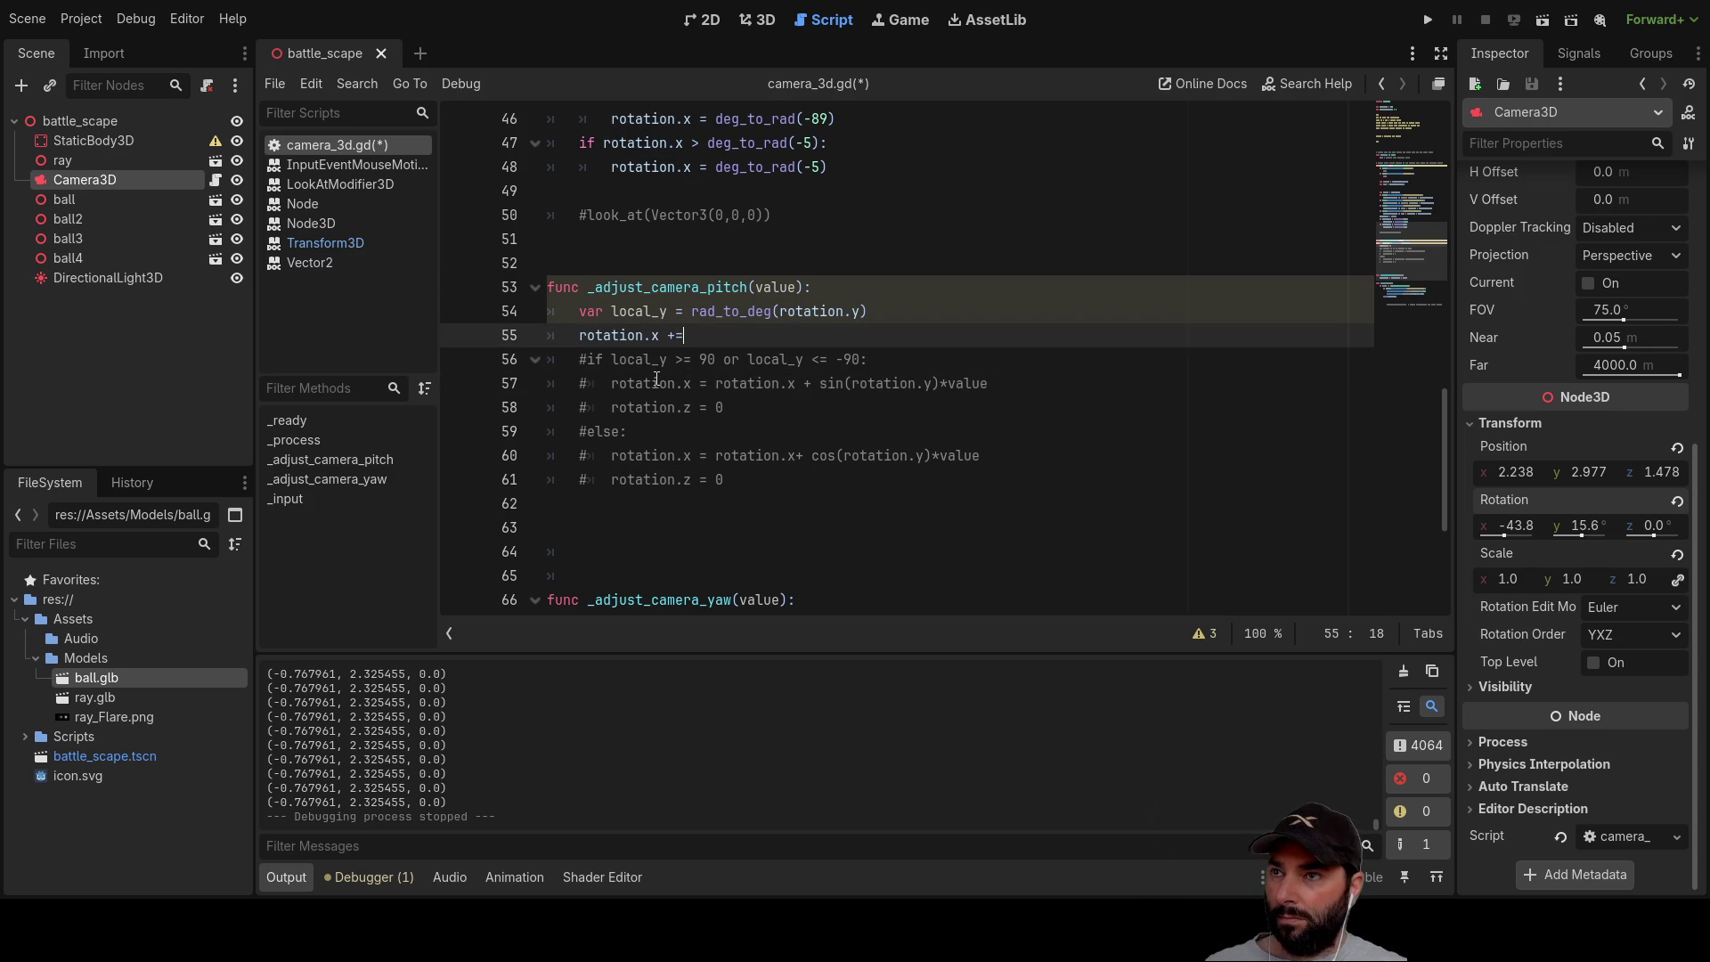
pyautogui.hotkey('ctrl', 'space')
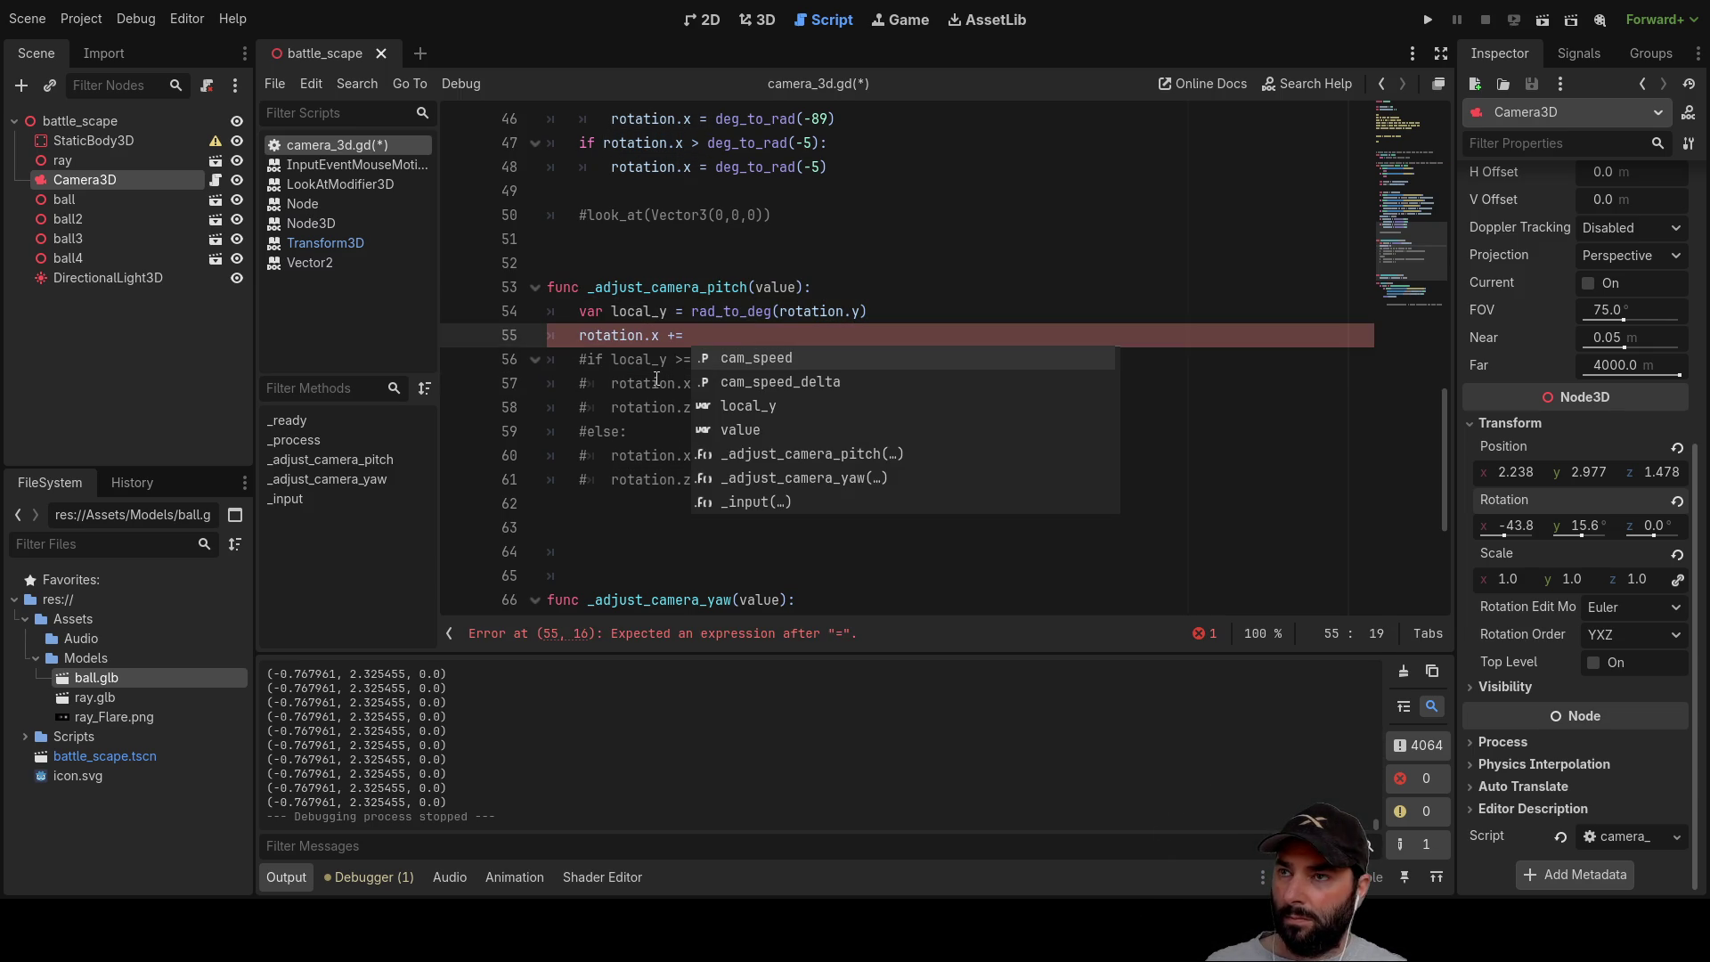
pyautogui.click(1057, 556)
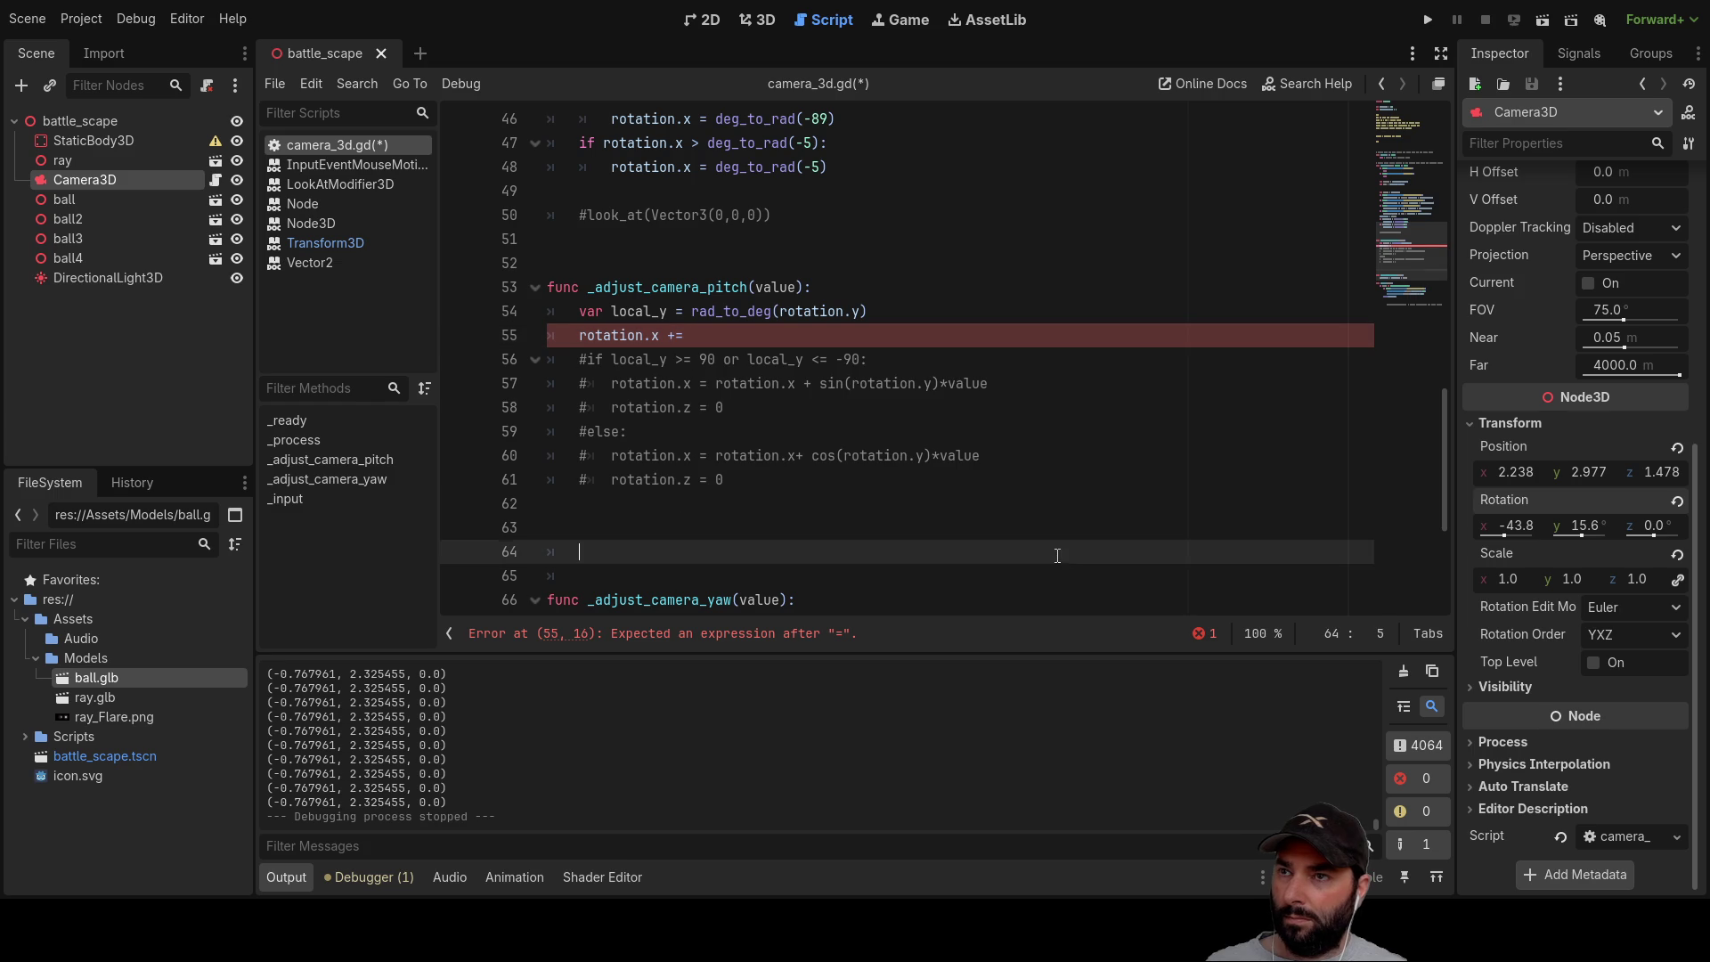
# Step: Complete the new line as rotation.x += value
pyautogui.doubleClick(962, 382)
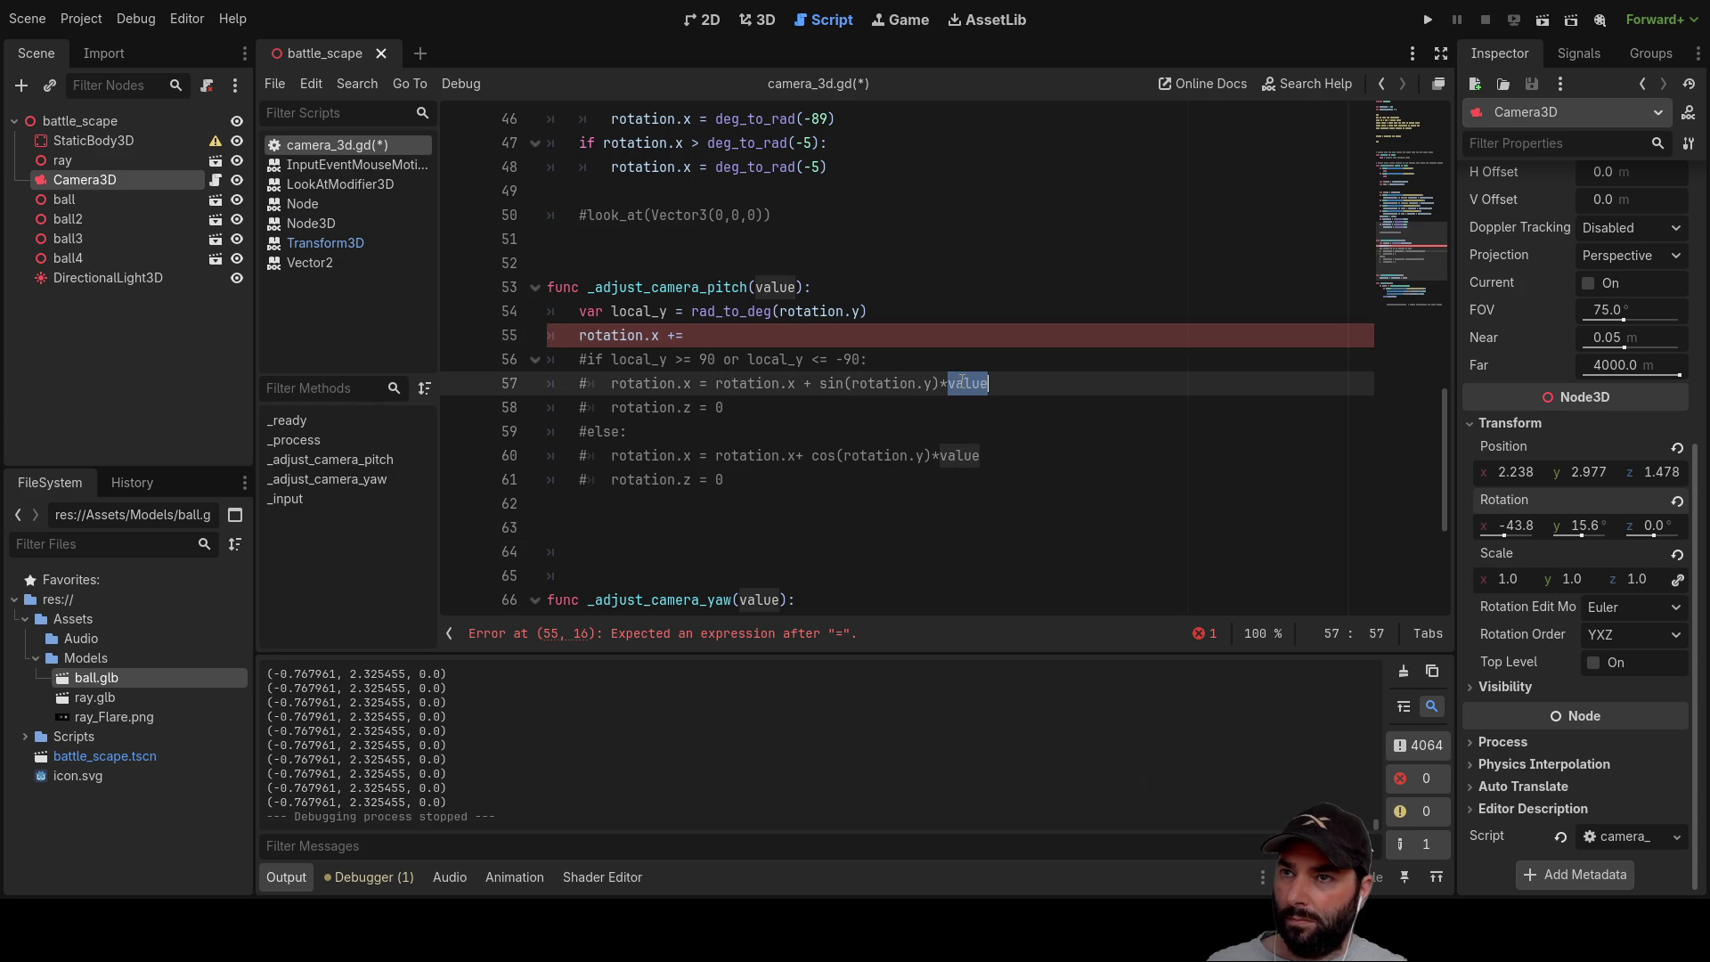
pyautogui.click(726, 331)
pyautogui.hotkey('ctrl', 'v')
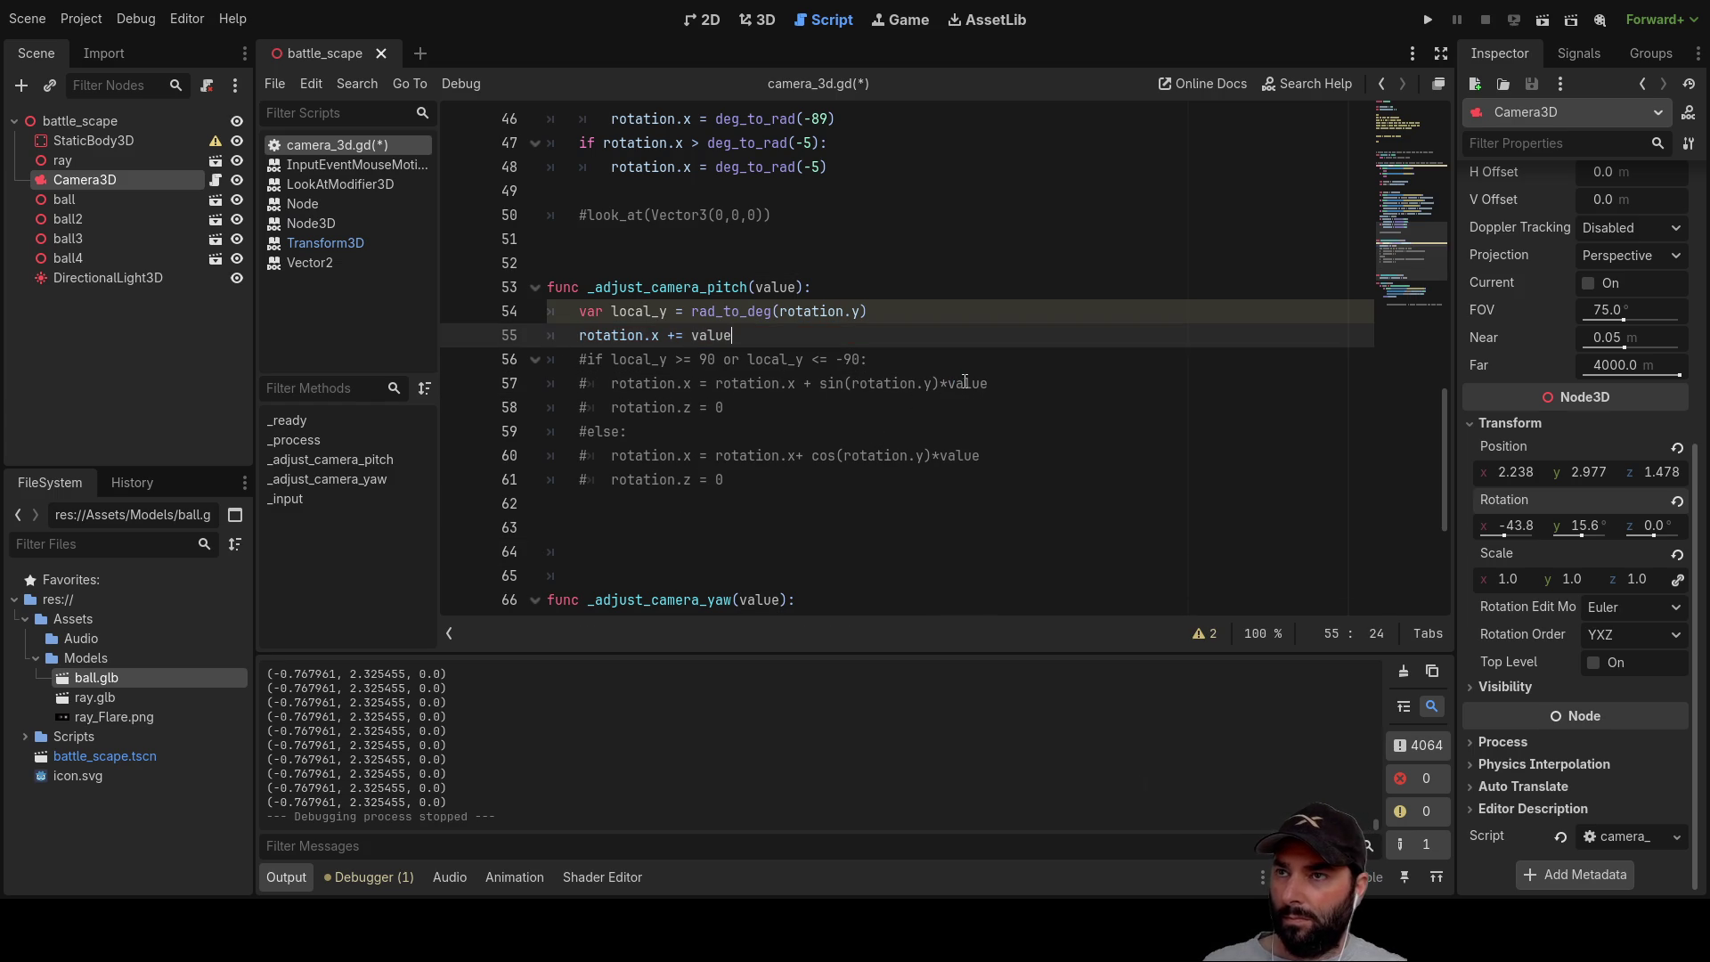
pyautogui.doubleClick(772, 288)
pyautogui.scroll(5, 929, 465)
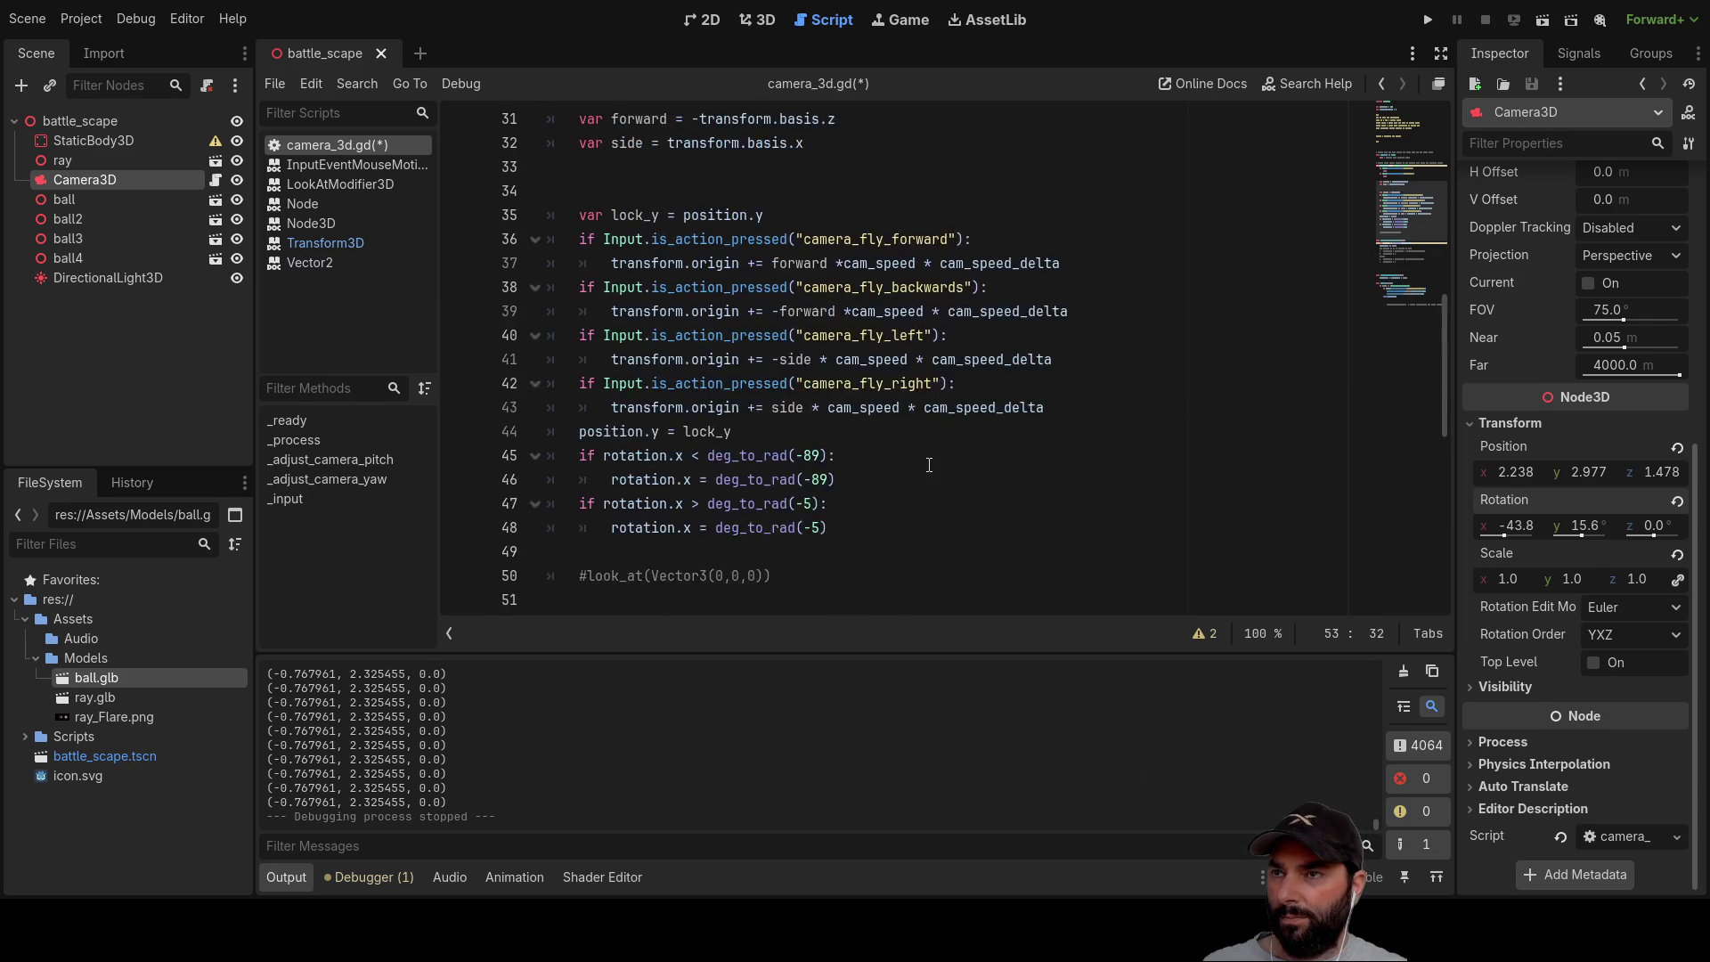
pyautogui.scroll(-6, 929, 465)
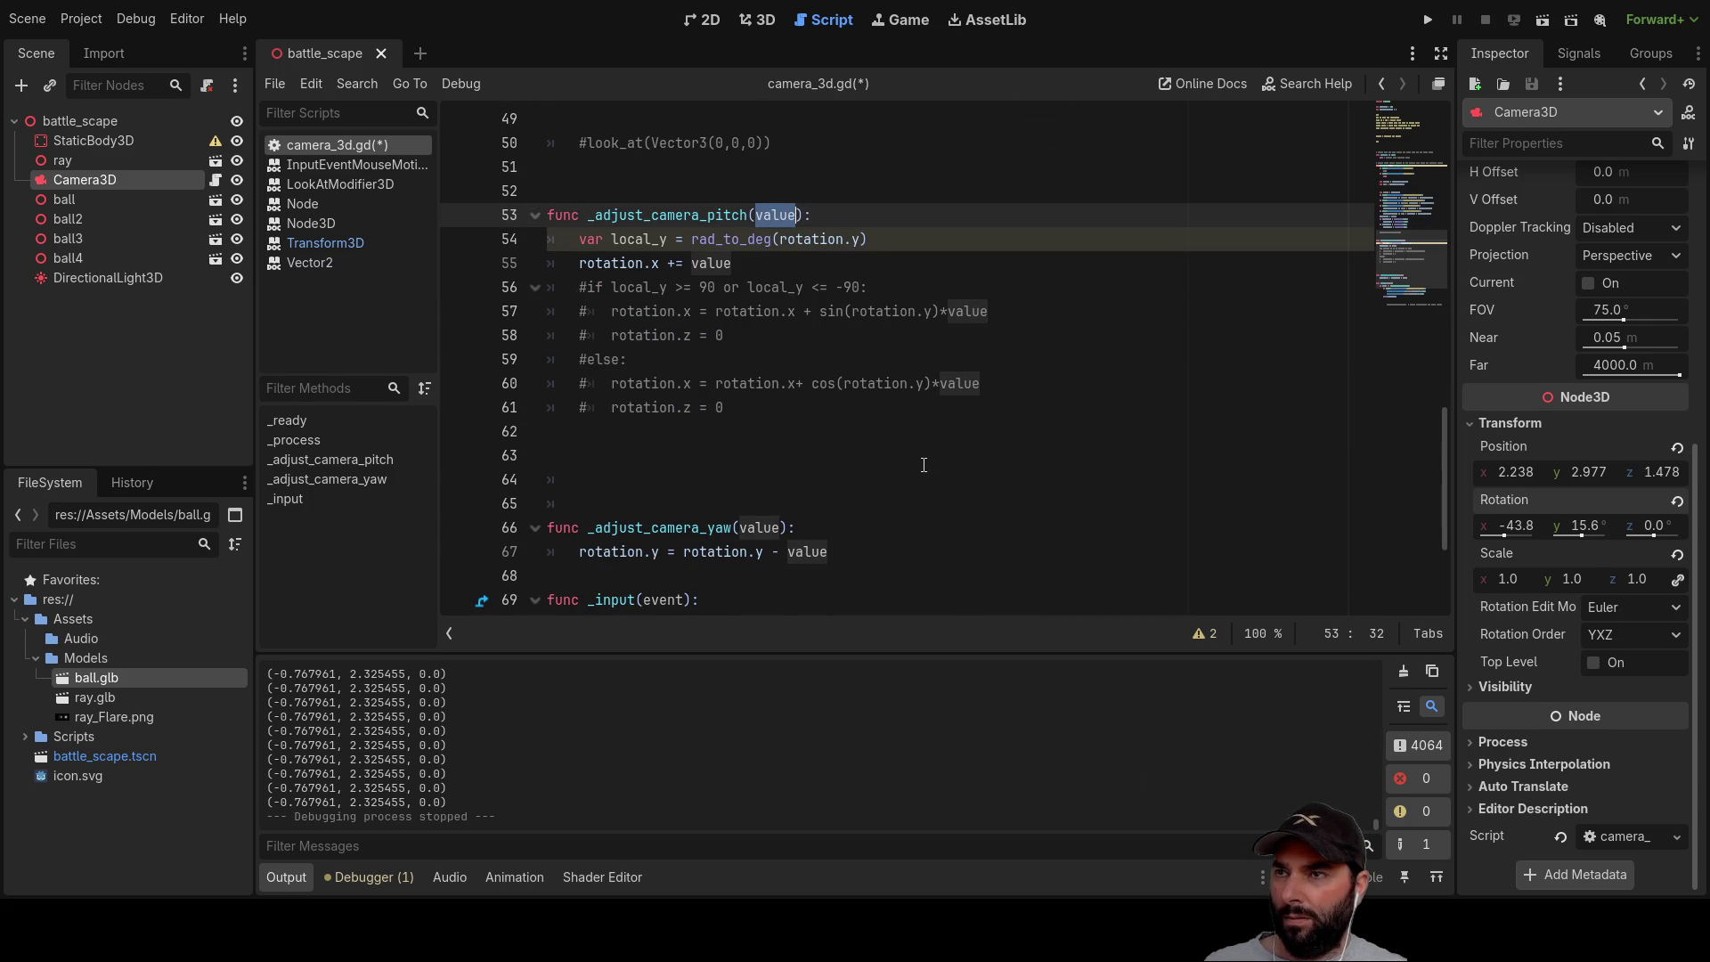
pyautogui.scroll(5, 924, 464)
pyautogui.scroll(-2, 860, 429)
pyautogui.doubleClick(682, 431)
pyautogui.scroll(9, 1037, 454)
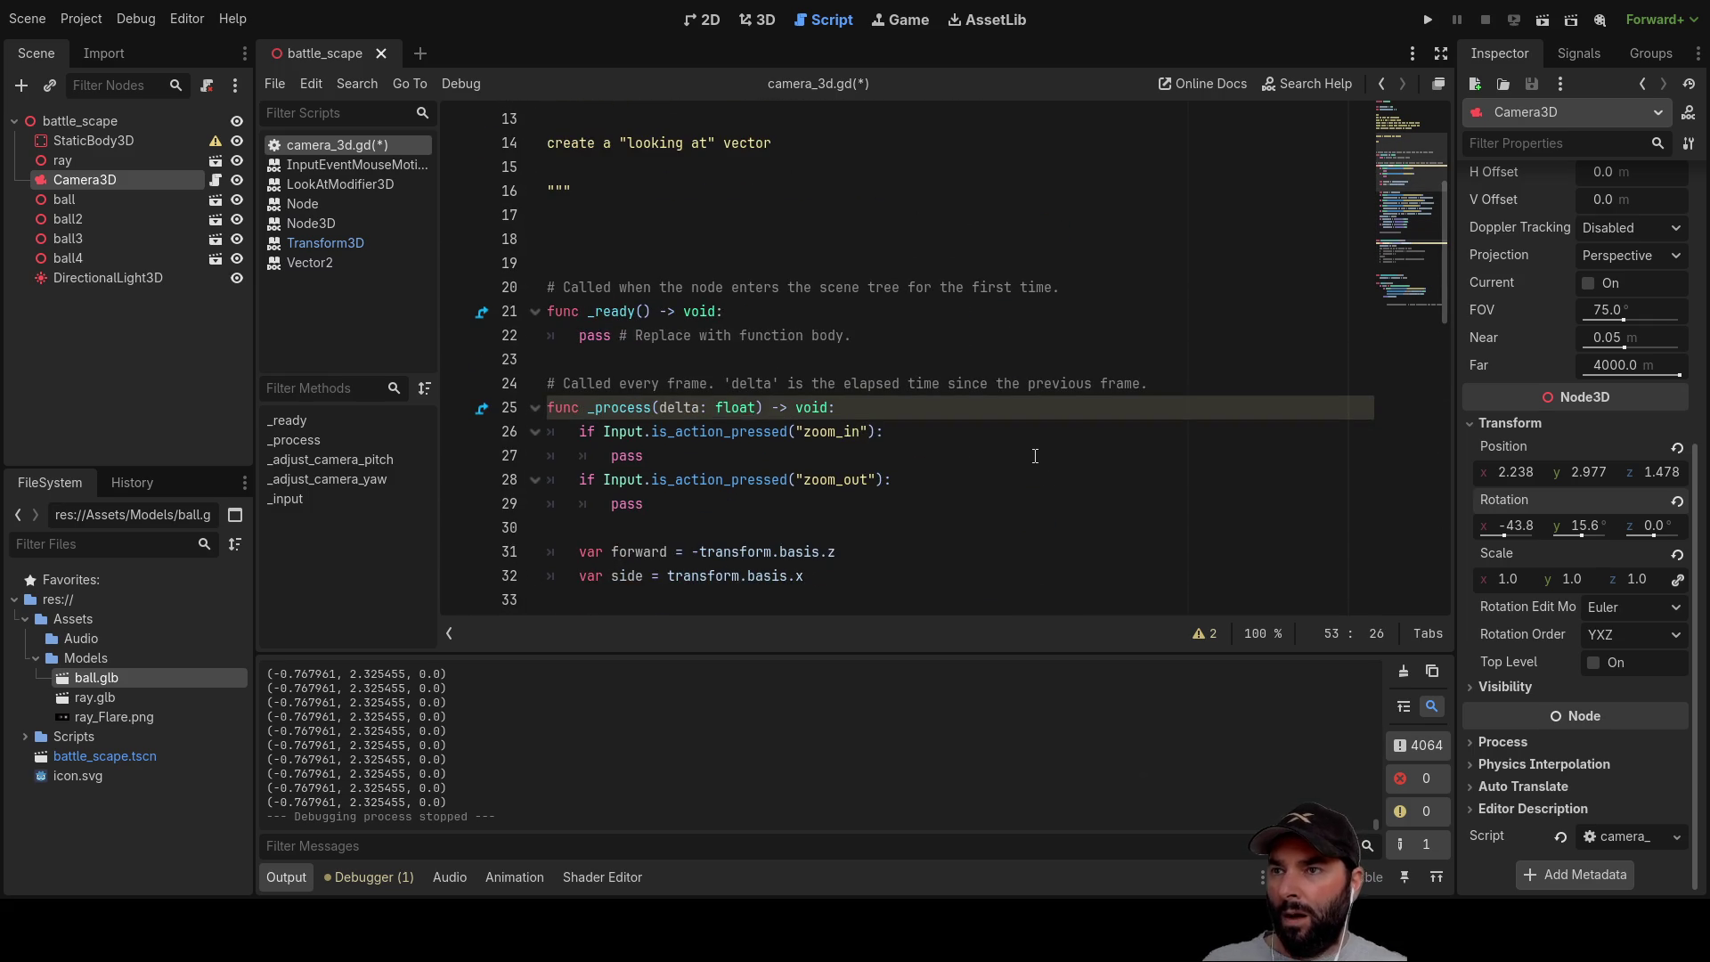
pyautogui.scroll(4, 1019, 480)
pyautogui.scroll(-13, 1015, 476)
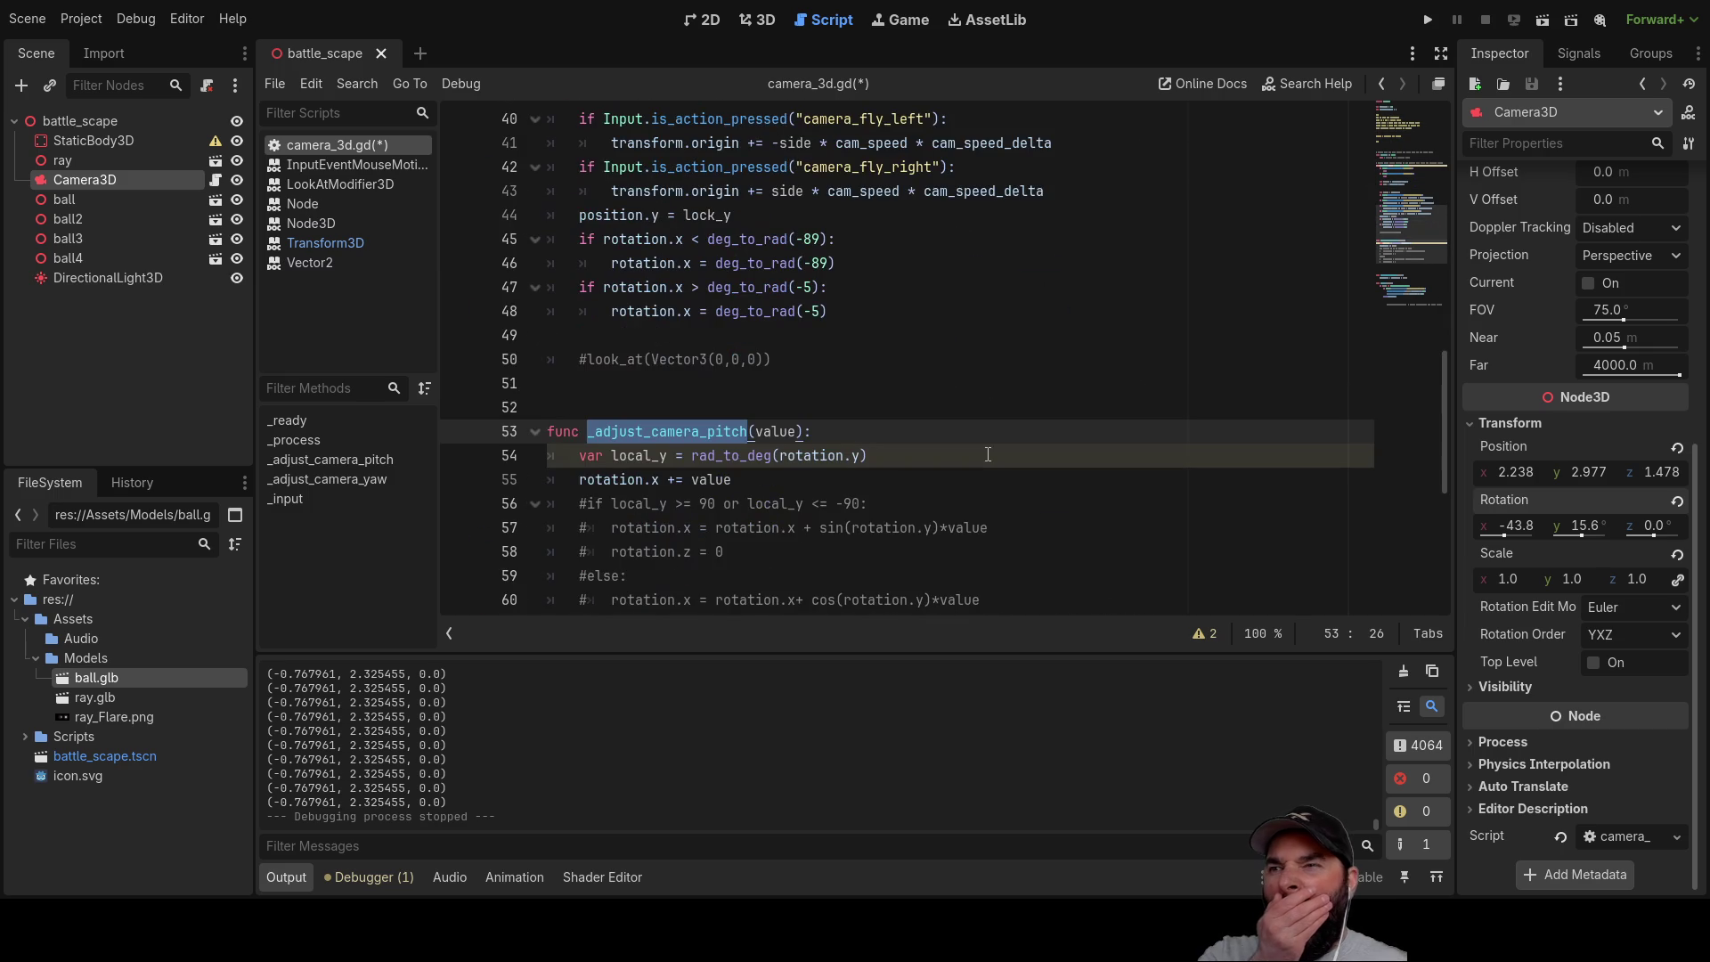
pyautogui.scroll(-6, 988, 455)
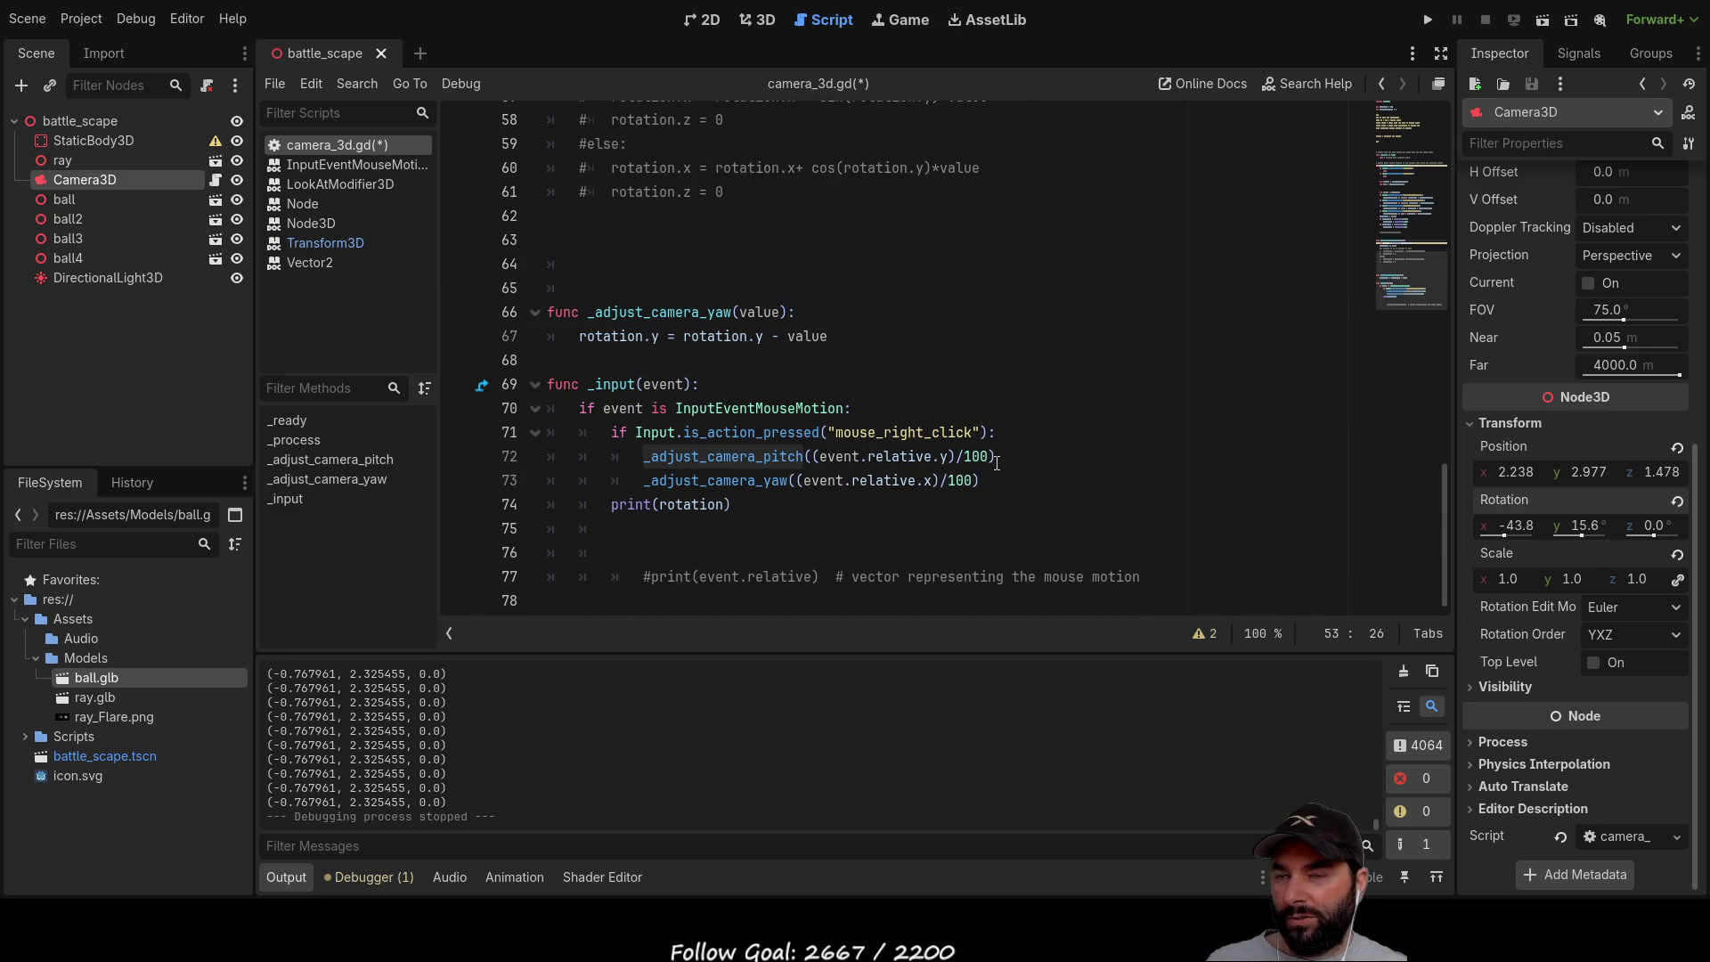
pyautogui.scroll(2, 930, 455)
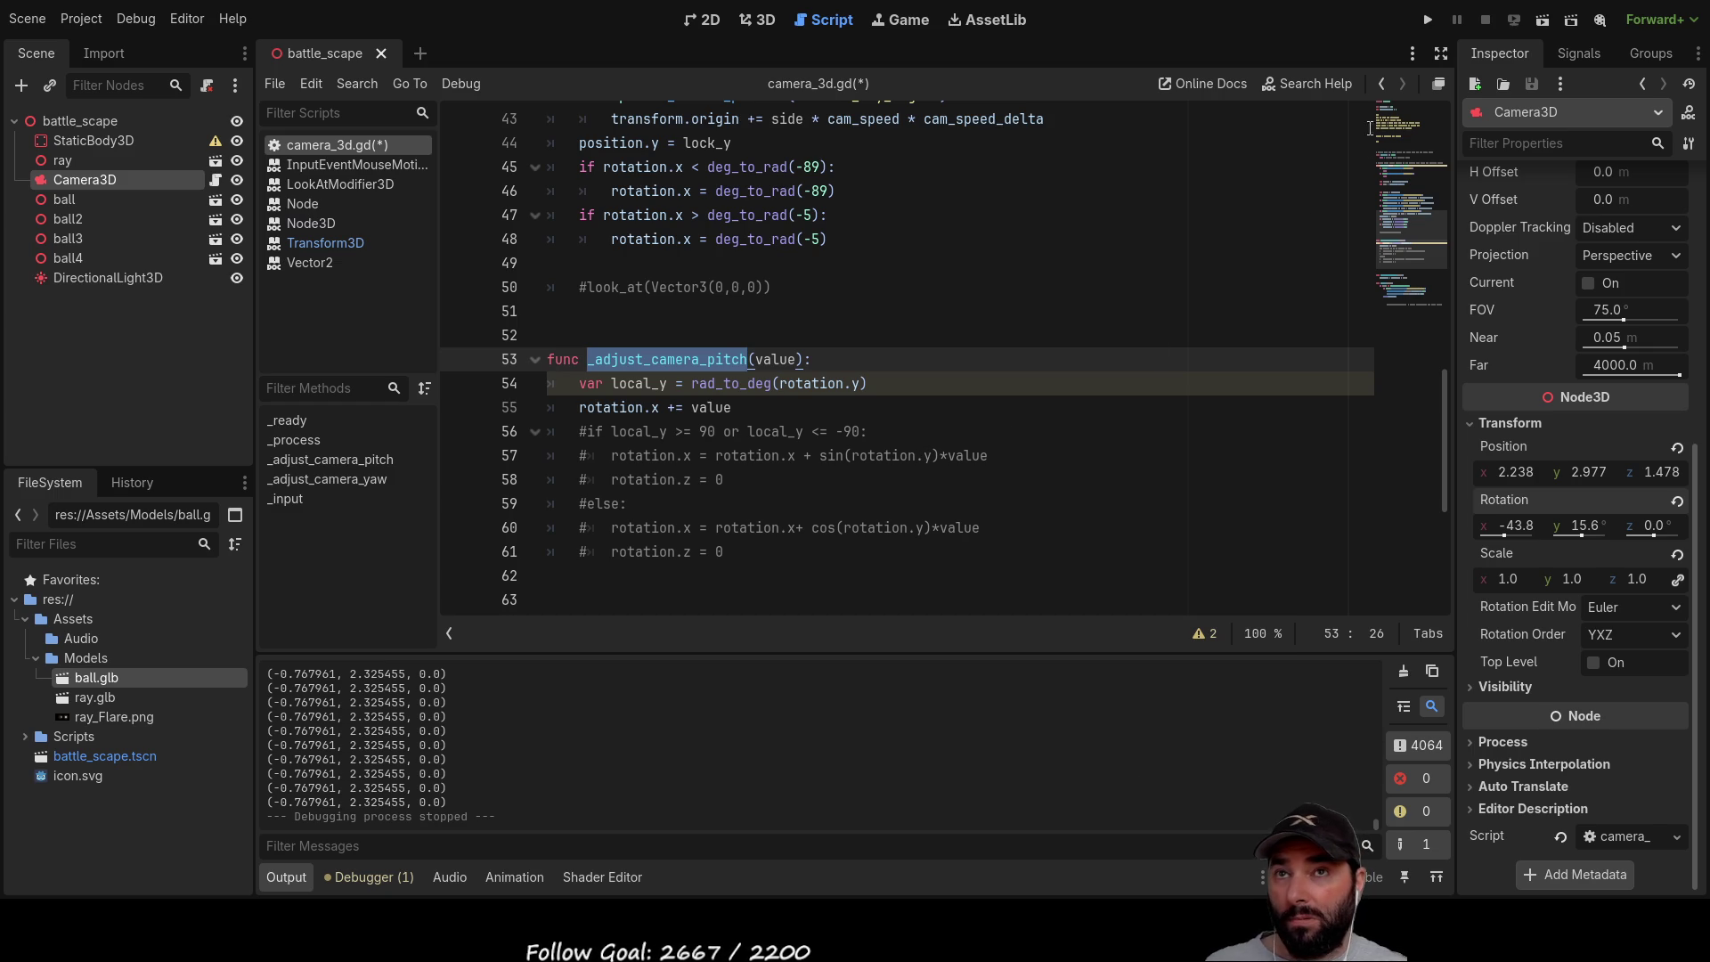
pyautogui.click(1424, 22)
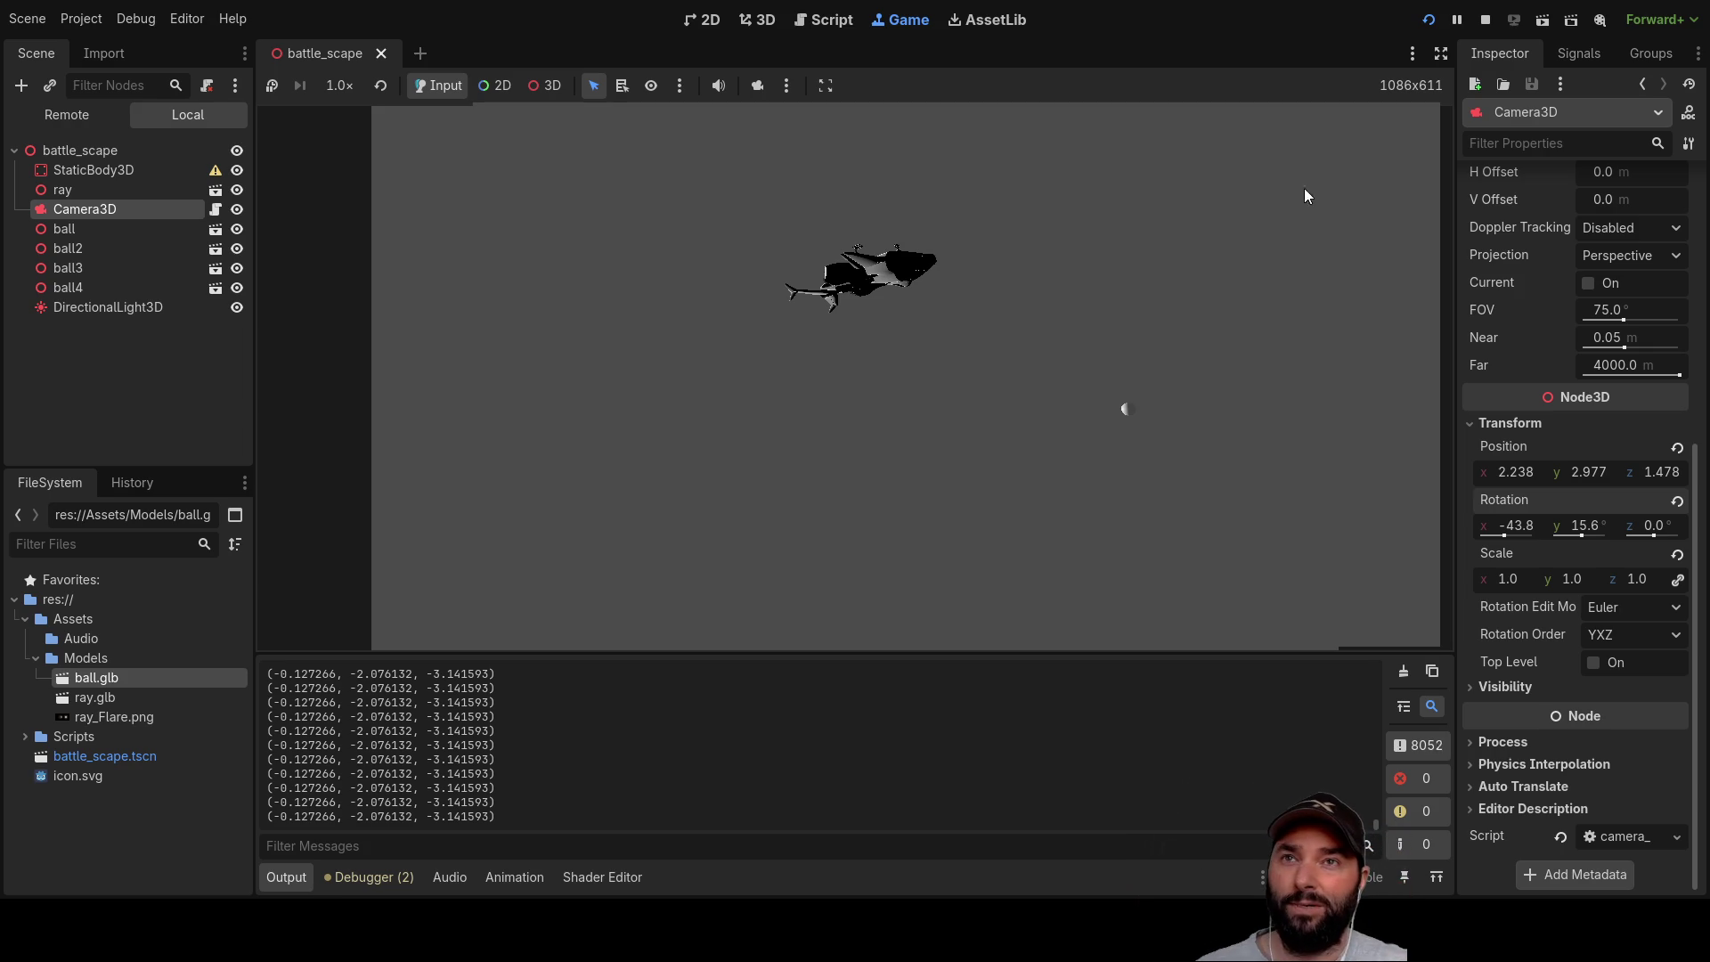
# Step: Stop the game and bring the Camera3D to the centre of the battle_scape 3D view
pyautogui.press('F8')
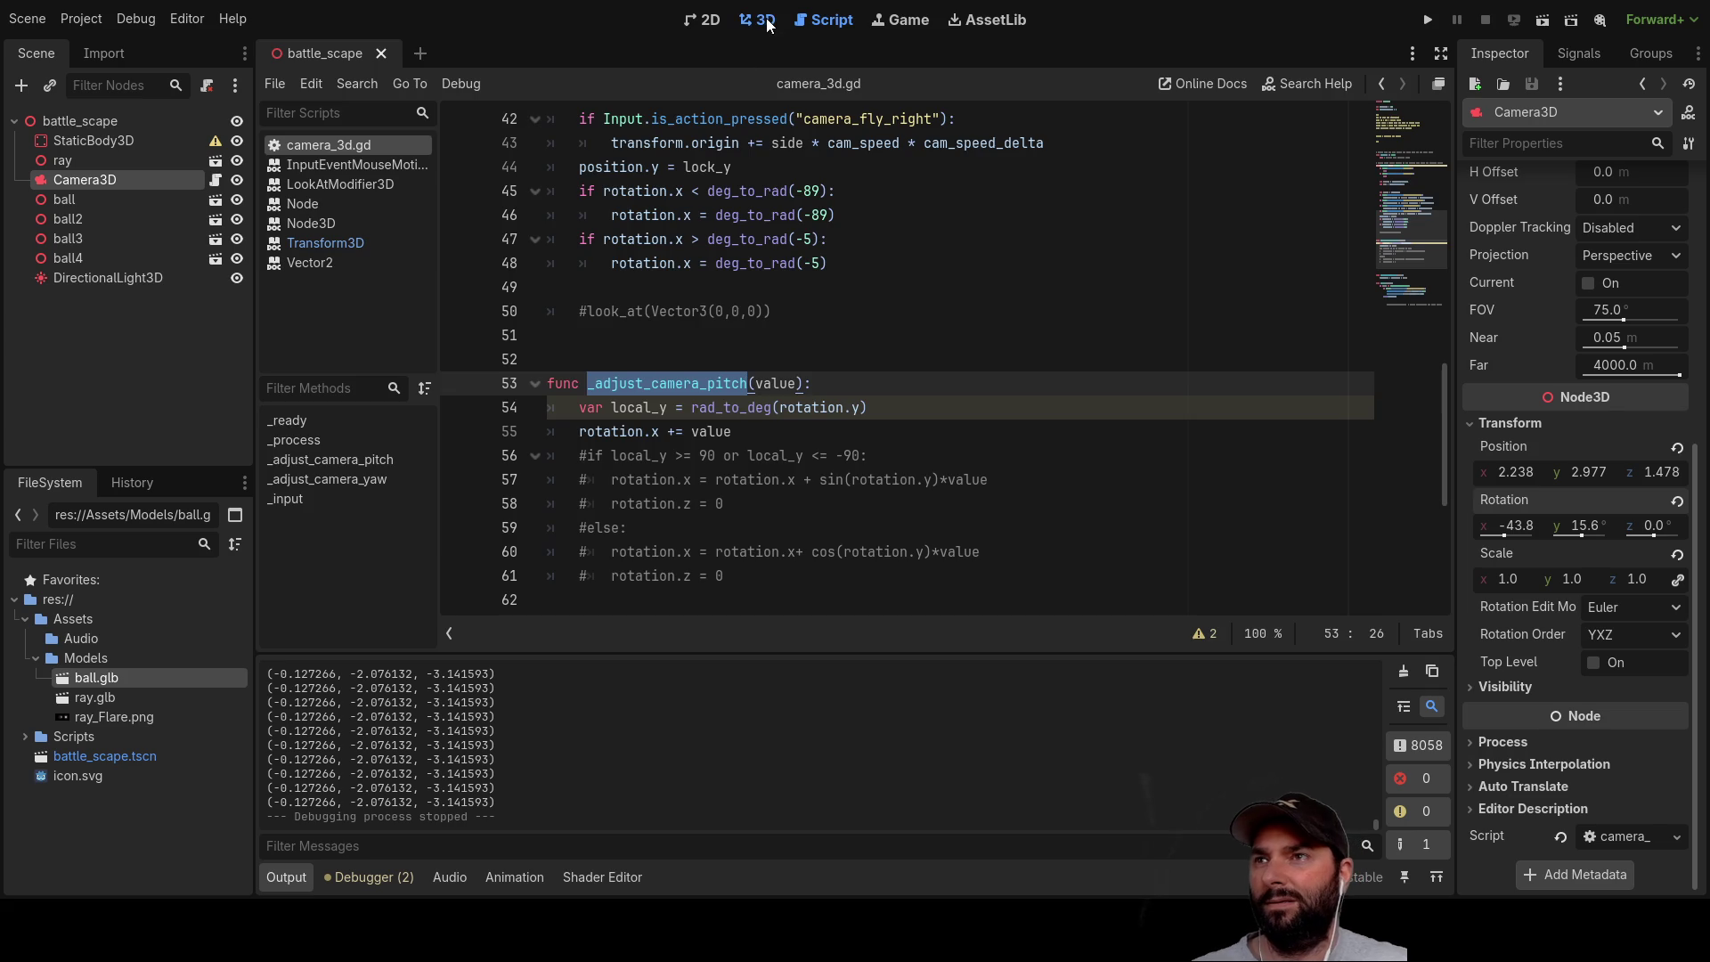
pyautogui.click(764, 20)
pyautogui.moveTo(1011, 370)
pyautogui.mouseDown()
pyautogui.moveTo(966, 365)
pyautogui.moveTo(1018, 299)
pyautogui.moveTo(1052, 376)
pyautogui.moveTo(1040, 415)
pyautogui.moveTo(982, 437)
pyautogui.moveTo(1050, 406)
pyautogui.moveTo(966, 428)
pyautogui.moveTo(1017, 438)
pyautogui.moveTo(1072, 397)
pyautogui.moveTo(1075, 329)
pyautogui.moveTo(992, 262)
pyautogui.moveTo(1038, 356)
pyautogui.moveTo(1015, 409)
pyautogui.moveTo(1066, 367)
pyautogui.moveTo(1071, 308)
pyautogui.moveTo(1031, 238)
pyautogui.moveTo(962, 224)
pyautogui.mouseUp()
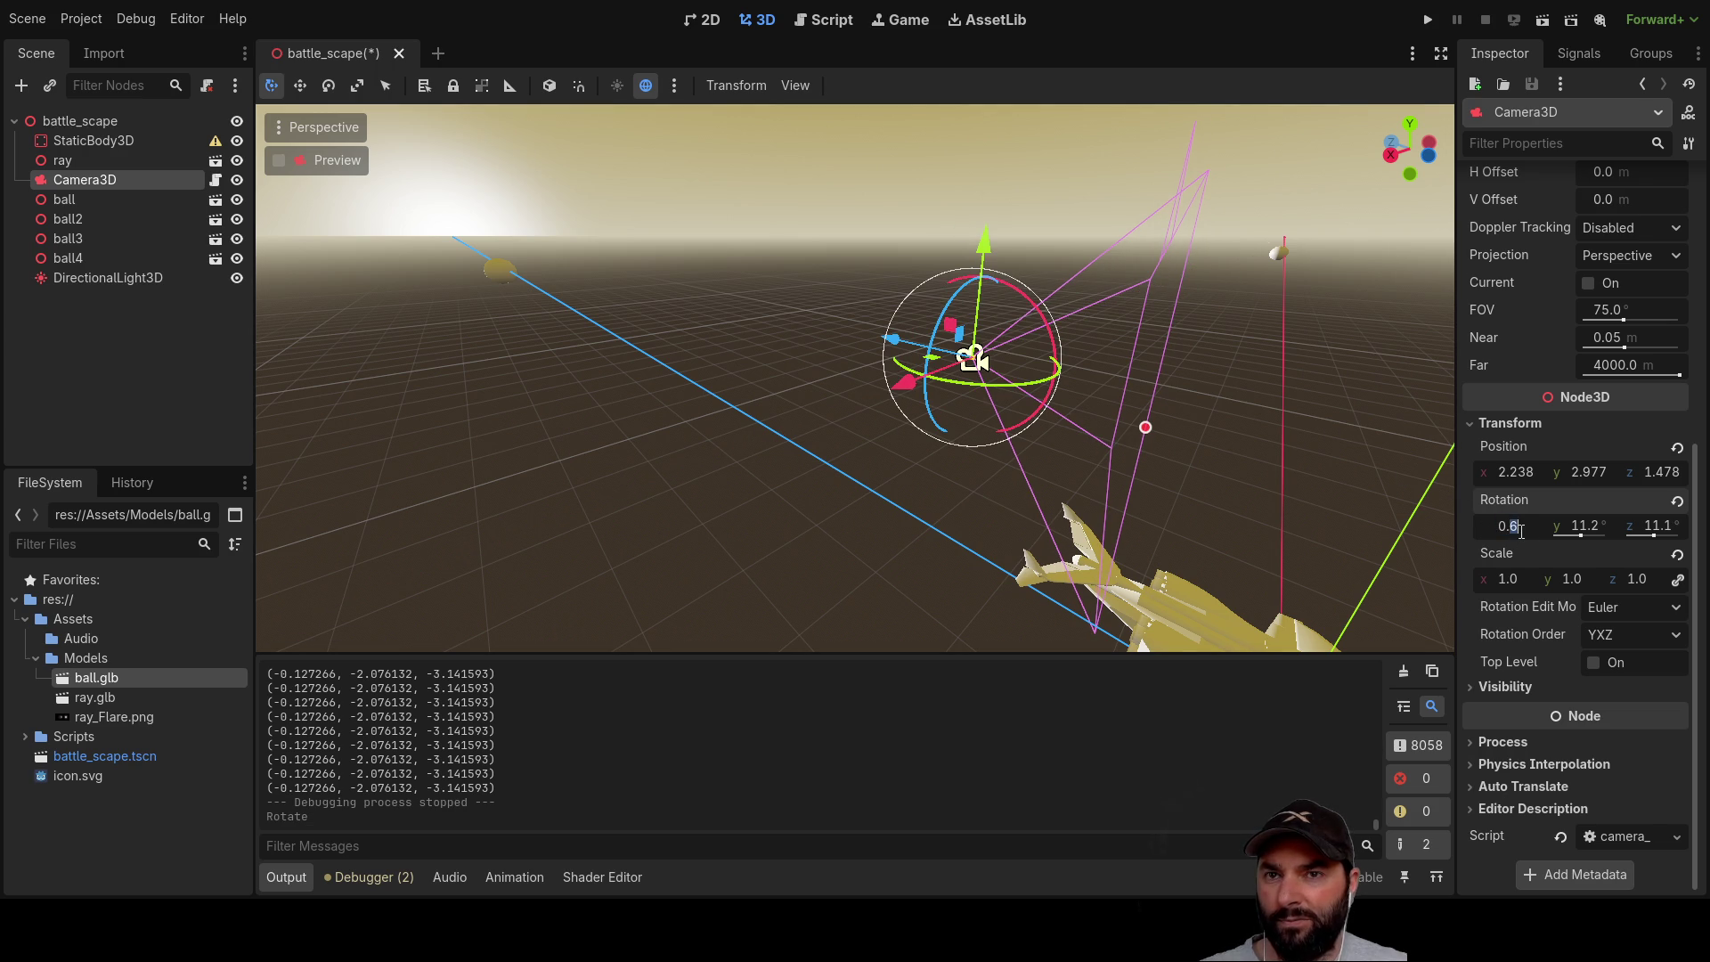
# Step: Zero the Camera3D's X and Z rotation in the Inspector and frame the camera
pyautogui.write('0')
pyautogui.press('Return')
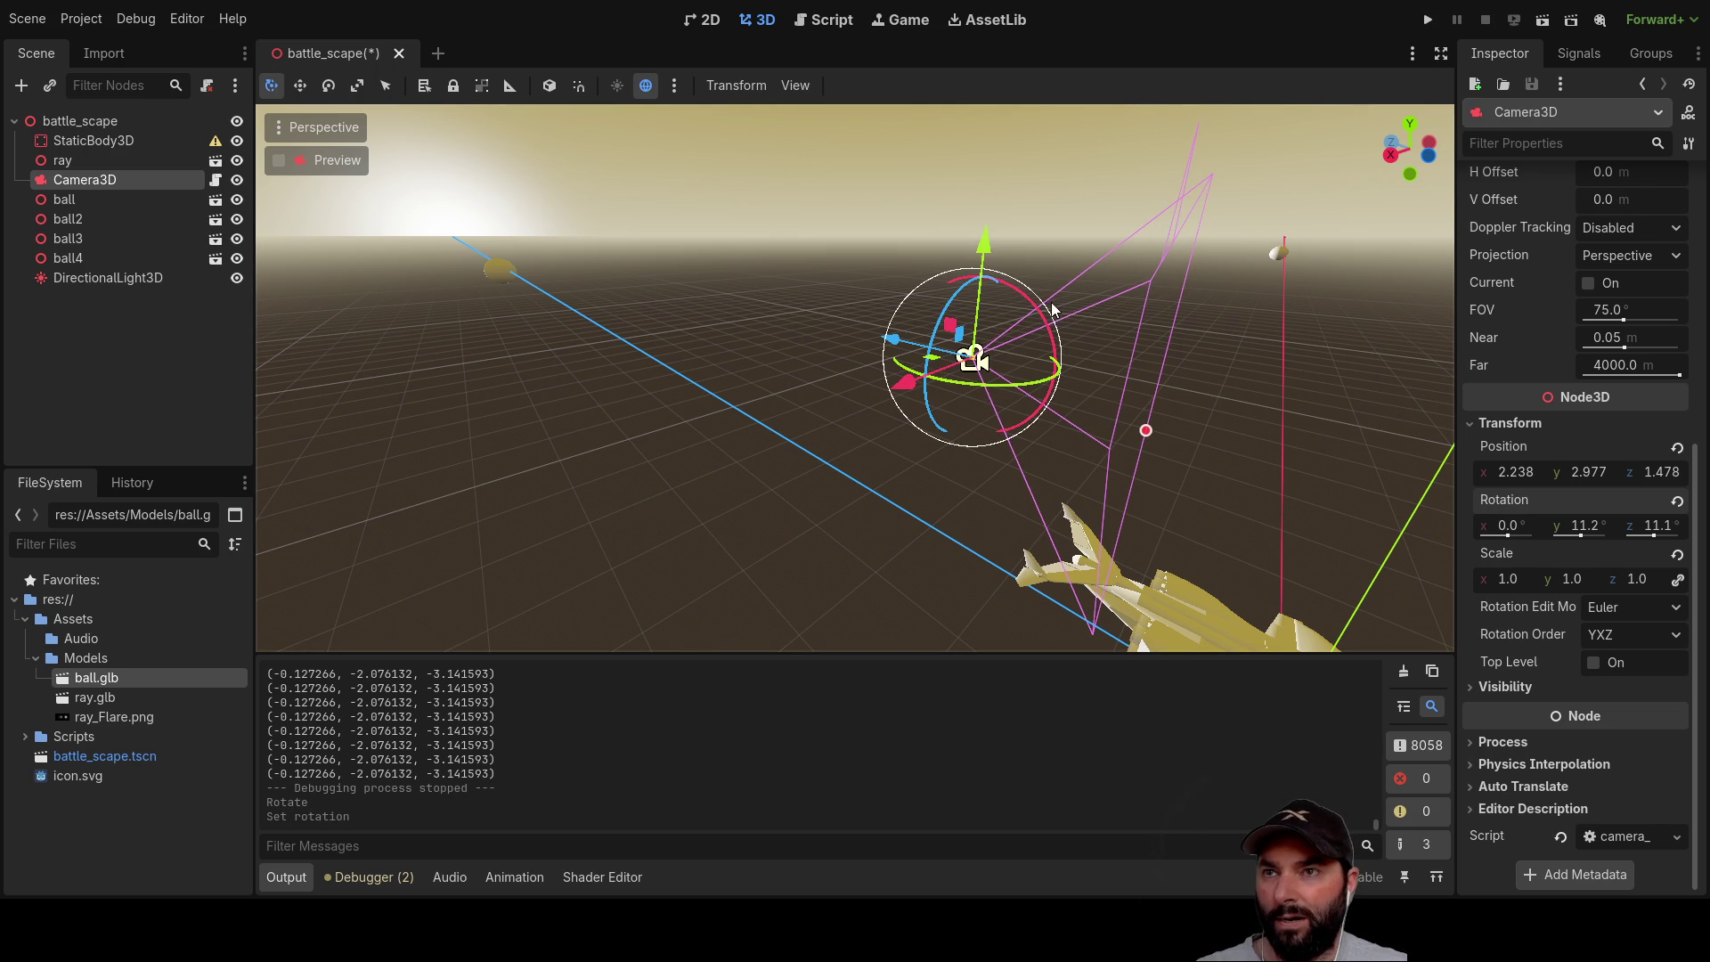
pyautogui.moveTo(1036, 309)
pyautogui.mouseDown()
pyautogui.moveTo(1083, 375)
pyautogui.moveTo(1028, 435)
pyautogui.moveTo(952, 430)
pyautogui.moveTo(923, 383)
pyautogui.moveTo(1068, 423)
pyautogui.moveTo(1096, 301)
pyautogui.mouseUp()
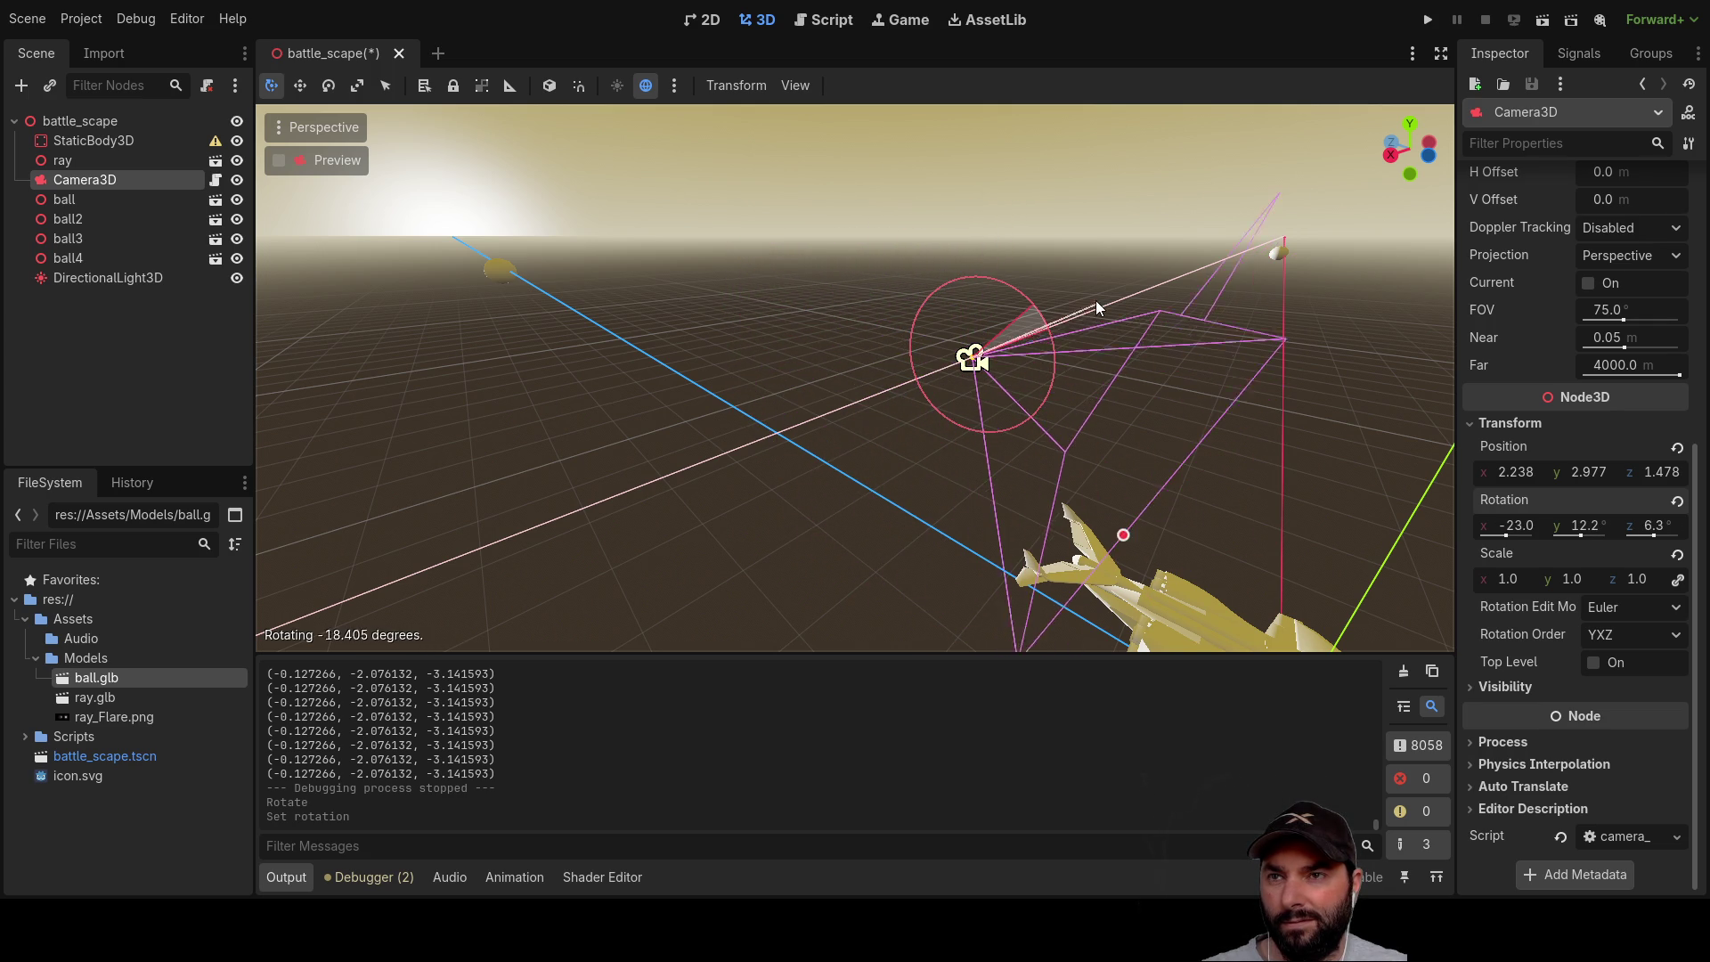
pyautogui.press('f')
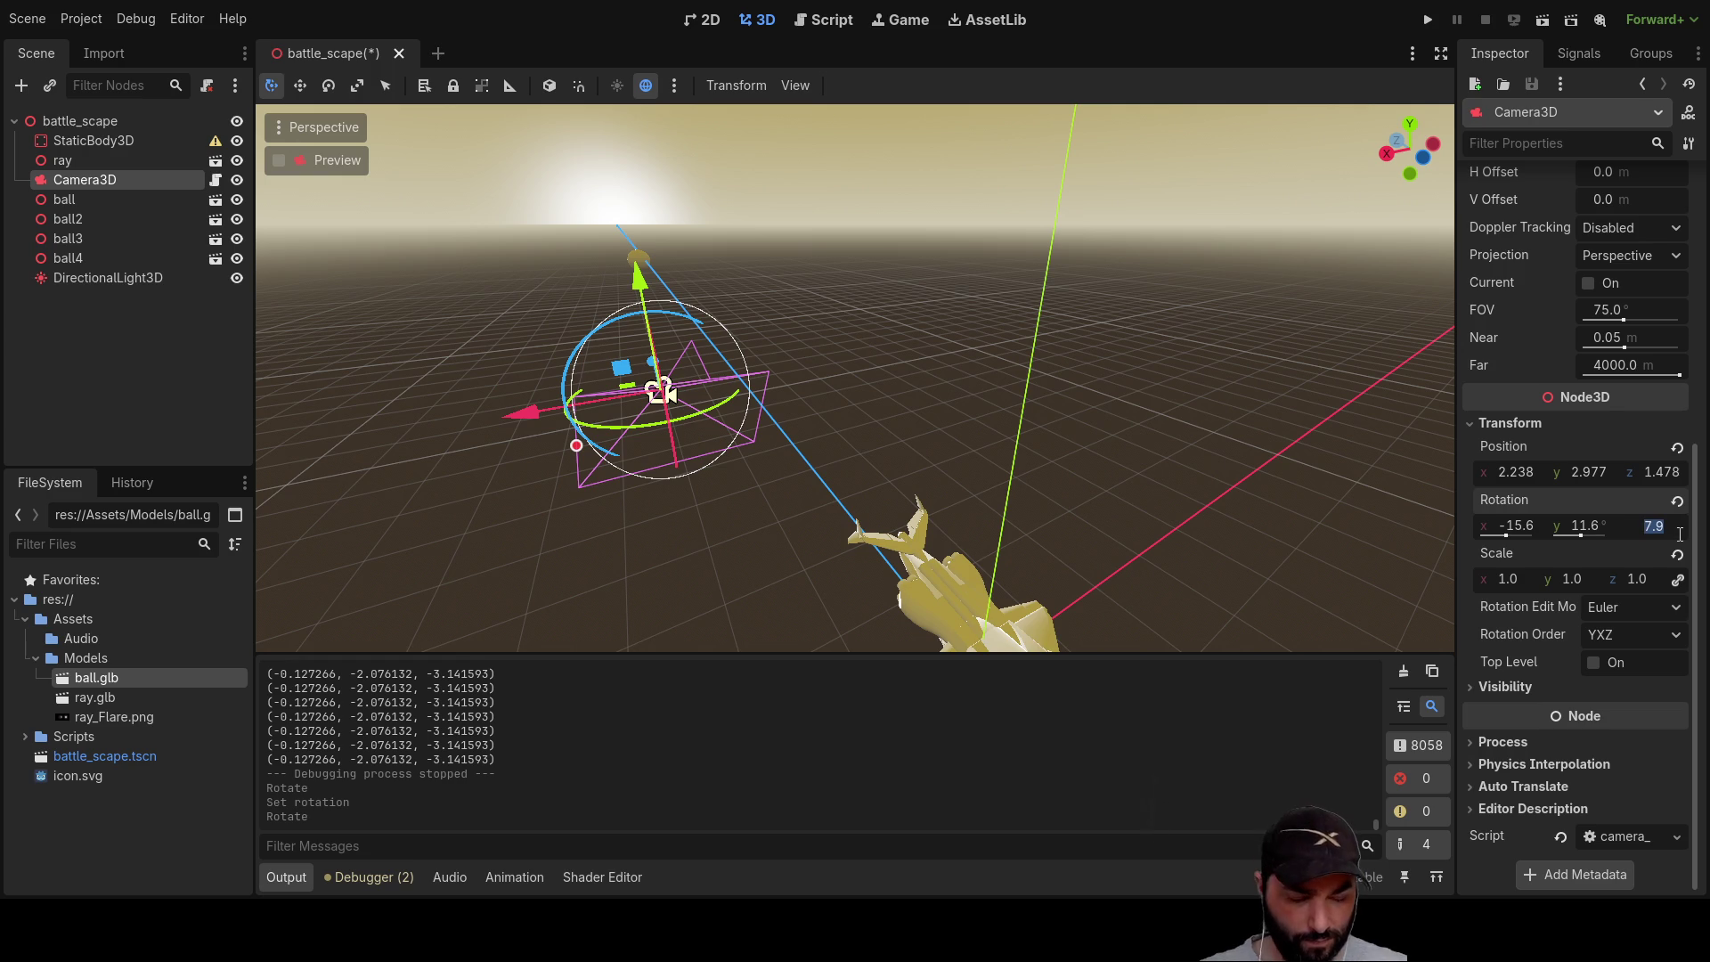
pyautogui.press('Return')
# Step: Rotate the Camera3D with the gizmo to about -5.3° X, 11.2° Y, 2.1° Z
pyautogui.moveTo(729, 415)
pyautogui.mouseDown()
pyautogui.moveTo(910, 497)
pyautogui.moveTo(1156, 317)
pyautogui.moveTo(1205, 344)
pyautogui.moveTo(1214, 385)
pyautogui.mouseUp()
pyautogui.moveTo(1151, 463)
pyautogui.mouseDown()
pyautogui.moveTo(1203, 452)
pyautogui.moveTo(1229, 383)
pyautogui.moveTo(1166, 317)
pyautogui.moveTo(928, 323)
pyautogui.moveTo(1074, 331)
pyautogui.moveTo(1057, 405)
pyautogui.mouseUp()
pyautogui.moveTo(963, 477)
pyautogui.mouseDown()
pyautogui.moveTo(873, 466)
pyautogui.moveTo(1111, 483)
pyautogui.moveTo(1071, 278)
pyautogui.moveTo(1046, 254)
pyautogui.mouseUp()
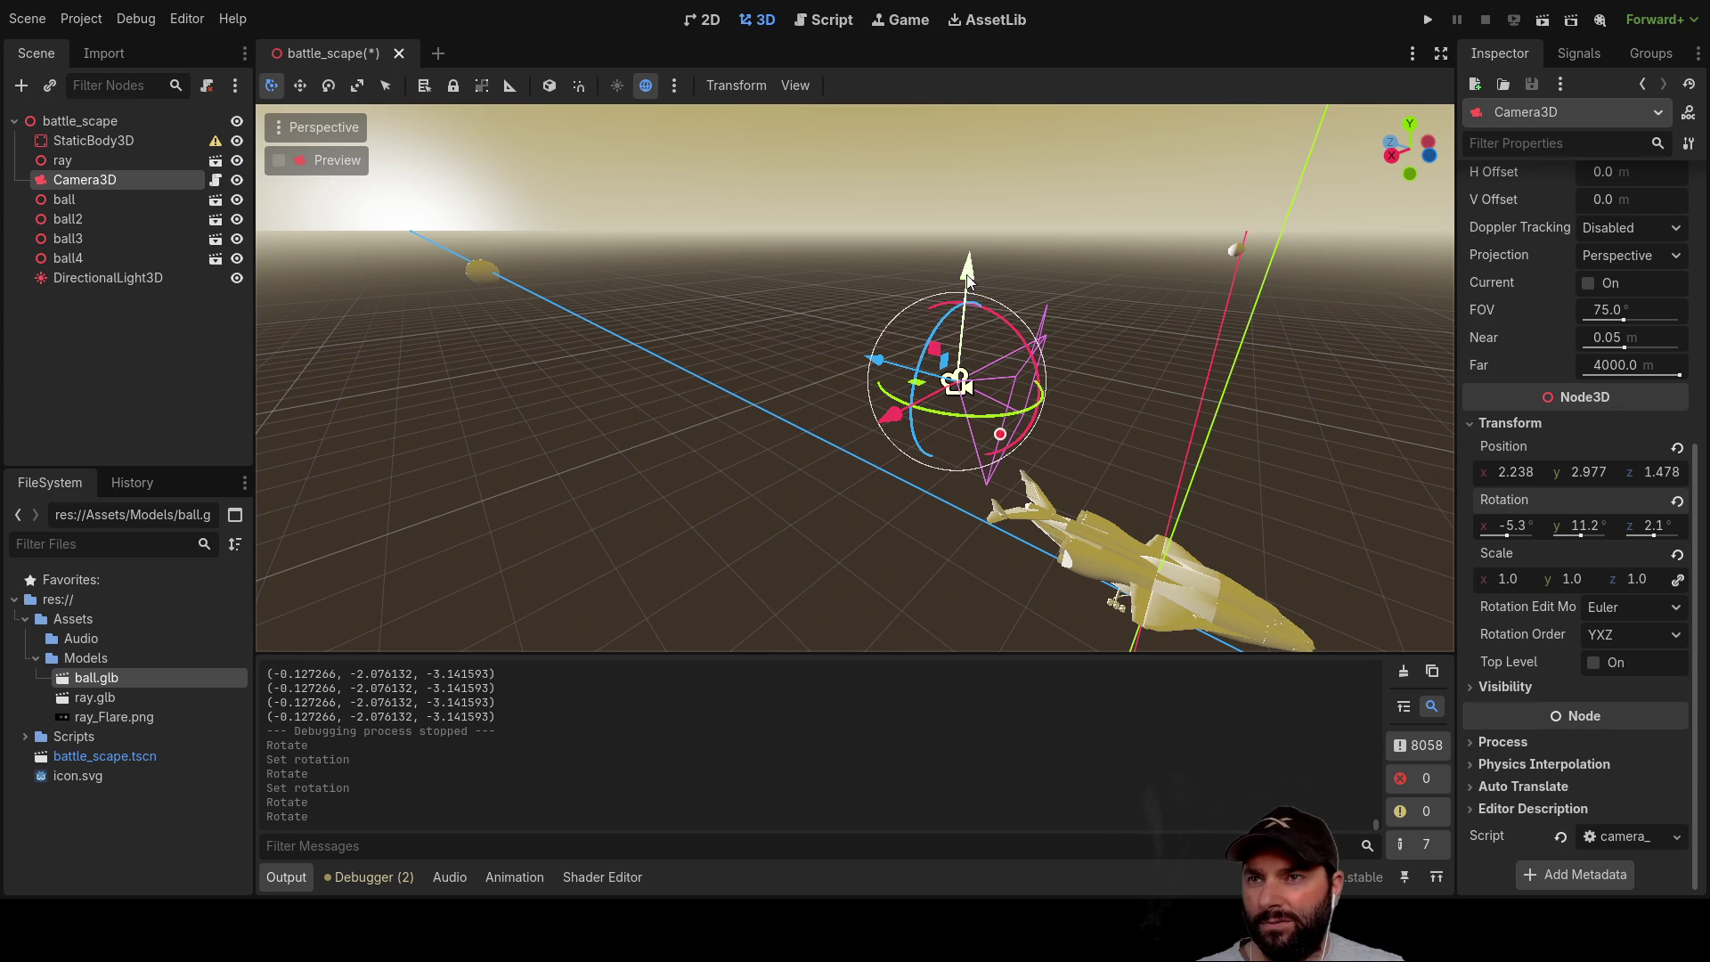
pyautogui.moveTo(969, 271)
pyautogui.mouseDown()
pyautogui.moveTo(1163, 314)
pyautogui.moveTo(1098, 258)
pyautogui.moveTo(1231, 271)
pyautogui.moveTo(1225, 296)
pyautogui.moveTo(1087, 275)
pyautogui.moveTo(1175, 296)
pyautogui.moveTo(1120, 287)
pyautogui.mouseUp()
# Step: Inspect the ship from several angles, then return to camera_3d.gd
pyautogui.scroll(-5, 1297, 424)
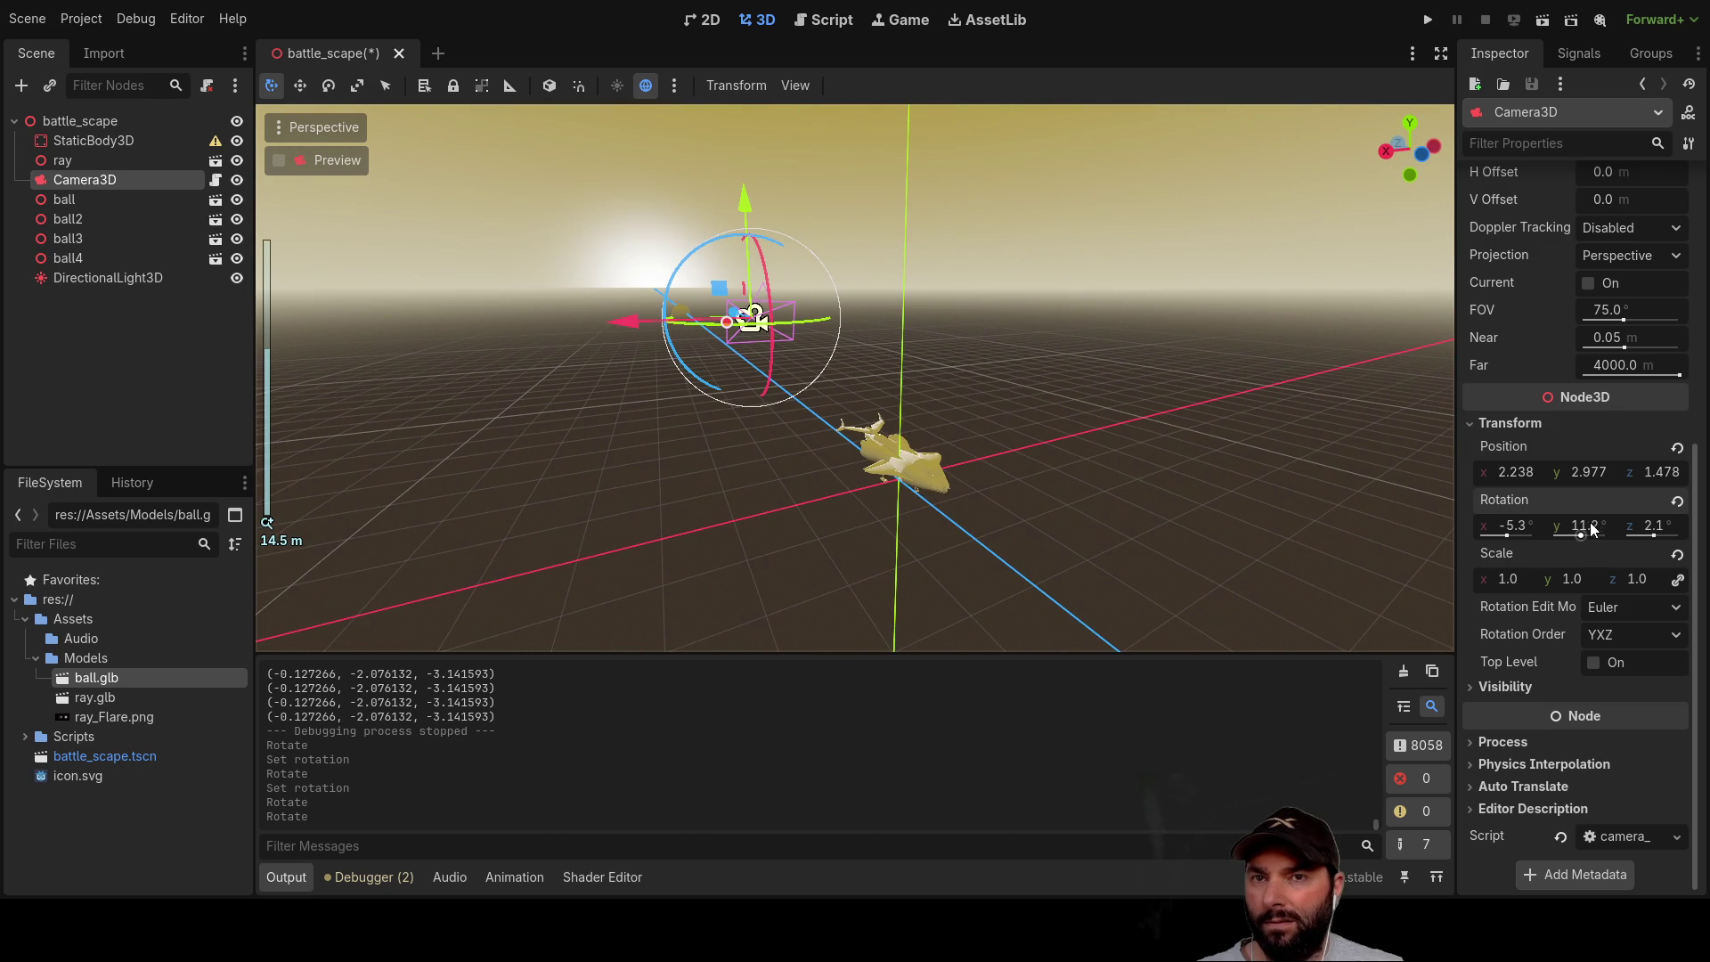
pyautogui.moveTo(887, 363); pyautogui.dragTo(1049, 314)
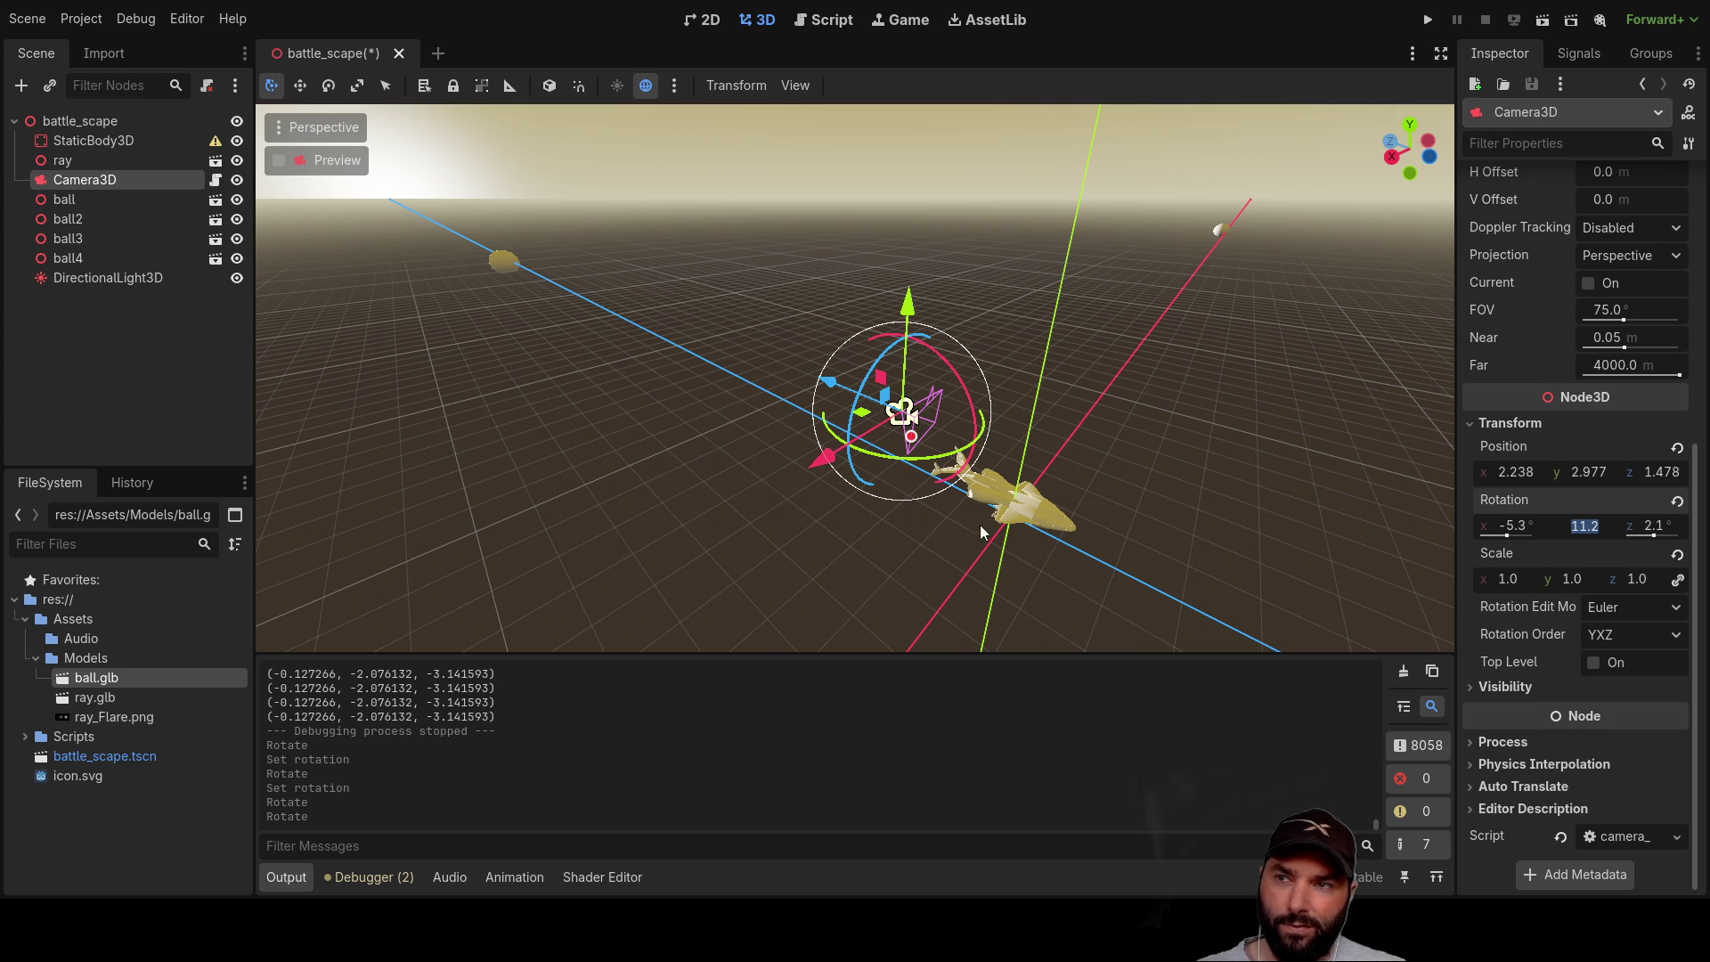
pyautogui.moveTo(1023, 466)
pyautogui.mouseDown()
pyautogui.moveTo(1081, 456)
pyautogui.moveTo(1066, 518)
pyautogui.moveTo(911, 490)
pyautogui.mouseUp()
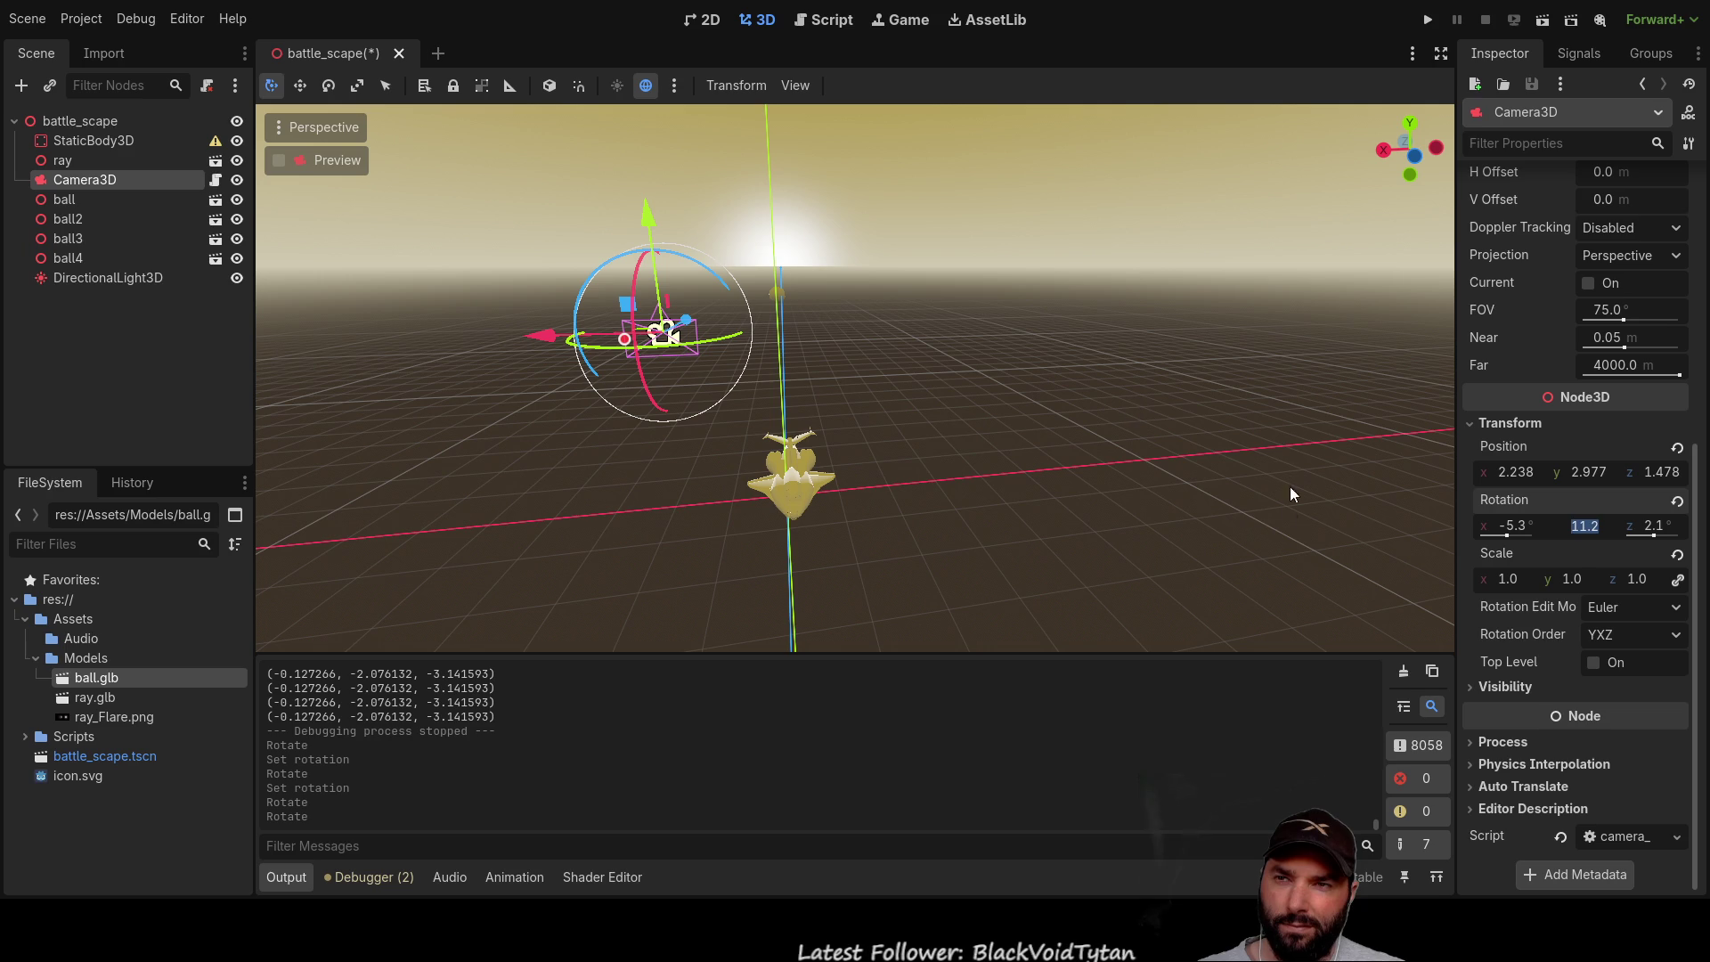
pyautogui.moveTo(1085, 452)
pyautogui.mouseDown()
pyautogui.moveTo(1284, 424)
pyautogui.moveTo(1216, 421)
pyautogui.moveTo(922, 504)
pyautogui.mouseUp()
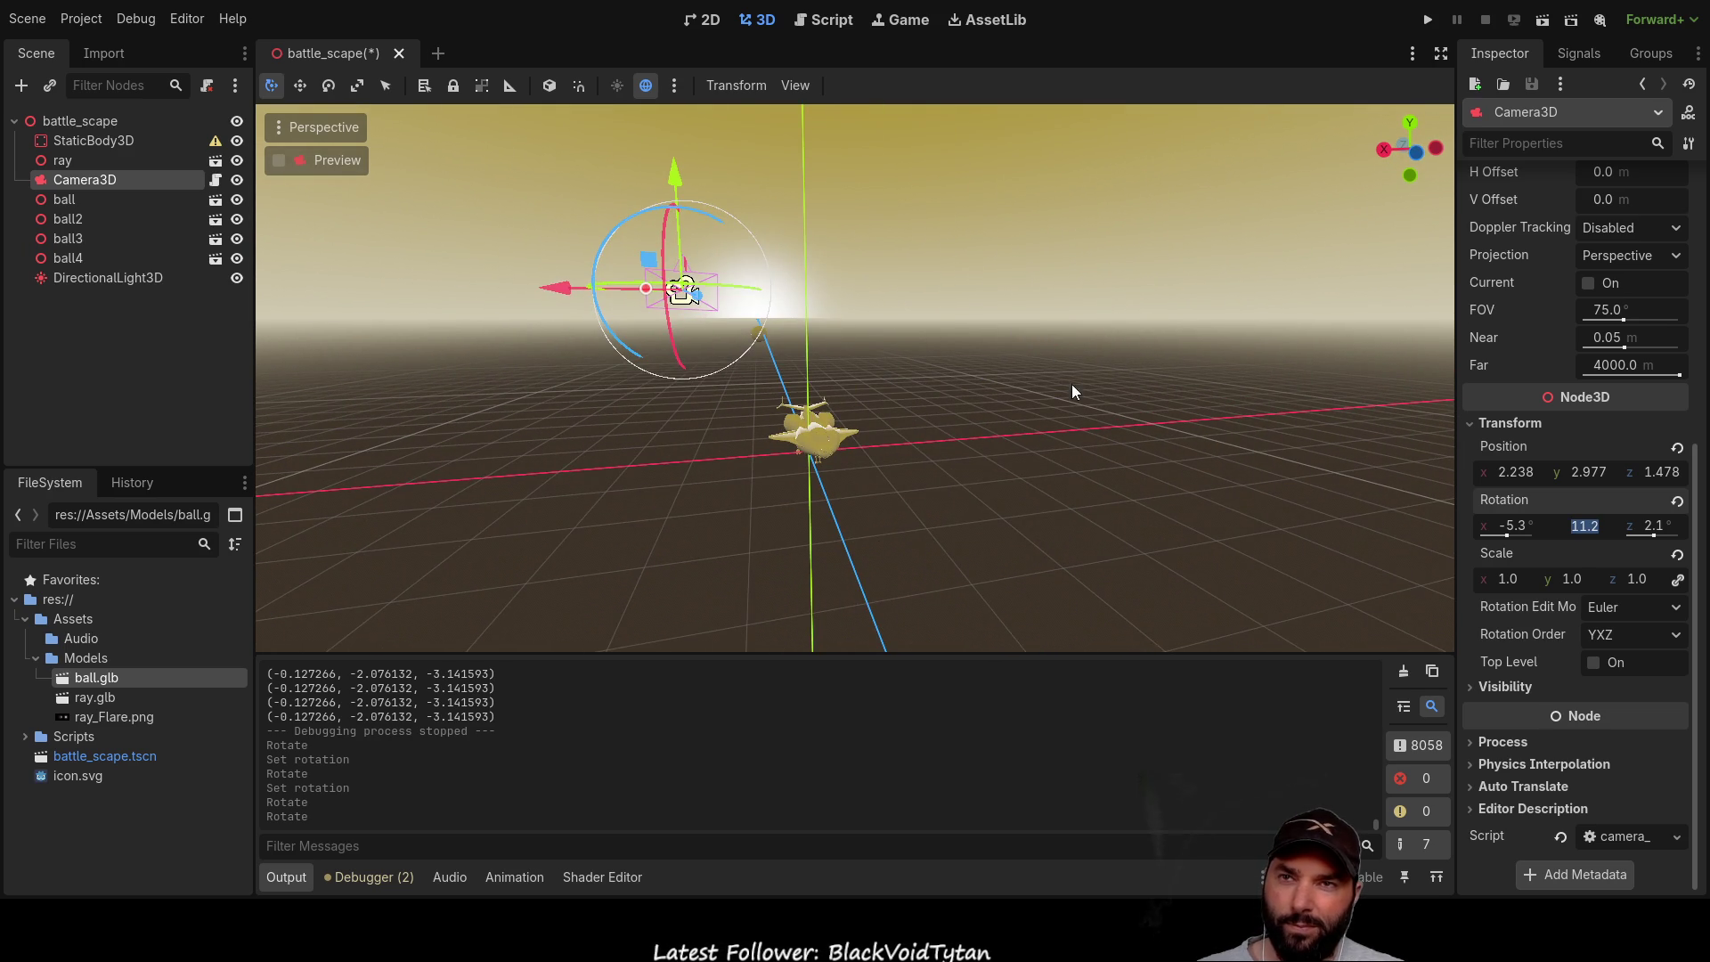
pyautogui.click(833, 20)
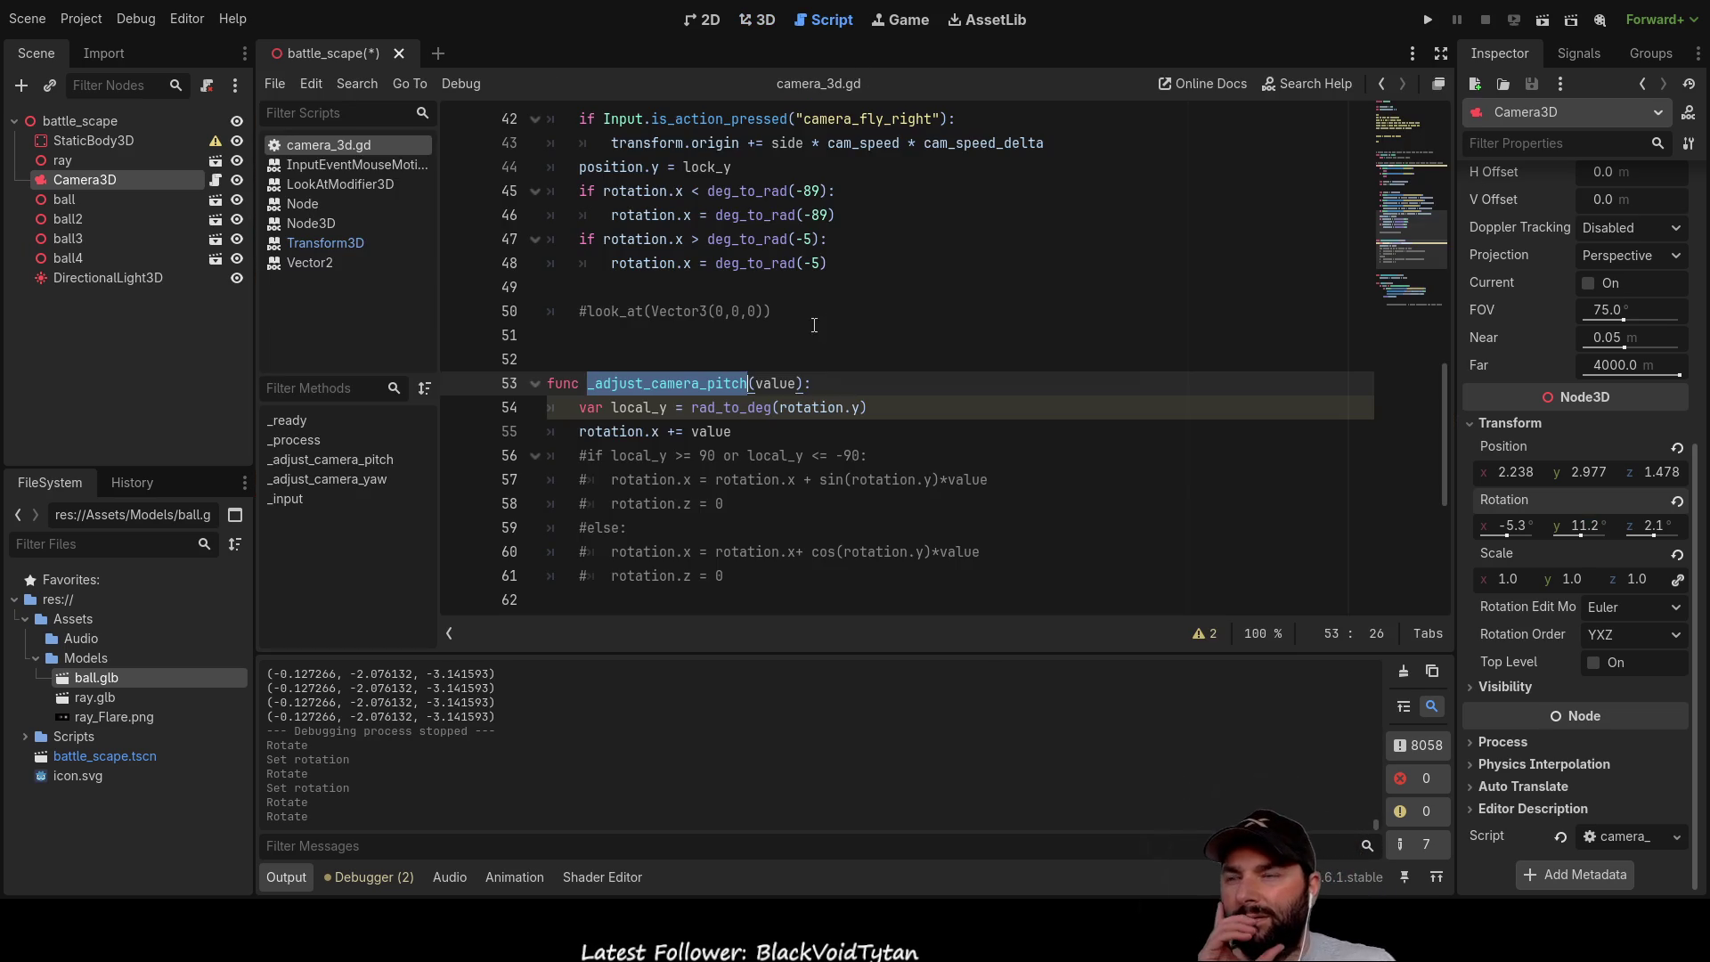
# Step: Select lines 54–61, the whole body of _adjust_camera_pitch
pyautogui.scroll(3, 849, 385)
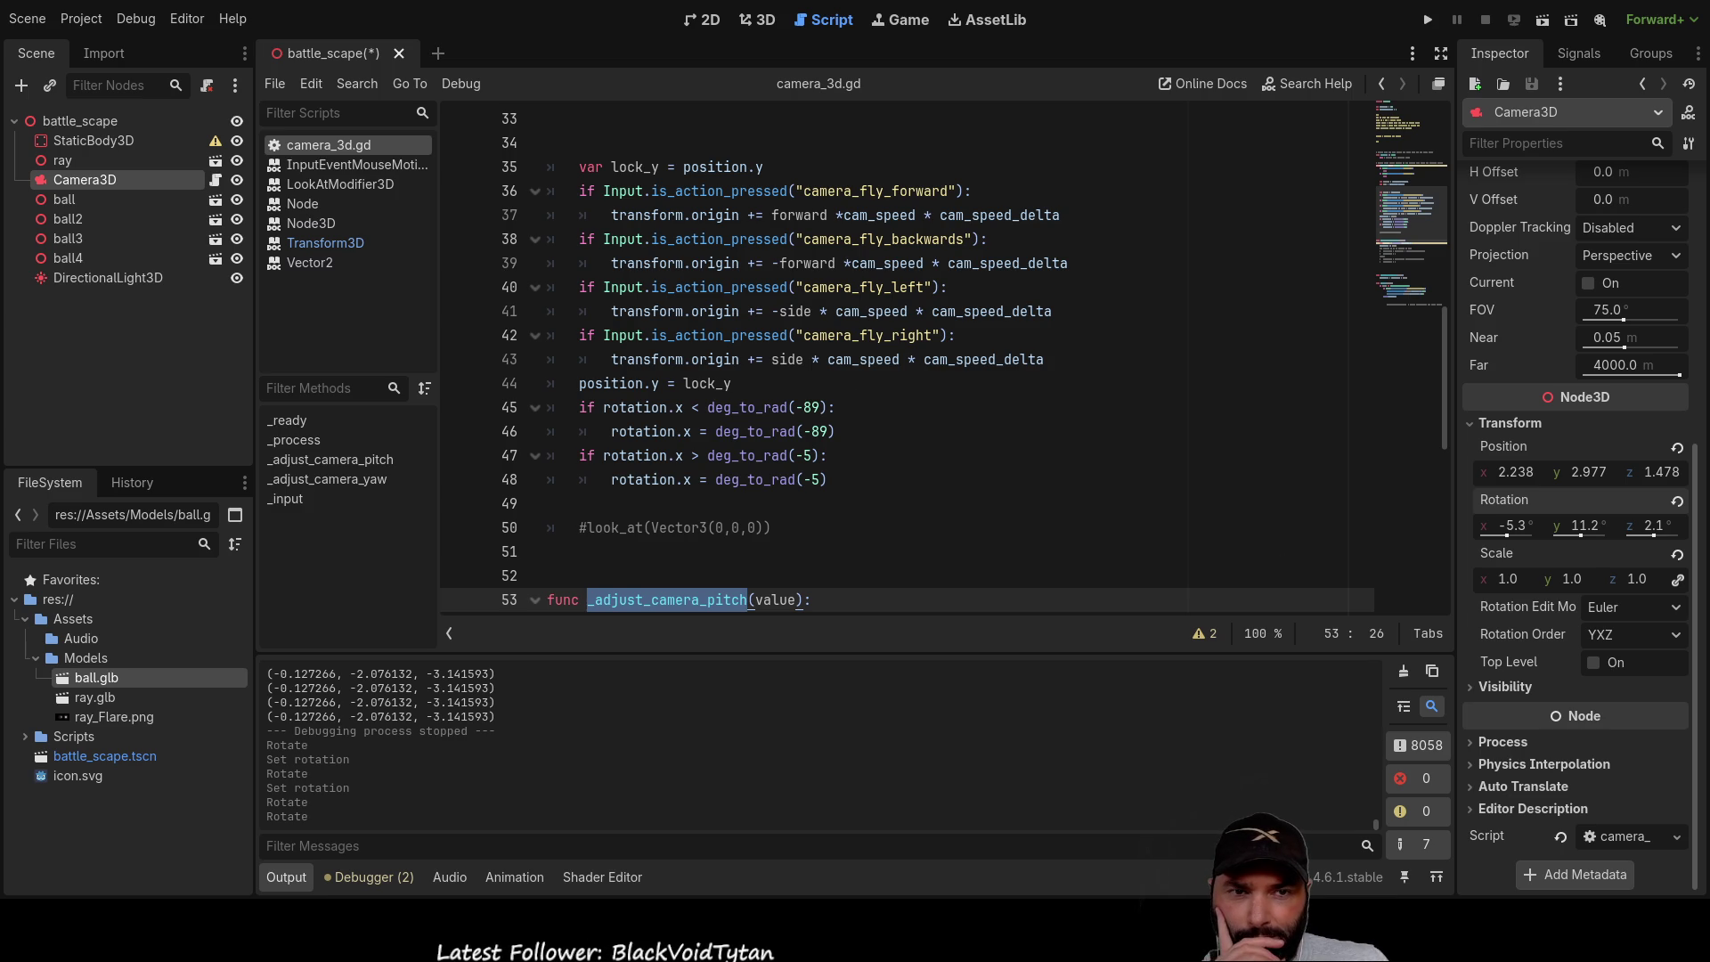
pyautogui.scroll(-3, 890, 357)
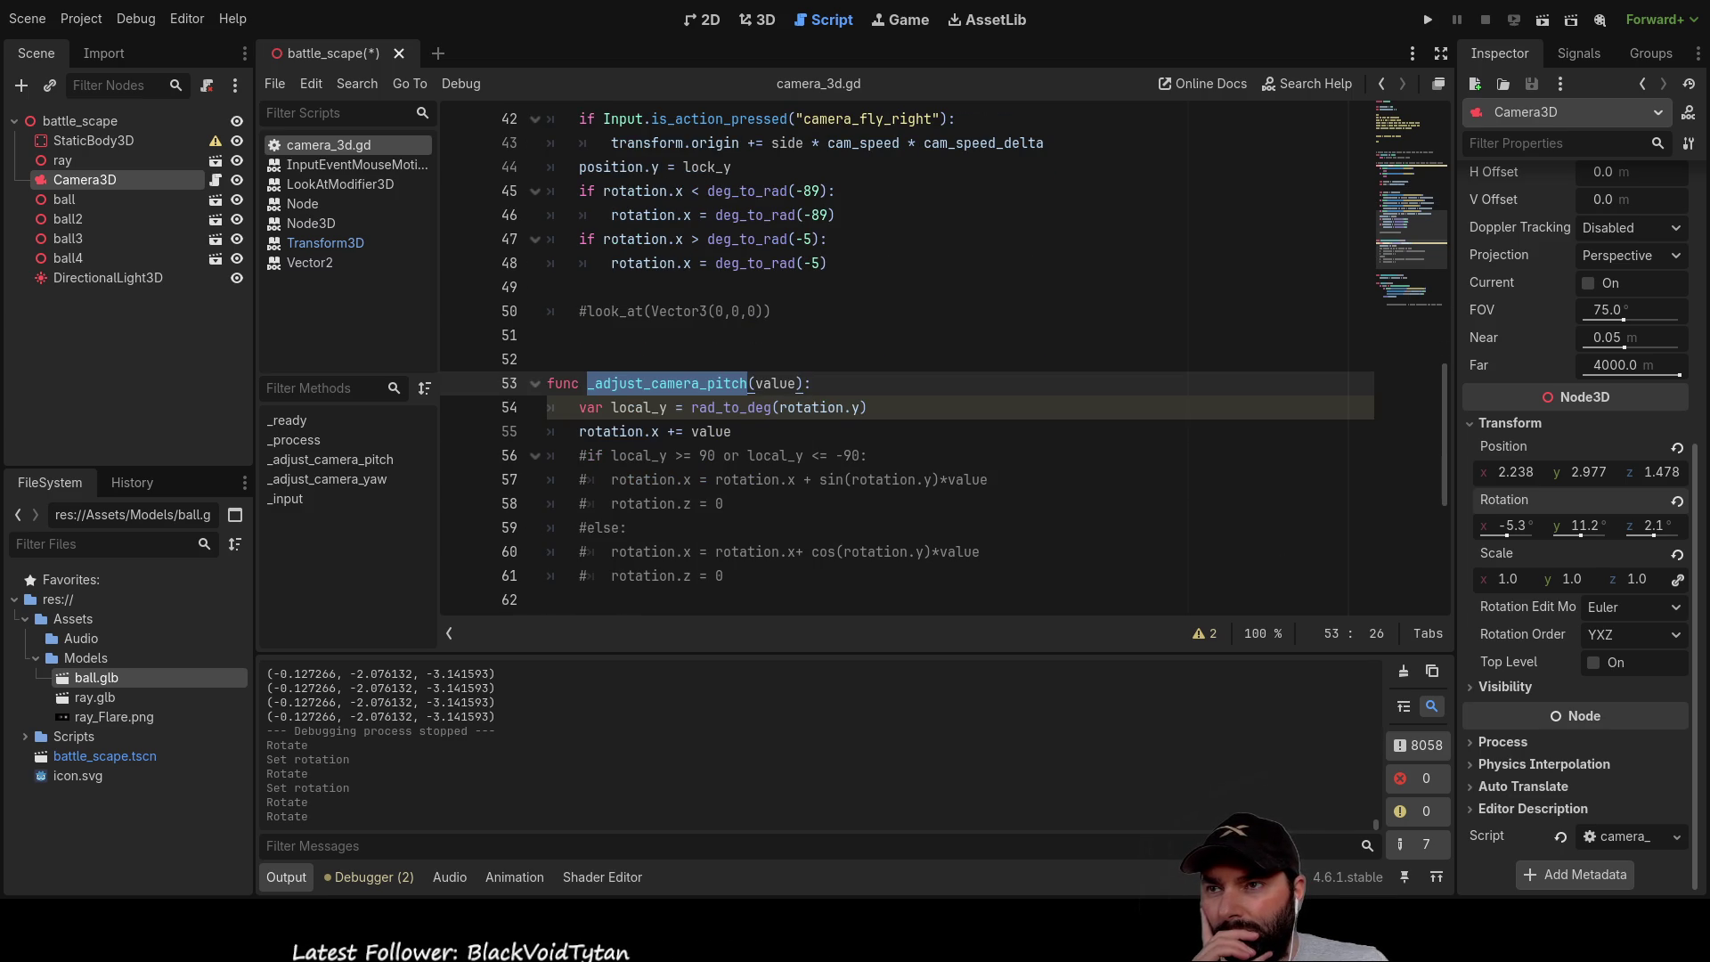
pyautogui.scroll(2, 890, 356)
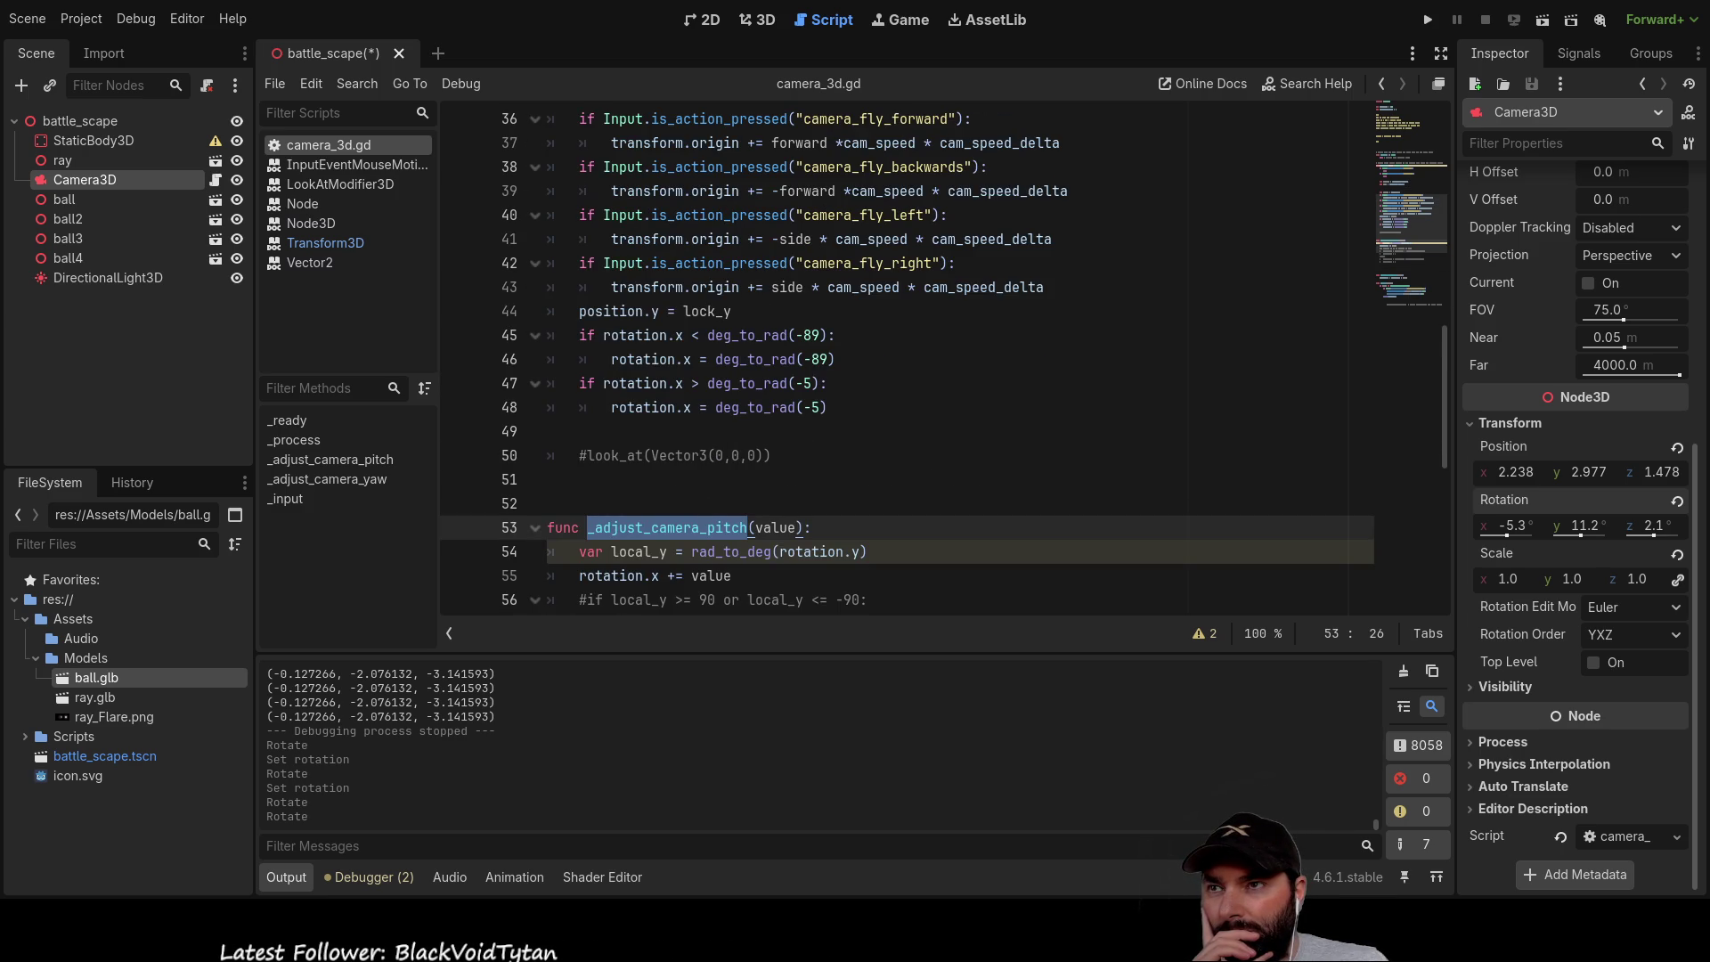
pyautogui.scroll(-2, 890, 356)
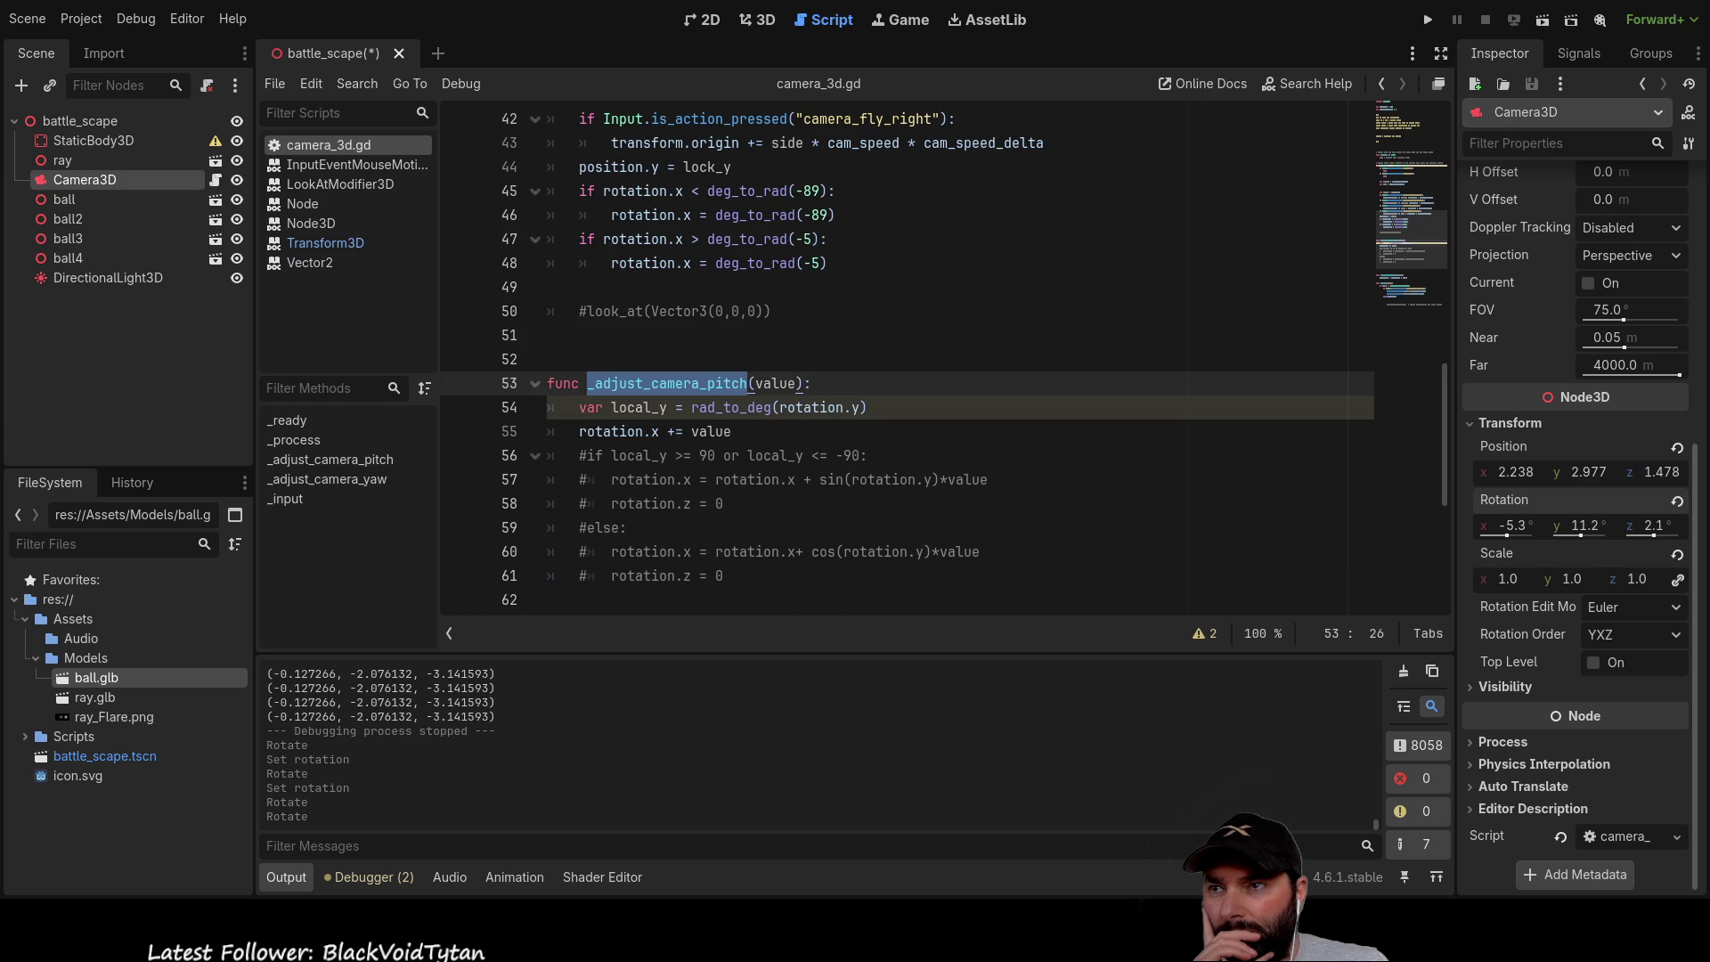
pyautogui.click(622, 431)
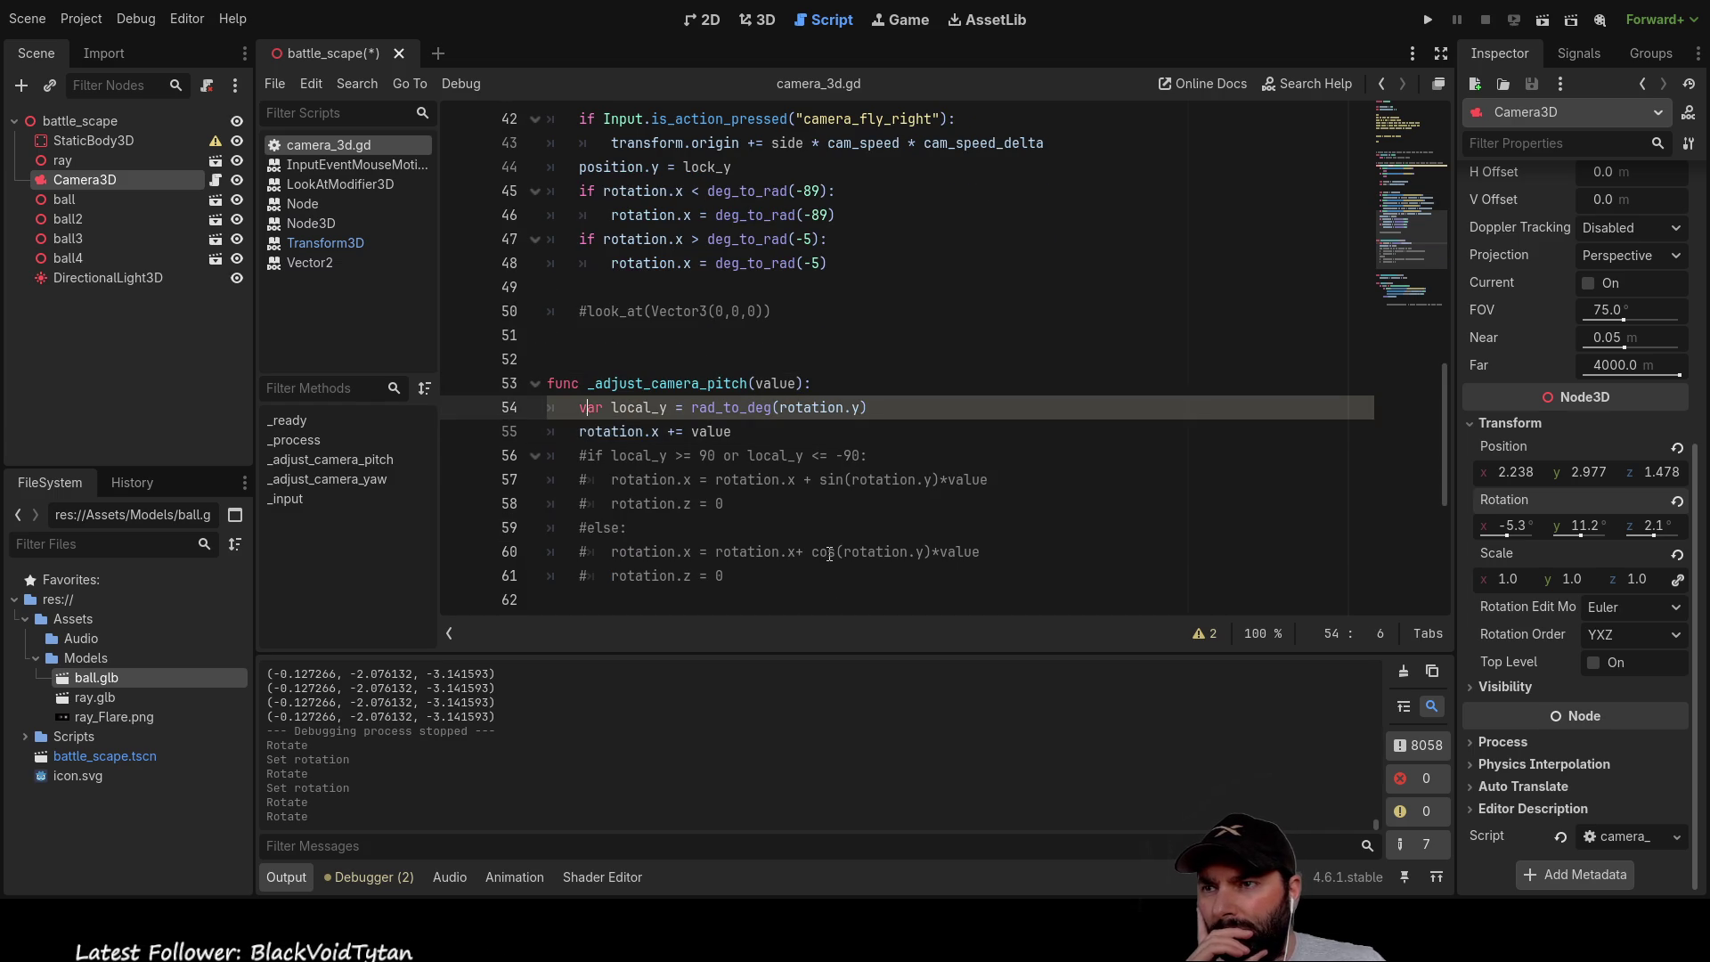
pyautogui.moveTo(579, 407)
pyautogui.mouseDown()
pyautogui.moveTo(873, 429)
pyautogui.moveTo(878, 576)
pyautogui.mouseUp()
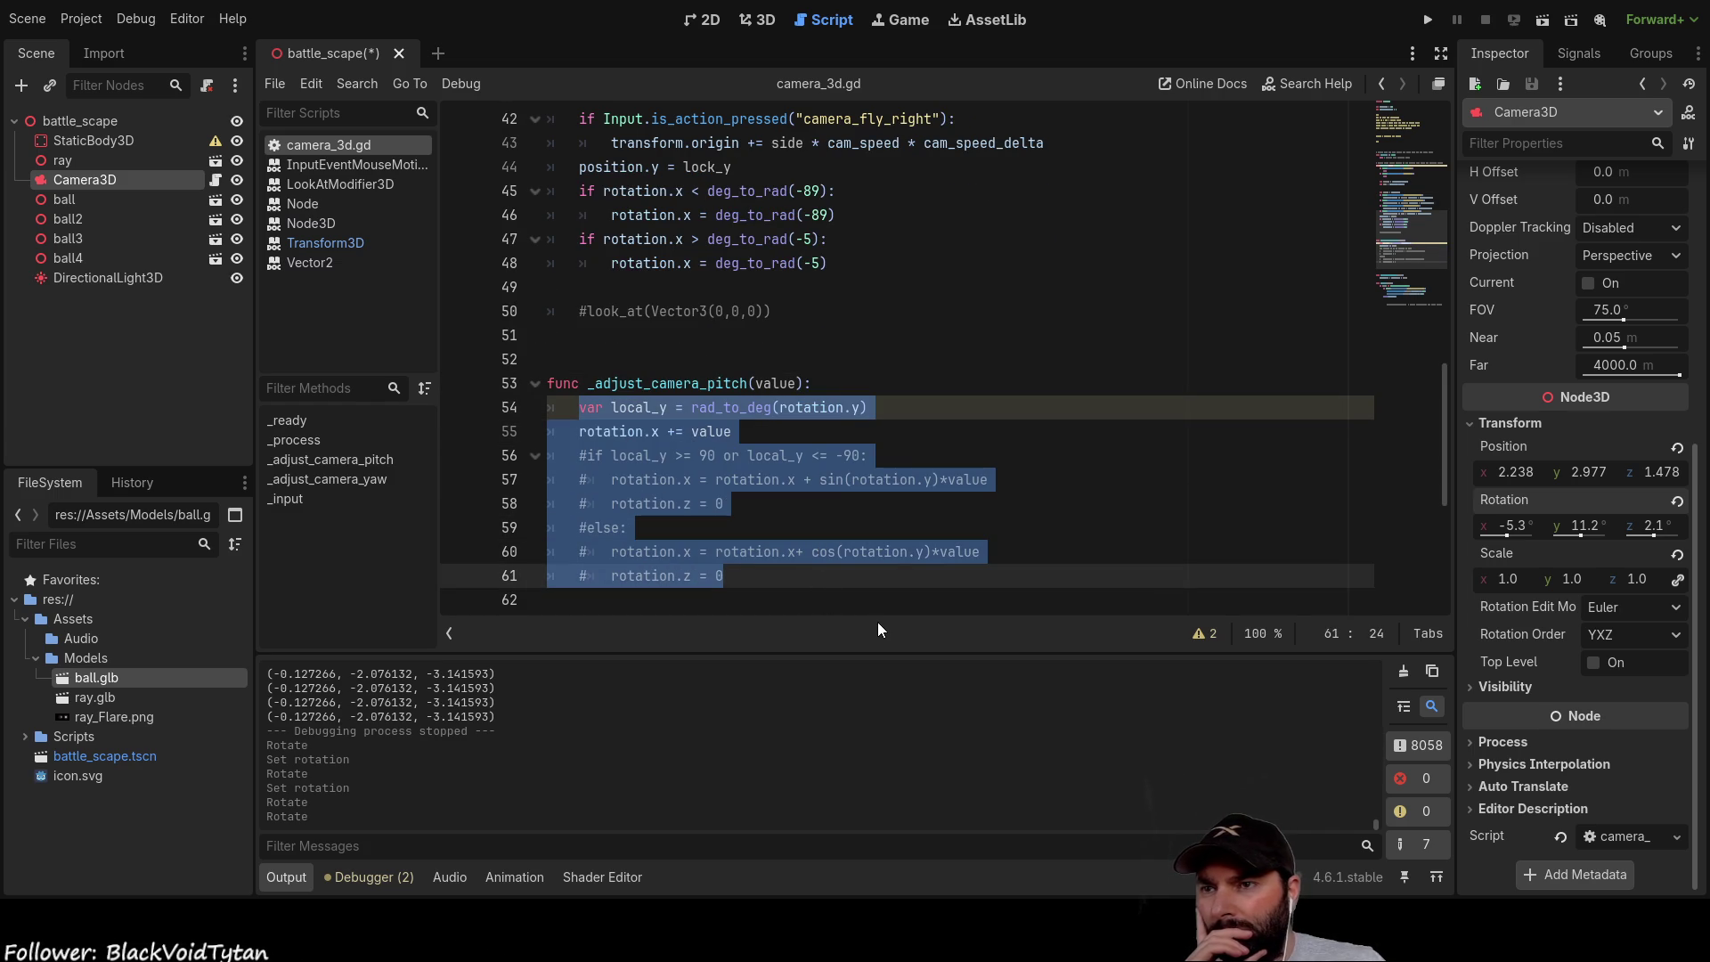
# Step: Replace the pitch function body with a new line starting 'rotation.x'
pyautogui.press('BackSpace')
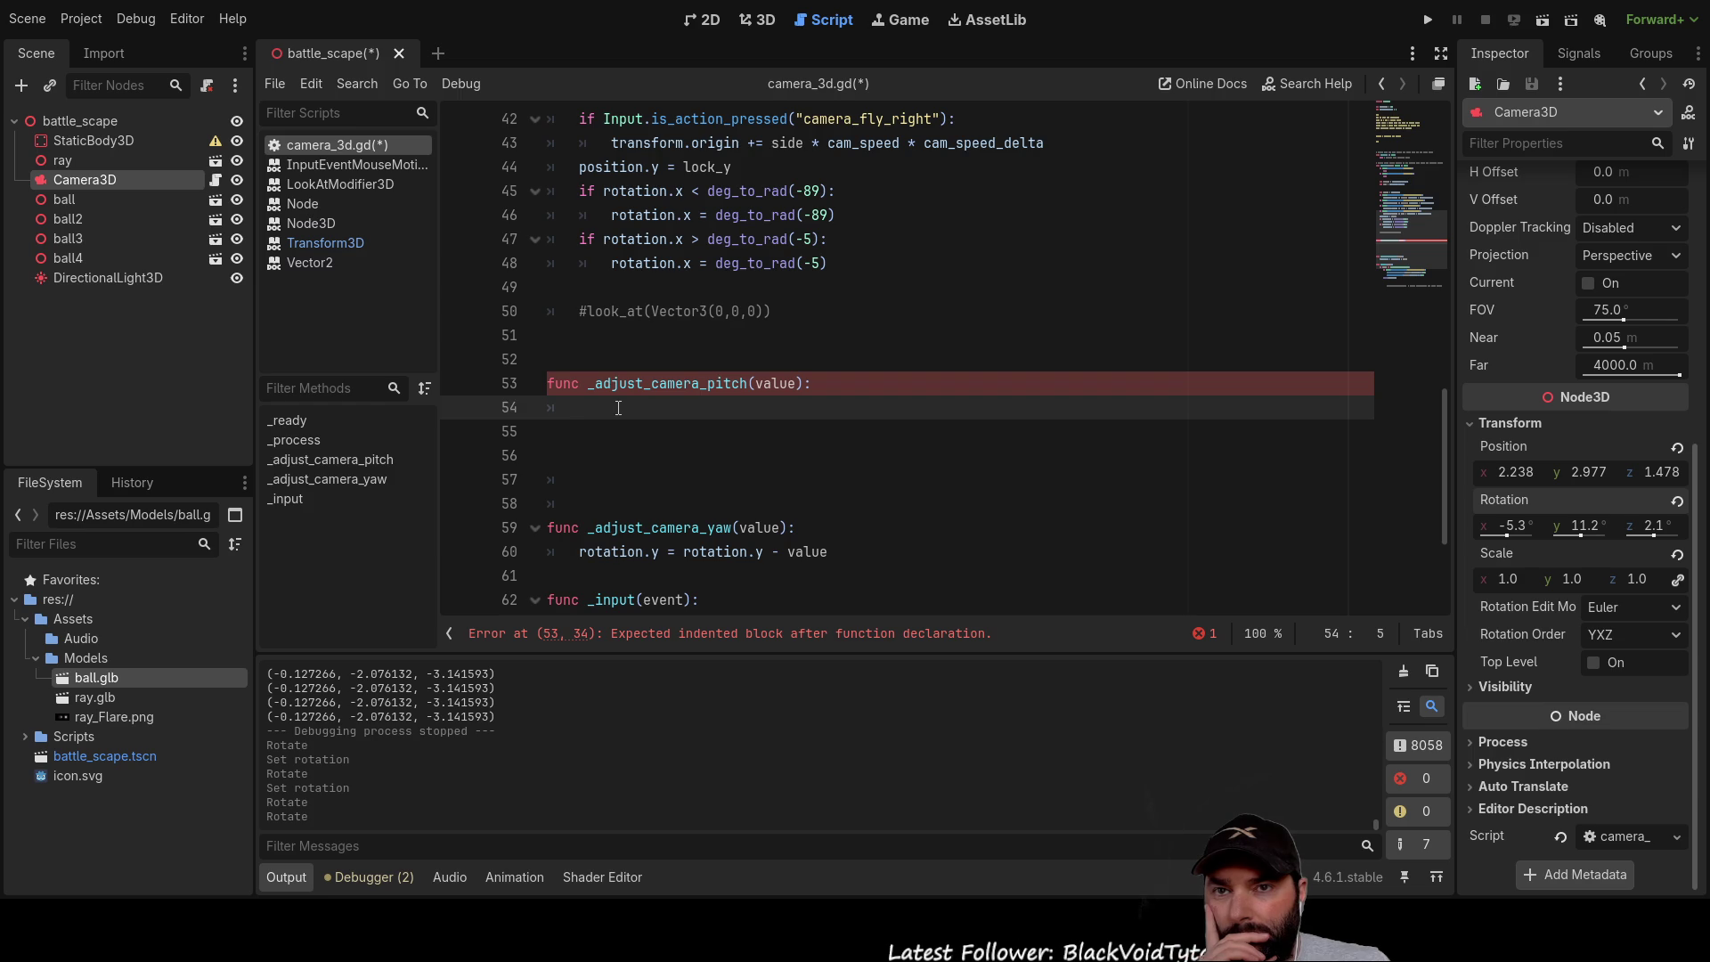
pyautogui.write('rot')
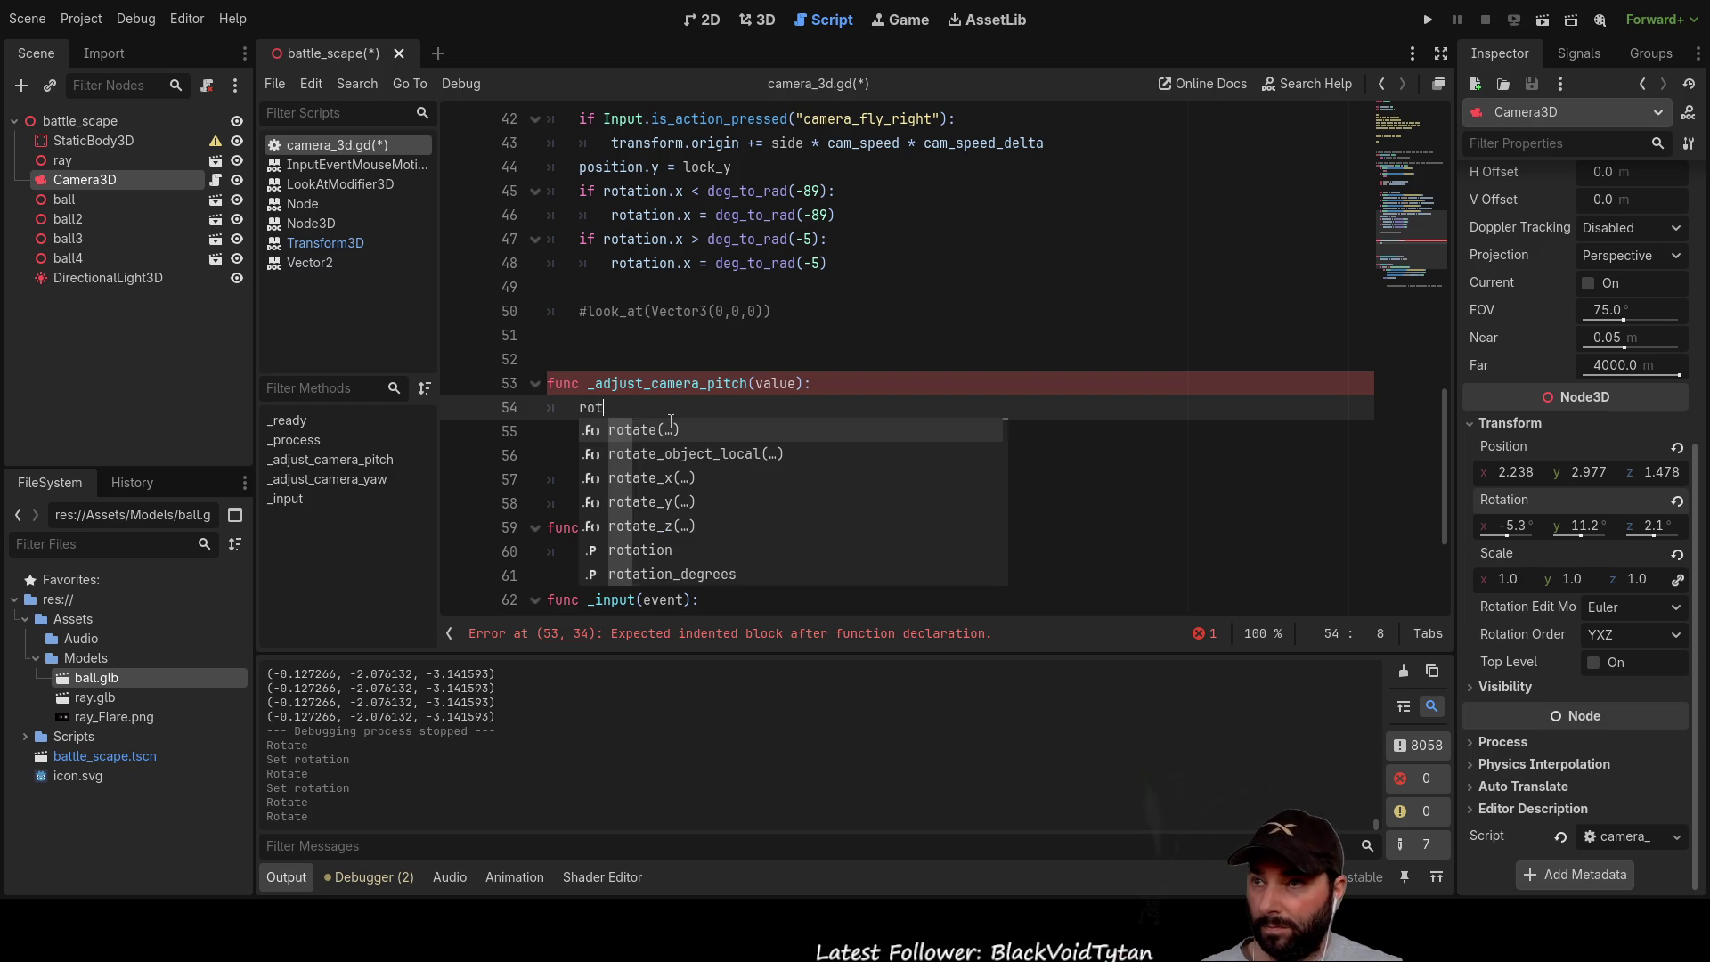
pyautogui.press('Down')
pyautogui.press('Down')
pyautogui.press('Down')
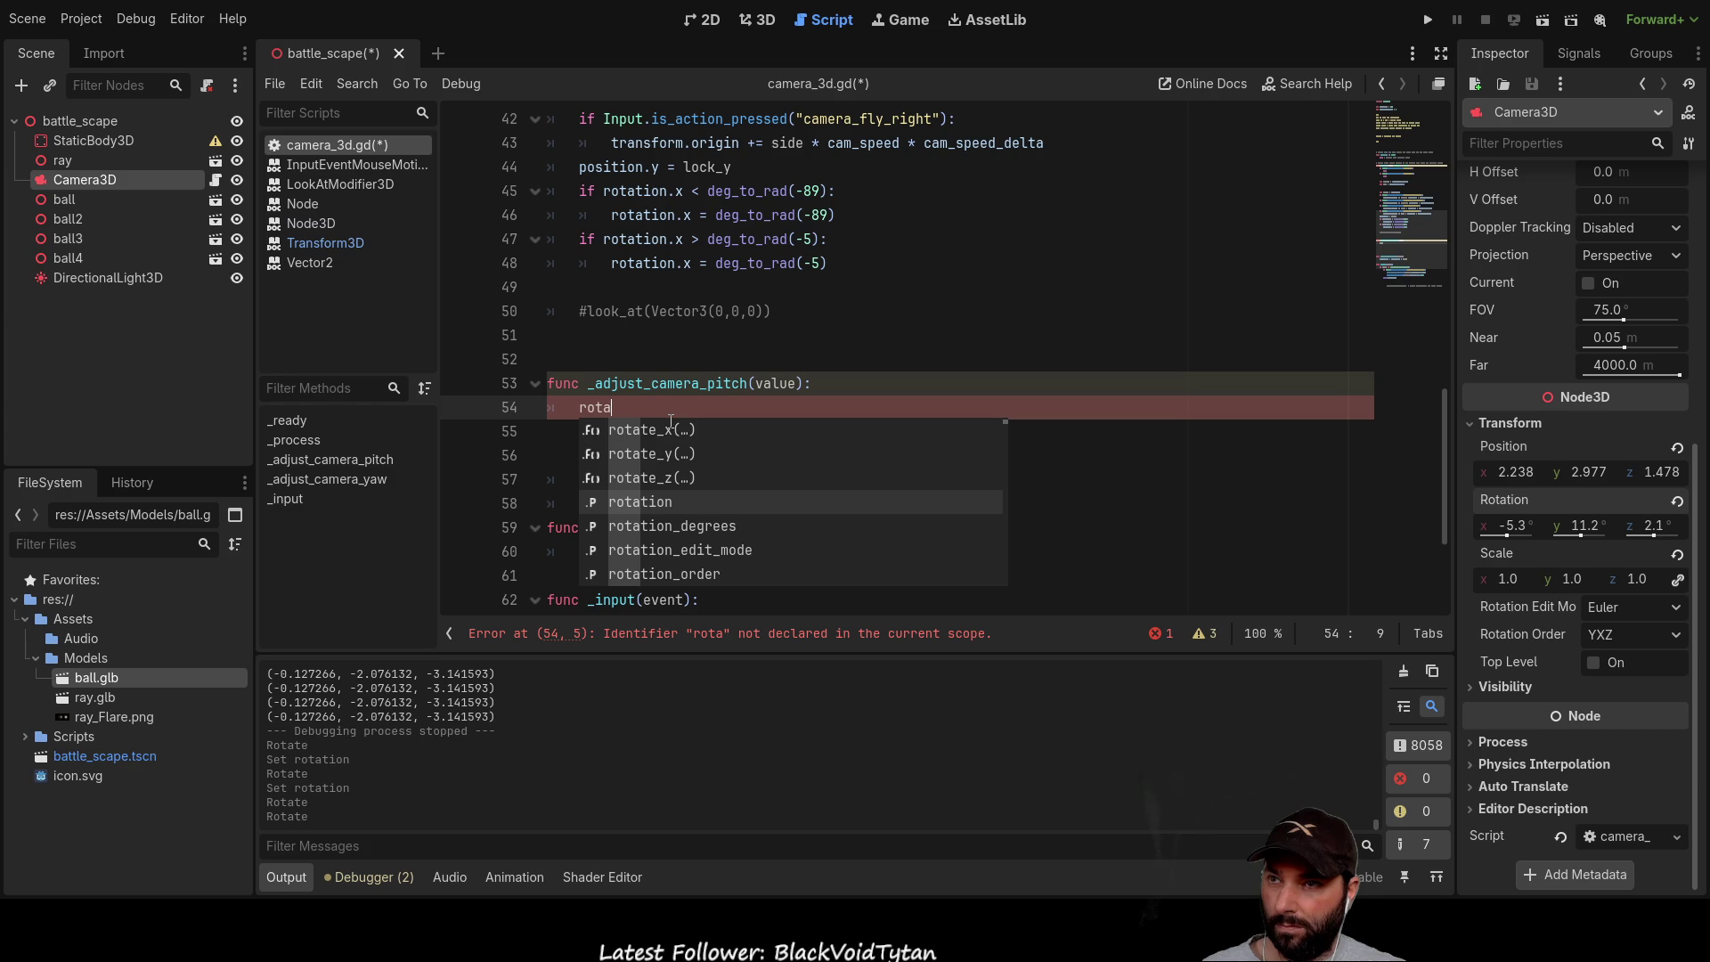
pyautogui.write('.x')
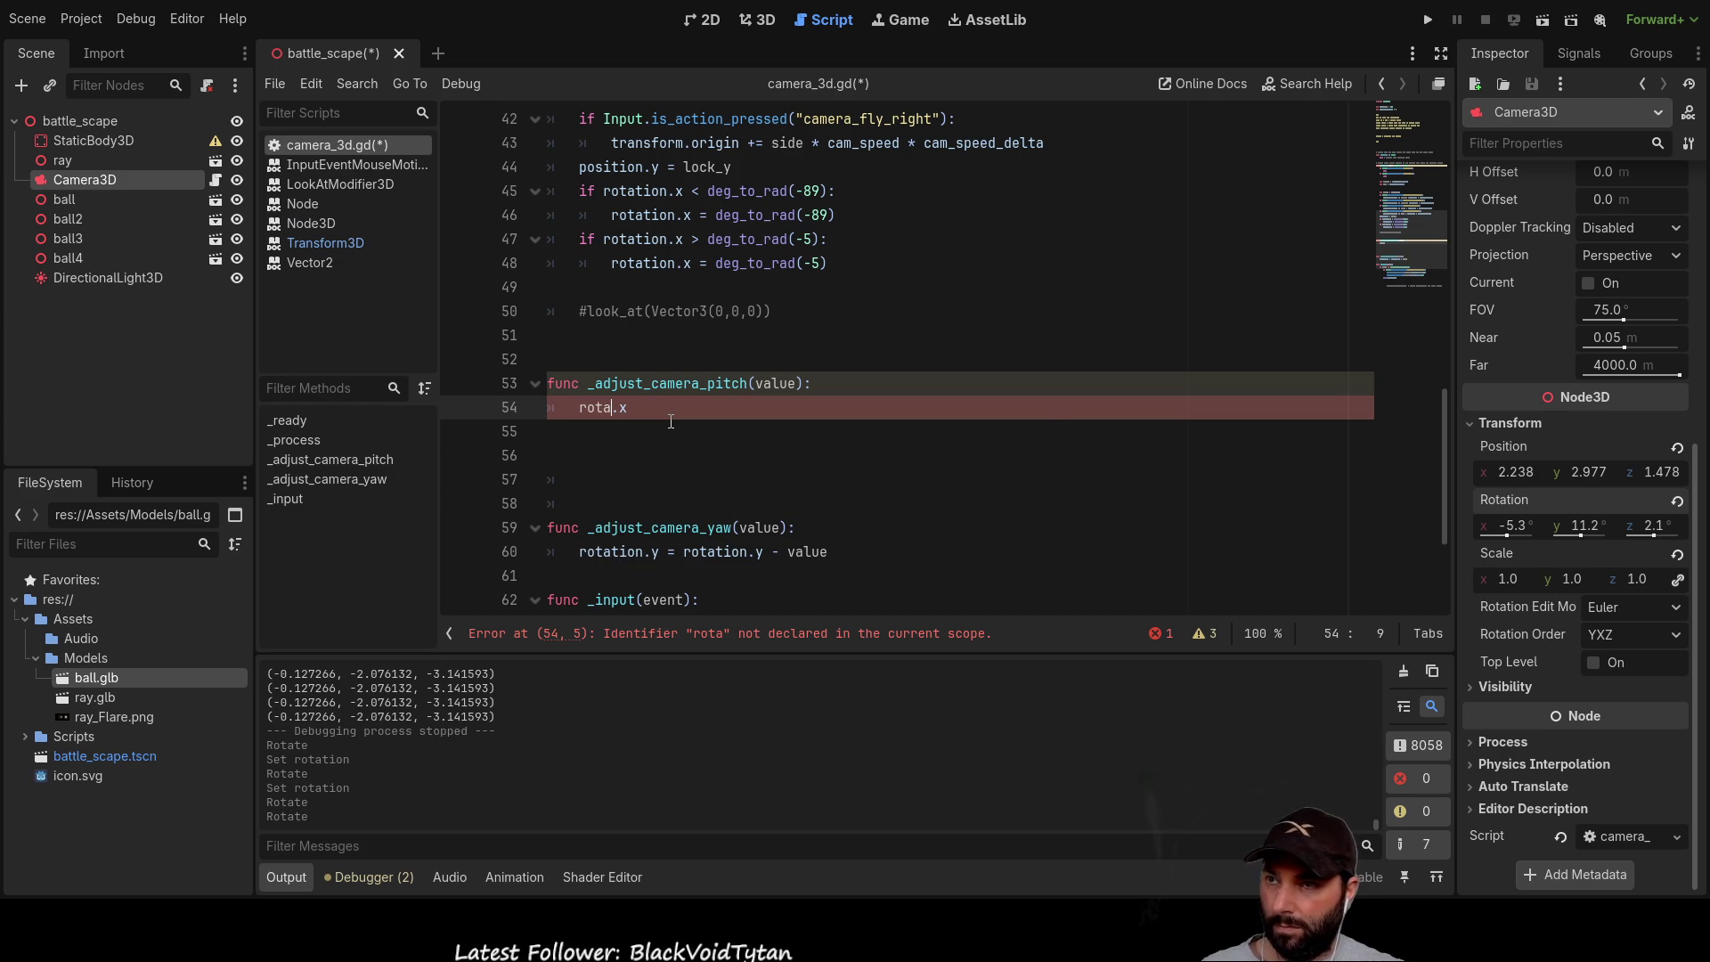
pyautogui.hotkey('ctrl', 'space')
pyautogui.press('Down')
pyautogui.press('Down')
pyautogui.press('Down')
pyautogui.press('Return')
pyautogui.press('End')
# Step: Finish the line as rotation.x = transform.basis.x and open the basis documentation
pyautogui.write('= ')
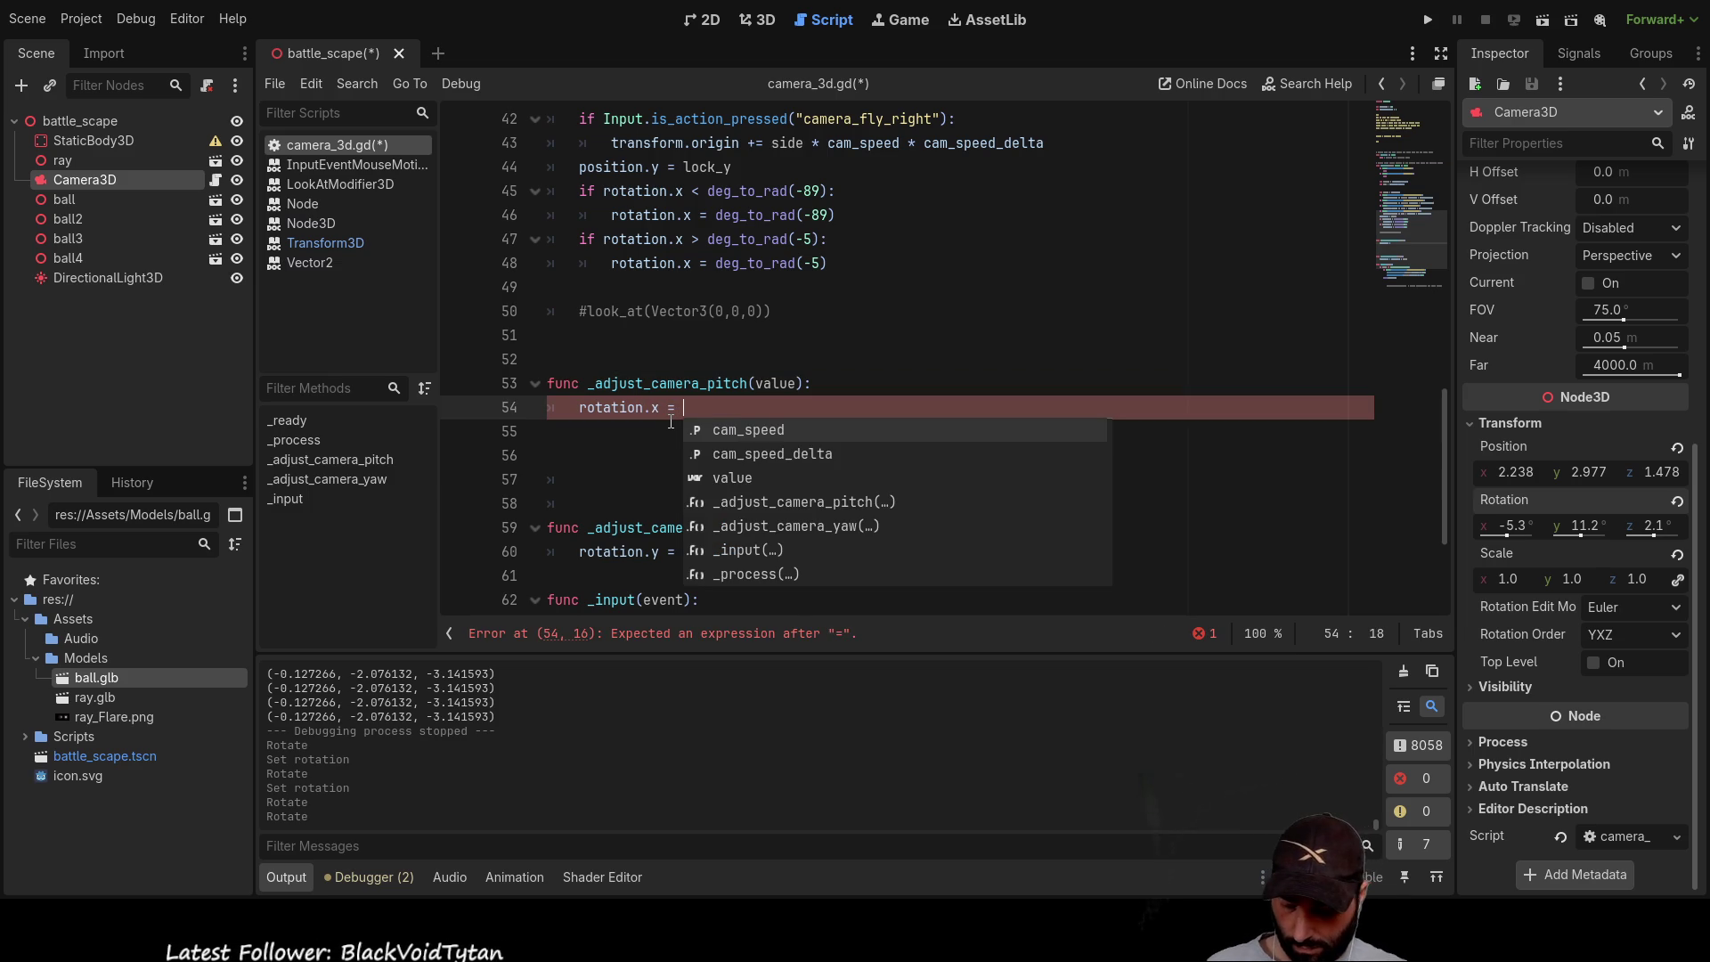
pyautogui.write('transform')
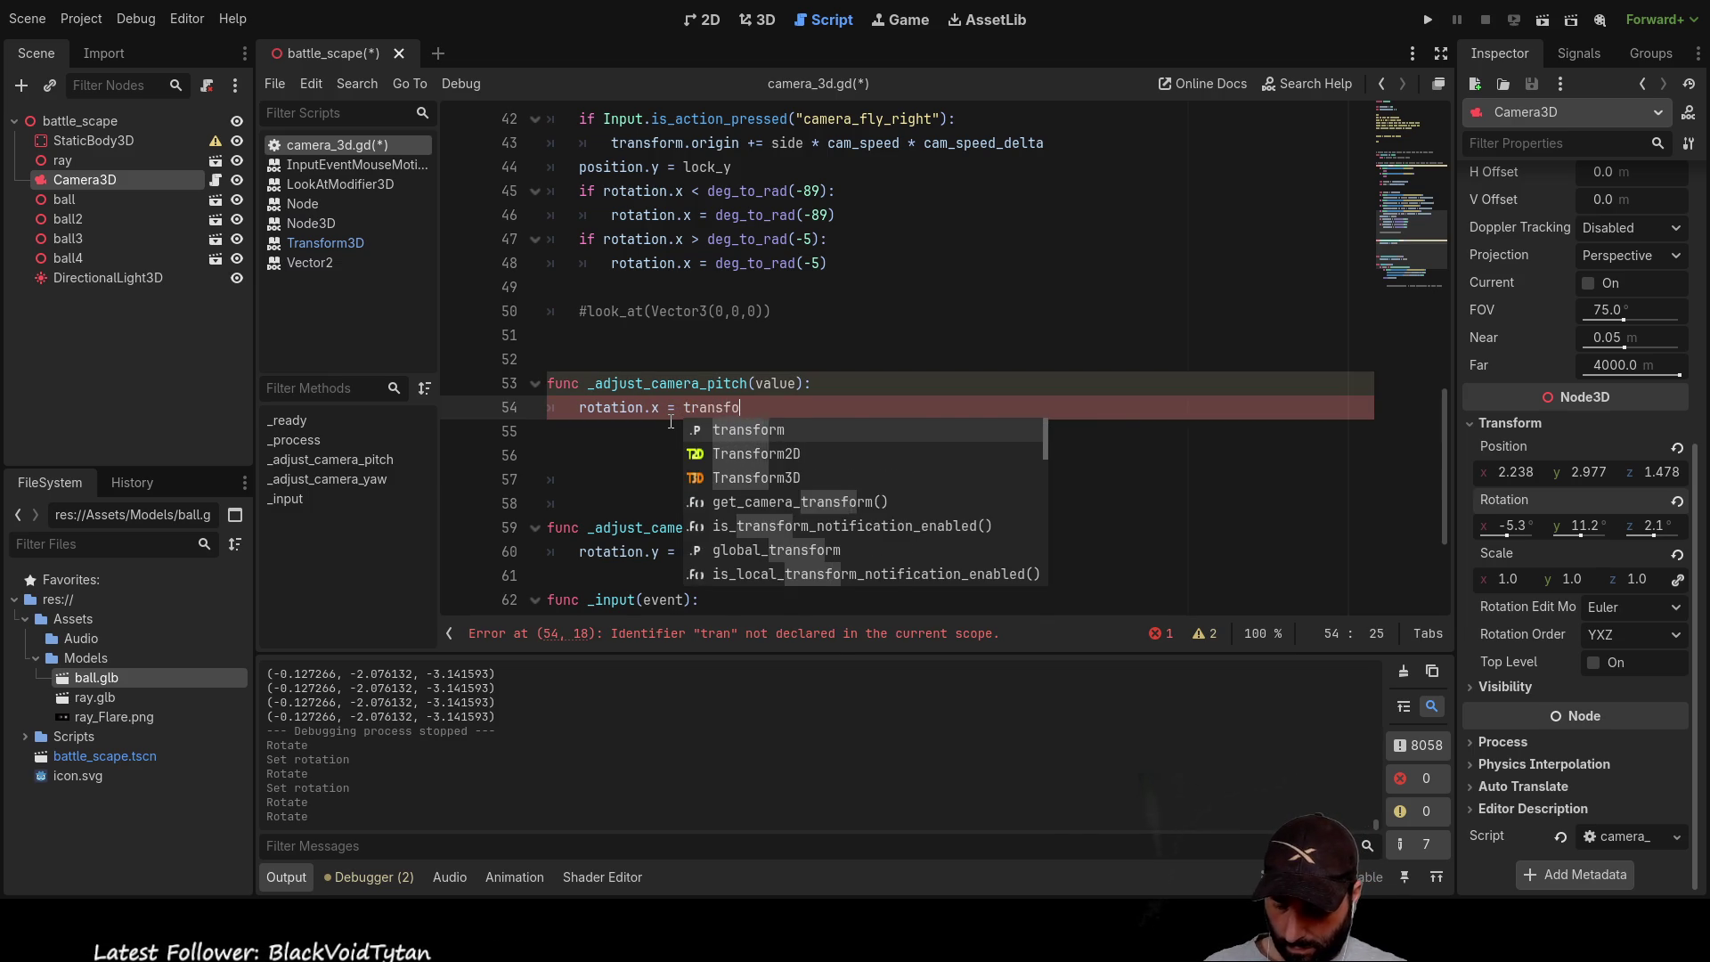
pyautogui.press('Escape')
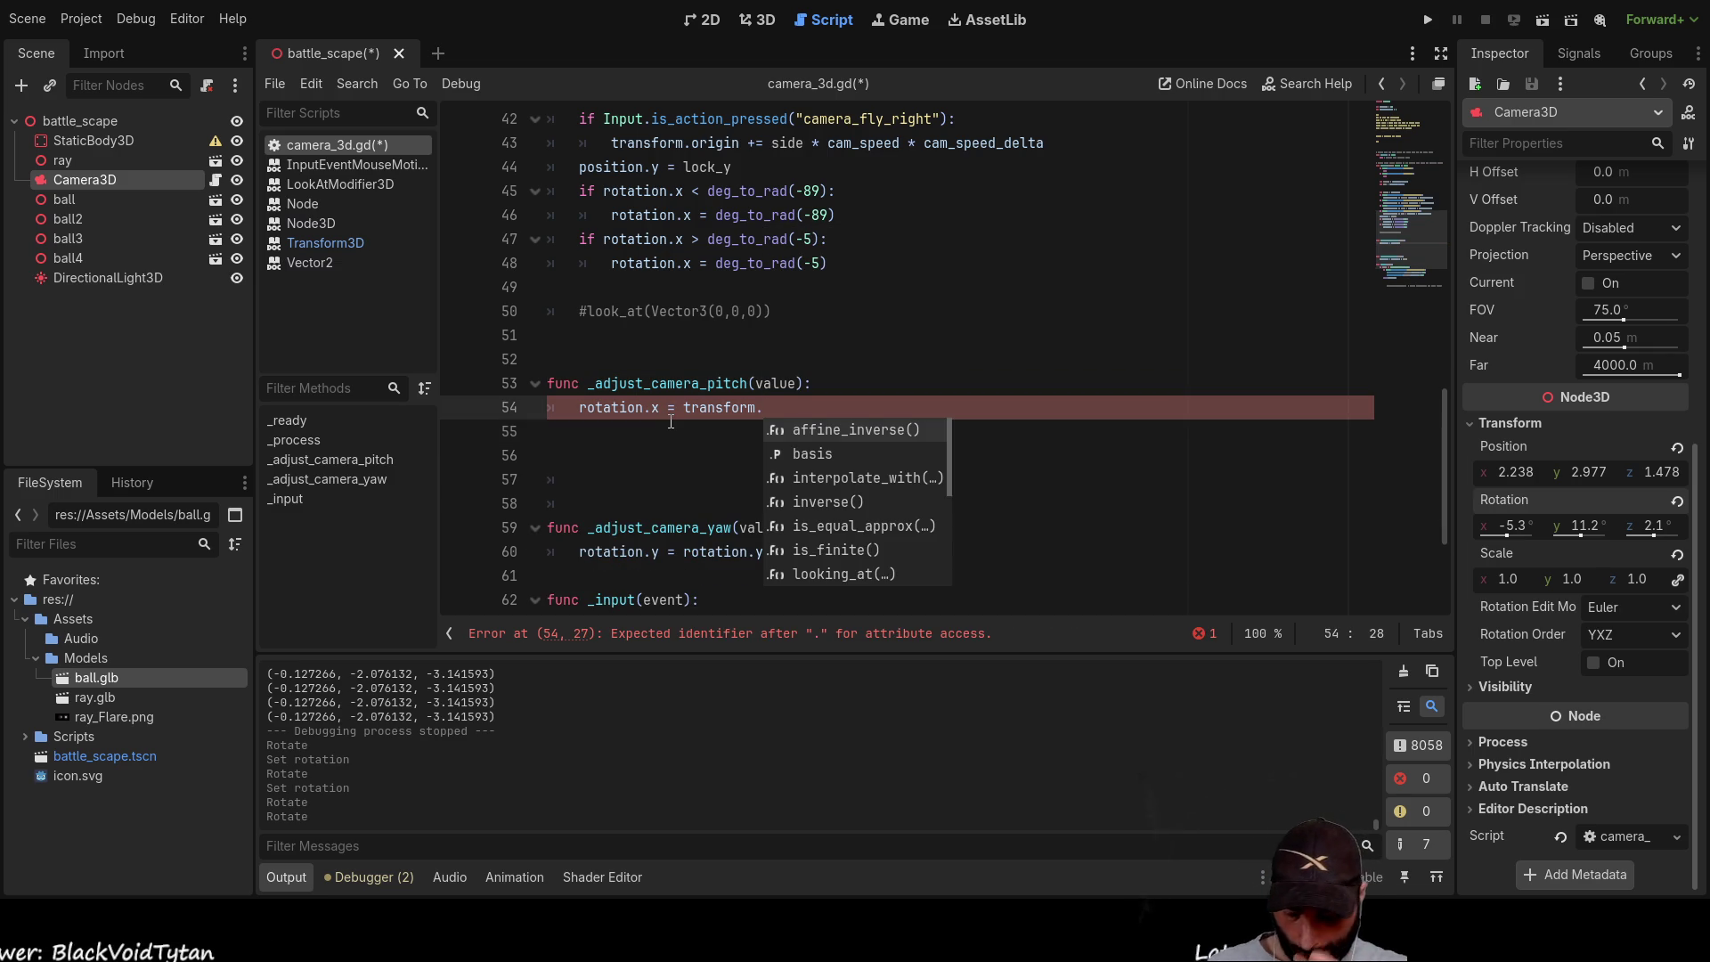
pyautogui.write('basis')
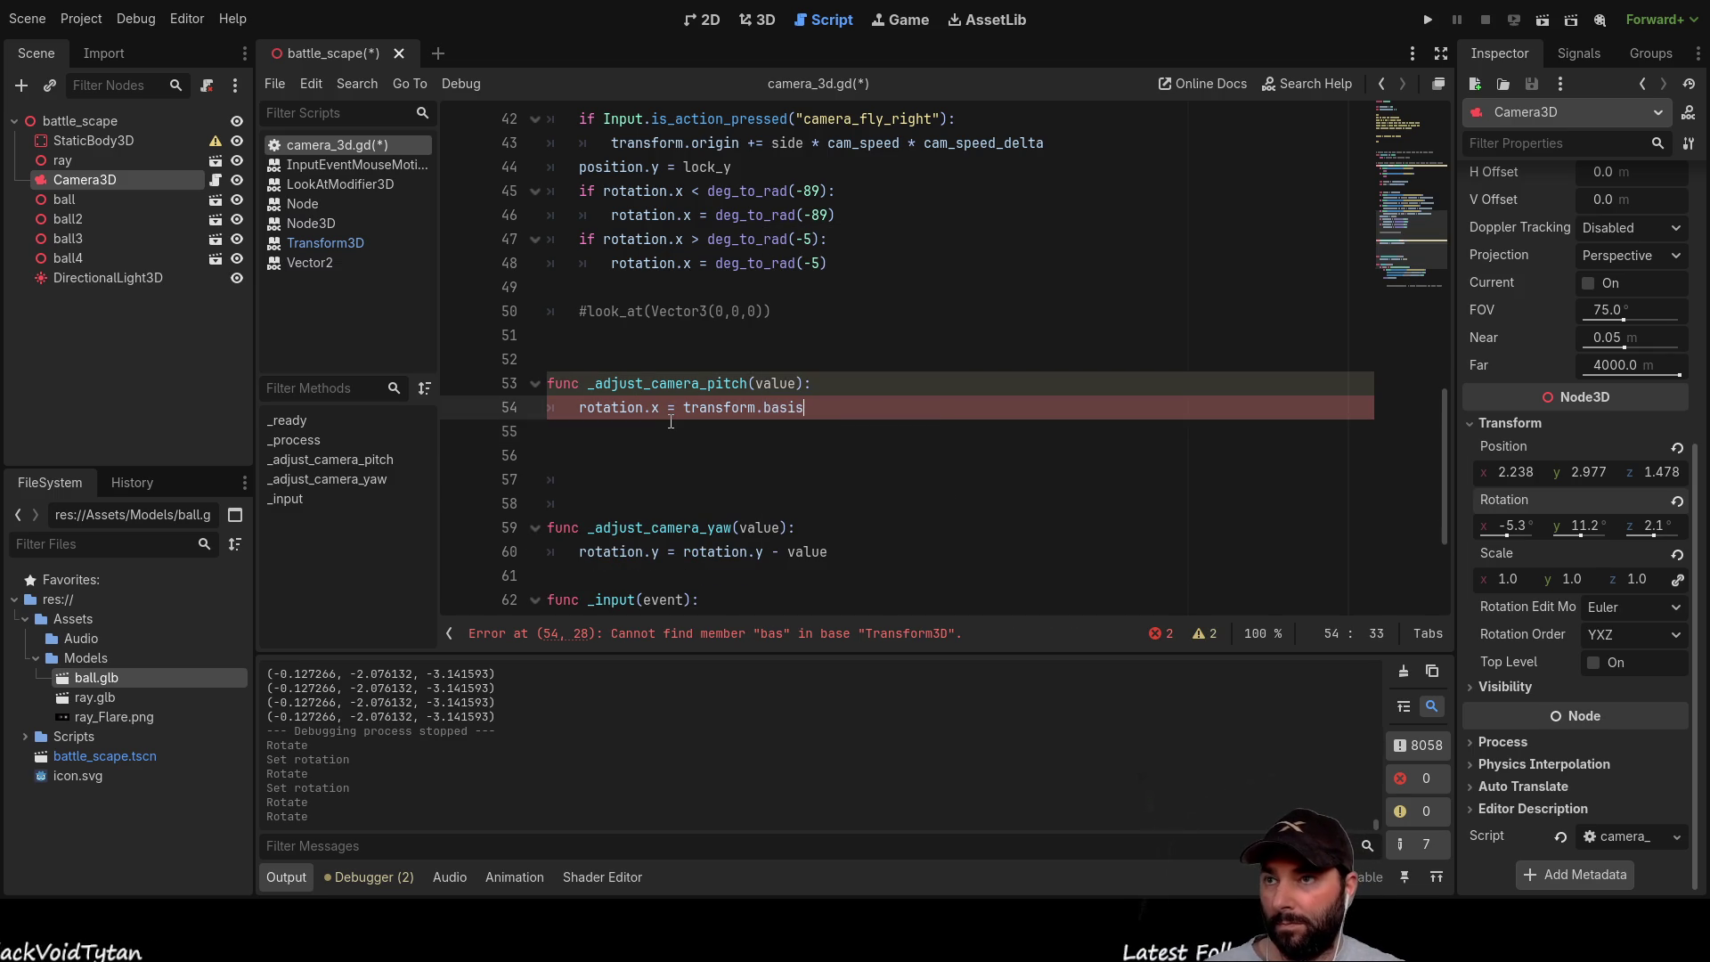
pyautogui.write('.x')
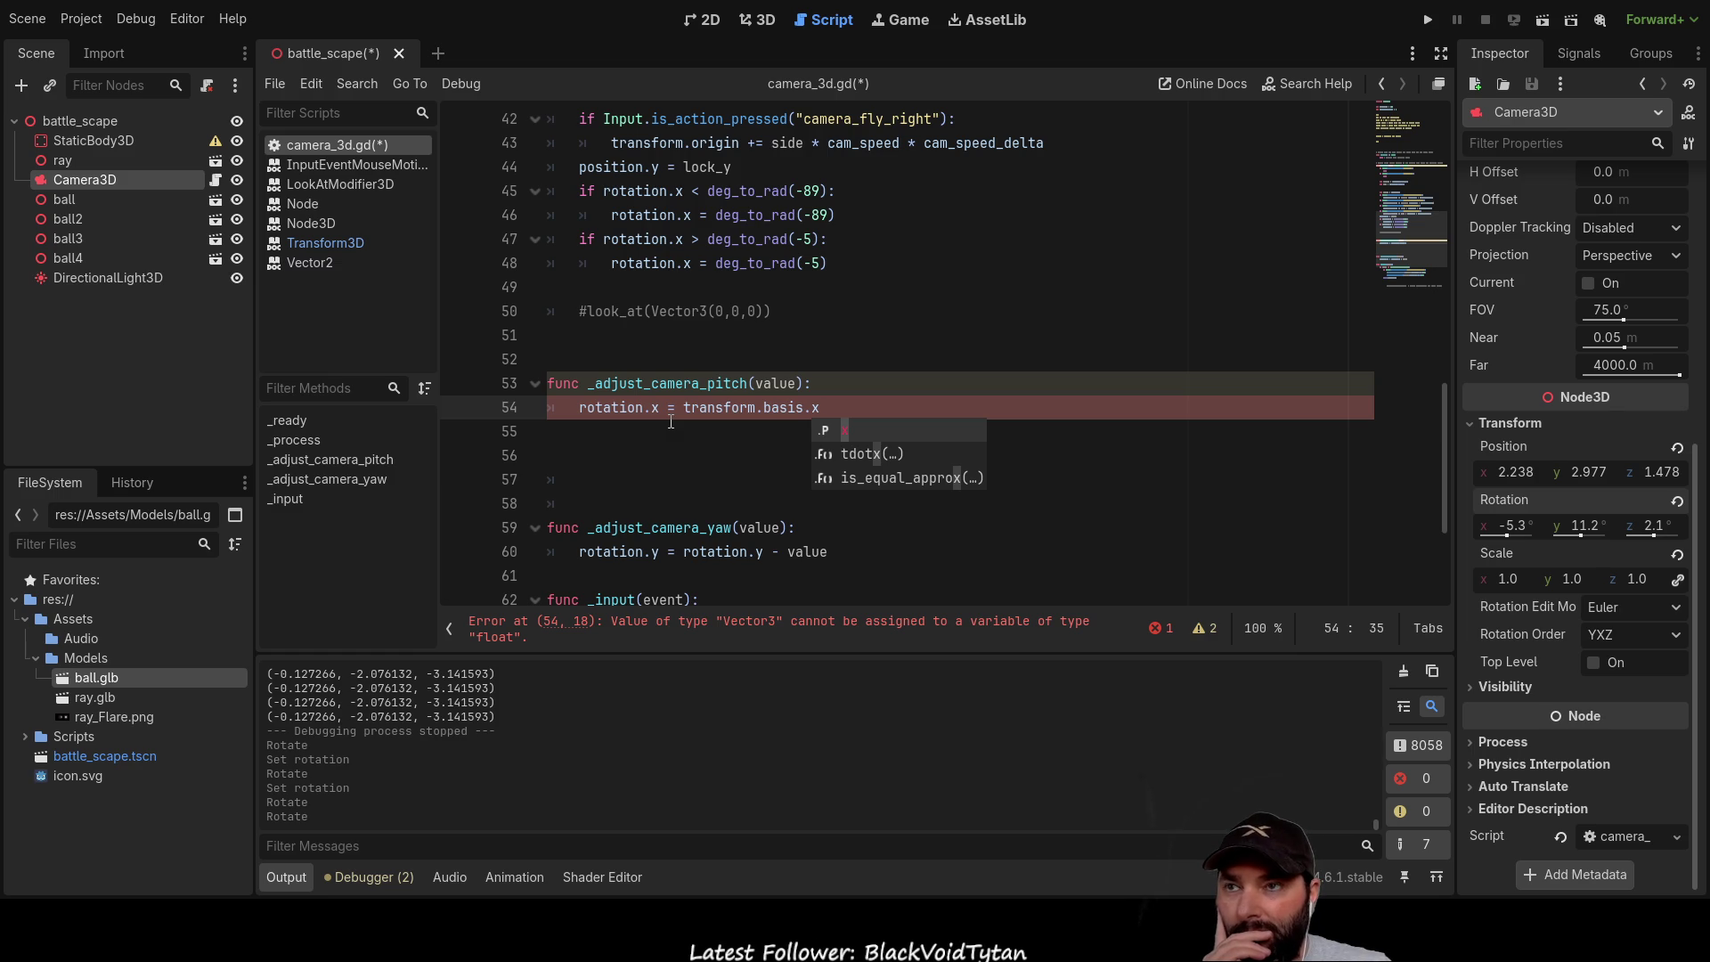
pyautogui.click(788, 408)
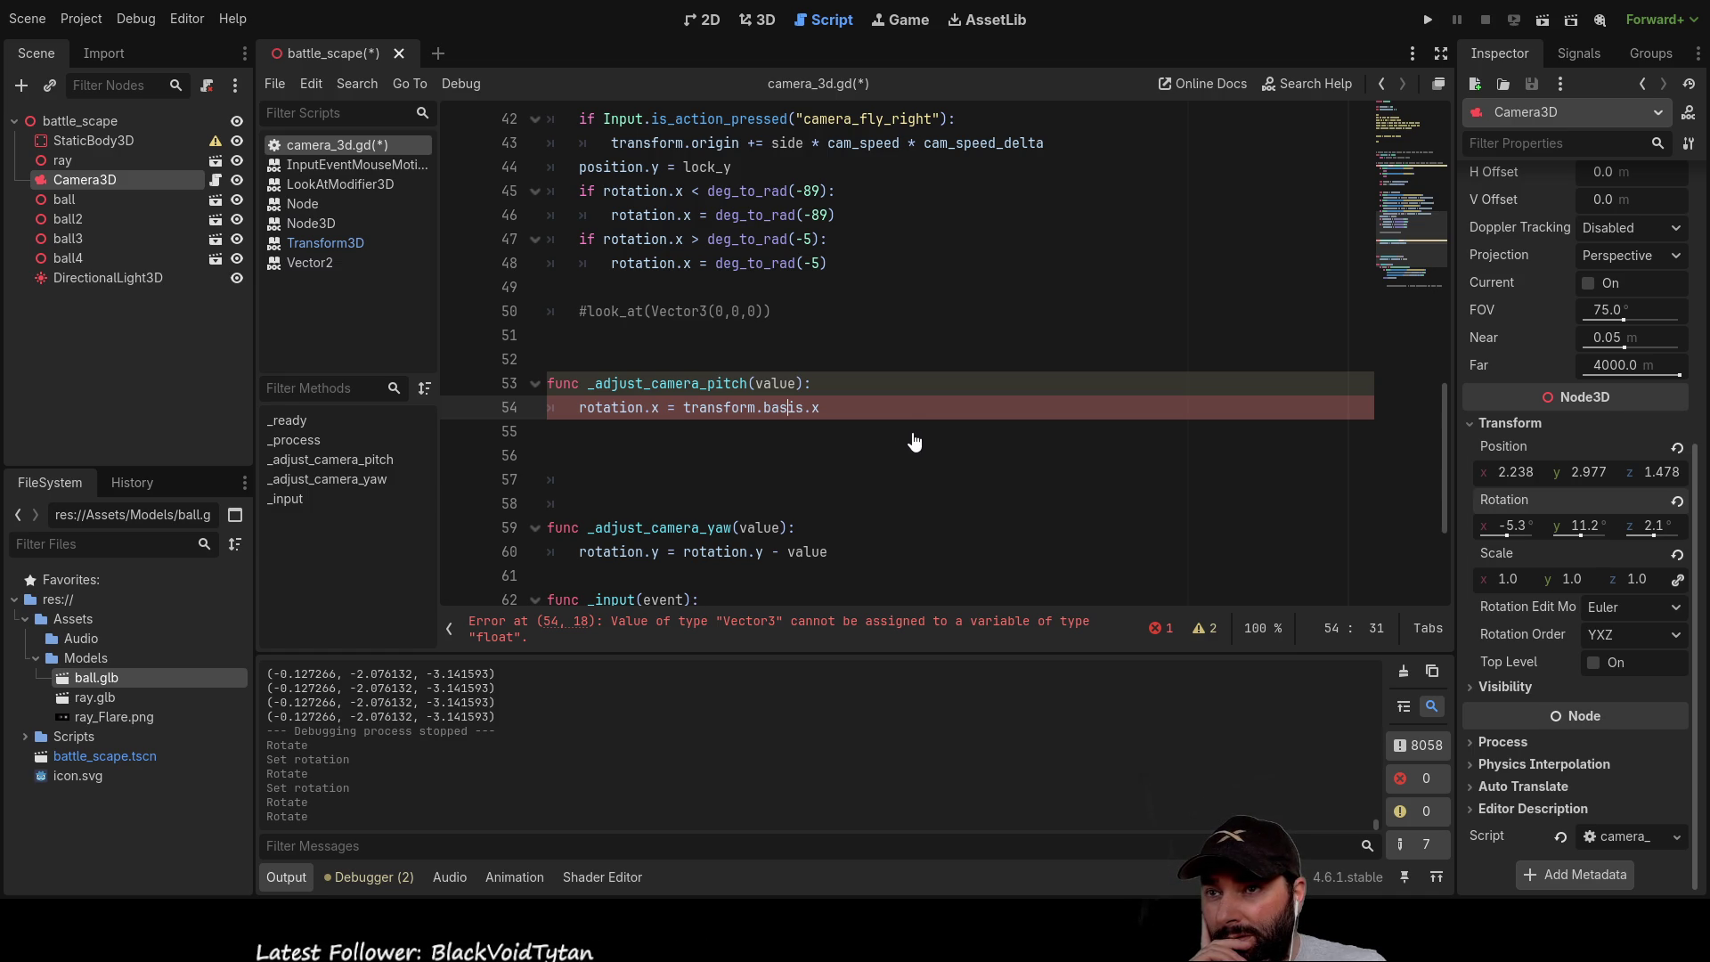
pyautogui.hotkey('alt', 'F1')
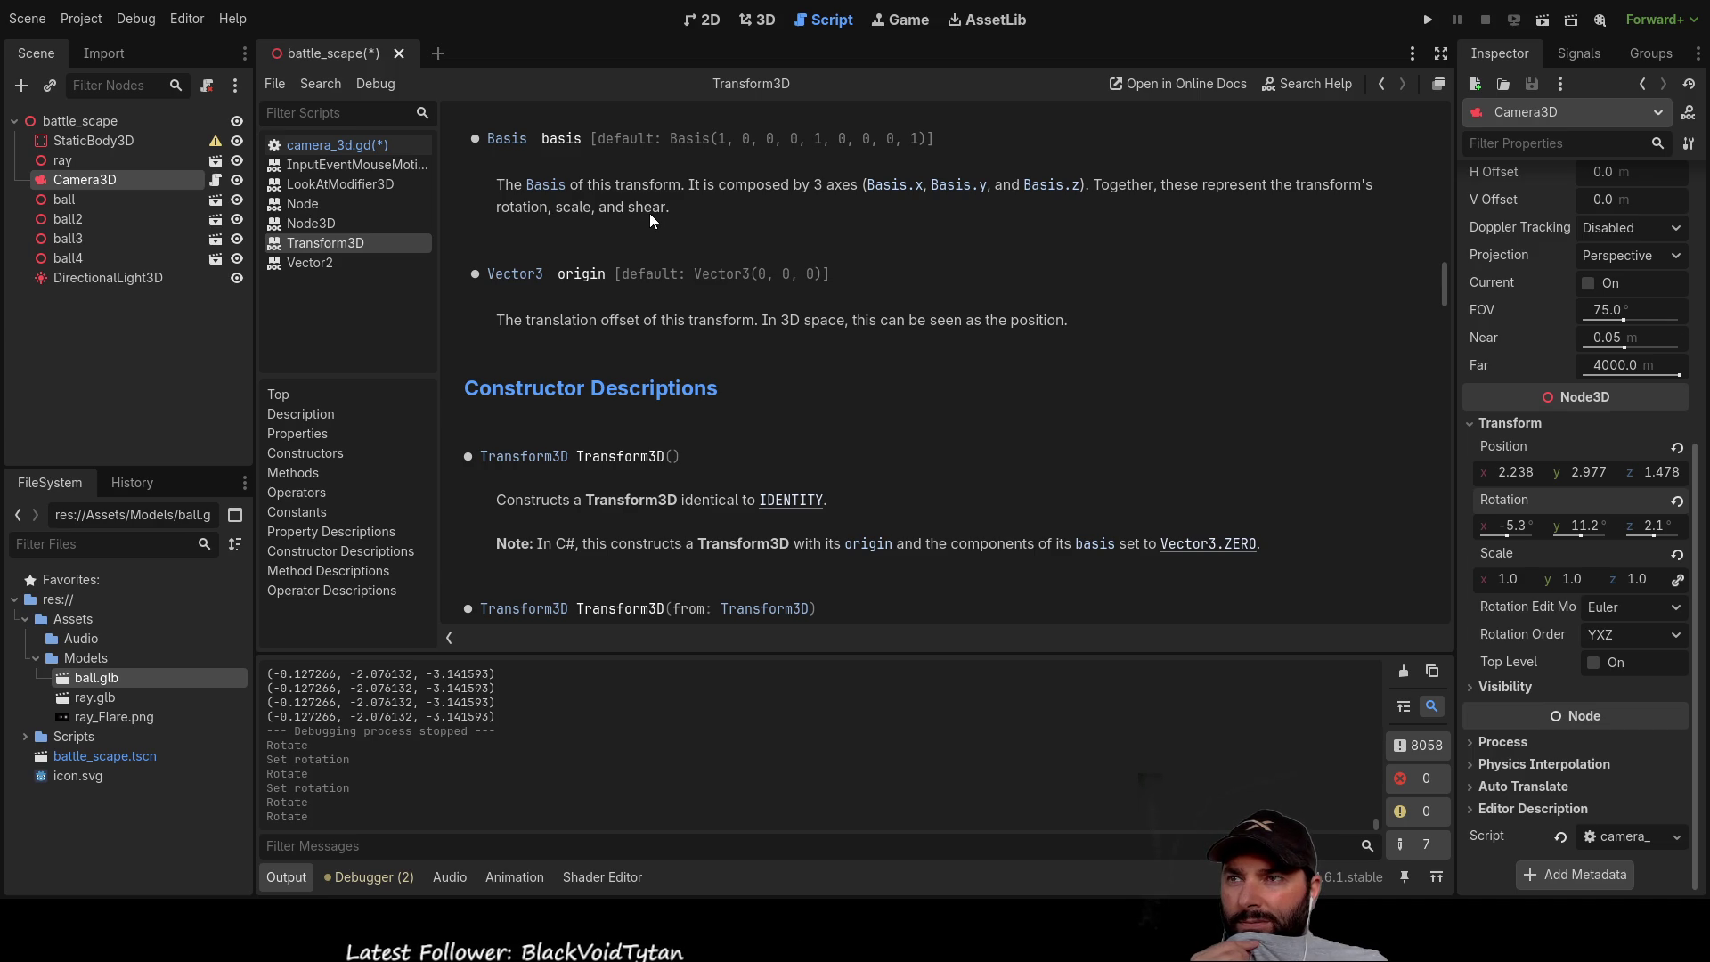
# Step: Return from the Transform3D basis docs to the camera_3d.gd script
pyautogui.click(382, 148)
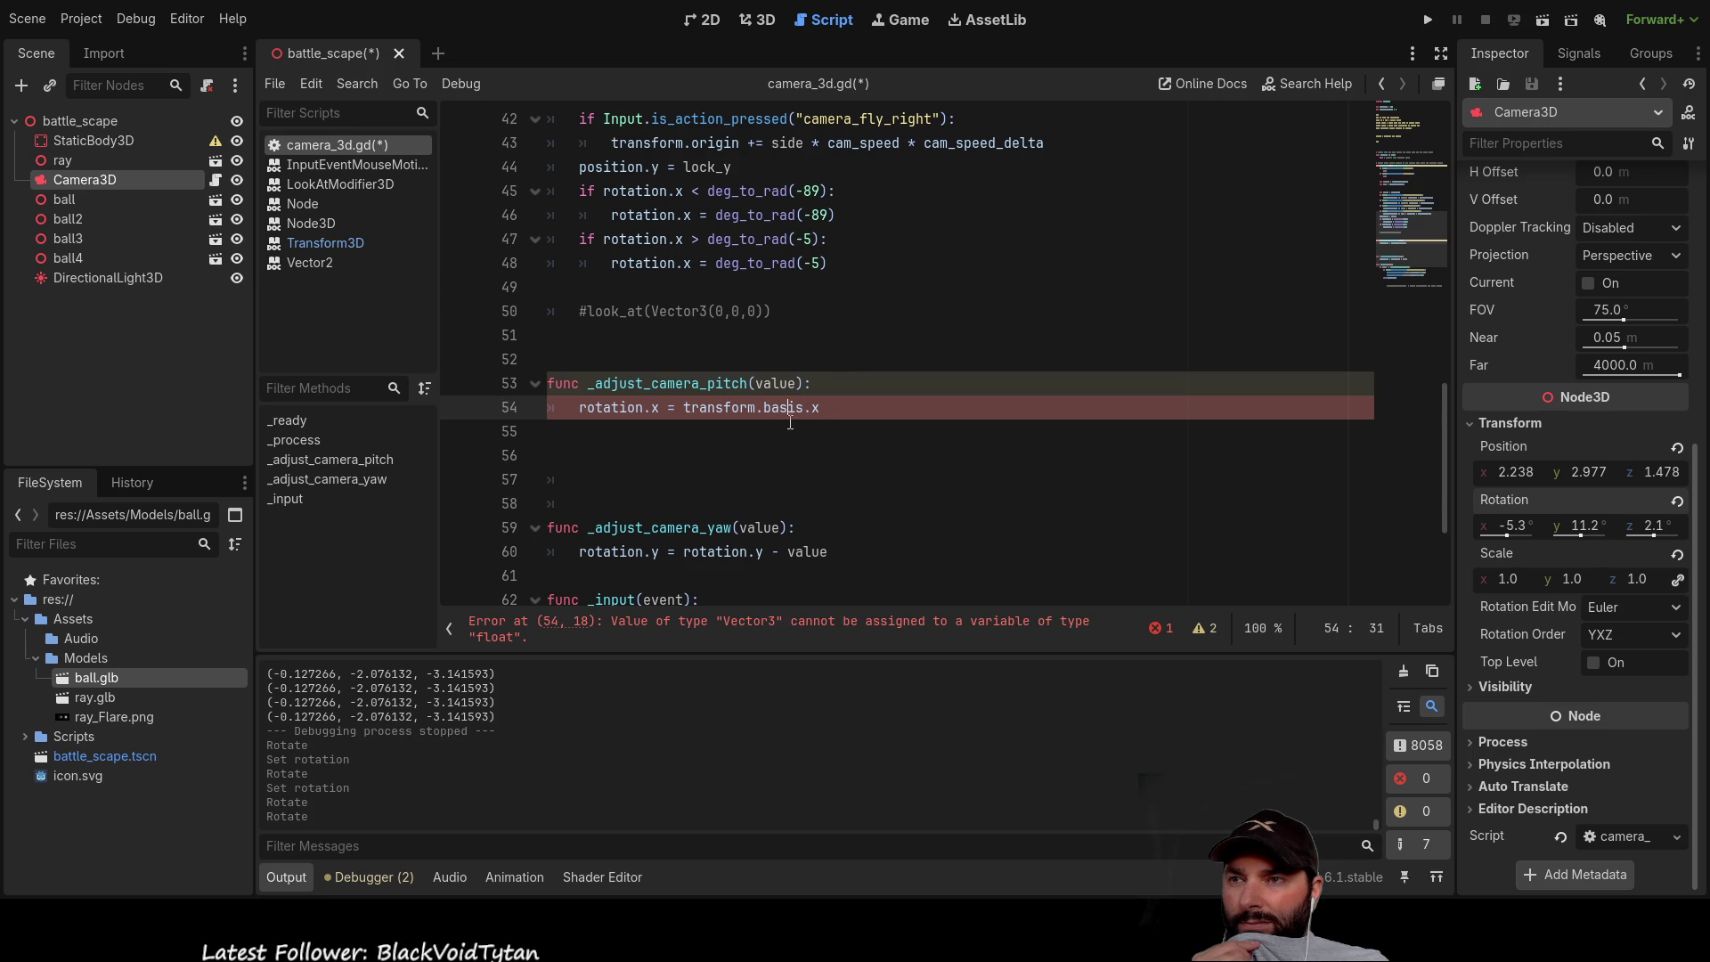
# Step: Rewrite line 54 as rotate(transform.basis.x,value) and clear the indentation error
pyautogui.click(842, 434)
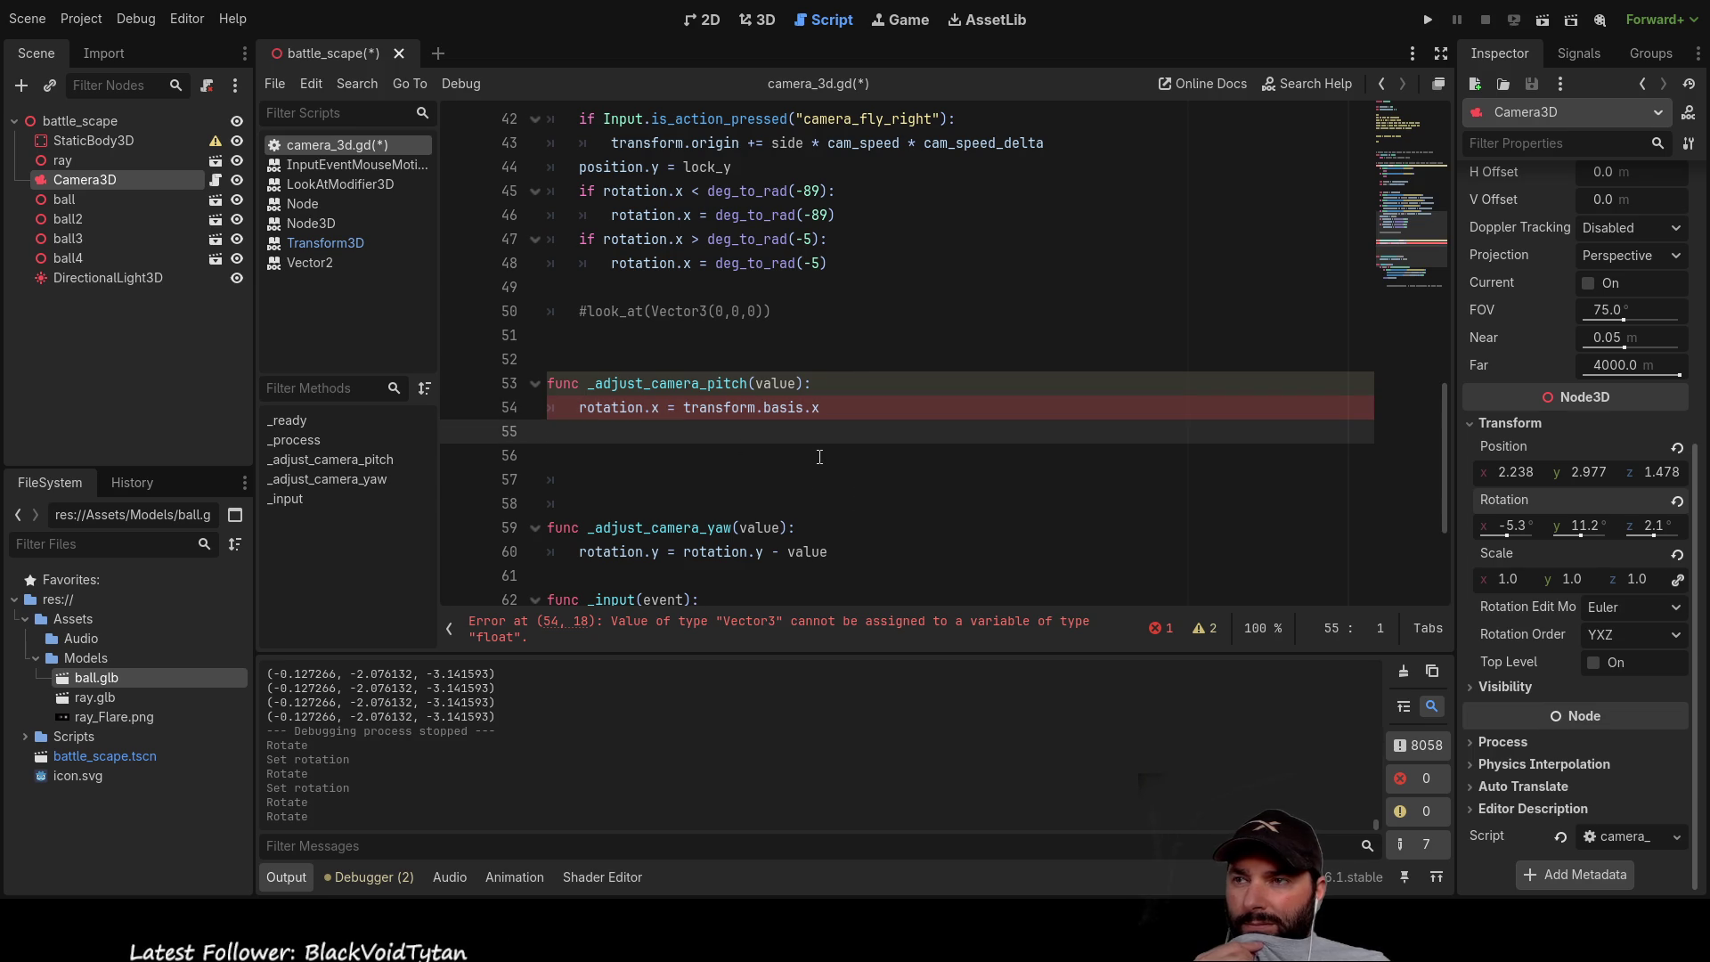
pyautogui.press('Tab')
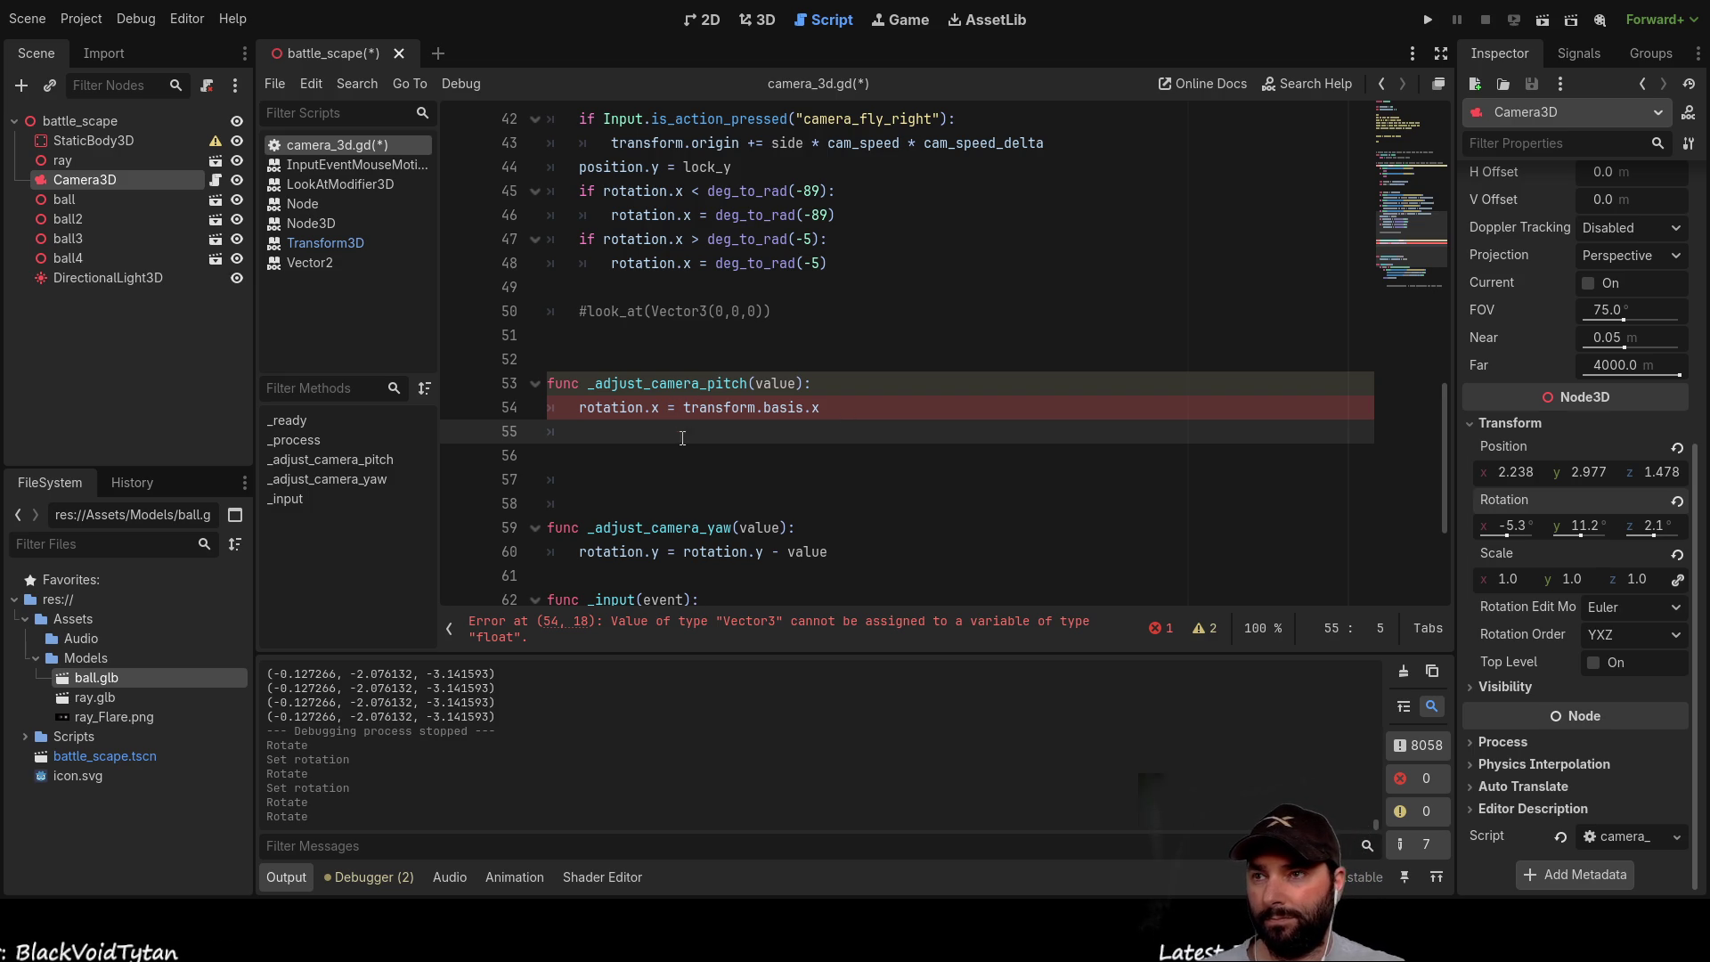
pyautogui.click(684, 407)
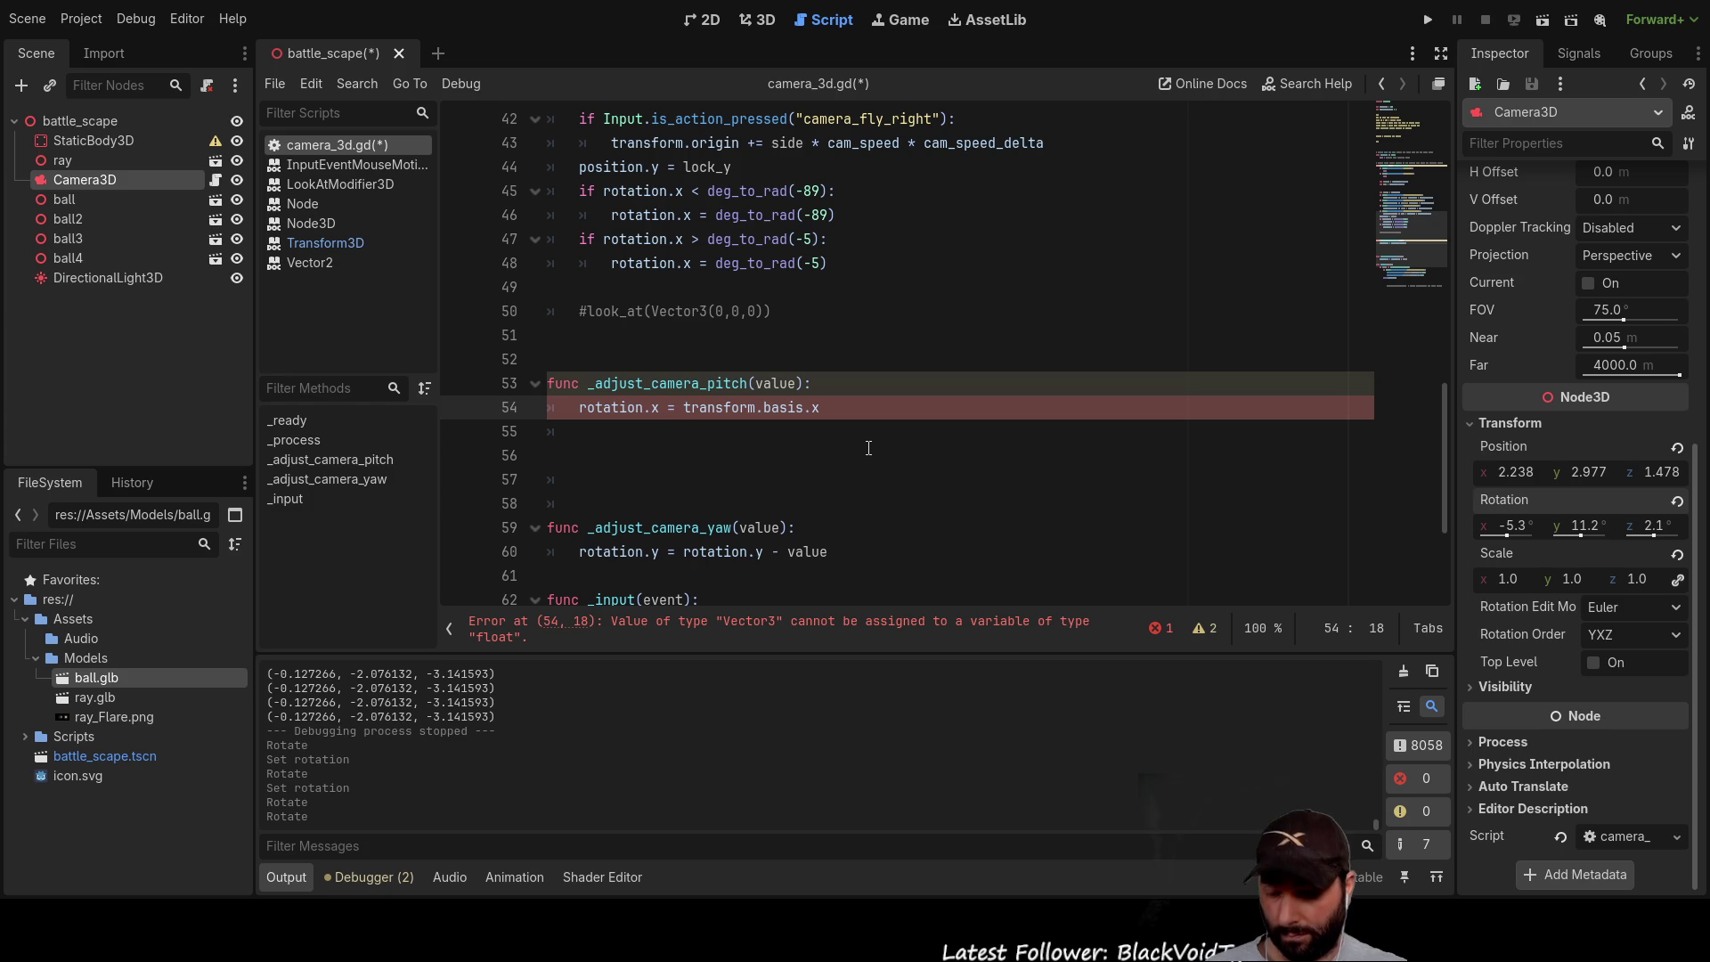
pyautogui.write('rotate')
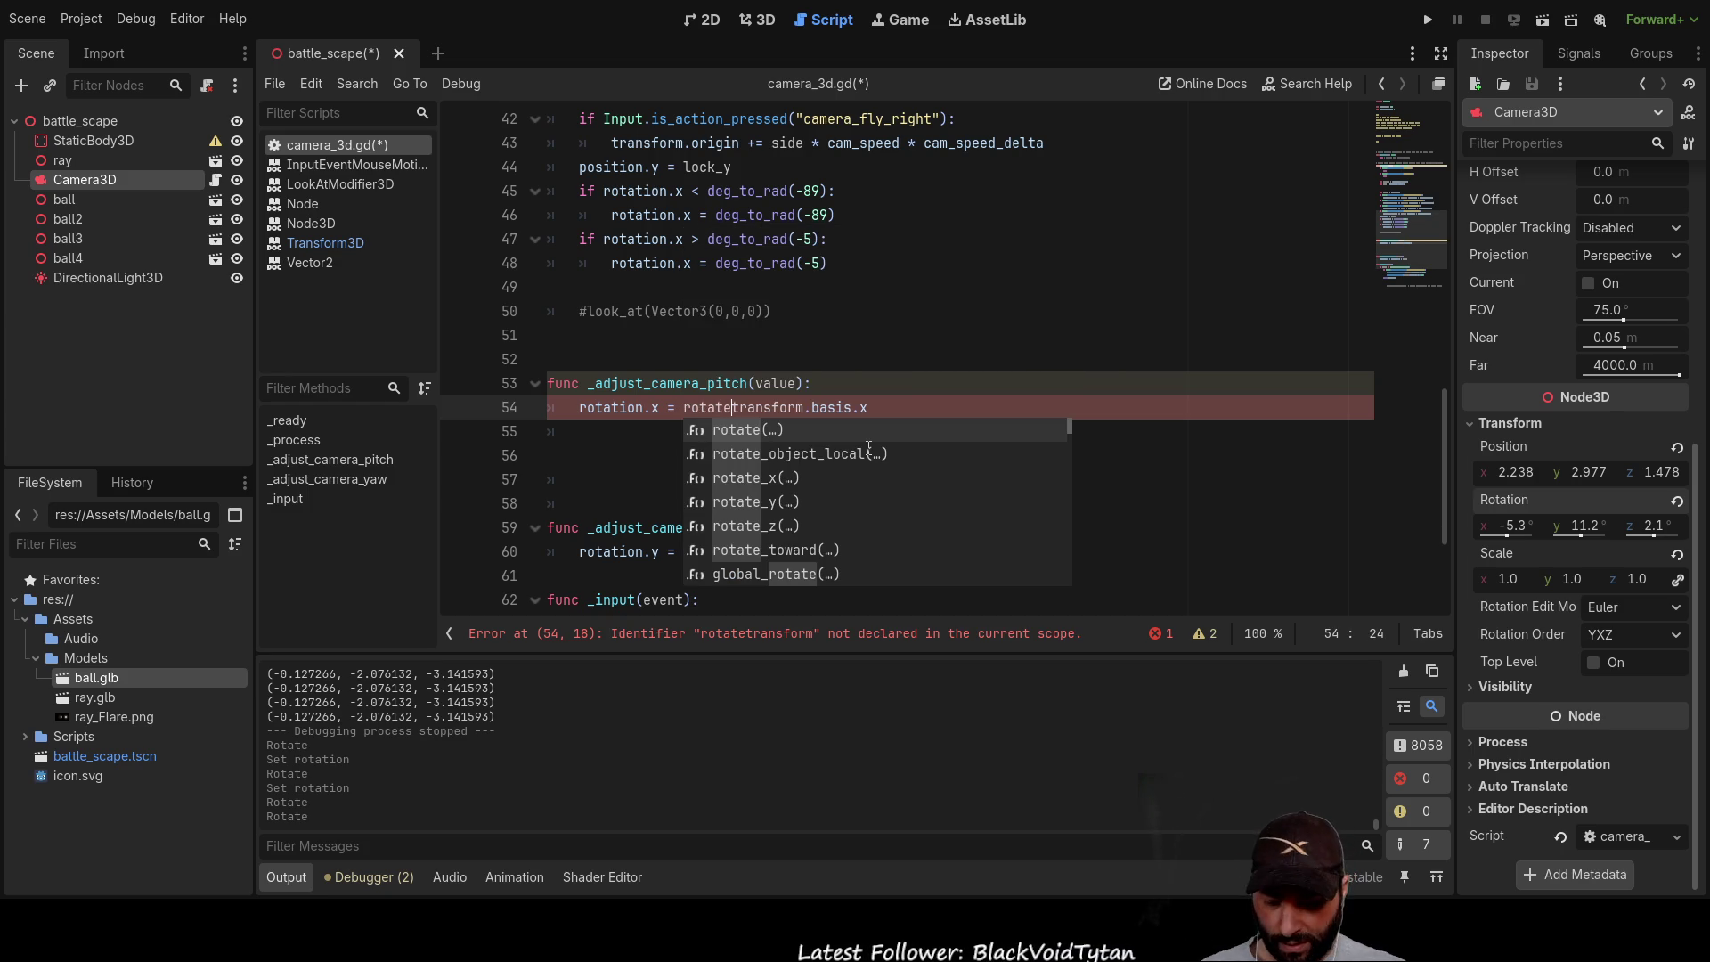
pyautogui.press('Escape')
pyautogui.write('(')
pyautogui.press('Right')
pyautogui.press('End')
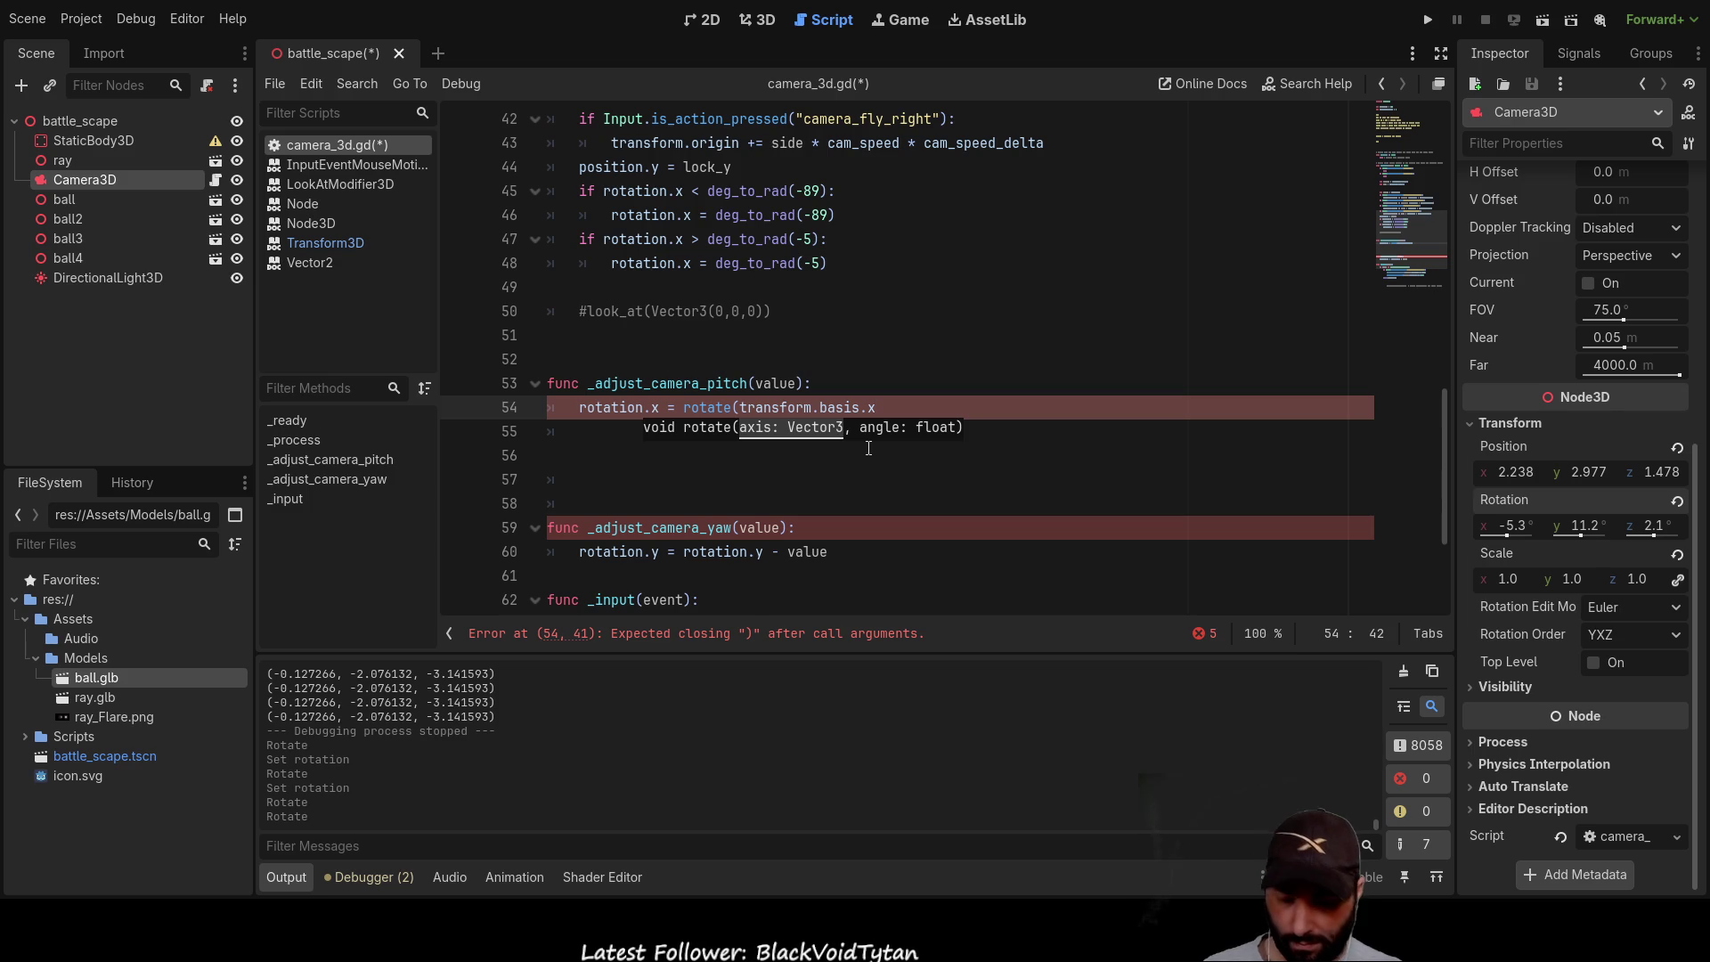
pyautogui.write(')')
pyautogui.write(',')
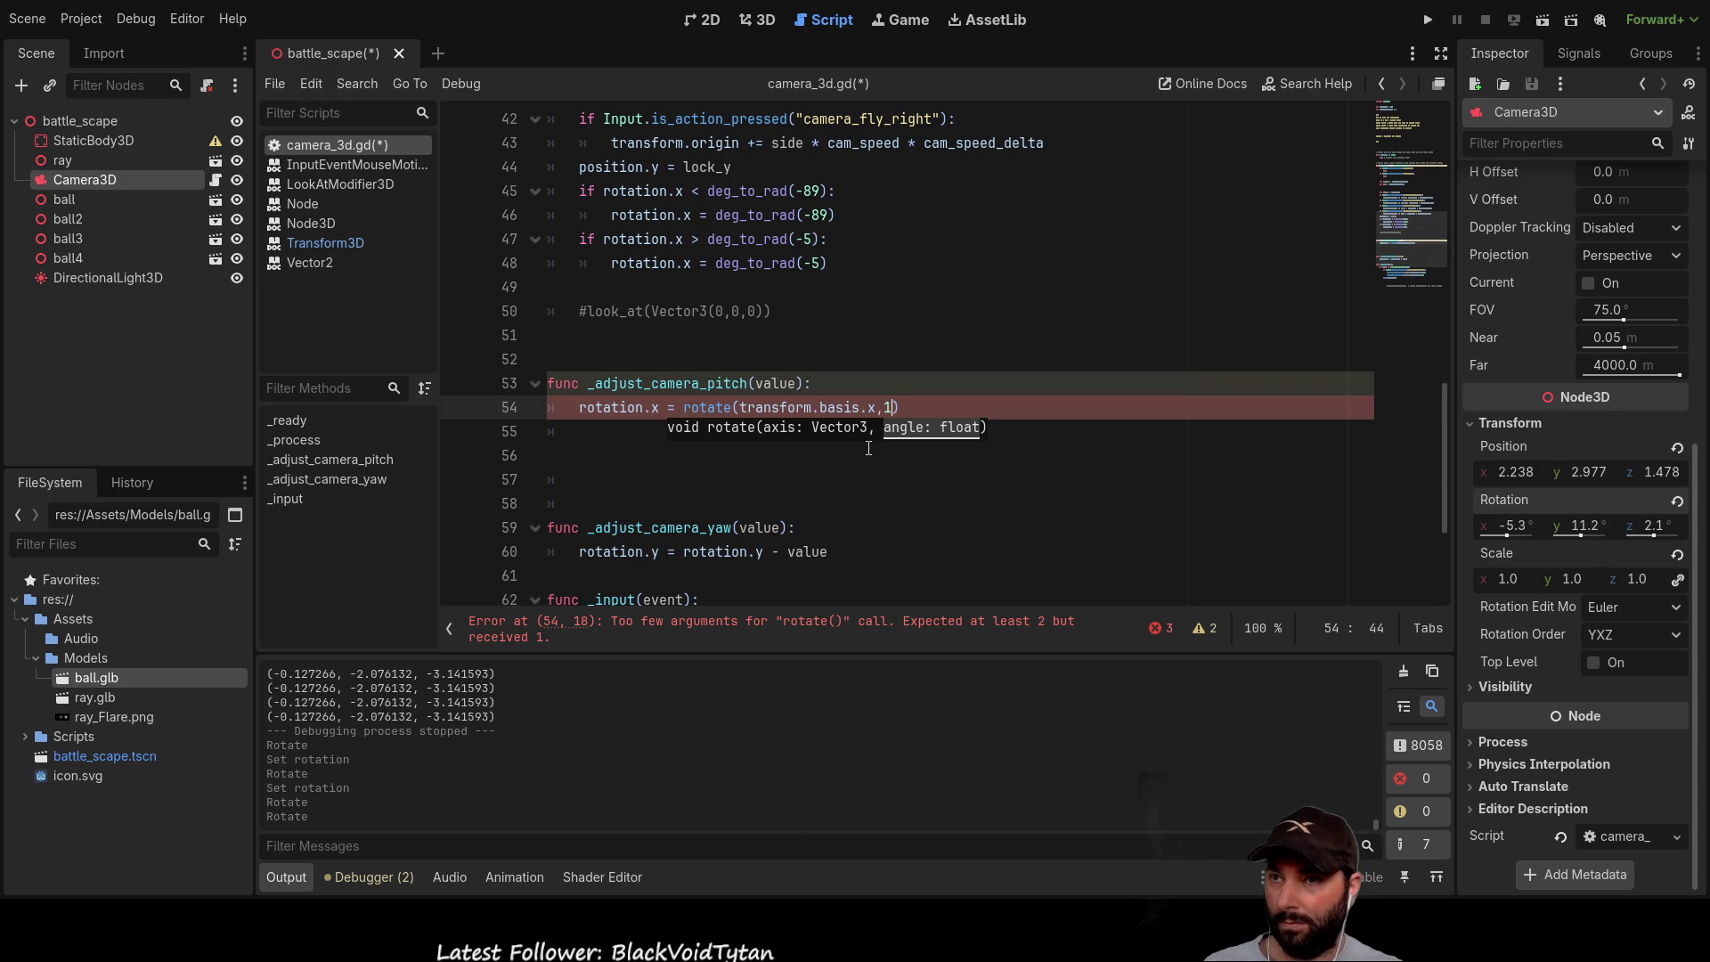
pyautogui.write('value')
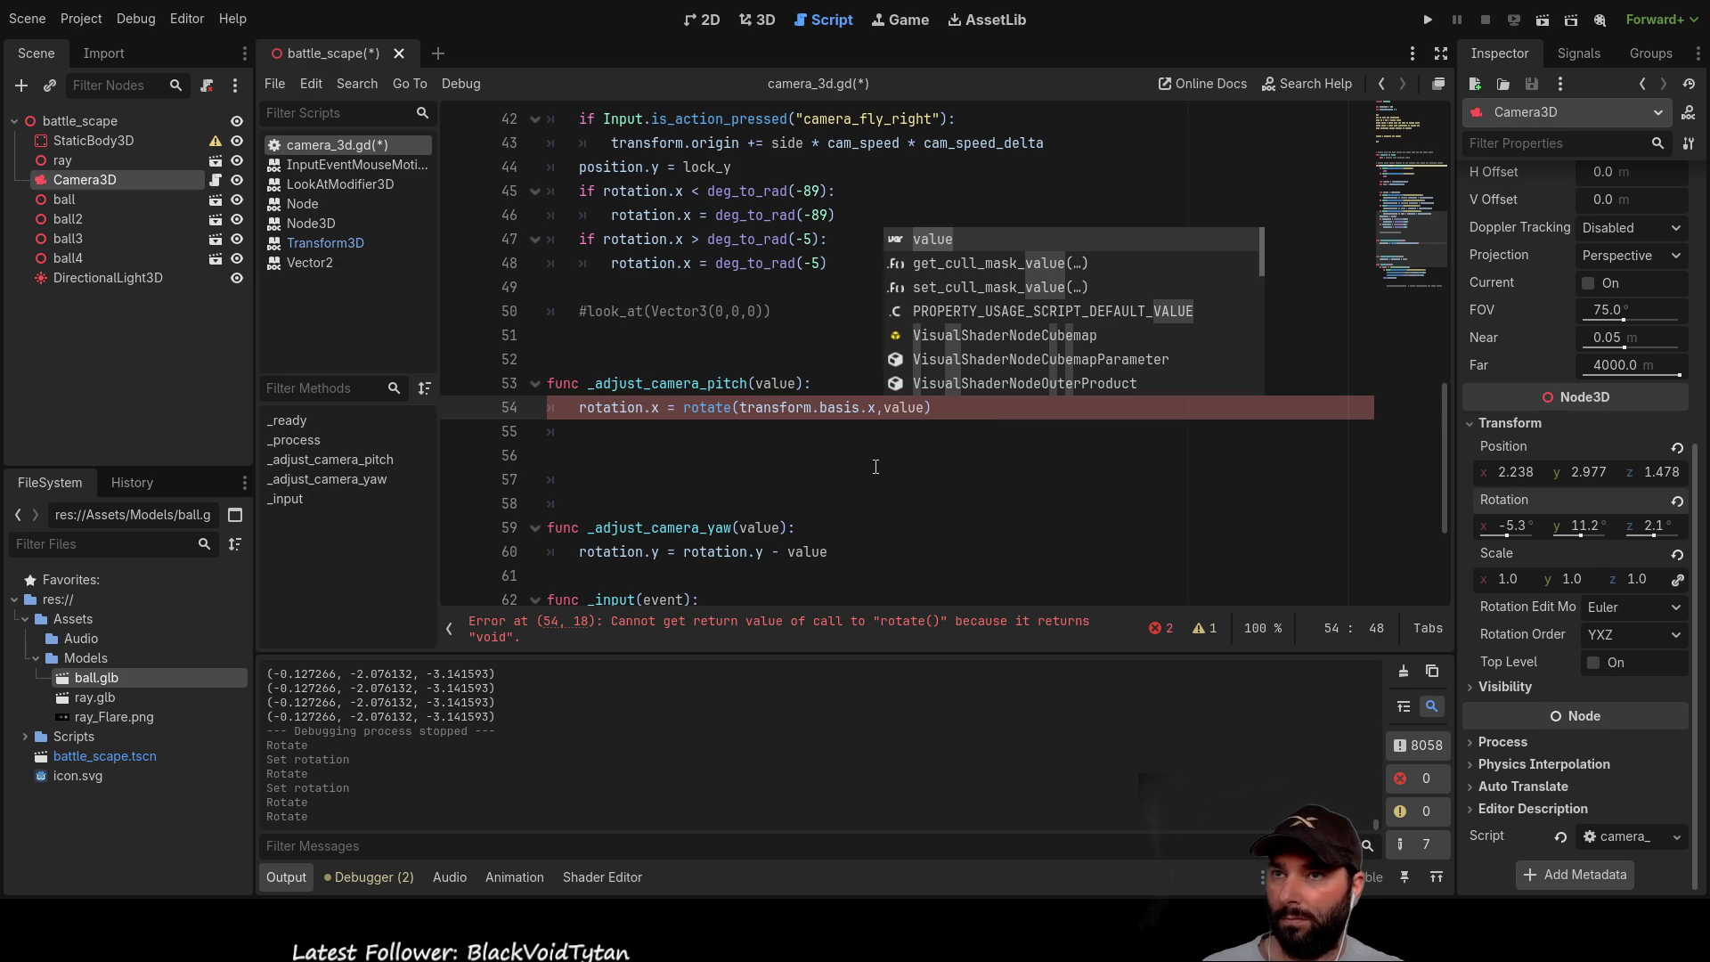
pyautogui.click(875, 466)
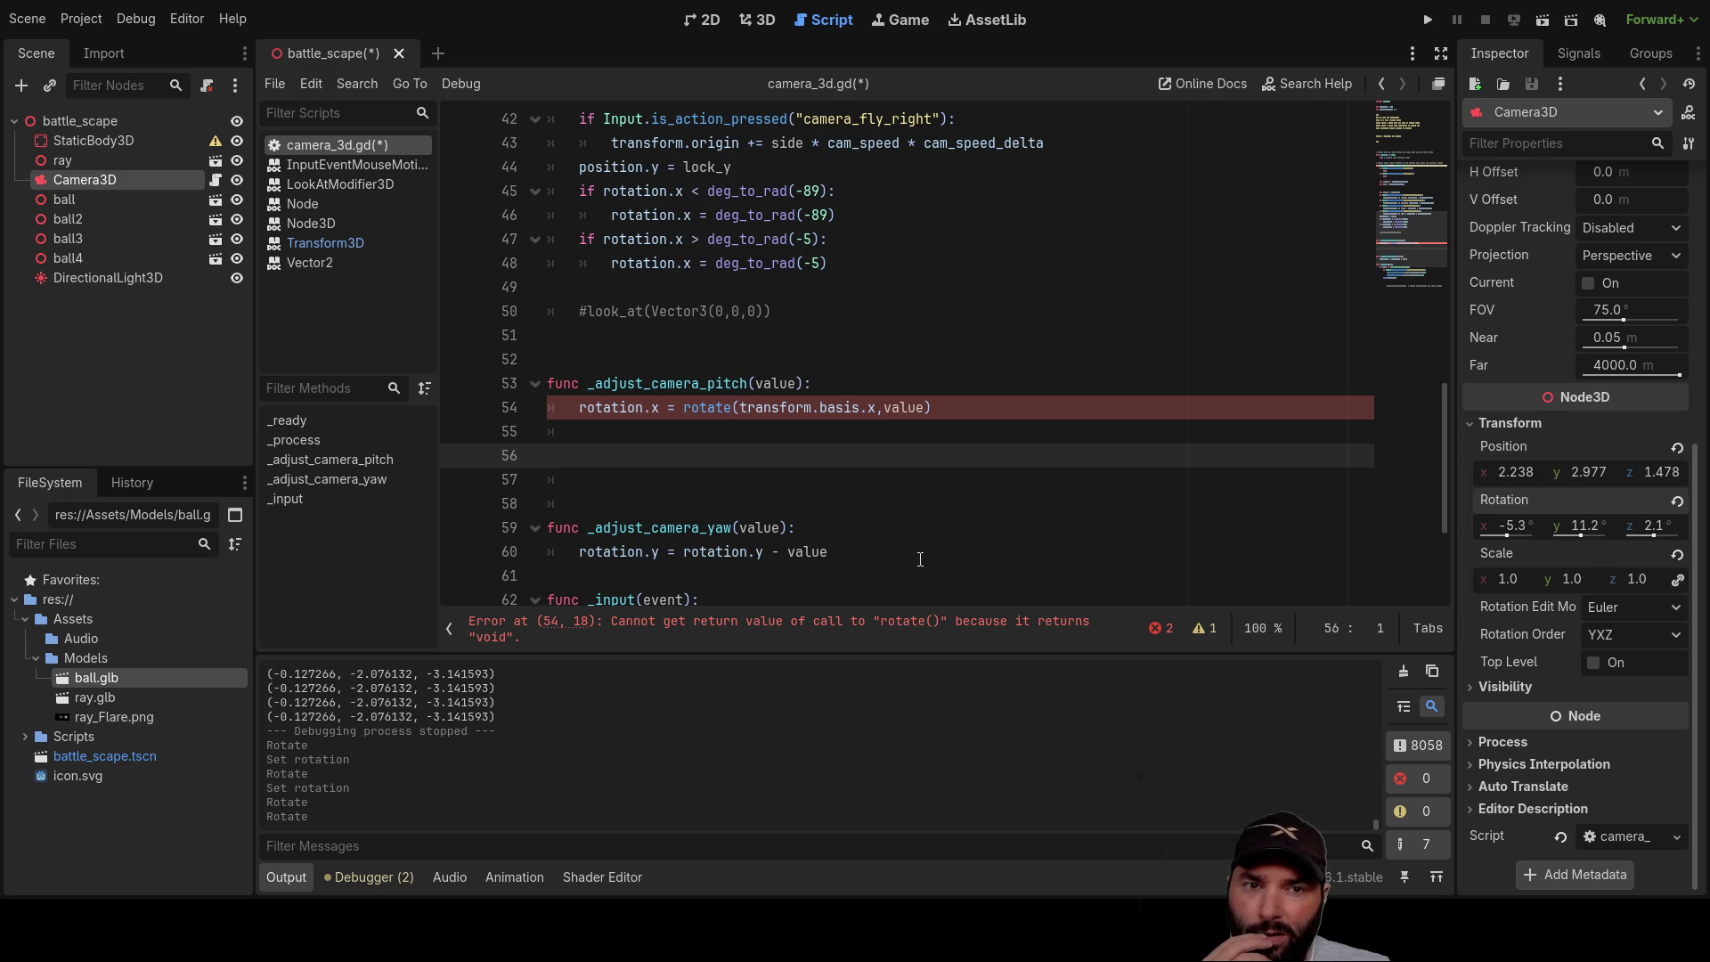
pyautogui.click(580, 409)
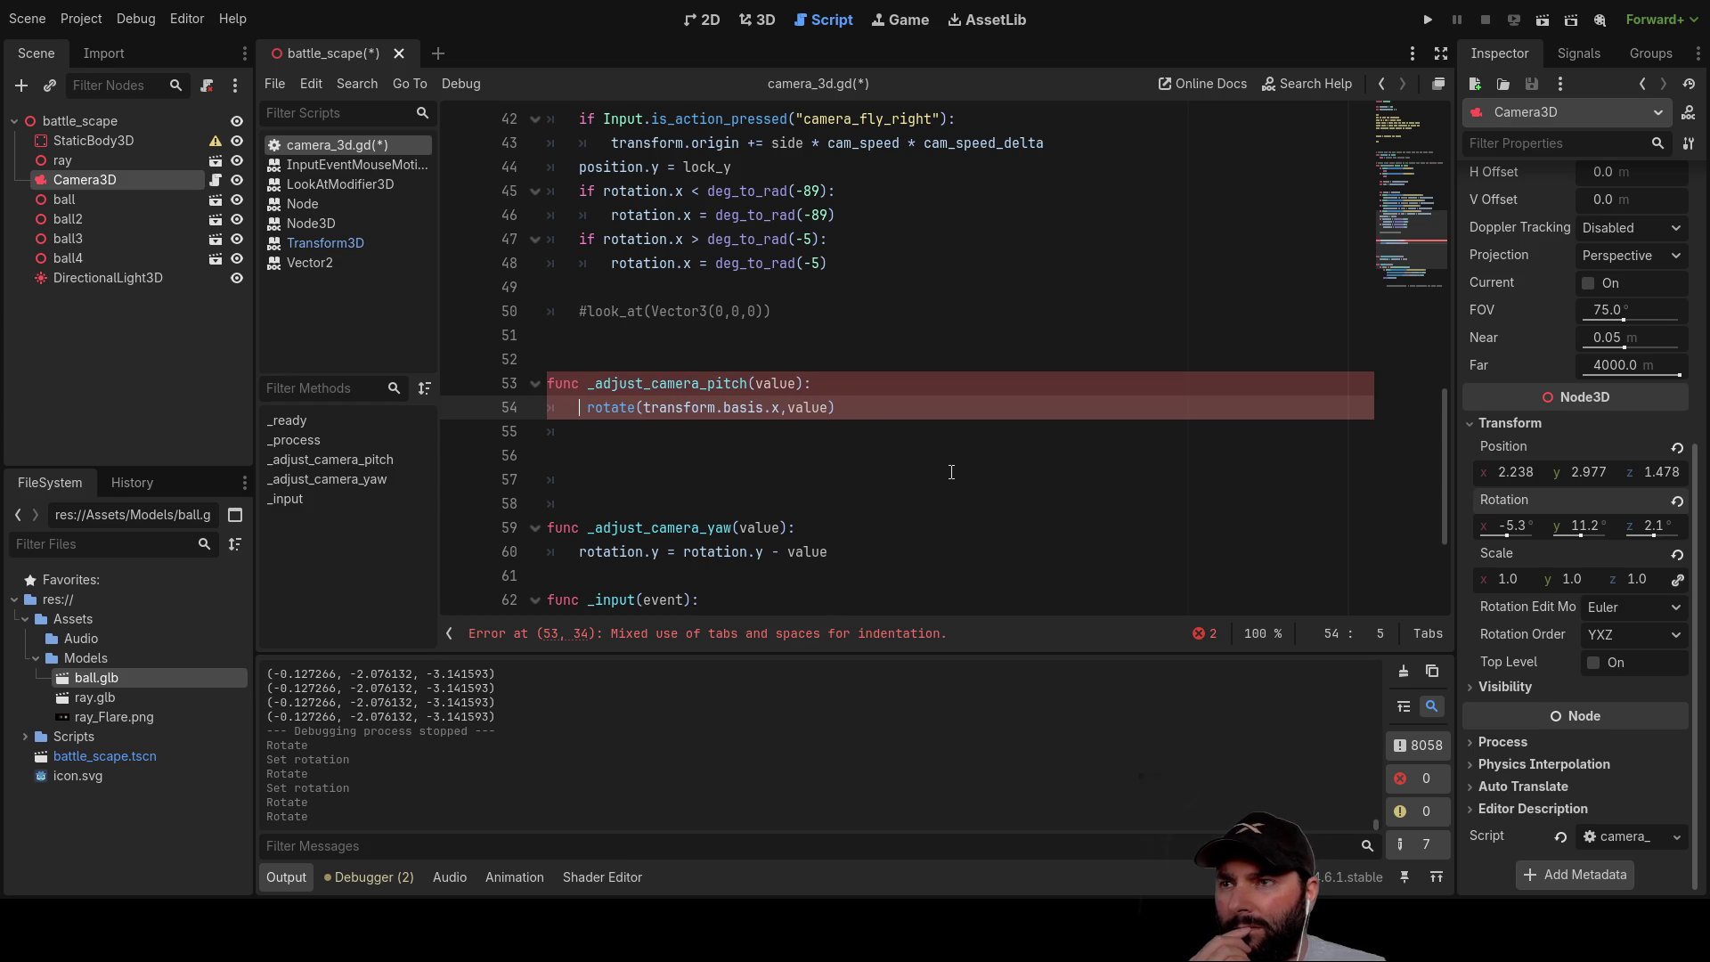
pyautogui.press('Down')
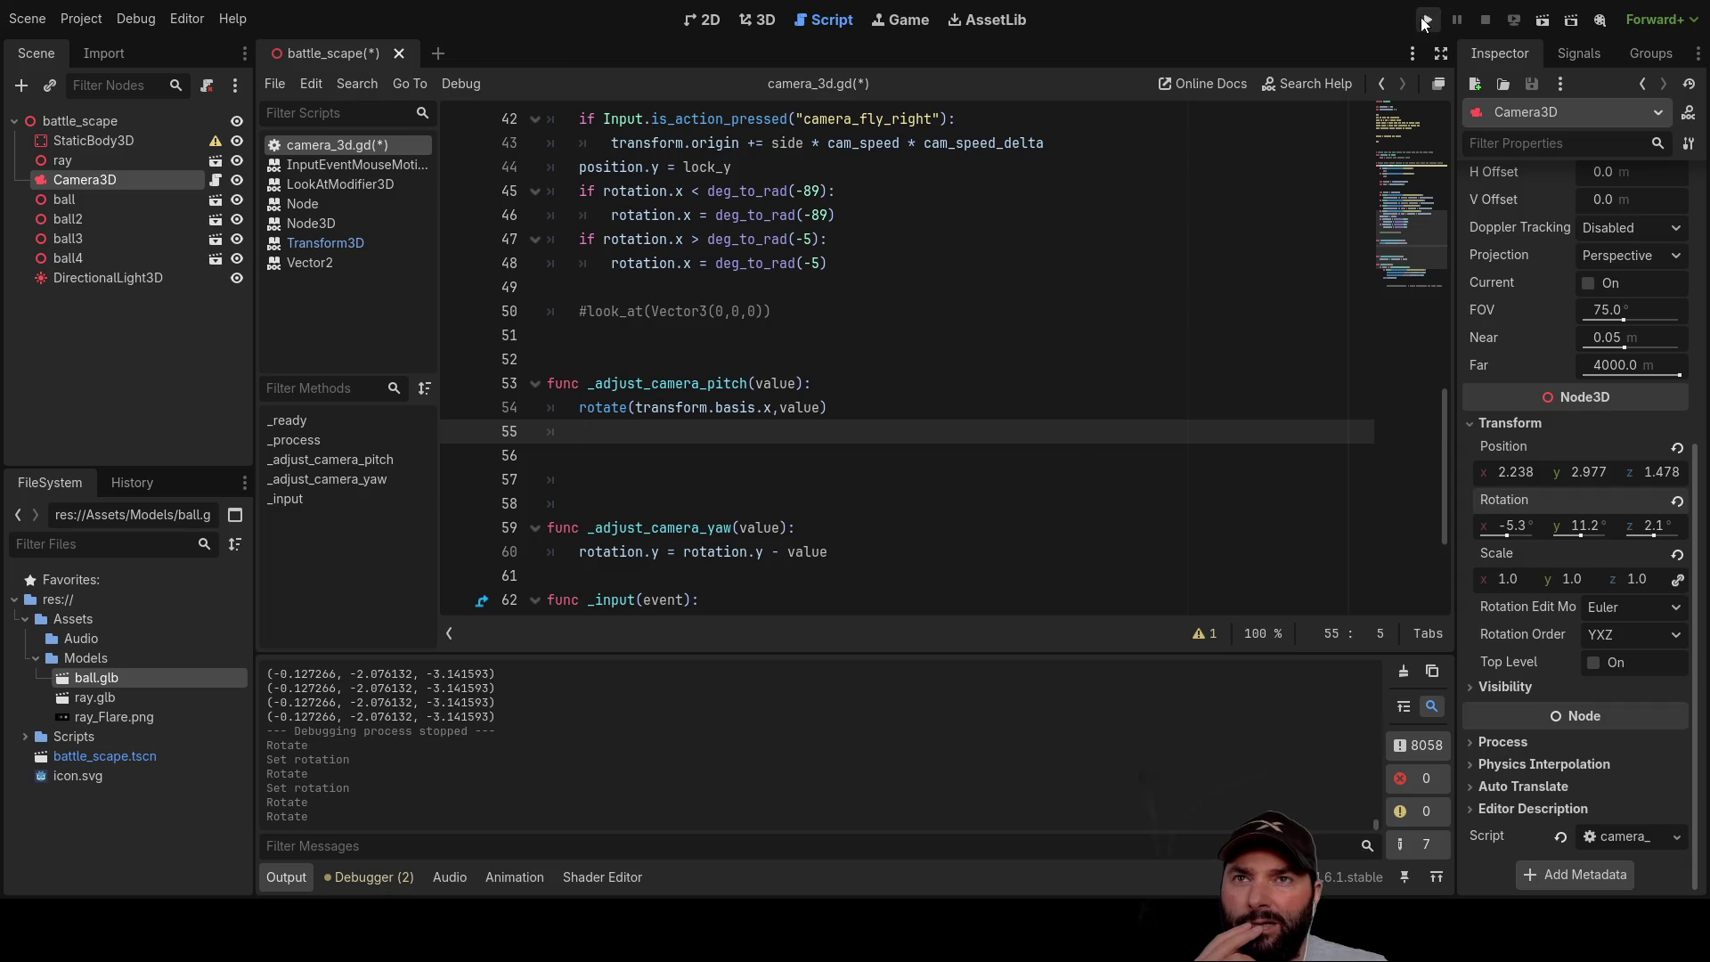
# Step: Run the battle scene to test the rotate-based pitch, then stop it
pyautogui.click(1426, 20)
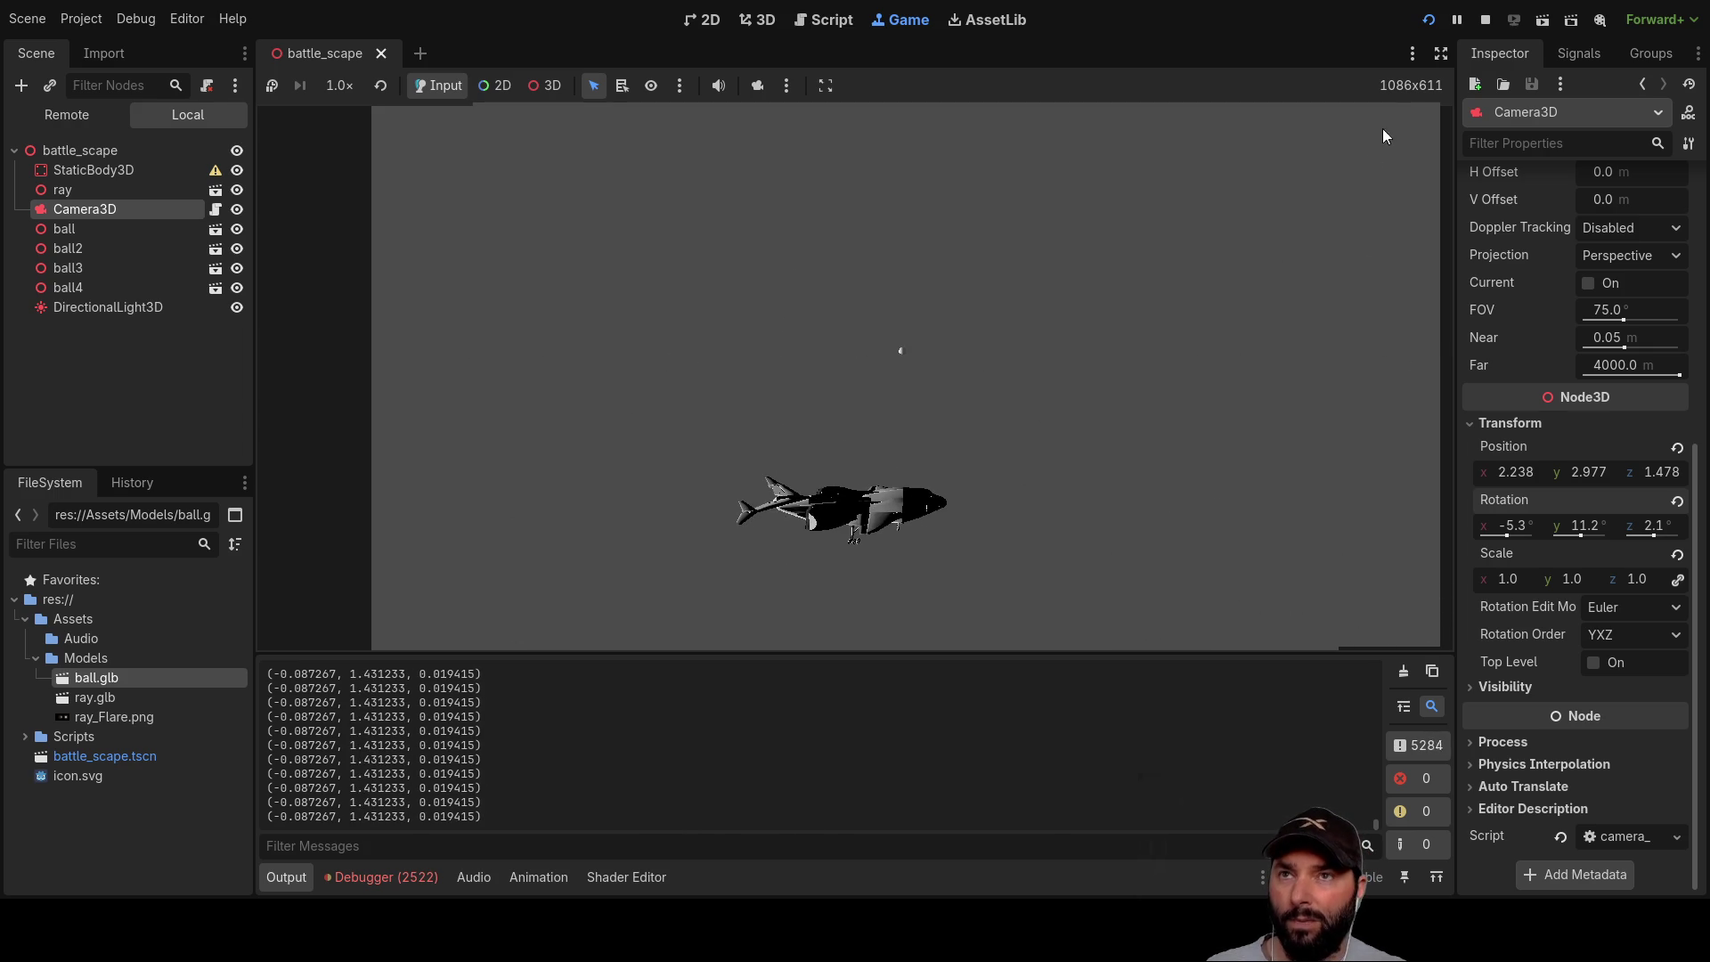
pyautogui.click(1485, 19)
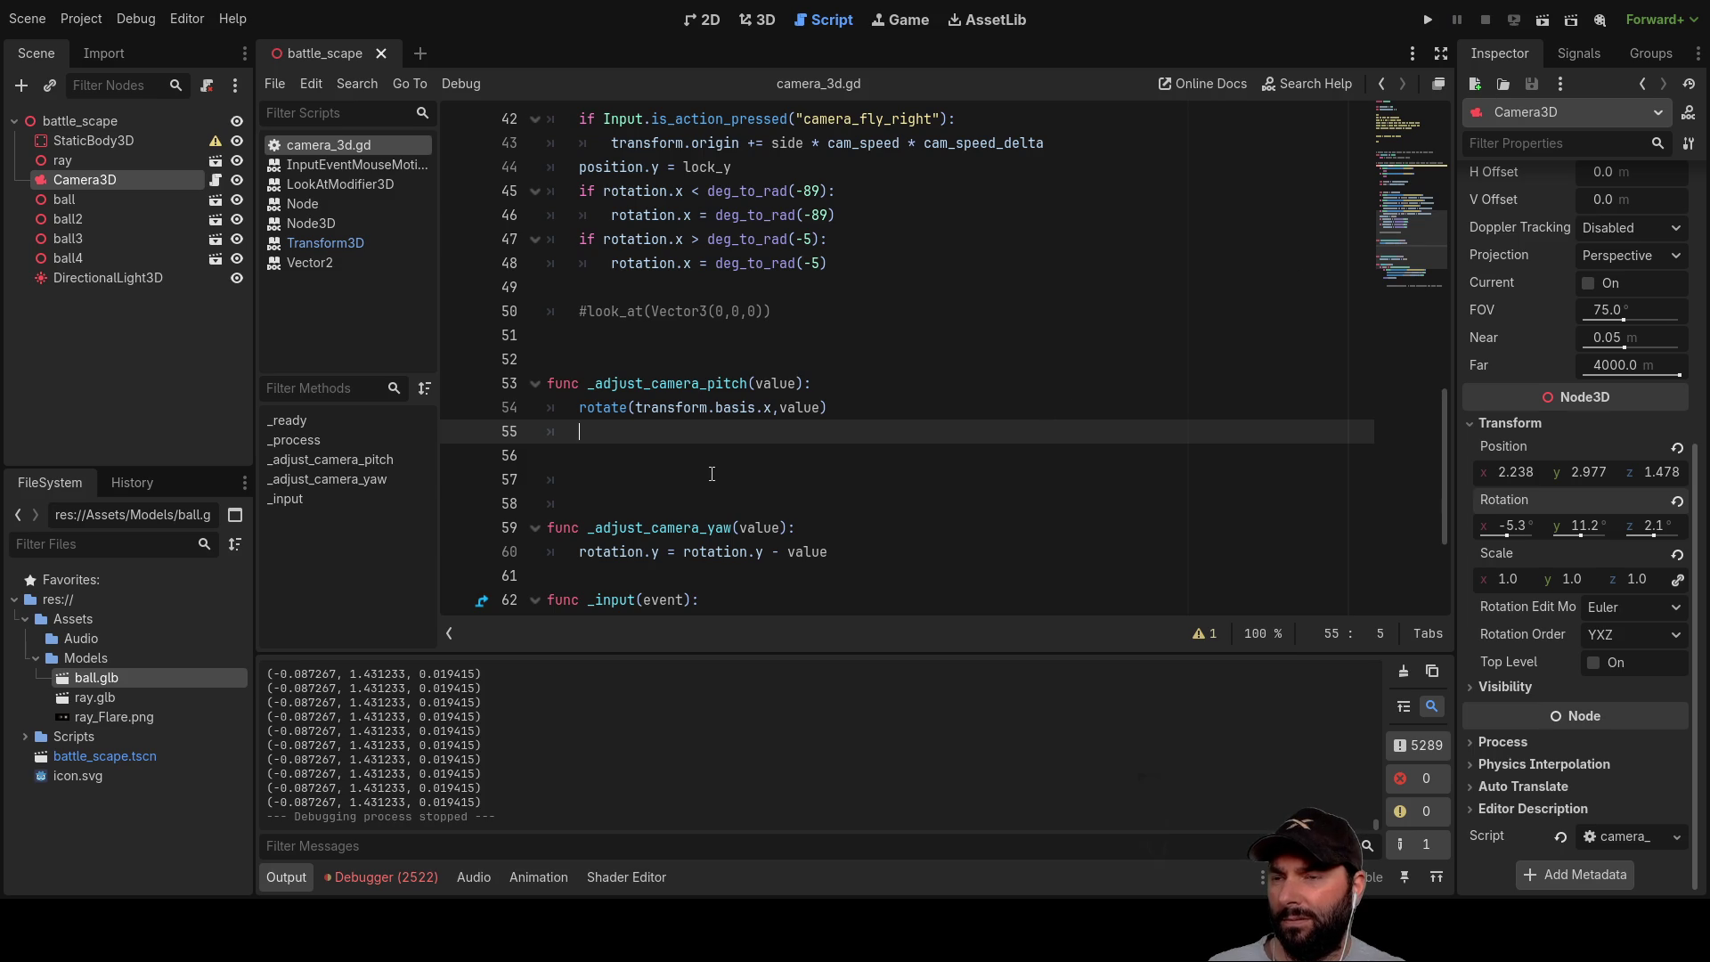
# Step: Remove the extra blank lines and replace the yaw line with rotate(transform.basis.y,value)
pyautogui.press('Delete')
pyautogui.press('Delete')
pyautogui.press('Delete')
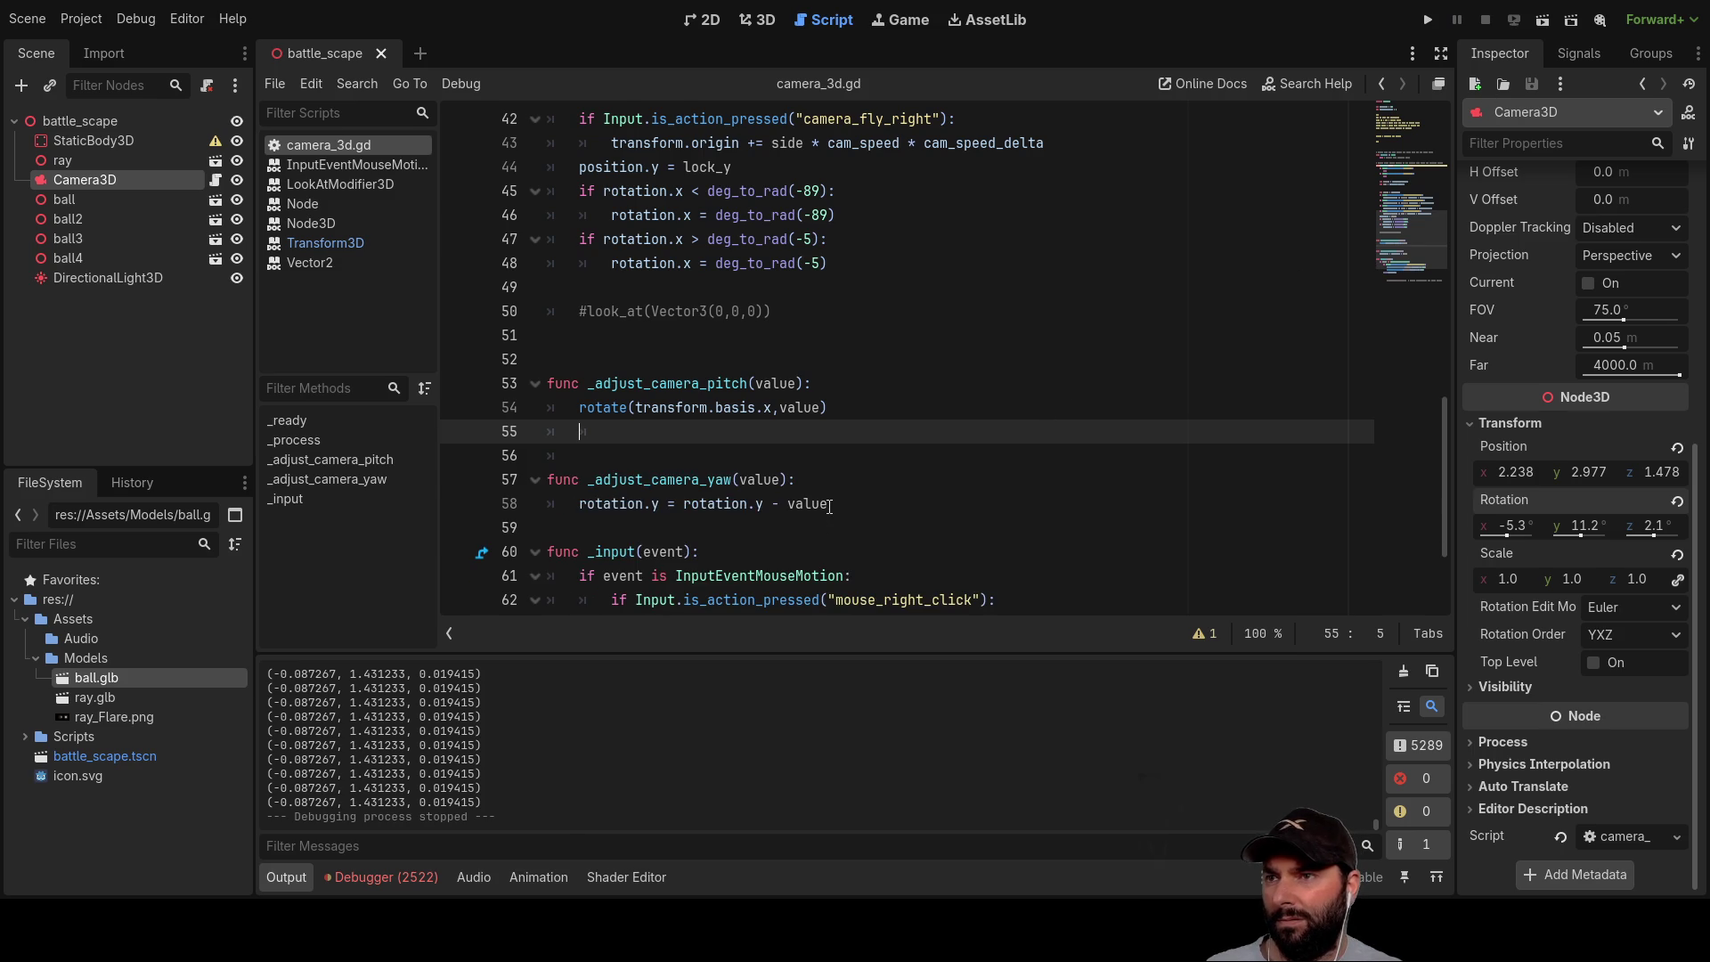
pyautogui.moveTo(842, 407); pyautogui.dragTo(577, 408)
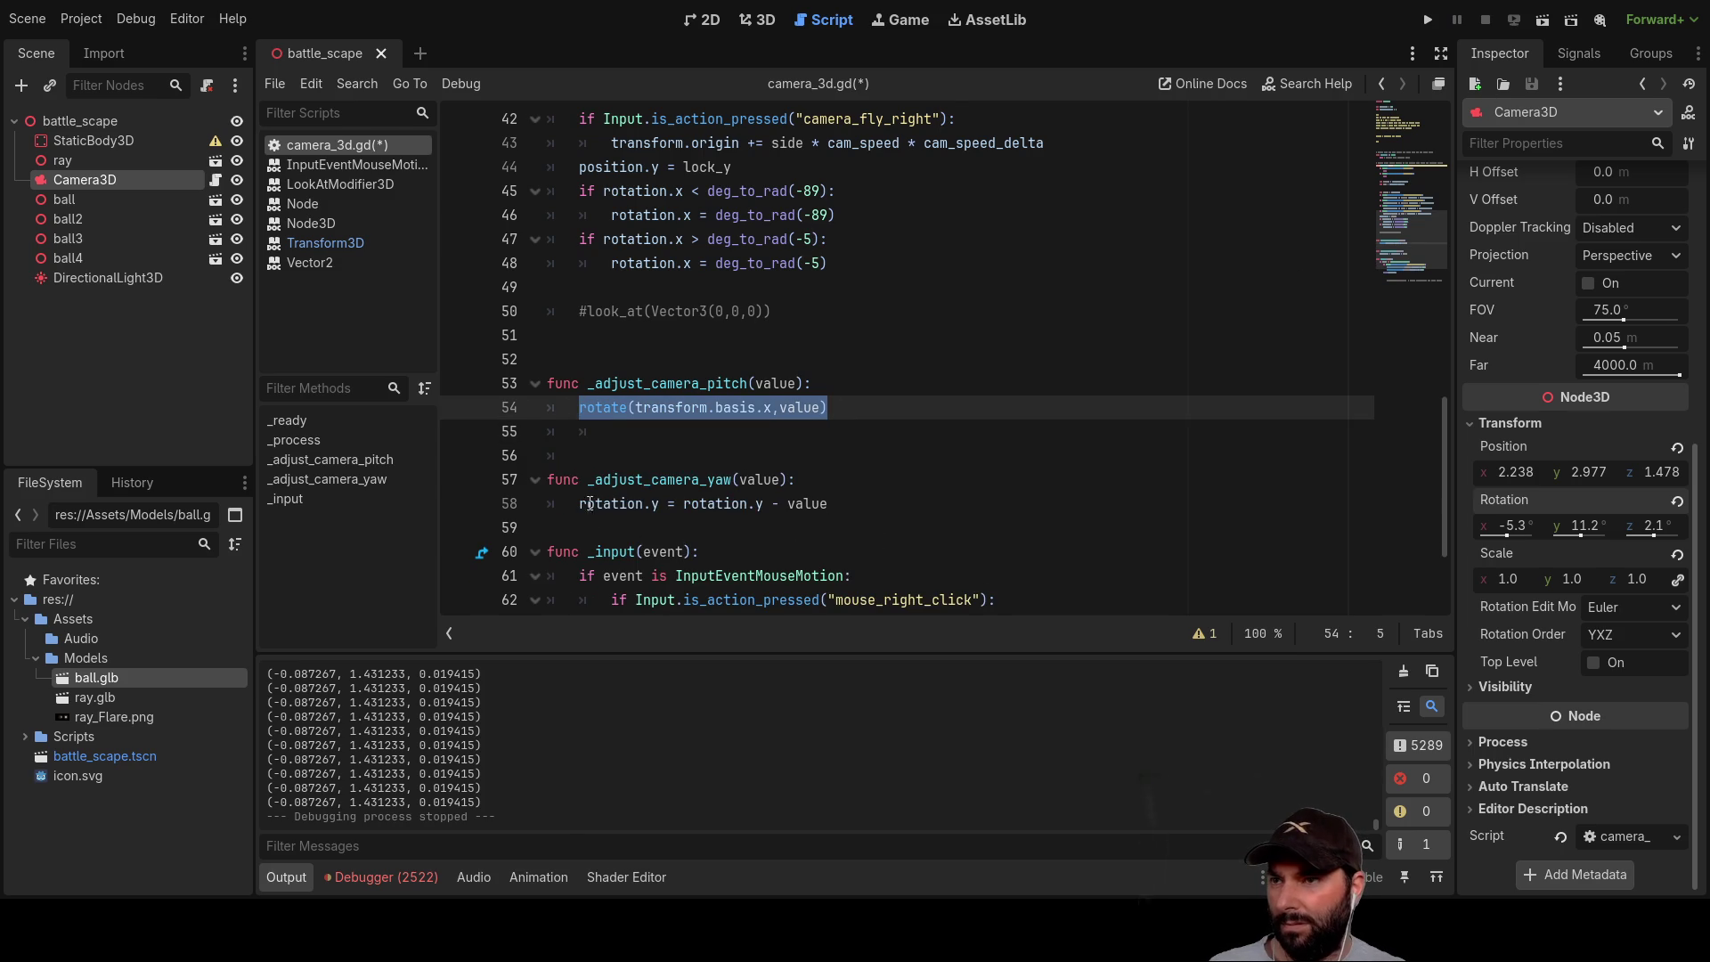
pyautogui.press('Down')
pyautogui.press('Down')
pyautogui.press('Down')
pyautogui.moveTo(811, 504); pyautogui.dragTo(837, 505)
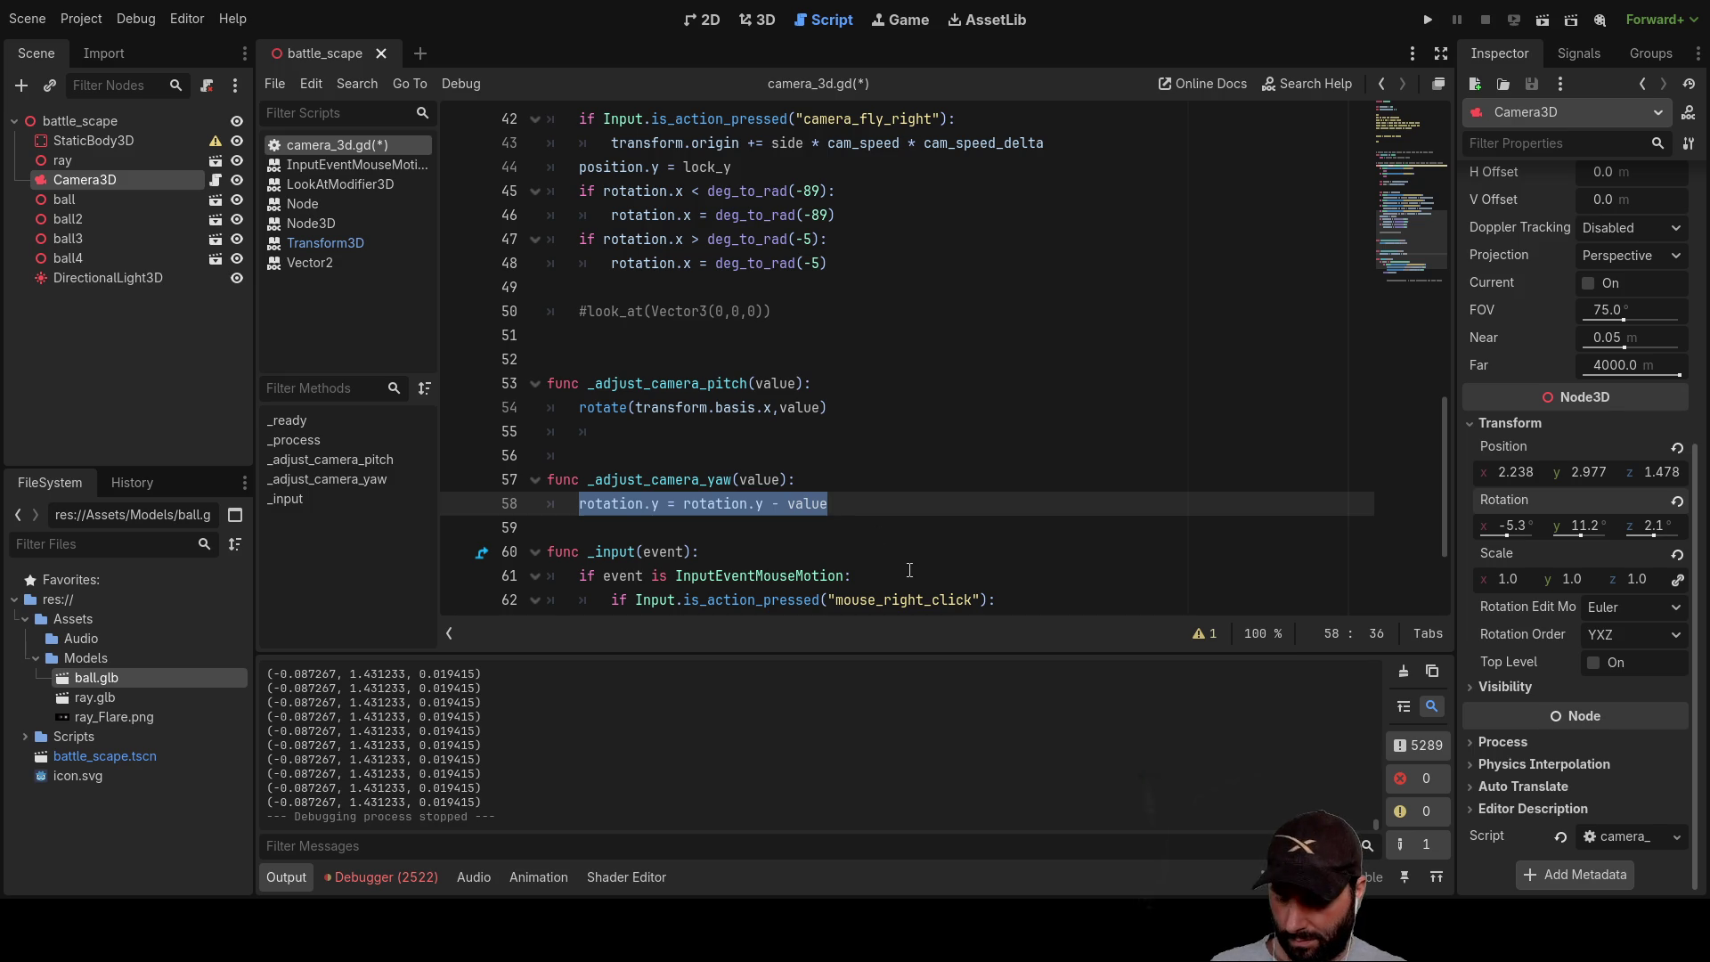
pyautogui.write('rotate(transform.basis.x,value)')
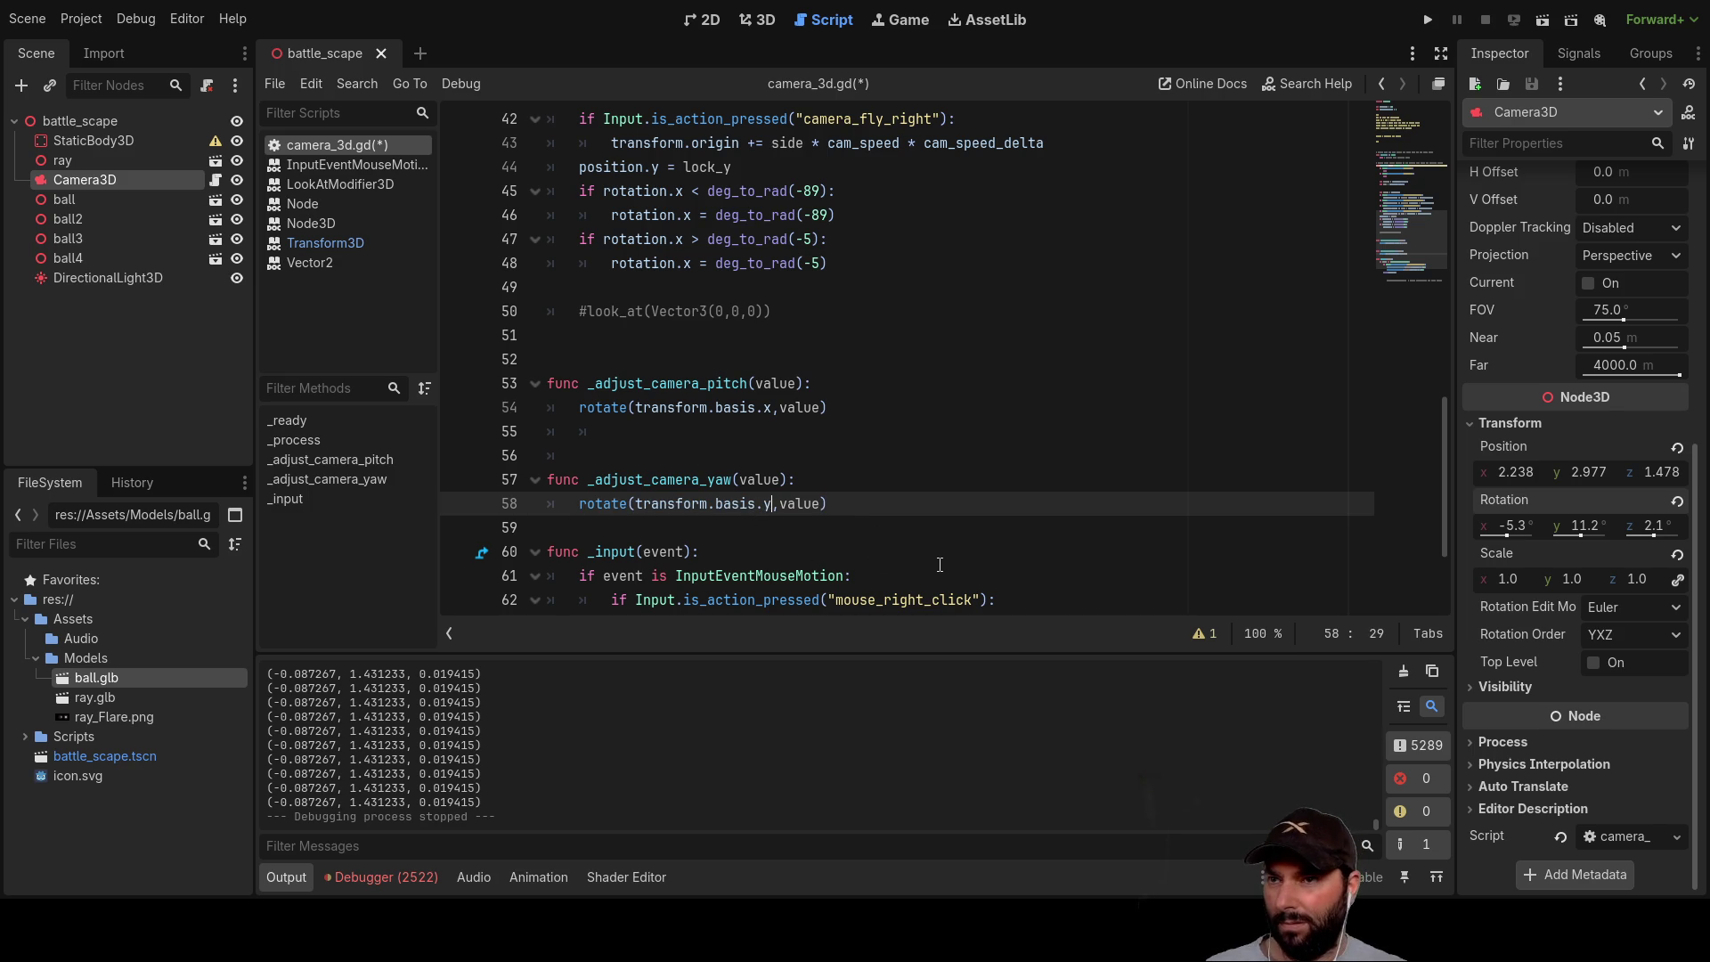
pyautogui.click(982, 447)
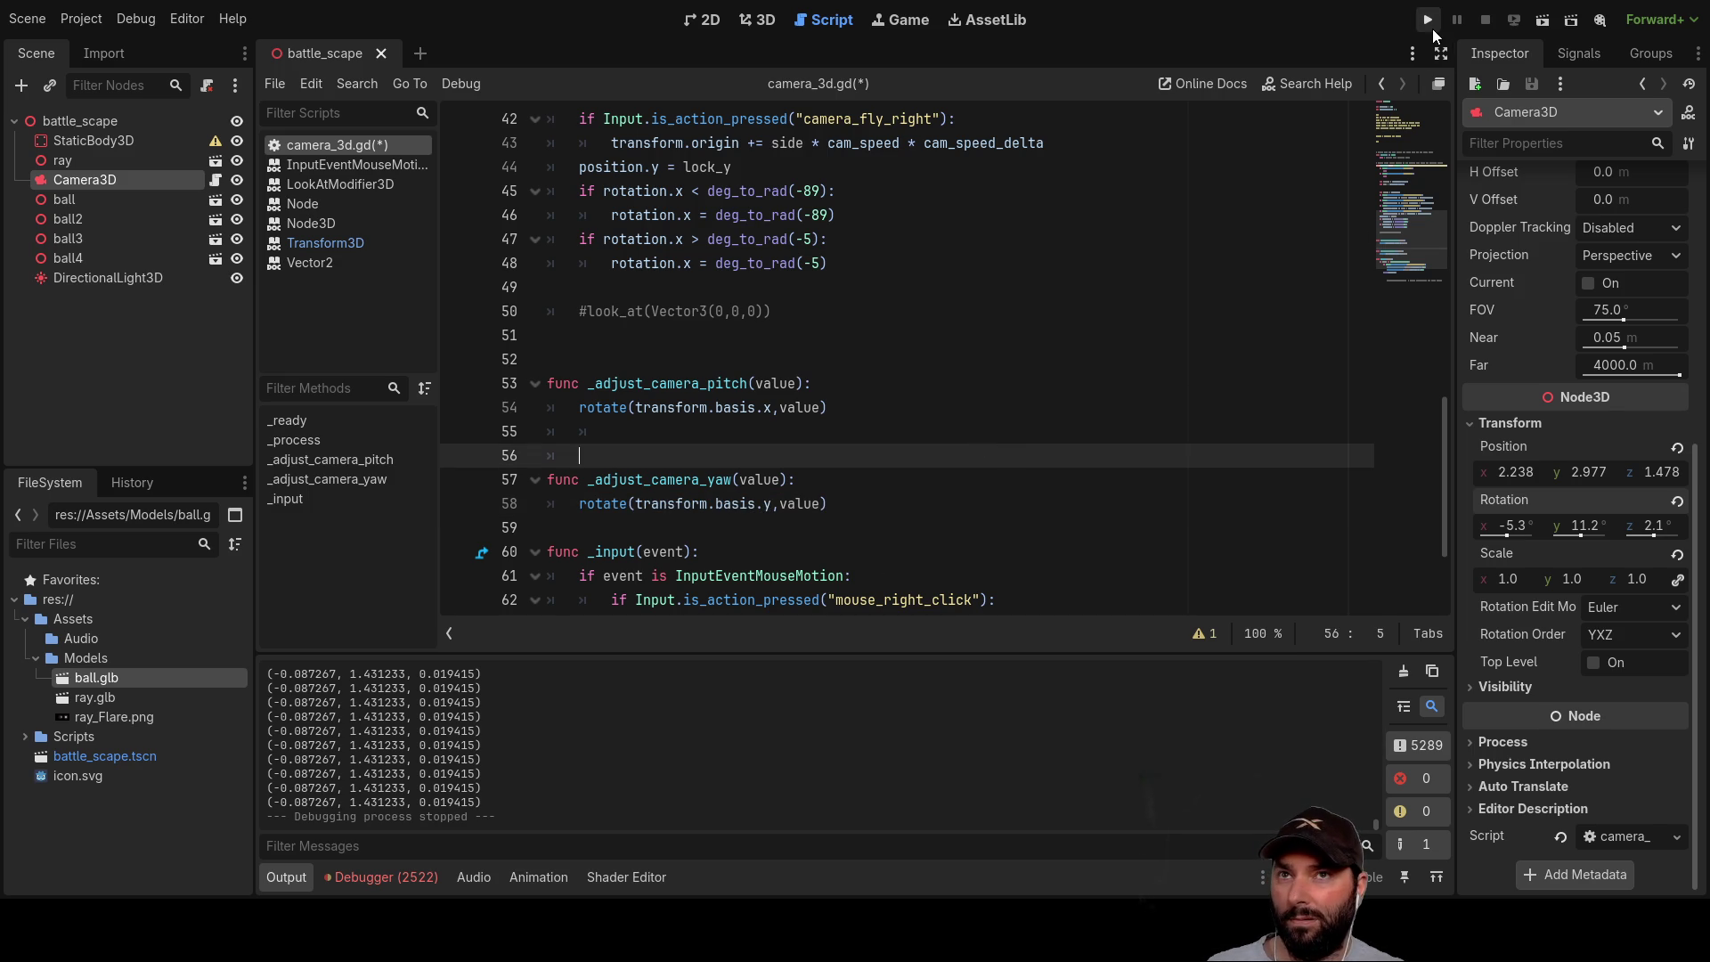
# Step: Run the battle scene, swing the camera to test pitch and yaw, then stop with F8
pyautogui.click(1429, 21)
pyautogui.moveTo(974, 366)
pyautogui.mouseDown()
pyautogui.moveTo(937, 429)
pyautogui.moveTo(652, 409)
pyautogui.moveTo(638, 355)
pyautogui.moveTo(679, 294)
pyautogui.moveTo(551, 311)
pyautogui.moveTo(573, 247)
pyautogui.mouseUp()
pyautogui.moveTo(847, 312)
pyautogui.mouseDown()
pyautogui.moveTo(889, 331)
pyautogui.moveTo(842, 344)
pyautogui.moveTo(910, 349)
pyautogui.moveTo(918, 400)
pyautogui.mouseUp()
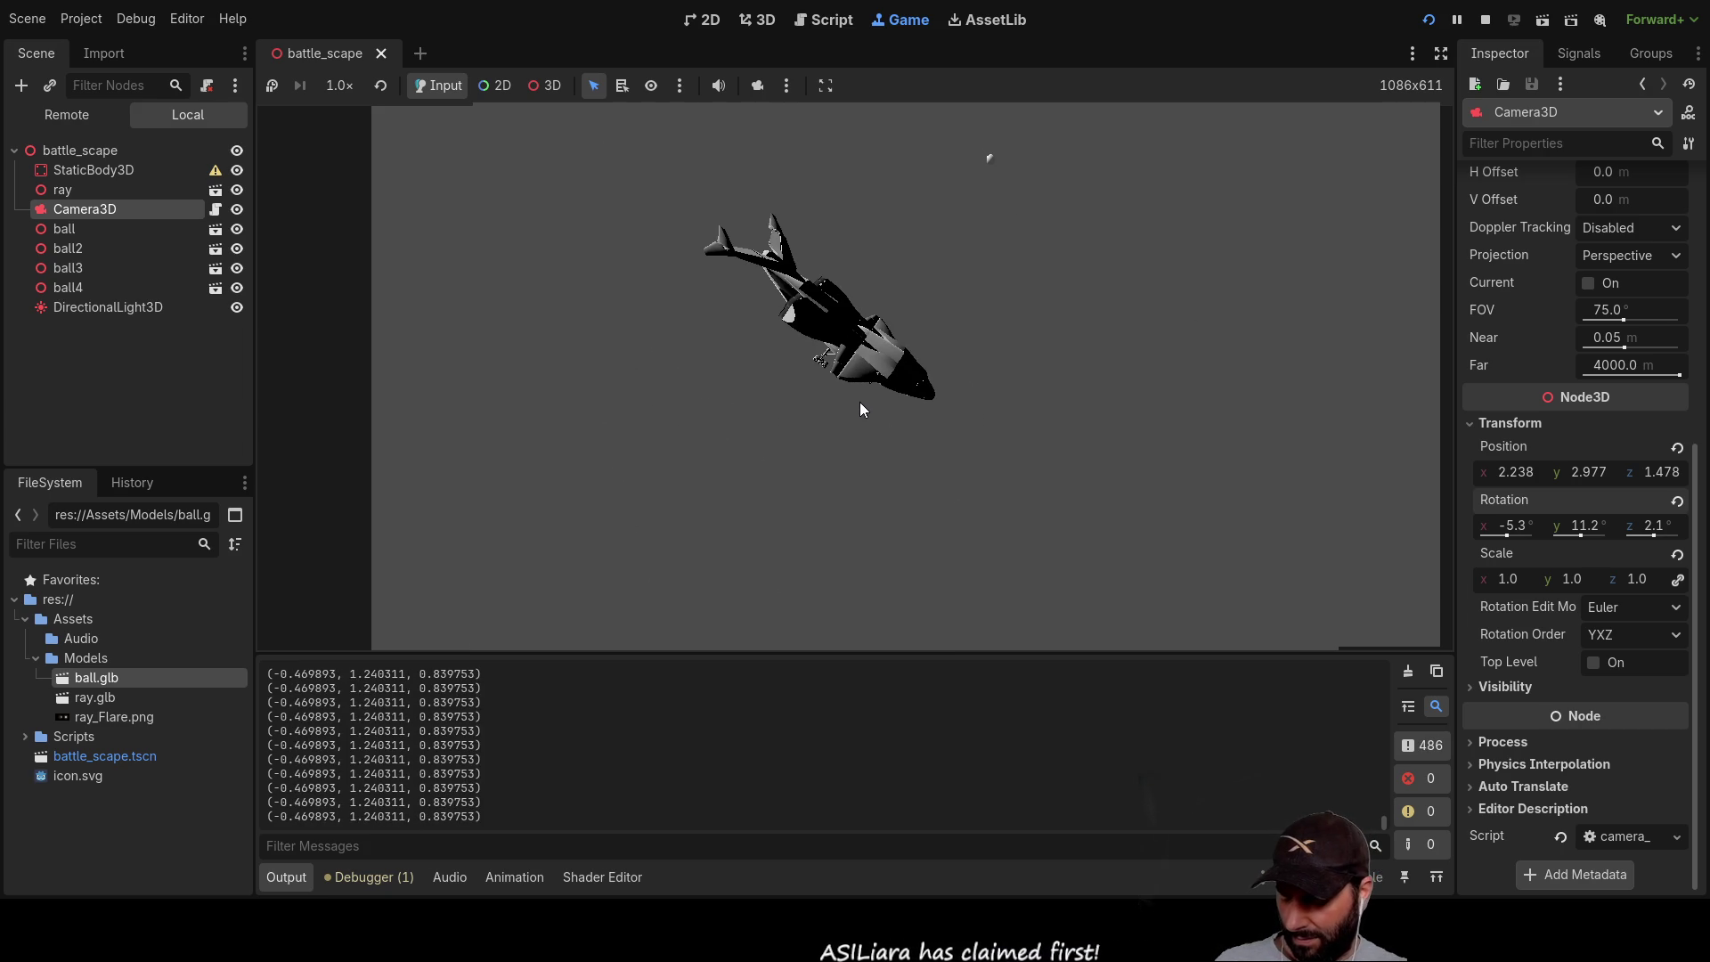
pyautogui.press('F8')
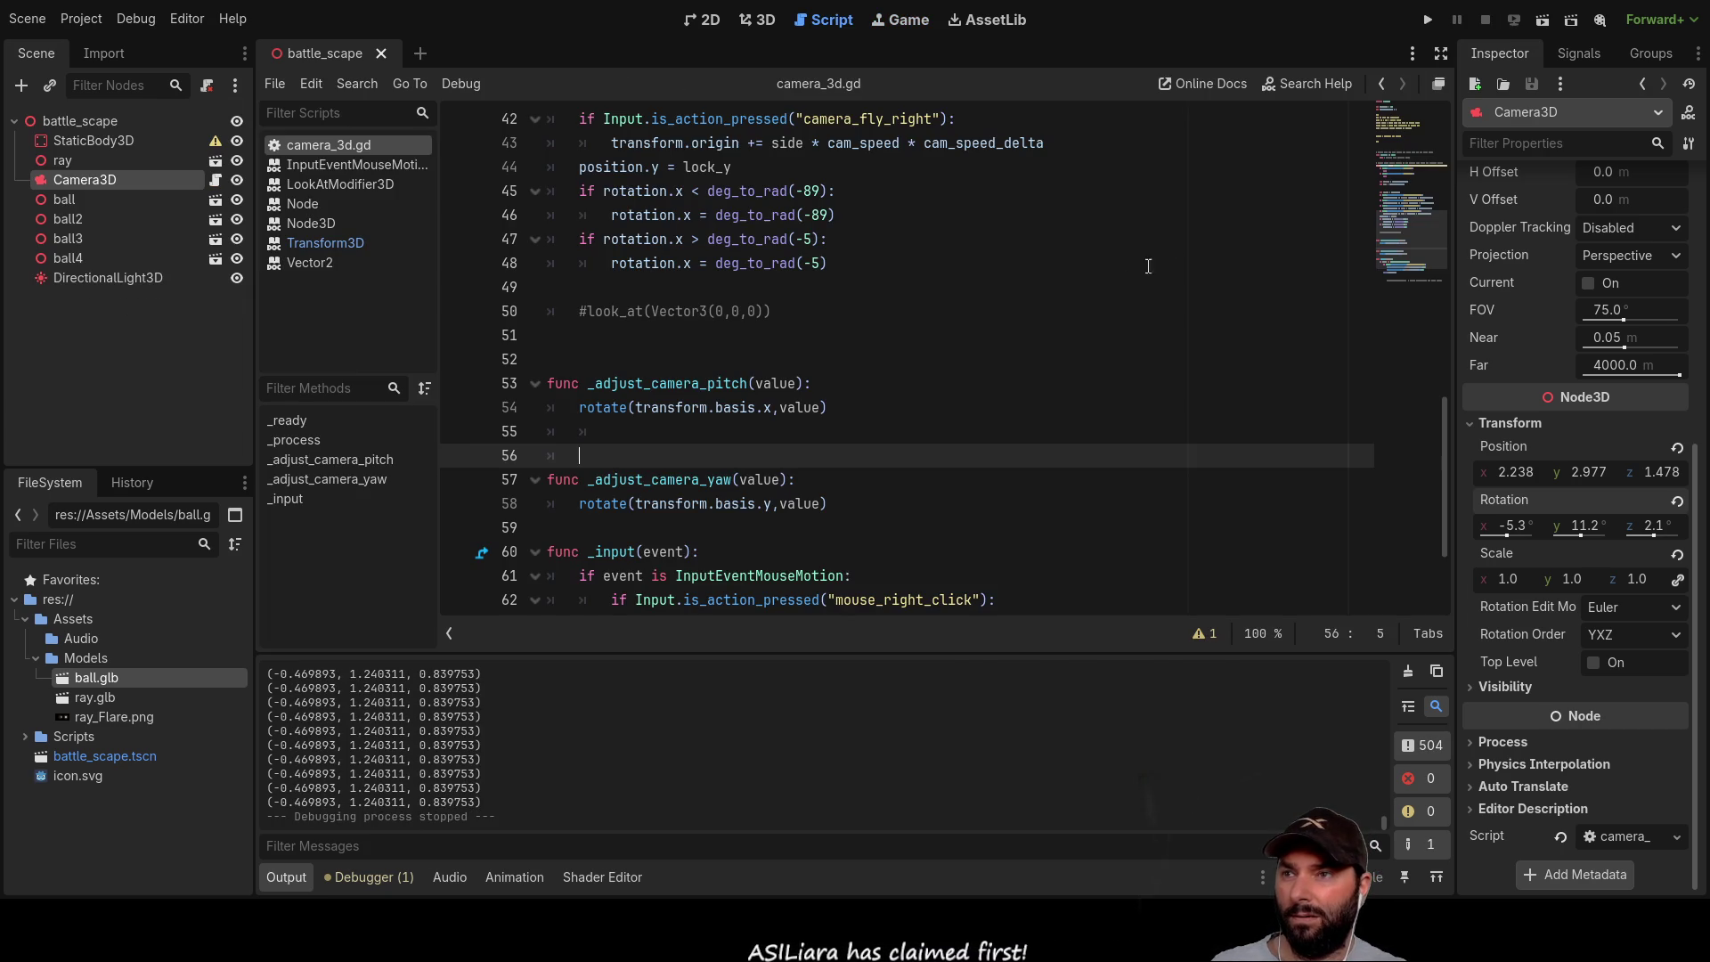
# Step: Undo the yaw edits, restoring the blank lines and line 54's earlier state
pyautogui.hotkey('ctrl', 'z')
pyautogui.hotkey('ctrl', 'z')
pyautogui.hotkey('ctrl', 'z')
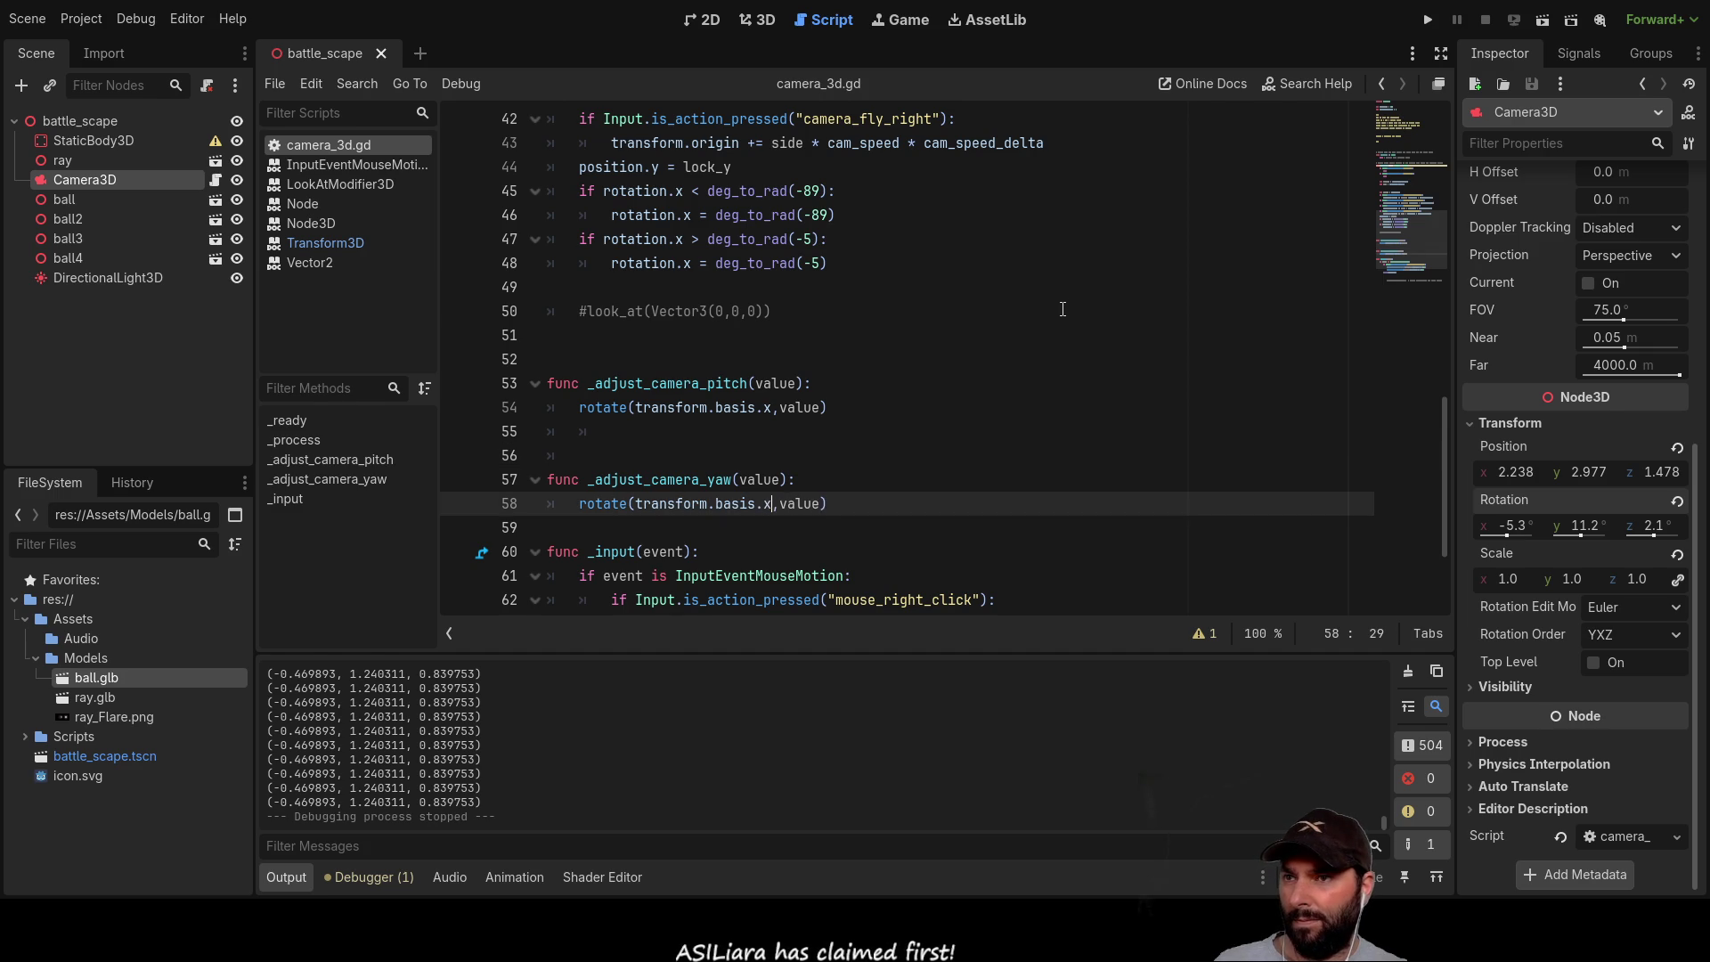
pyautogui.hotkey('ctrl', 'z')
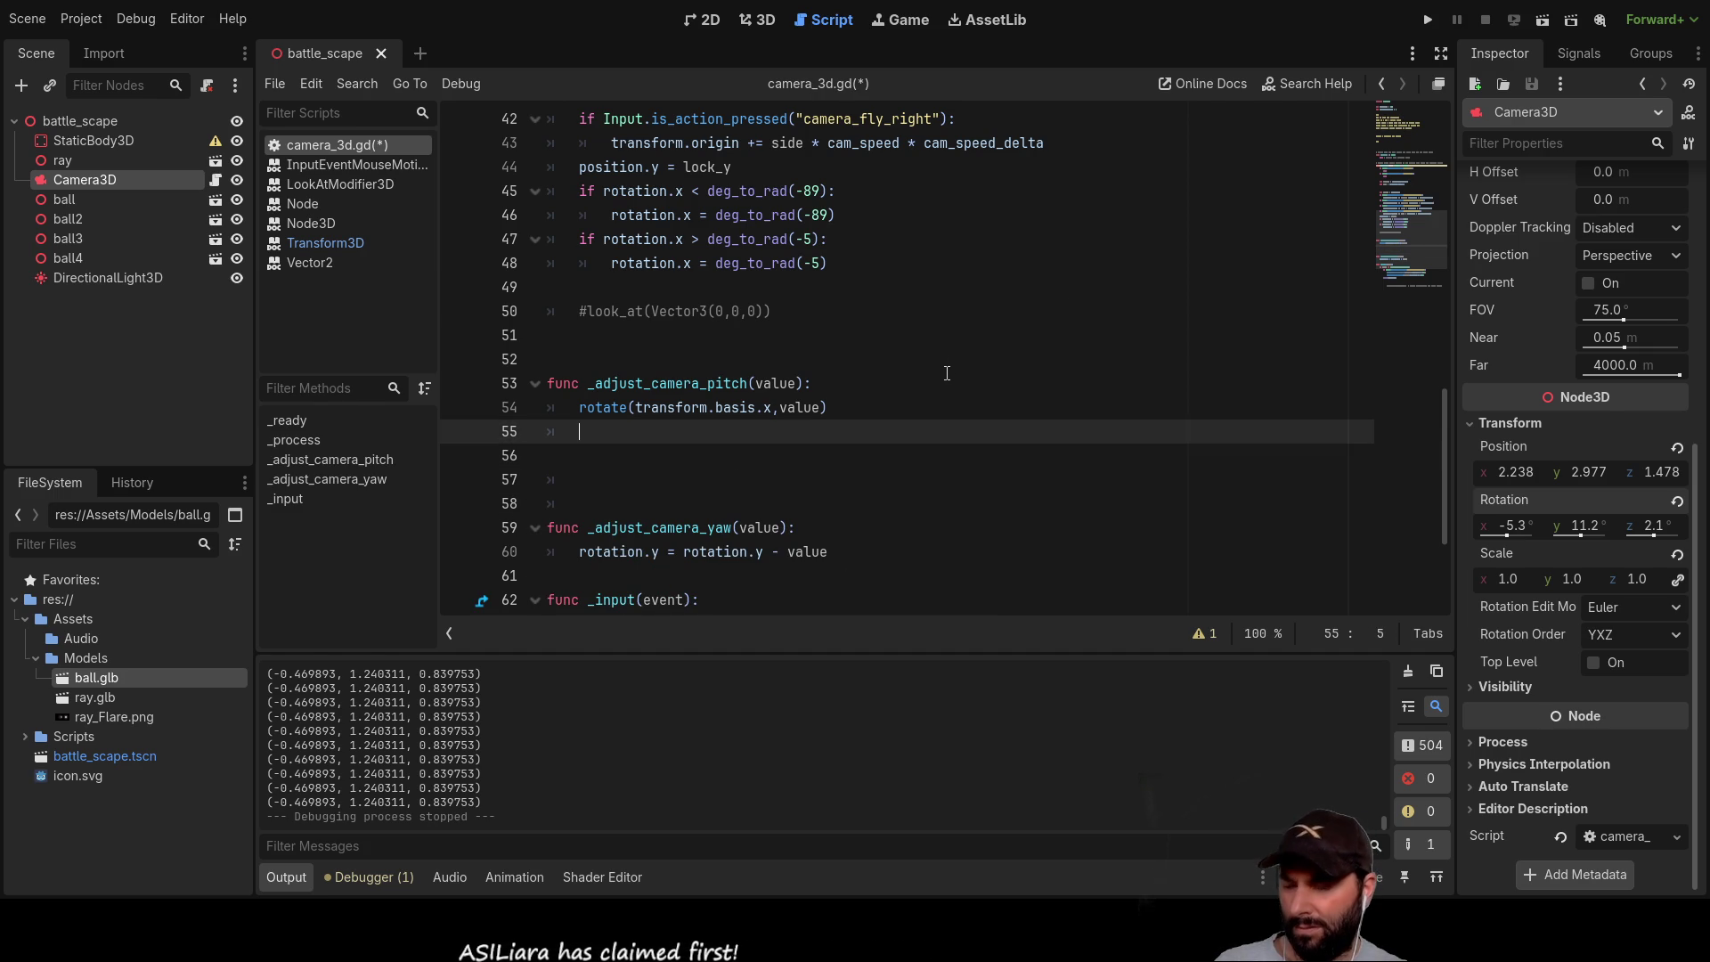
pyautogui.hotkey('ctrl', 'z')
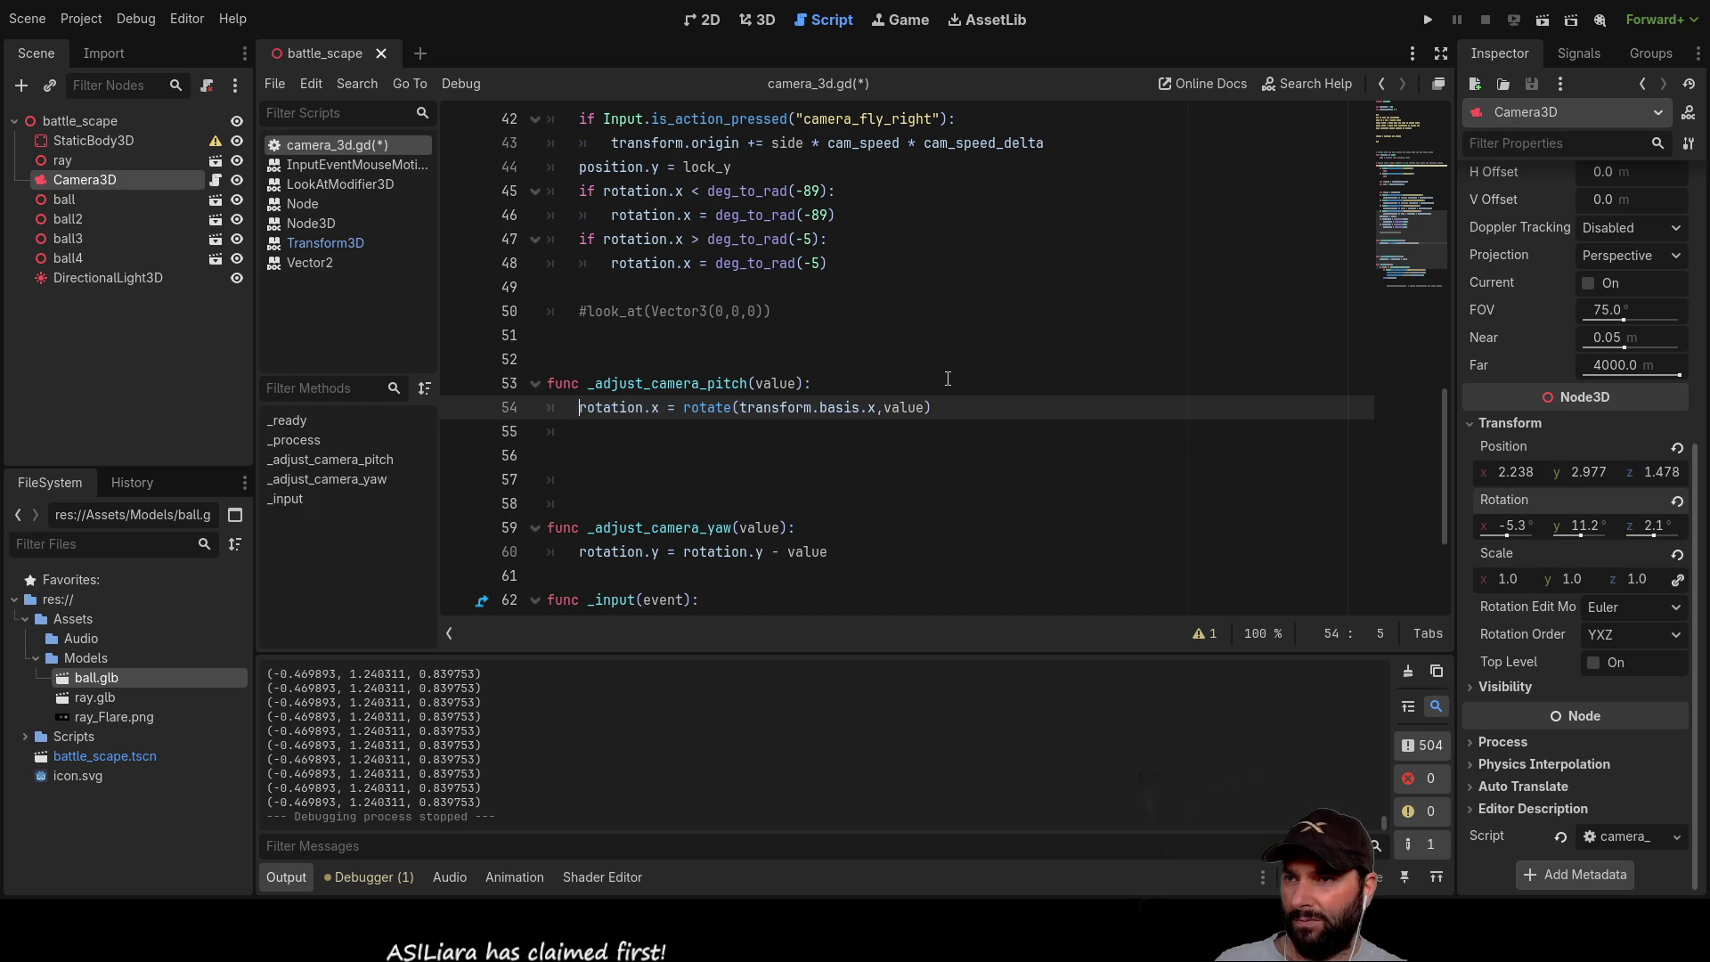
pyautogui.hotkey('ctrl', 'z')
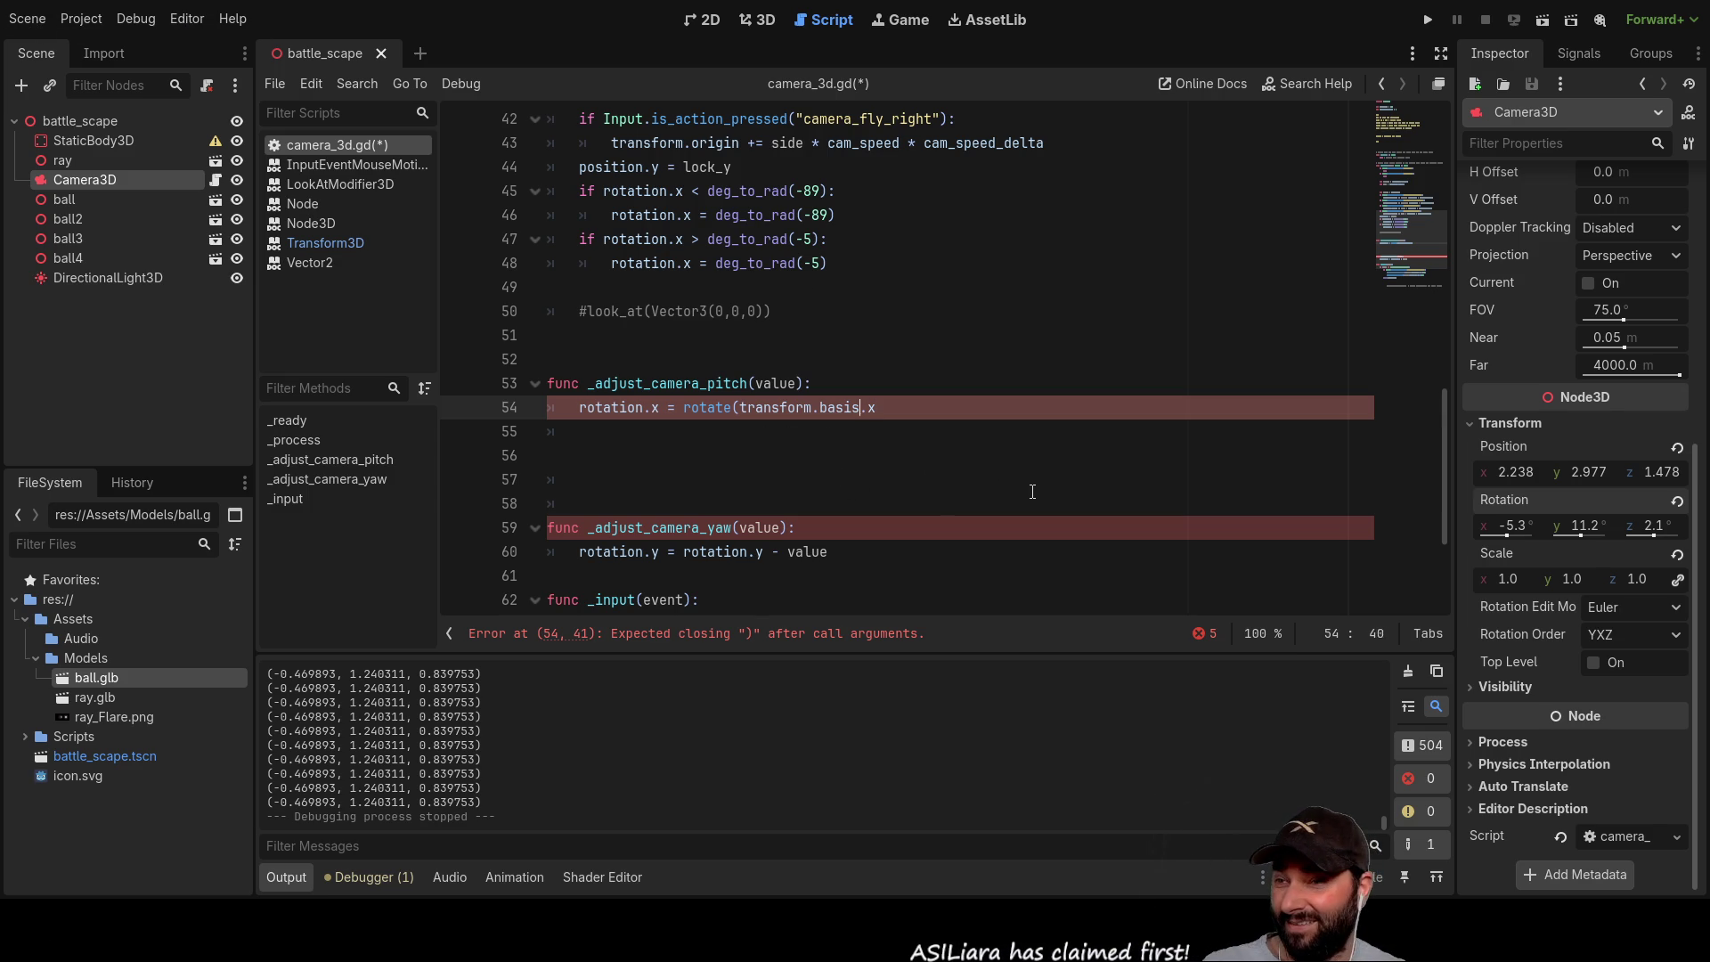
# Step: Delete the rotation.x assignment and duplicated text on line 54, closing the rotate call
pyautogui.press('BackSpace')
pyautogui.press('BackSpace')
pyautogui.press('BackSpace')
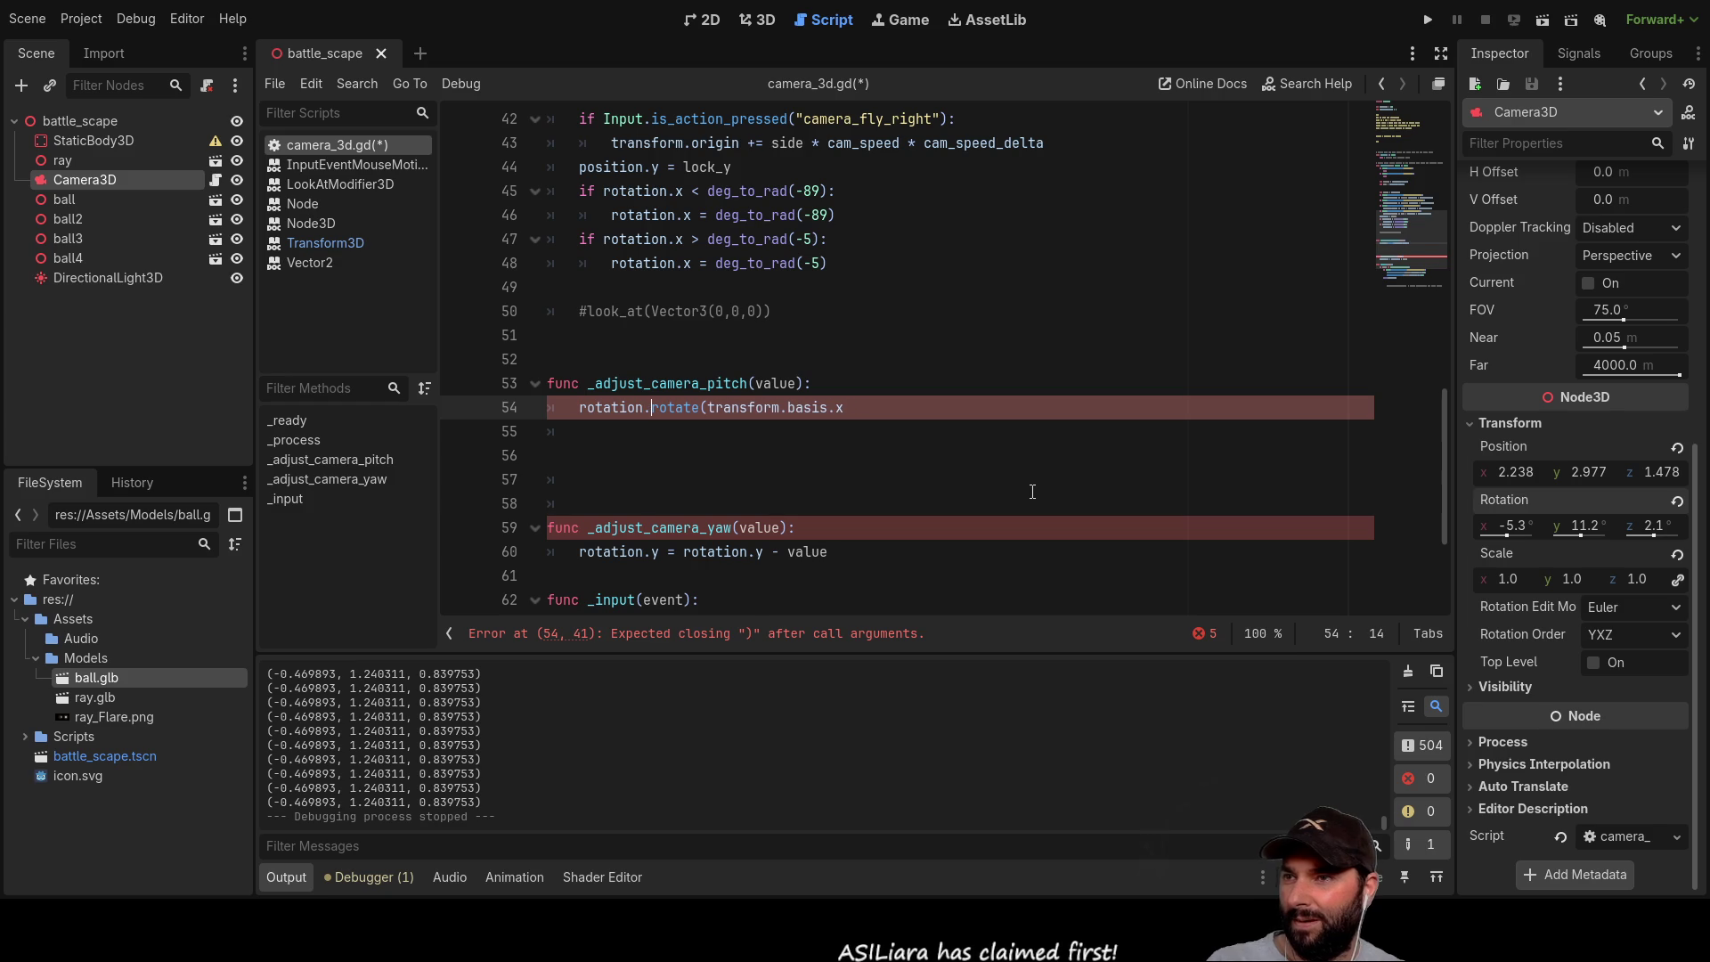
pyautogui.press('BackSpace')
pyautogui.press('BackSpace')
pyautogui.press('BackSpace')
pyautogui.press('Right')
pyautogui.press('Right')
pyautogui.press('Right')
pyautogui.press('Right')
pyautogui.press('Right')
pyautogui.press('Right')
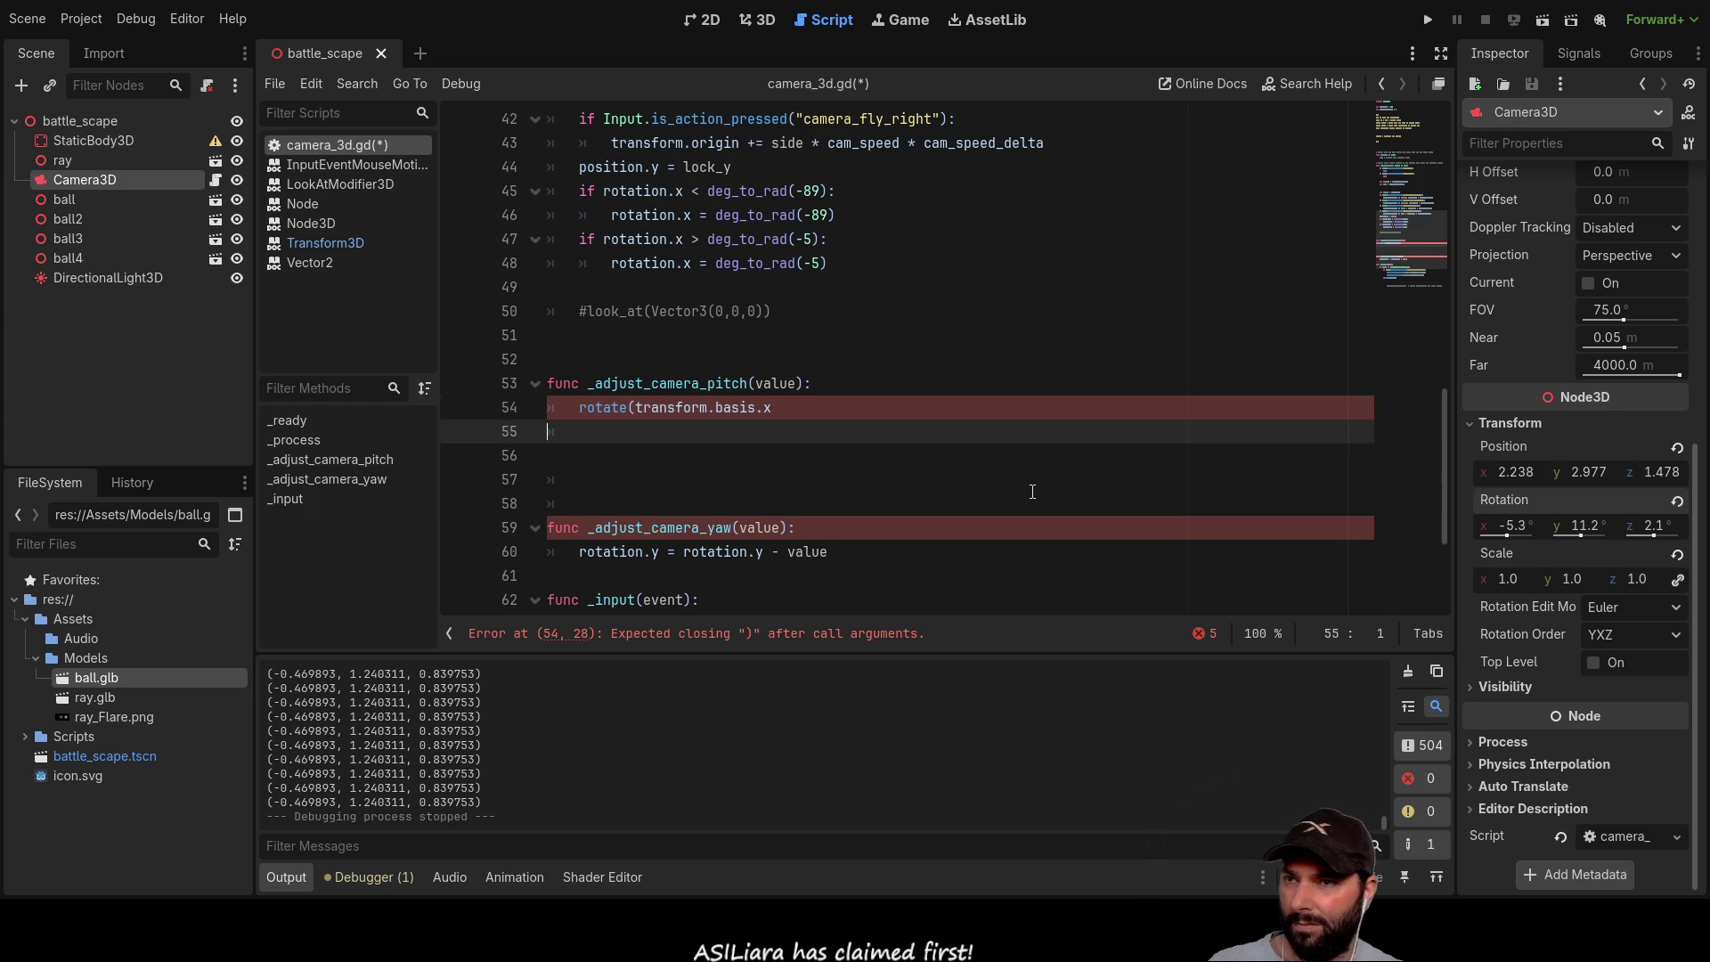
pyautogui.write(')')
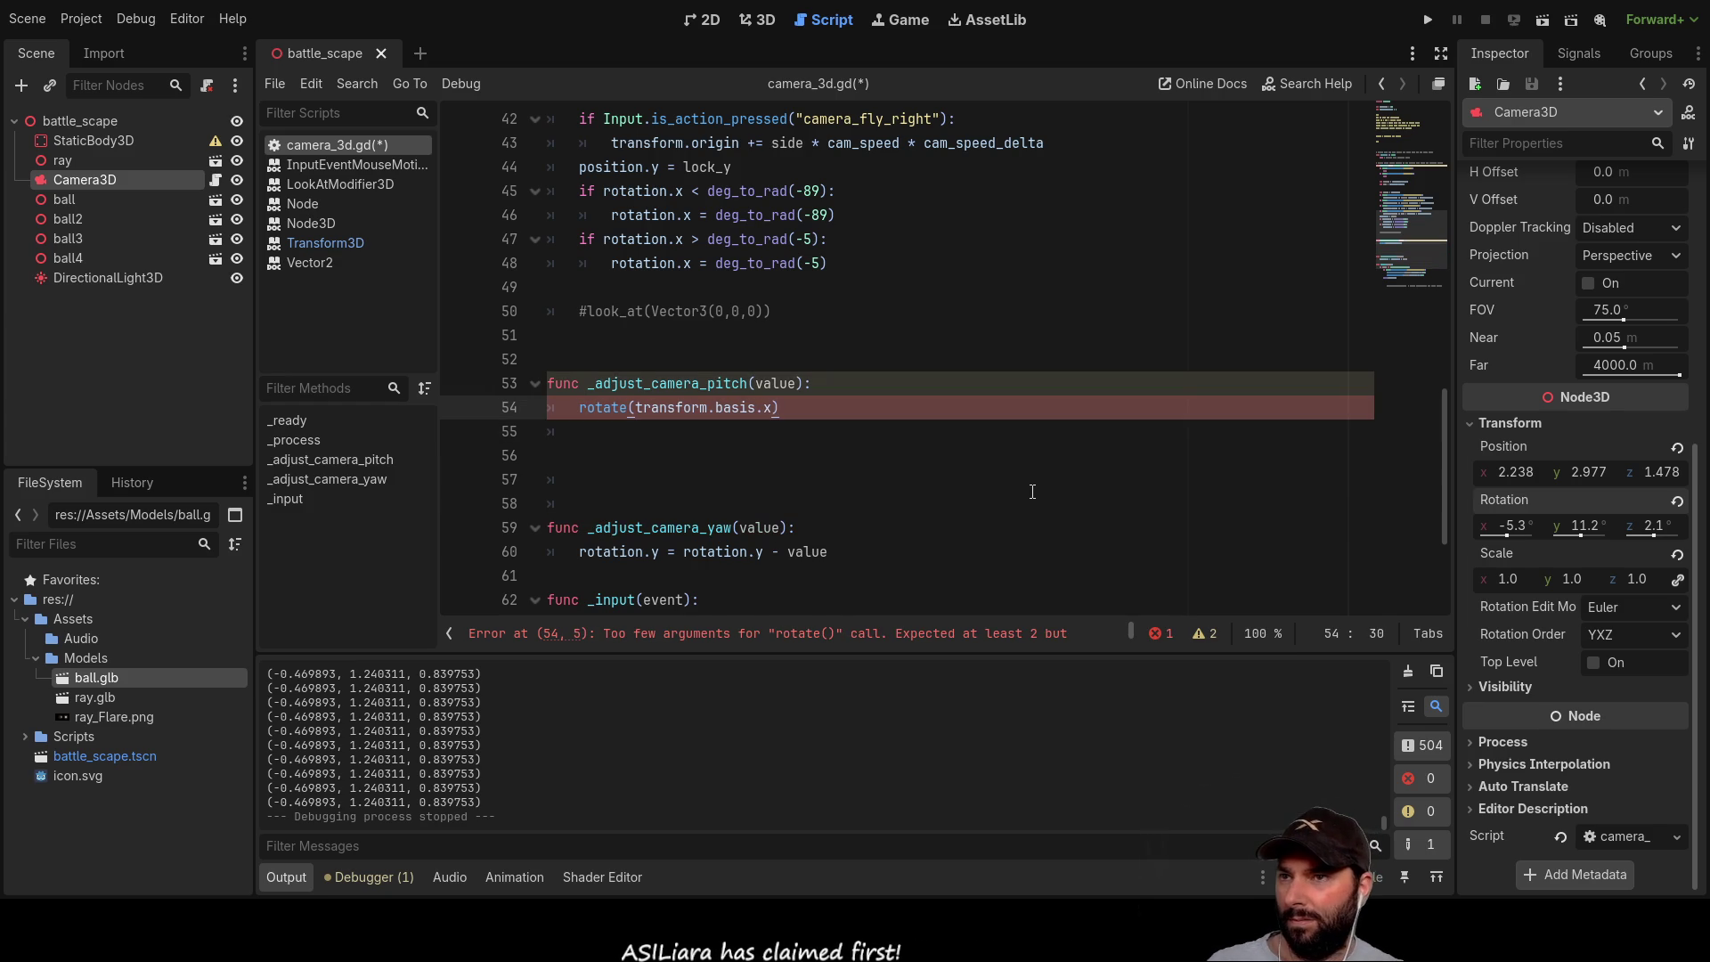
pyautogui.hotkey('shift', 'Left')
pyautogui.hotkey('shift', 'Left')
pyautogui.hotkey('shift', 'Left')
pyautogui.hotkey('shift', 'Left')
pyautogui.hotkey('shift', 'Left')
pyautogui.hotkey('shift', 'Left')
pyautogui.hotkey('ctrl', 'c')
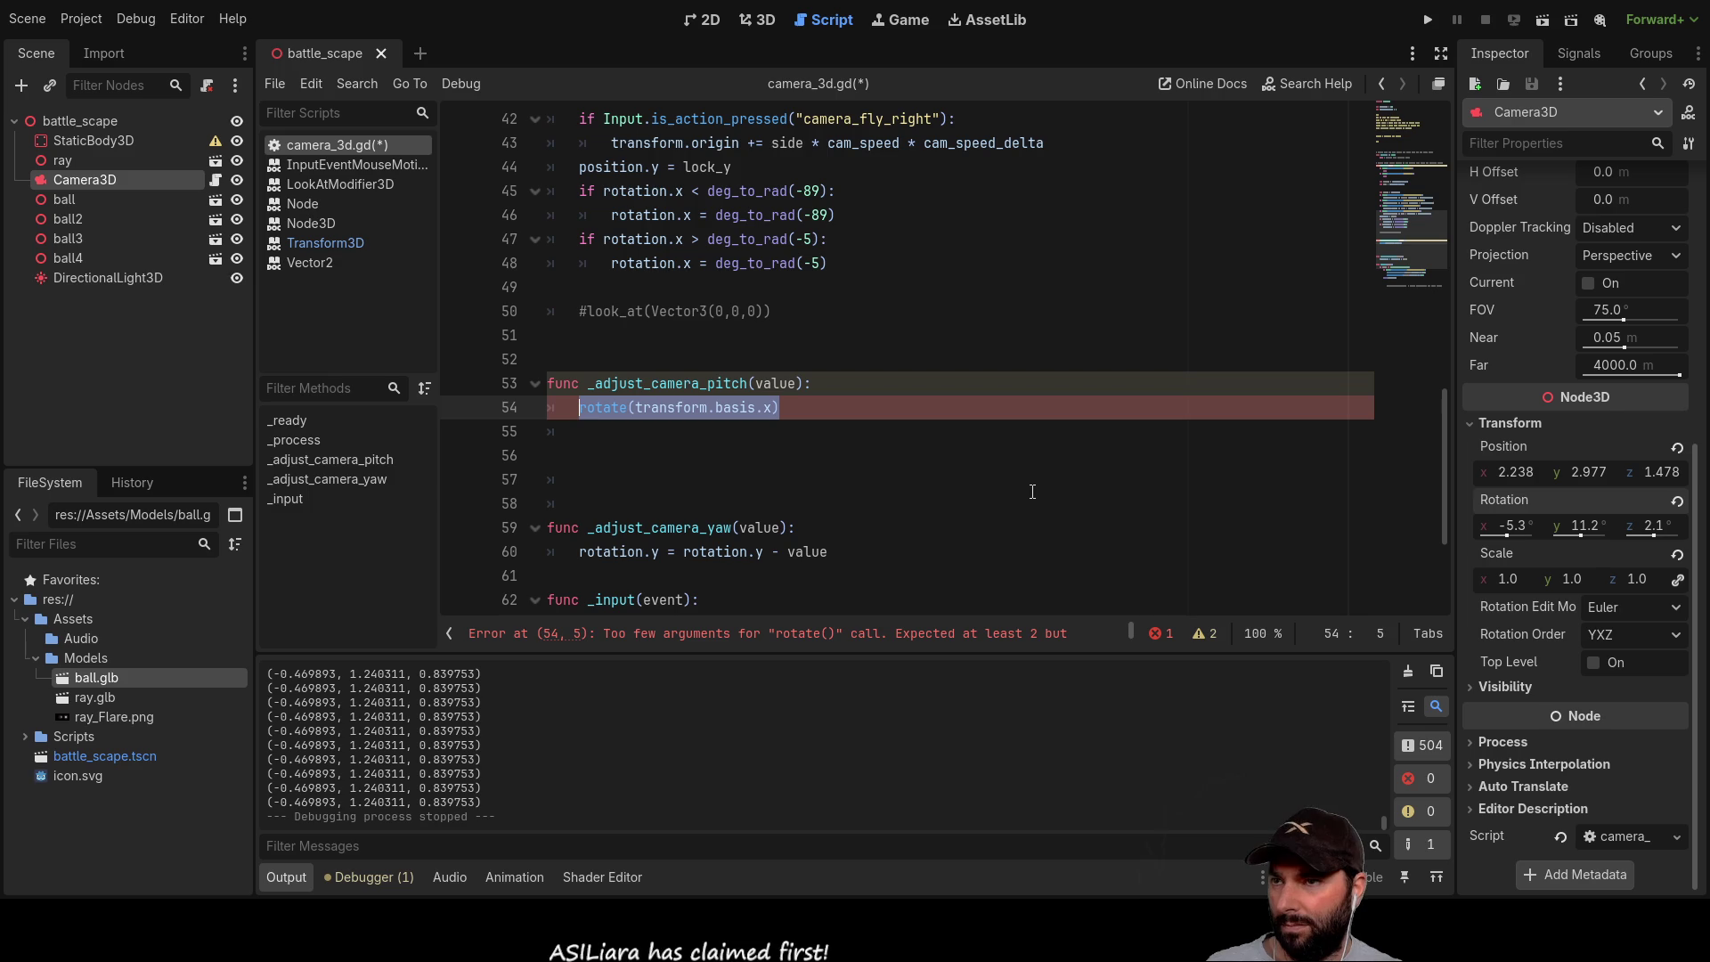
pyautogui.press('Left')
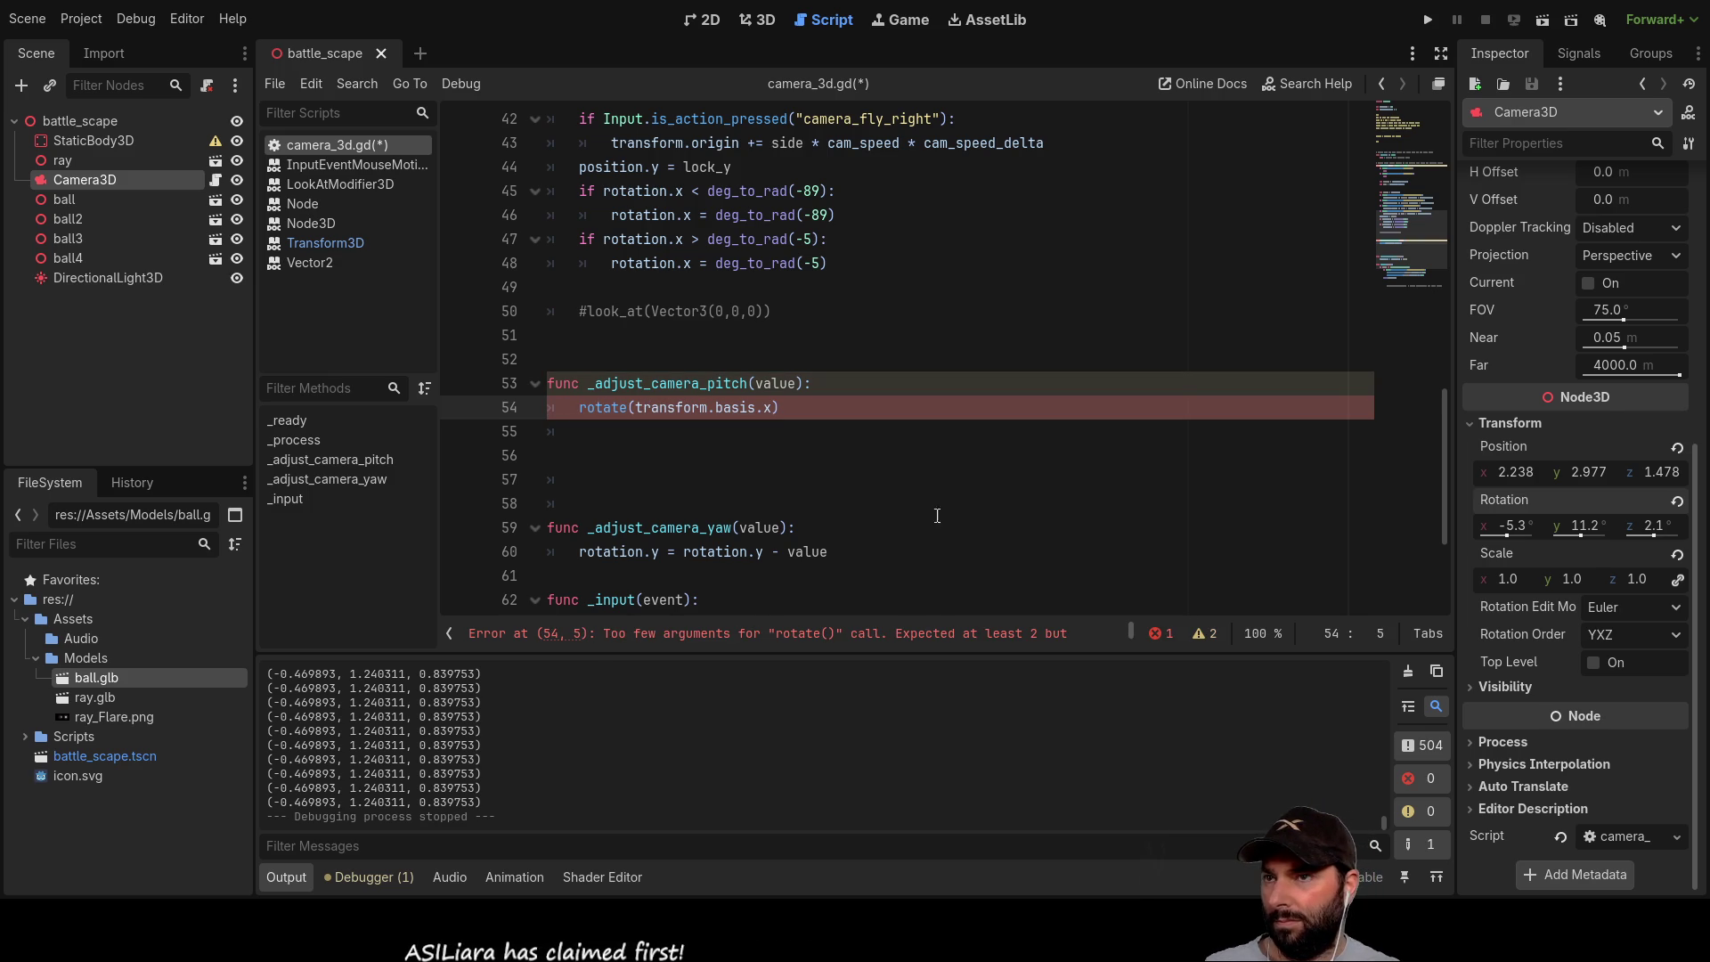
# Step: Paste the rotate call over the yaw rotation.y line, changing it to basis.y,0.1
pyautogui.scroll(-1, 826, 474)
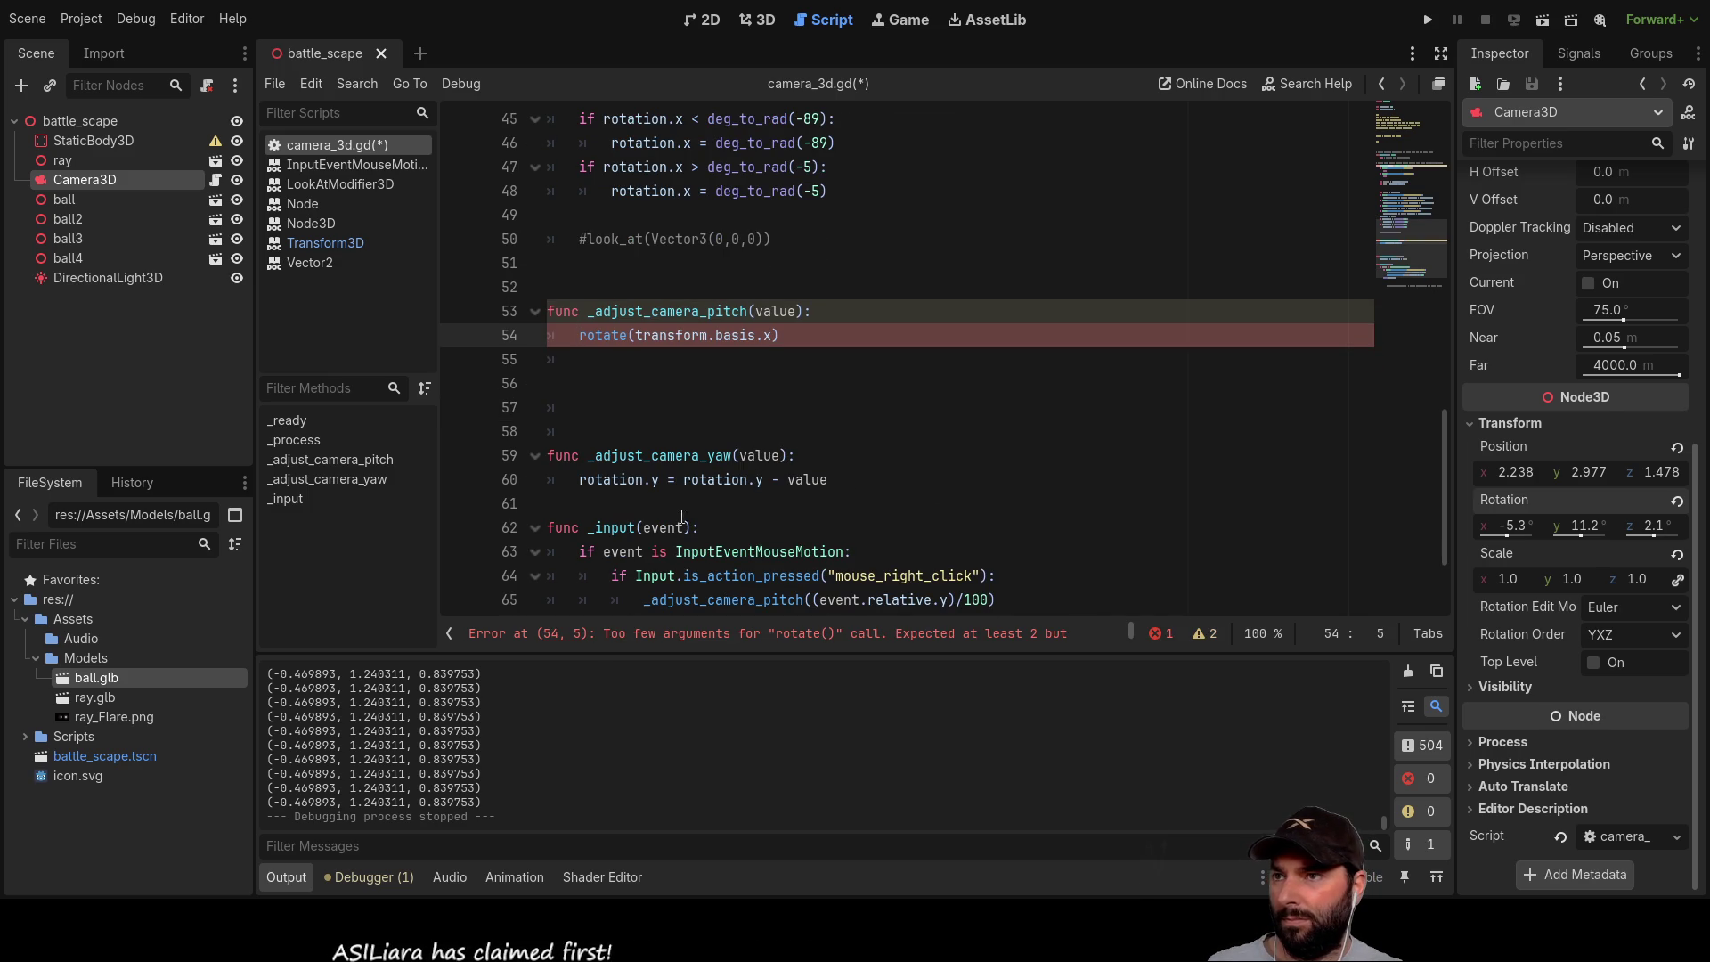
pyautogui.moveTo(580, 481); pyautogui.dragTo(845, 481)
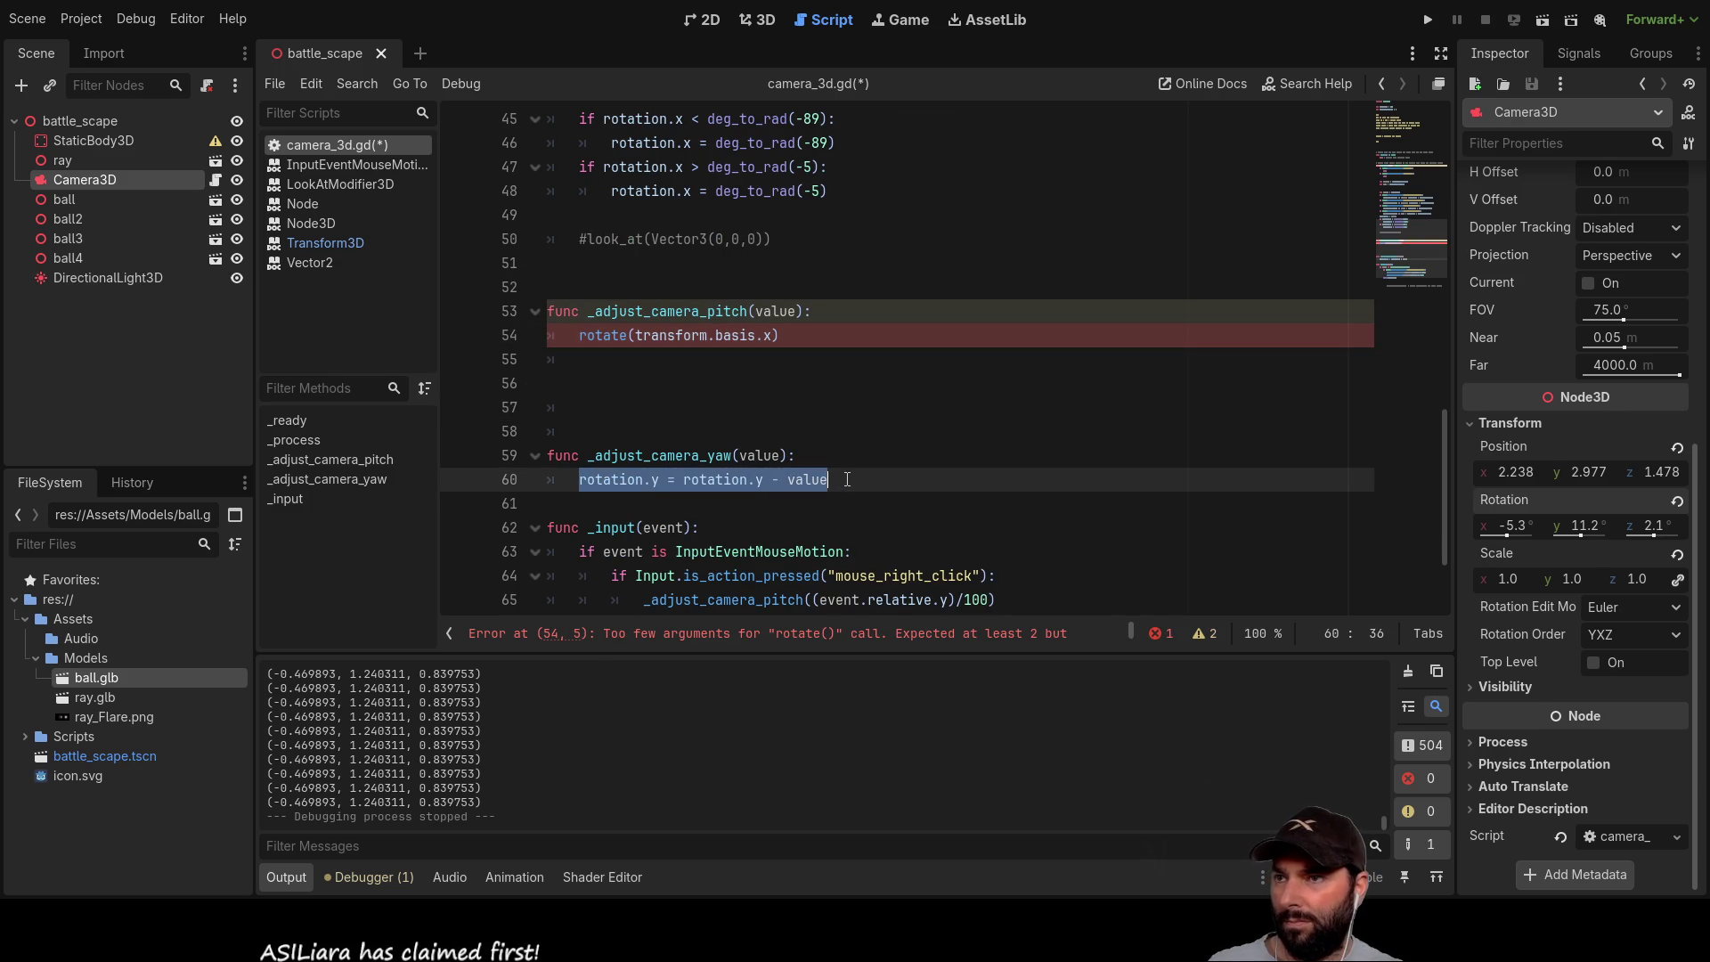
pyautogui.hotkey('ctrl', 'v')
pyautogui.click(768, 479)
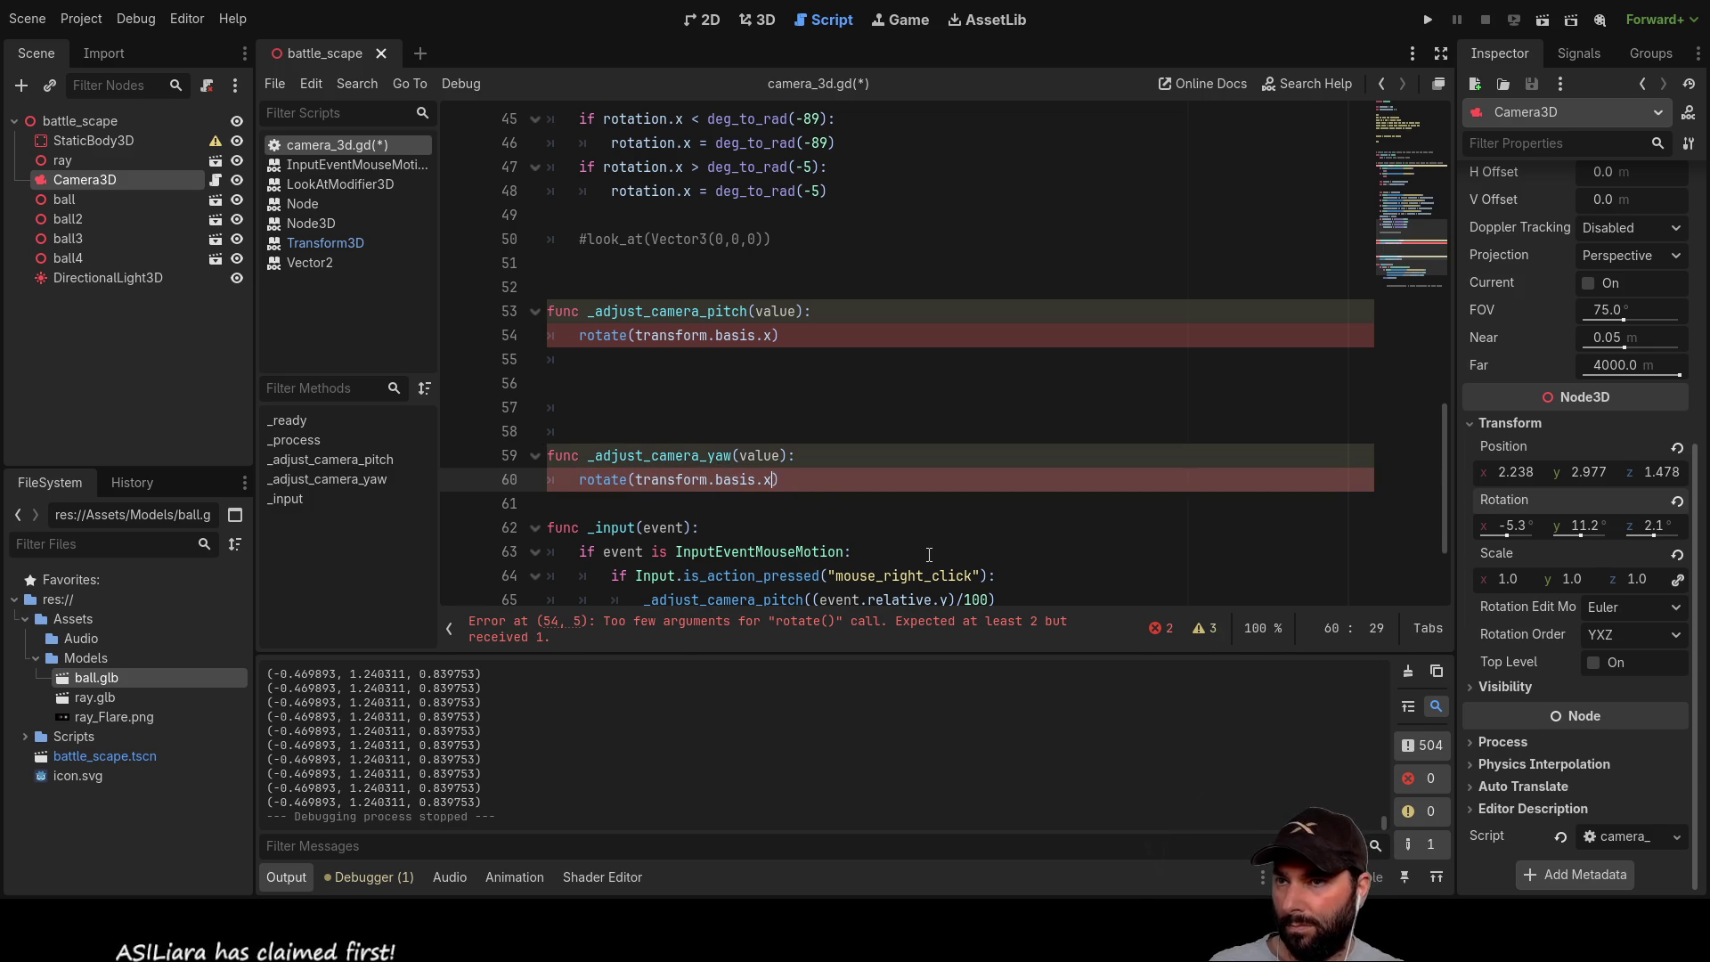
pyautogui.press('BackSpace')
pyautogui.write('y,0.1')
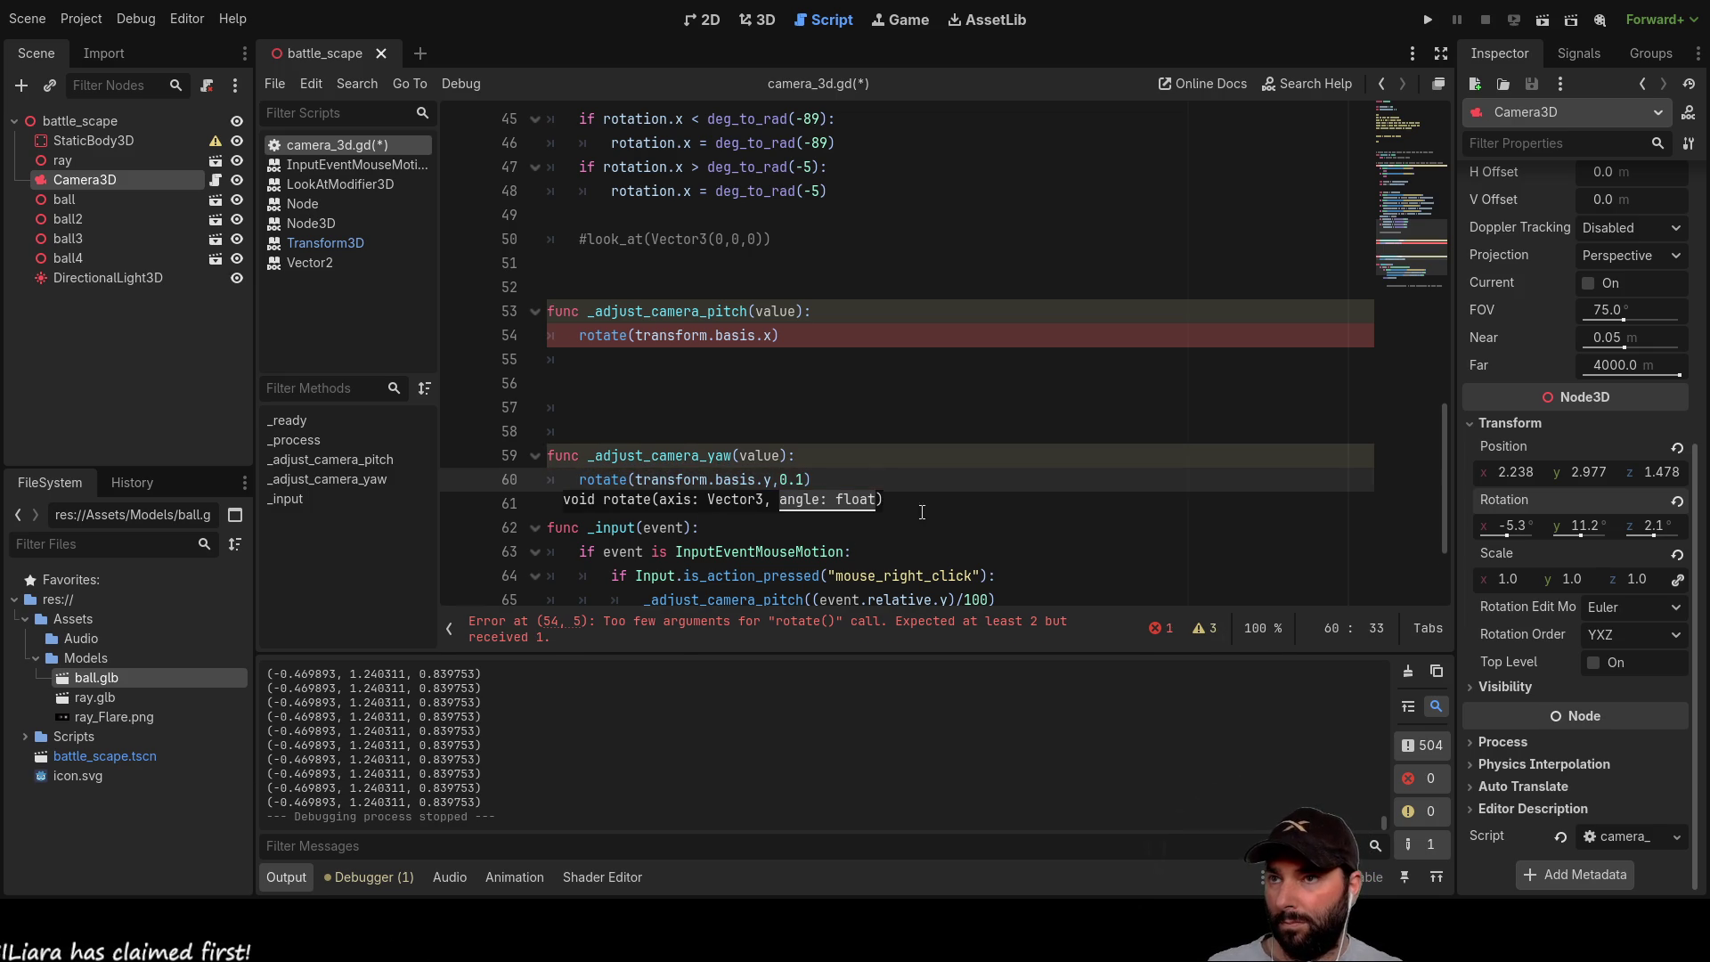
# Step: Pass value as the pitch rotate angle and launch the battle scene
pyautogui.doubleClick(777, 312)
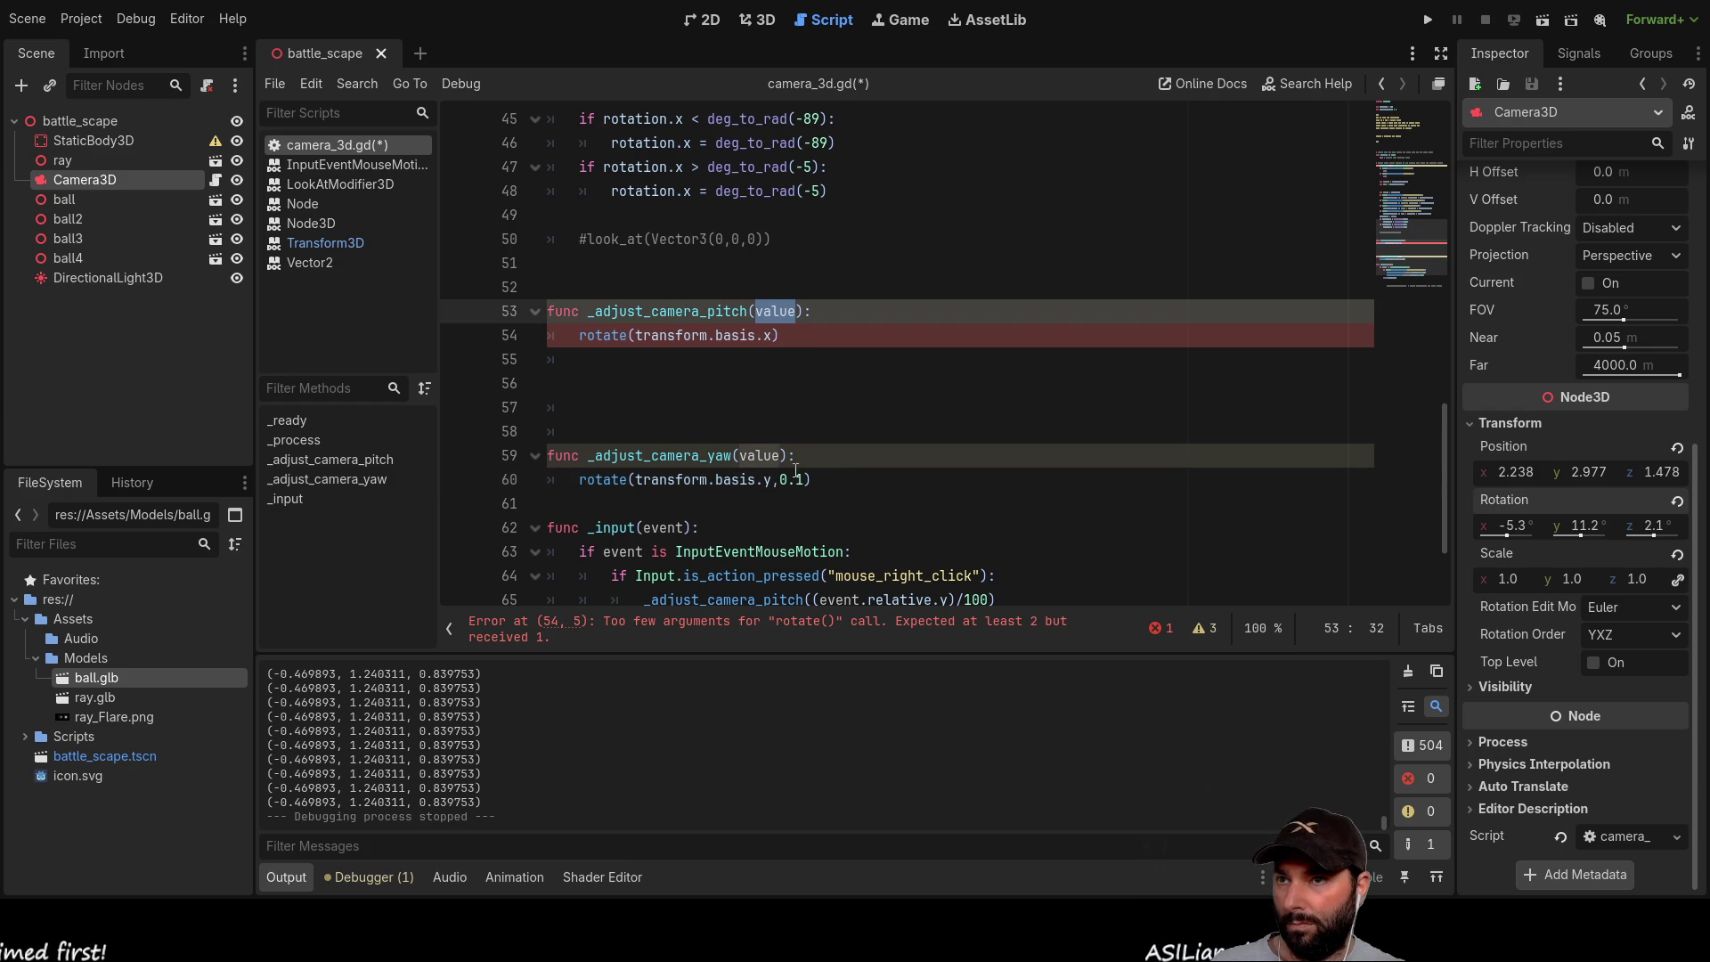
pyautogui.moveTo(783, 479); pyautogui.dragTo(799, 480)
pyautogui.write('value')
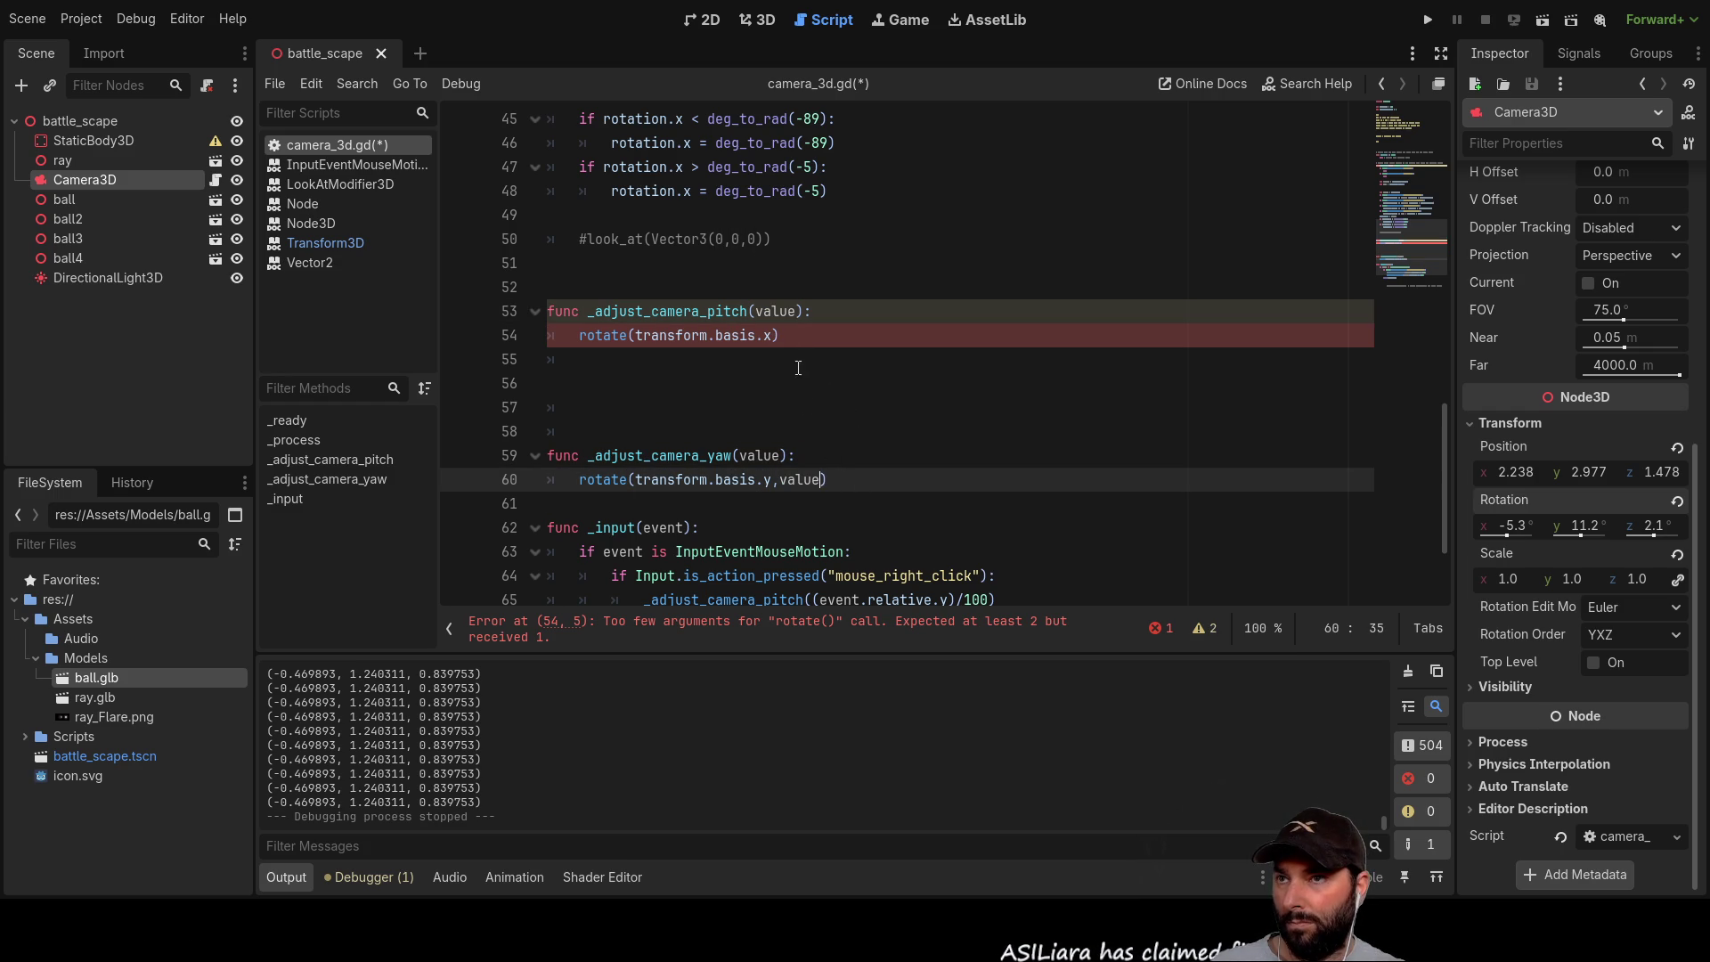
pyautogui.click(774, 335)
pyautogui.write('value')
pyautogui.click(802, 411)
pyautogui.click(1428, 20)
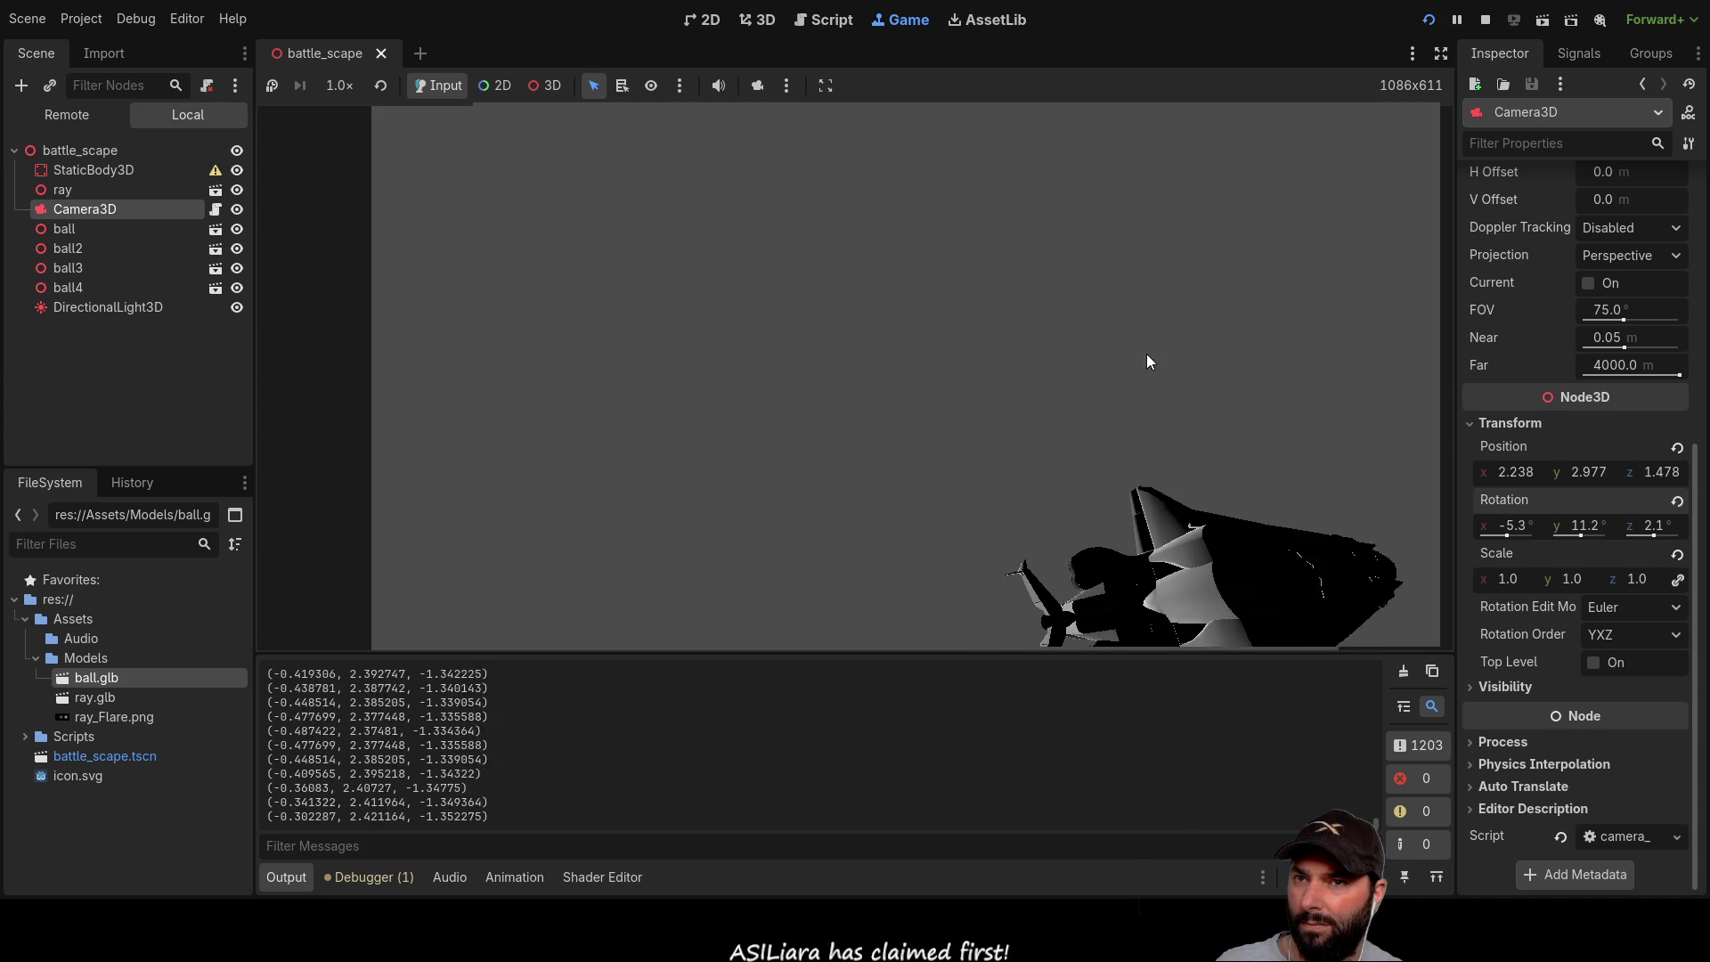
# Step: Stop the running battle scene with F8 after testing the camera rotation
pyautogui.press('F8')
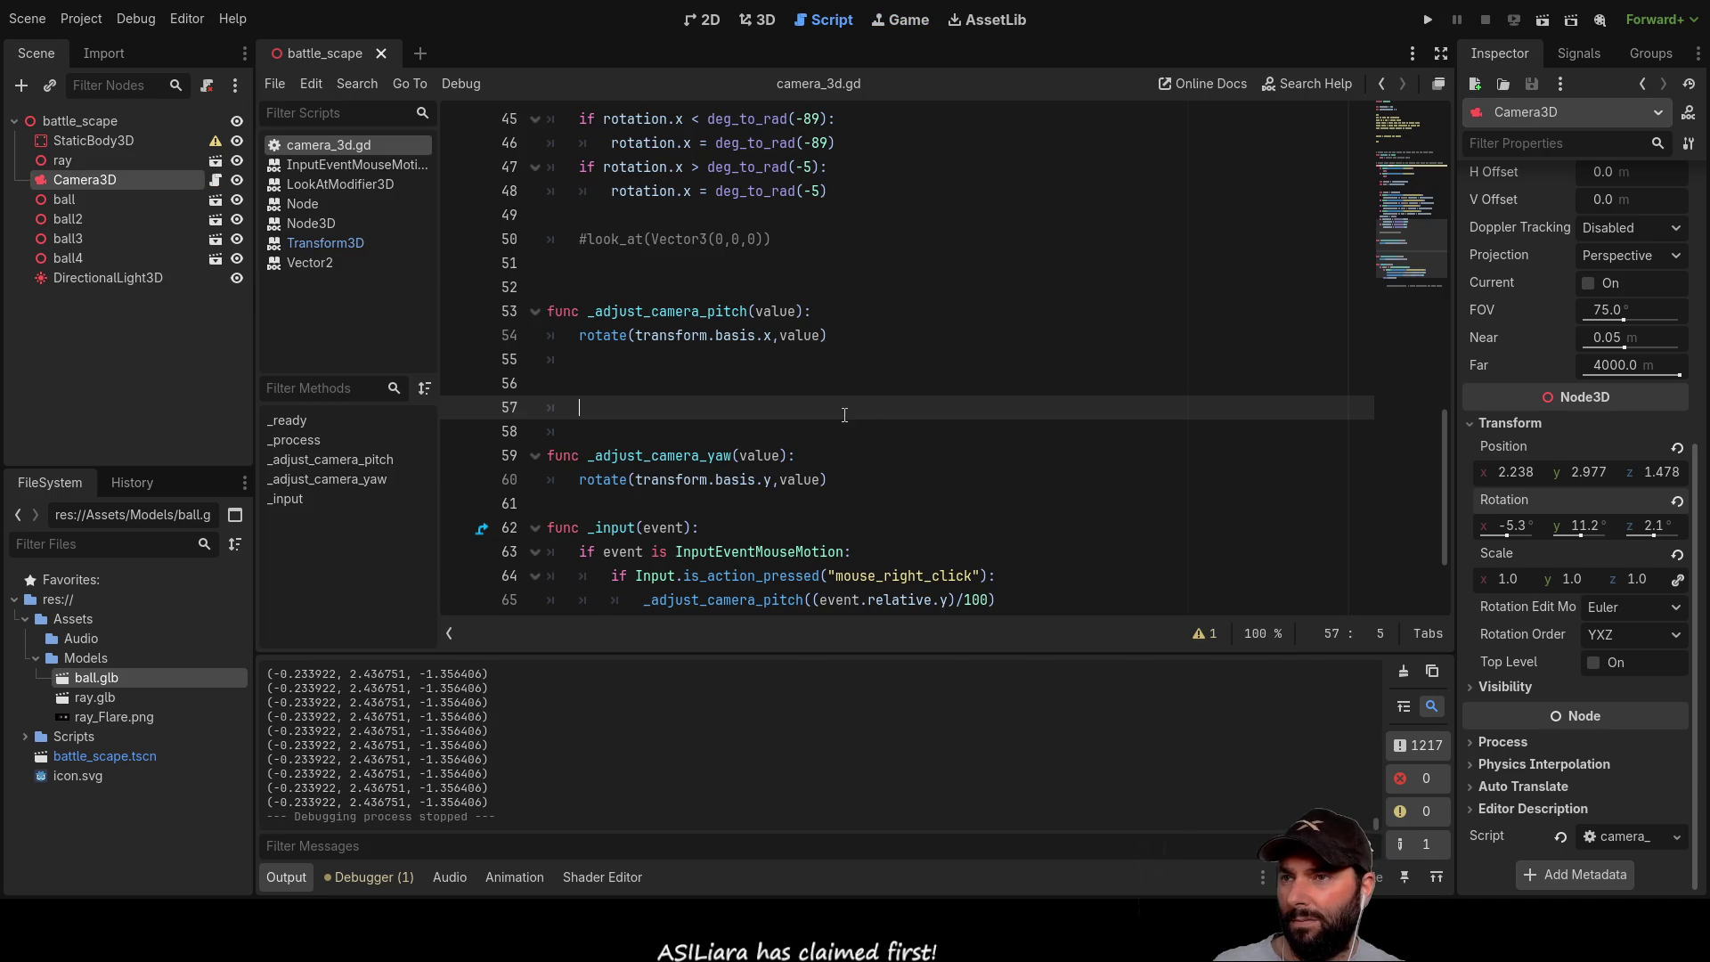
# Step: Add 'rotation.z = 0' to _adjust_camera_yaw and run the battle scene again
pyautogui.scroll(-2, 771, 403)
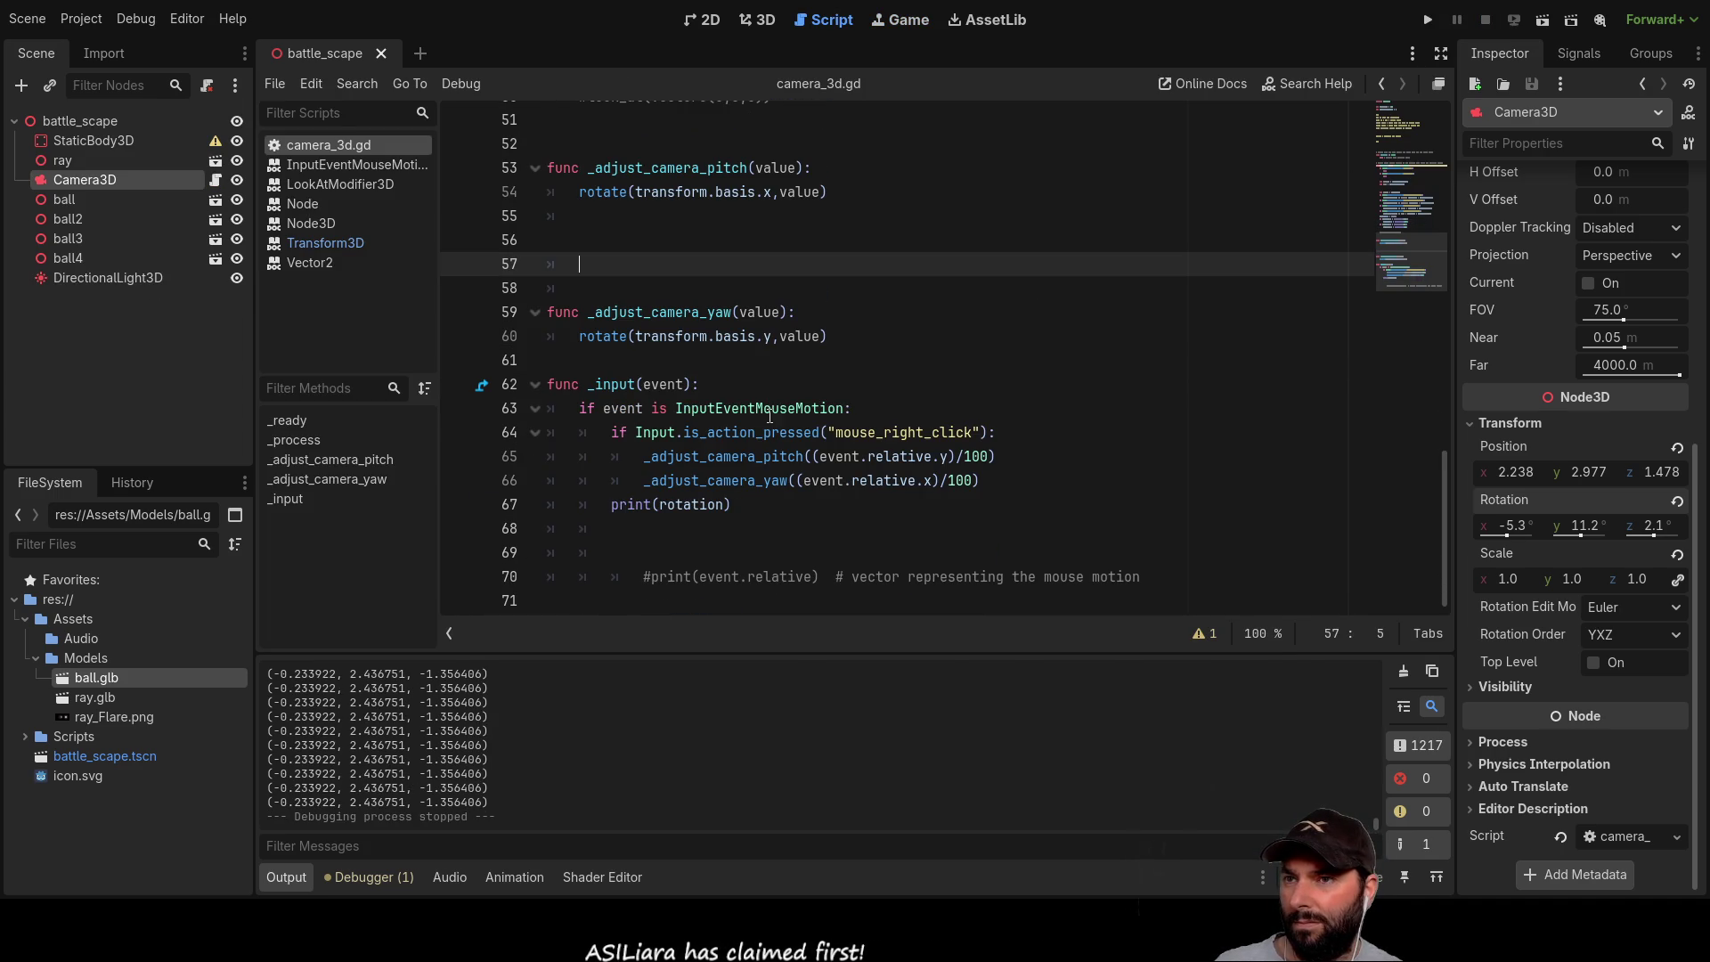
pyautogui.scroll(4, 692, 427)
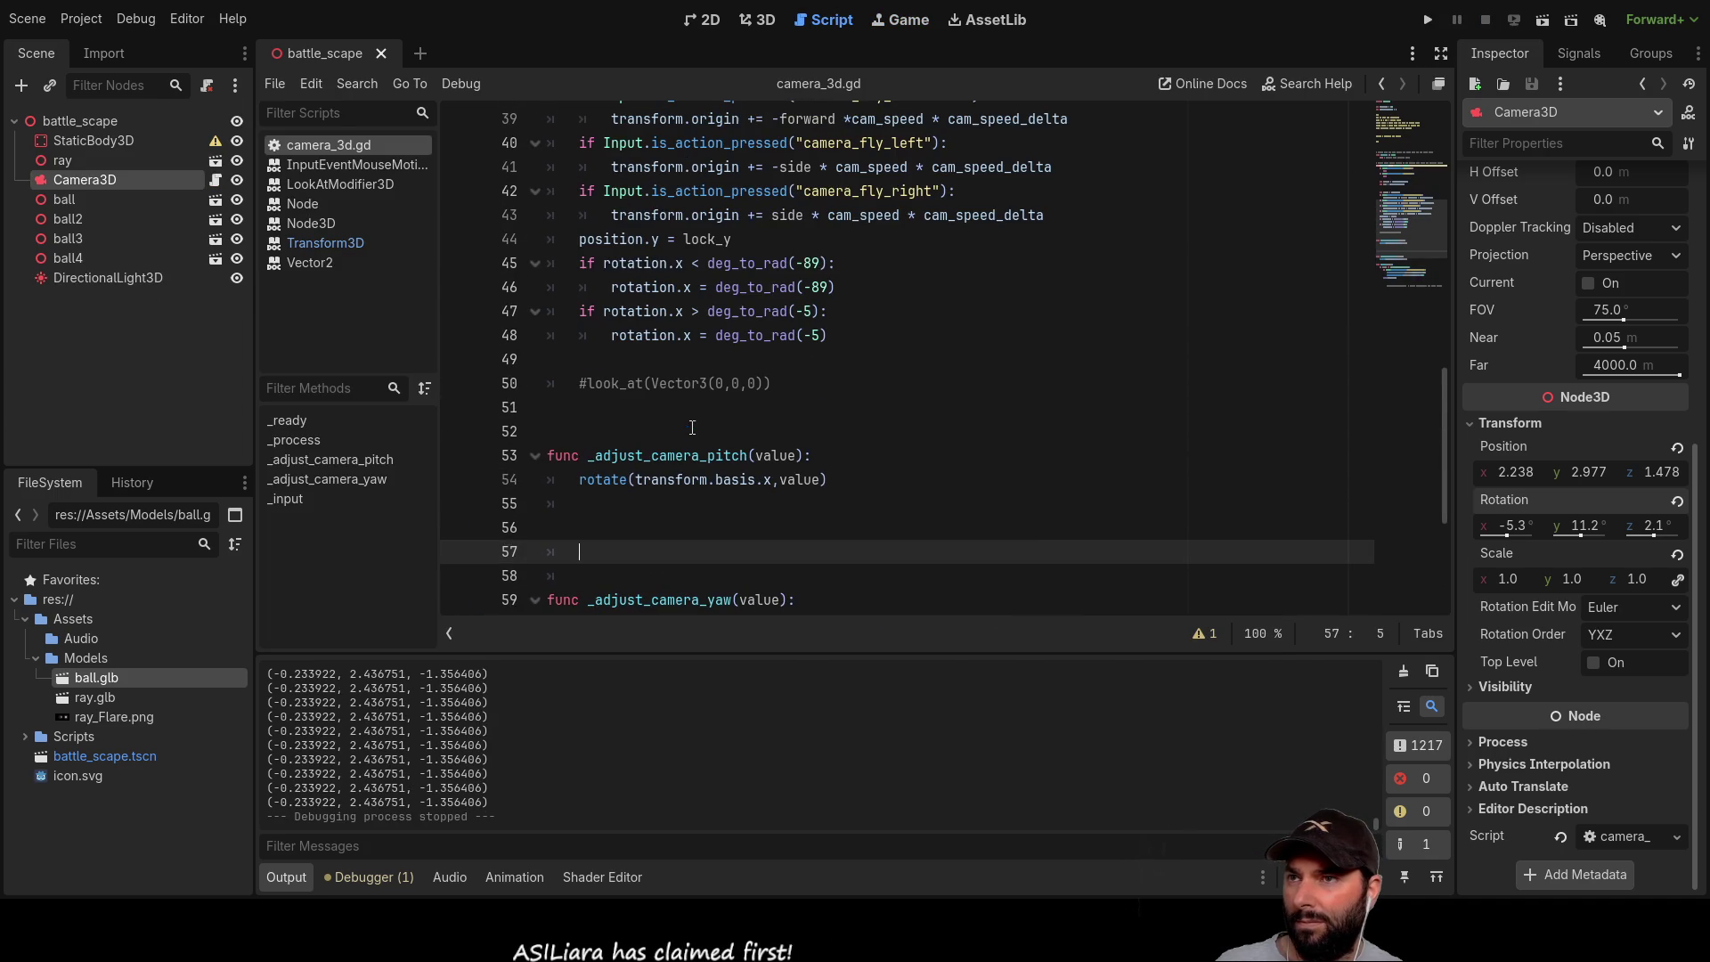
pyautogui.scroll(7, 805, 411)
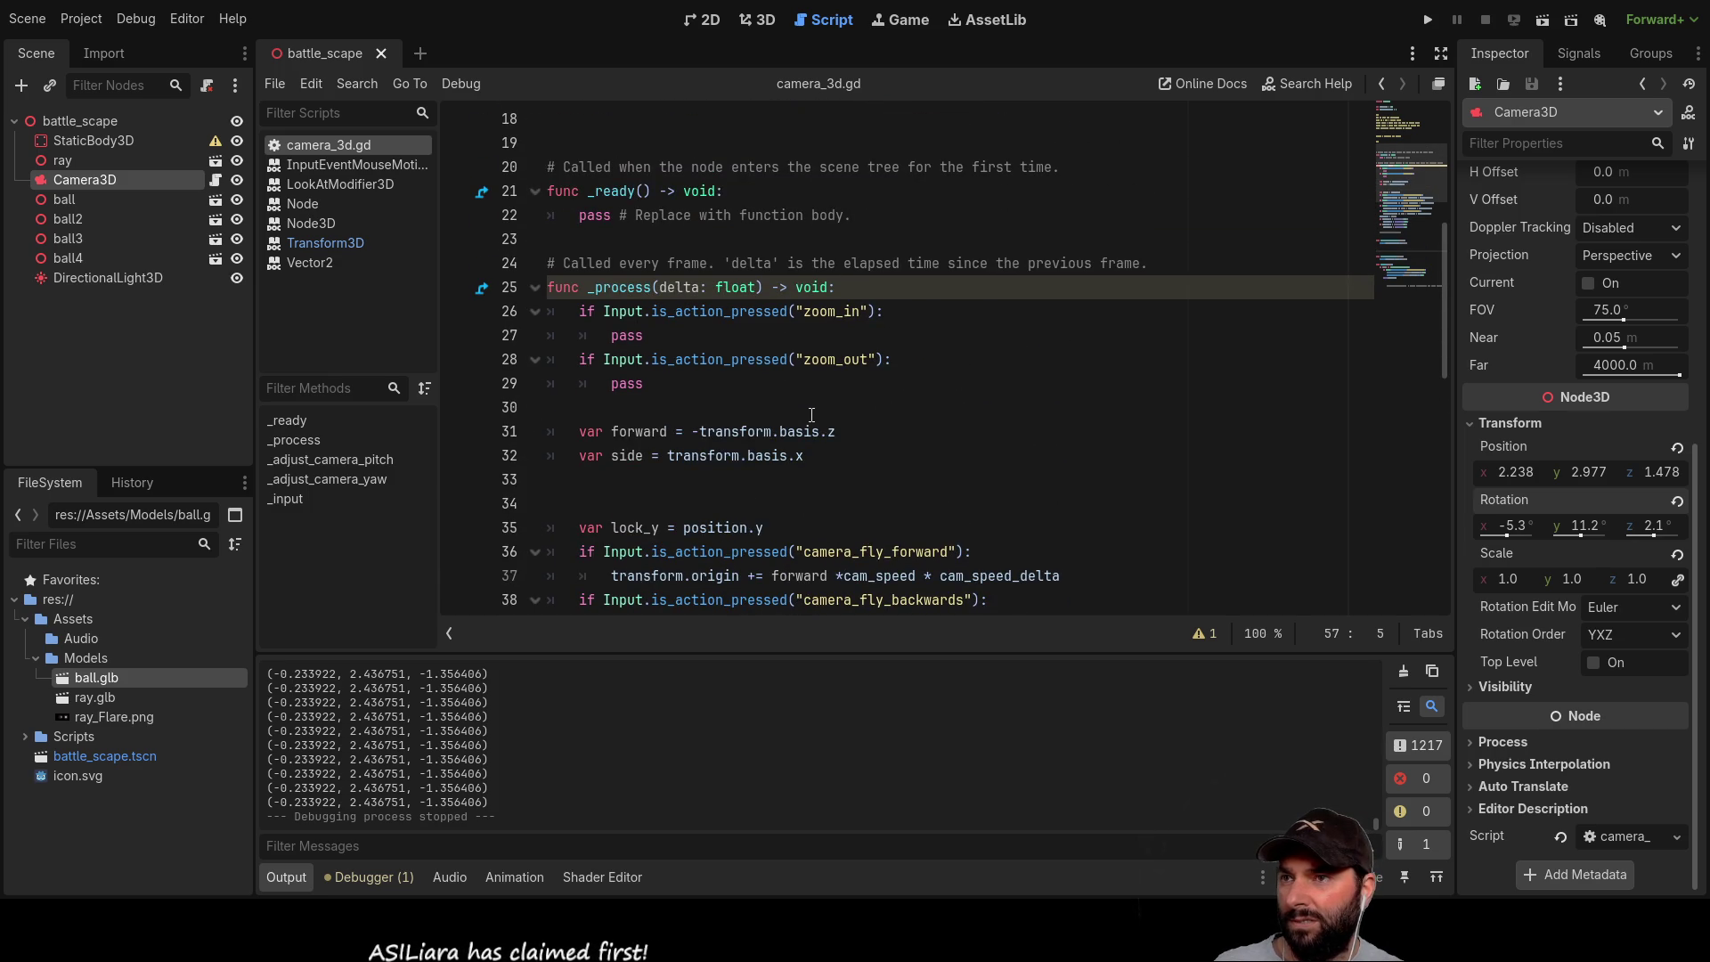
pyautogui.scroll(-5, 811, 414)
pyautogui.scroll(-6, 814, 414)
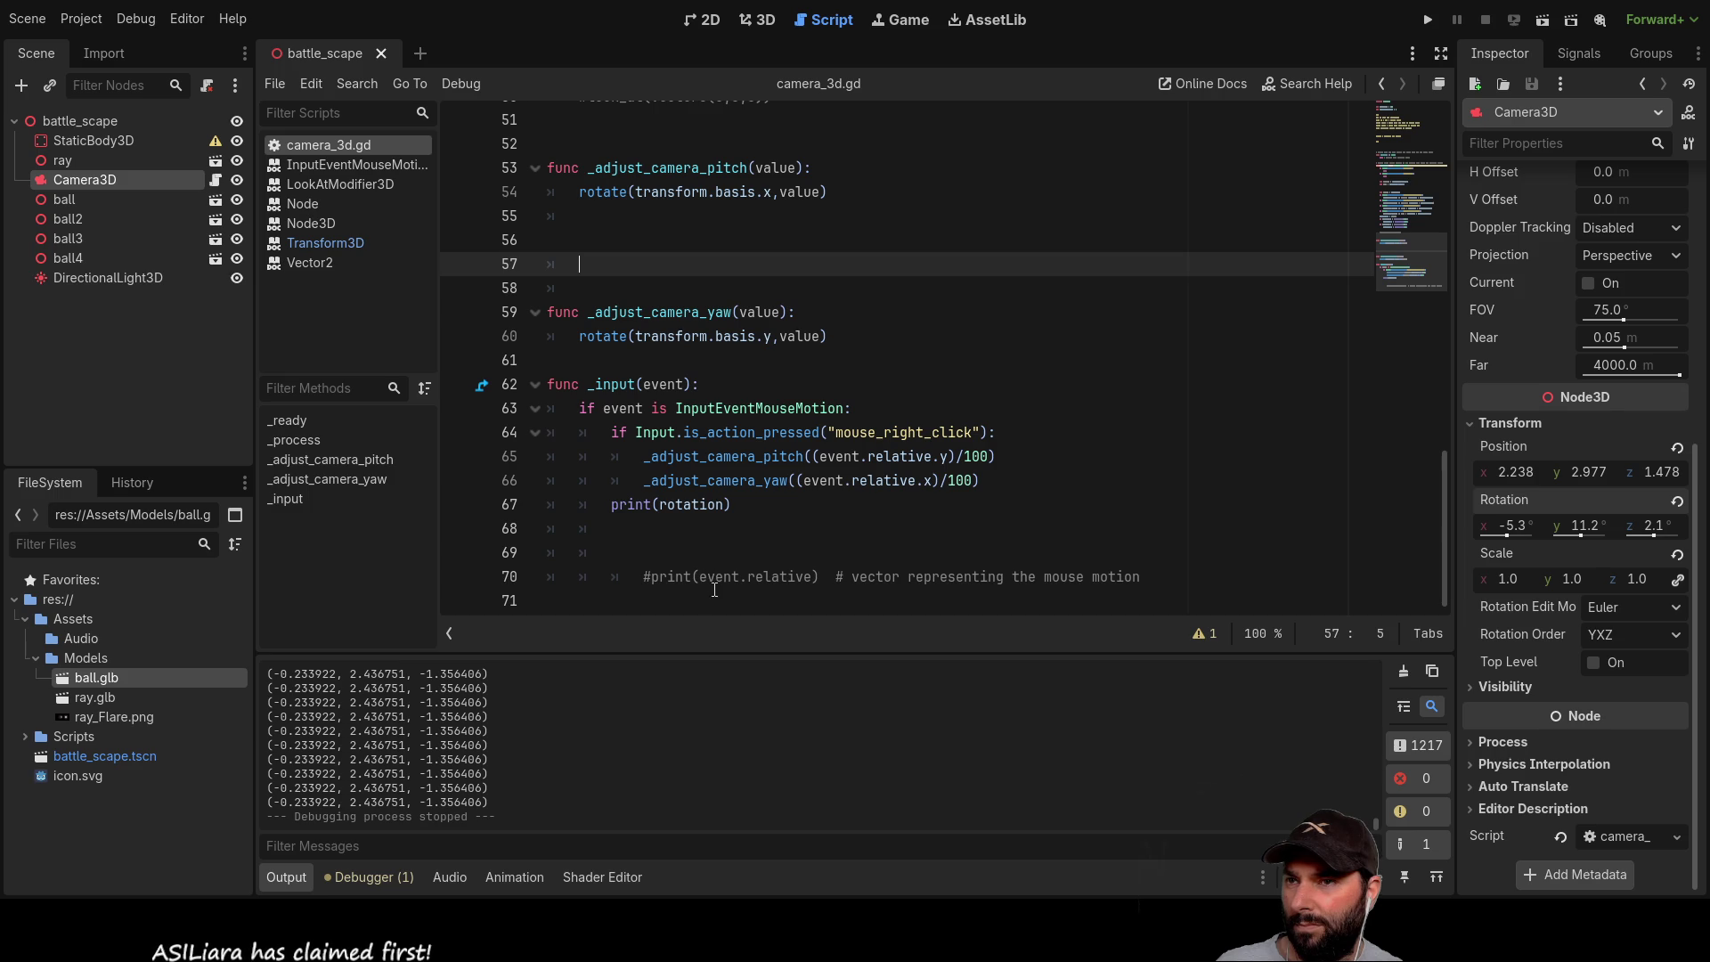
pyautogui.click(595, 362)
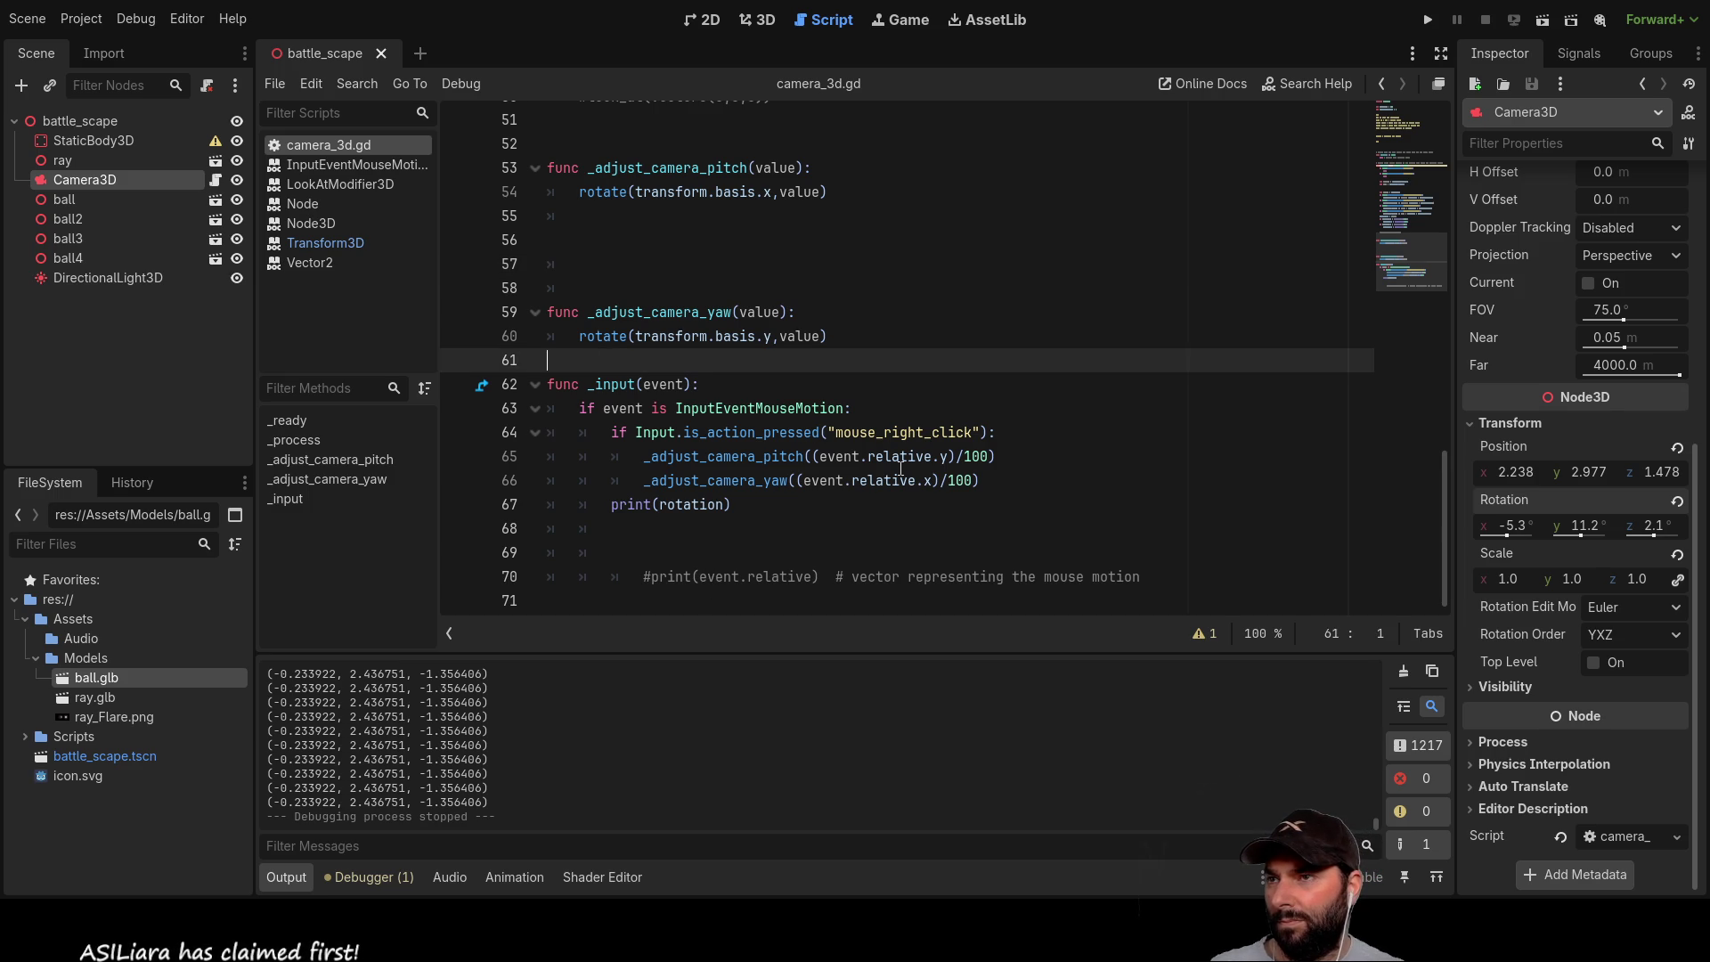
pyautogui.press('Return')
pyautogui.press('Up')
pyautogui.press('Tab')
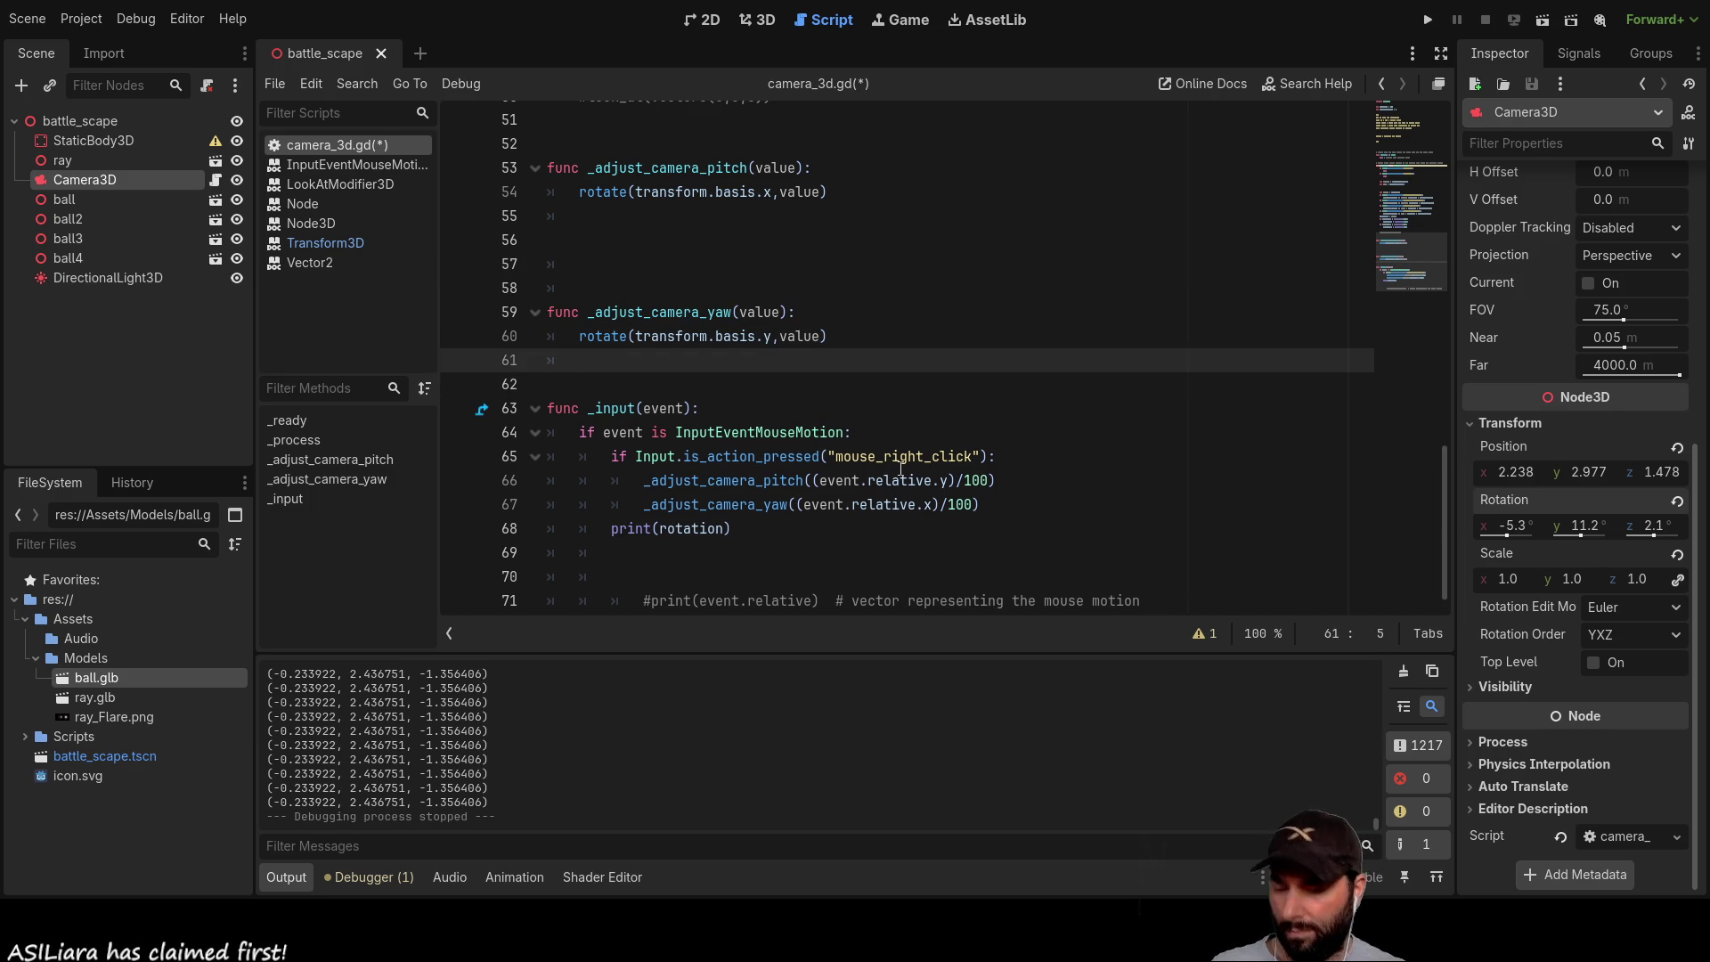
pyautogui.write('rota')
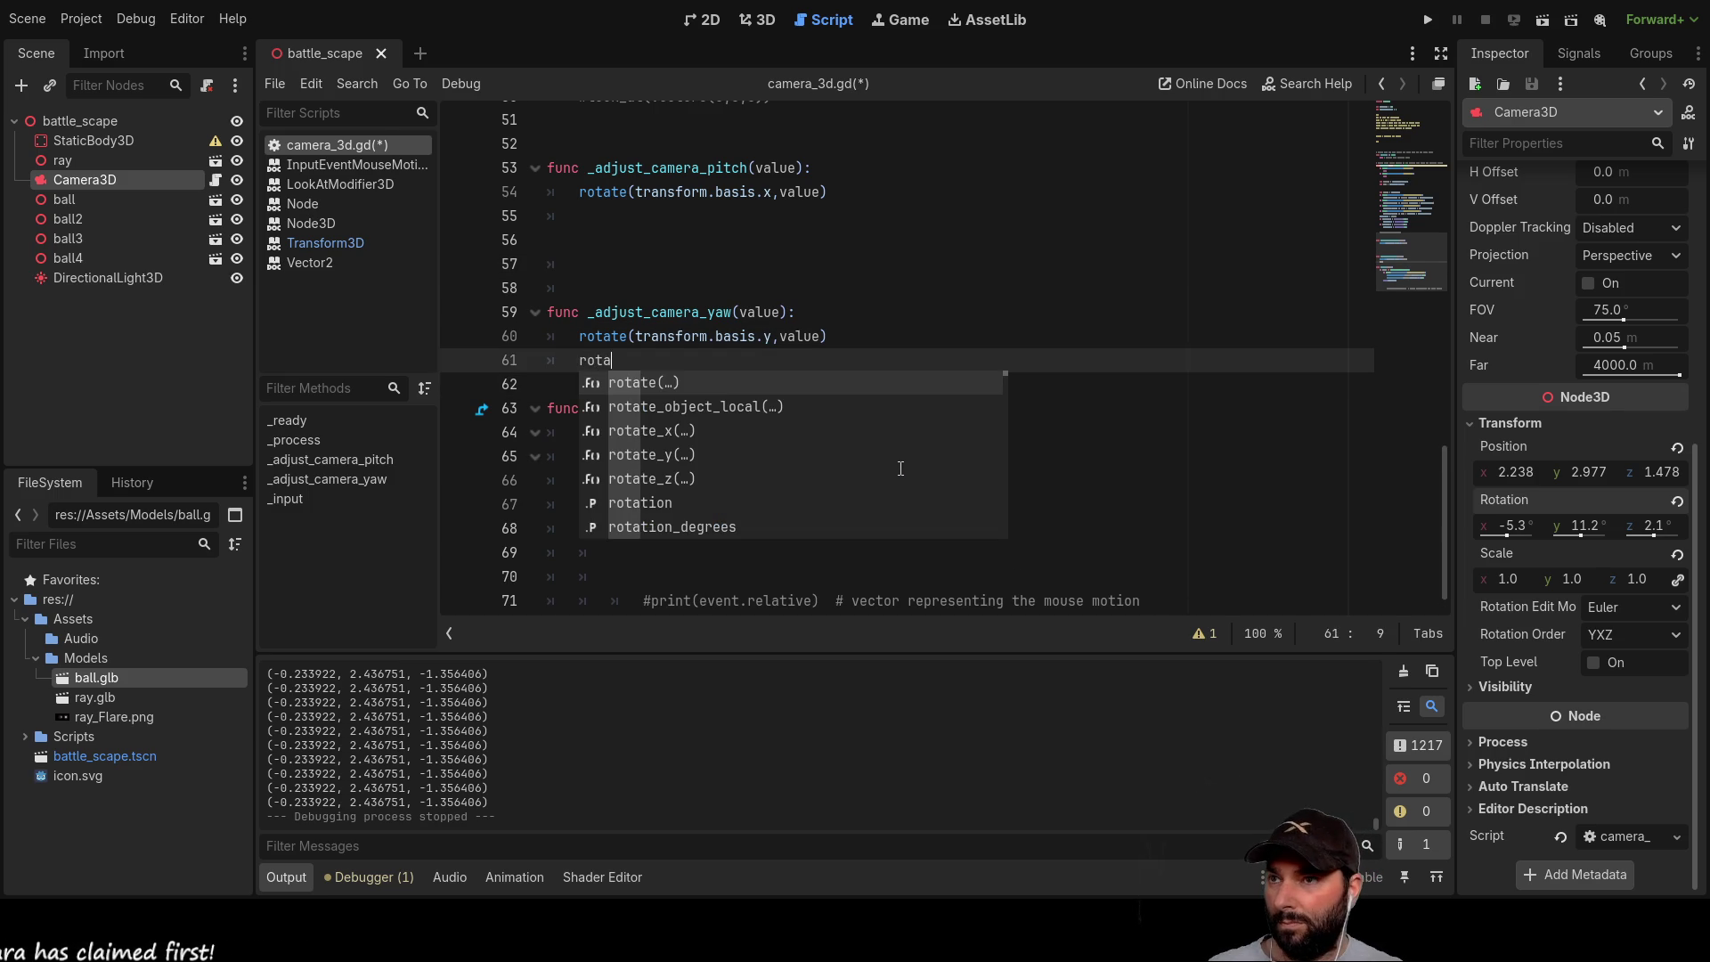
pyautogui.press('Down')
pyautogui.press('Down')
pyautogui.press('Down')
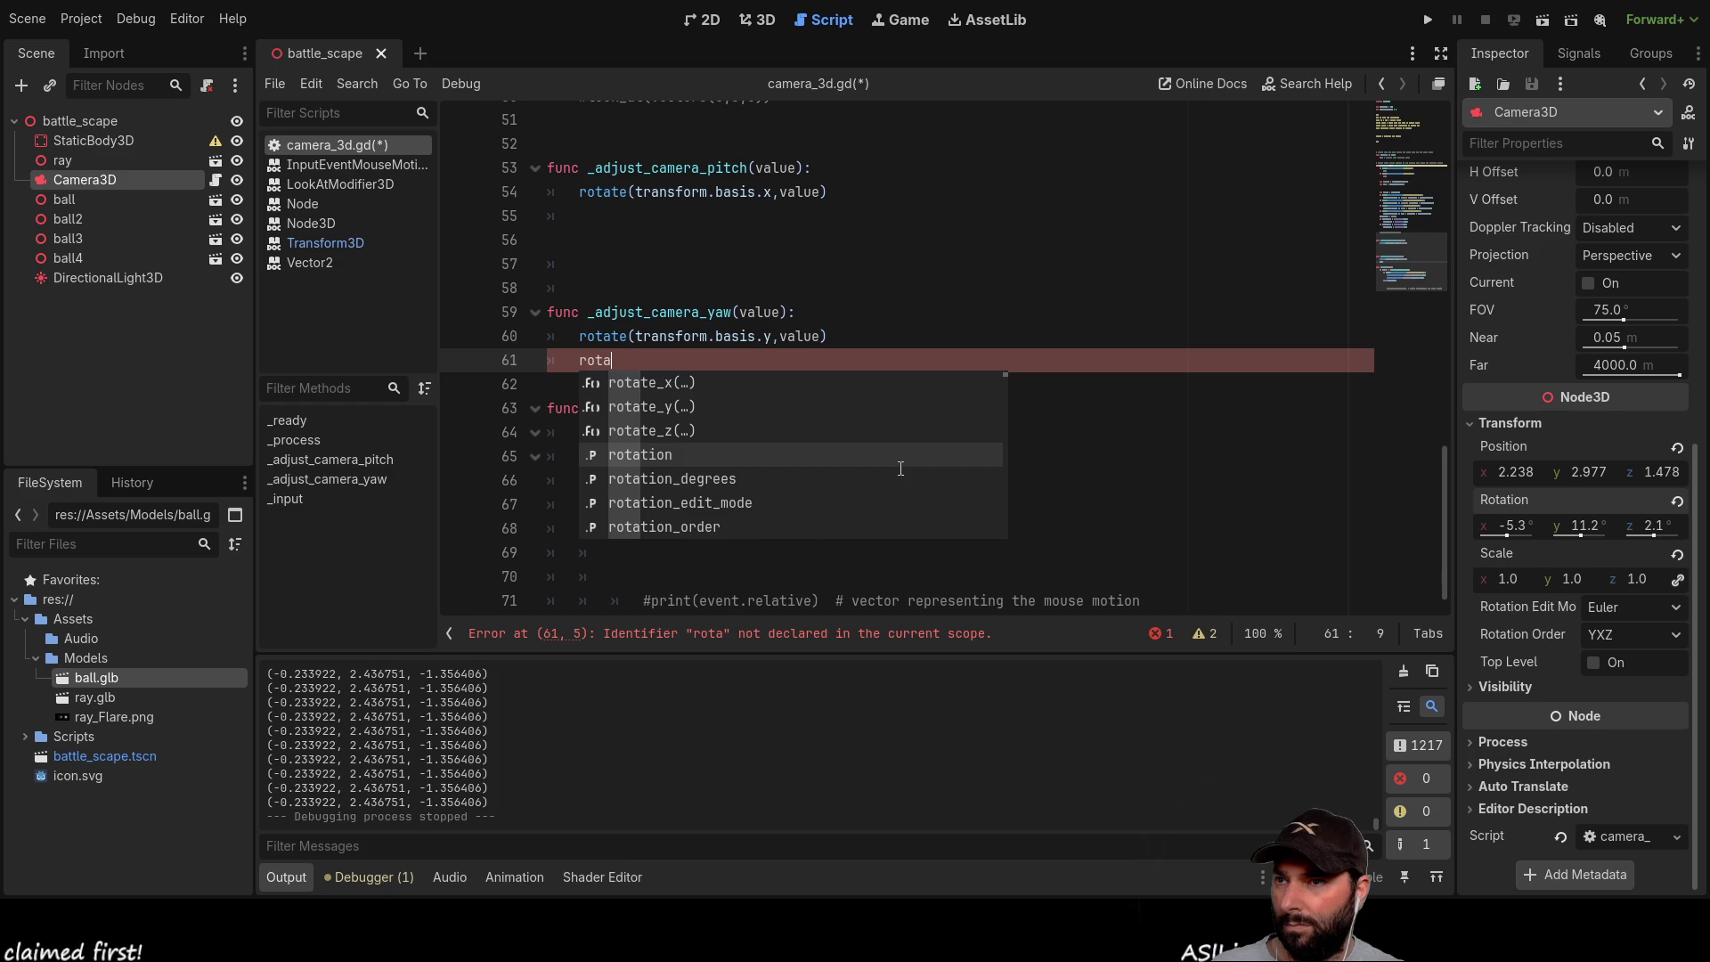
pyautogui.press('Return')
pyautogui.write('z = 0')
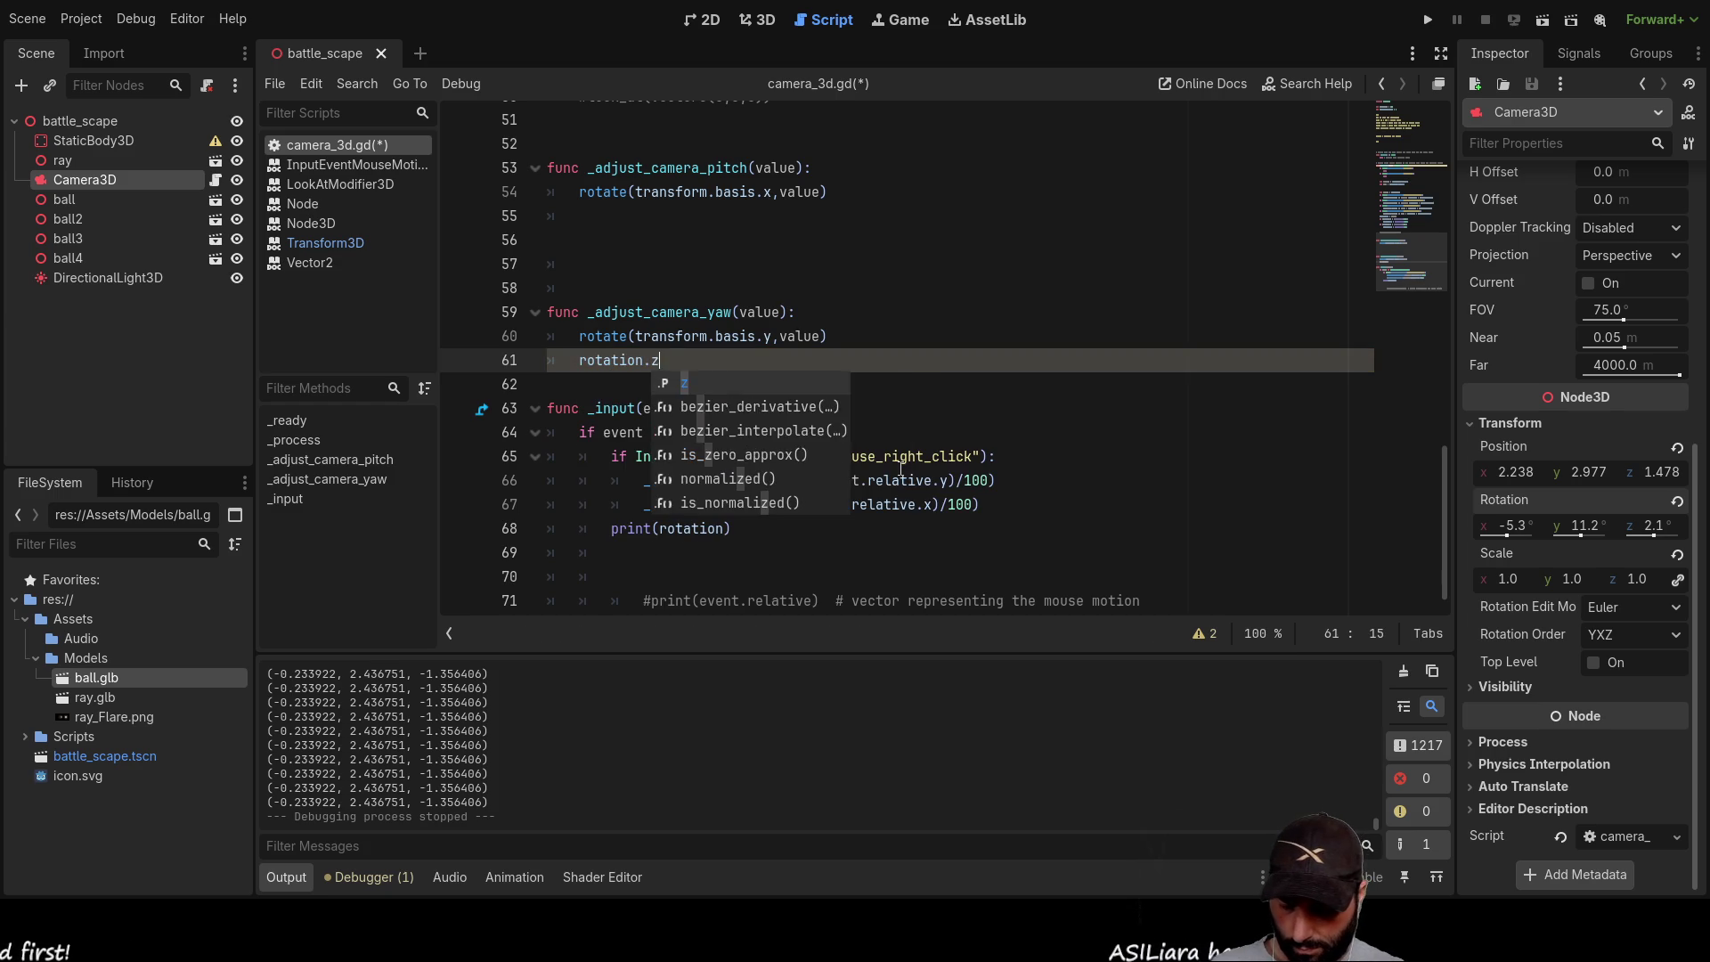
pyautogui.press('Up')
pyautogui.press('Up')
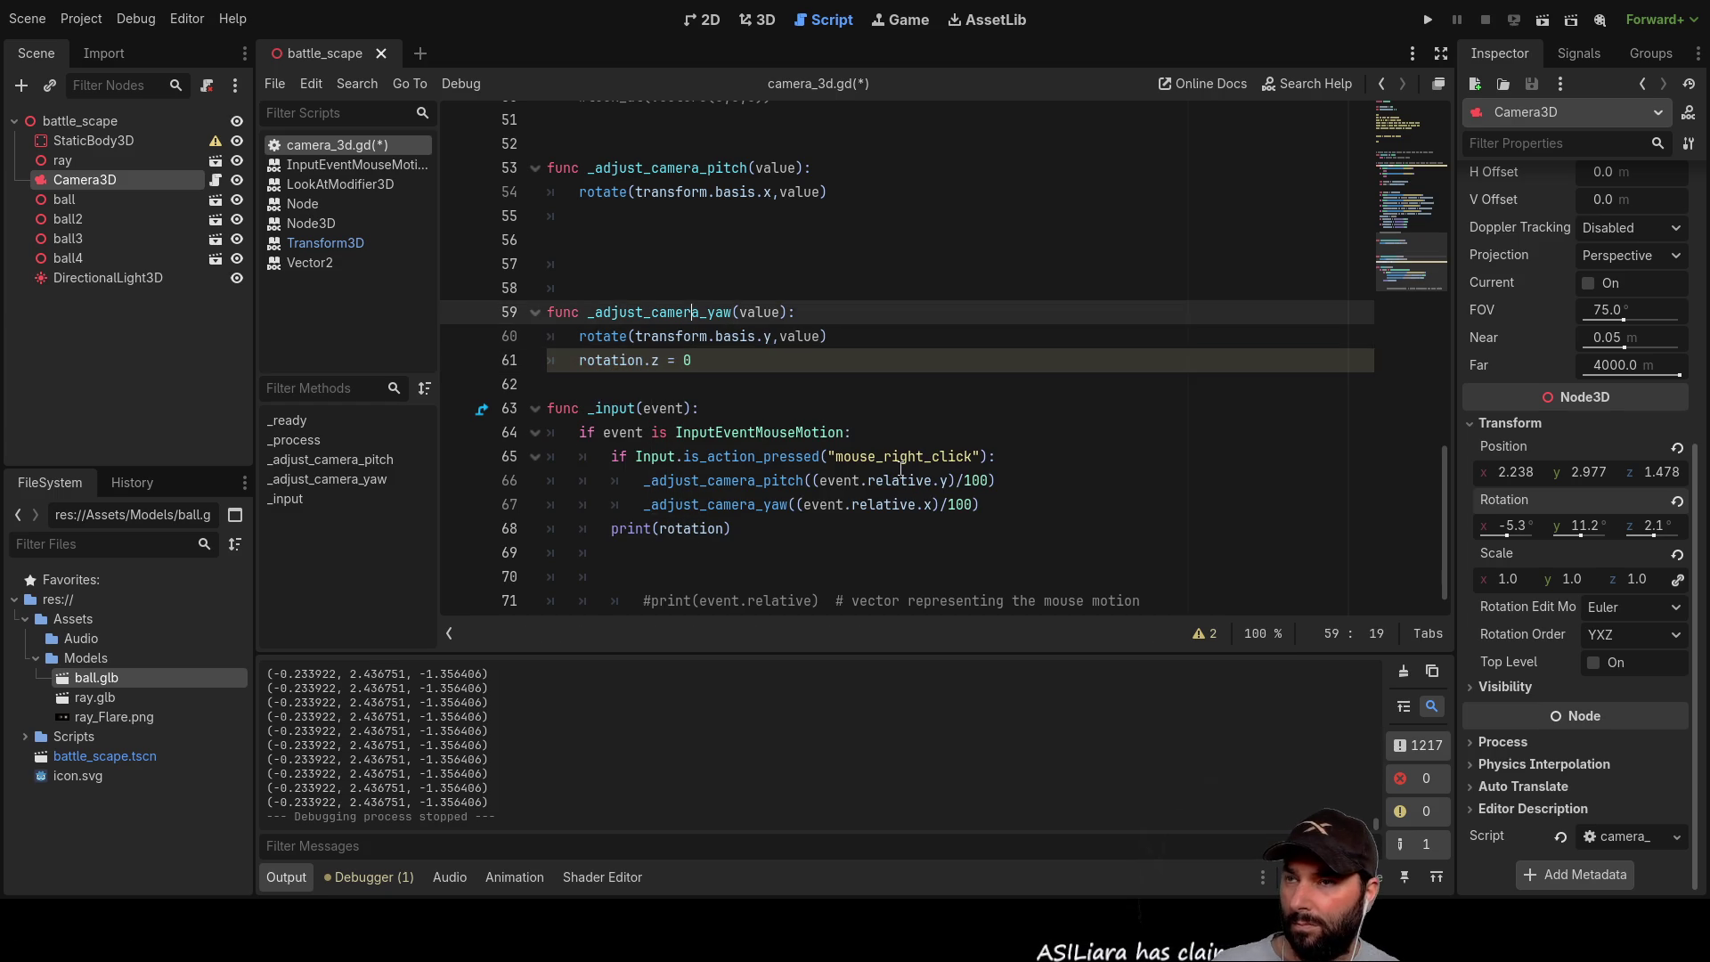
pyautogui.click(1427, 19)
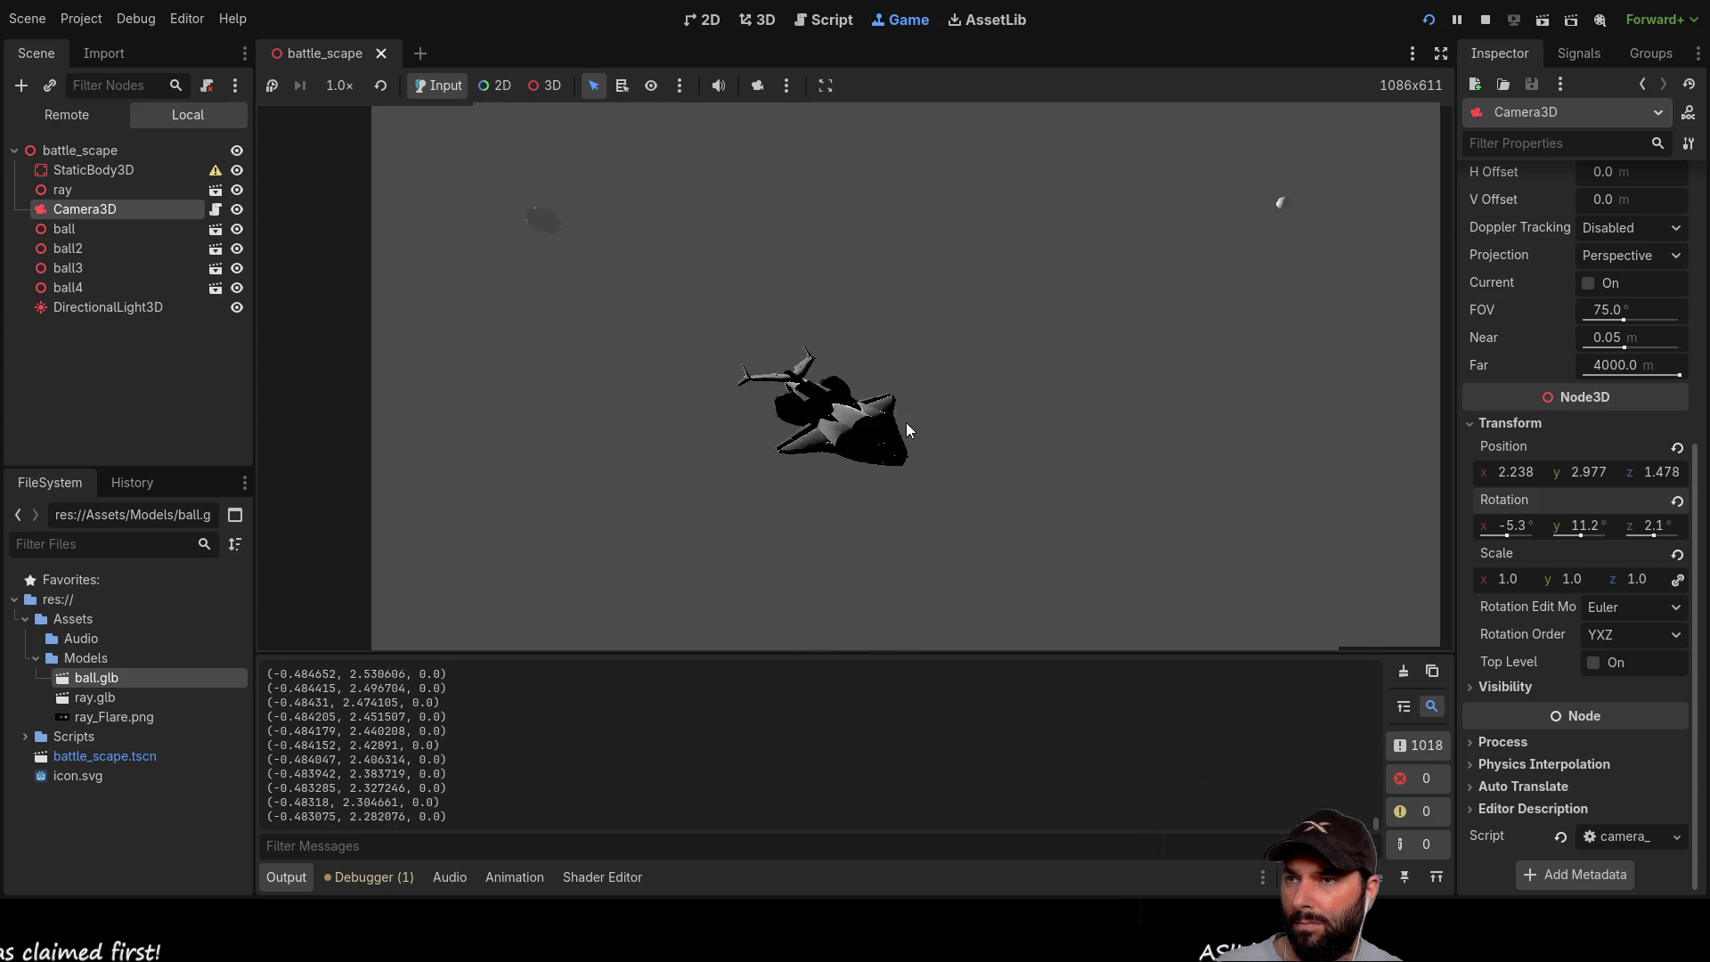
# Step: Stop the test run and change the yaw rotate argument to -value
pyautogui.click(1484, 19)
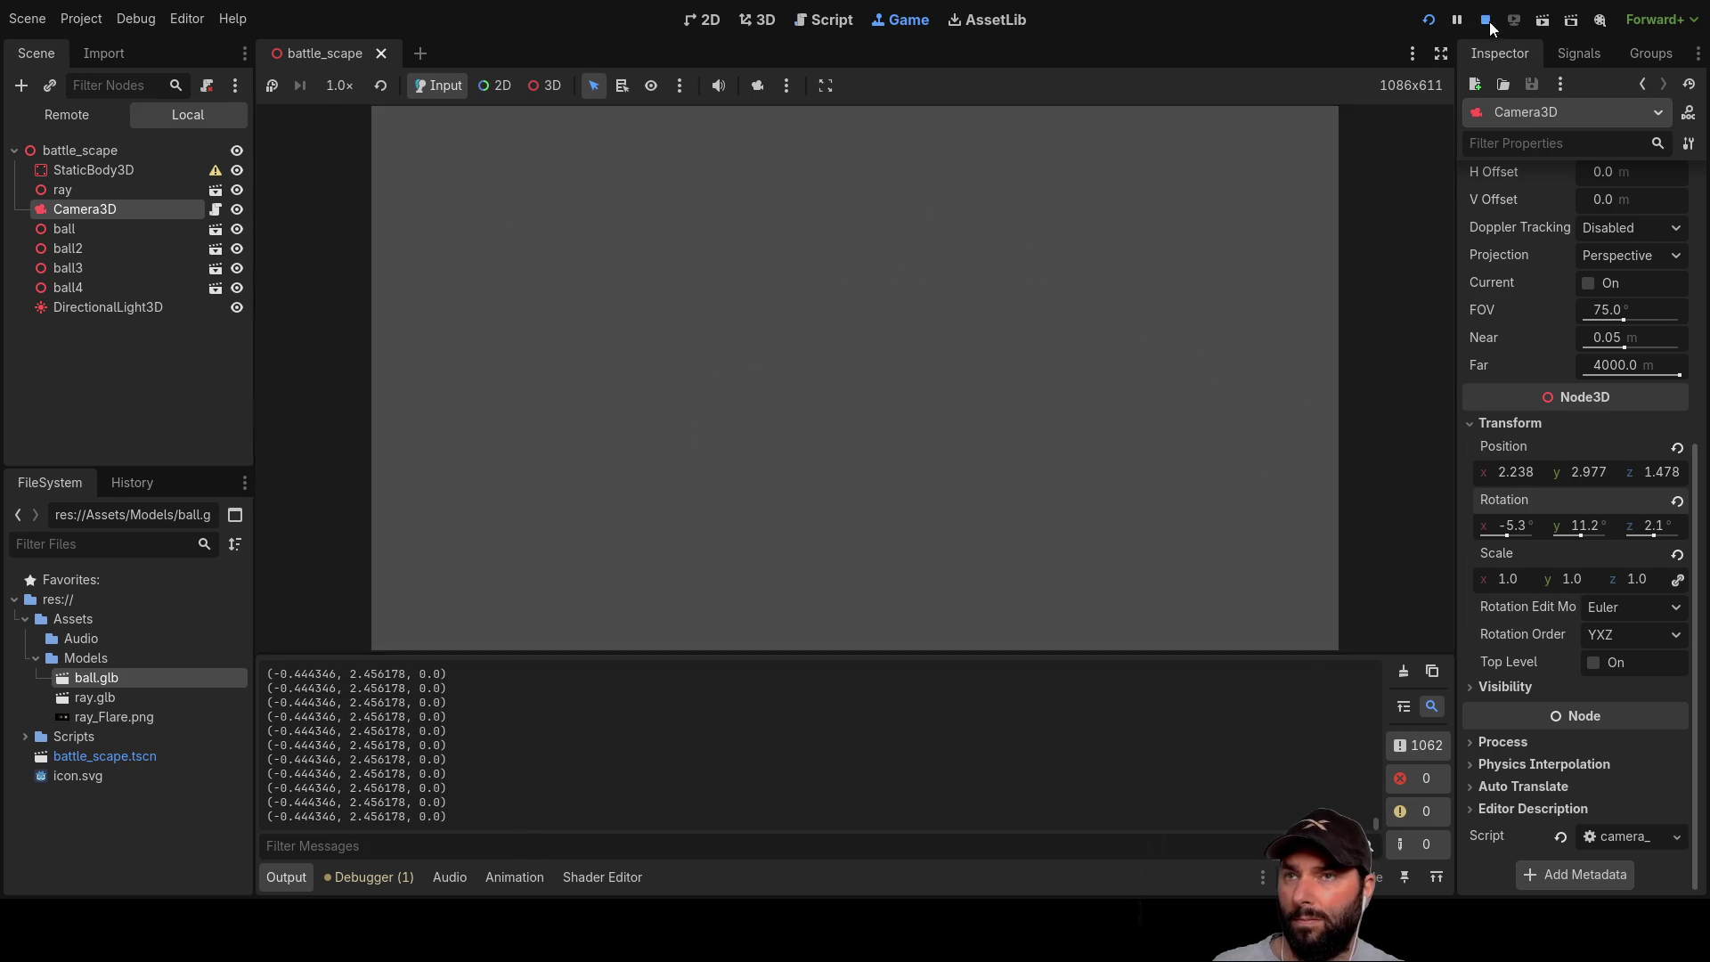
pyautogui.click(778, 359)
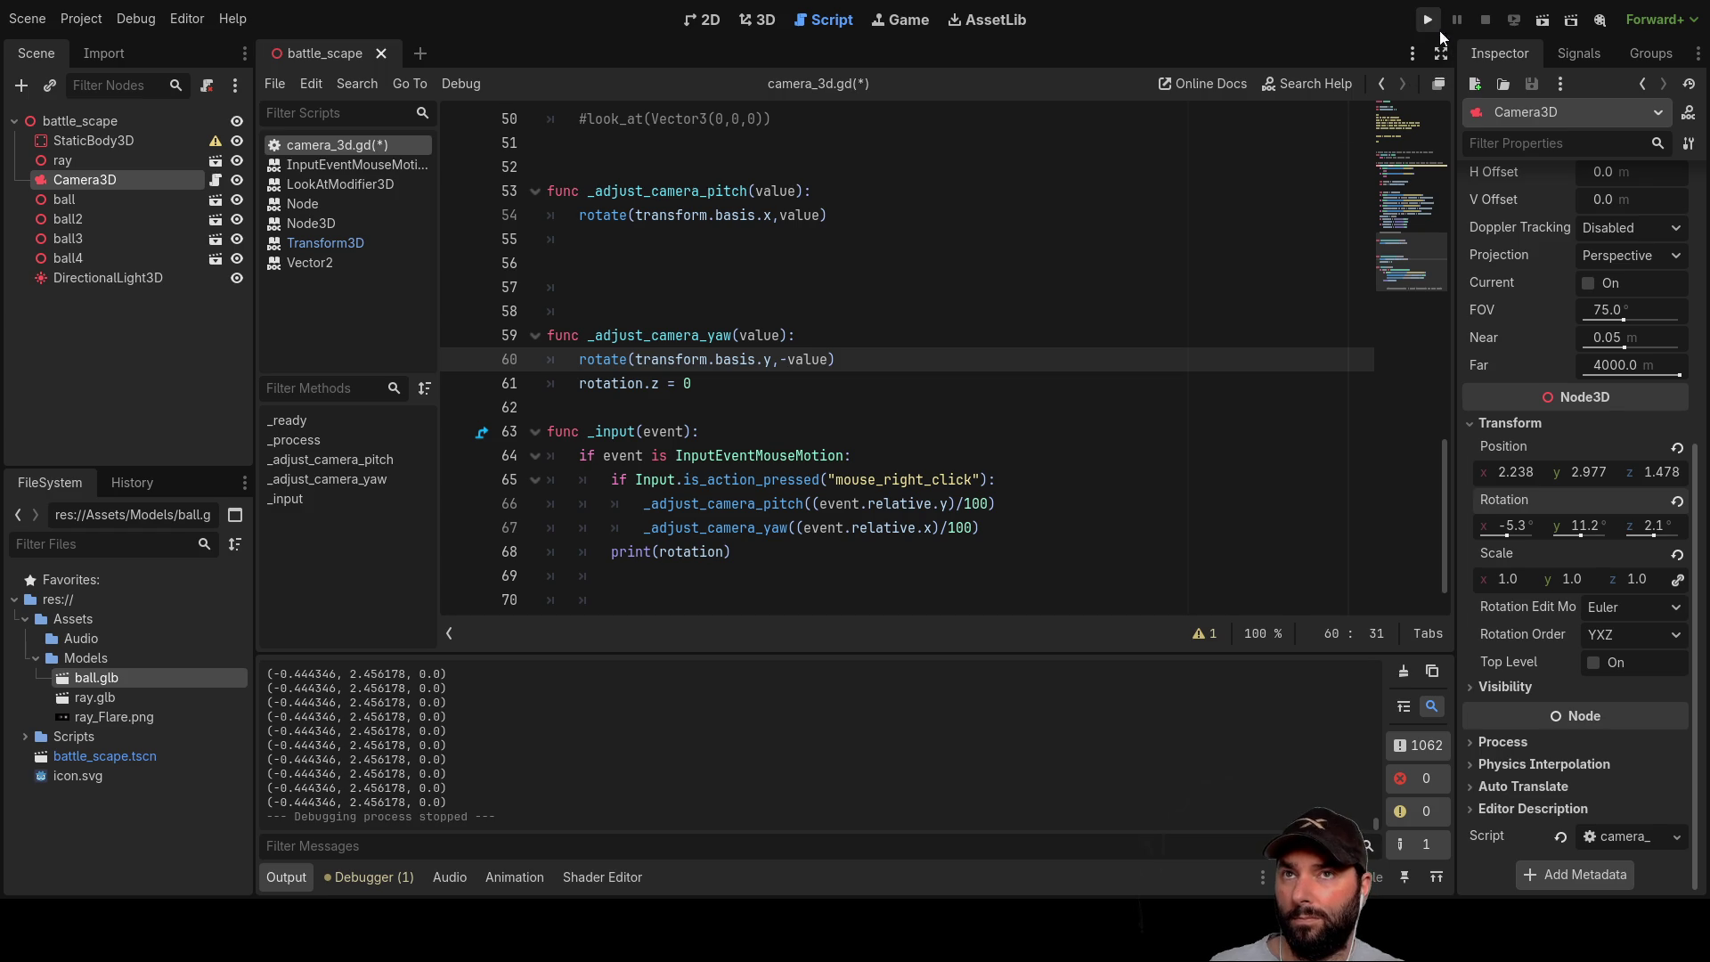
# Step: Run the battle scene to test the inverted yaw, then stop it with F8
pyautogui.click(1427, 20)
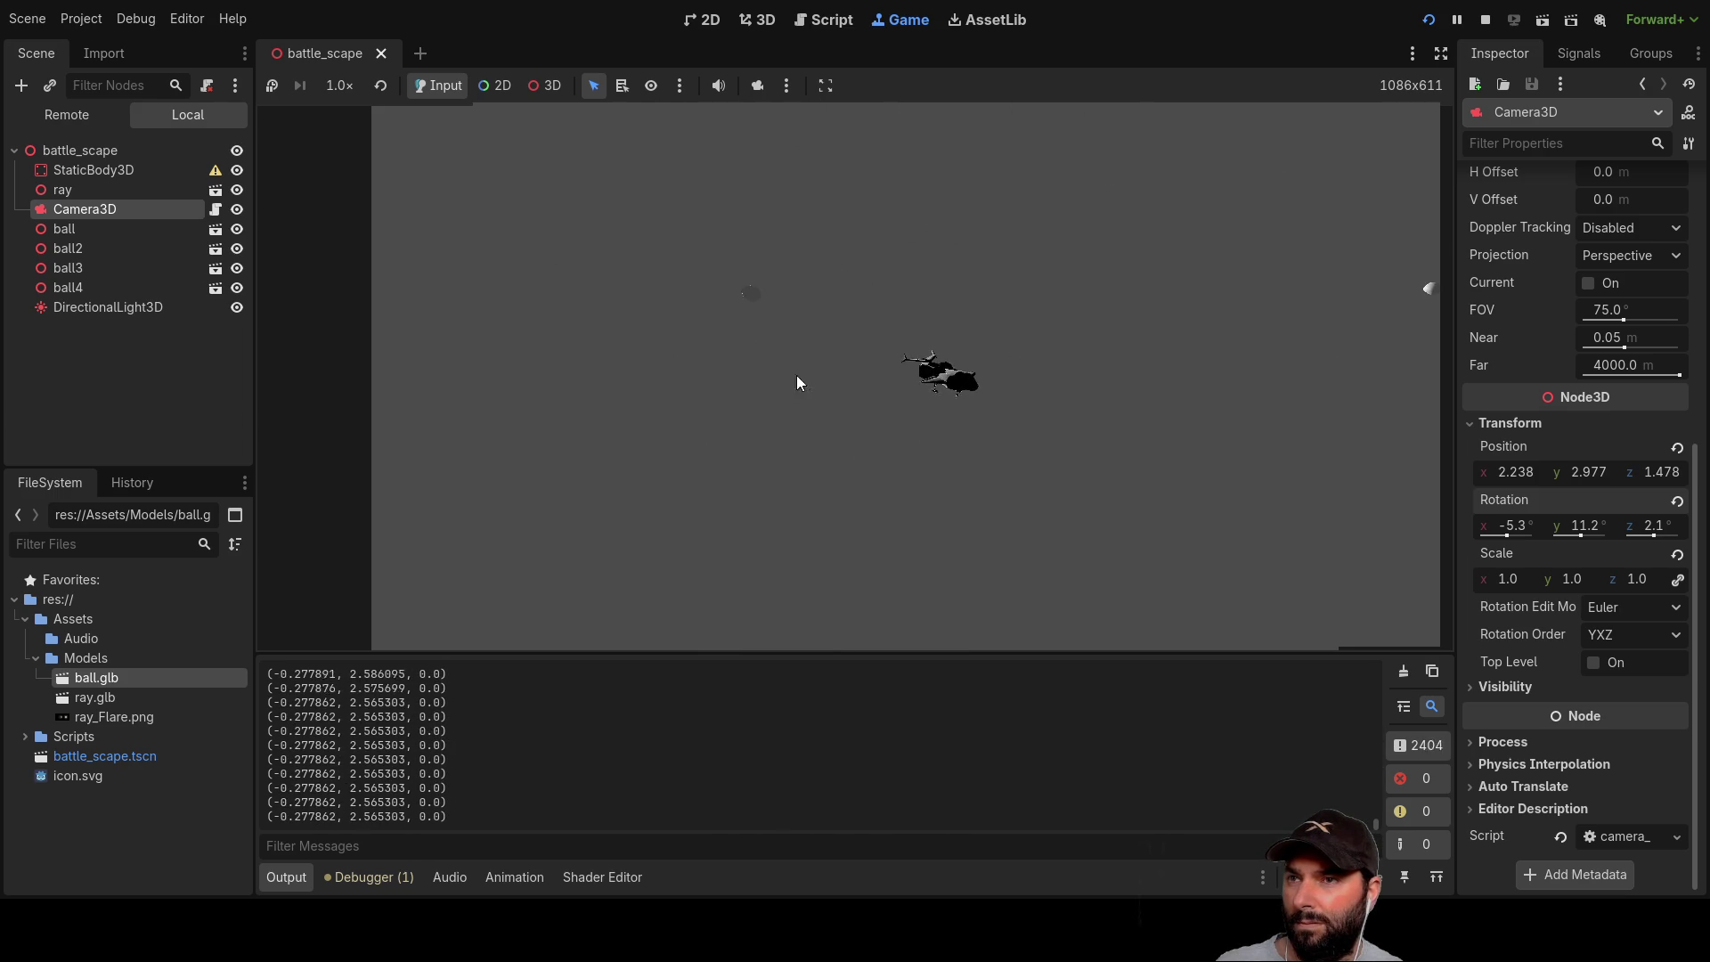
pyautogui.press('F8')
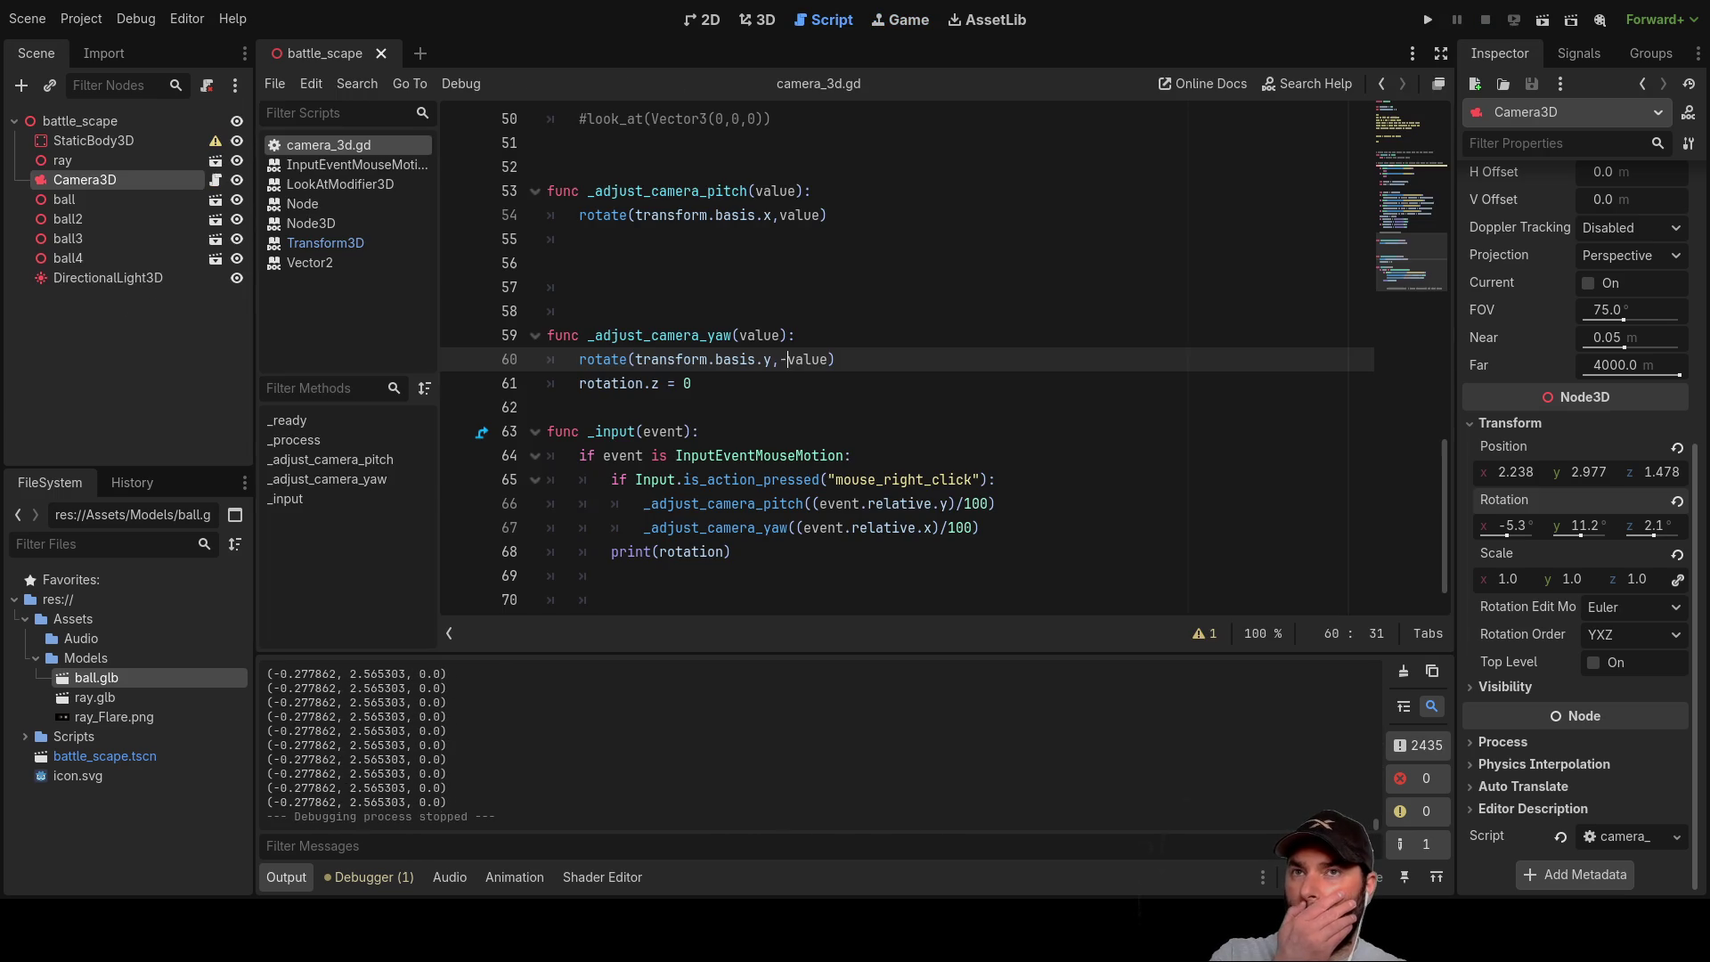
# Step: Delete the extra blank lines after var side in _process so var lock_y follows directly
pyautogui.click(692, 293)
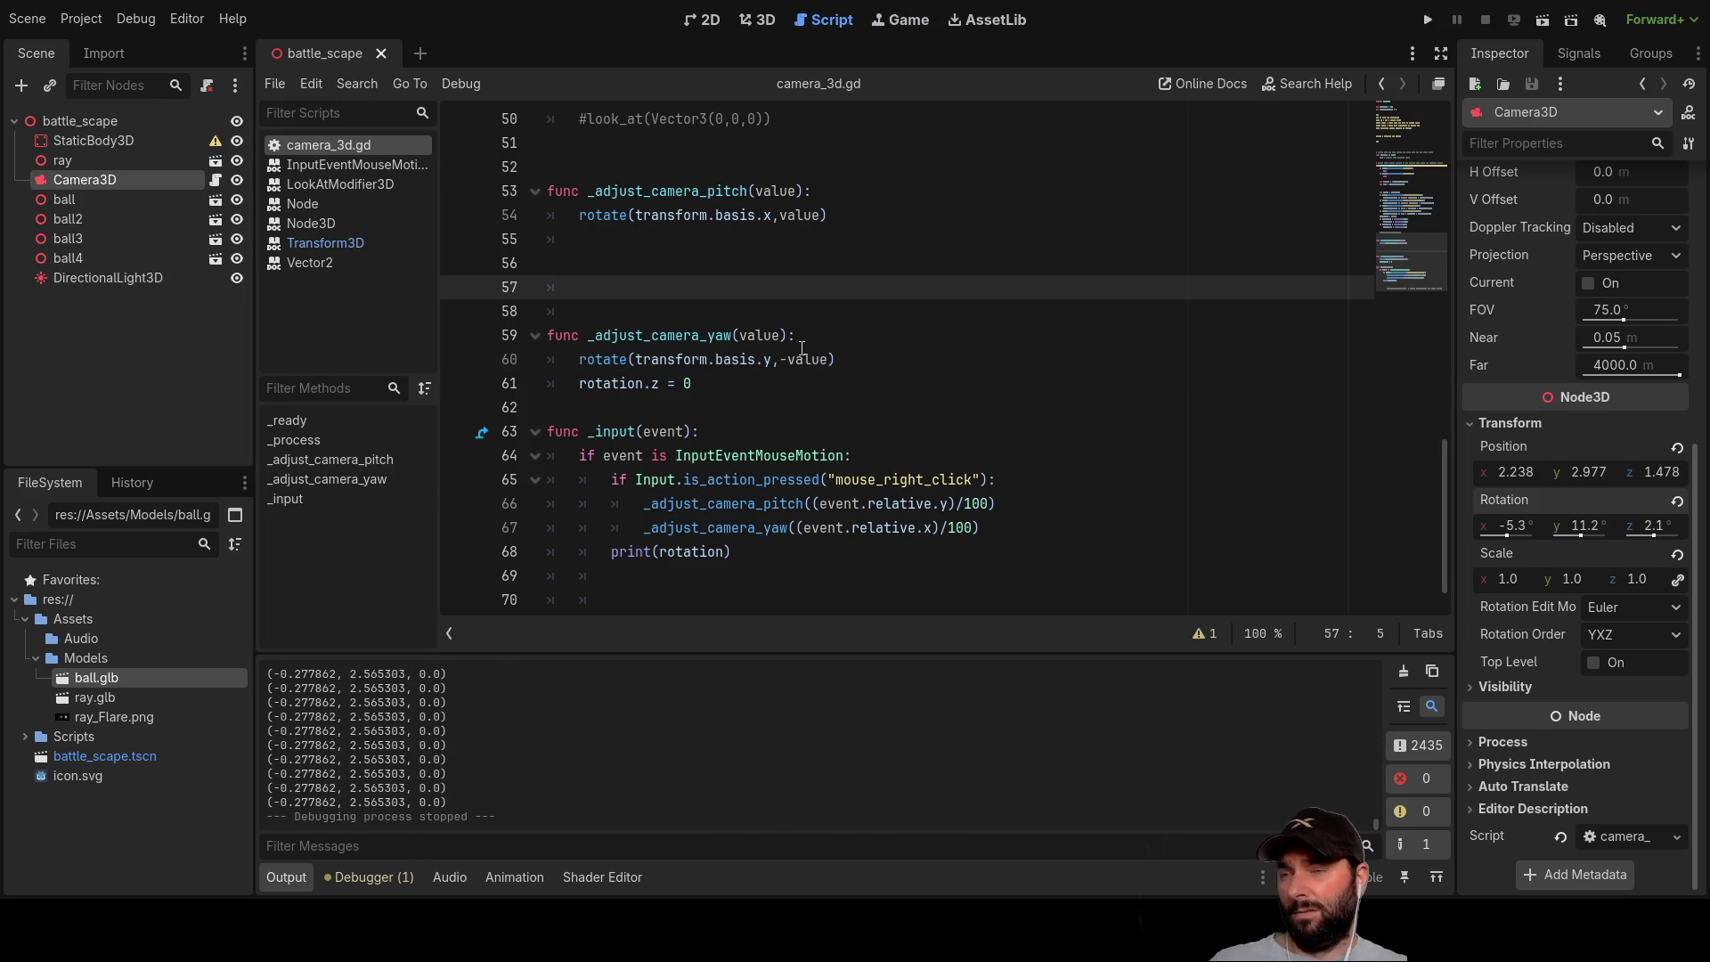
pyautogui.press('Delete')
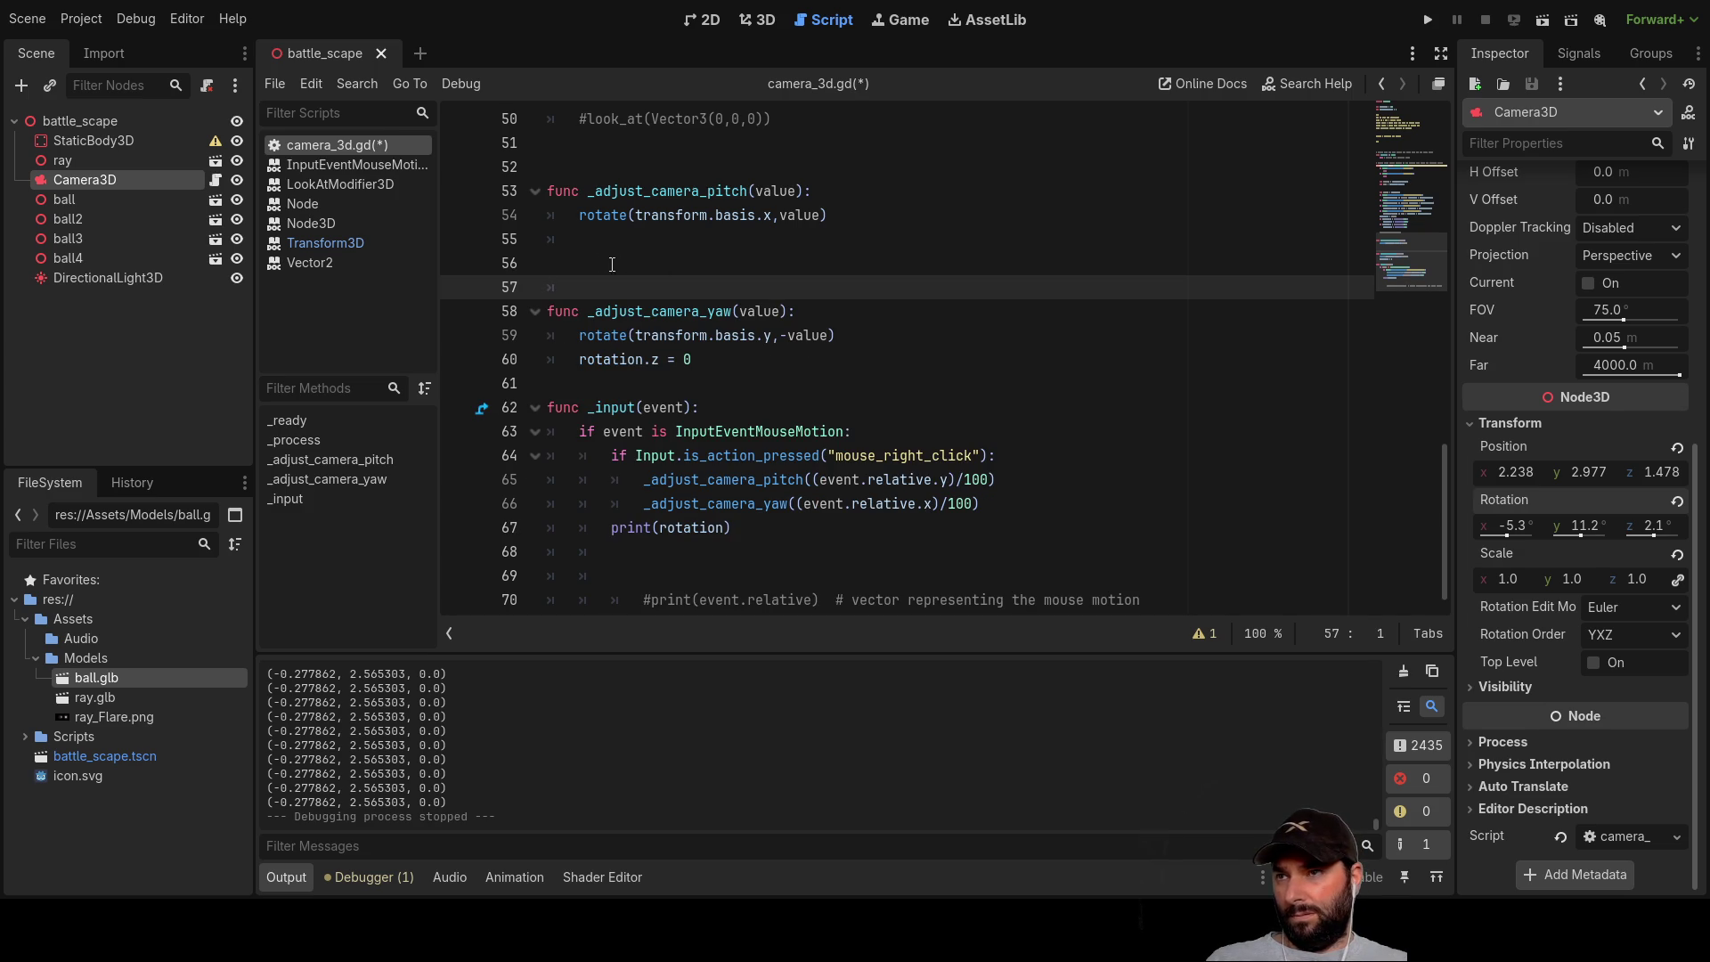
pyautogui.press('BackSpace')
pyautogui.scroll(15, 730, 321)
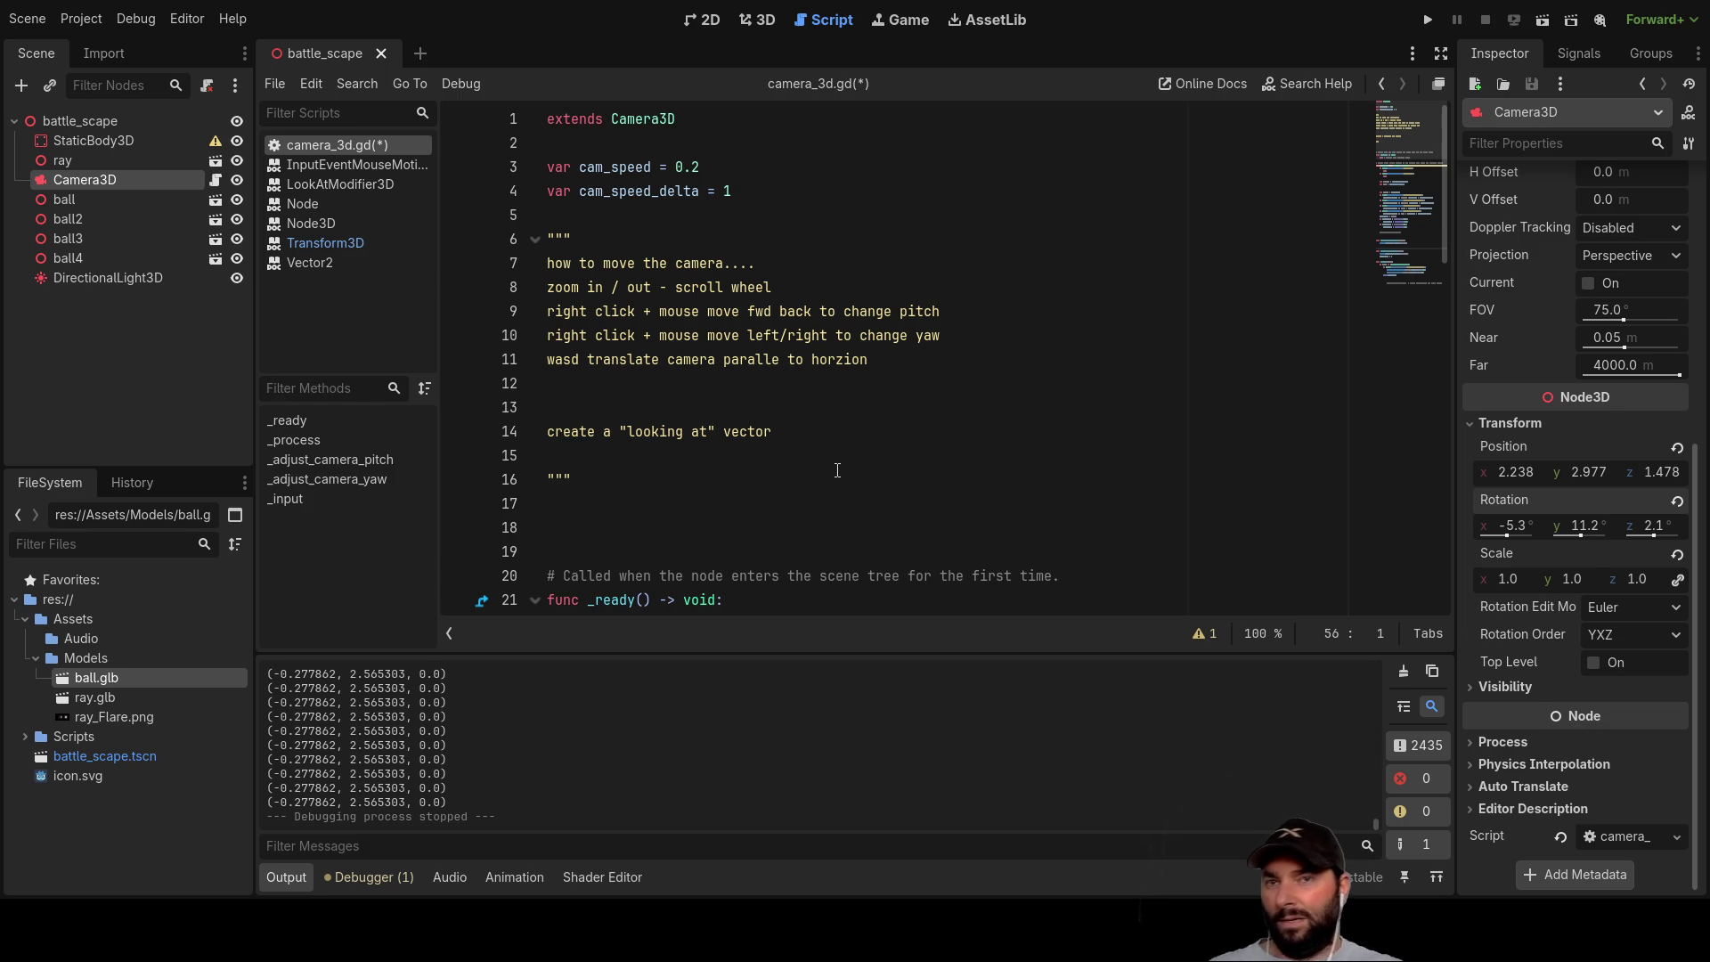
pyautogui.scroll(-4, 837, 470)
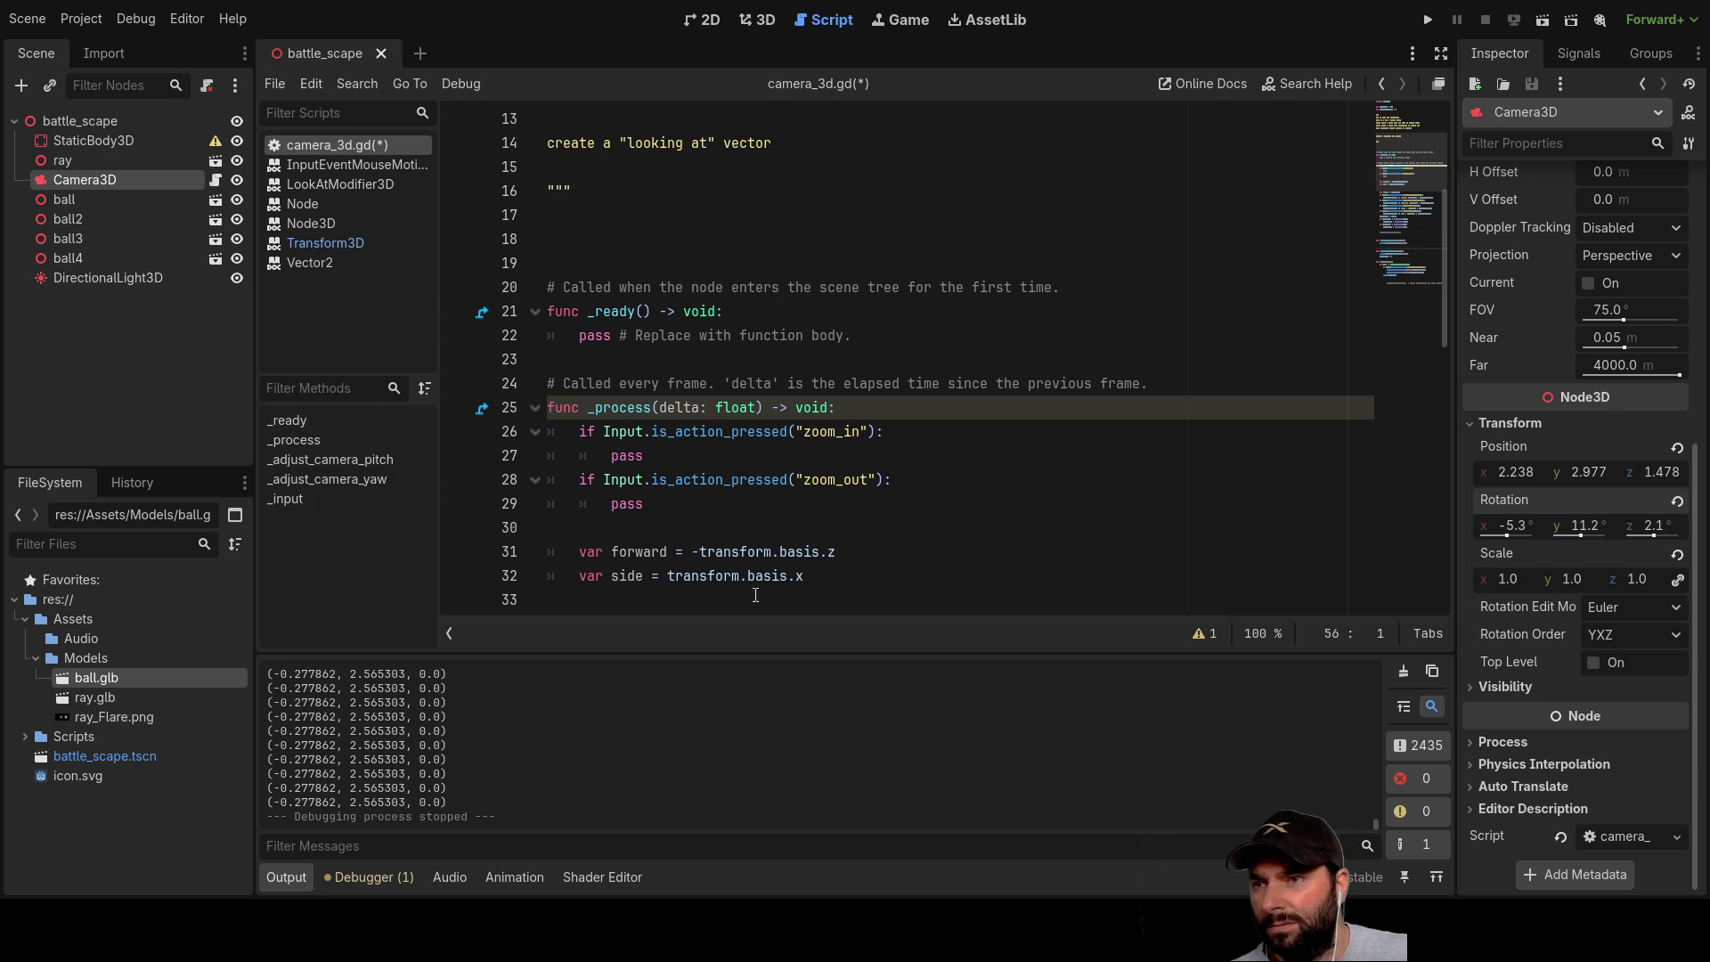
pyautogui.scroll(-4, 760, 587)
pyautogui.click(674, 314)
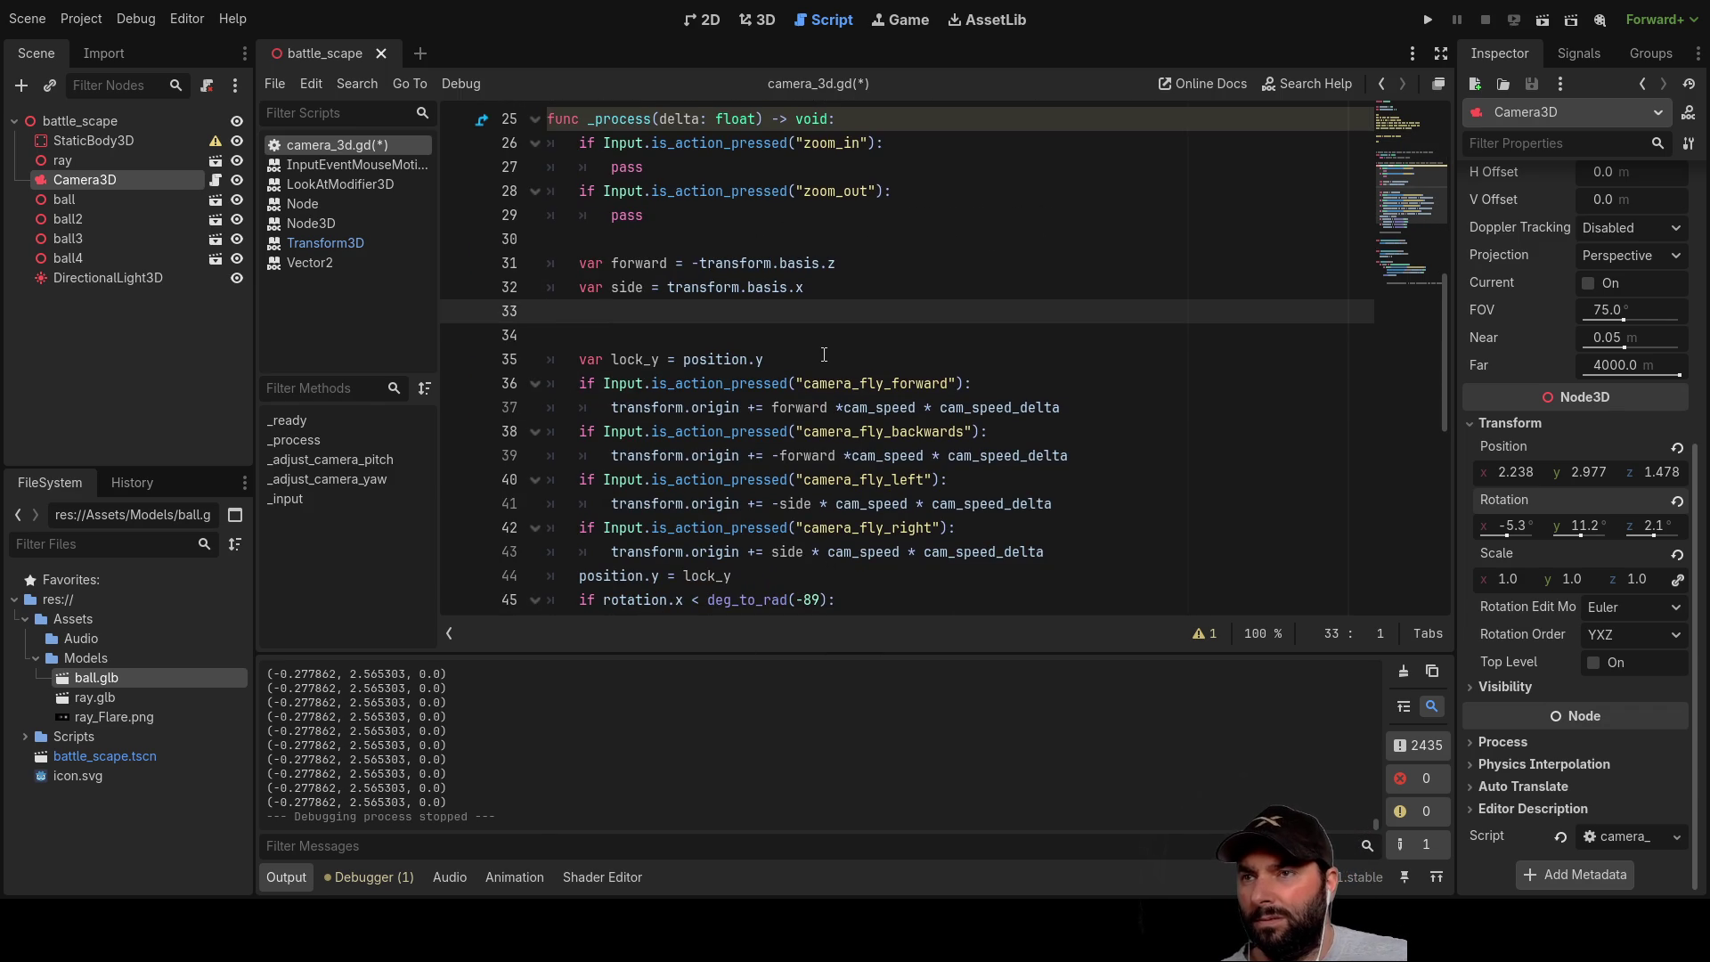
pyautogui.press('Delete')
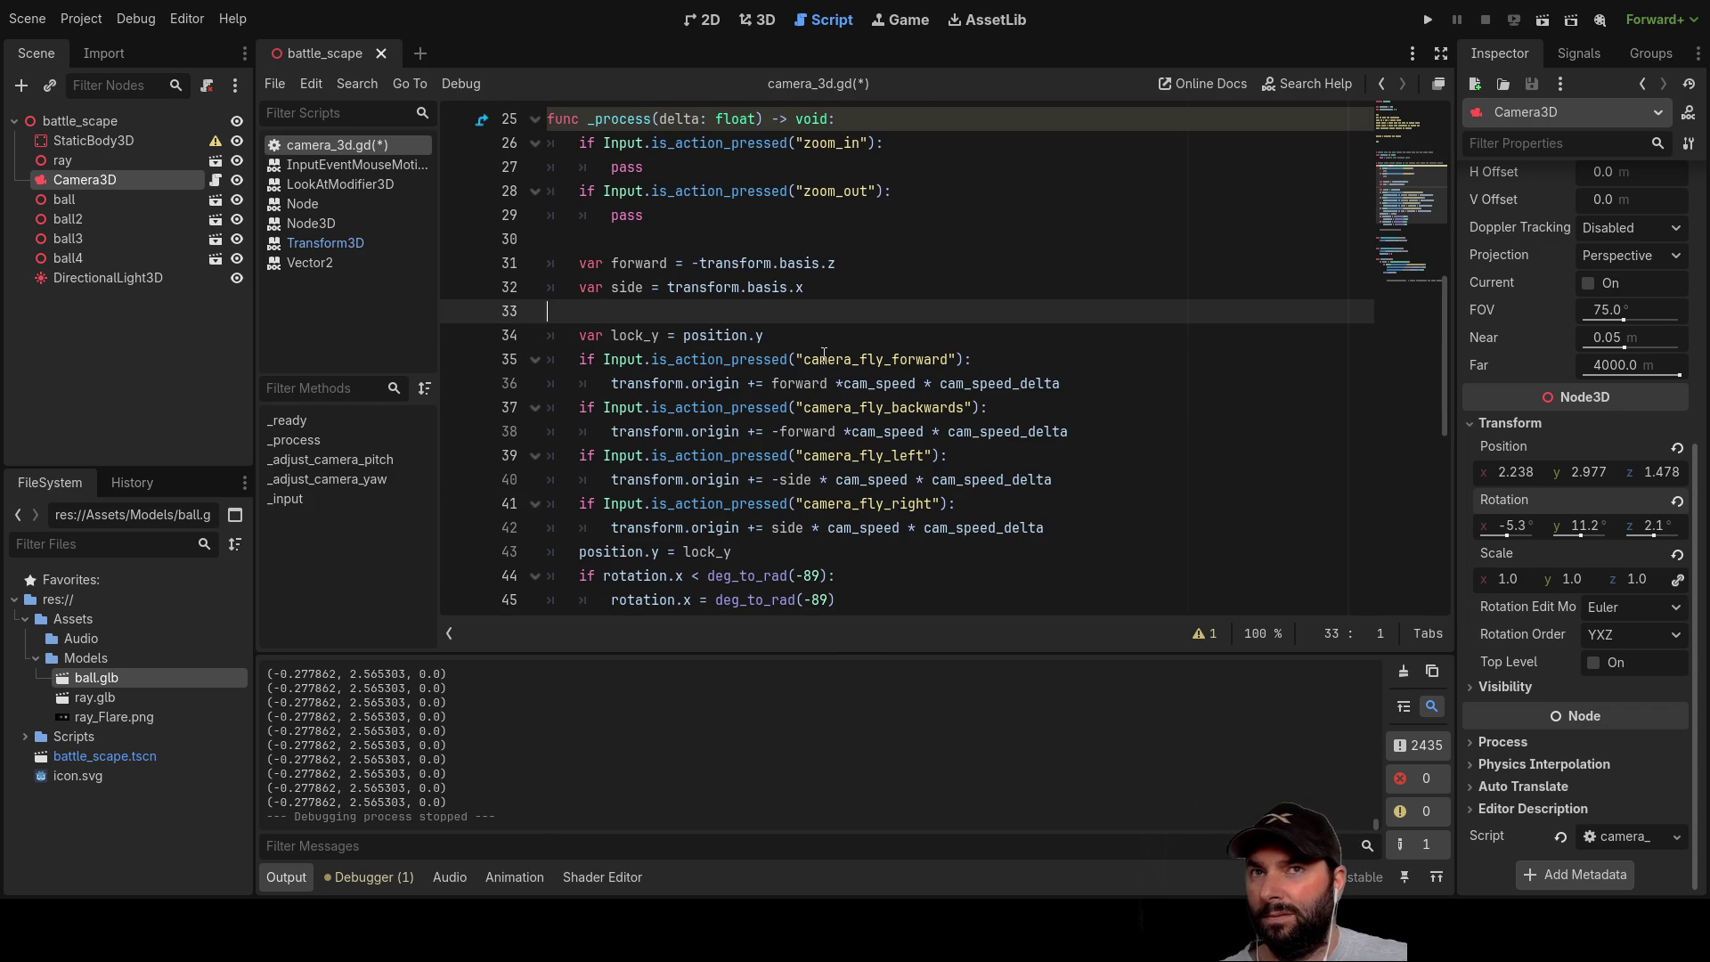
pyautogui.scroll(8, 824, 355)
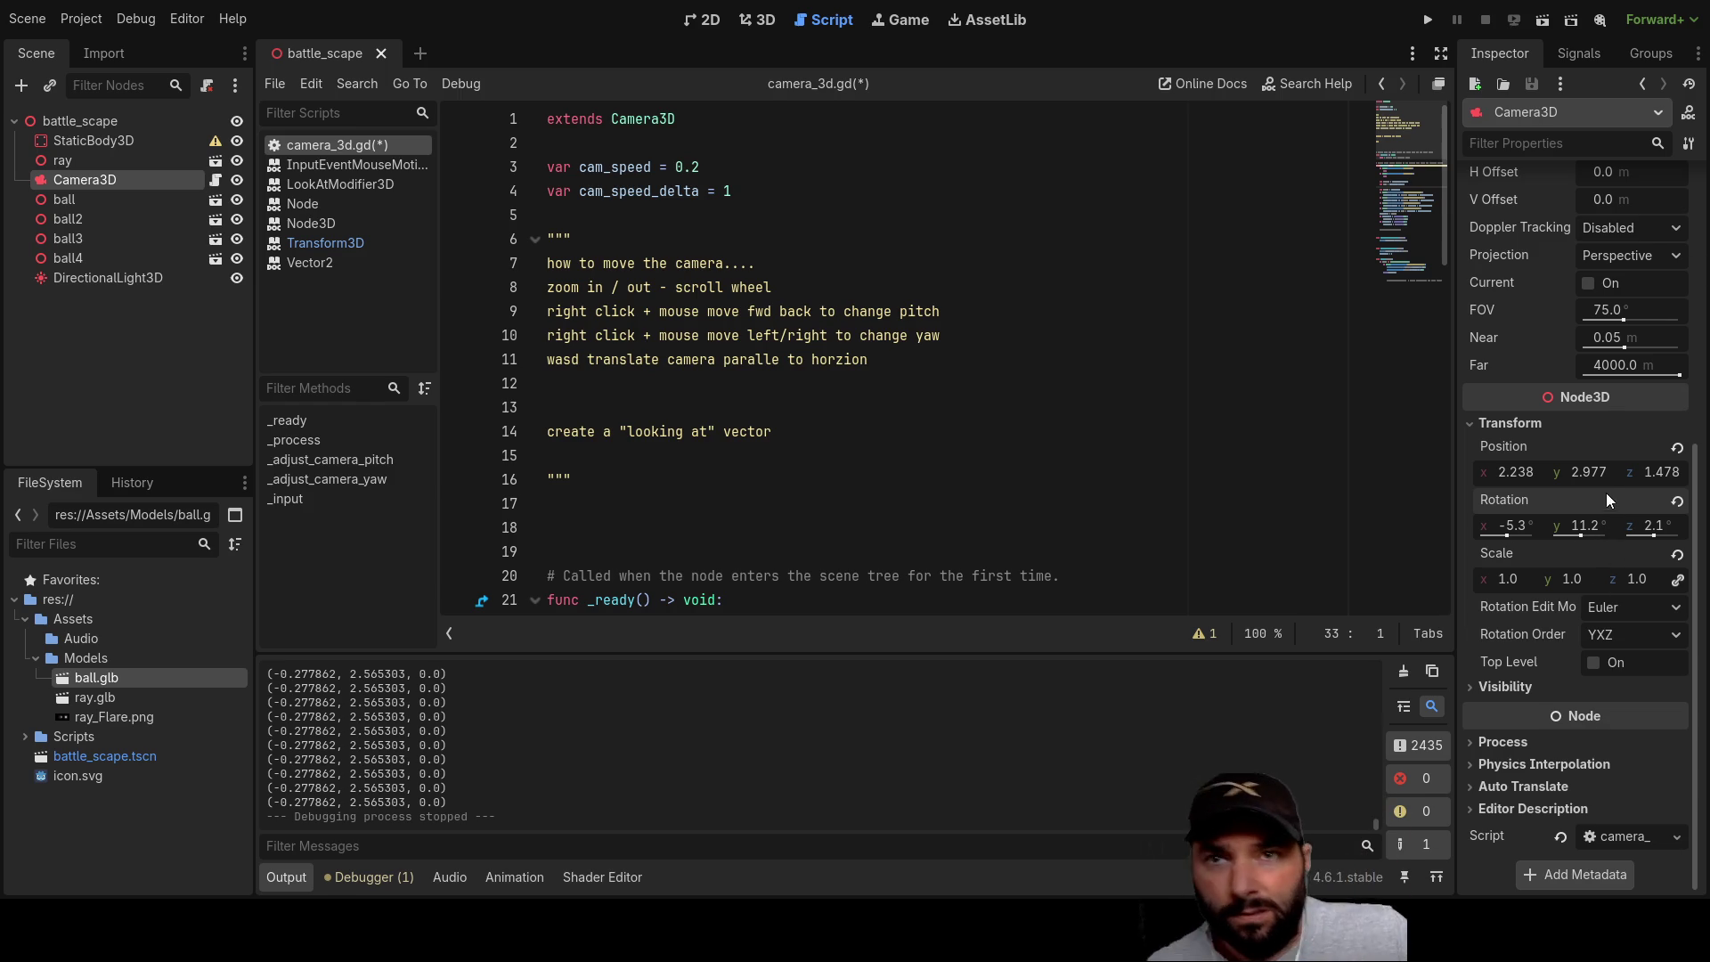
# Step: Change the camera's Position y from 2.977 to 3.0 m in the Inspector
pyautogui.doubleClick(1575, 471)
pyautogui.write('3')
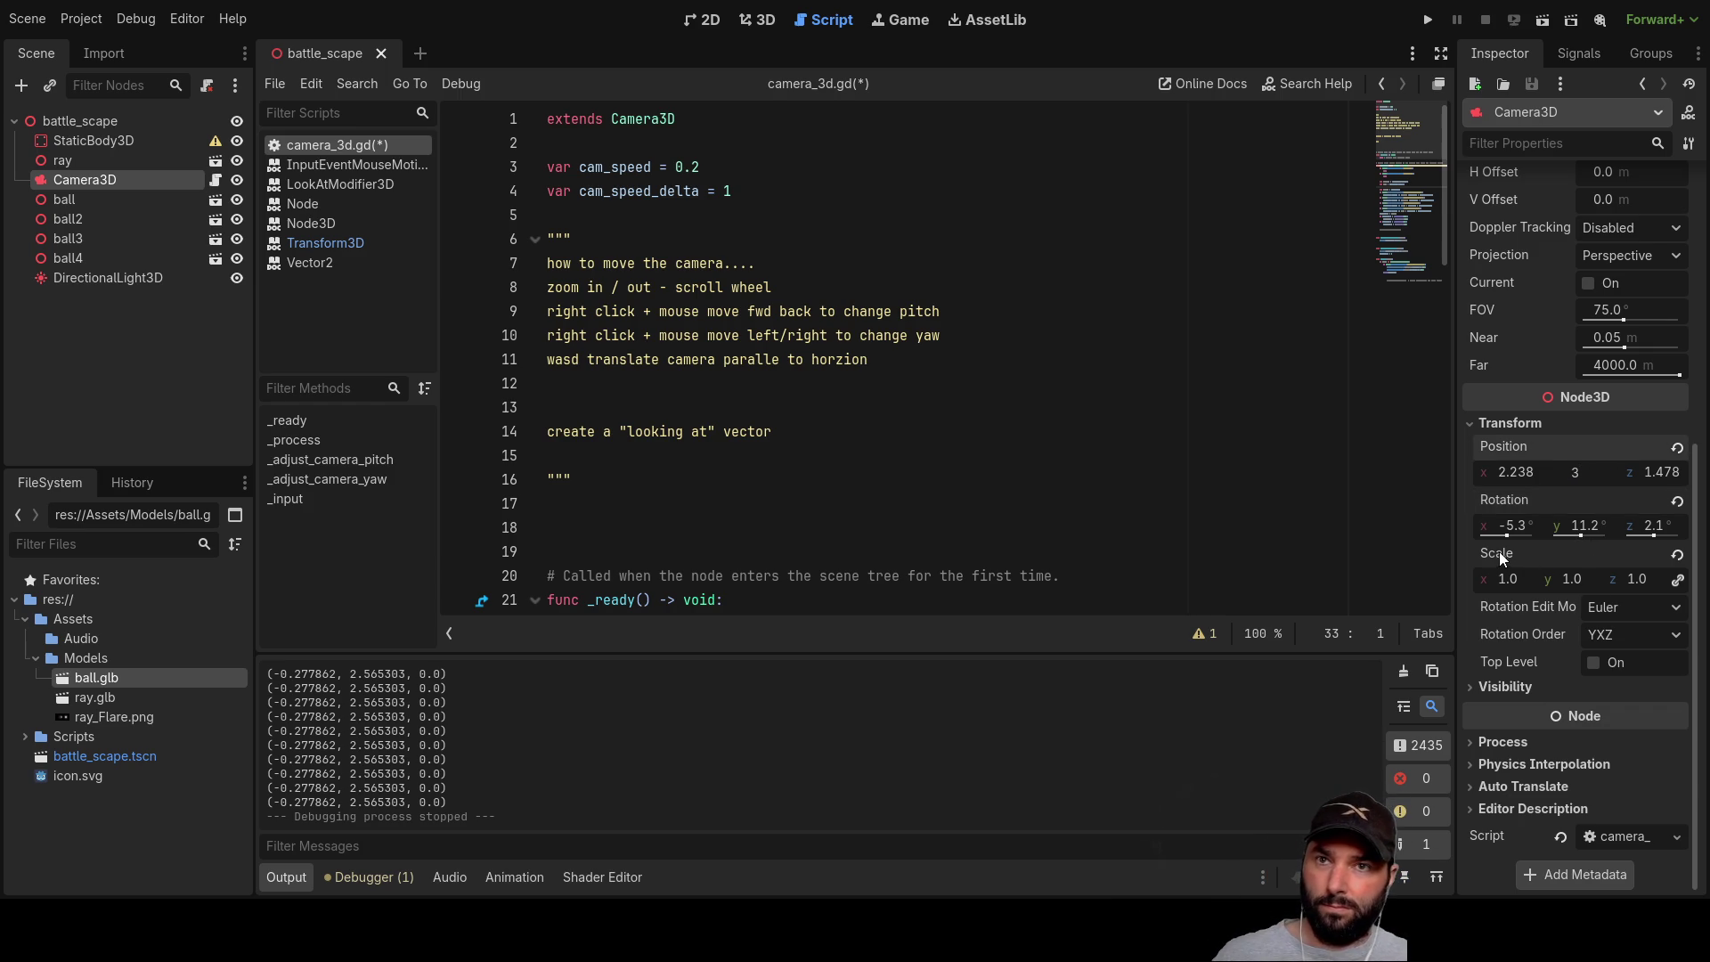
pyautogui.click(1316, 459)
pyautogui.scroll(-13, 689, 412)
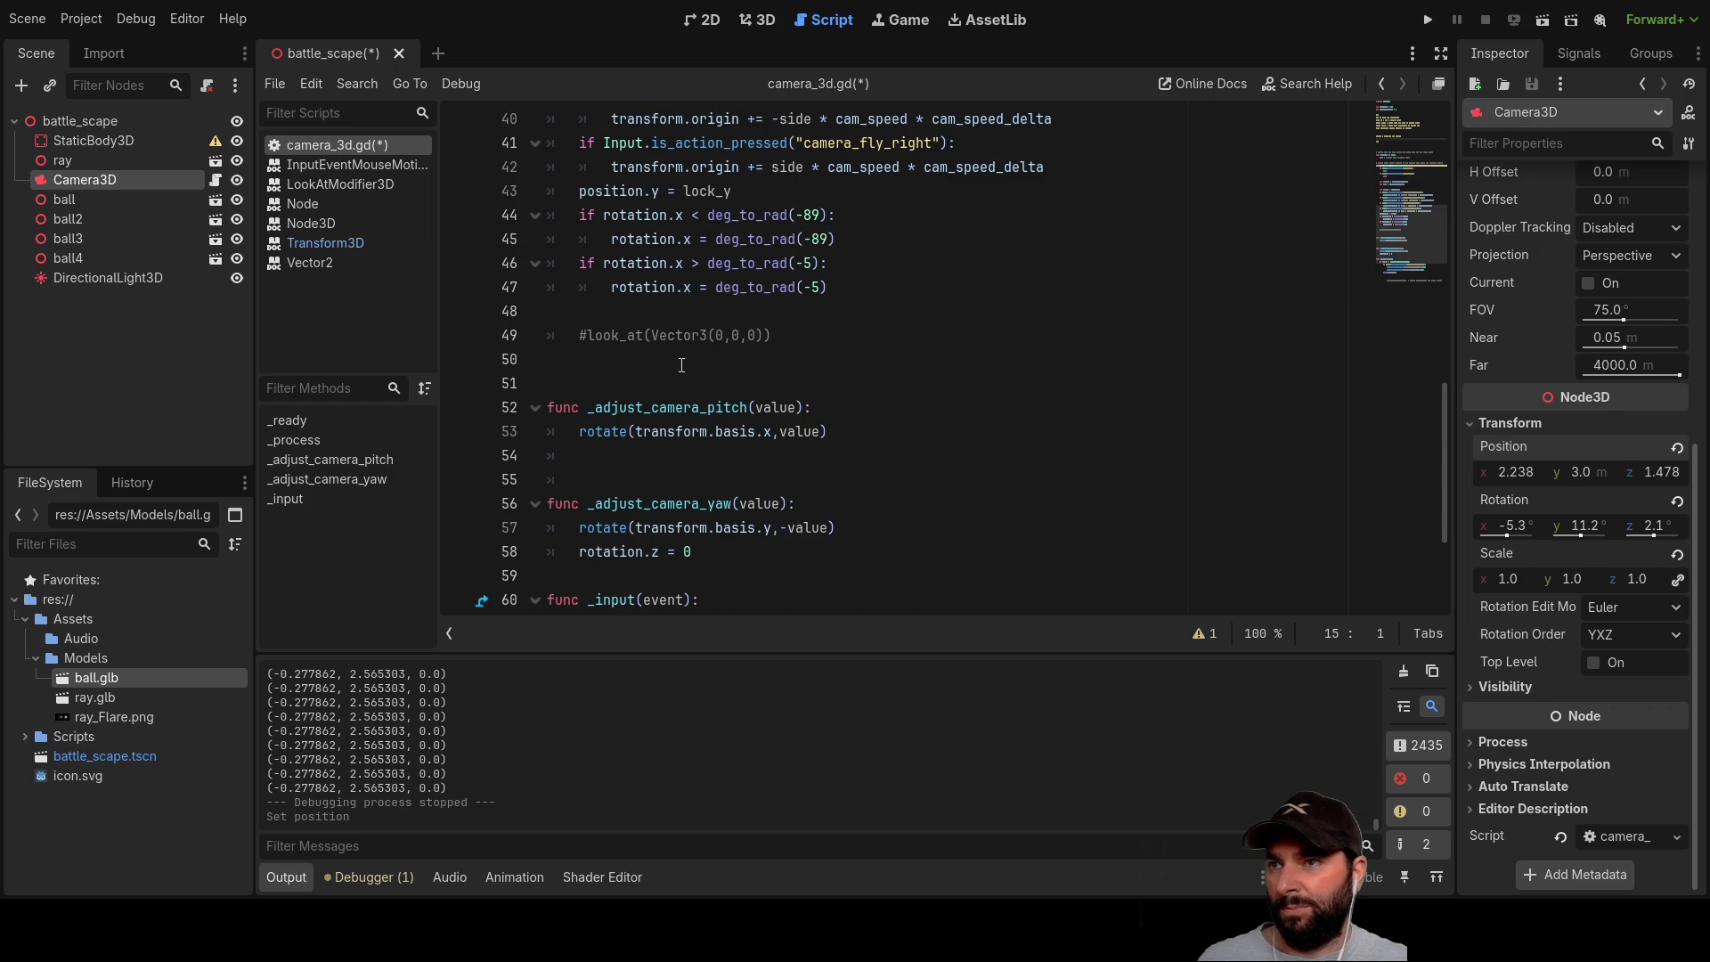
pyautogui.scroll(-2, 681, 365)
pyautogui.click(599, 304)
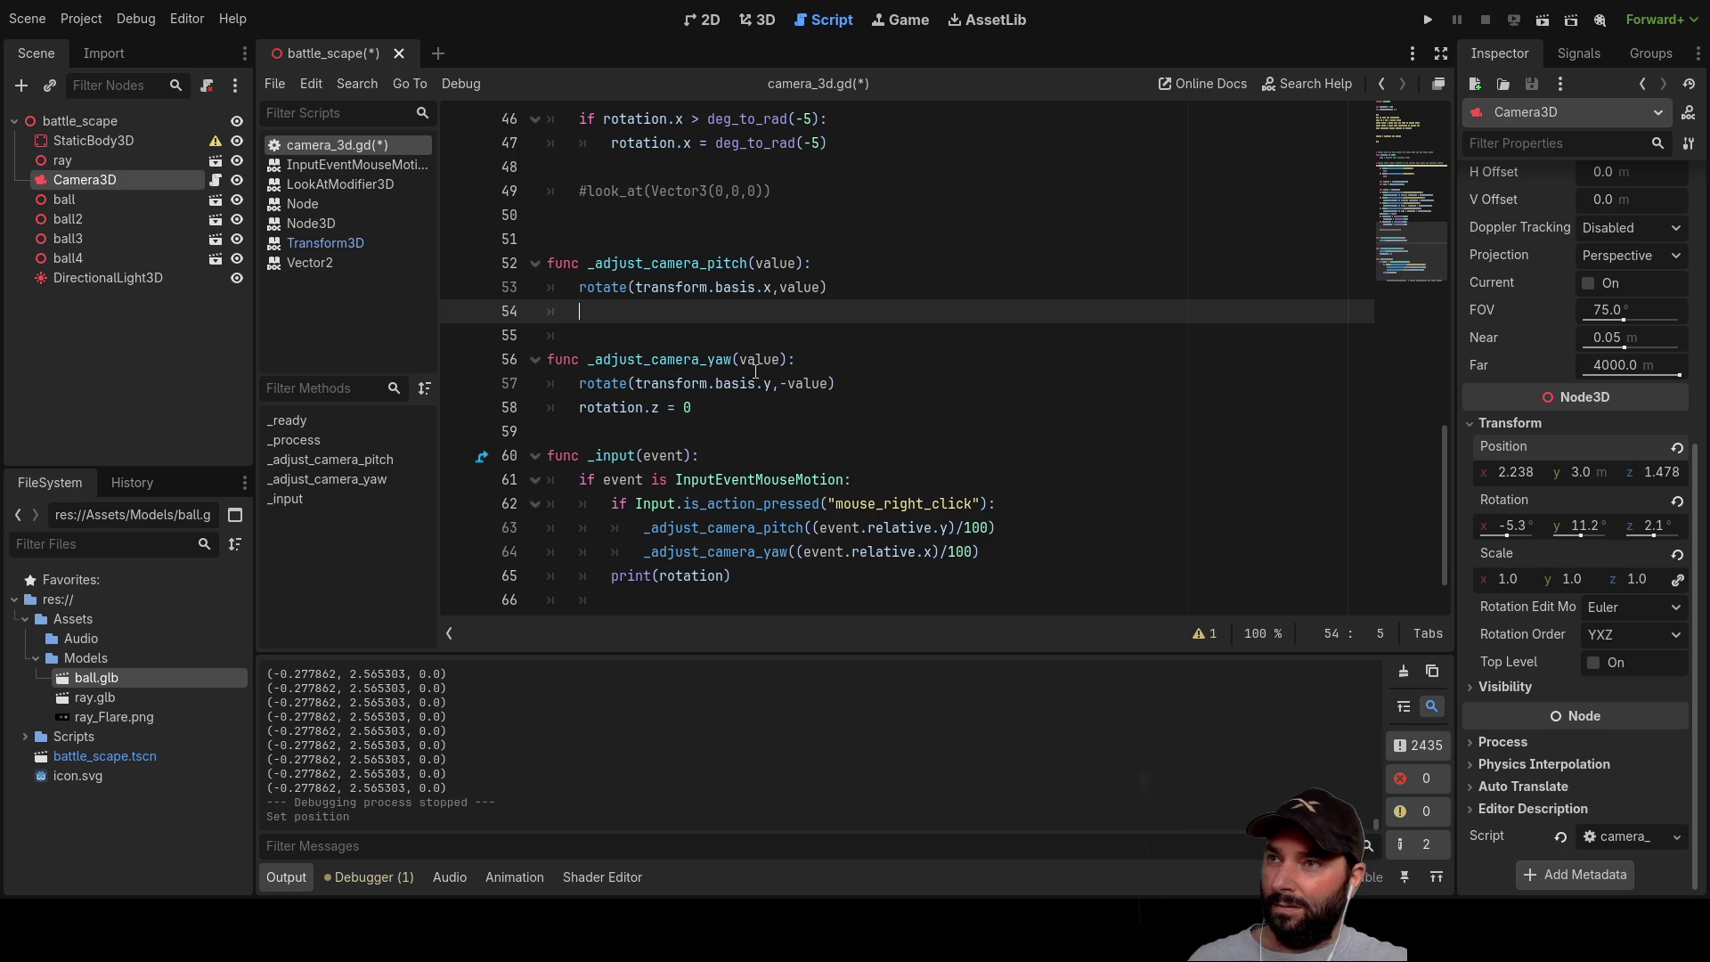
# Step: Copy look_at from the comment into a bare look_at() call inside _adjust_camera_pitch
pyautogui.scroll(3, 755, 372)
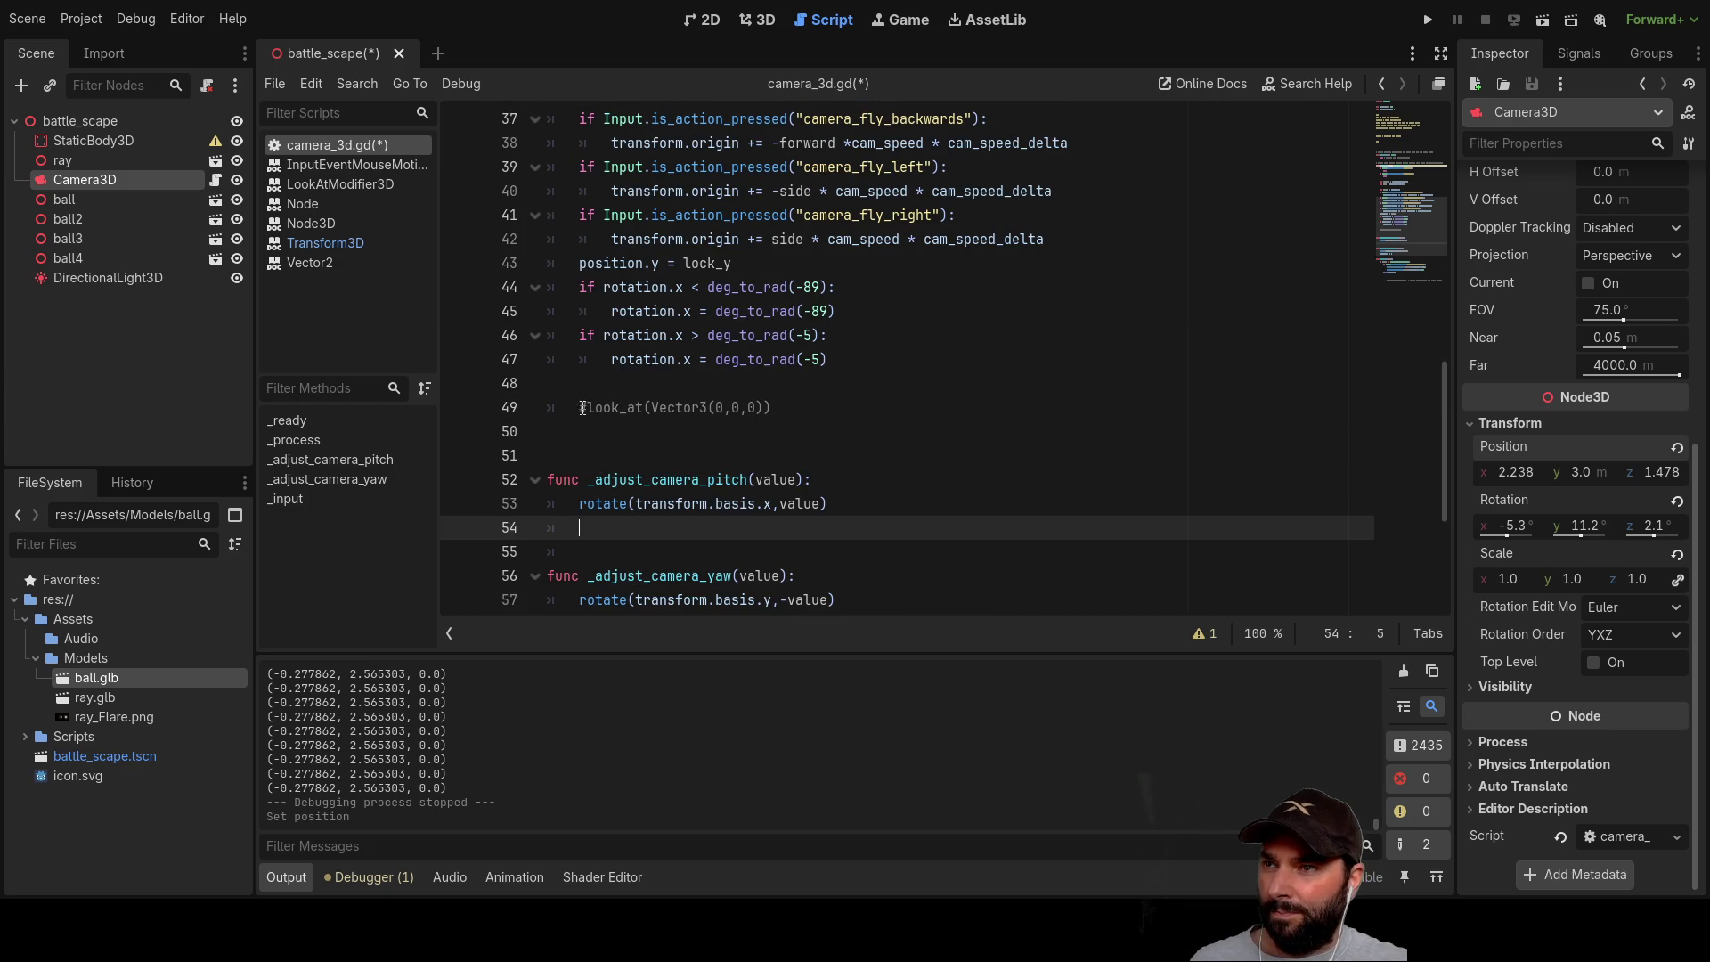
pyautogui.moveTo(590, 408); pyautogui.dragTo(641, 408)
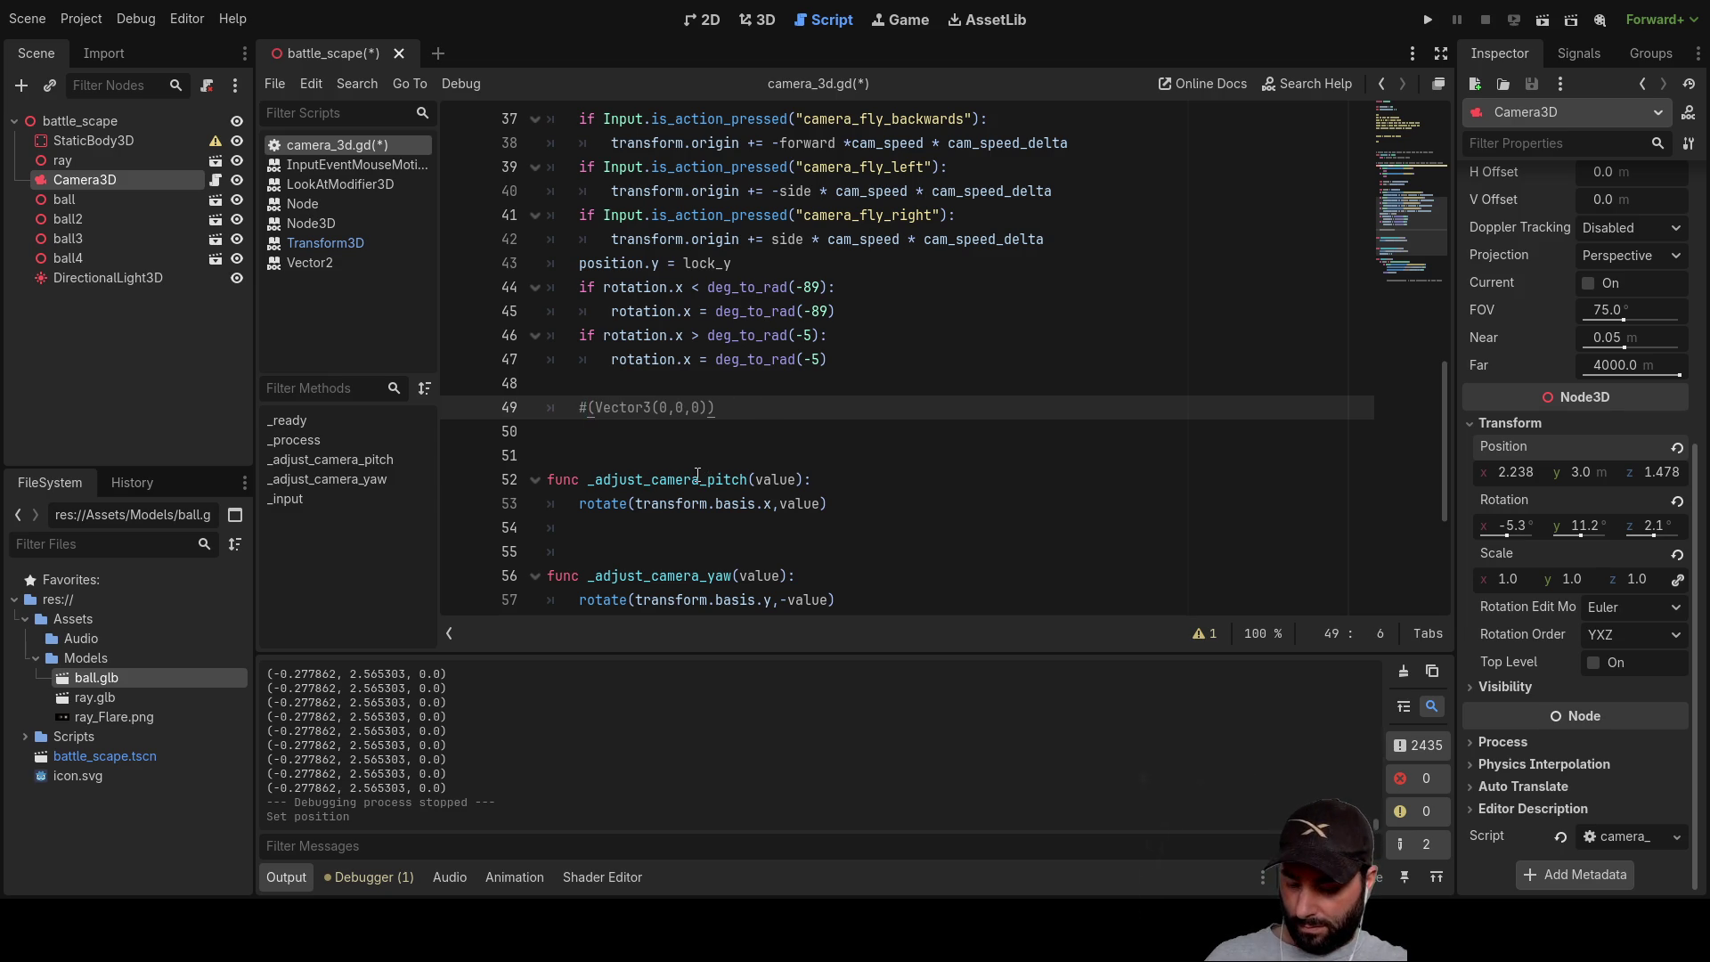
pyautogui.scroll(-4, 698, 473)
pyautogui.scroll(3, 665, 445)
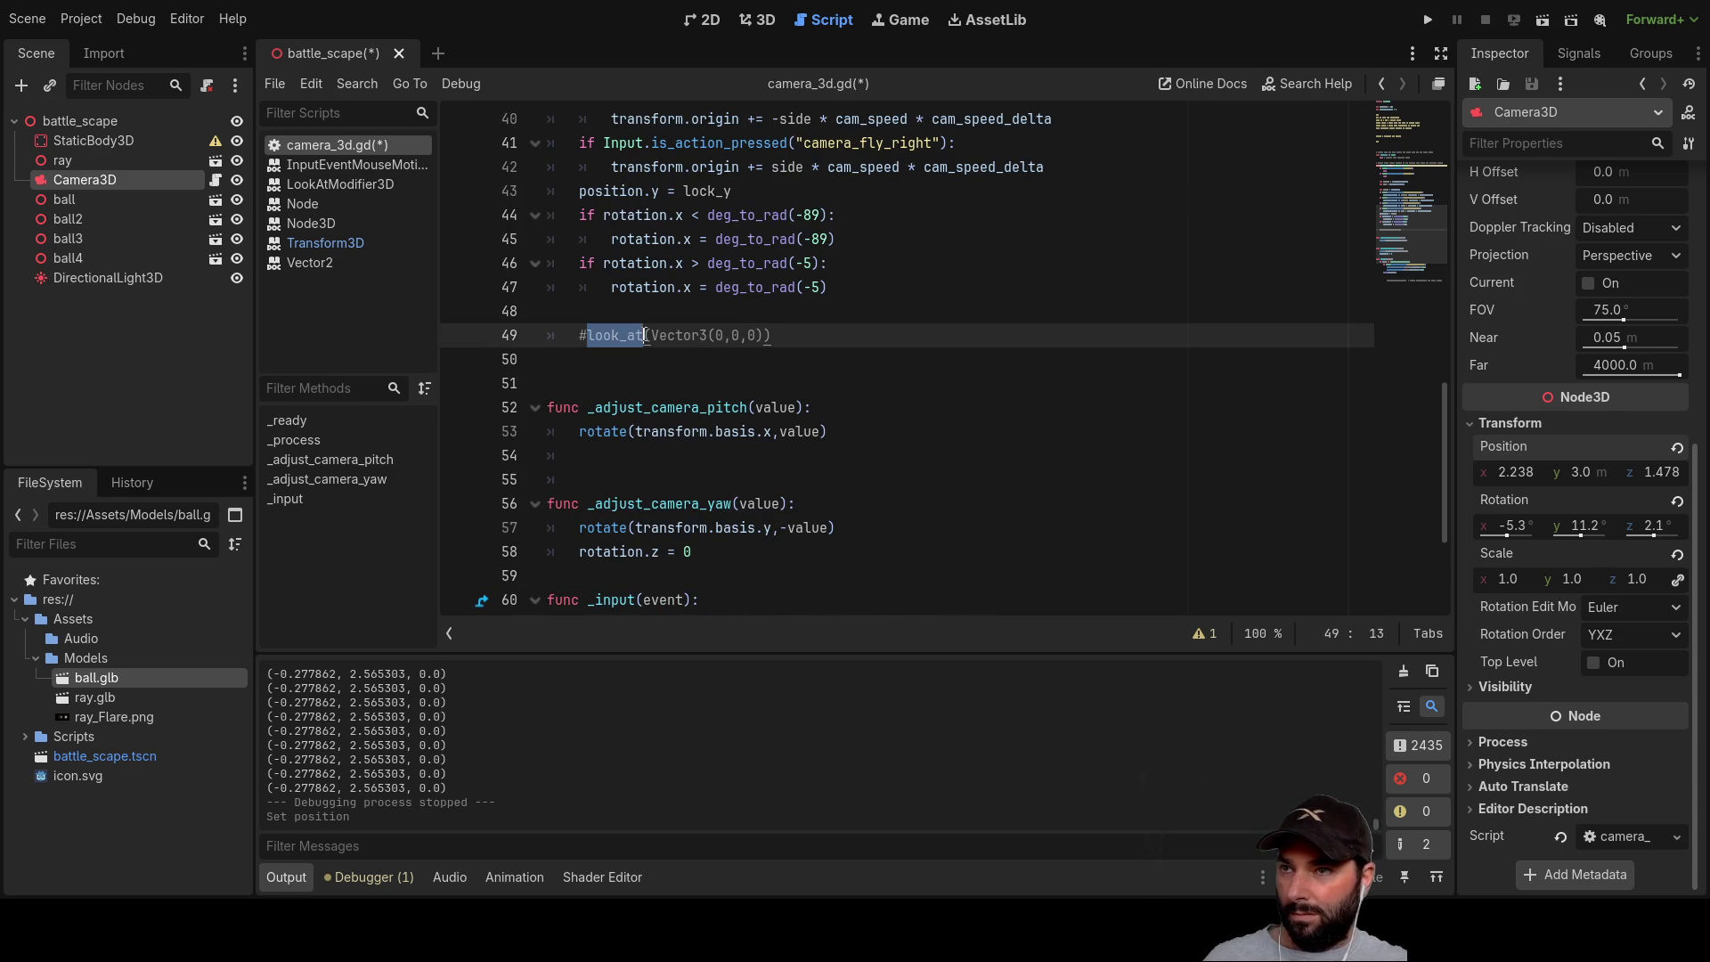
pyautogui.scroll(-2, 681, 410)
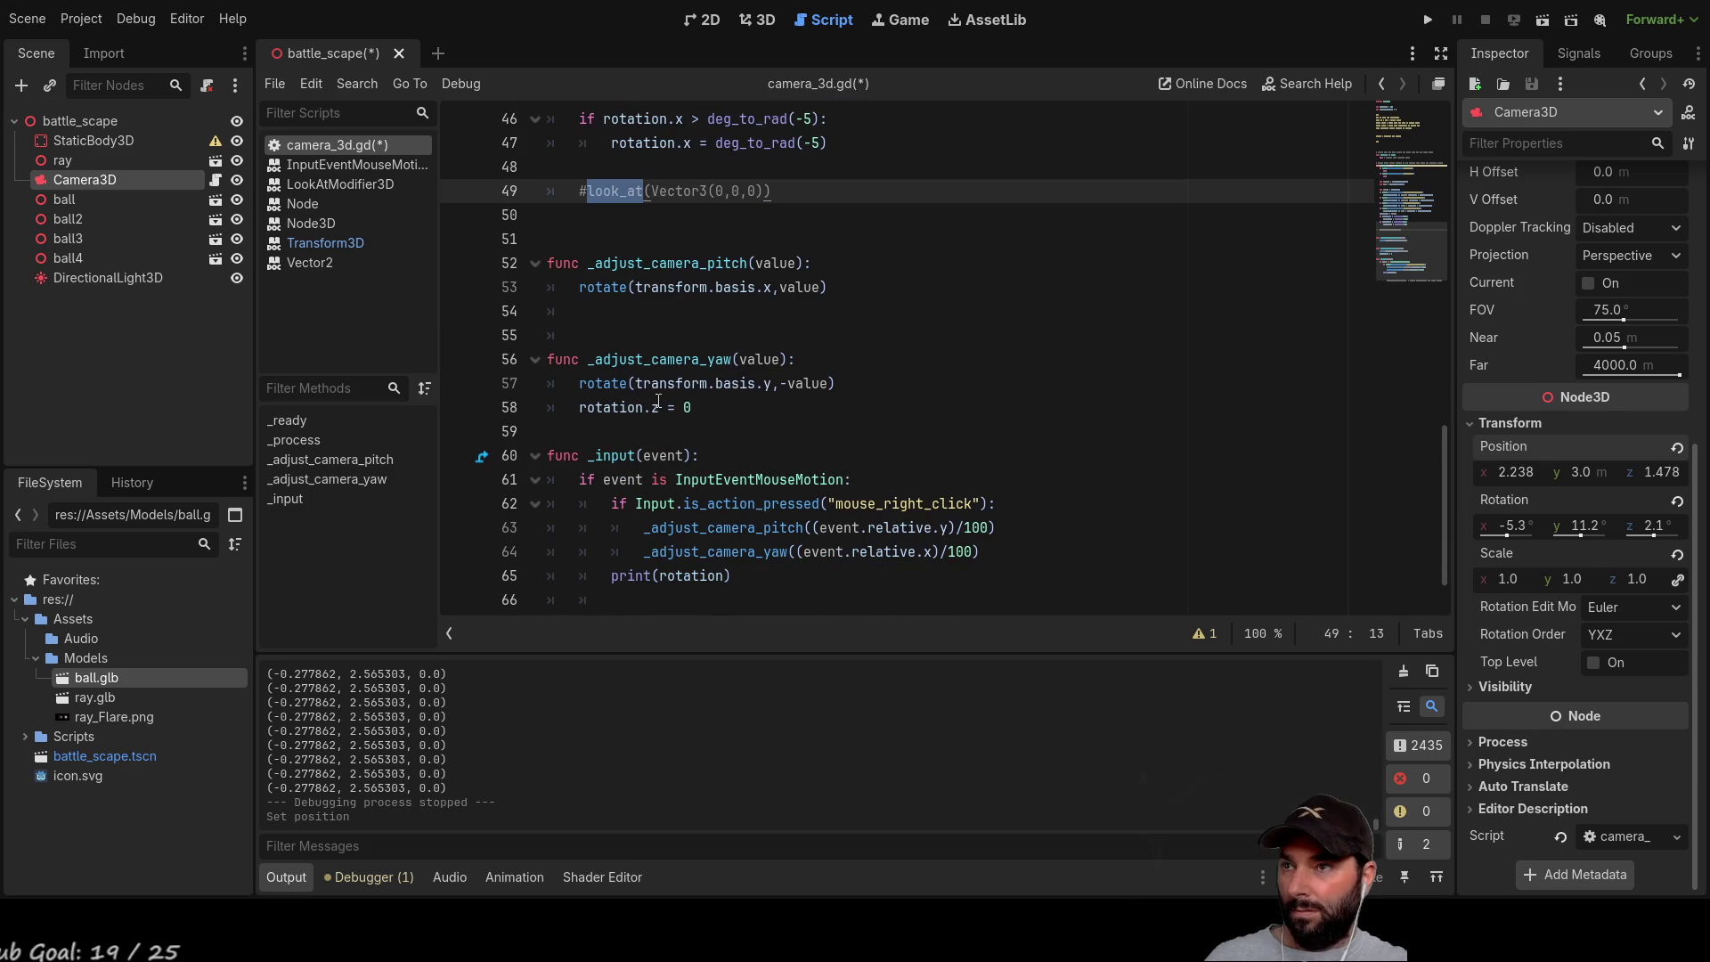
pyautogui.click(618, 314)
pyautogui.write('look_at()')
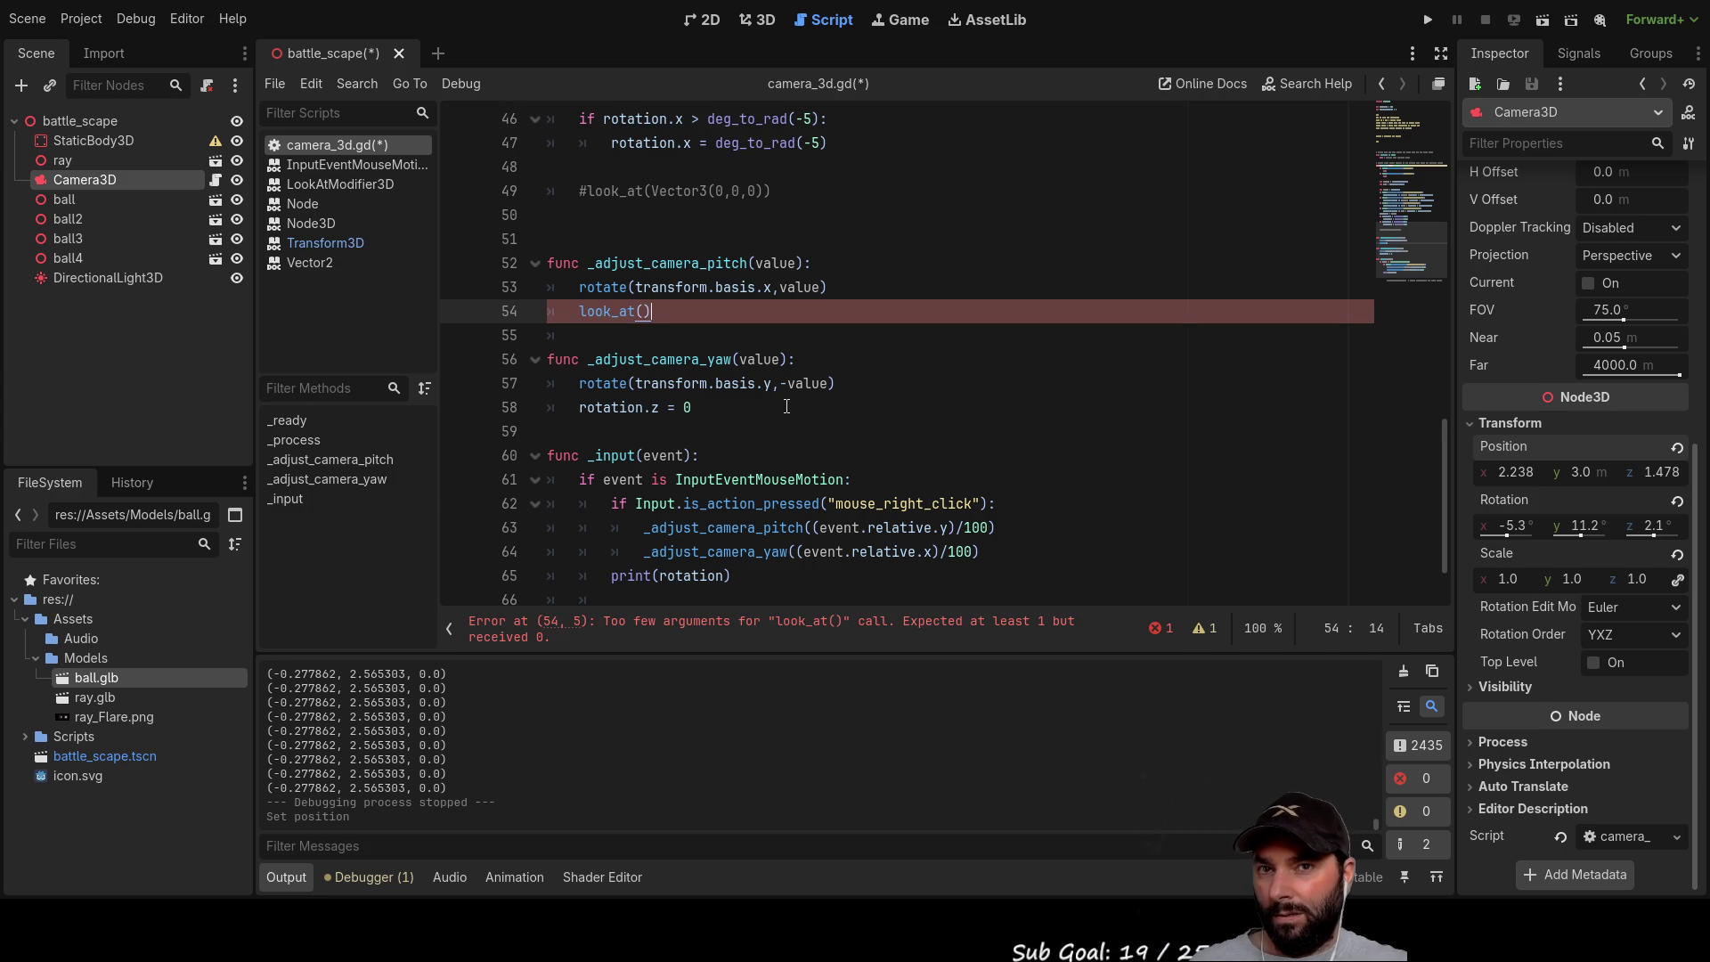
pyautogui.press('Left')
pyautogui.press('Left')
pyautogui.press('Left')
pyautogui.press('Home')
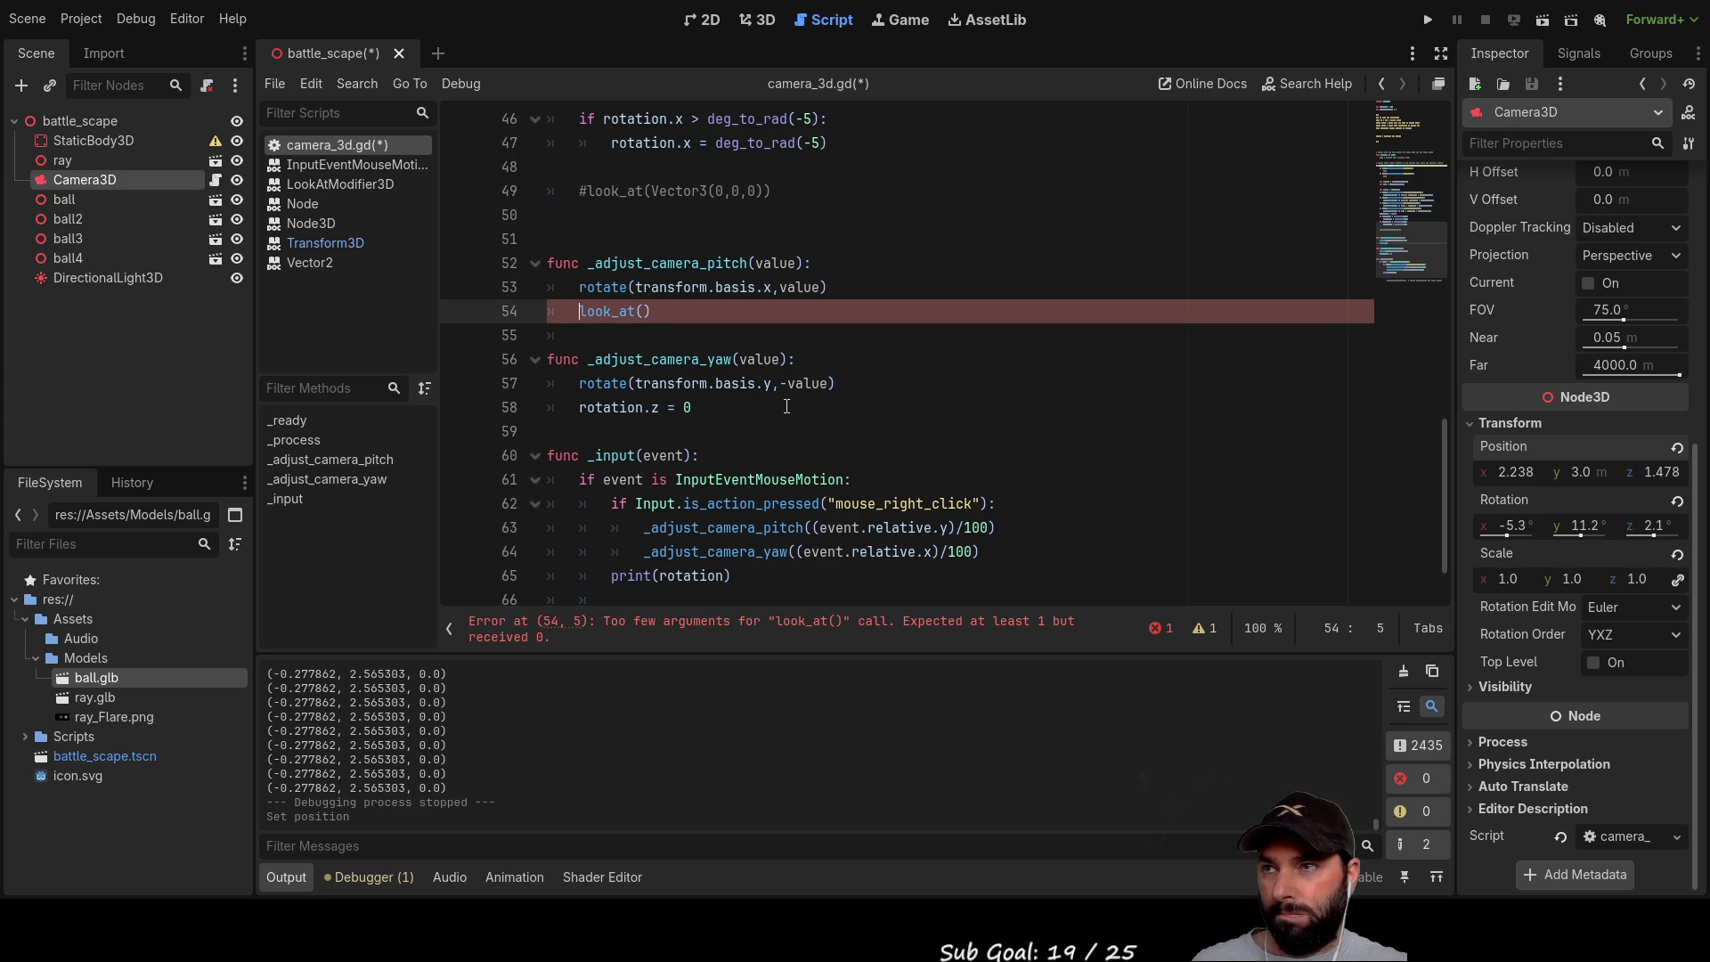
pyautogui.press('Return')
# Step: Open a blank line above _adjust_camera_pitch and begin typing func facing_vet
pyautogui.press('Up')
pyautogui.press('Up')
pyautogui.press('Up')
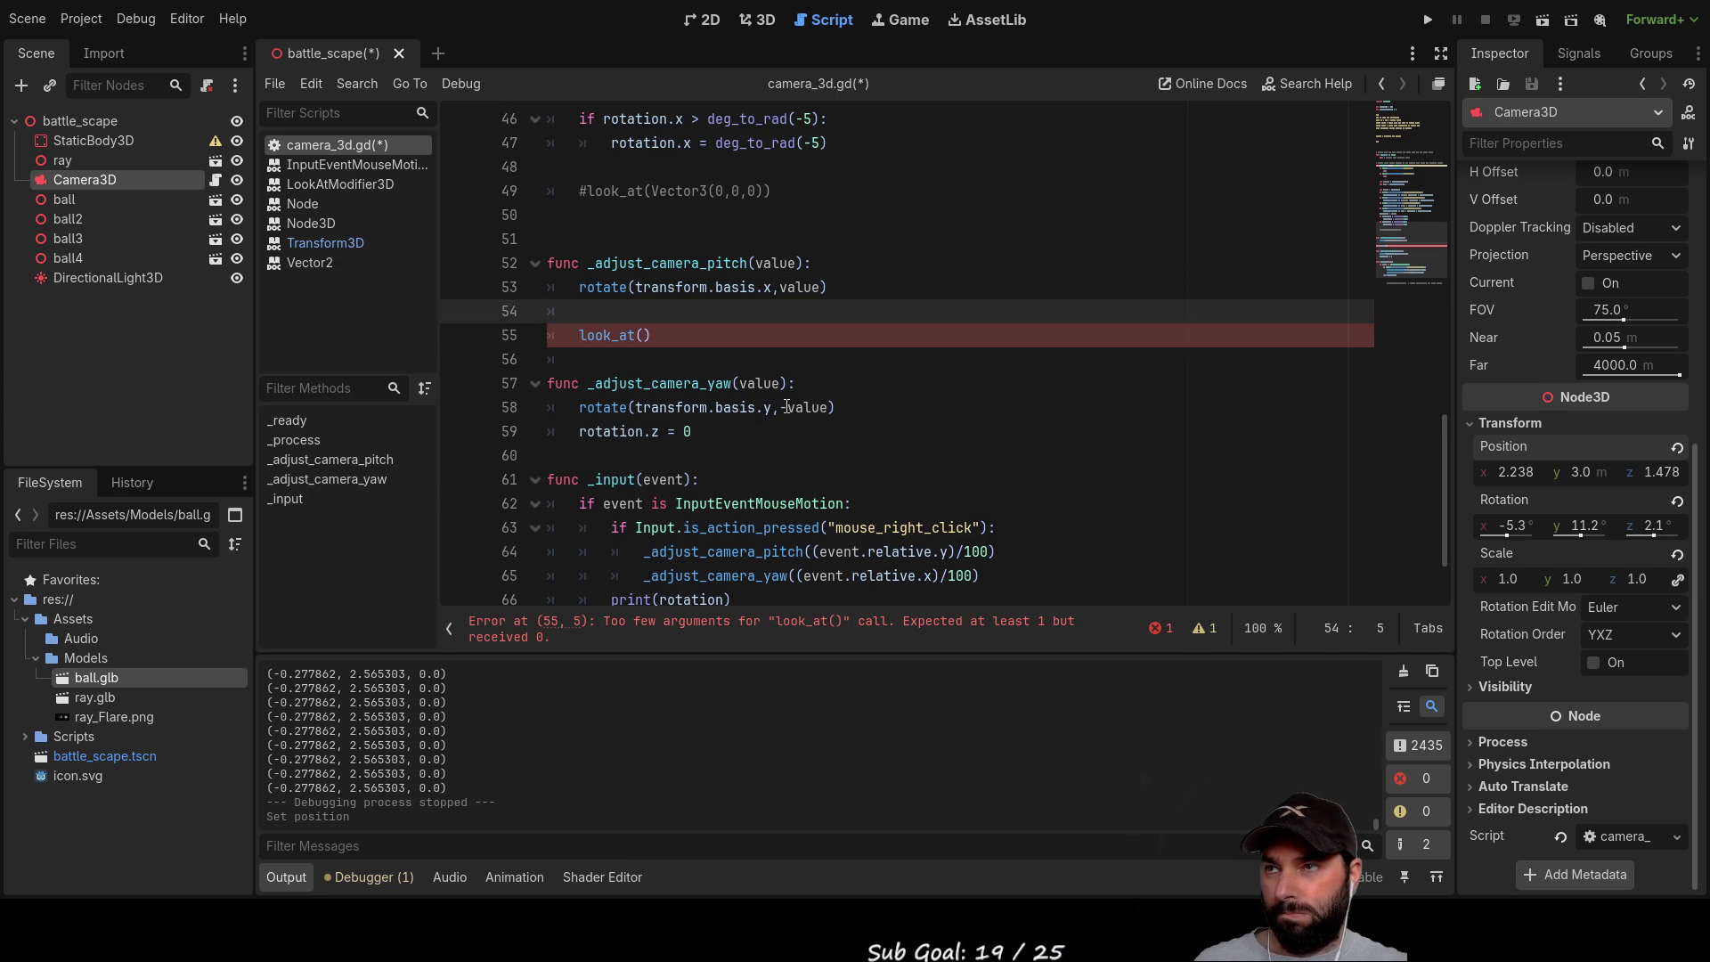
pyautogui.press('Return')
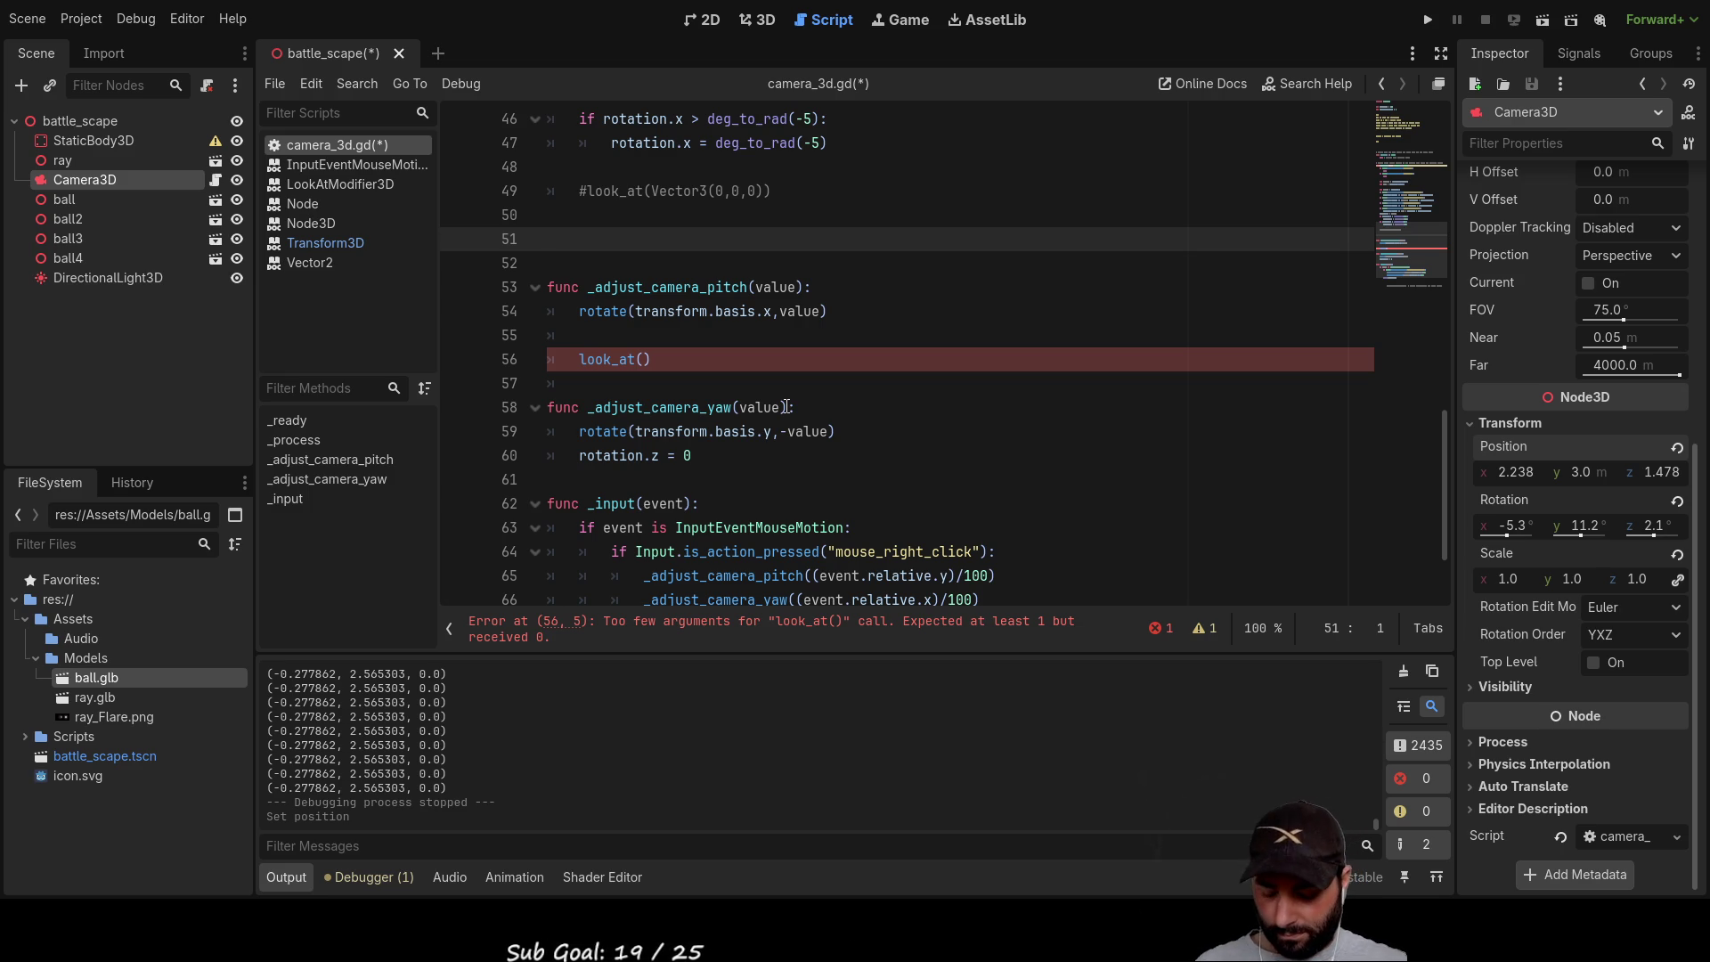
pyautogui.write('func ')
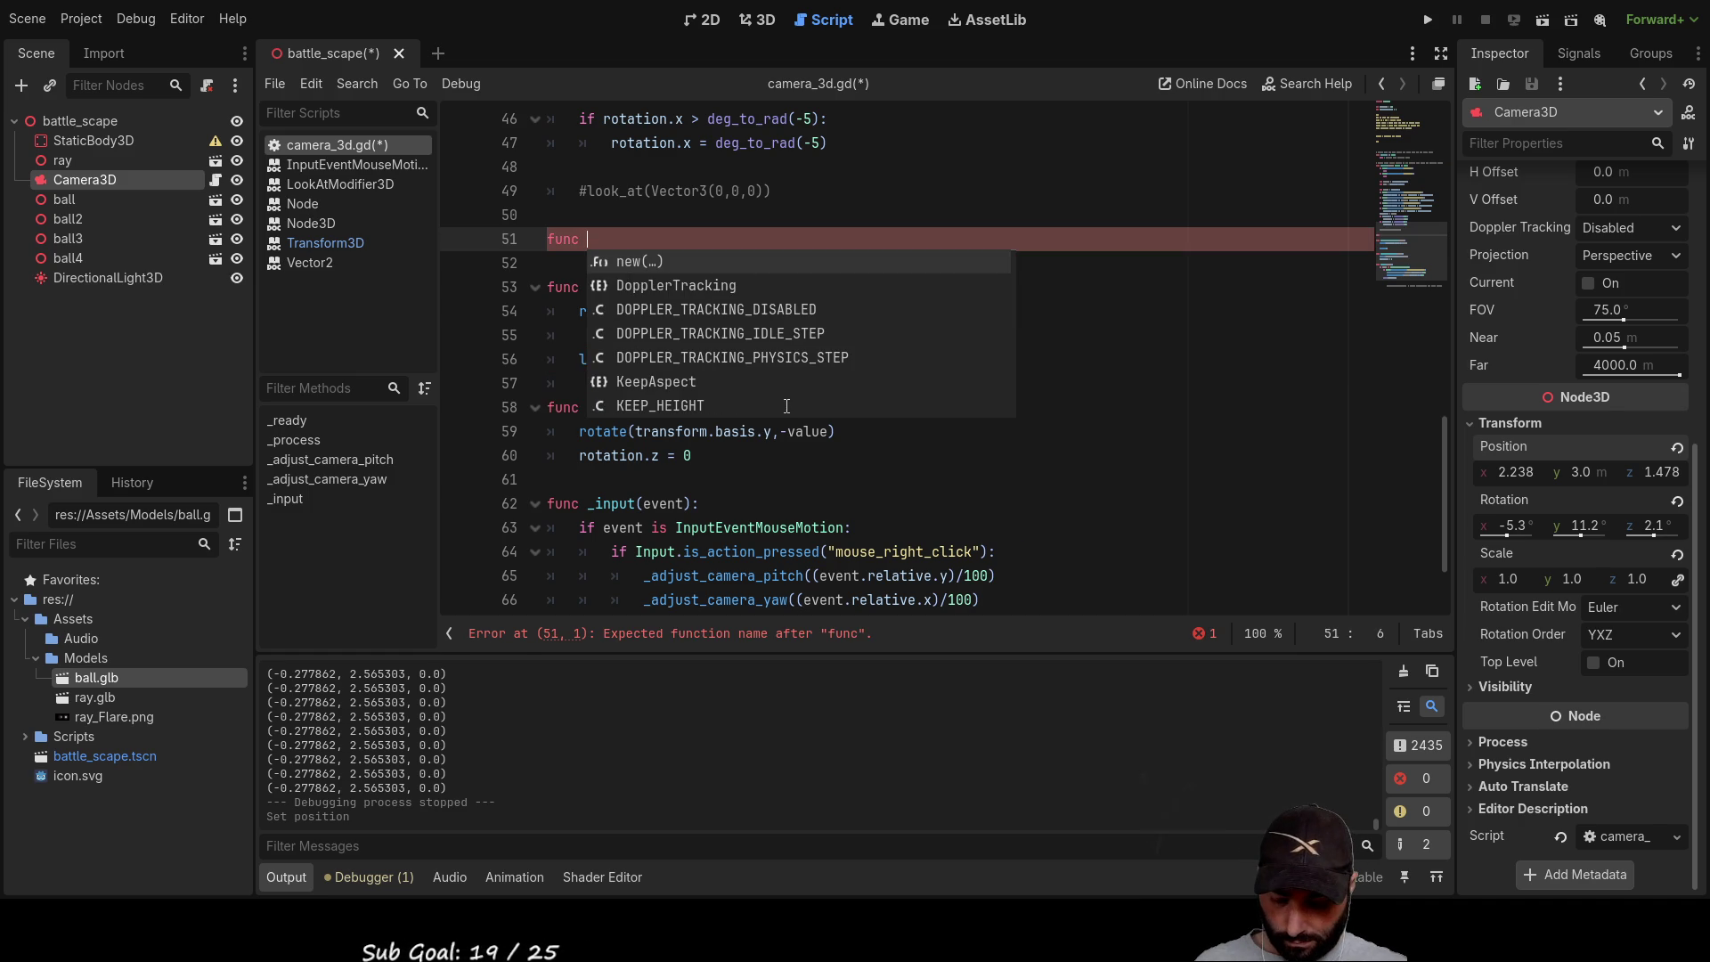
pyautogui.write('facing')
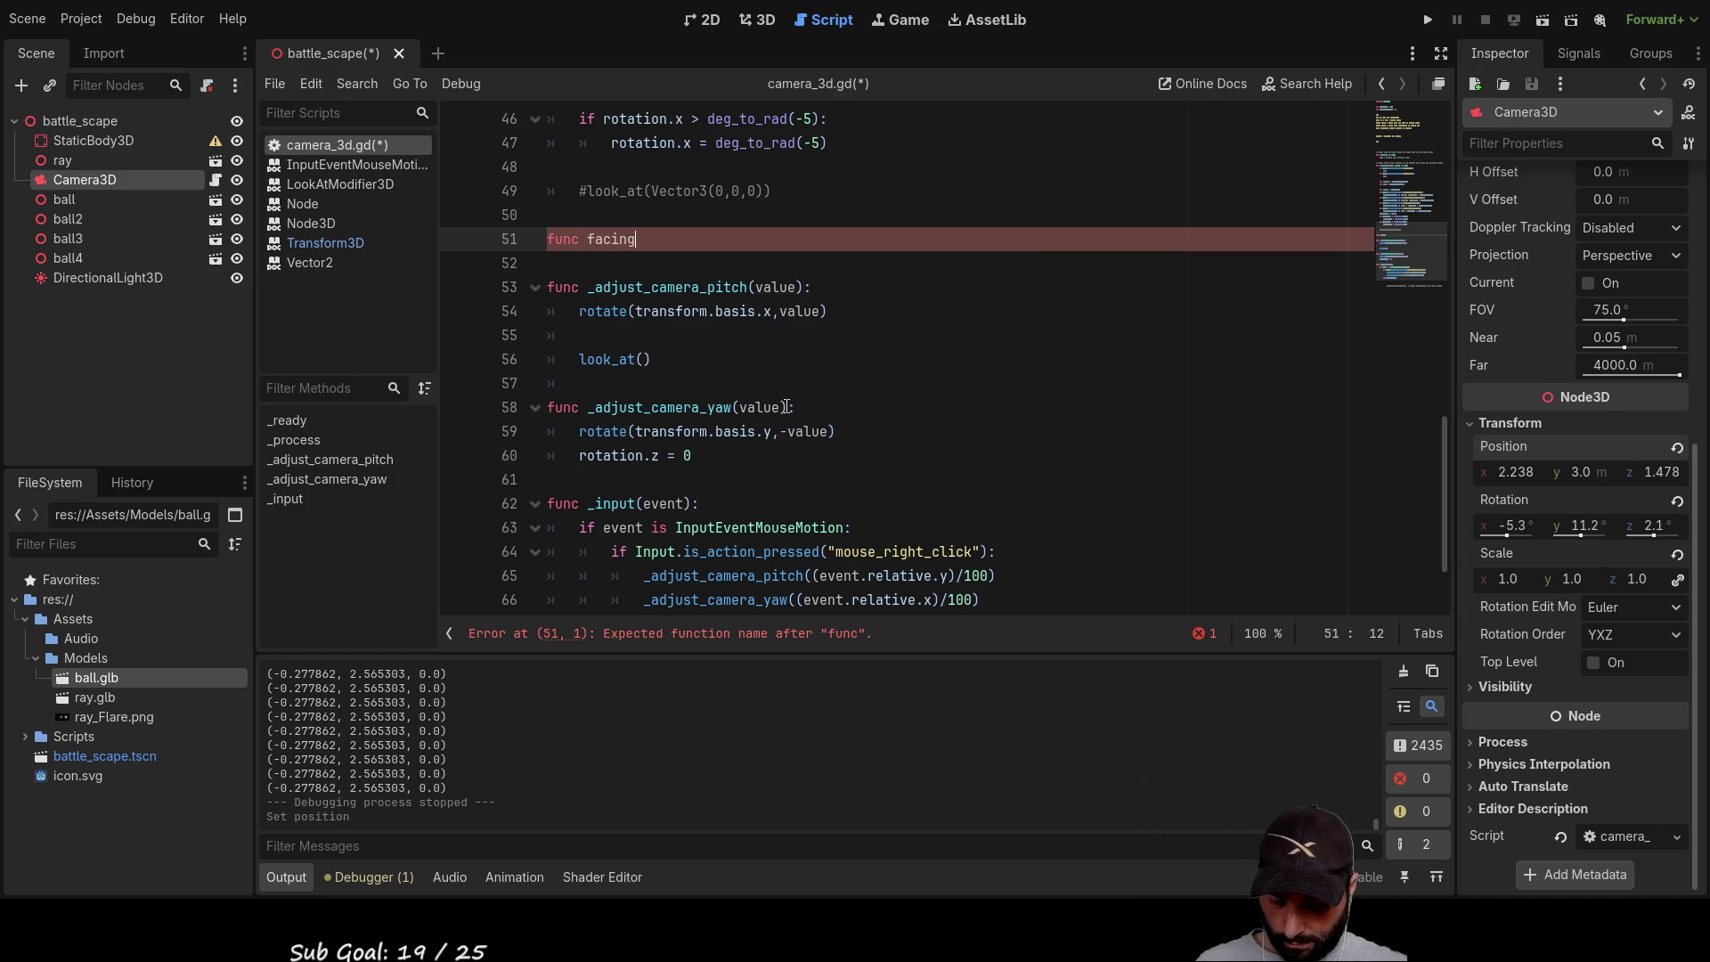
pyautogui.write('_vet')
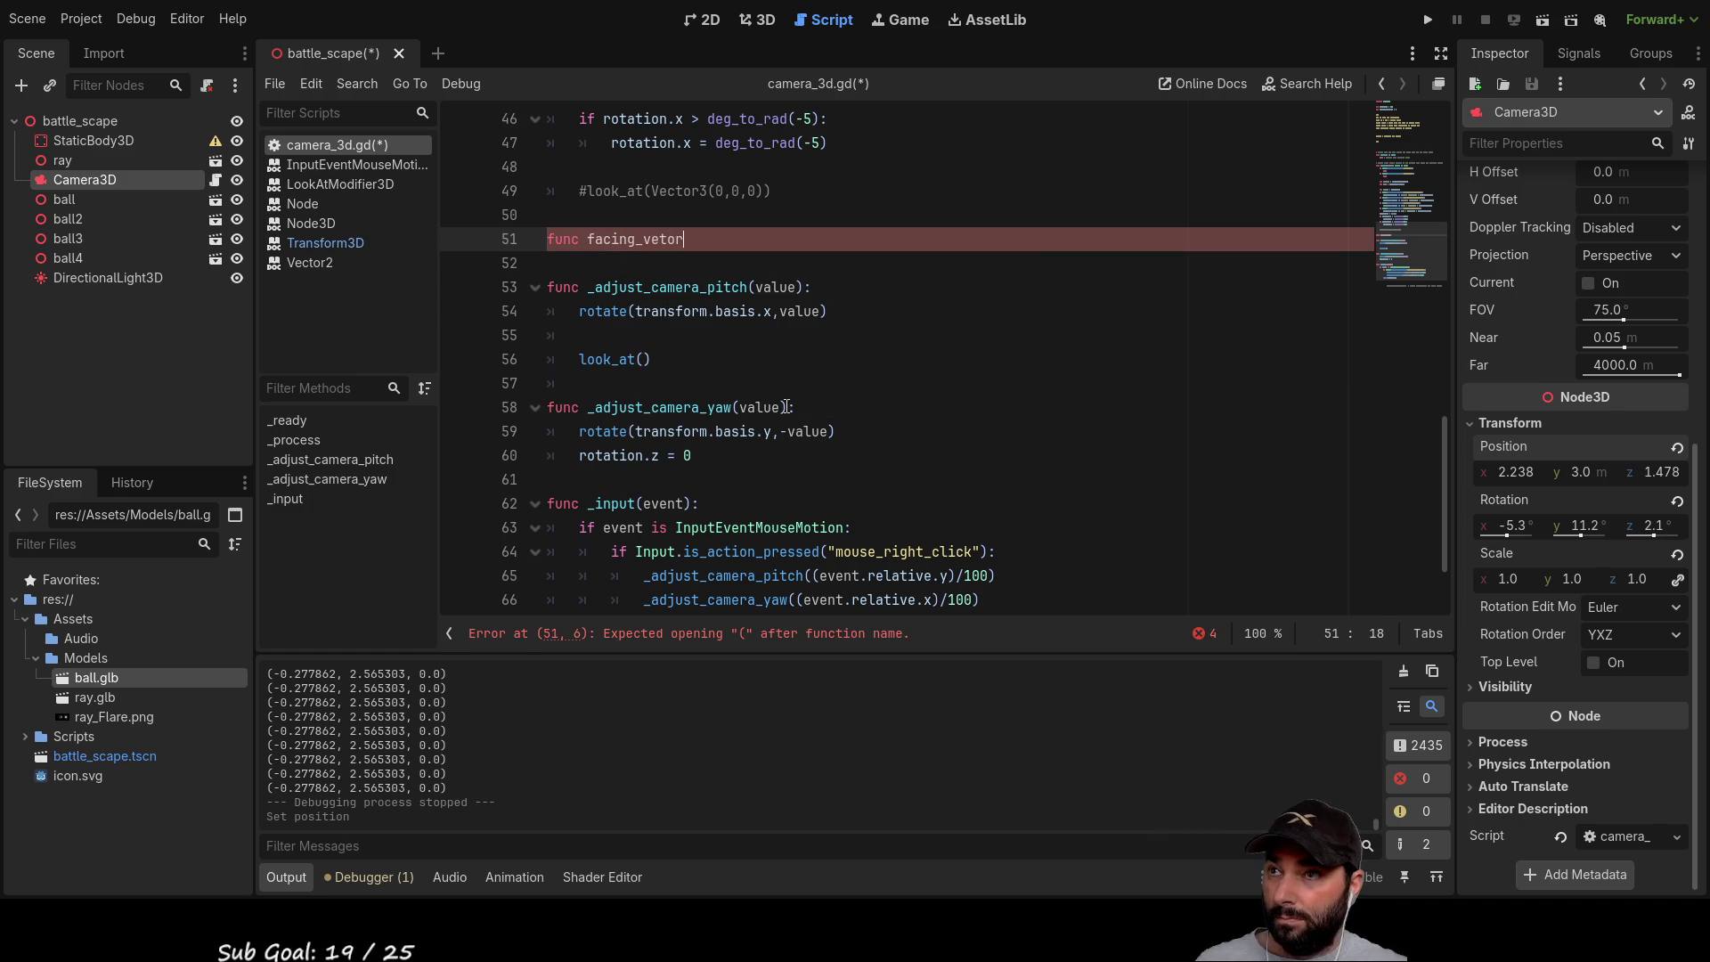
# Step: Correct the declaration to func facing_vector(): with a spacing line below it
pyautogui.press('BackSpace')
pyautogui.write('ctor')
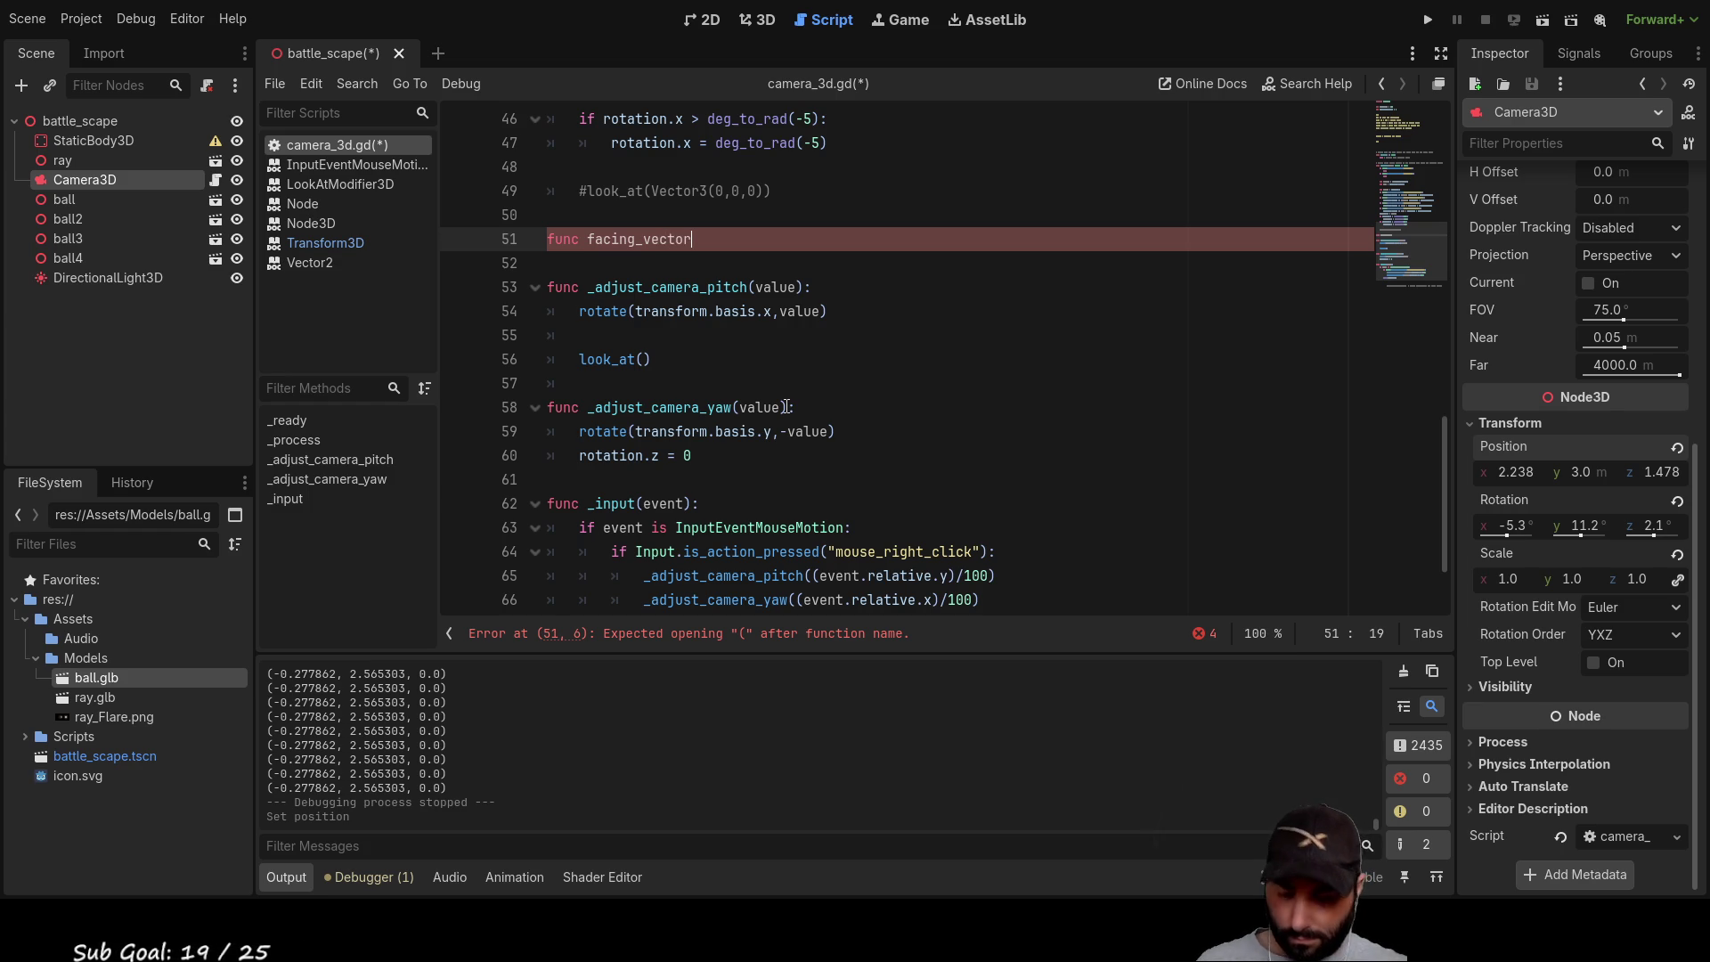
pyautogui.write('():')
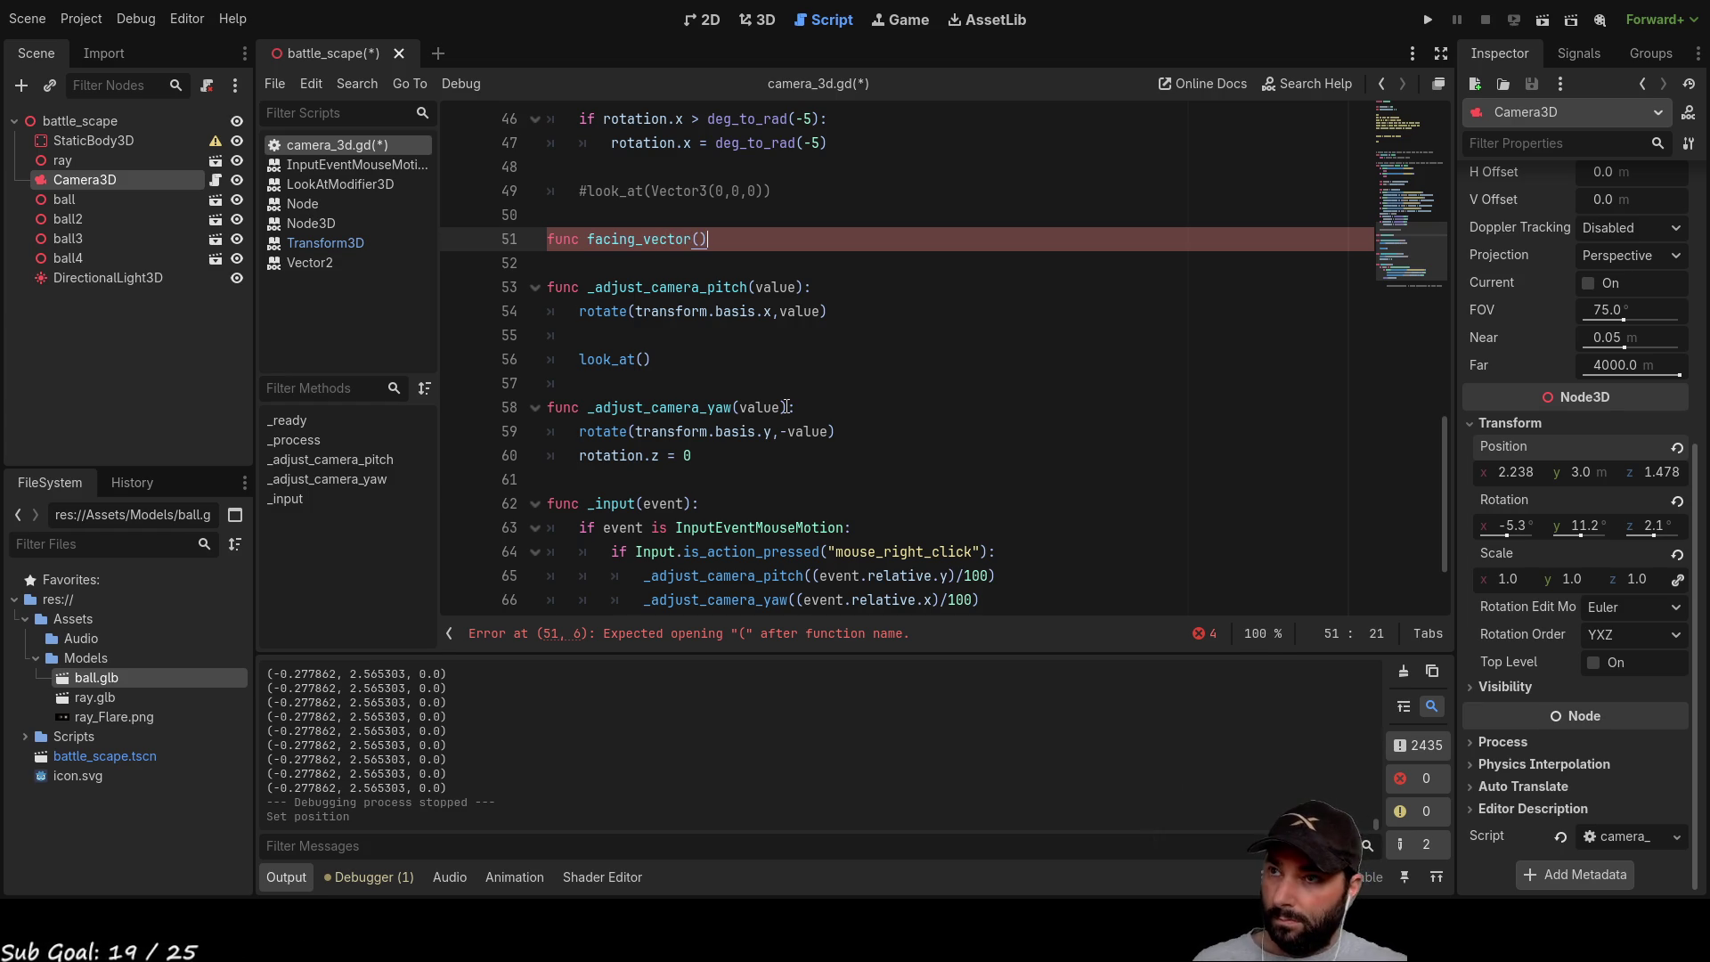
pyautogui.press('Down')
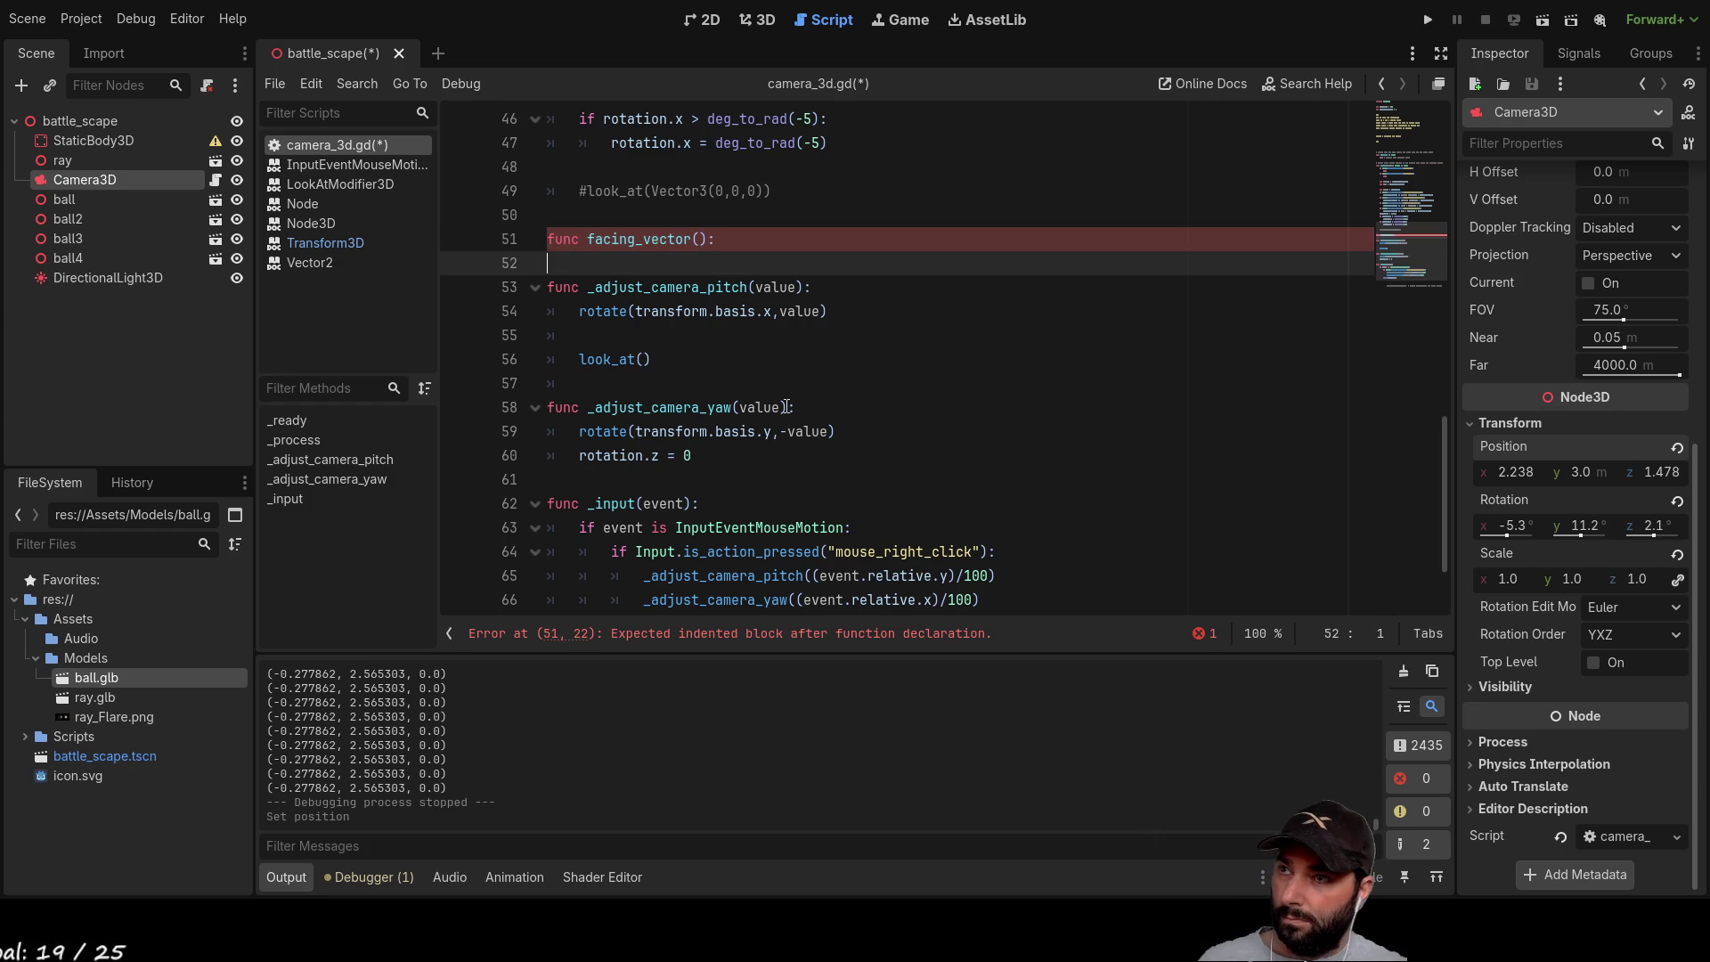
pyautogui.press('Return')
pyautogui.press('Up')
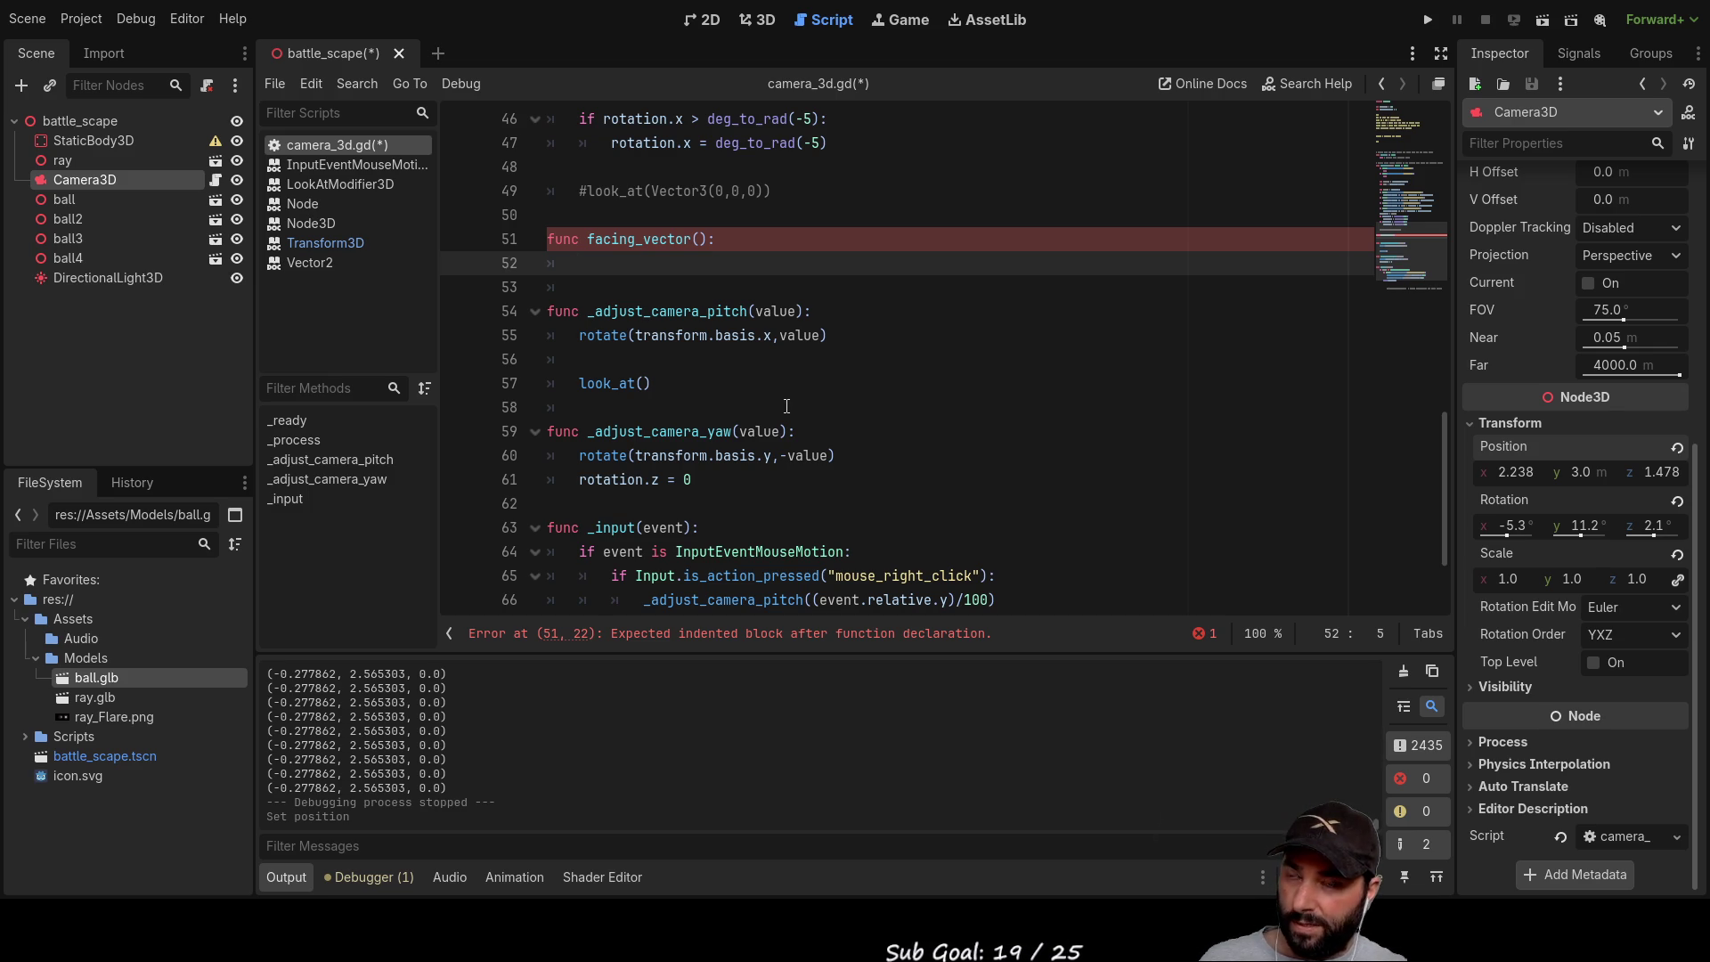
# Step: Write position.x in the facing_vector body via autocomplete, then switch to Paint.NET
pyautogui.write('posit')
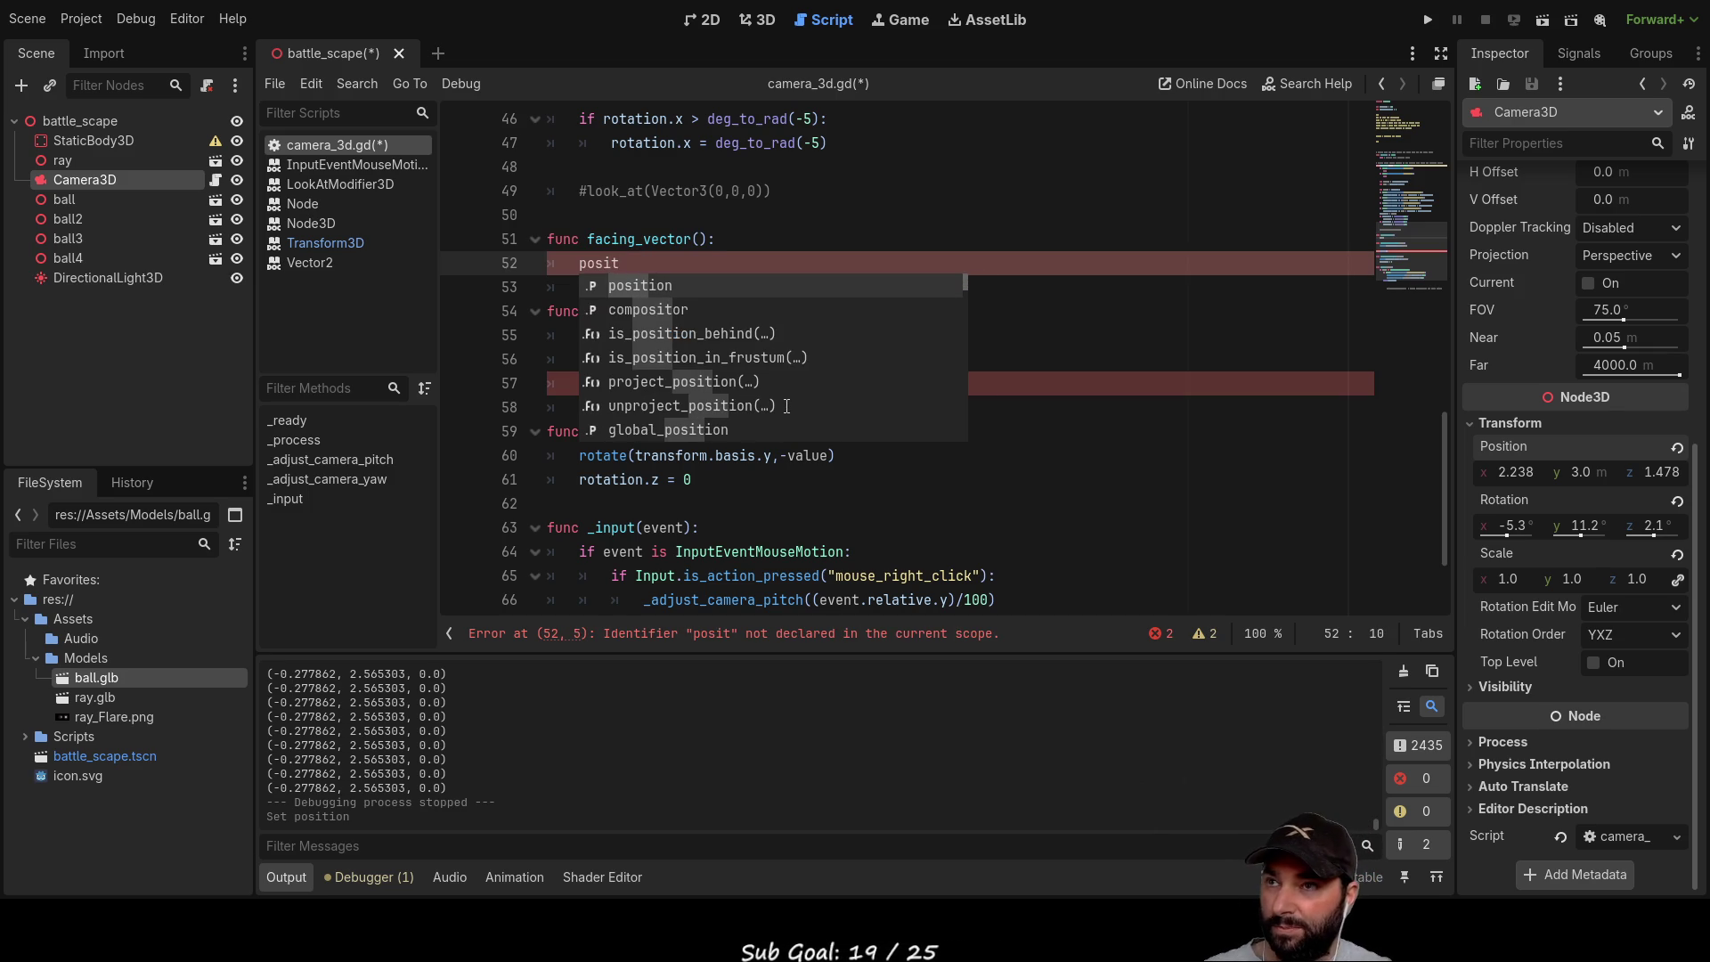
pyautogui.press('Down')
pyautogui.press('Up')
pyautogui.press('Return')
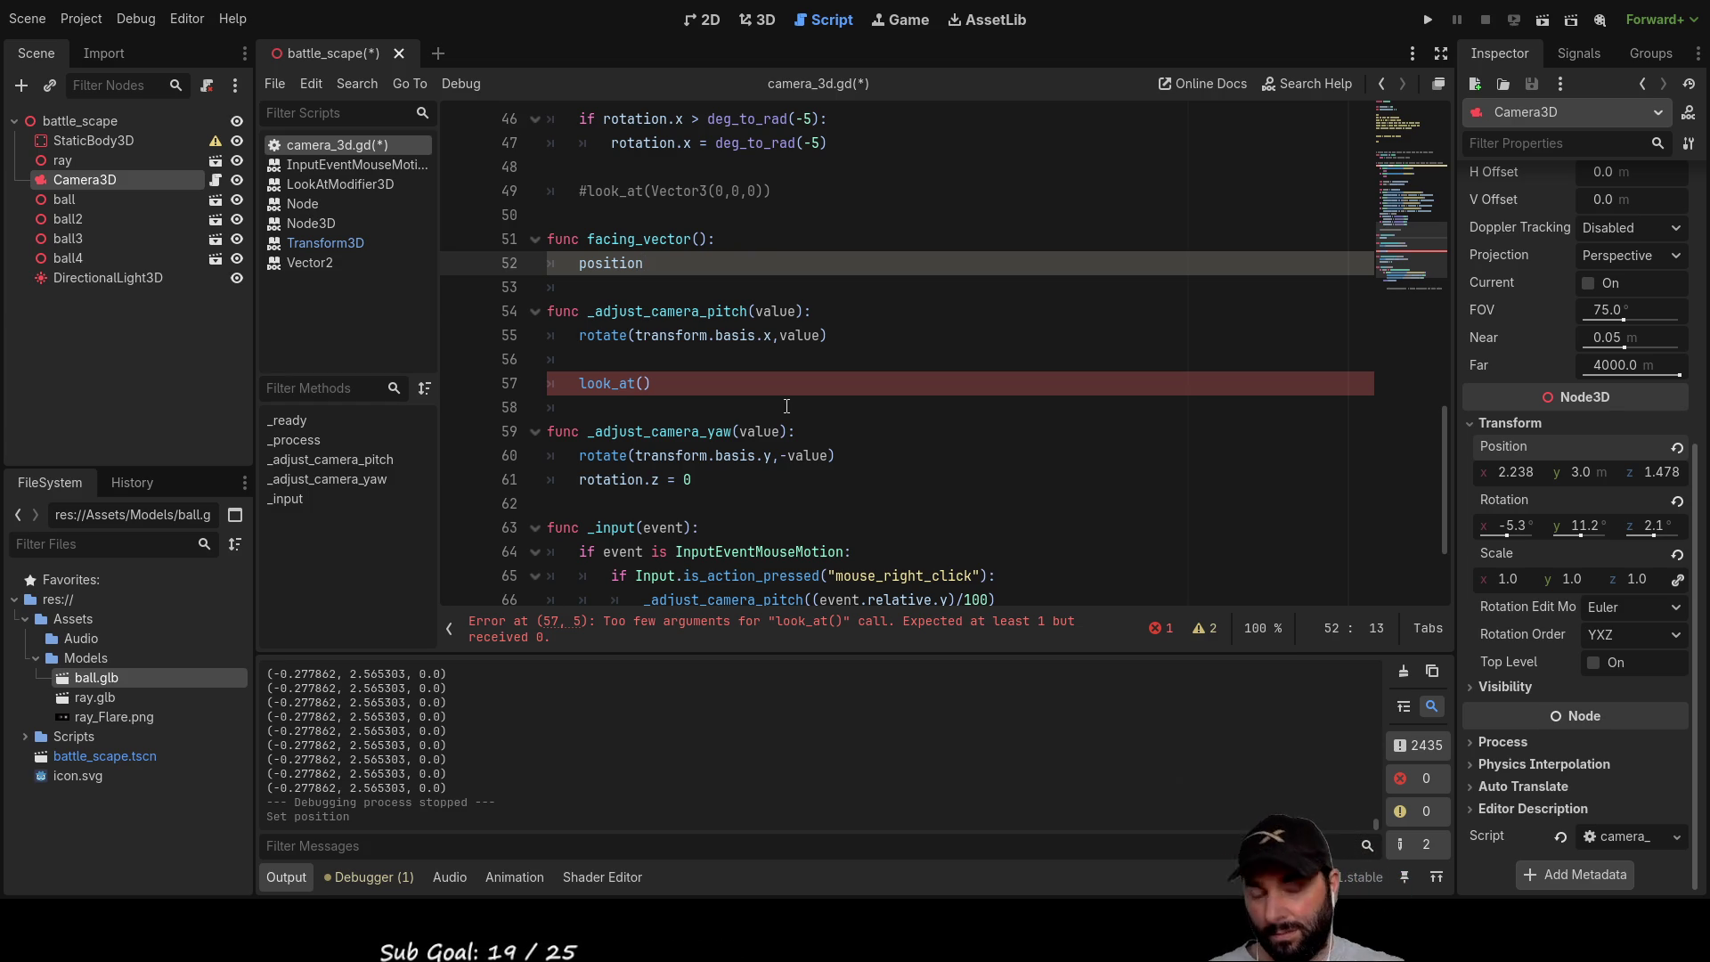
pyautogui.write('.x')
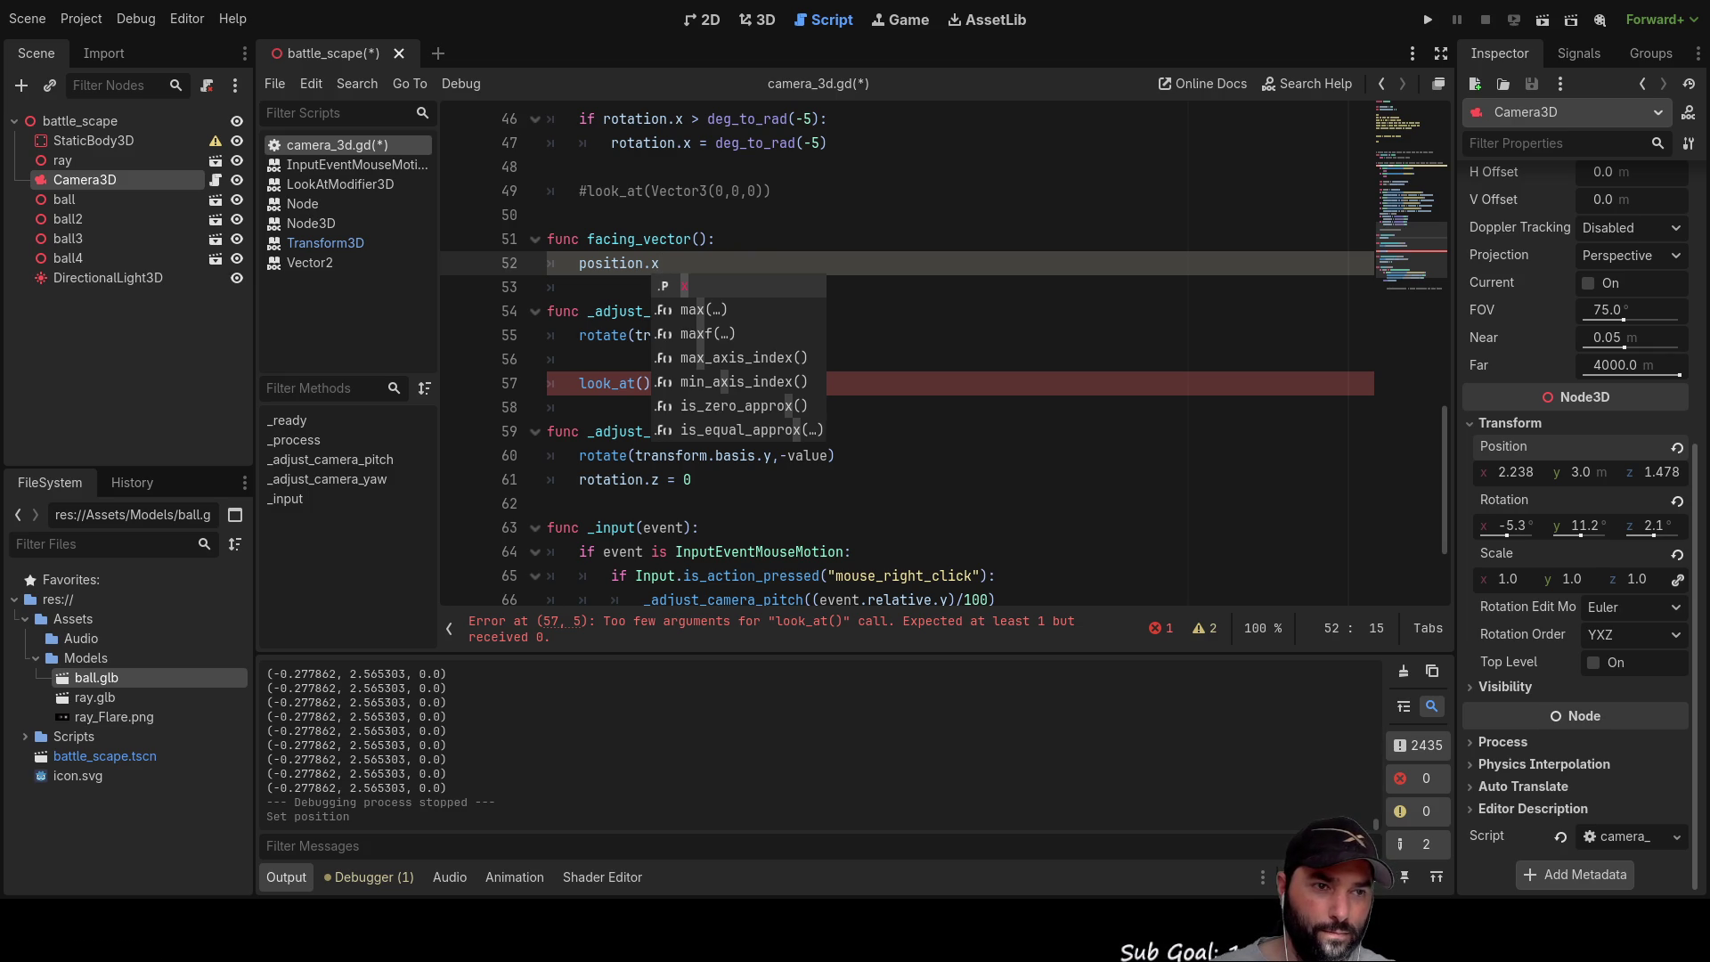
pyautogui.hotkey('alt', 'Tab')
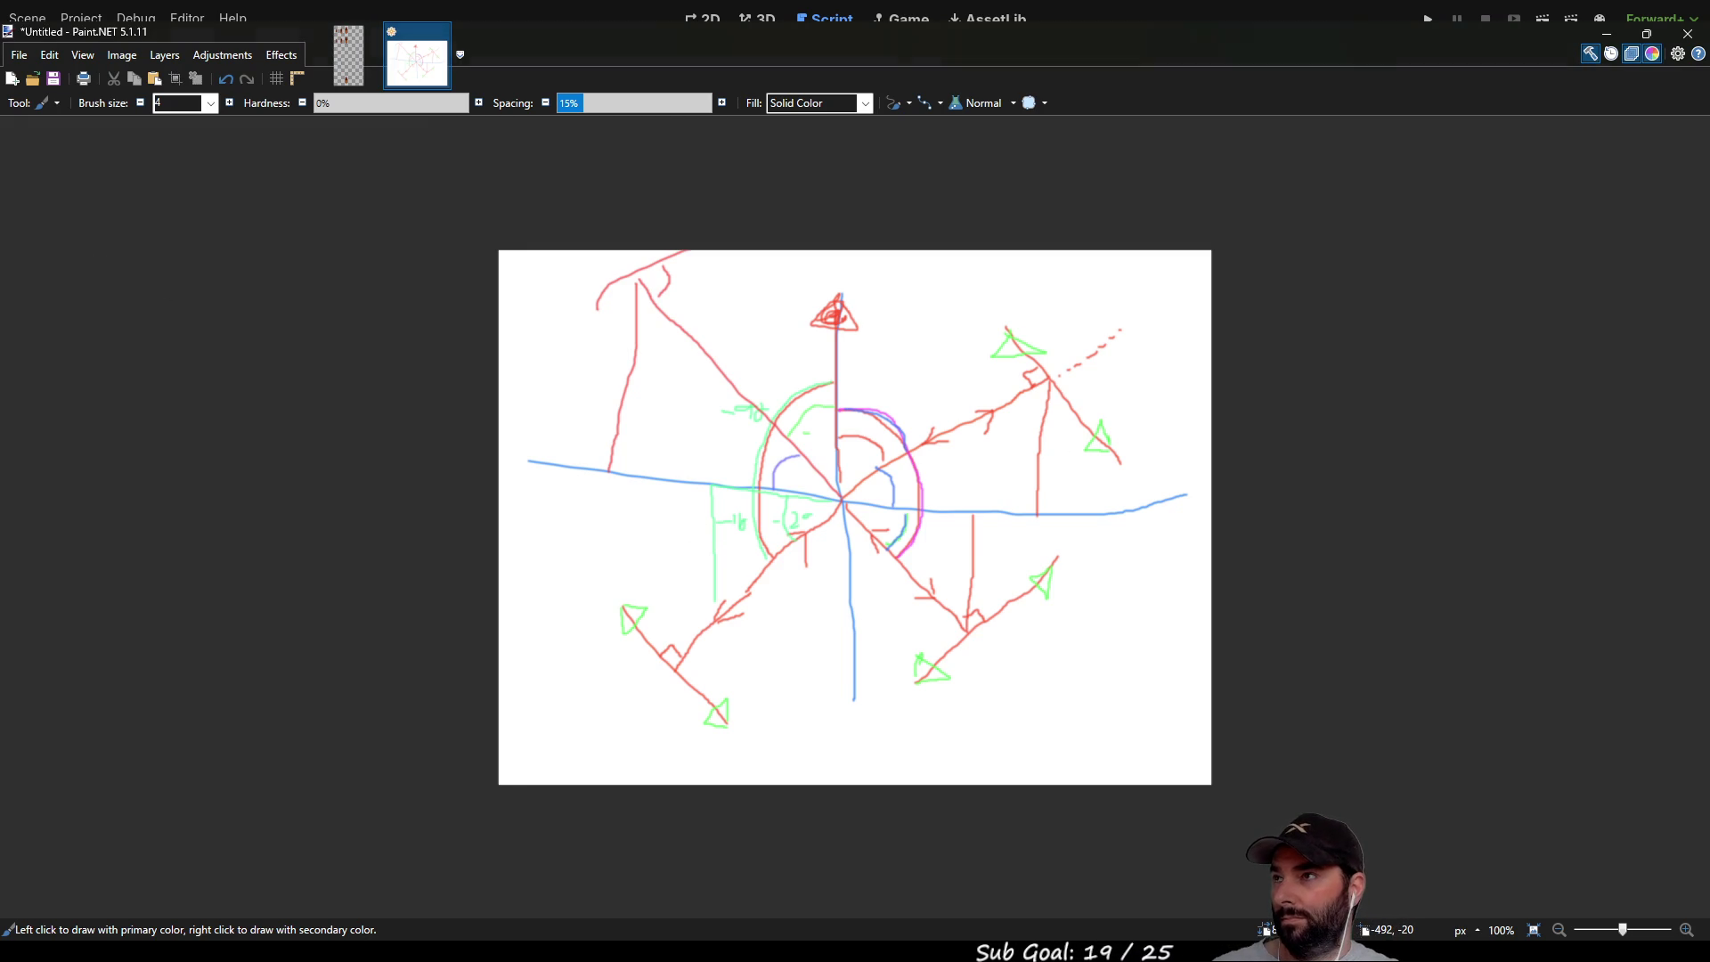
# Step: Erase the old axis sketch and fill the 800 × 600 canvas with white
pyautogui.press('s')
pyautogui.moveTo(356, 189)
pyautogui.mouseDown()
pyautogui.moveTo(601, 454)
pyautogui.moveTo(1377, 834)
pyautogui.mouseUp()
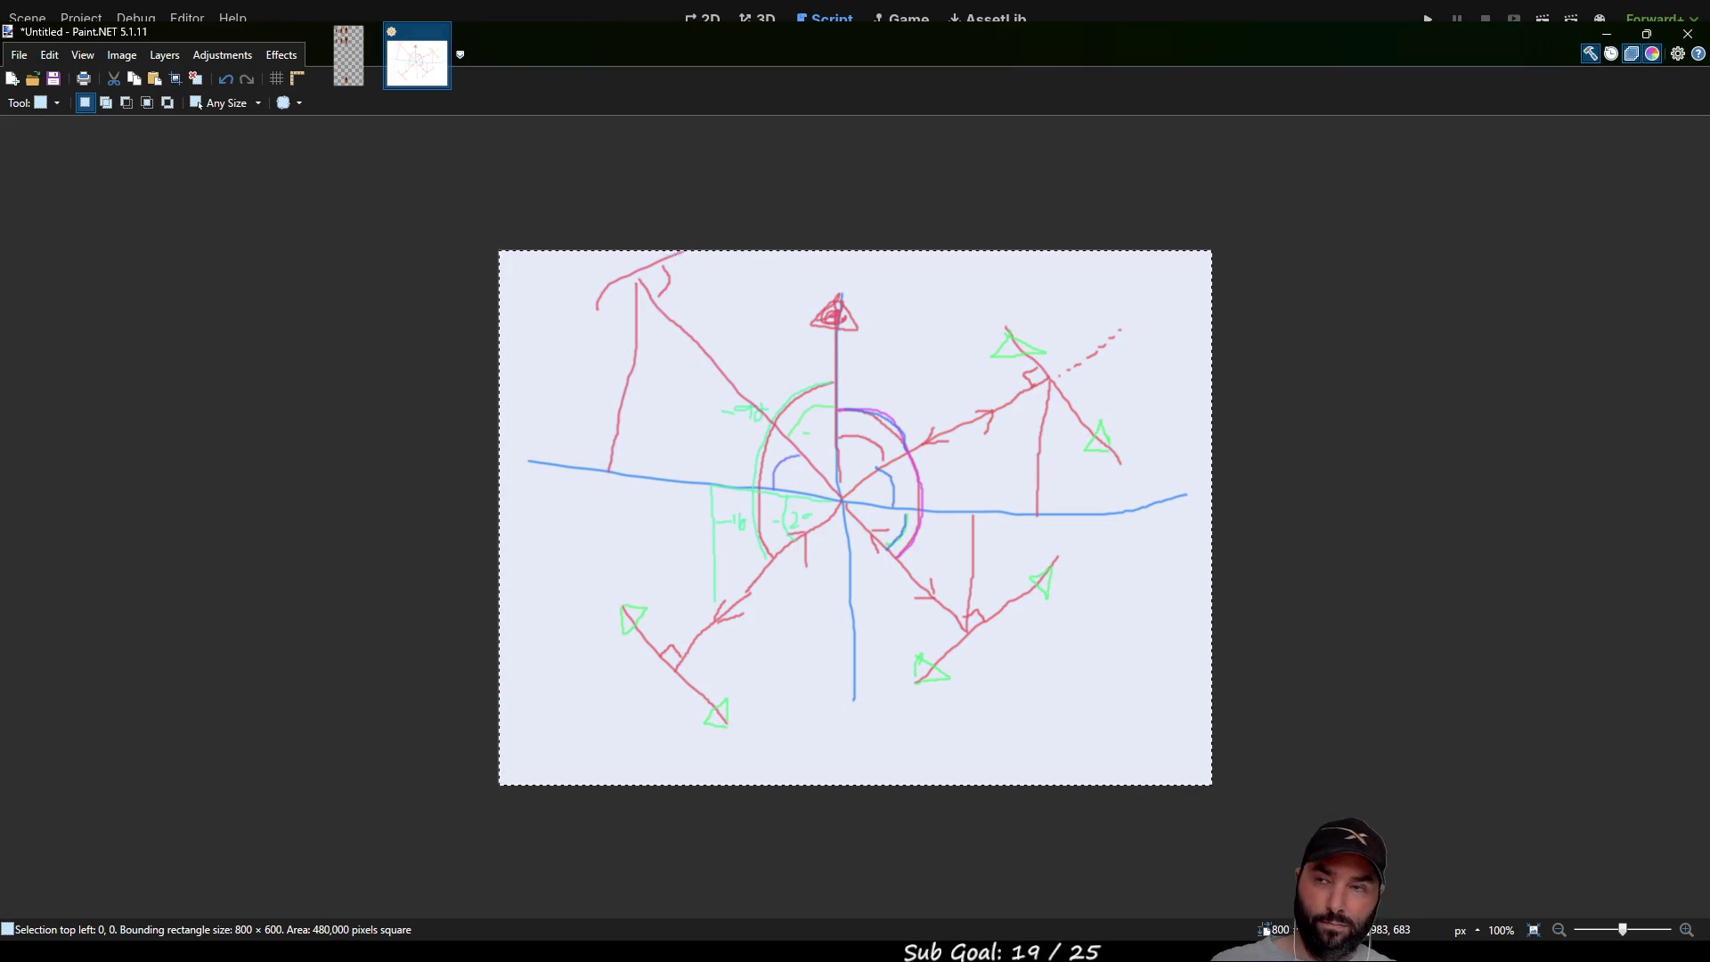
pyautogui.press('Delete')
pyautogui.press('f')
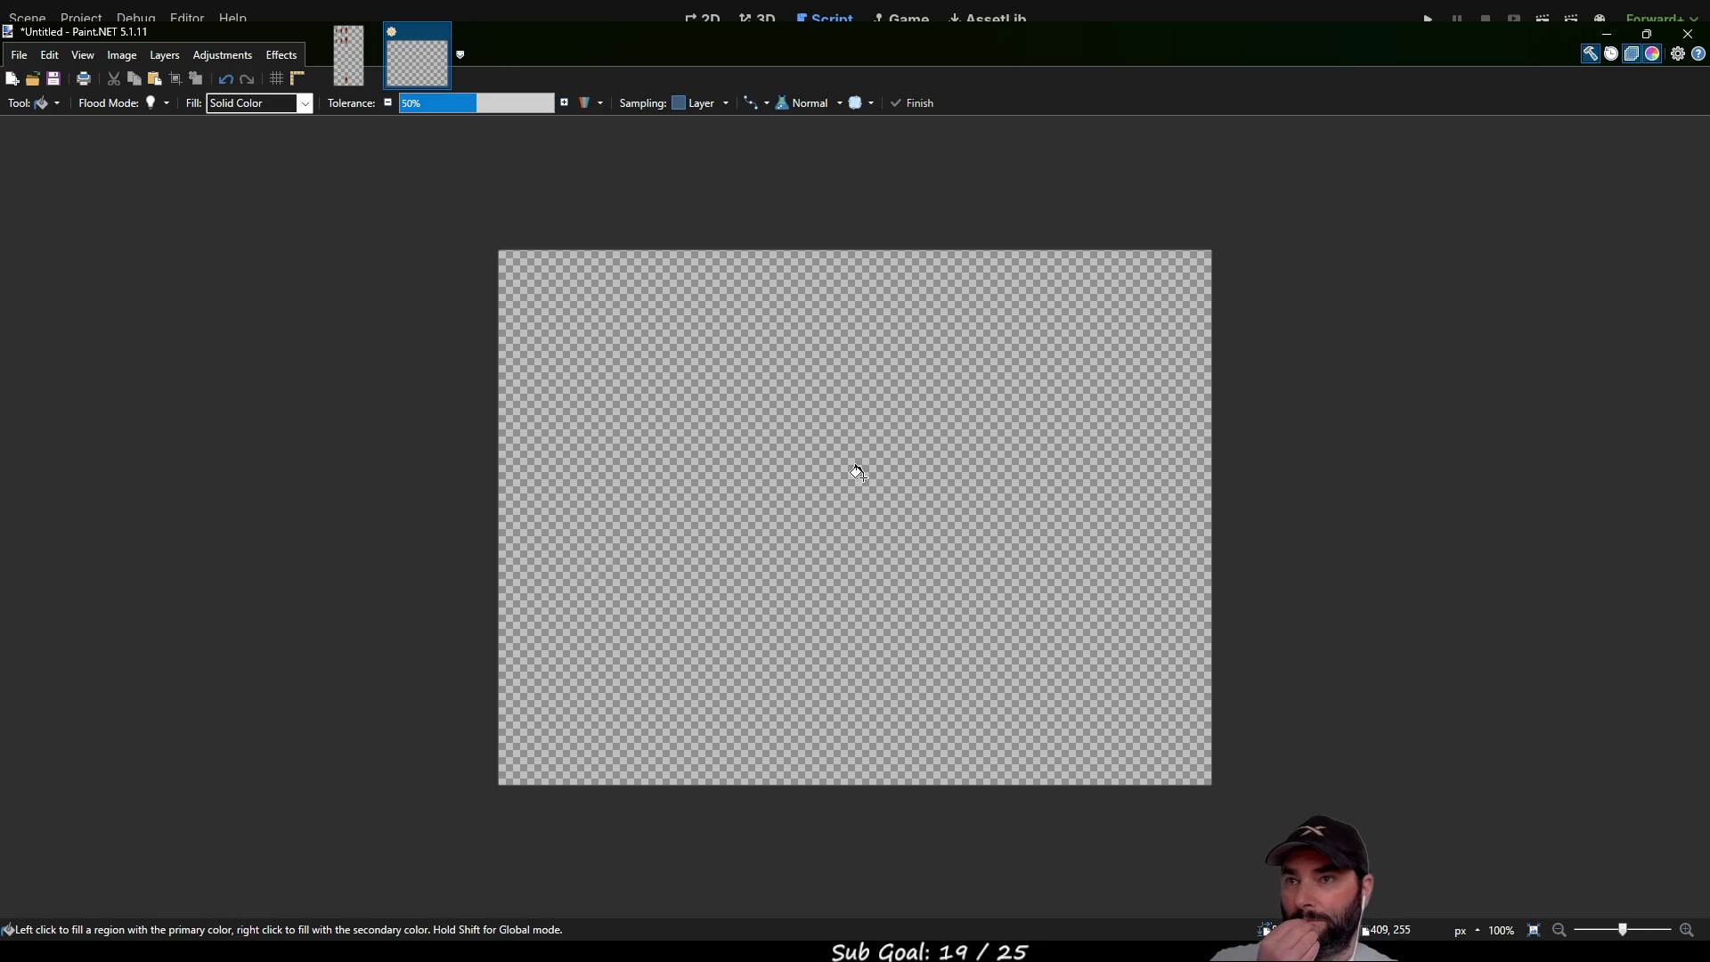
pyautogui.click(867, 481)
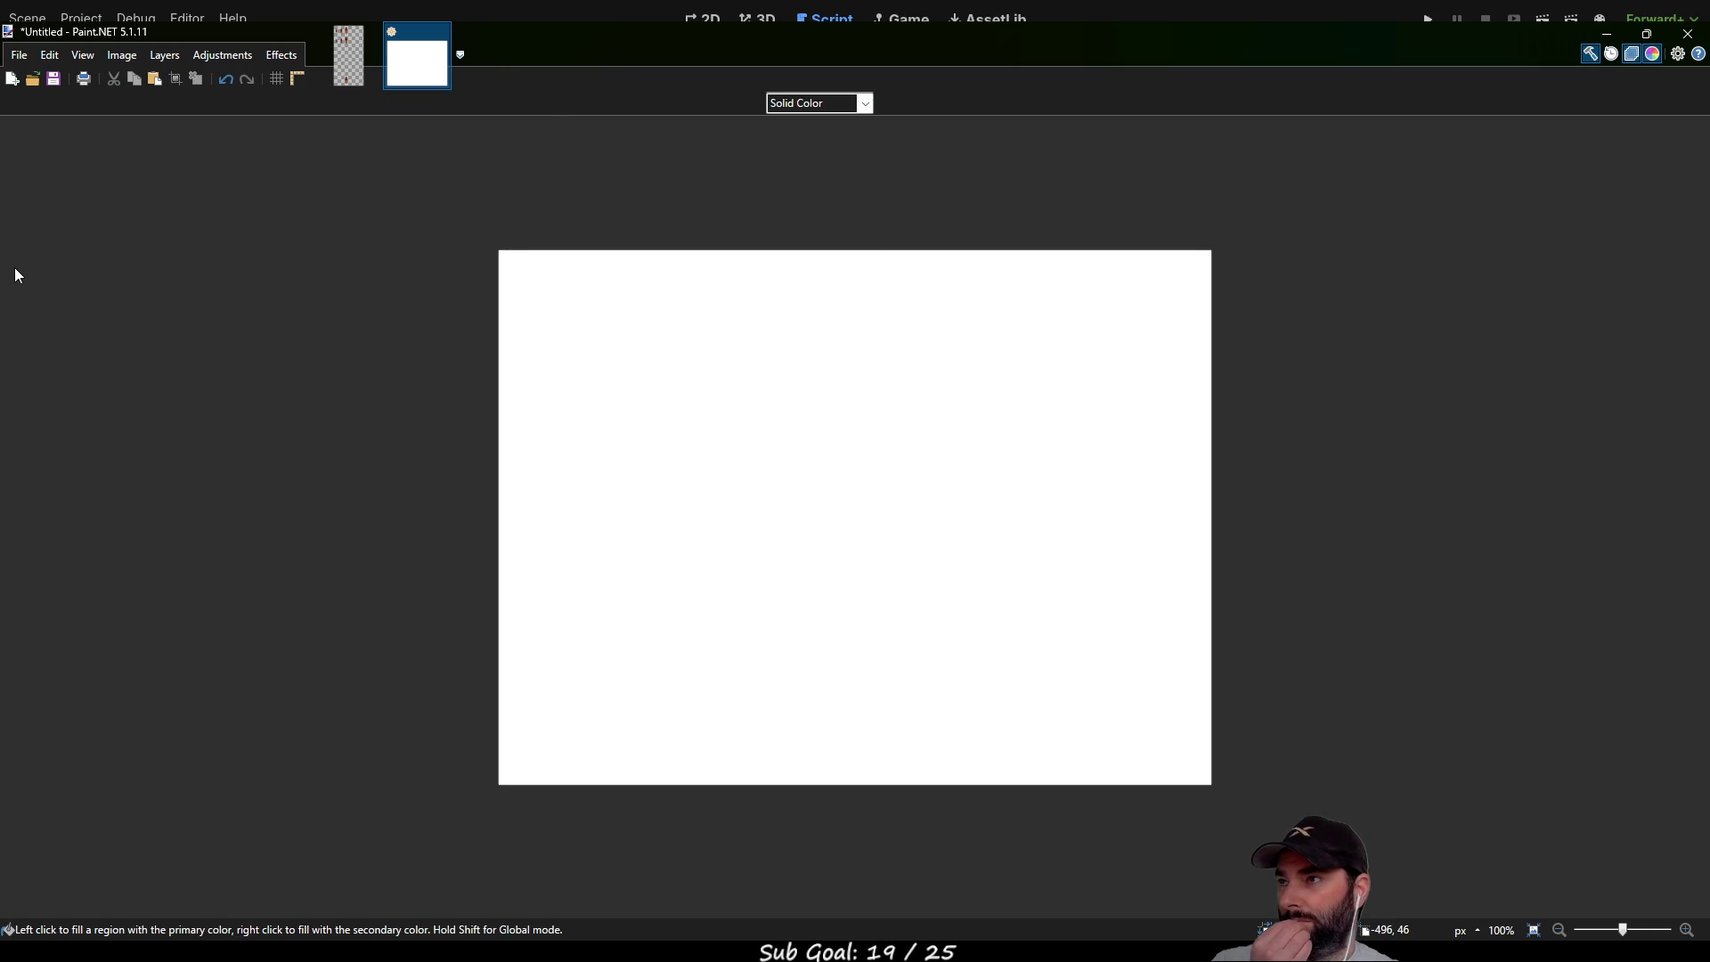
# Step: Draw red vertical, horizontal and diagonal depth axes with the Paintbrush
pyautogui.press('b')
pyautogui.moveTo(837, 238)
pyautogui.mouseDown()
pyautogui.moveTo(870, 534)
pyautogui.moveTo(847, 817)
pyautogui.mouseUp()
pyautogui.moveTo(495, 502); pyautogui.dragTo(1403, 546)
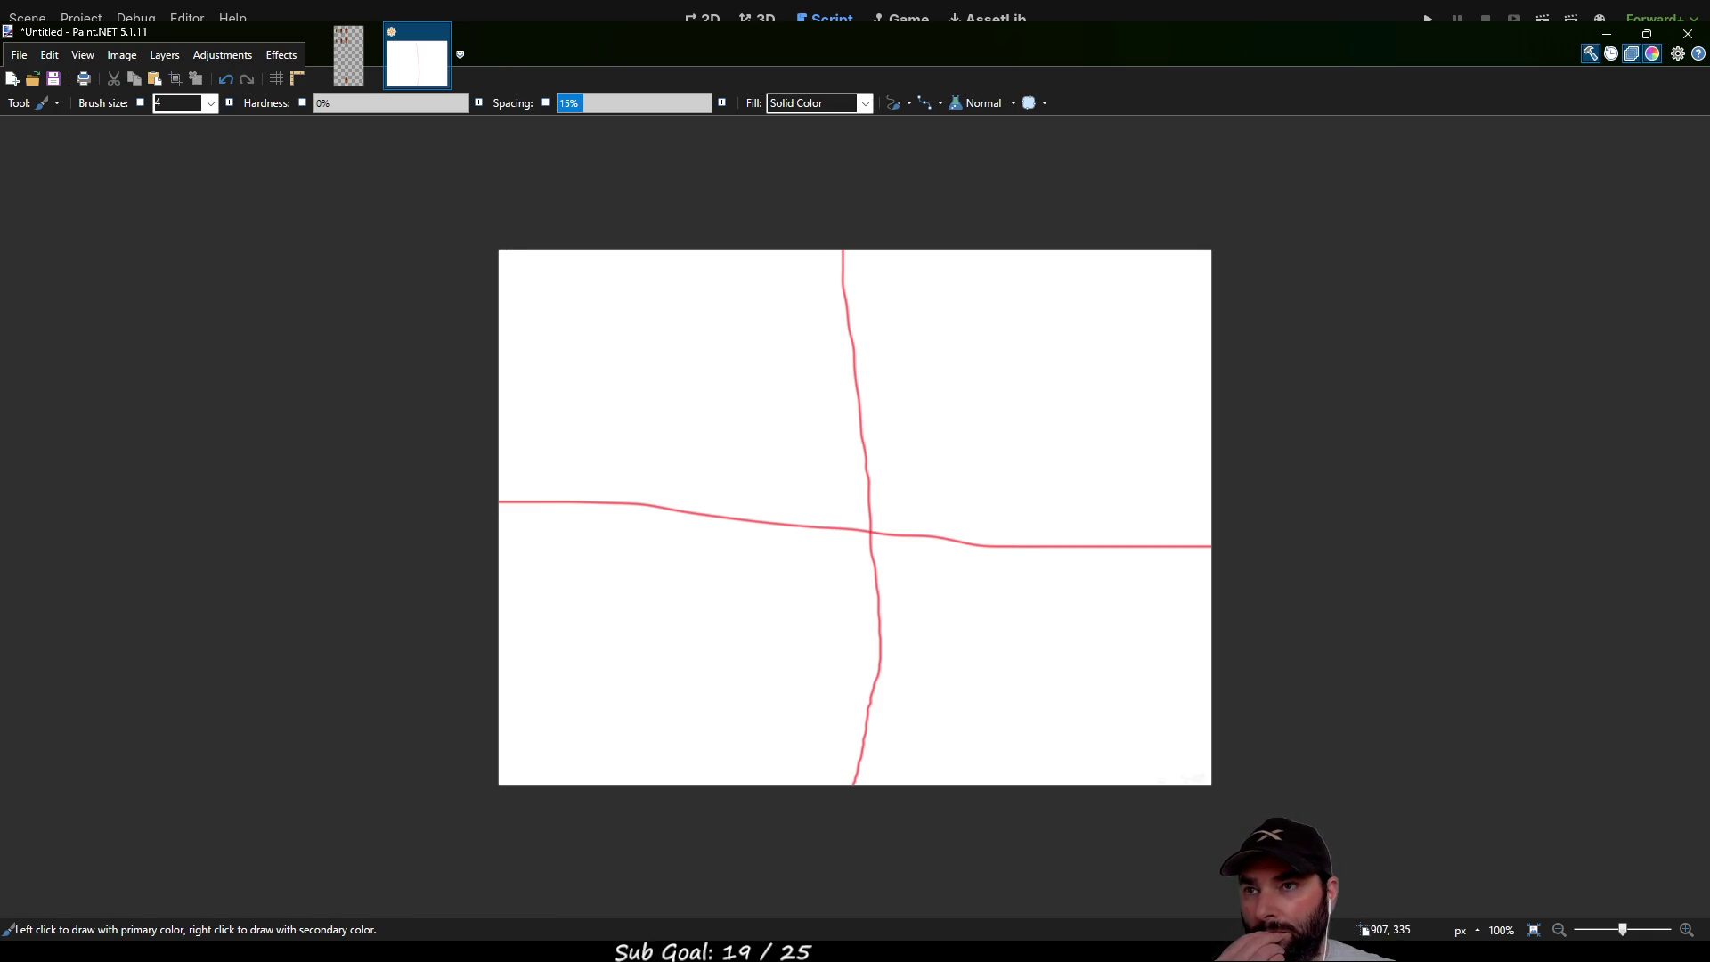
pyautogui.moveTo(592, 740)
pyautogui.mouseDown()
pyautogui.moveTo(809, 561)
pyautogui.moveTo(1138, 339)
pyautogui.mouseUp()
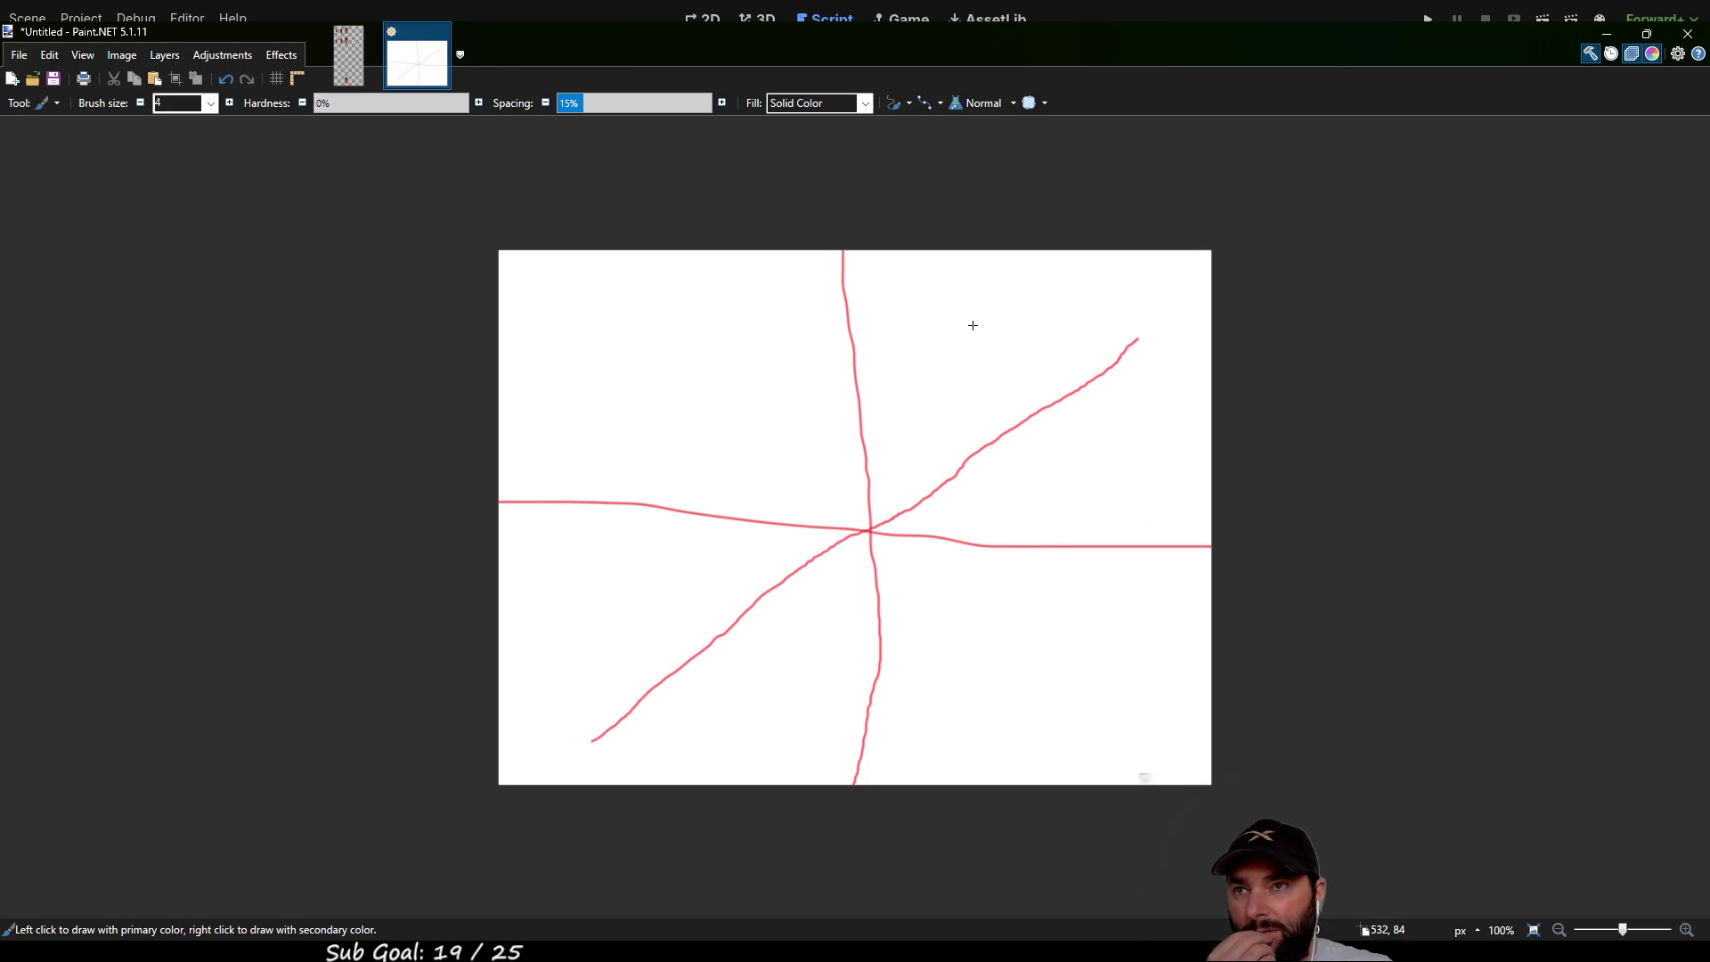
# Step: Sketch a blue dashed camera box with a y label and small camera shape
pyautogui.moveTo(970, 321); pyautogui.dragTo(977, 321)
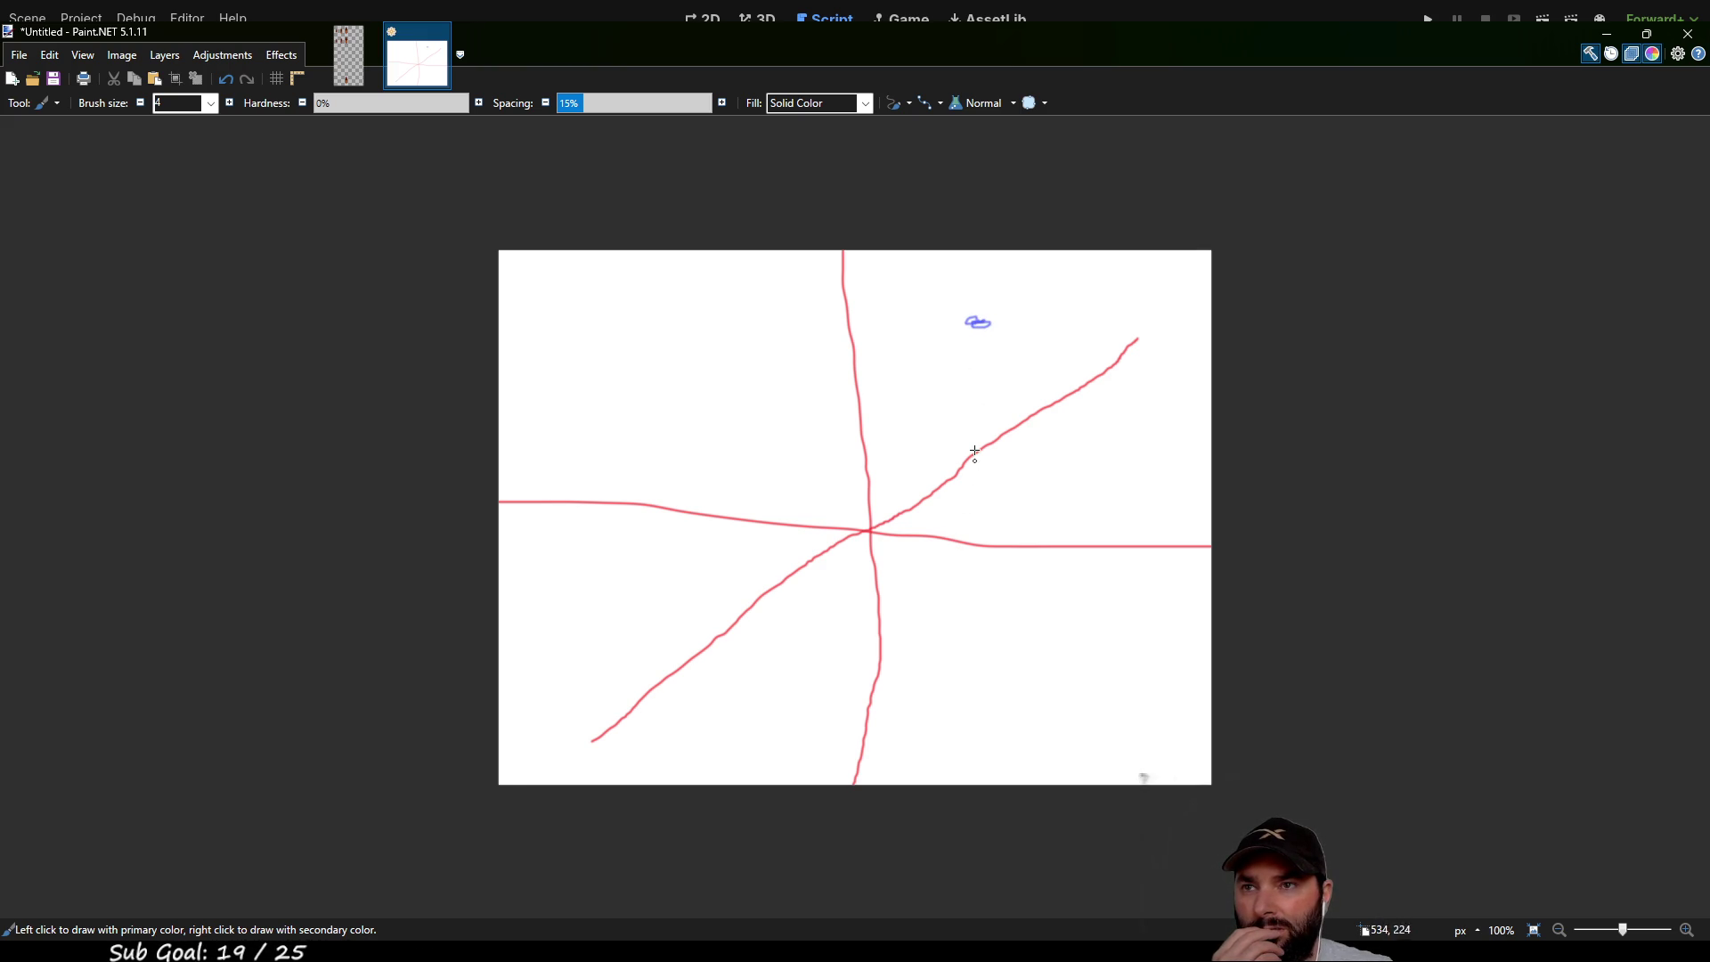
pyautogui.moveTo(982, 335); pyautogui.dragTo(982, 389)
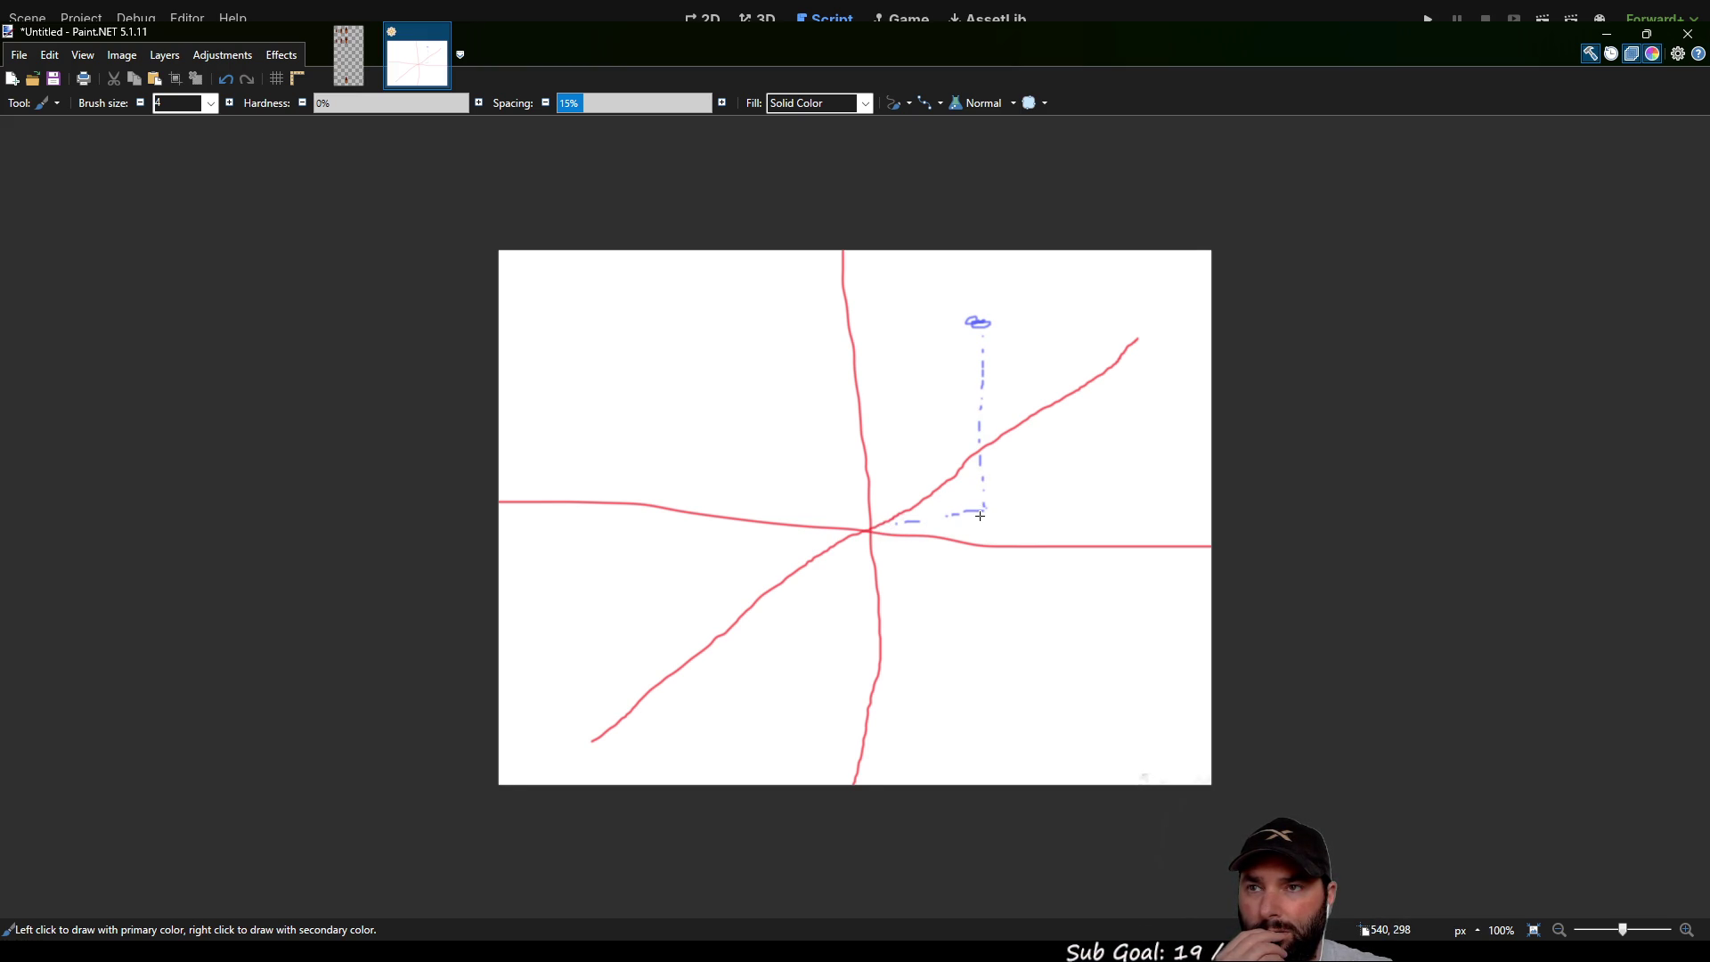
pyautogui.moveTo(972, 527); pyautogui.dragTo(923, 505)
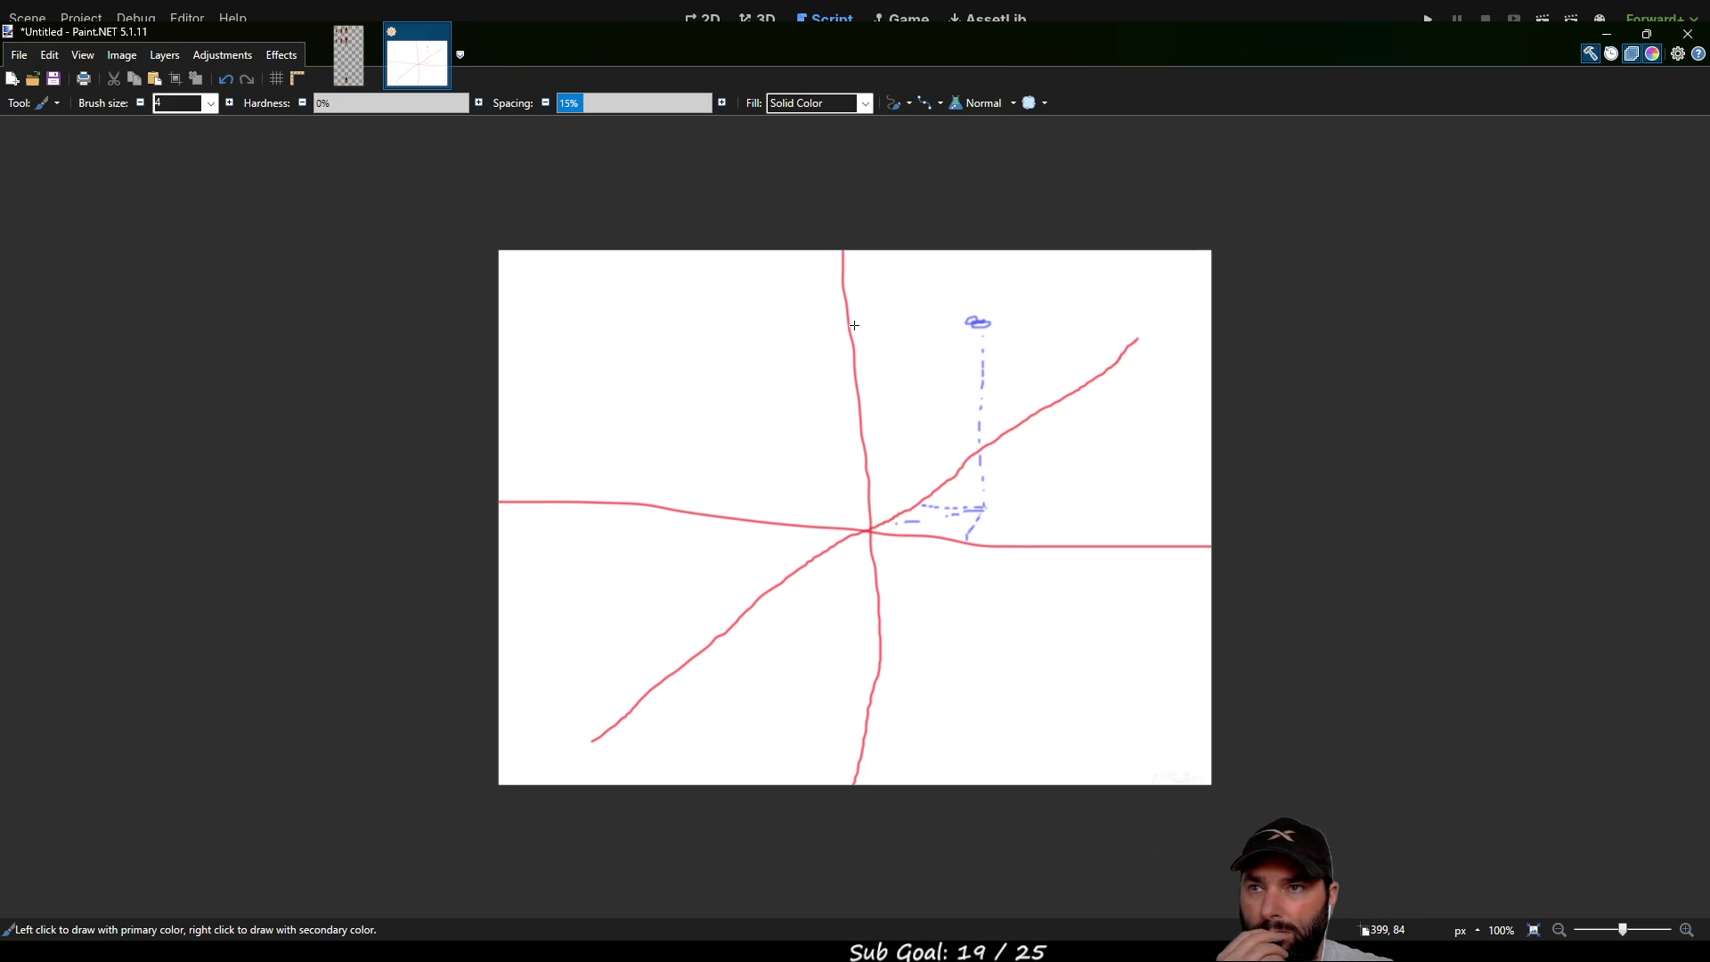
pyautogui.moveTo(918, 495)
pyautogui.mouseDown()
pyautogui.moveTo(908, 378)
pyautogui.moveTo(944, 318)
pyautogui.mouseUp()
pyautogui.moveTo(852, 333); pyautogui.dragTo(906, 314)
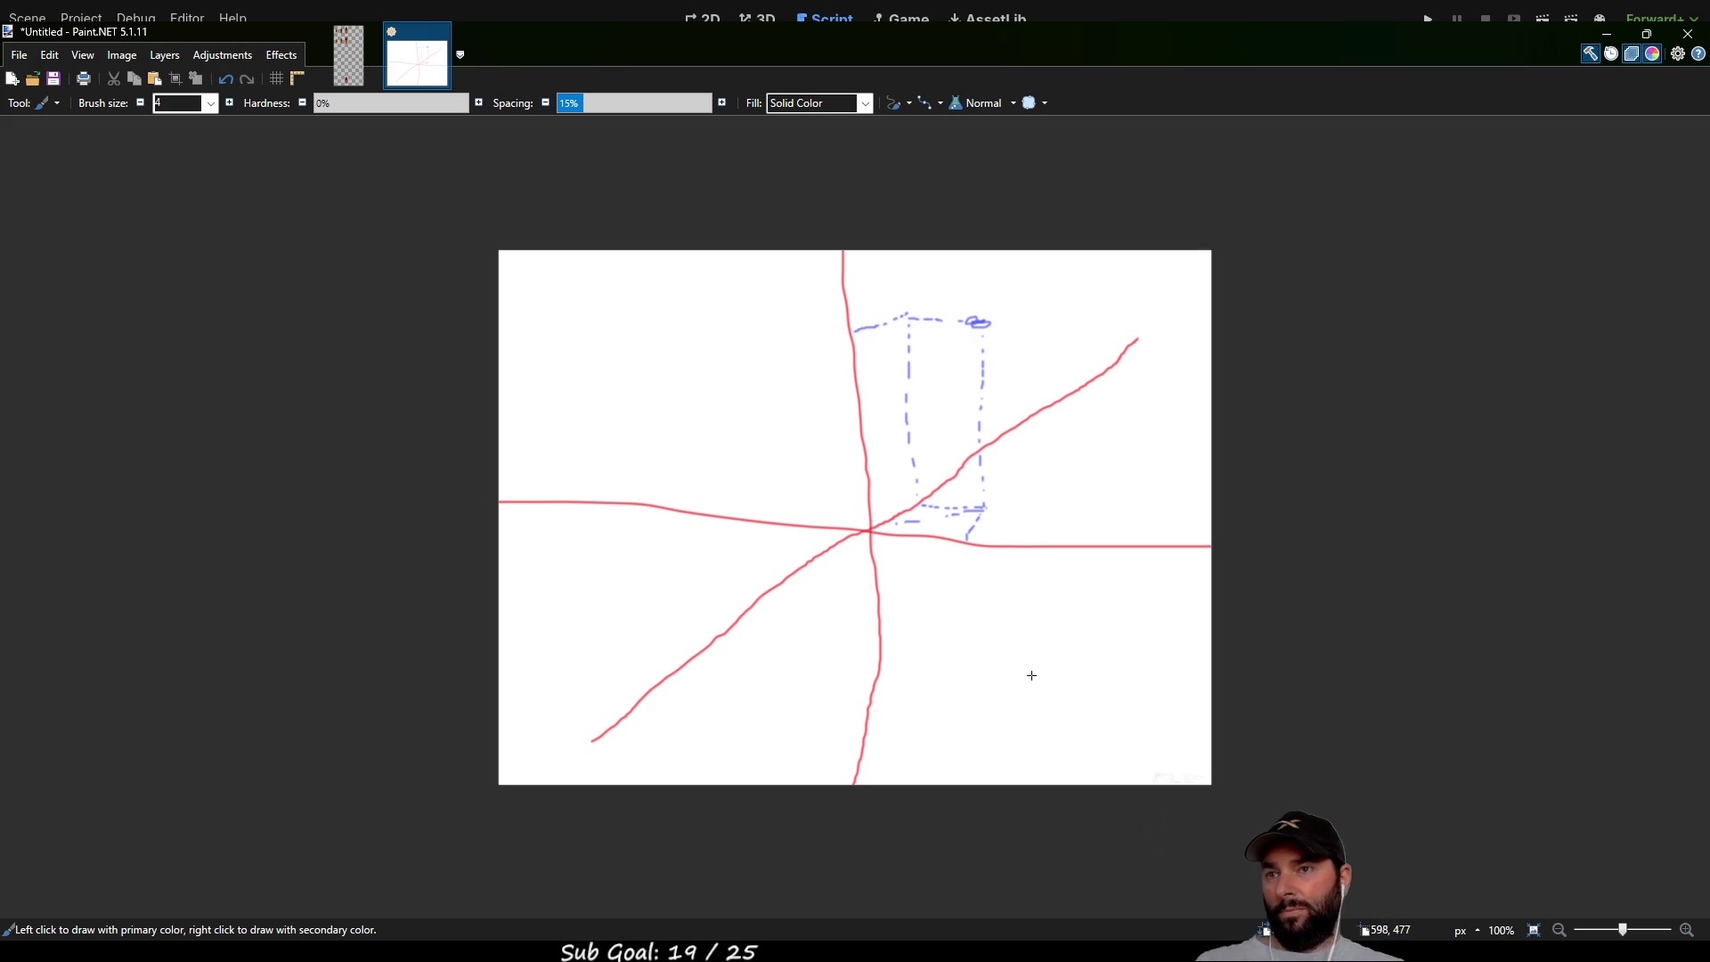
pyautogui.moveTo(972, 541); pyautogui.dragTo(976, 555)
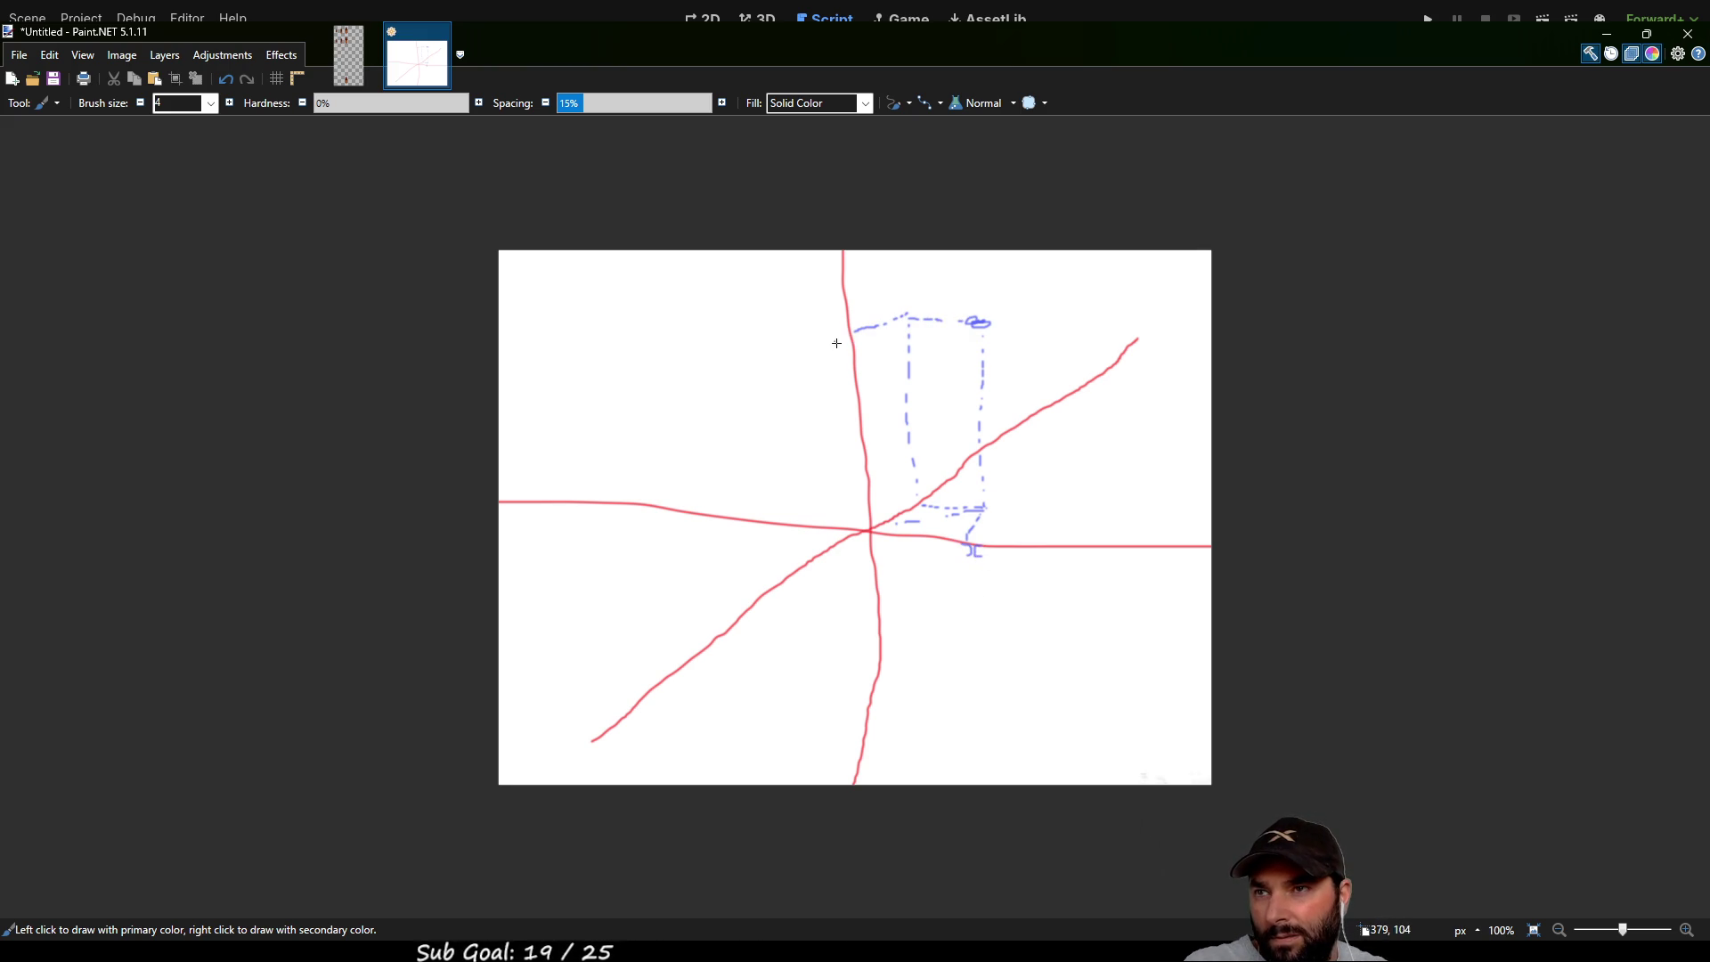
pyautogui.moveTo(841, 343); pyautogui.dragTo(837, 335)
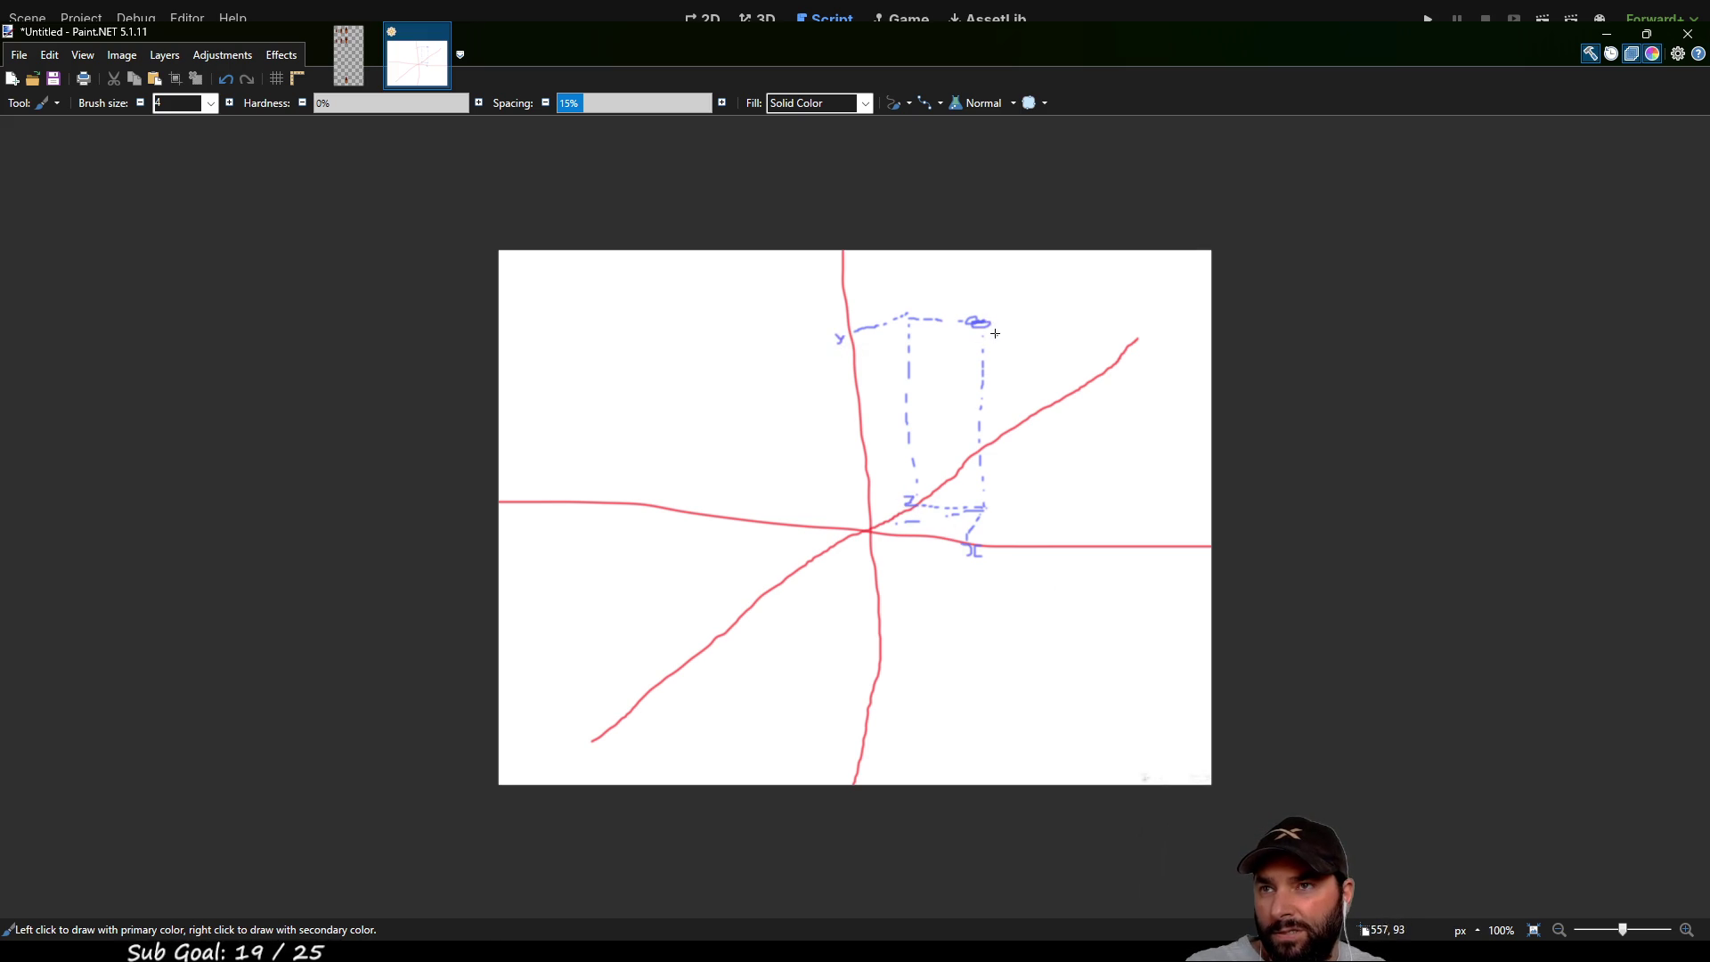
pyautogui.moveTo(992, 332); pyautogui.dragTo(1024, 362)
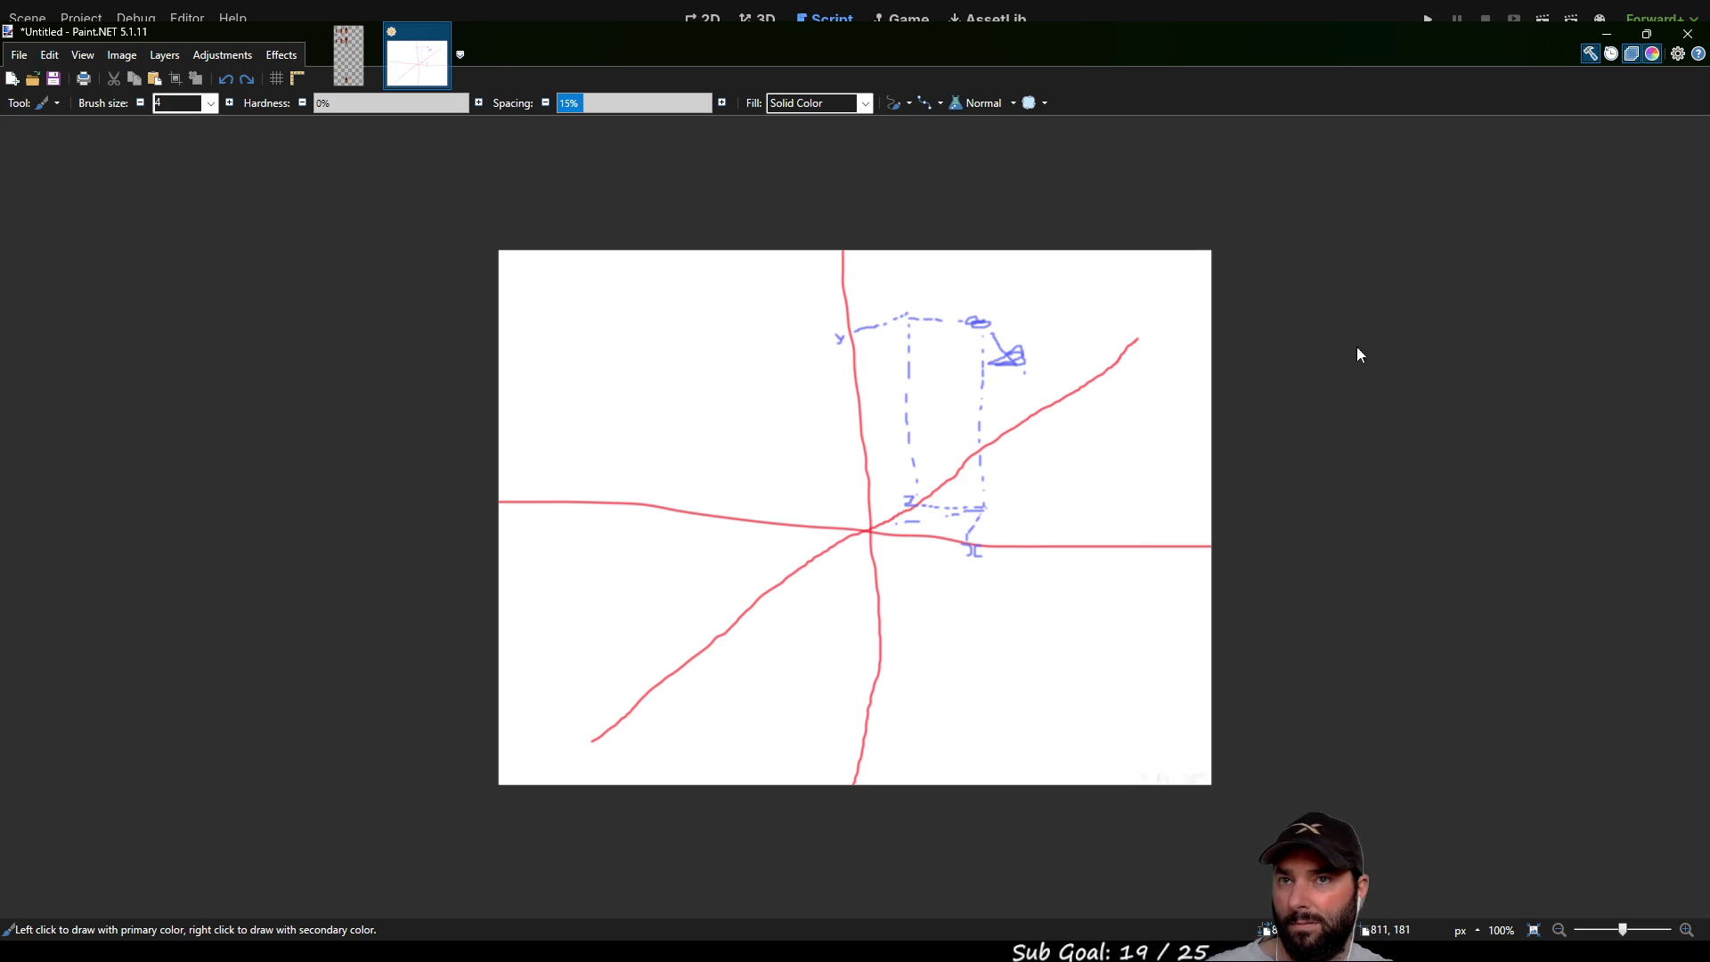
# Step: Add green guide lines toward the square, undoing two stray green strokes, then return to Godot
pyautogui.moveTo(1023, 367)
pyautogui.mouseDown()
pyautogui.moveTo(1106, 465)
pyautogui.moveTo(1084, 471)
pyautogui.mouseUp()
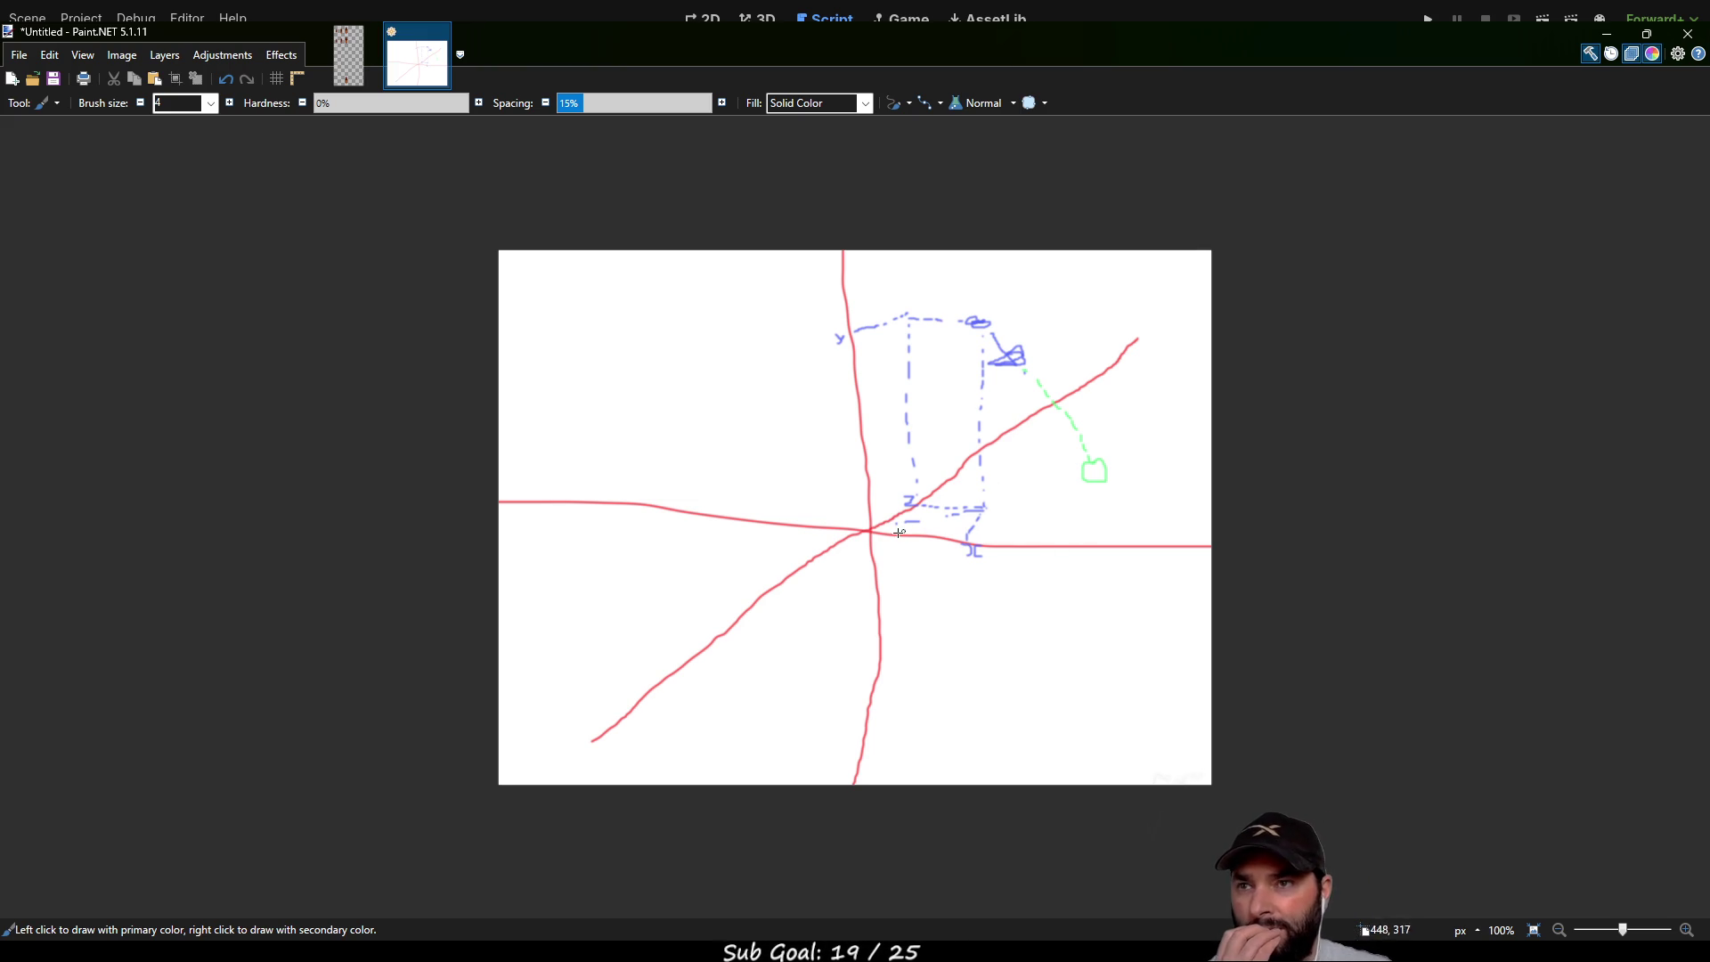
pyautogui.moveTo(575, 508); pyautogui.dragTo(623, 604)
pyautogui.moveTo(653, 512); pyautogui.dragTo(724, 608)
pyautogui.moveTo(691, 417); pyautogui.dragTo(827, 668)
pyautogui.moveTo(801, 426); pyautogui.dragTo(897, 589)
pyautogui.hotkey('ctrl', 'z')
pyautogui.hotkey('ctrl', 'z')
pyautogui.hotkey('ctrl', 'z')
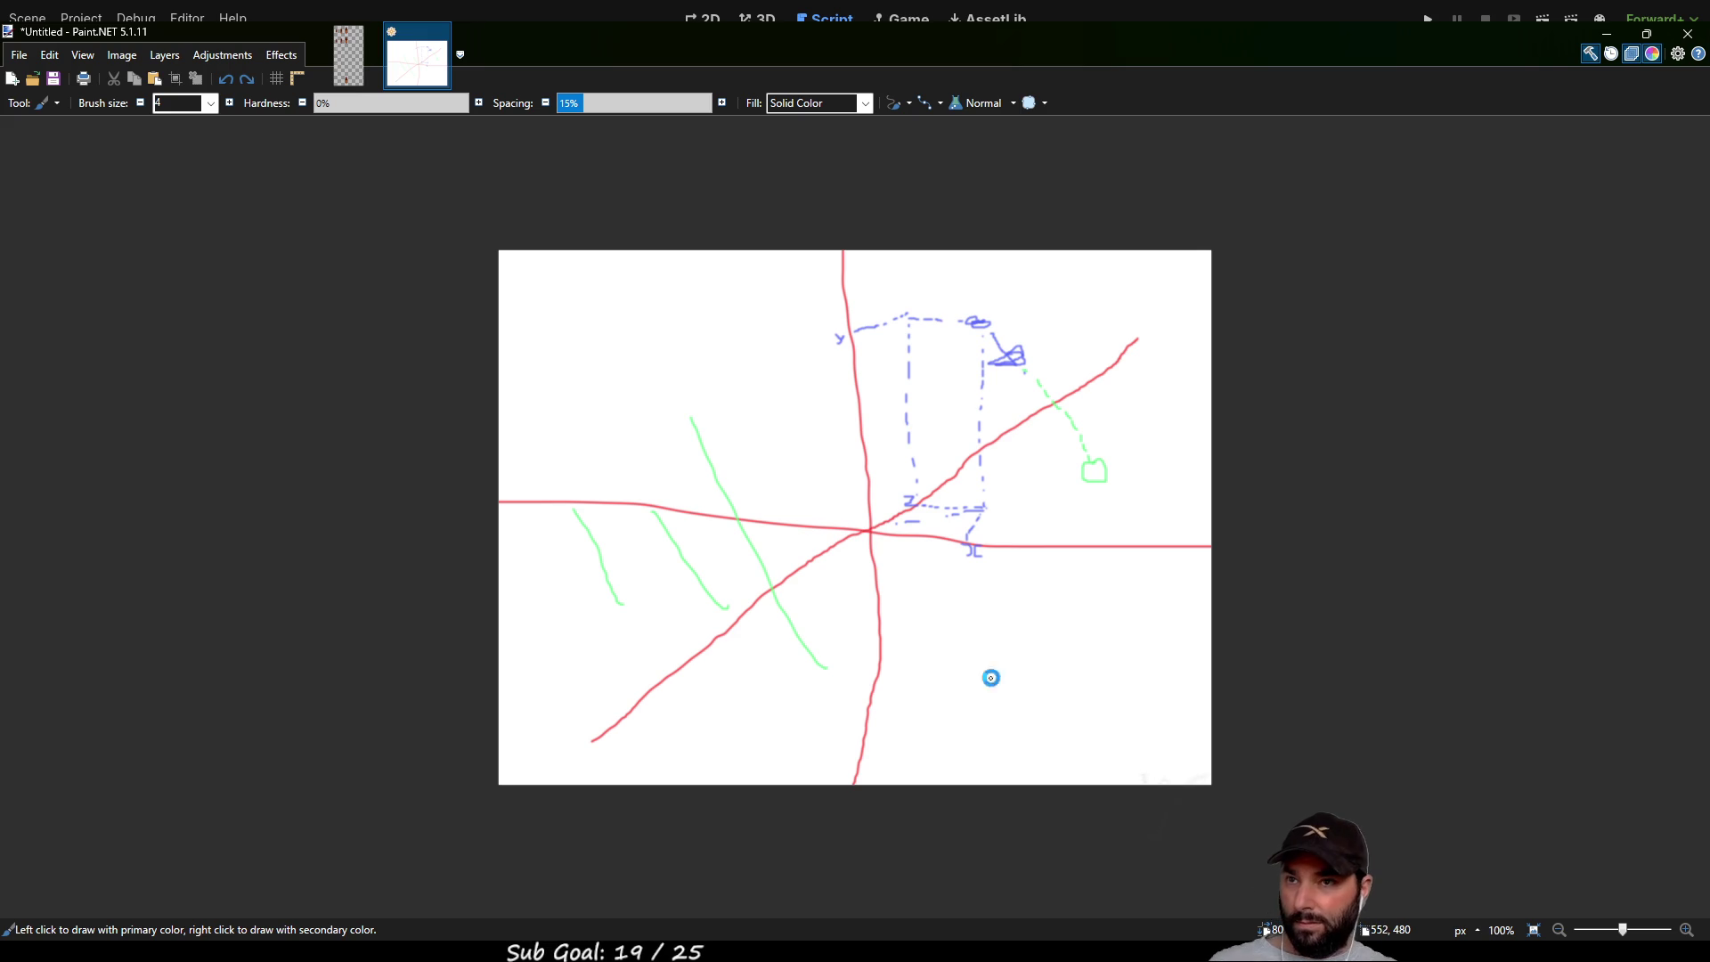
pyautogui.hotkey('ctrl', 'z')
pyautogui.moveTo(1080, 545)
pyautogui.mouseDown()
pyautogui.moveTo(1091, 492)
pyautogui.moveTo(983, 465)
pyautogui.mouseUp()
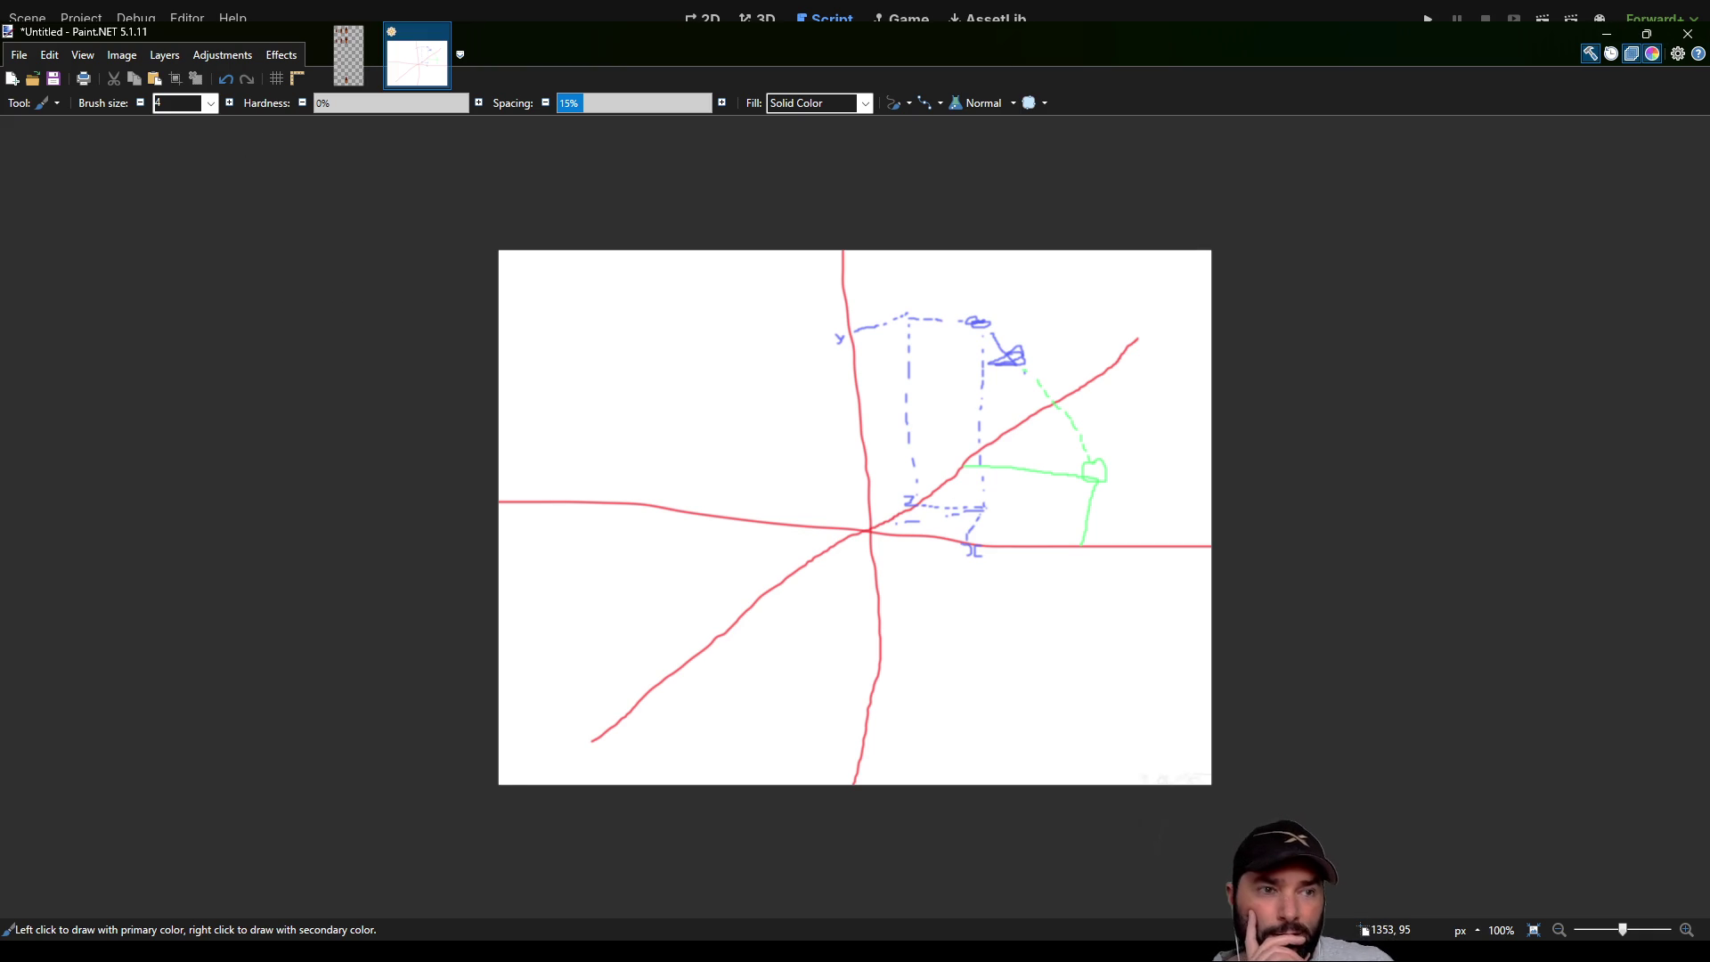
pyautogui.hotkey('alt', 'Tab')
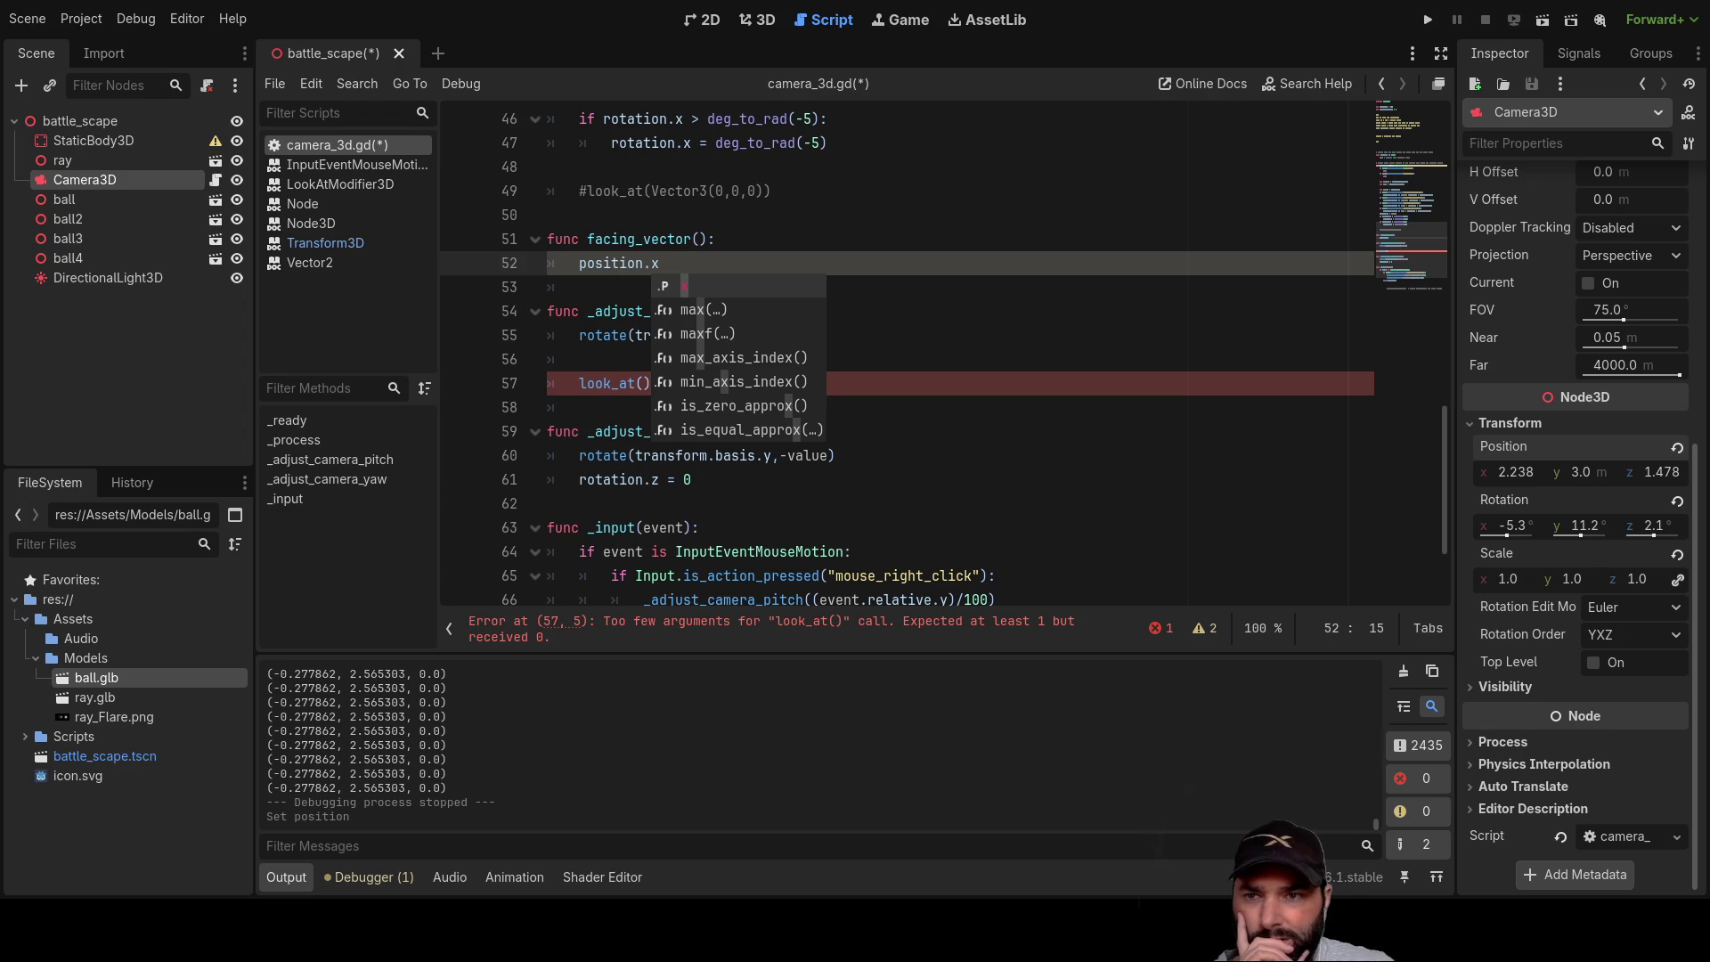
# Step: Comment out position.y = lock_y and both rotation.x clamp checks on lines 43–47, then run
pyautogui.click(1020, 478)
pyautogui.scroll(-2, 952, 521)
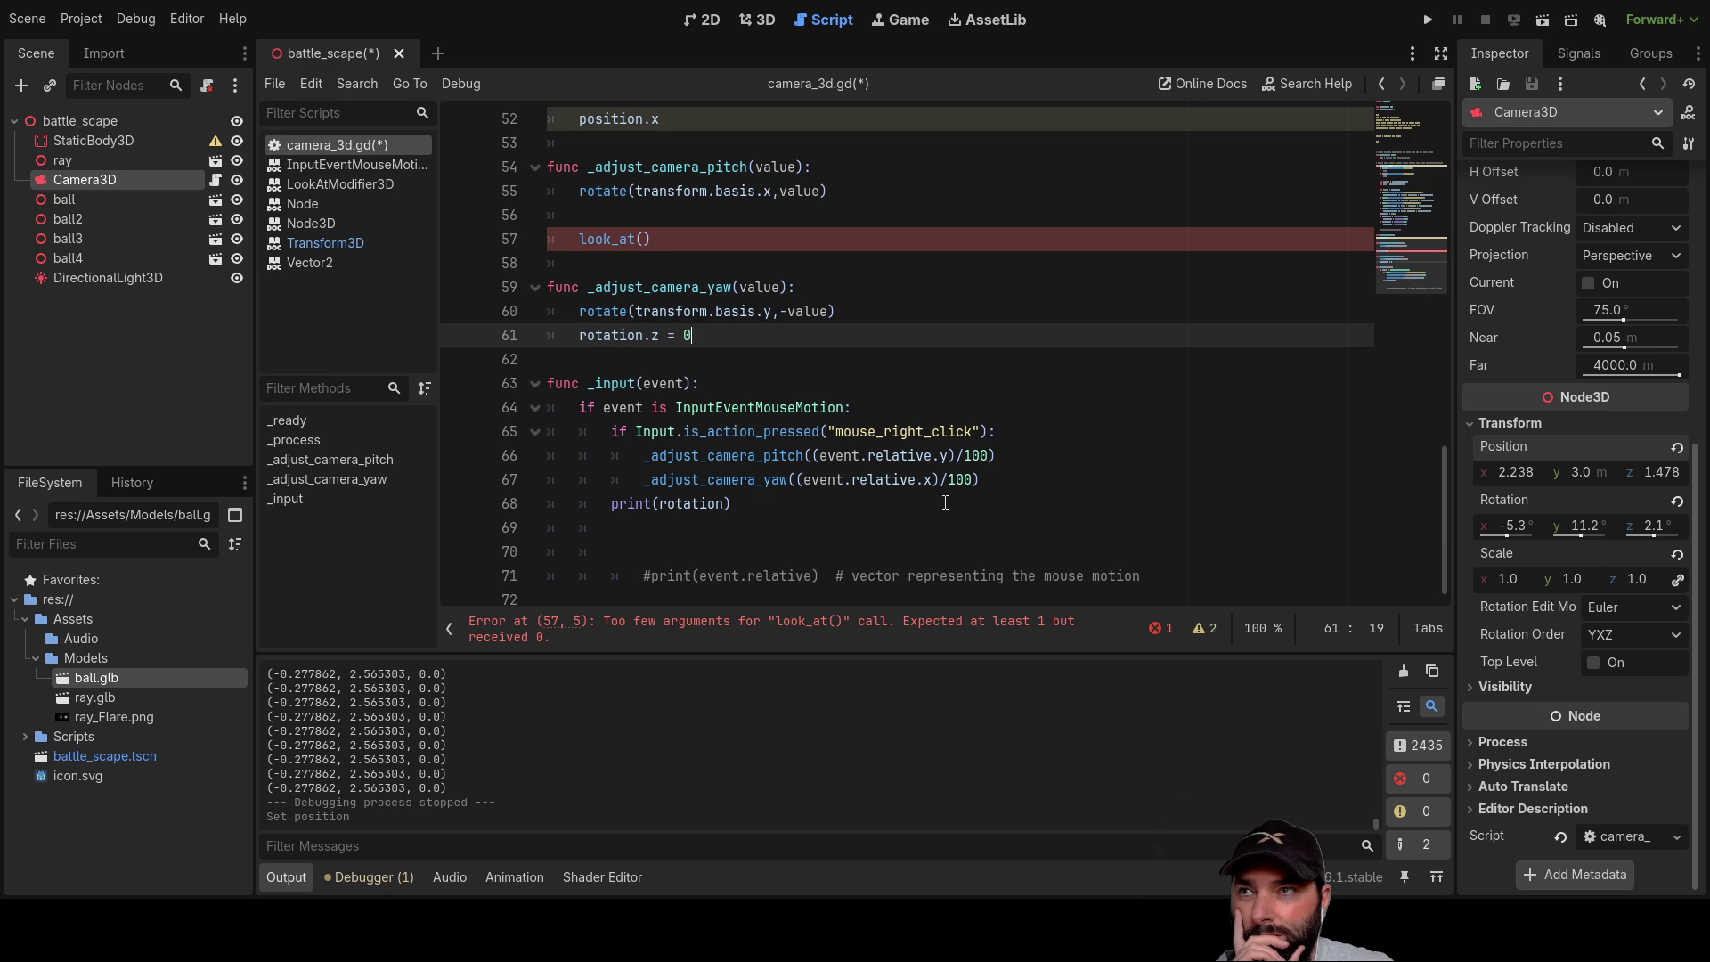
pyautogui.scroll(7, 945, 503)
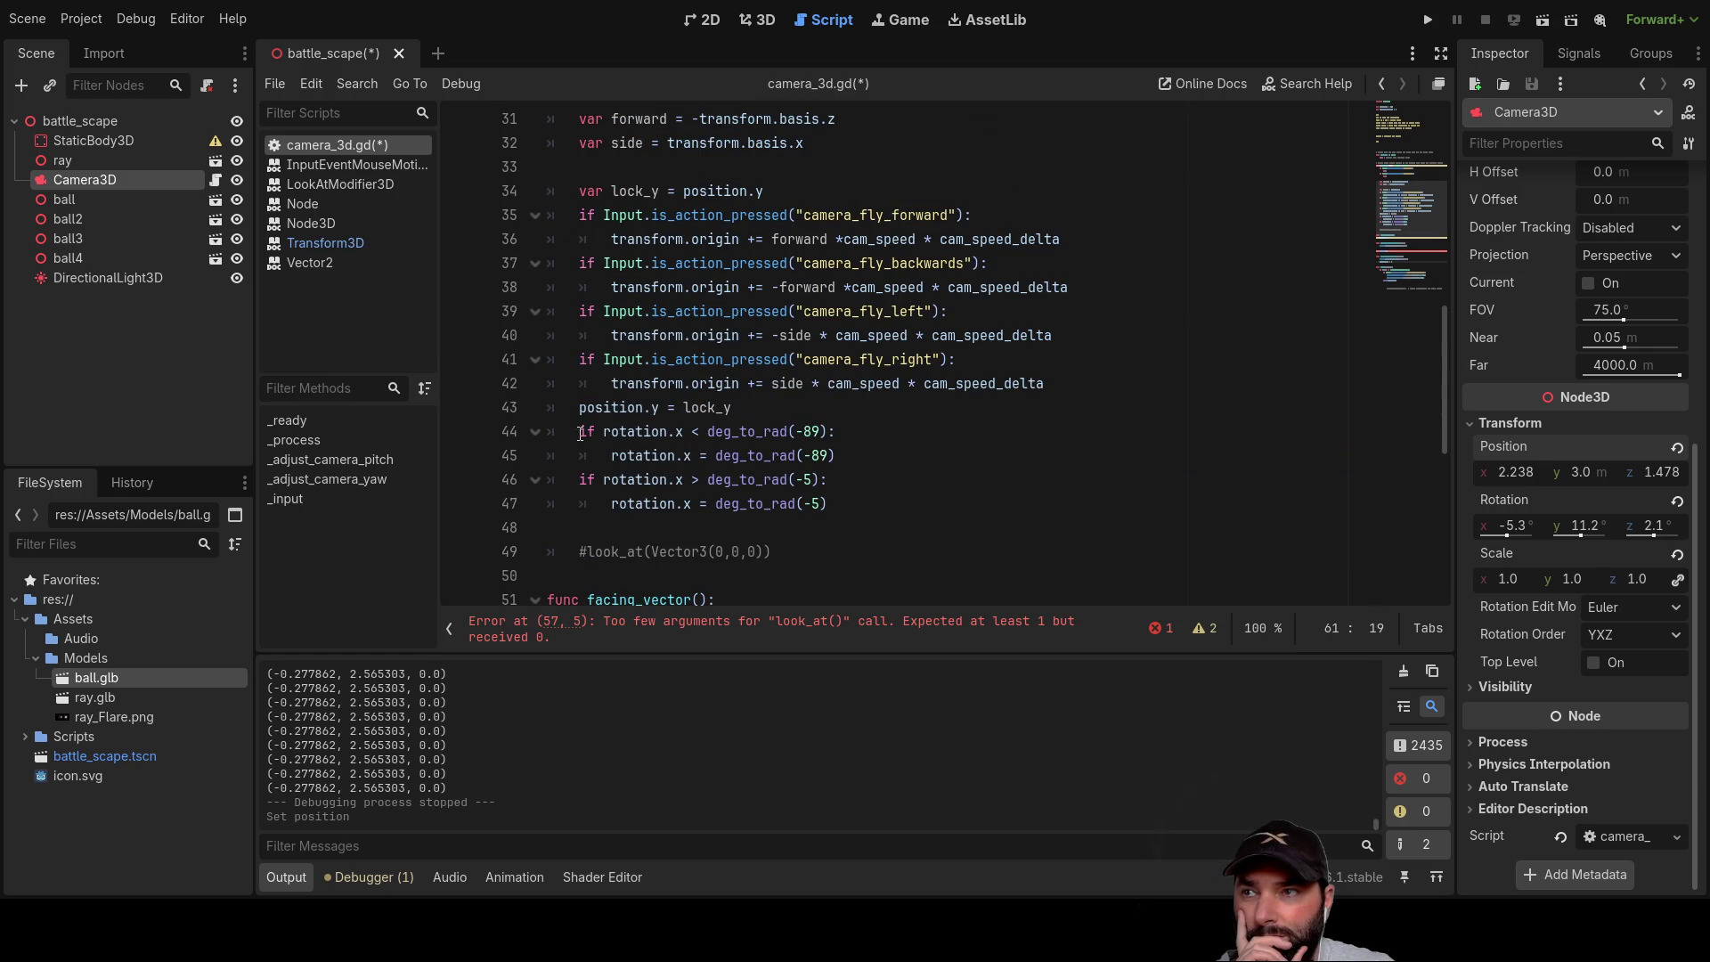
pyautogui.click(580, 432)
pyautogui.press('Up')
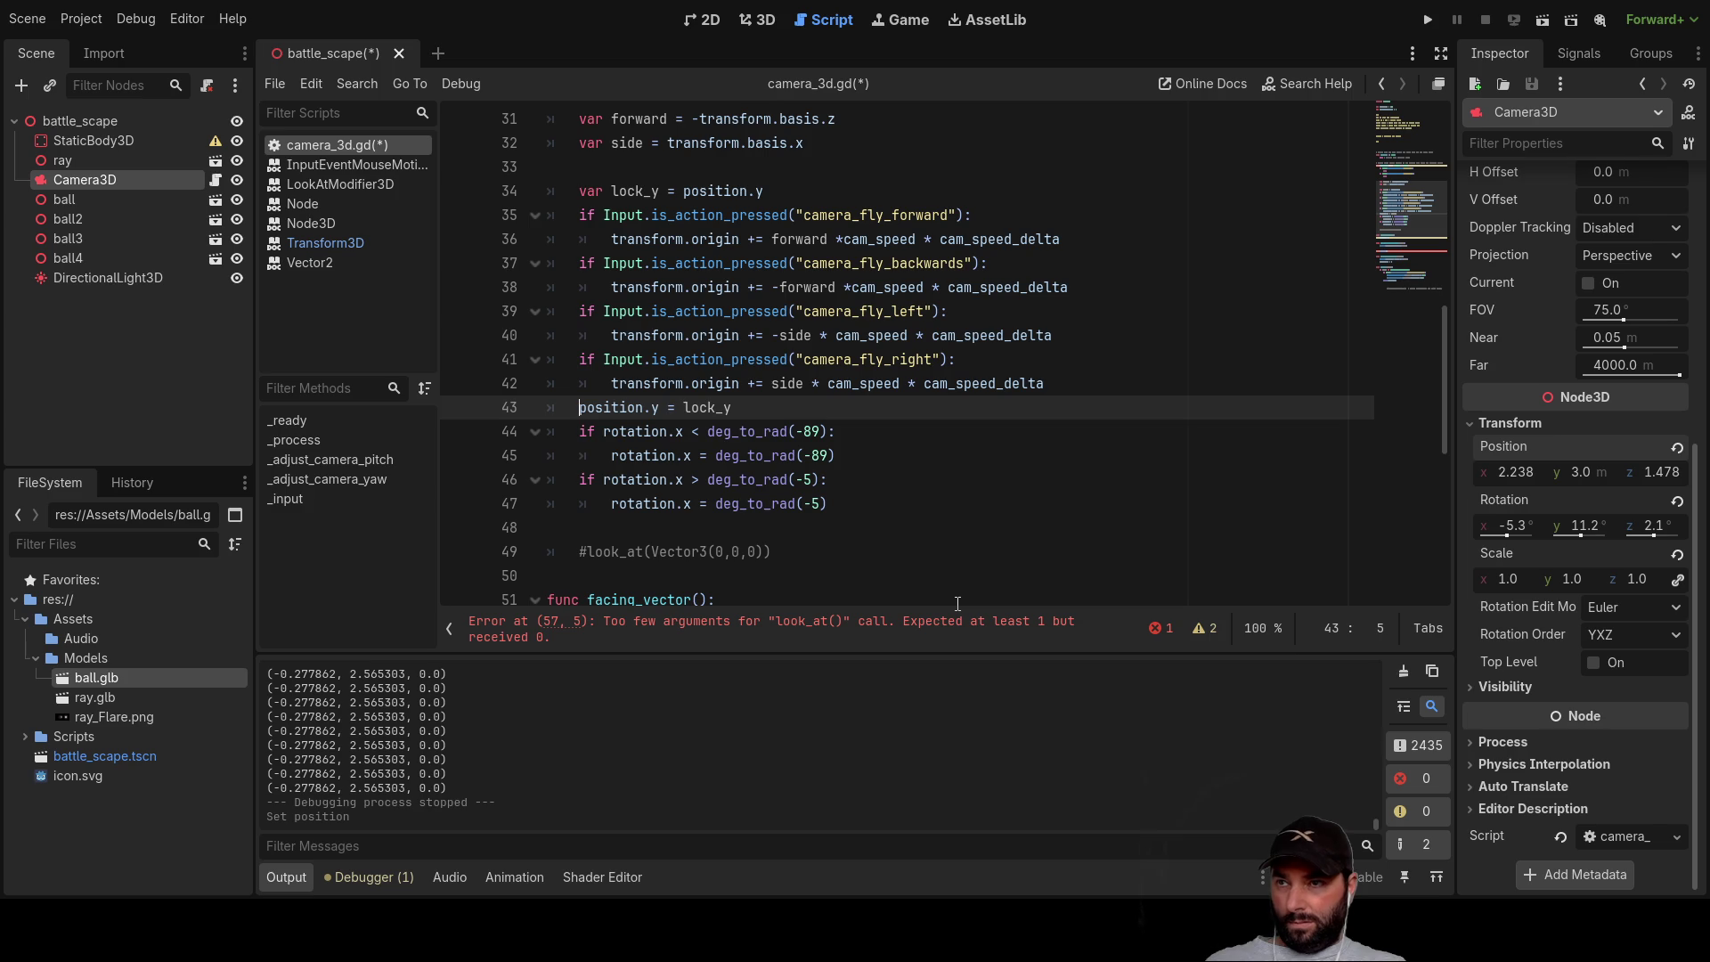
pyautogui.press('Down')
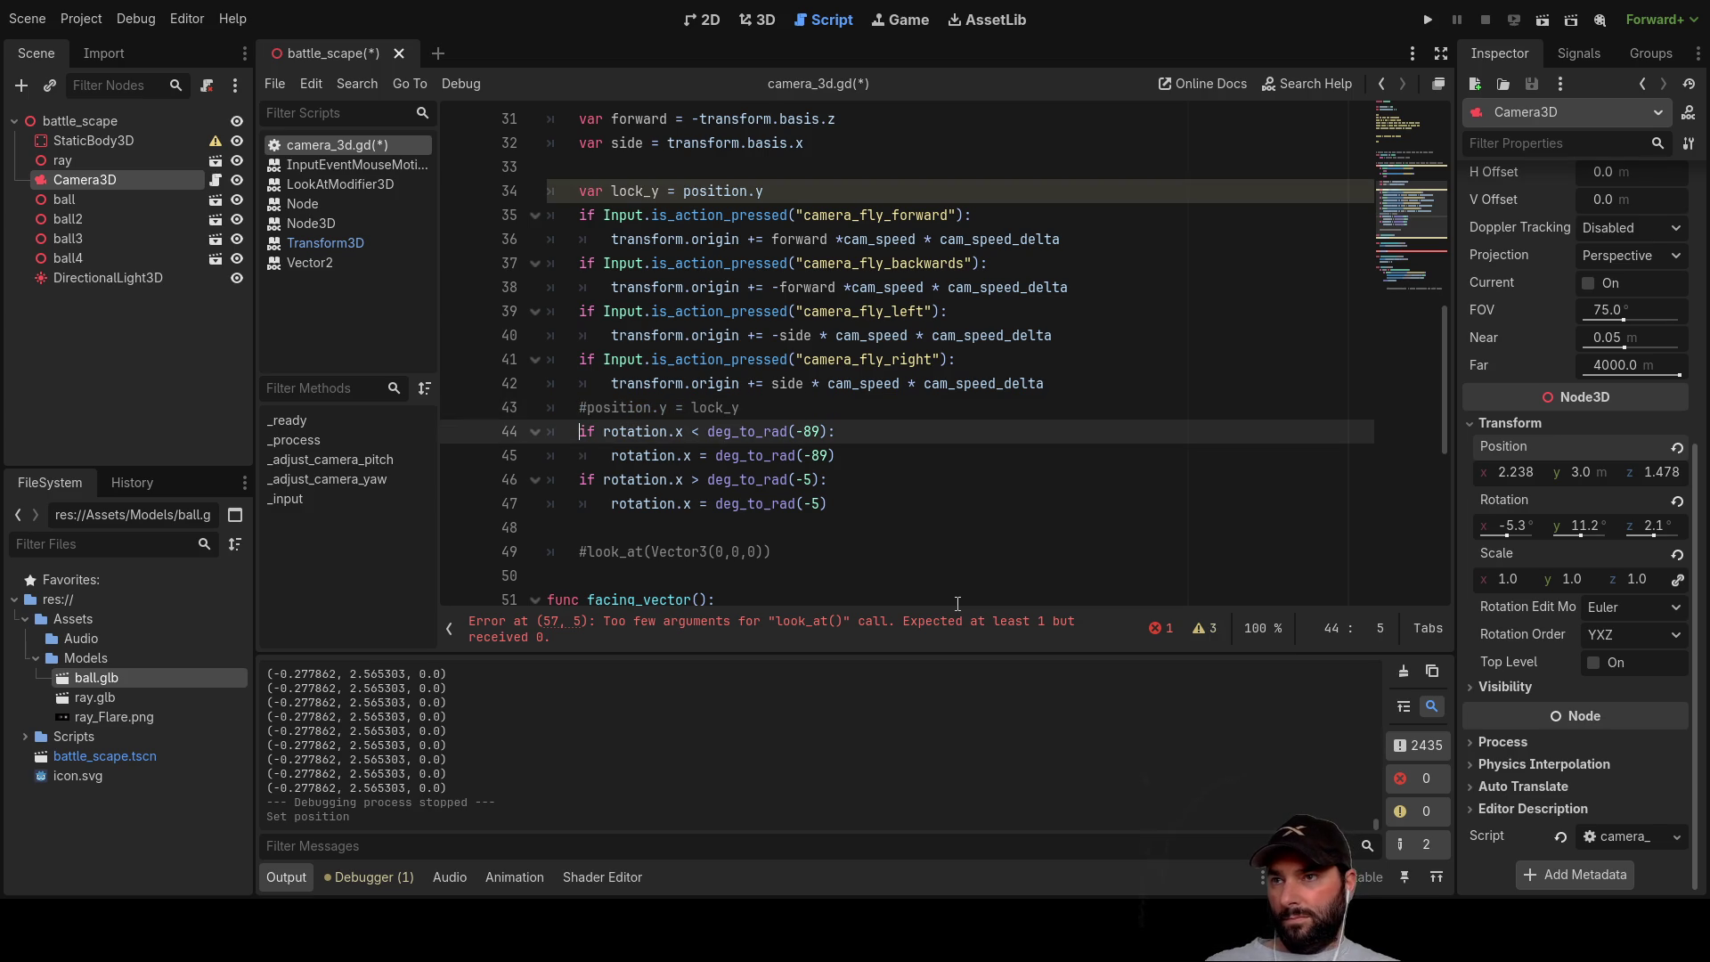
pyautogui.press('Down')
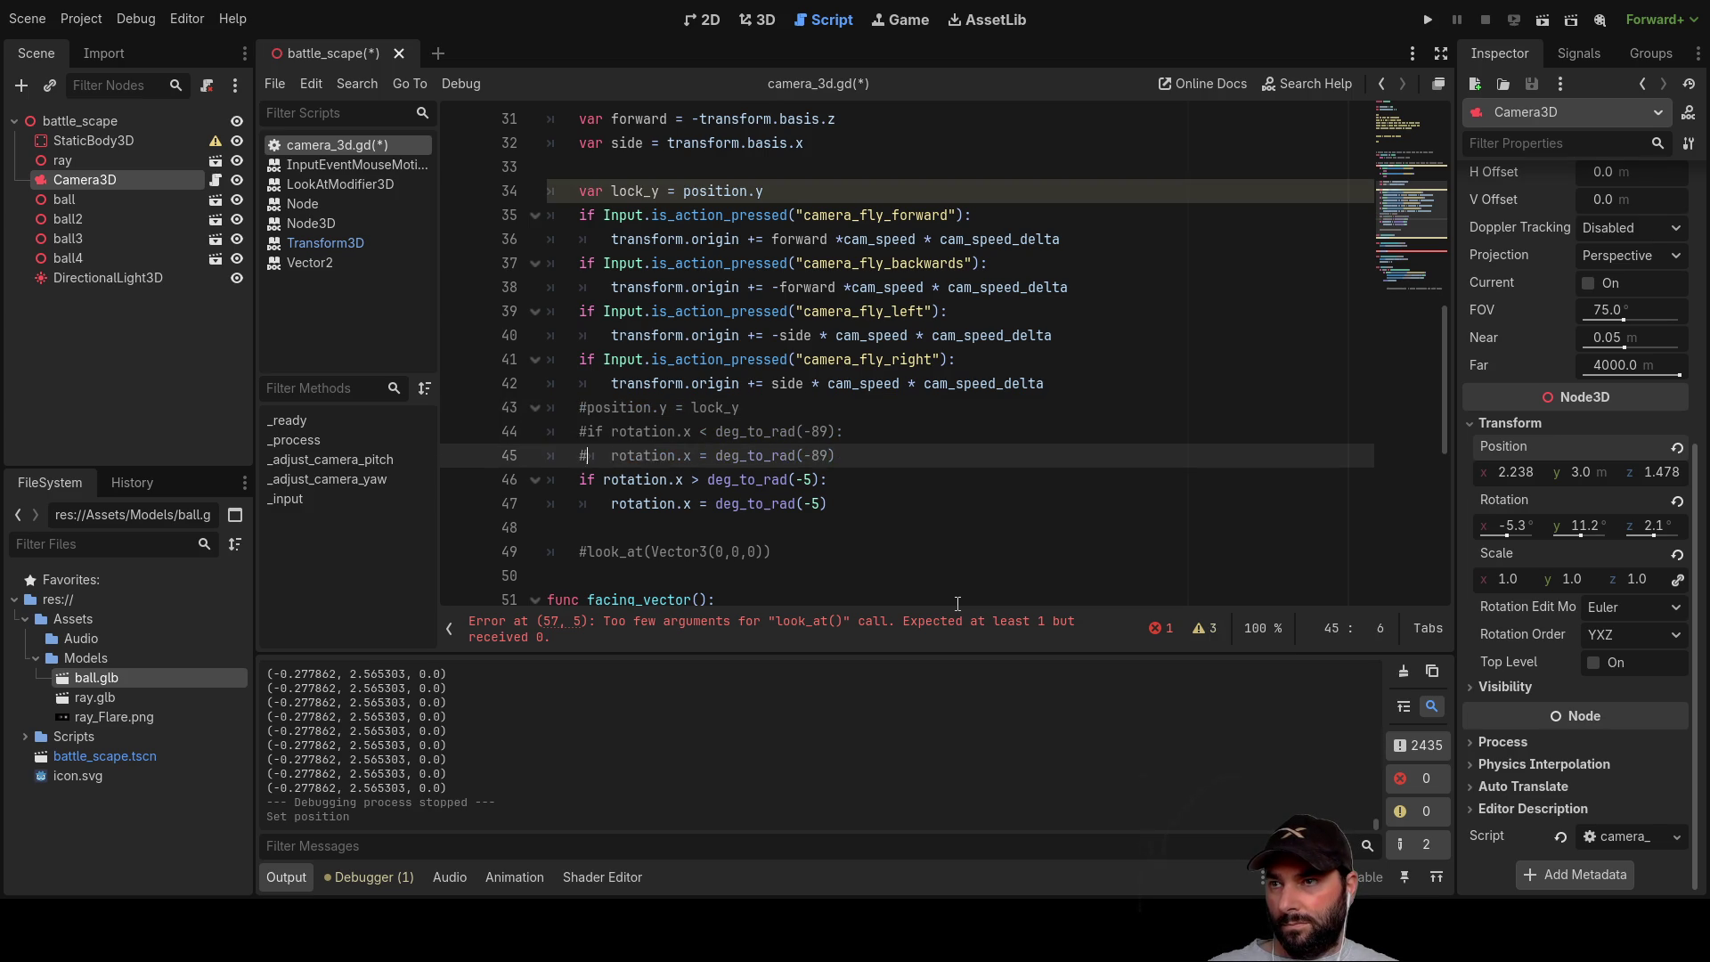
pyautogui.write('#')
pyautogui.press('Down')
pyautogui.write('#')
pyautogui.press('Down')
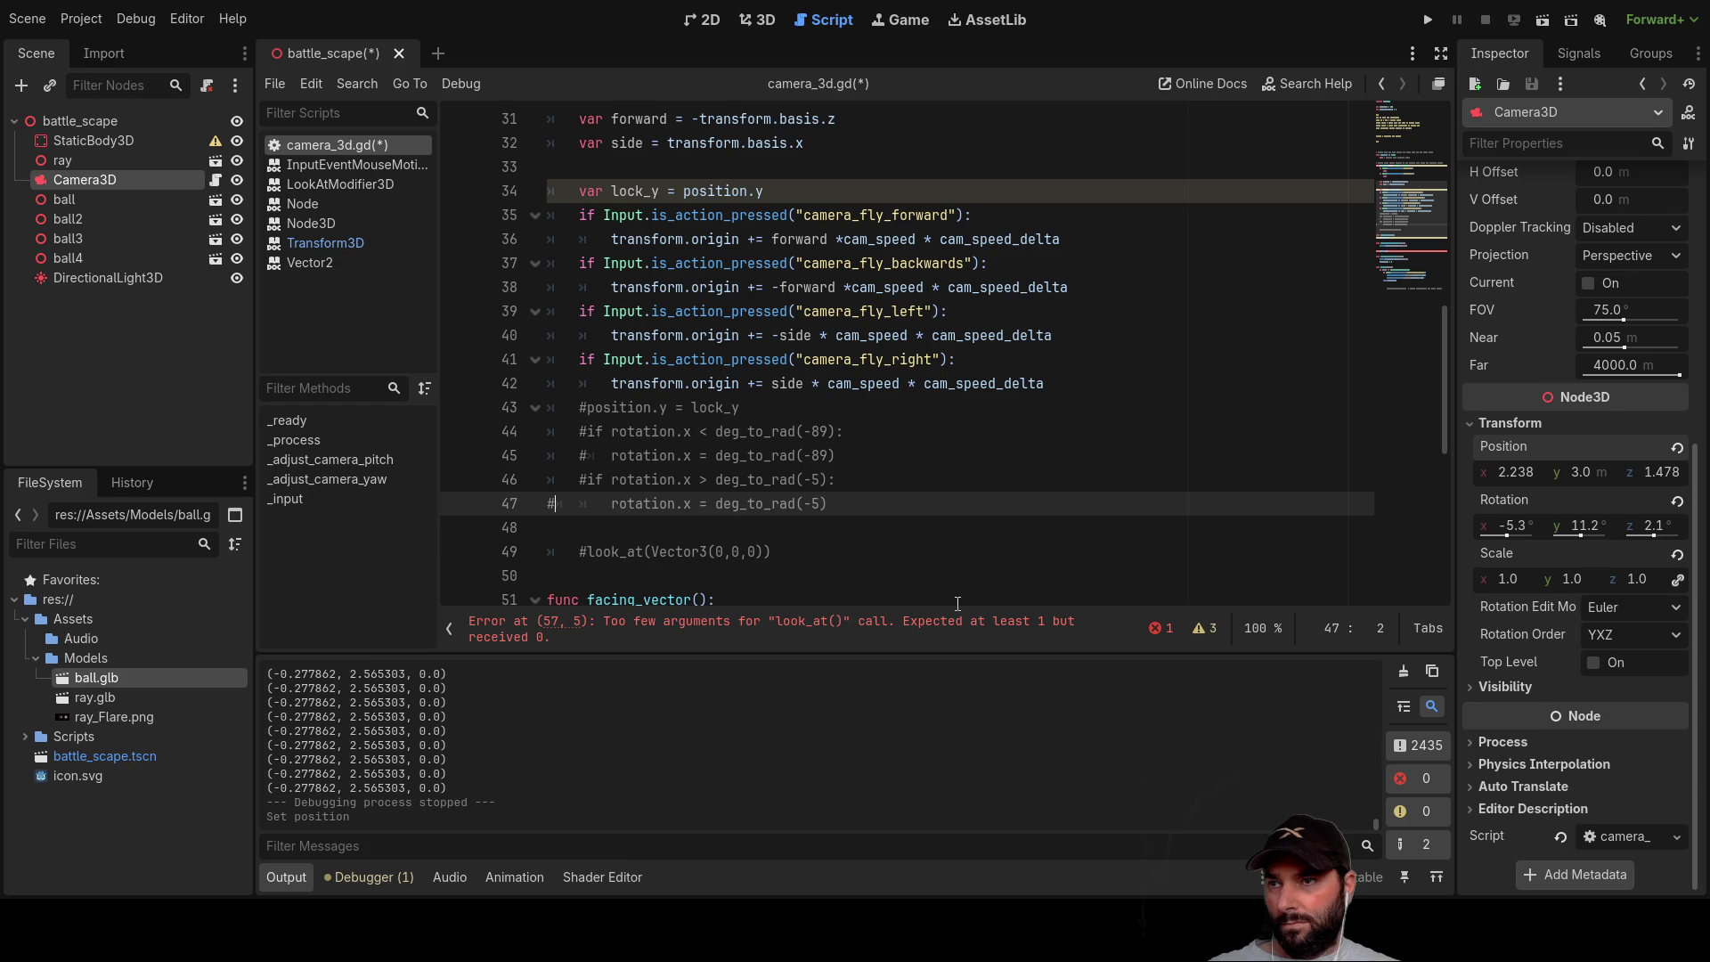
pyautogui.click(1427, 19)
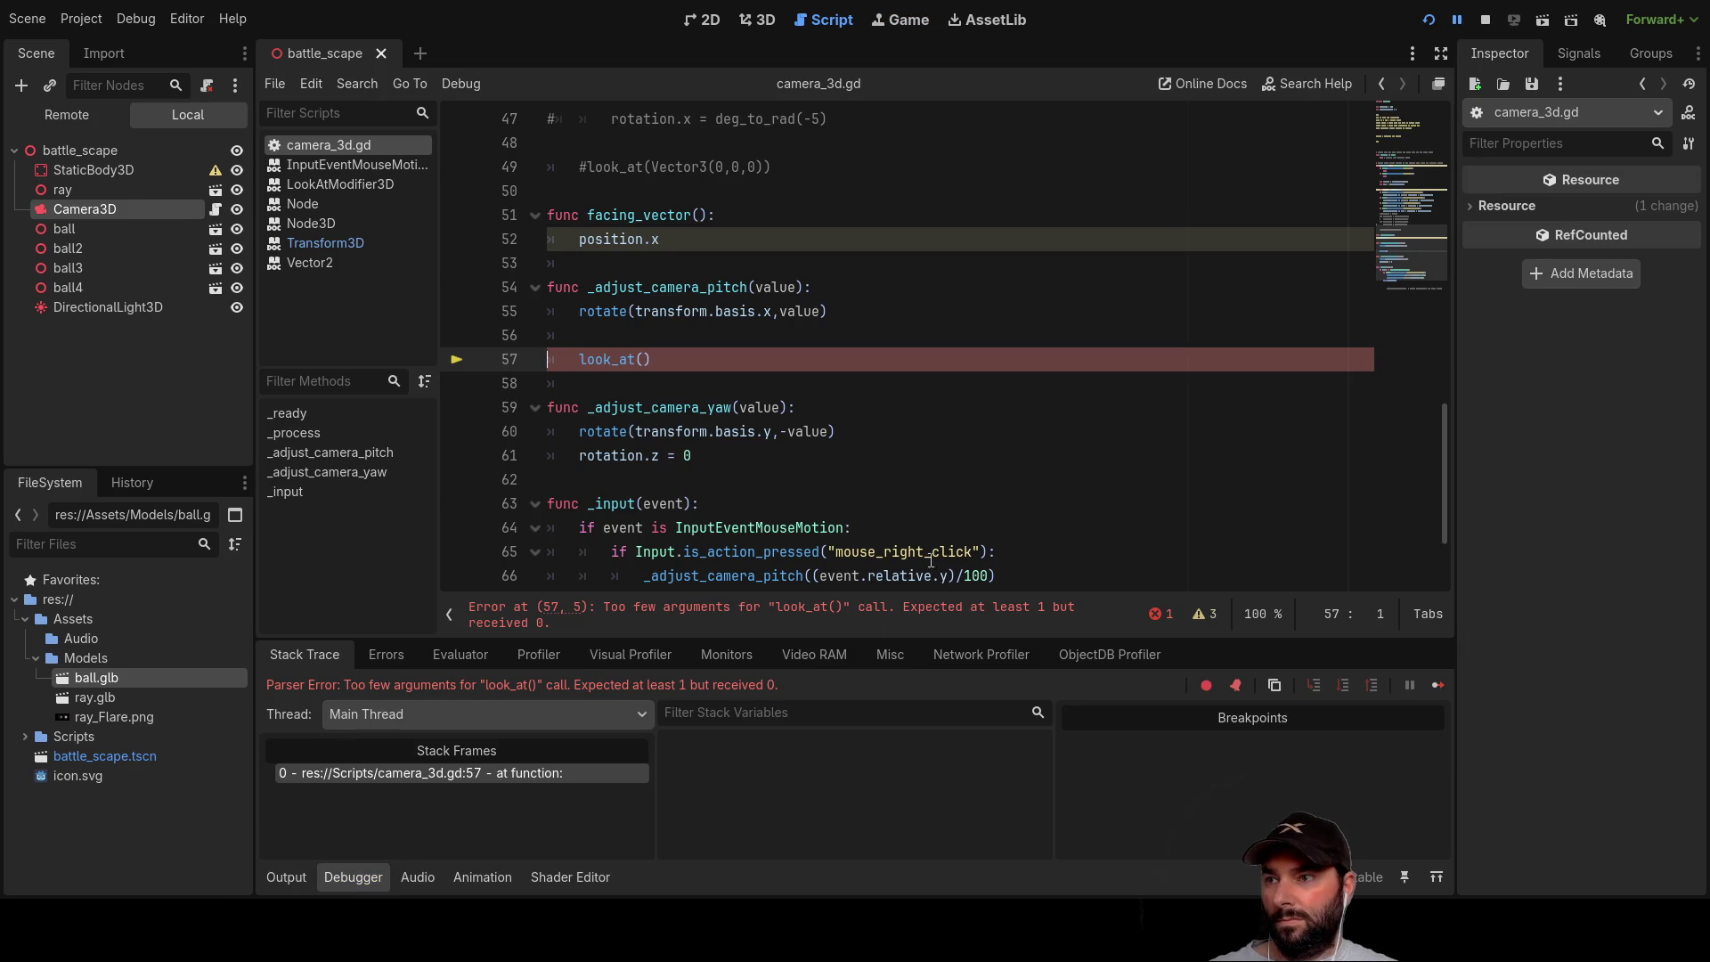
# Step: Comment out the look_at() call on line 57 causing the parser error and relaunch
pyautogui.scroll(-2, 817, 407)
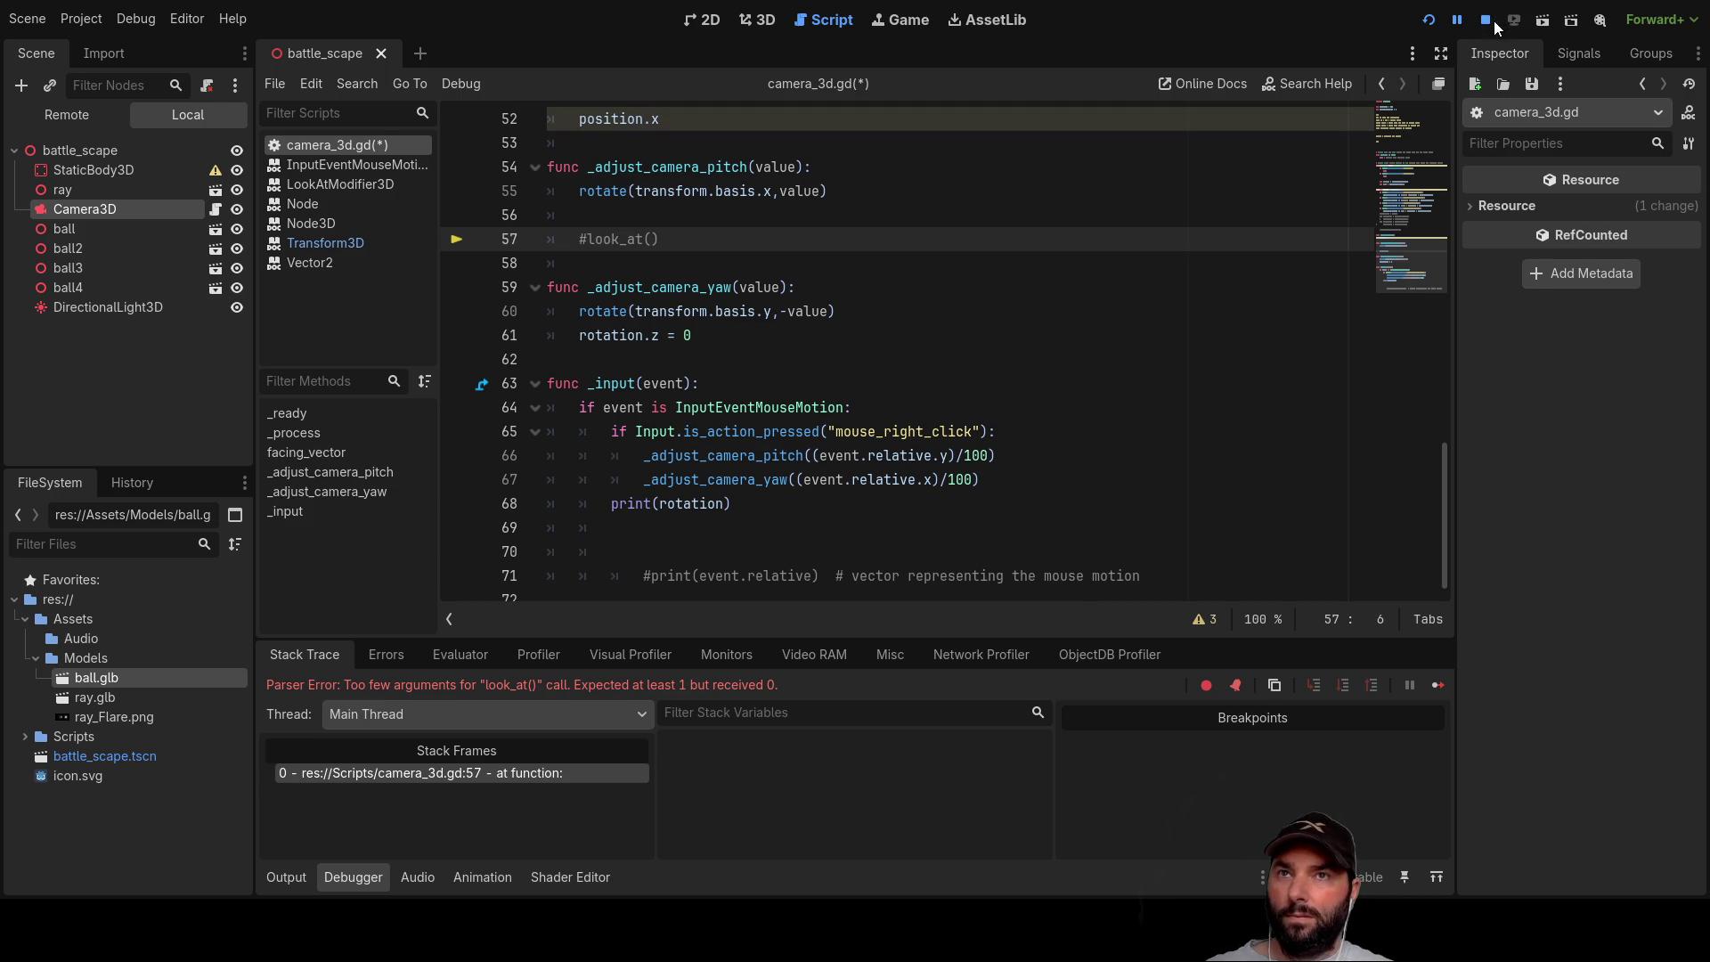
pyautogui.click(1430, 19)
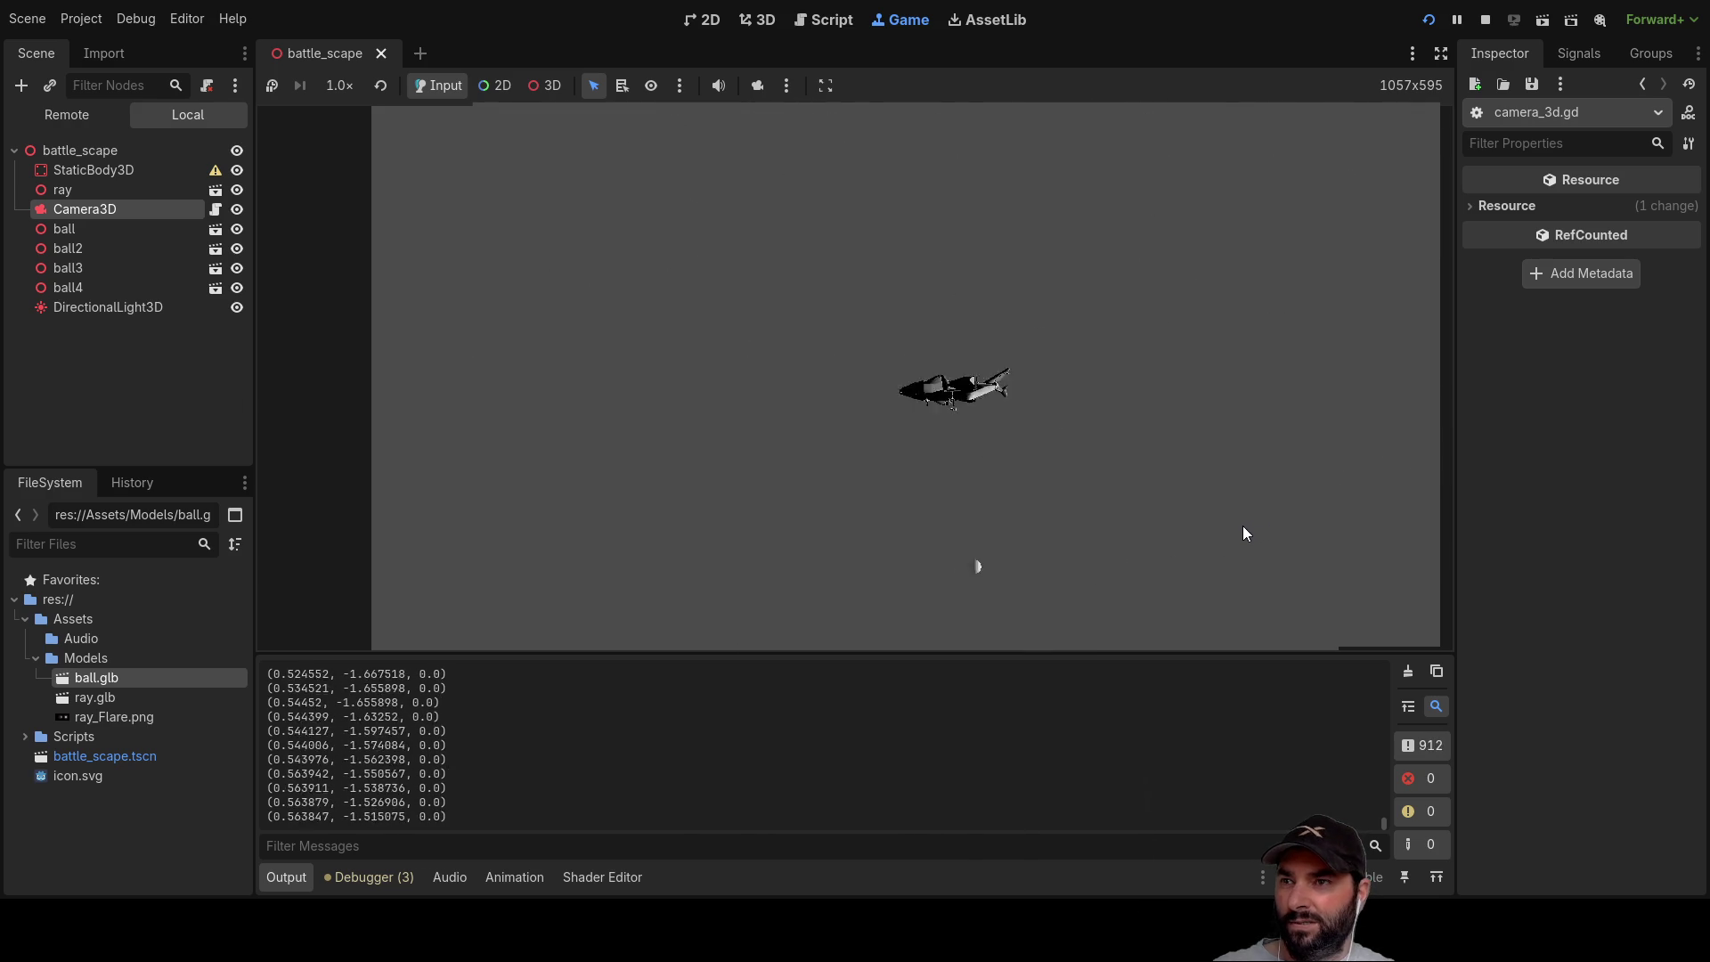
# Step: Select the battle_scape root node in the Scene dock while the game runs
pyautogui.click(1206, 356)
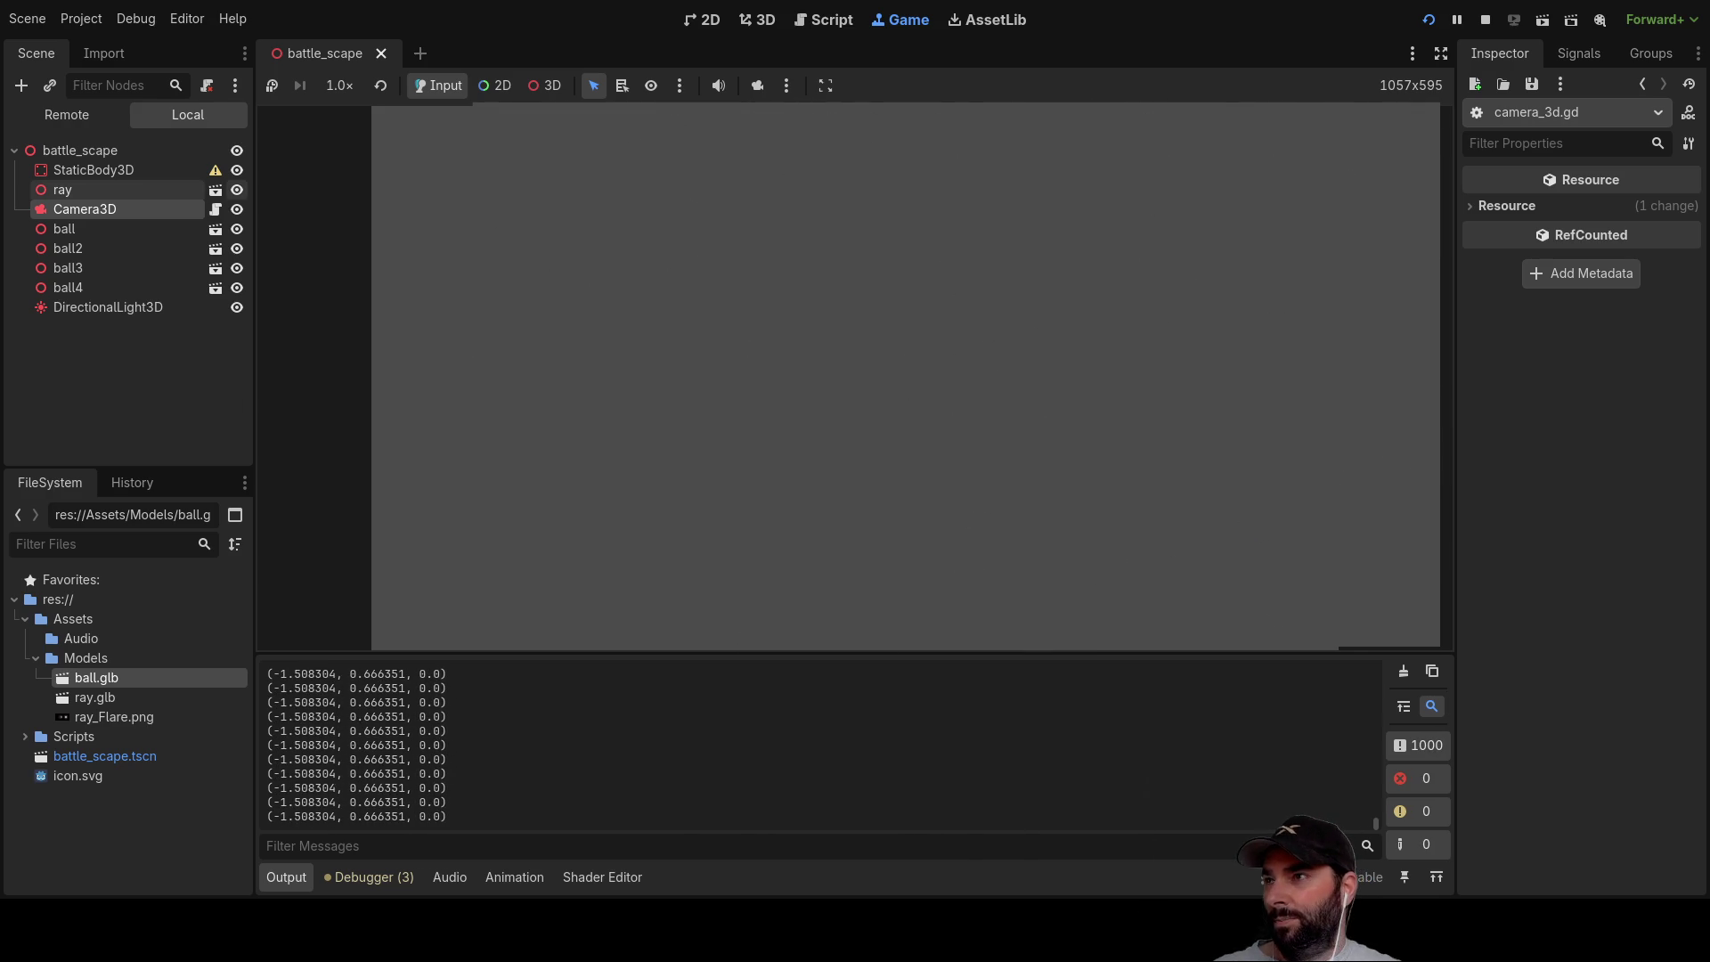
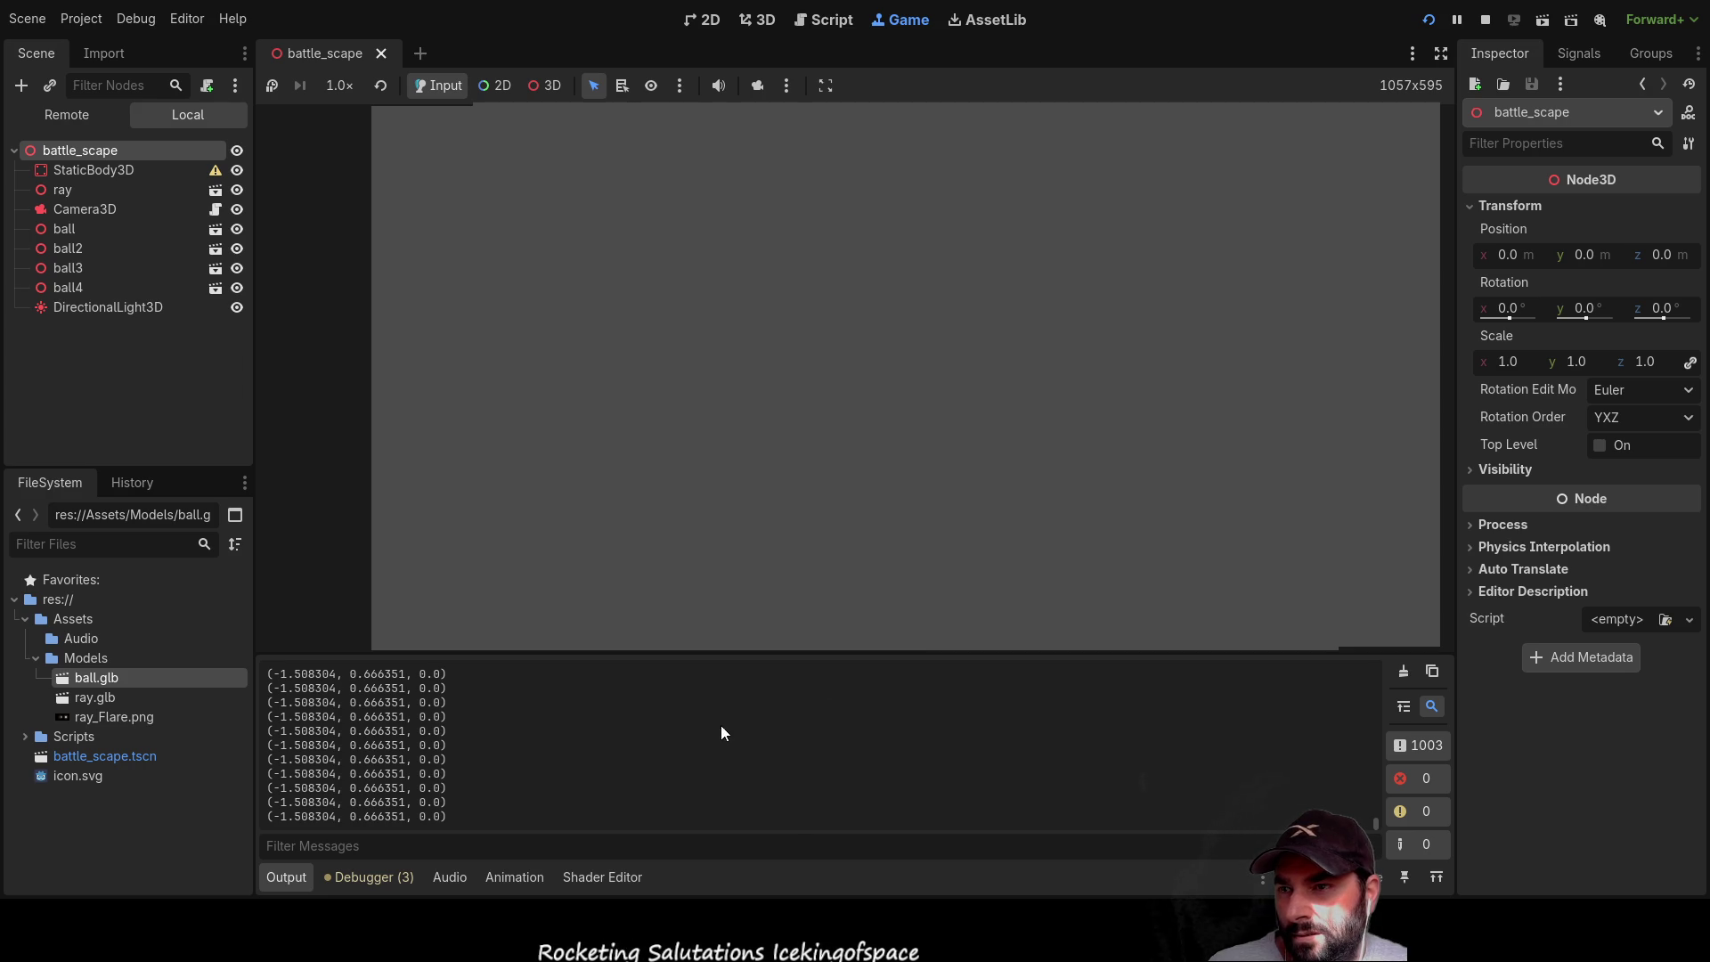
# Step: Add a temporary MeshInstance3D node to the battle_scape scene and view it in 3D
pyautogui.hotkey('ctrl', 'a')
pyautogui.click(80, 150)
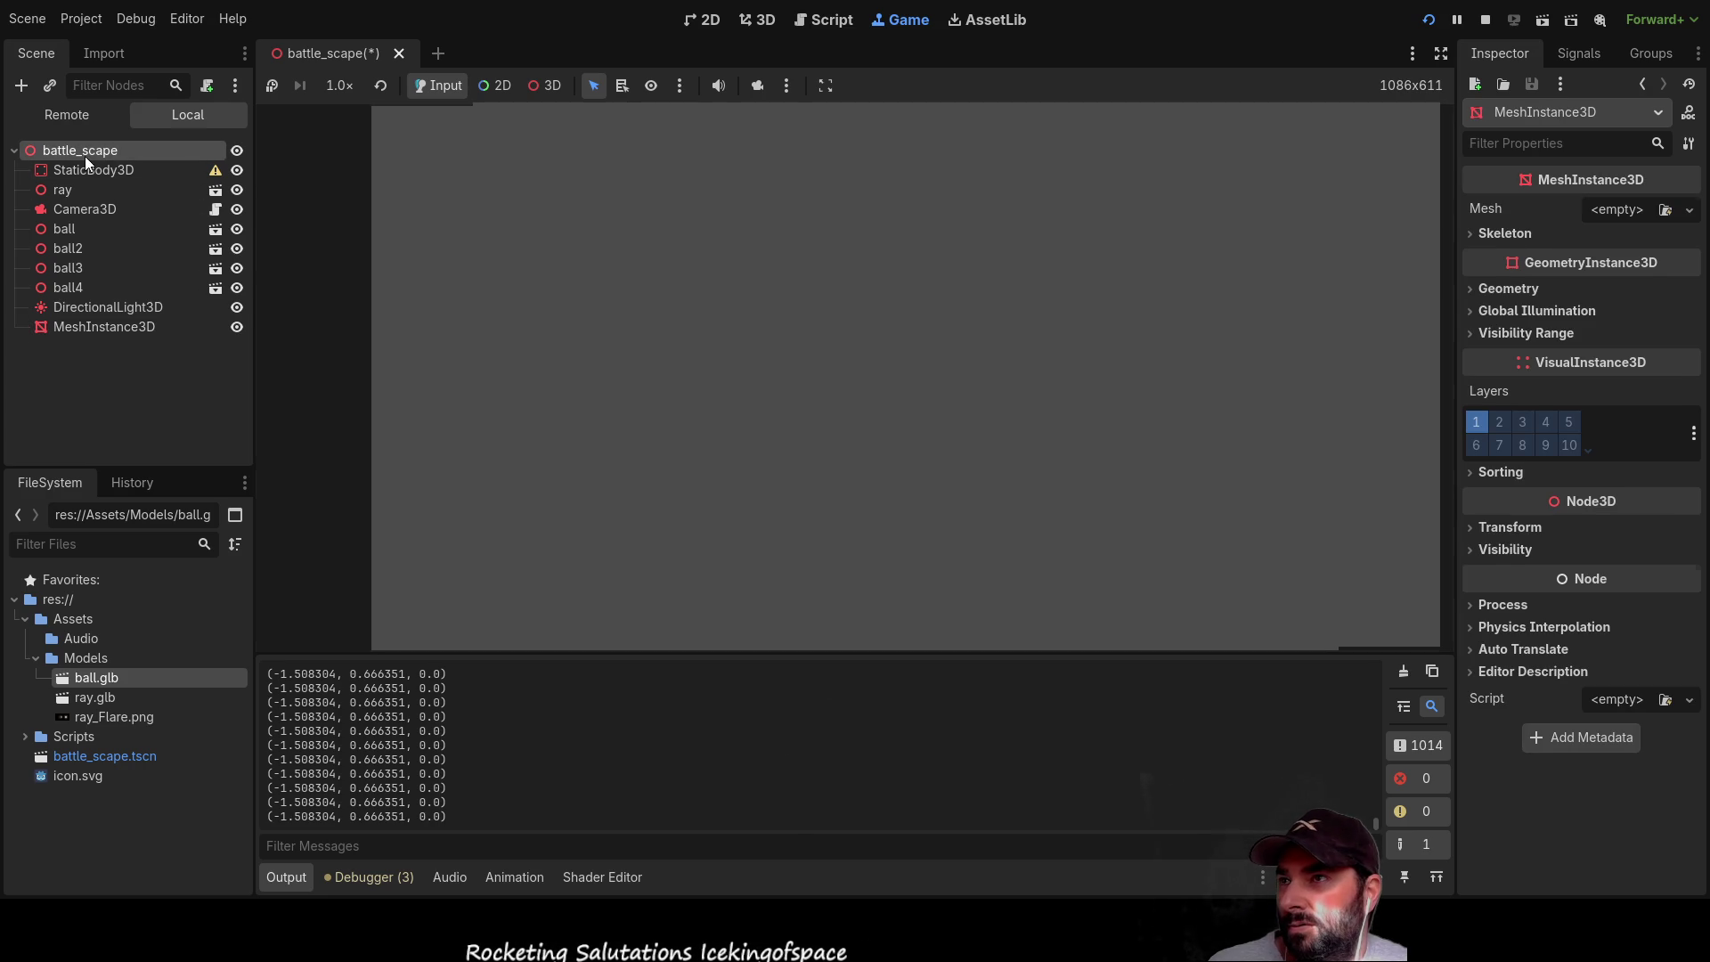
pyautogui.click(757, 19)
pyautogui.scroll(-5, 365, 383)
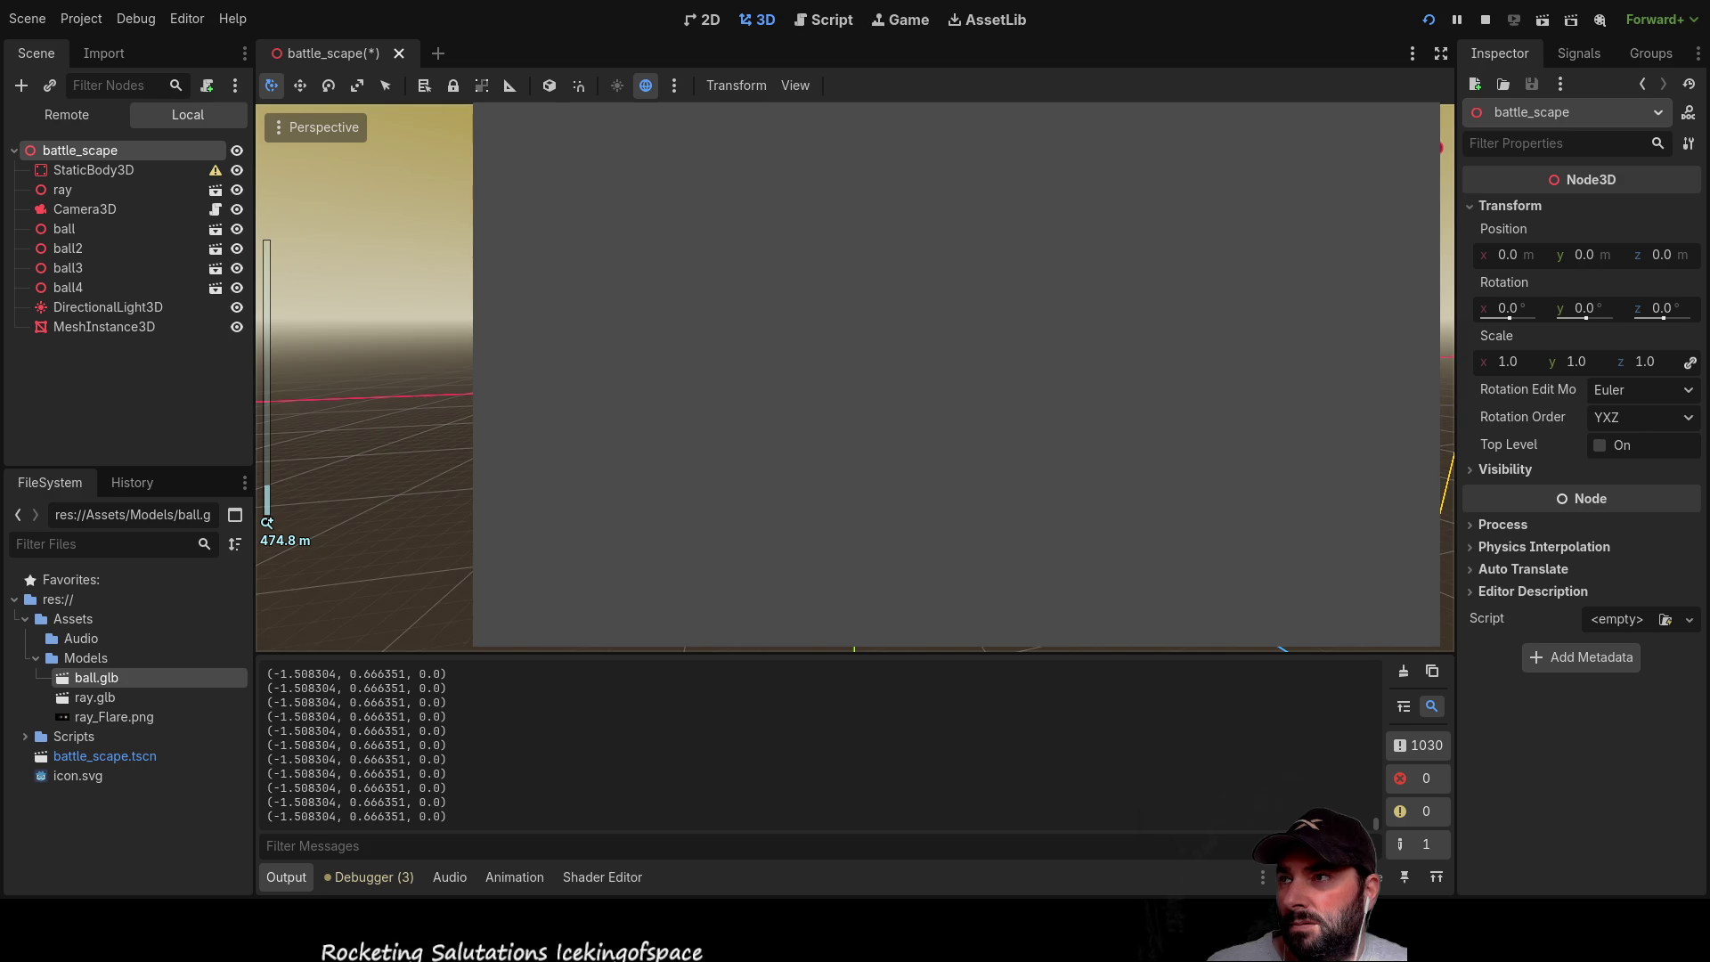
pyautogui.scroll(5, 365, 383)
# Step: Inspect the MeshInstance3D's Geometry section, delete the node, and stop the running game
pyautogui.click(141, 333)
pyautogui.scroll(-5, 365, 329)
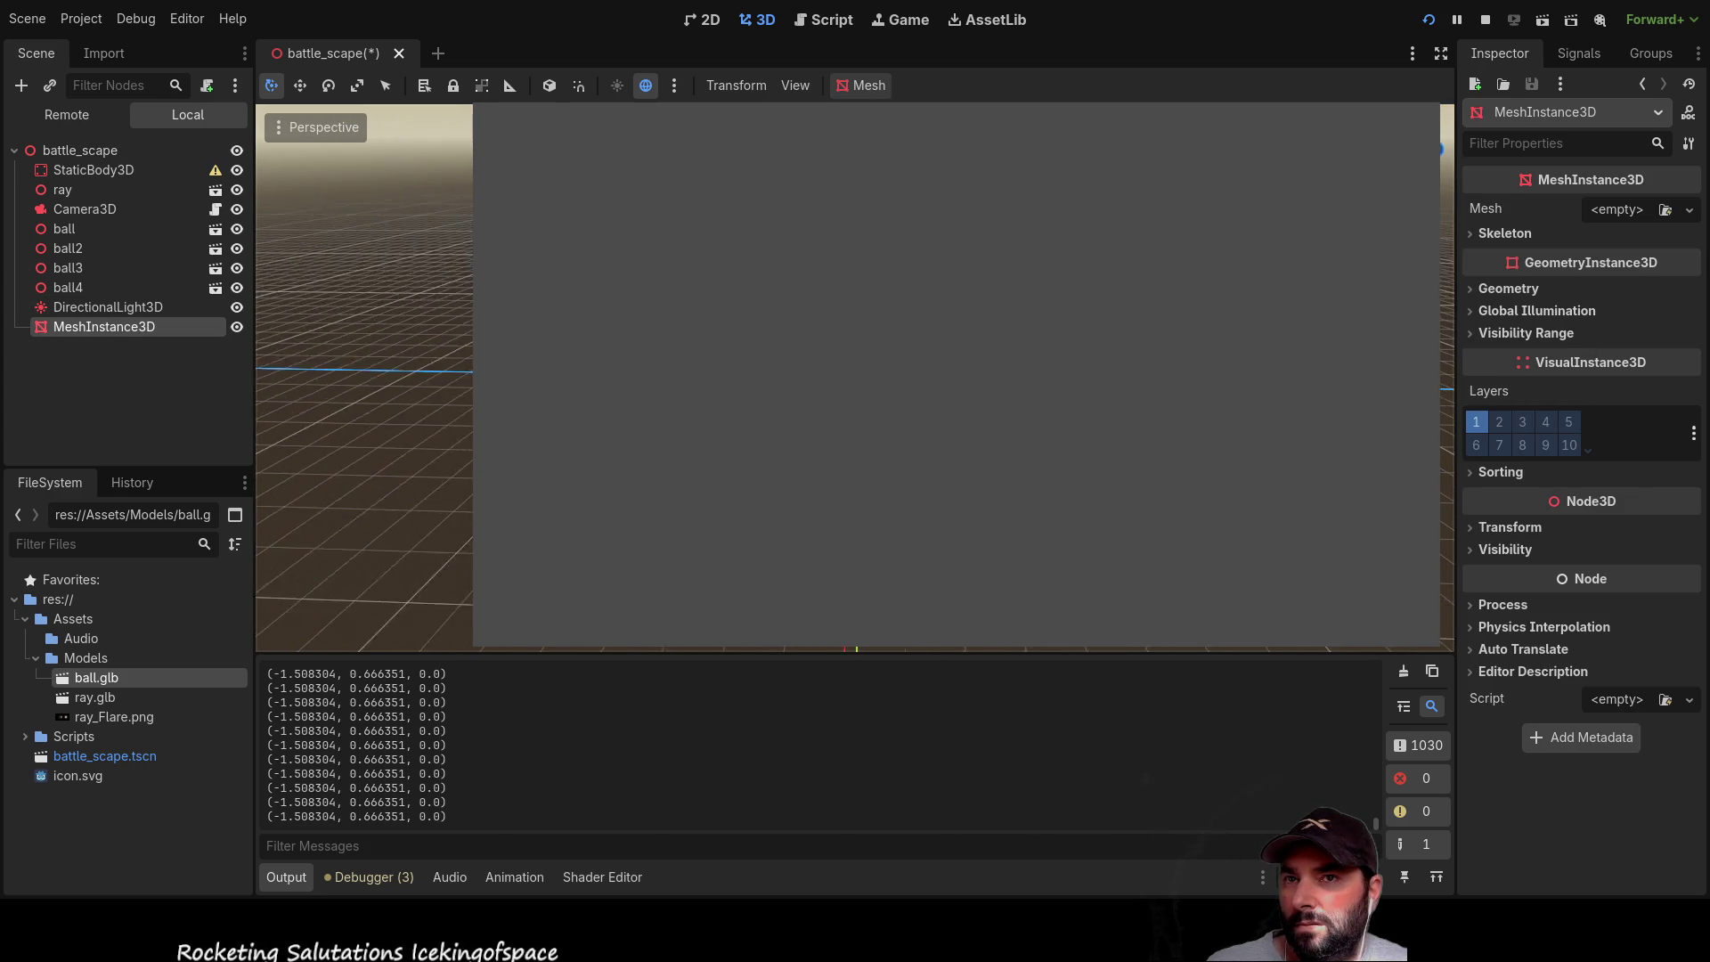
pyautogui.click(1505, 289)
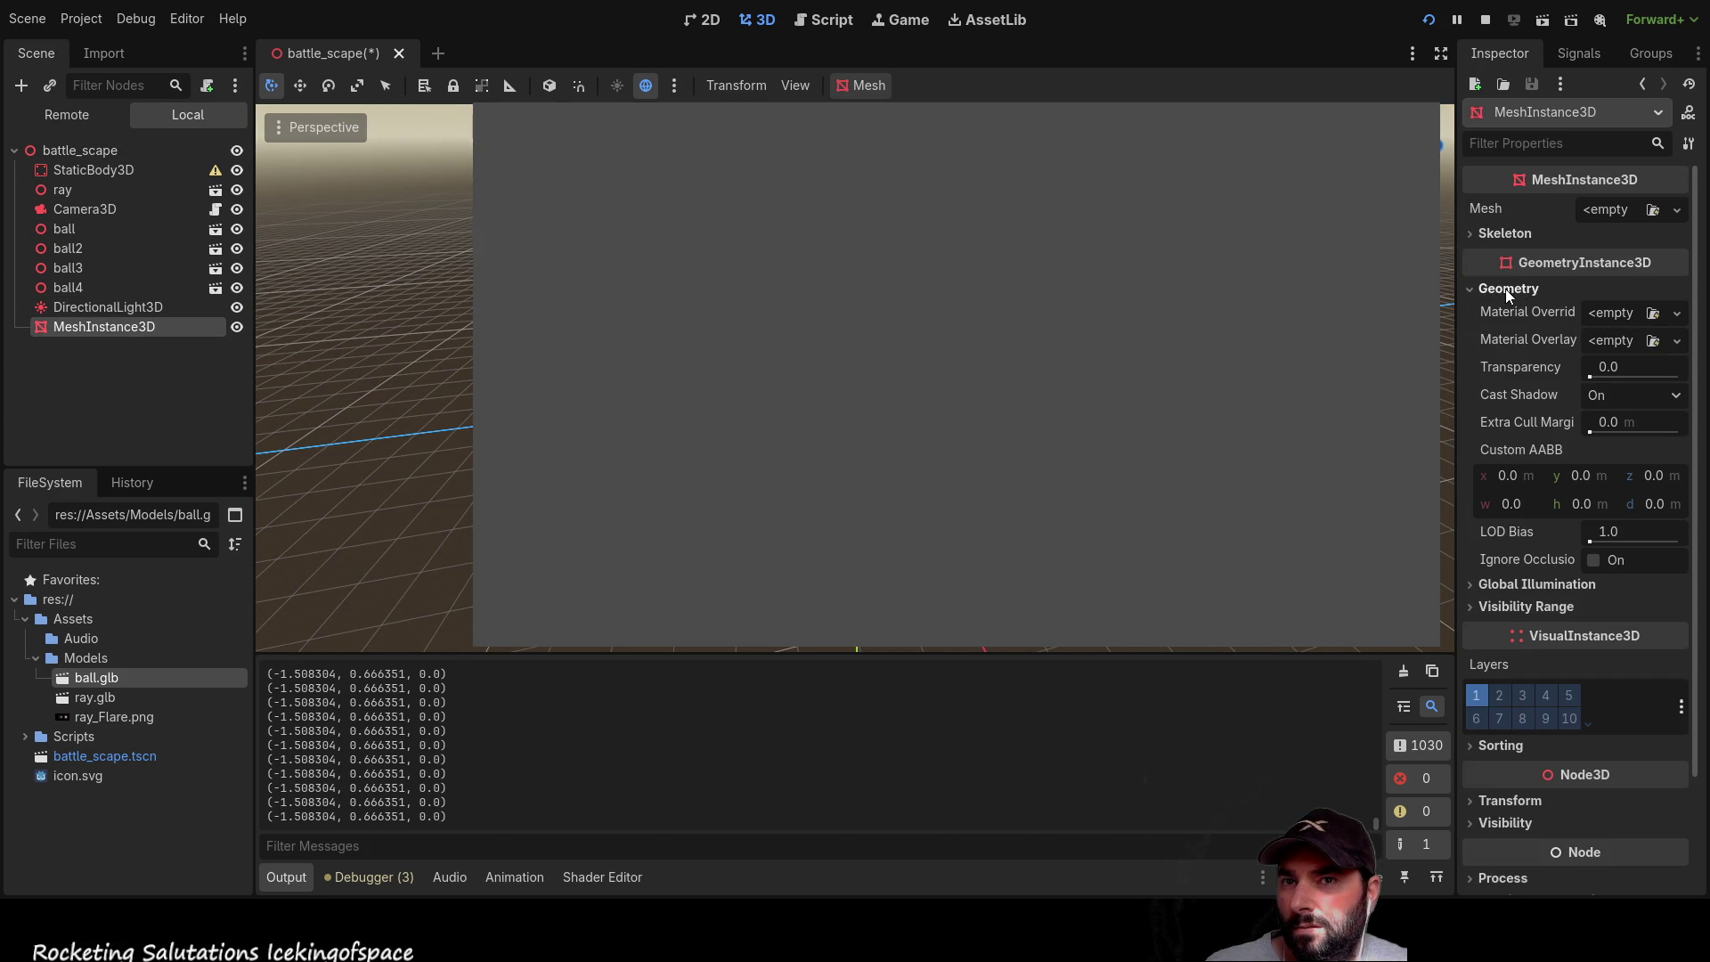
pyautogui.click(1478, 294)
pyautogui.scroll(-2, 367, 456)
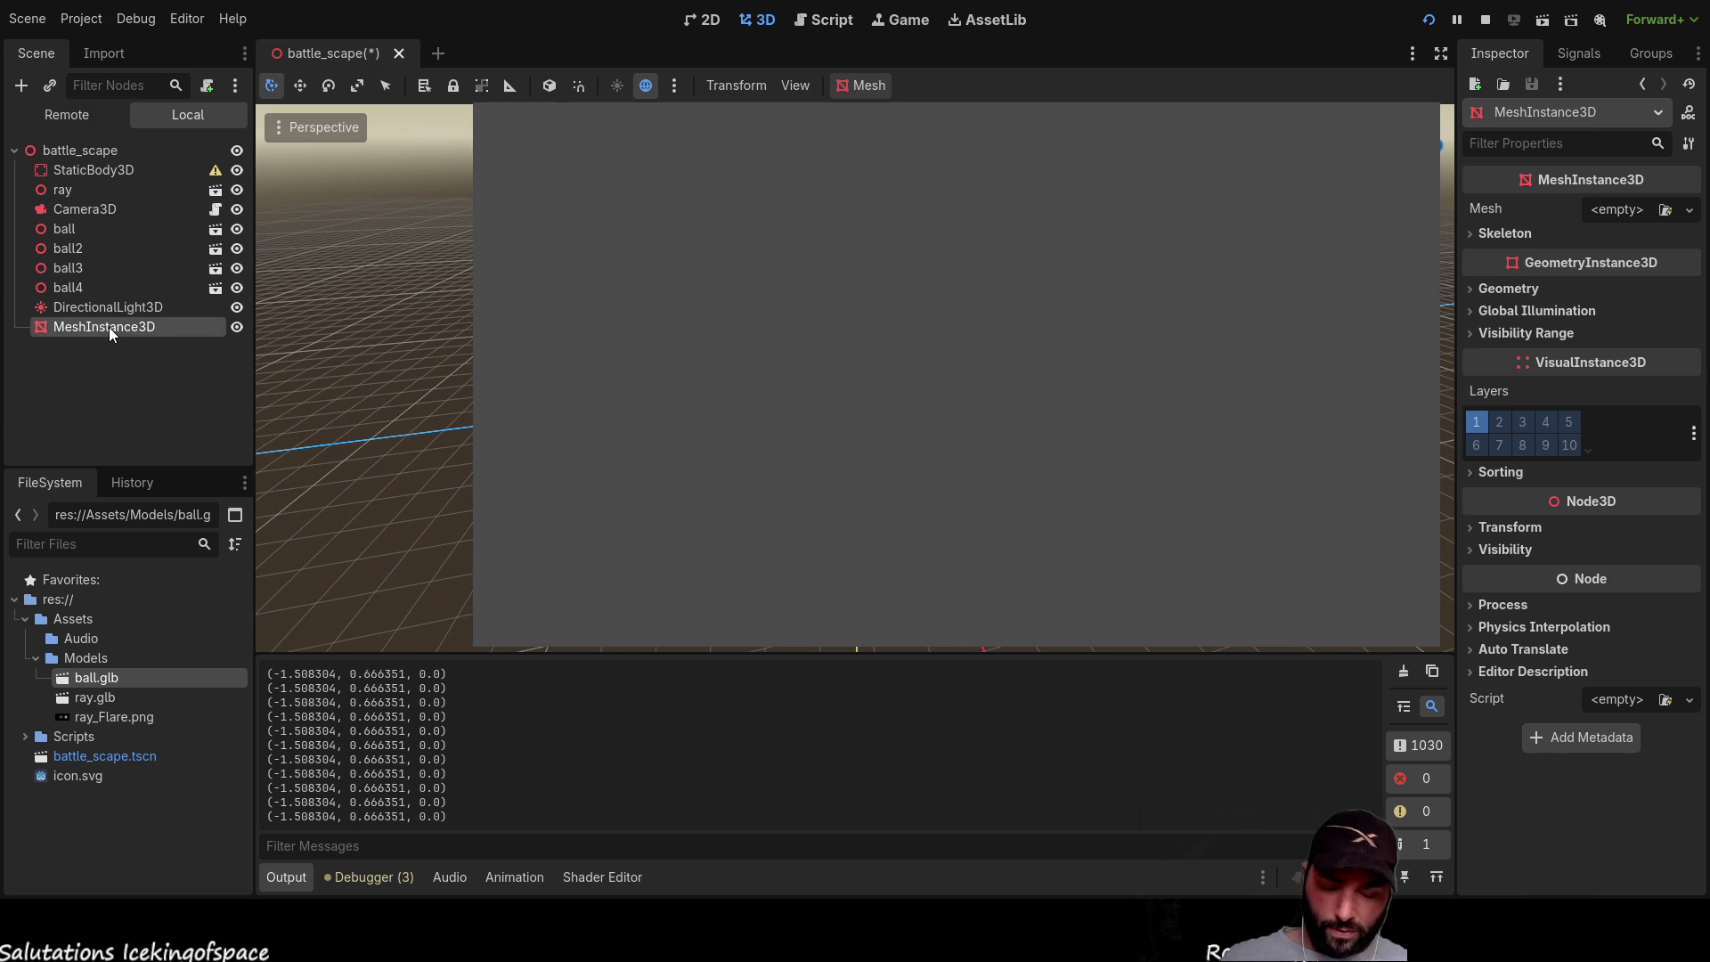
pyautogui.press('Delete')
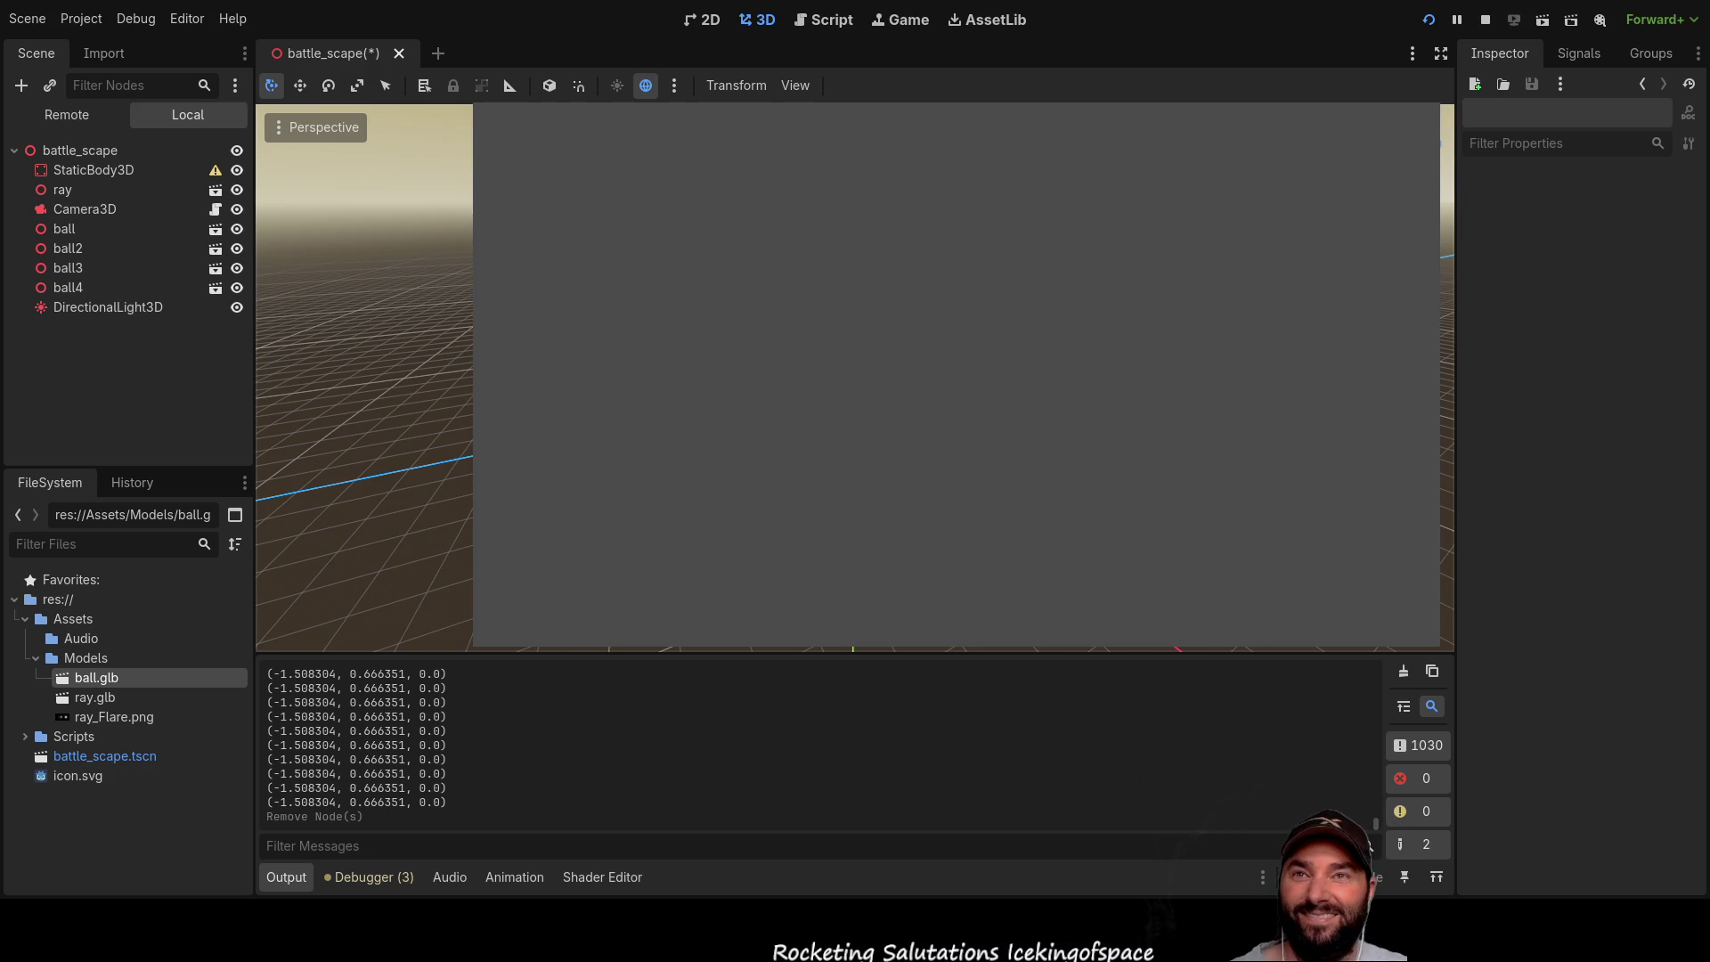
pyautogui.press('F8')
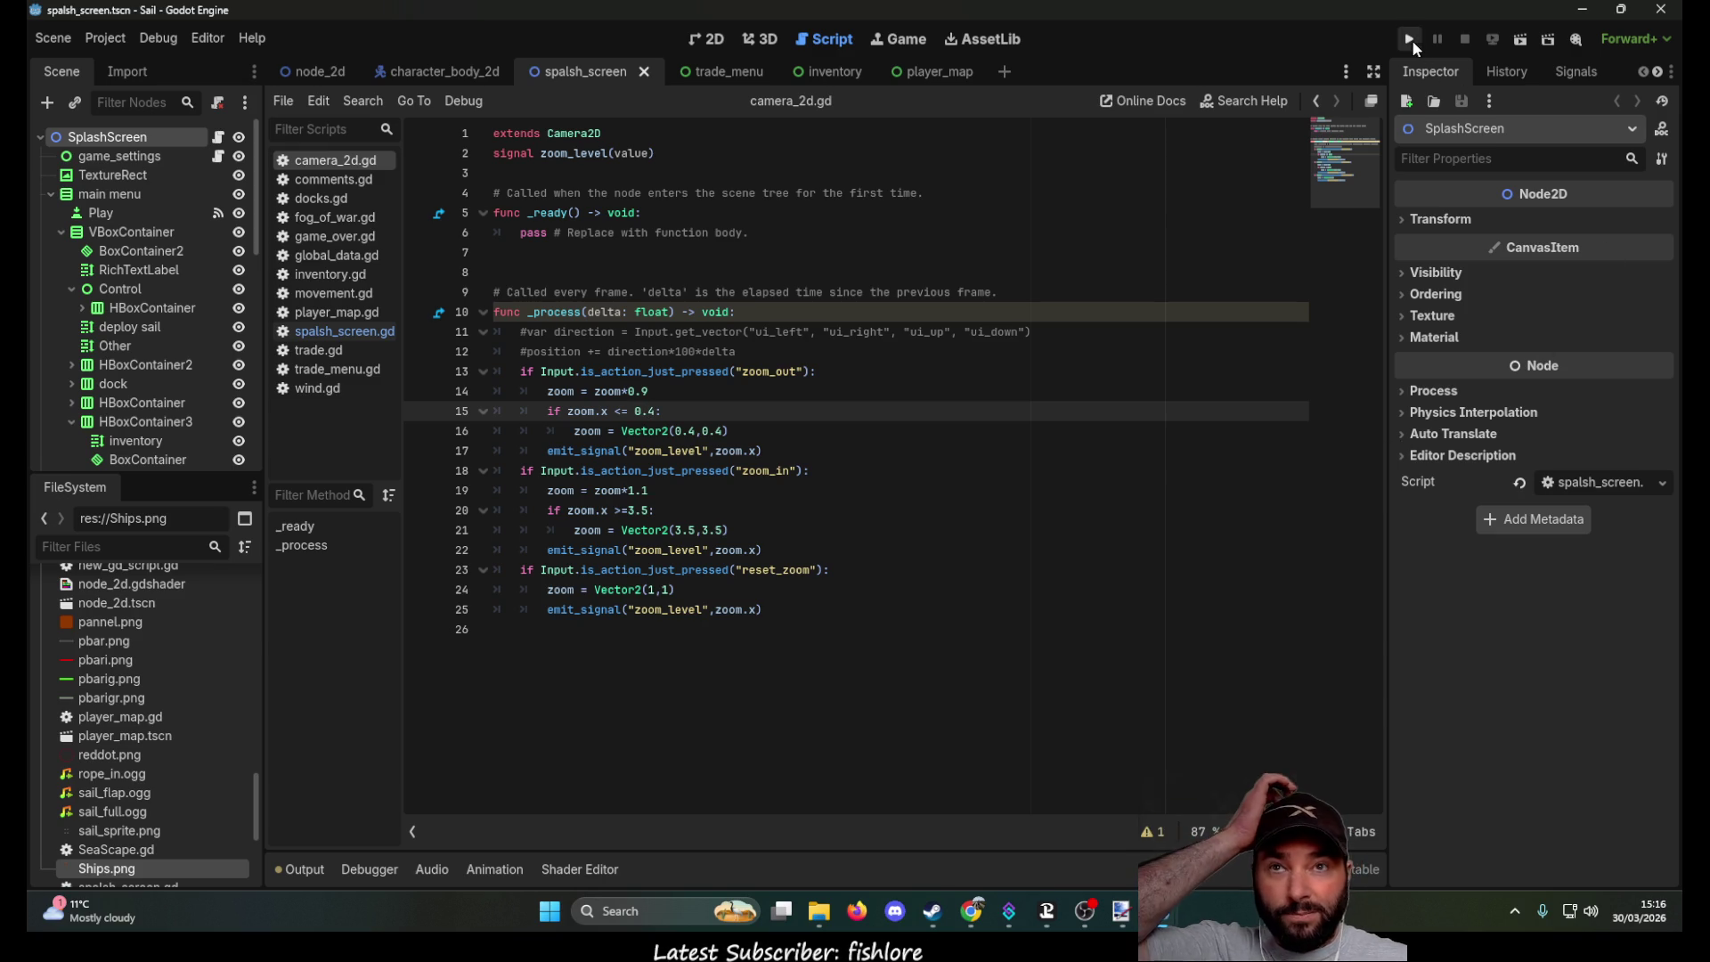
# Step: Run the Sail project and choose Play on its main menu
pyautogui.click(1412, 40)
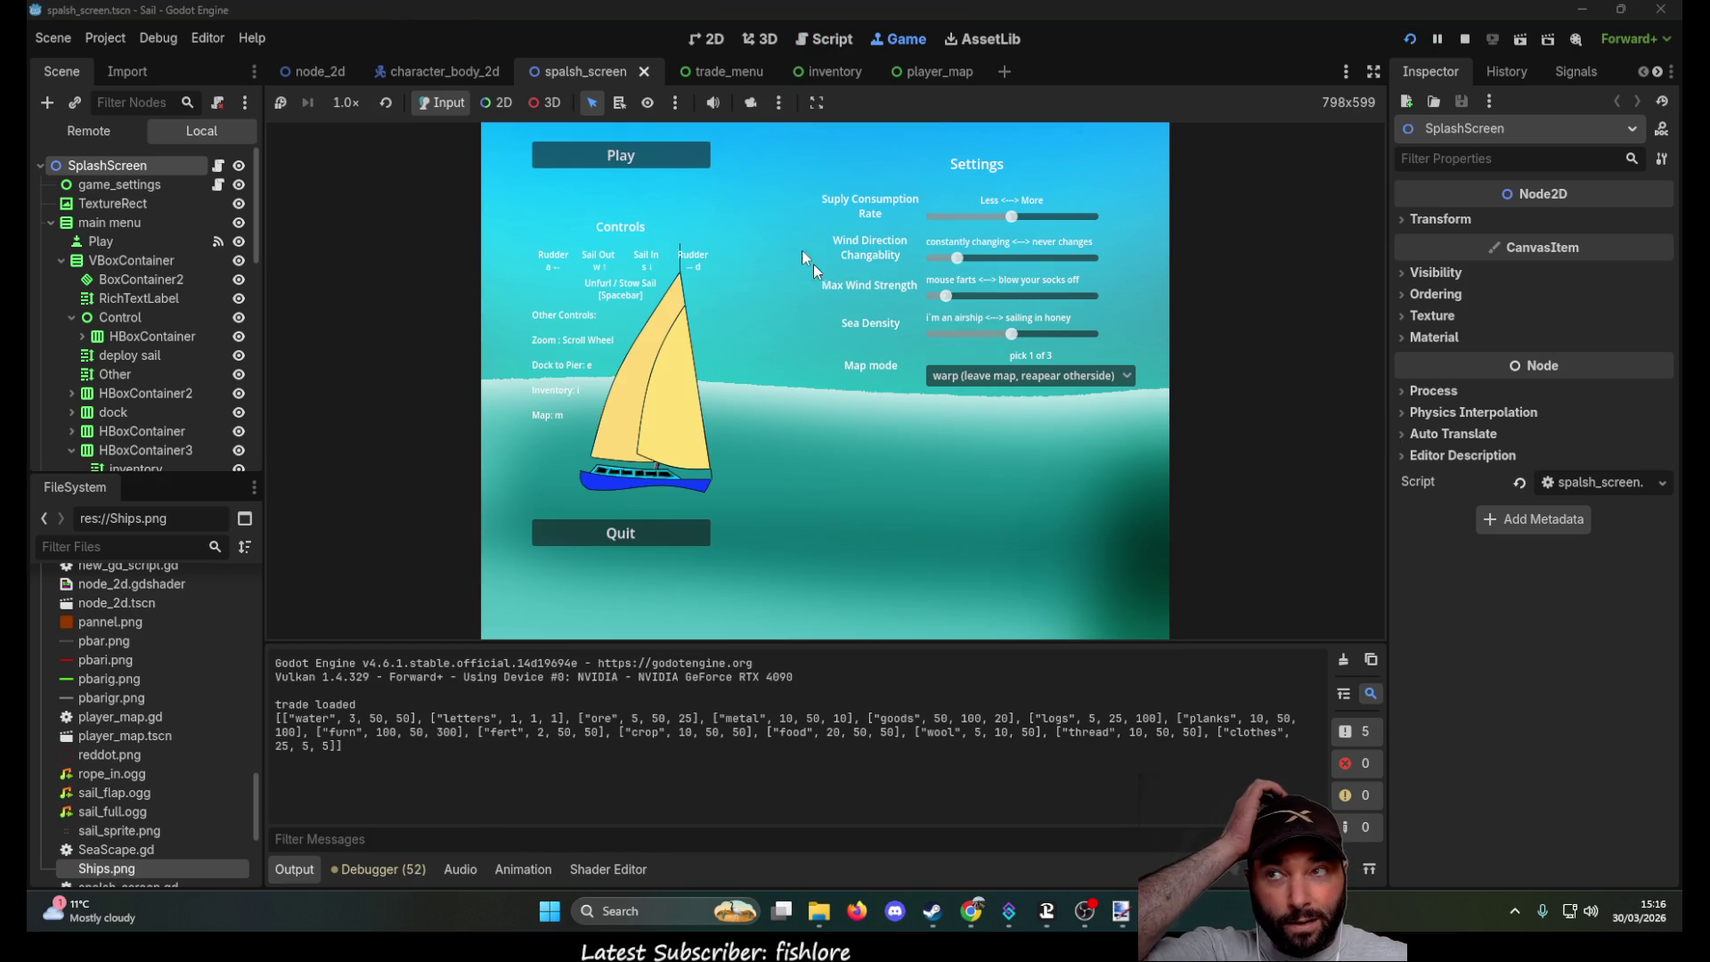
pyautogui.click(664, 162)
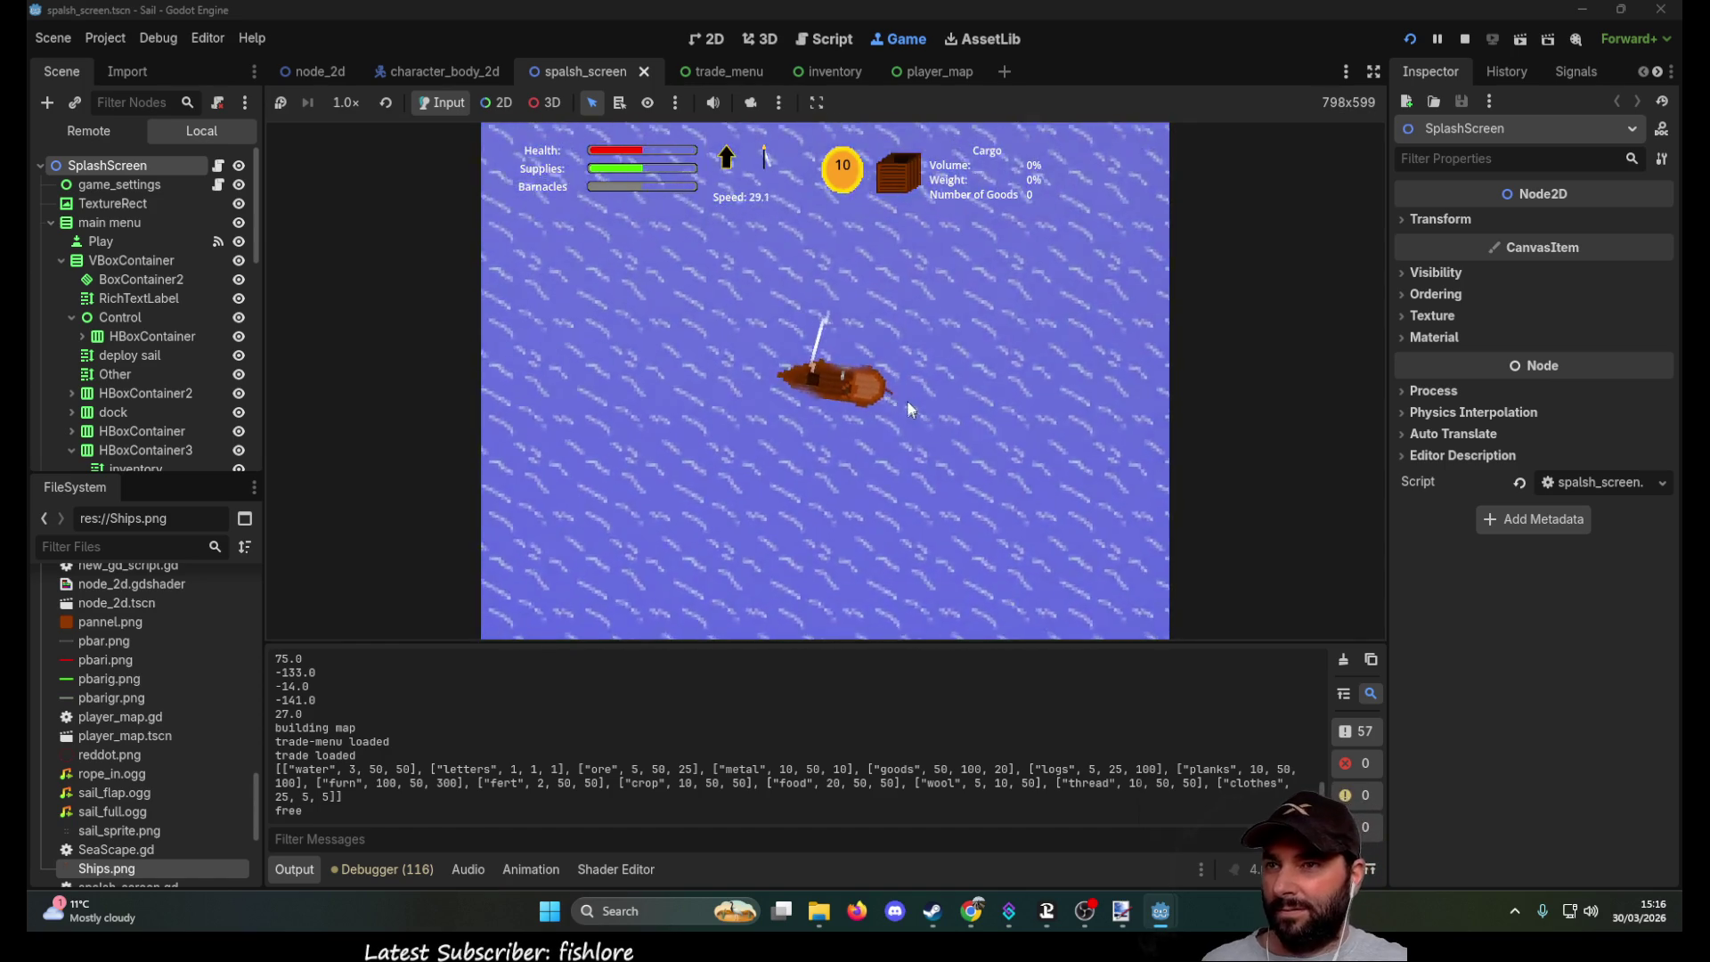
# Step: Zoom the game view, raise the sail, and steer the ship up-left then up-right
pyautogui.scroll(-5, 897, 386)
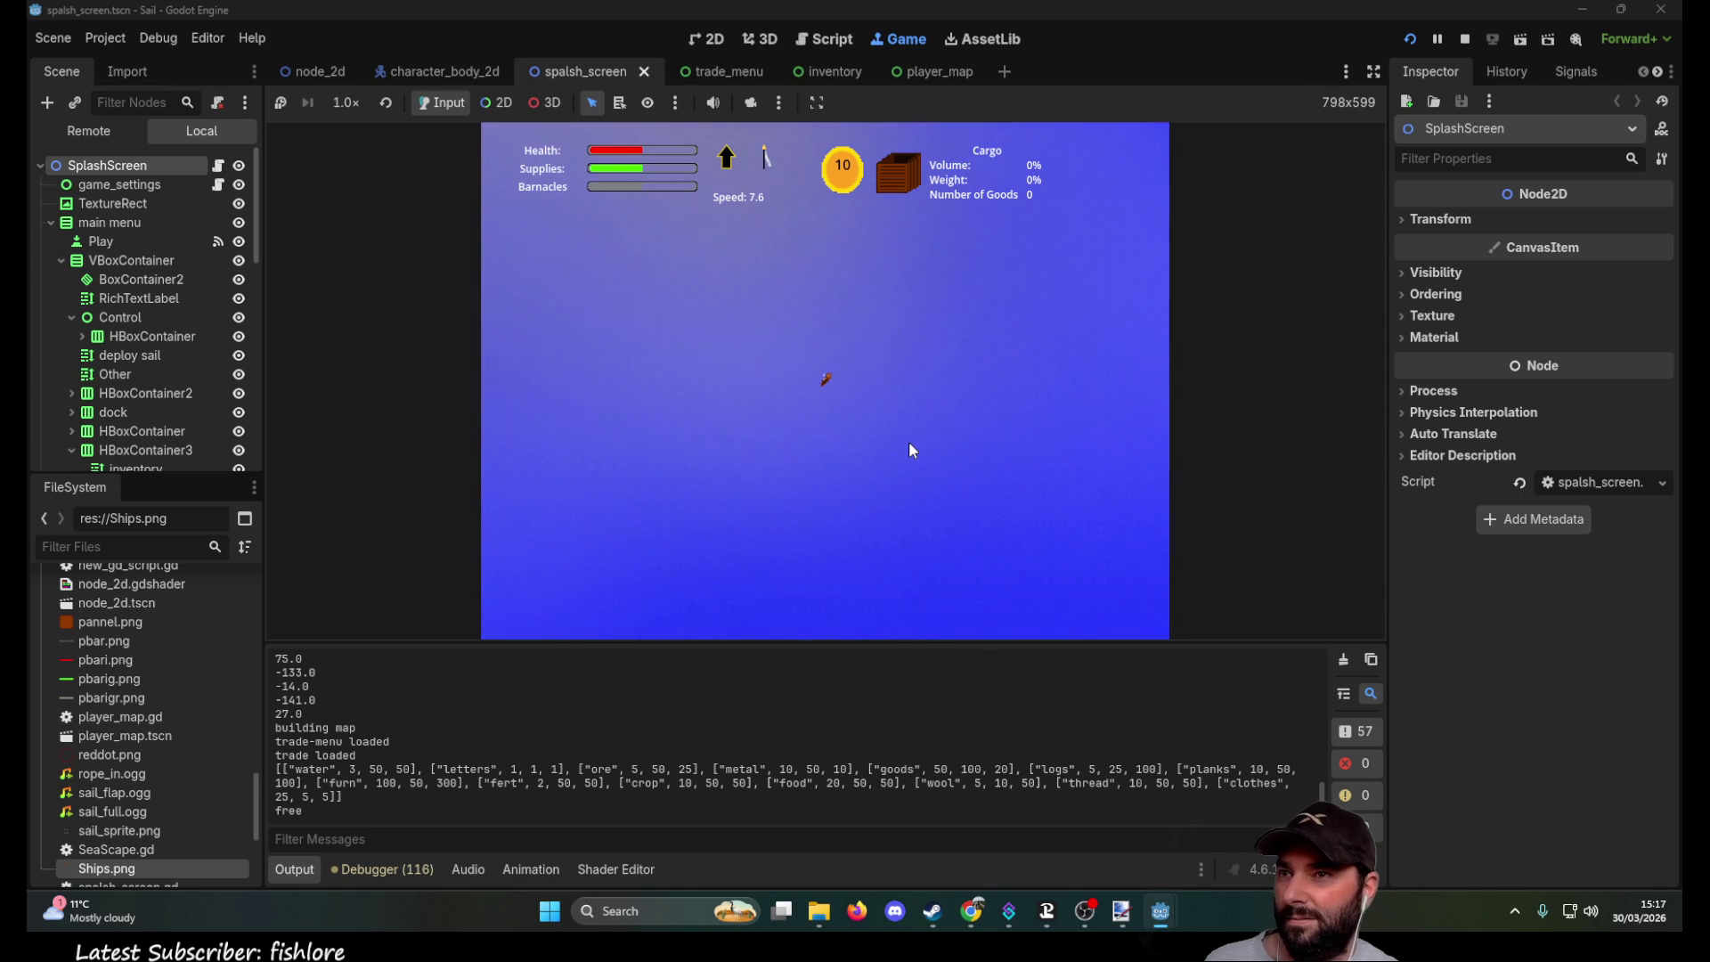
pyautogui.scroll(3, 908, 441)
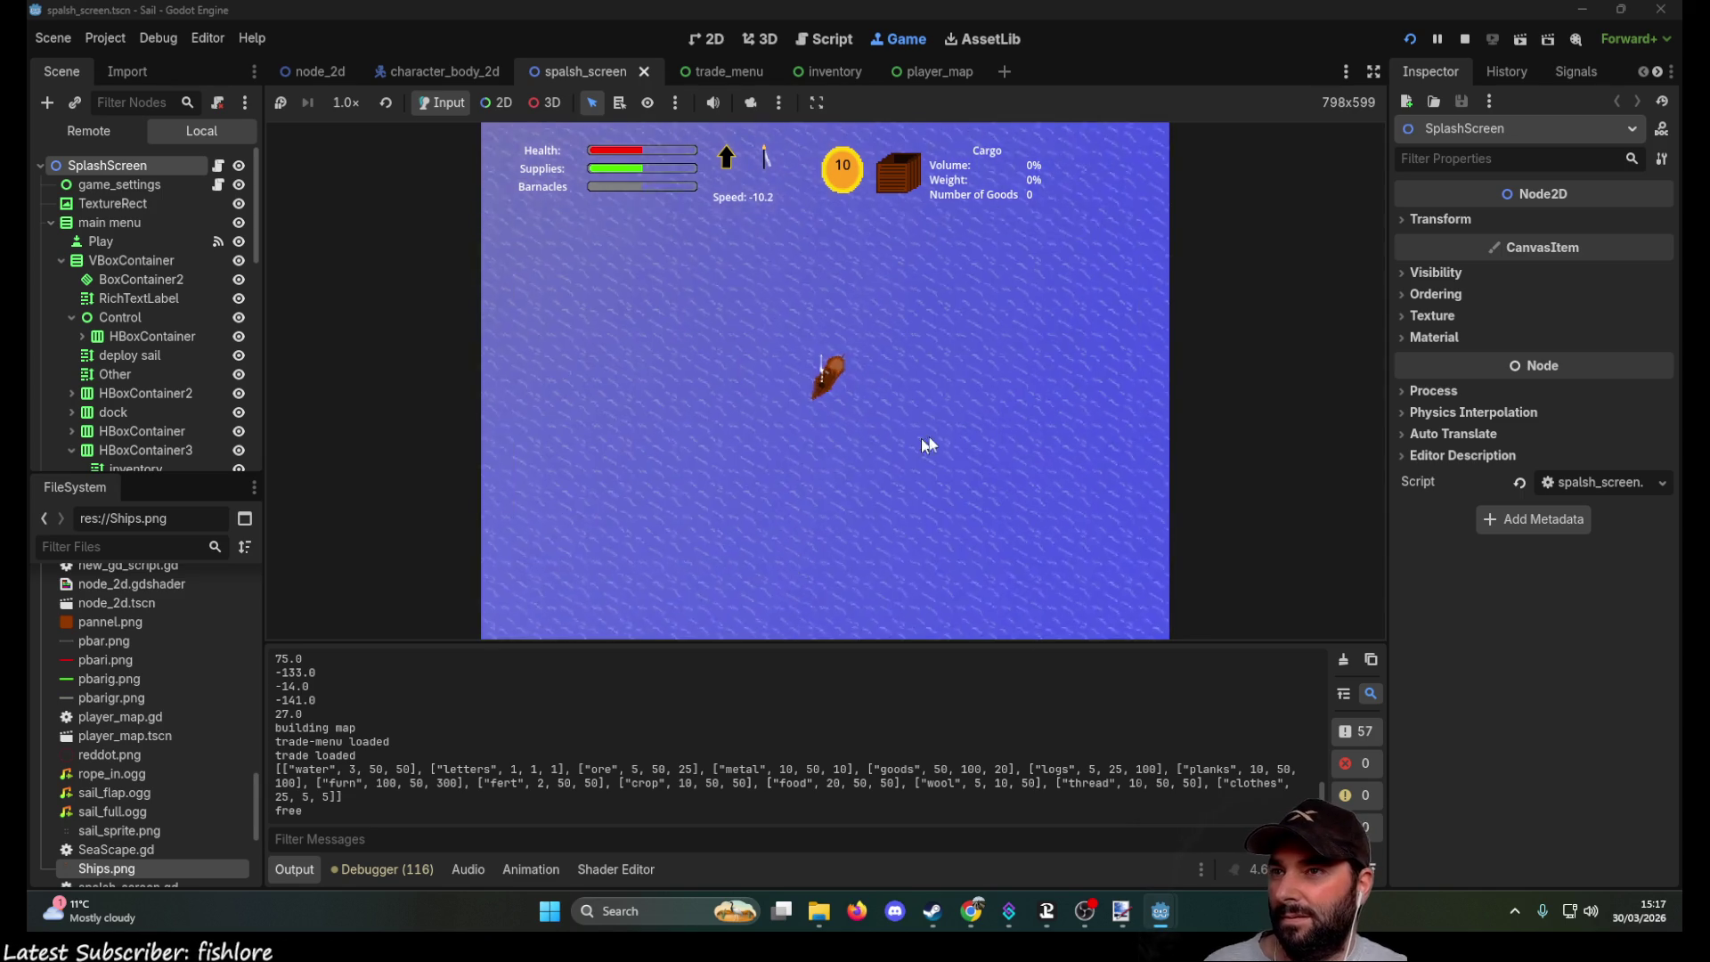
pyautogui.scroll(-5, 933, 443)
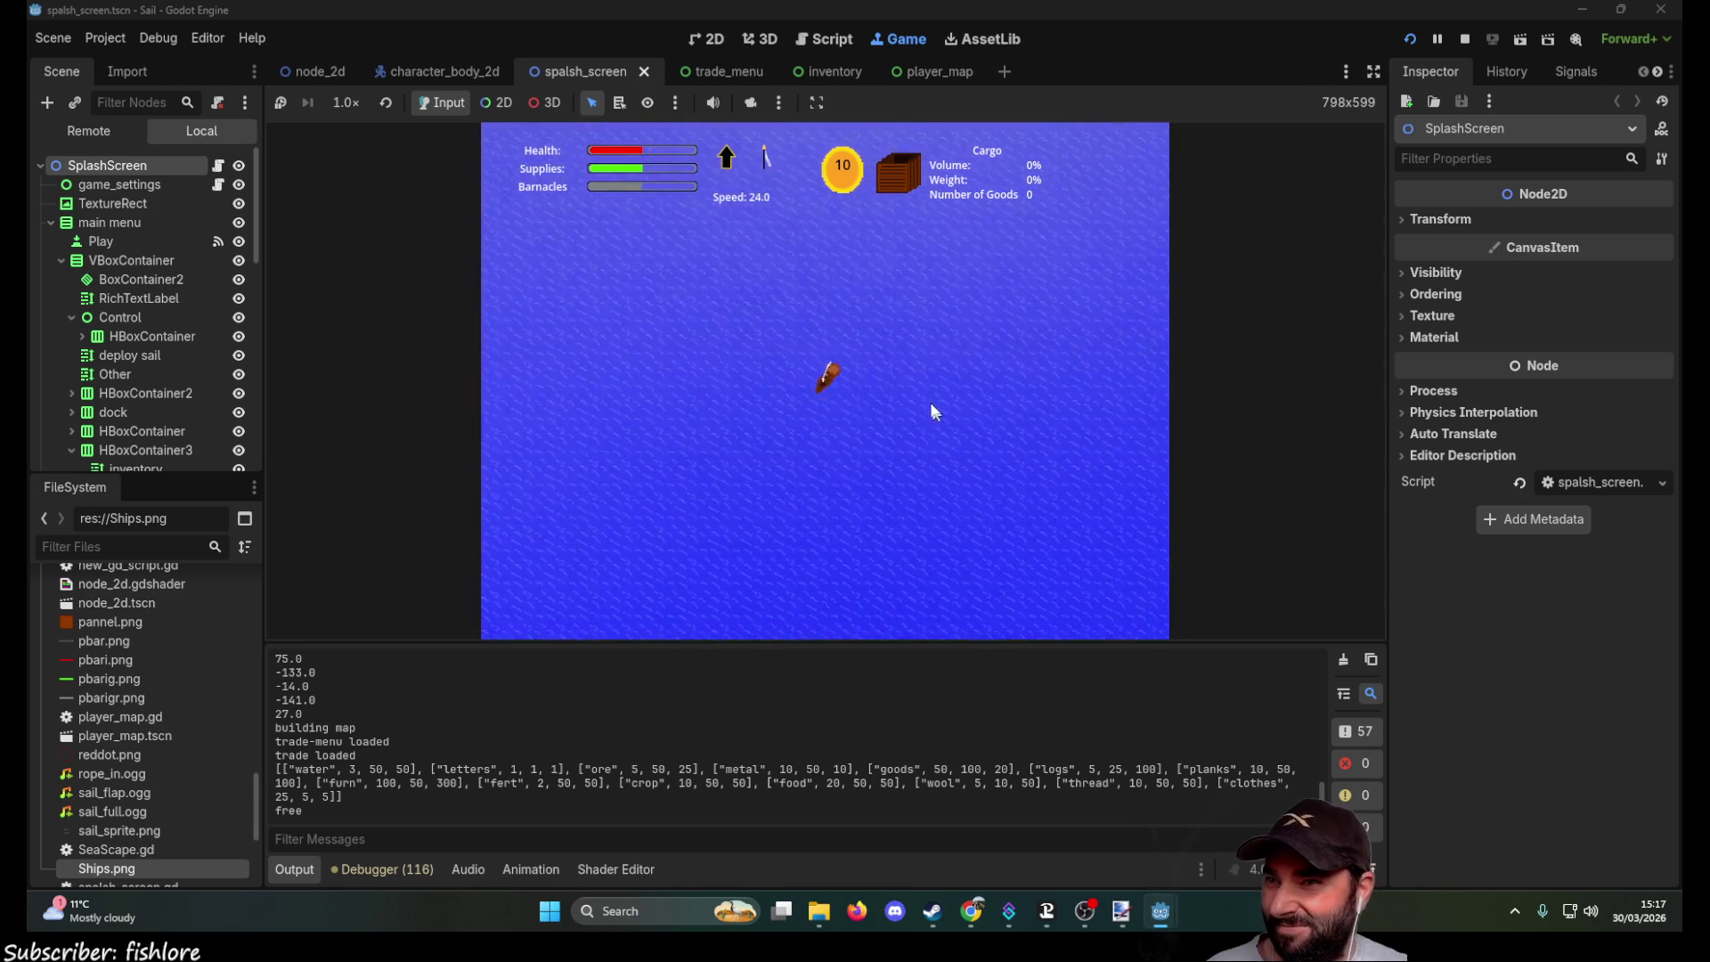
pyautogui.scroll(3, 900, 458)
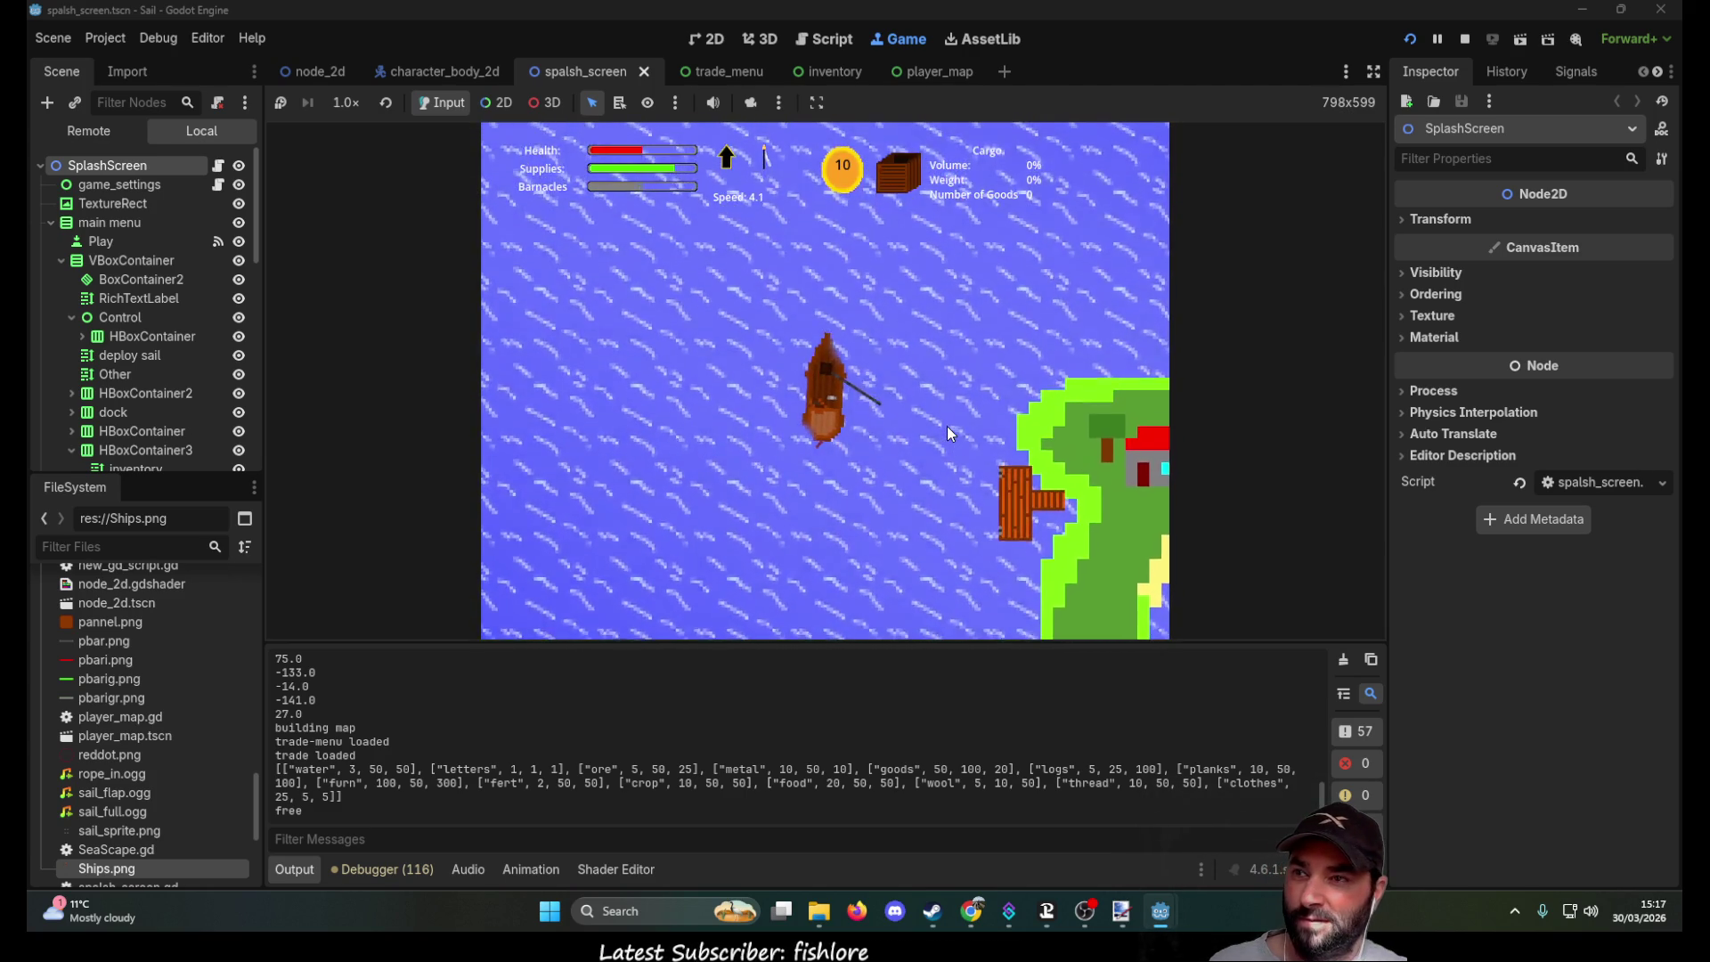
pyautogui.press('Up')
pyautogui.press('Left')
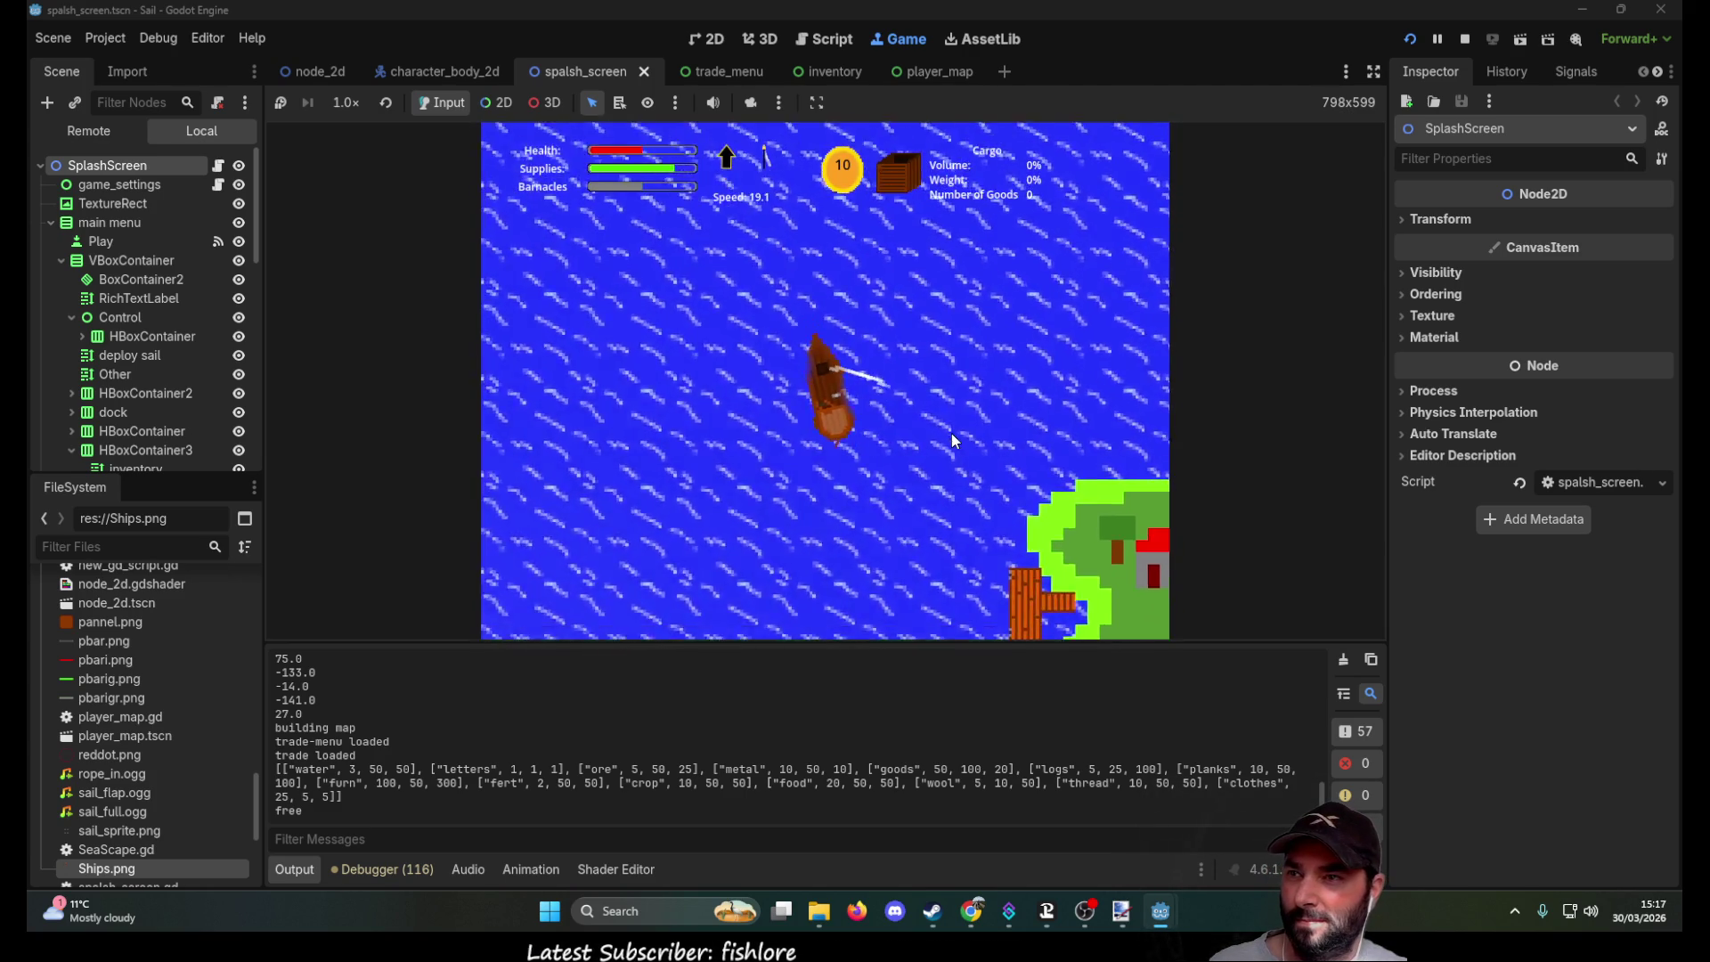
pyautogui.press('Right')
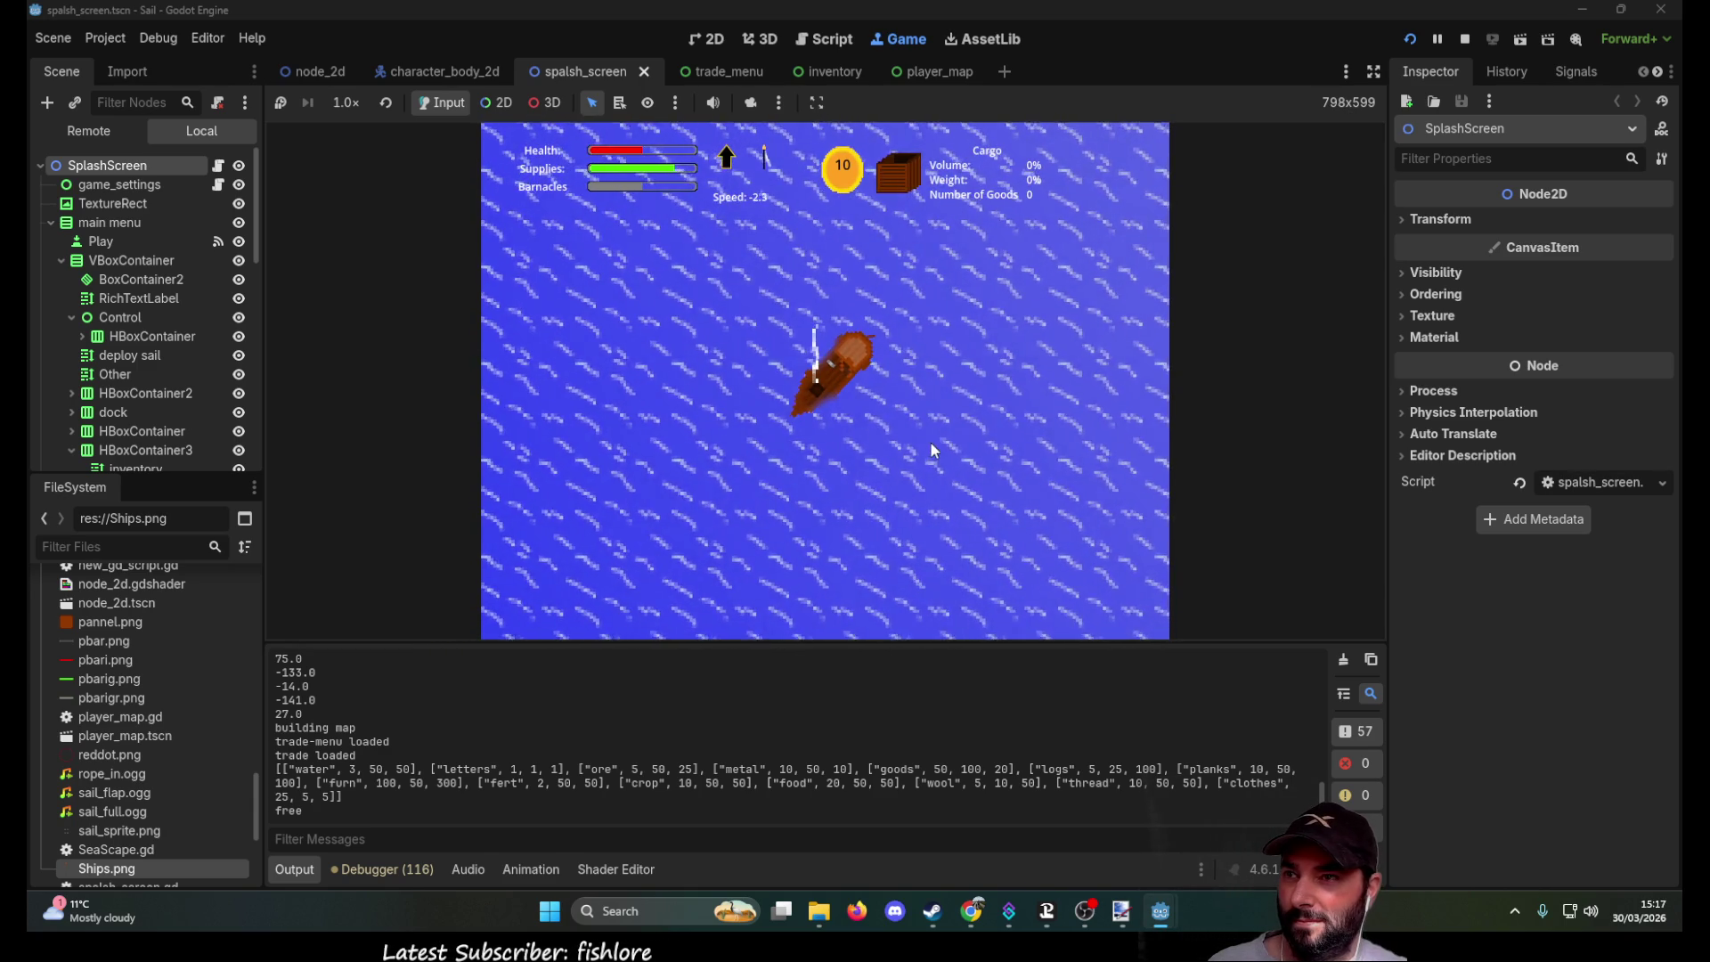
# Step: Steer the ship back toward the island and dock there
pyautogui.press('Left')
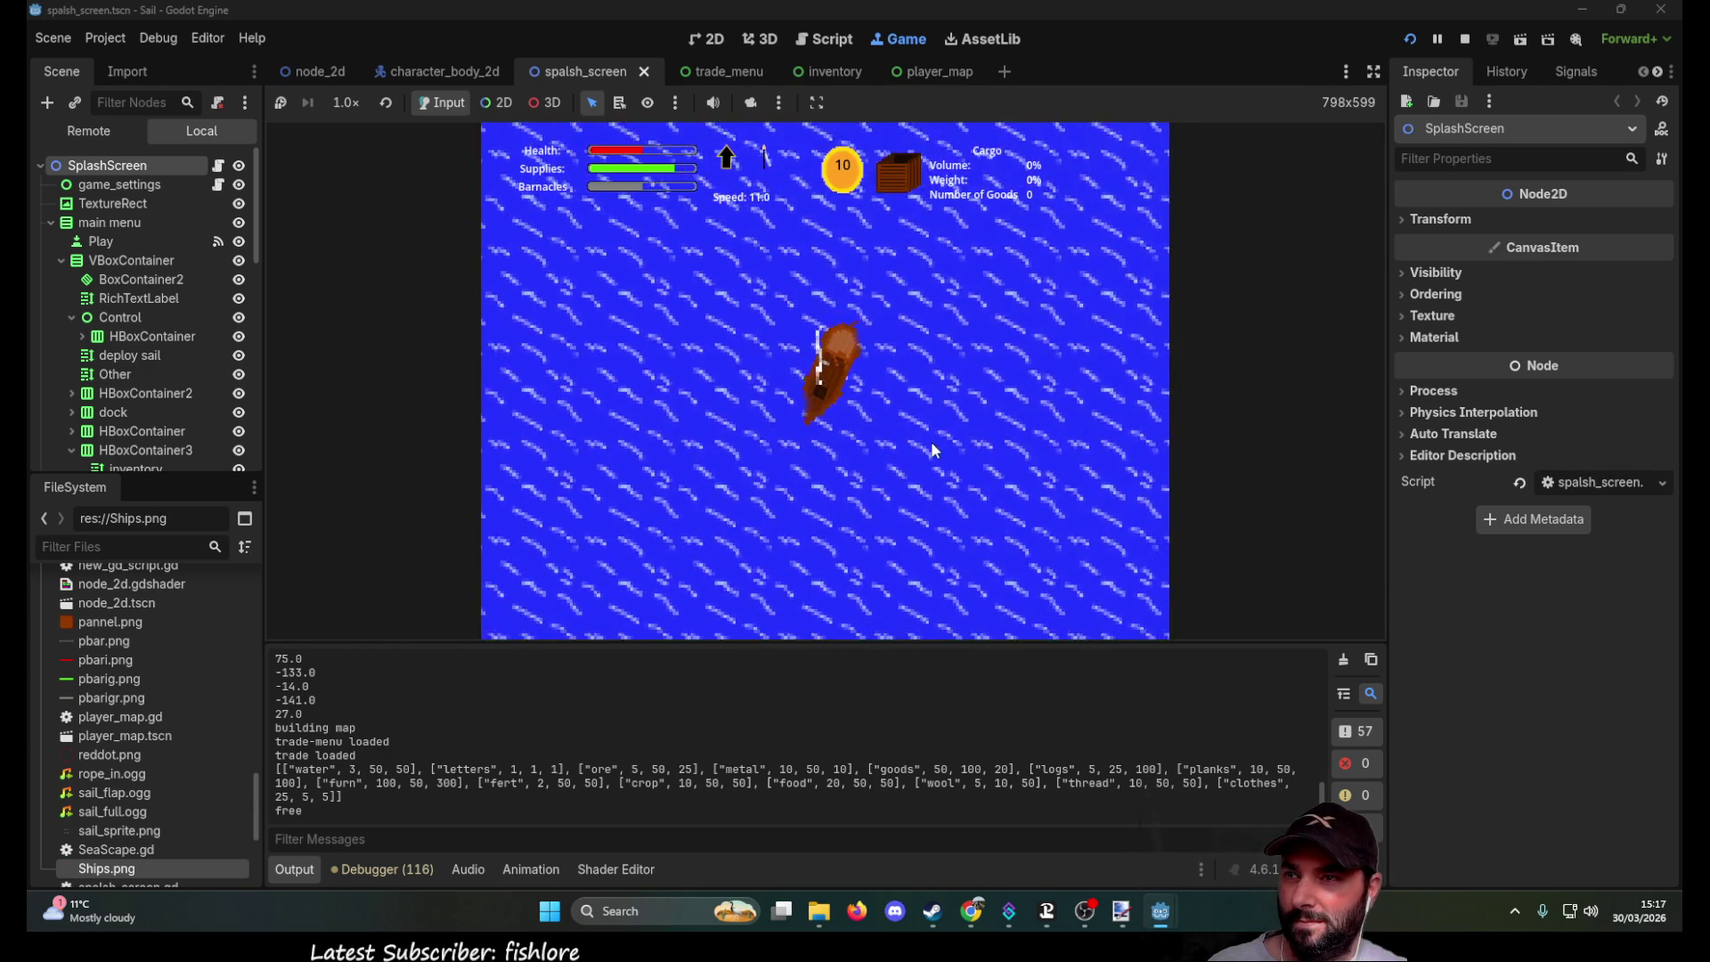
pyautogui.scroll(-3, 933, 441)
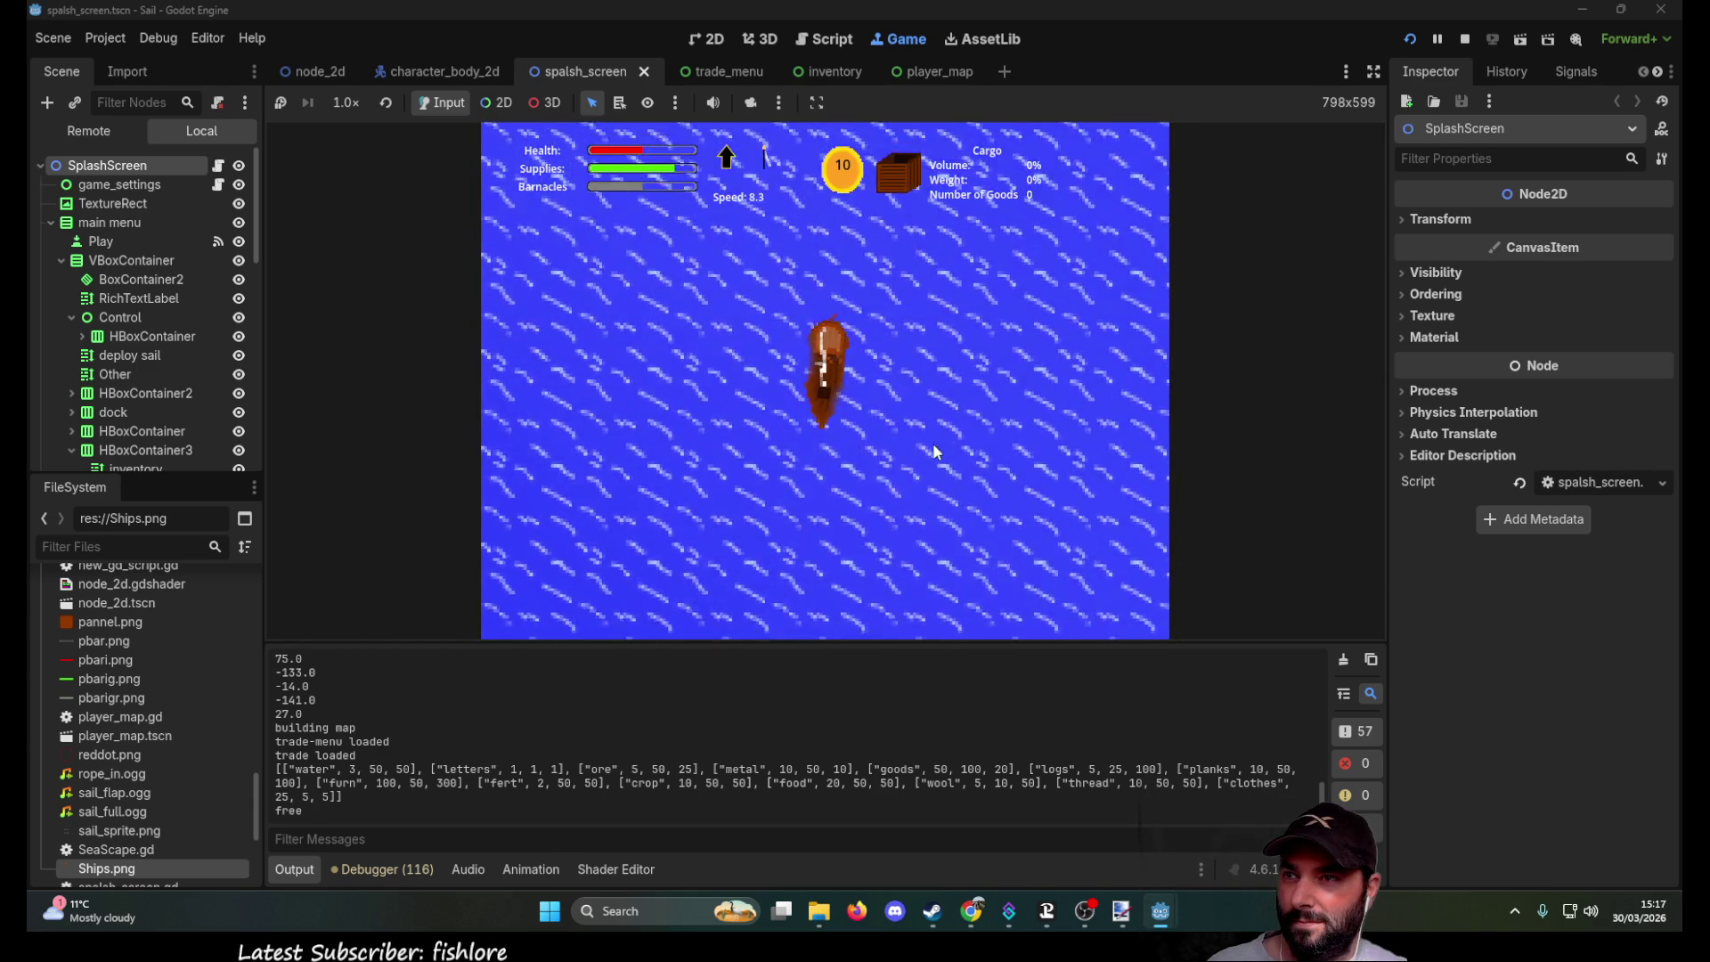
pyautogui.press('Right')
pyautogui.scroll(3, 960, 438)
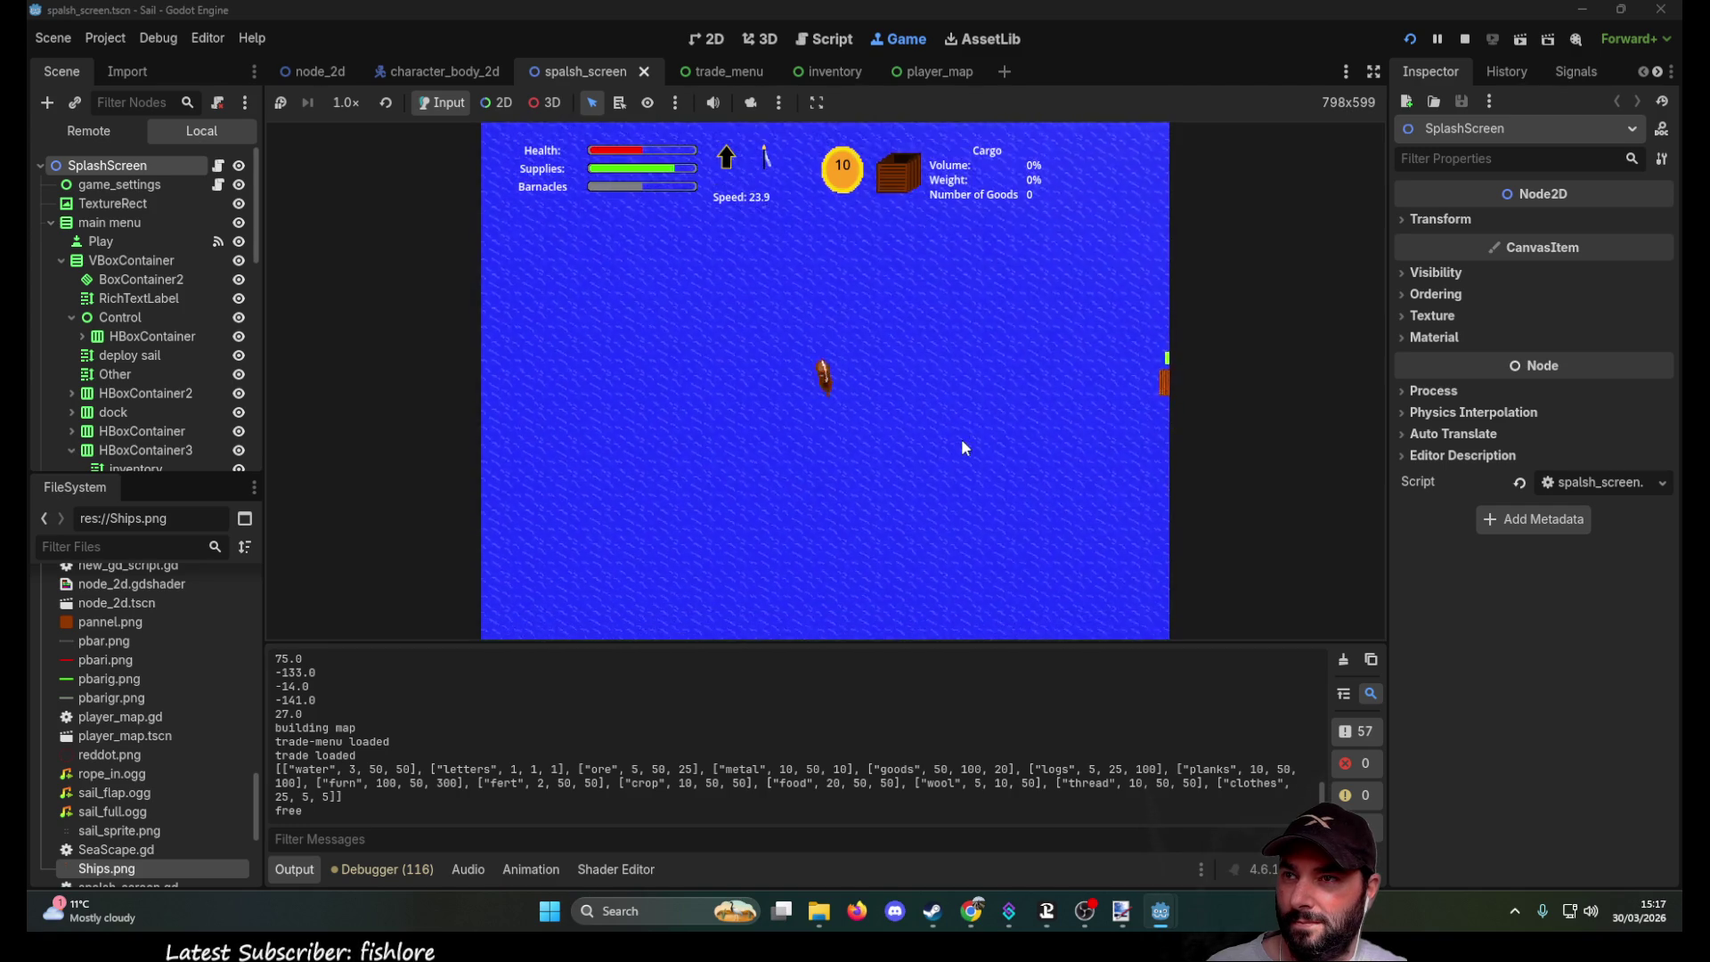
pyautogui.press('Left')
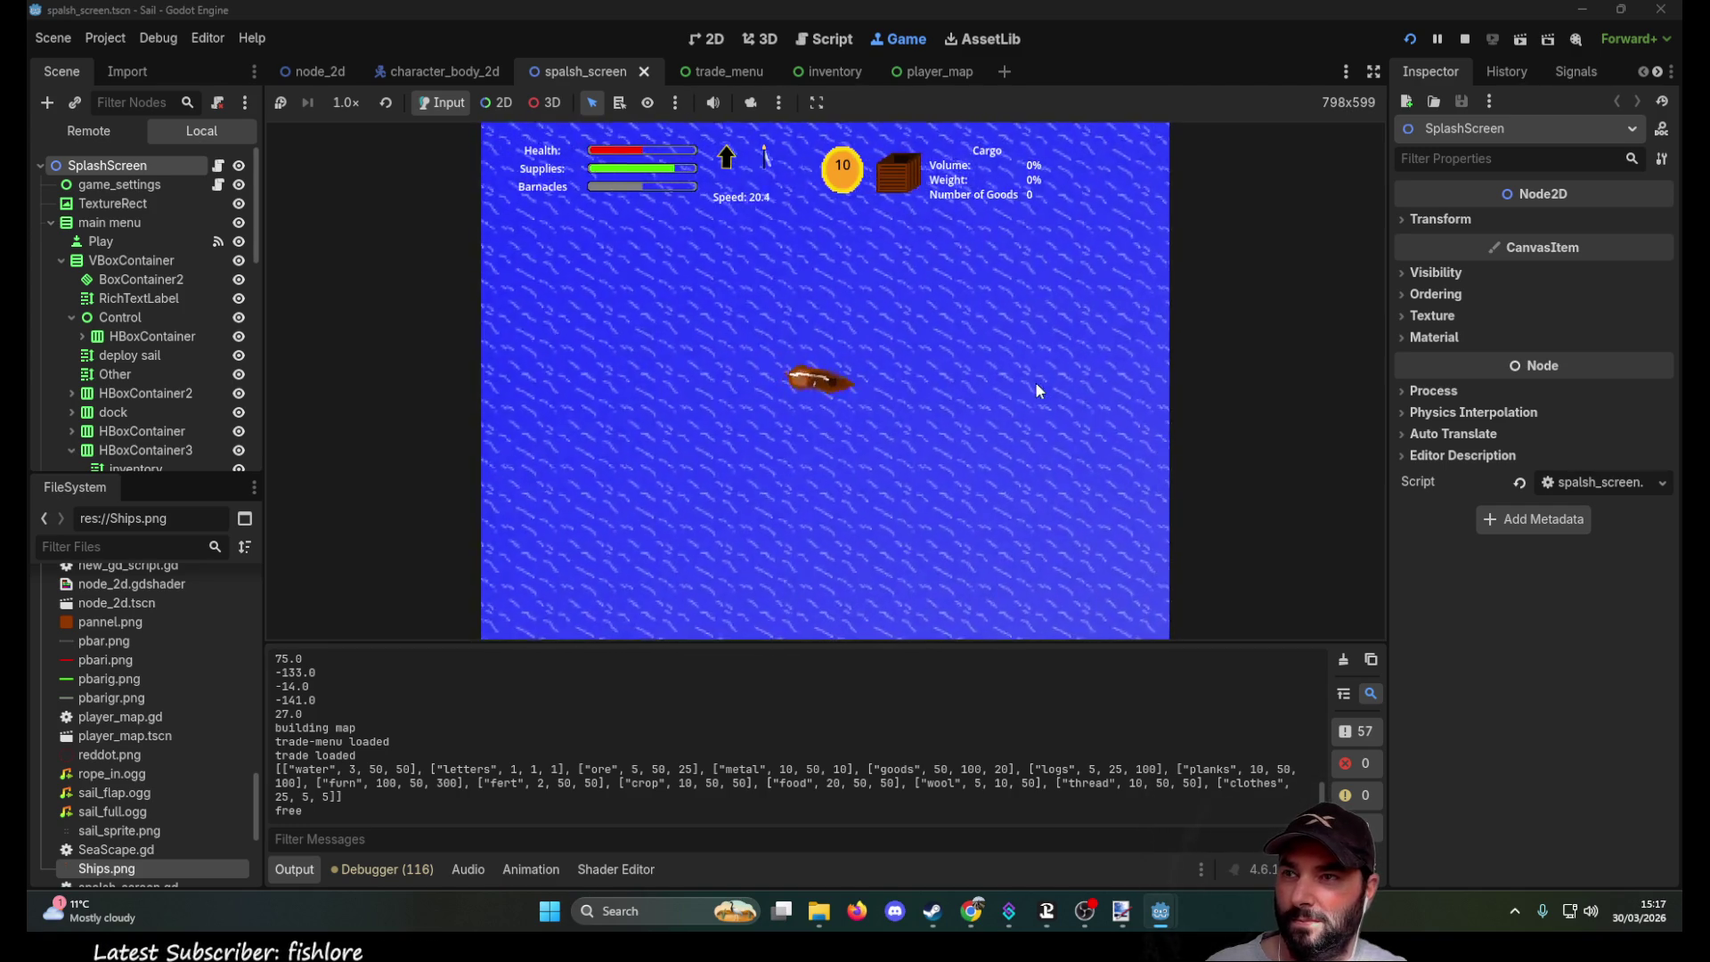
pyautogui.scroll(3, 1035, 408)
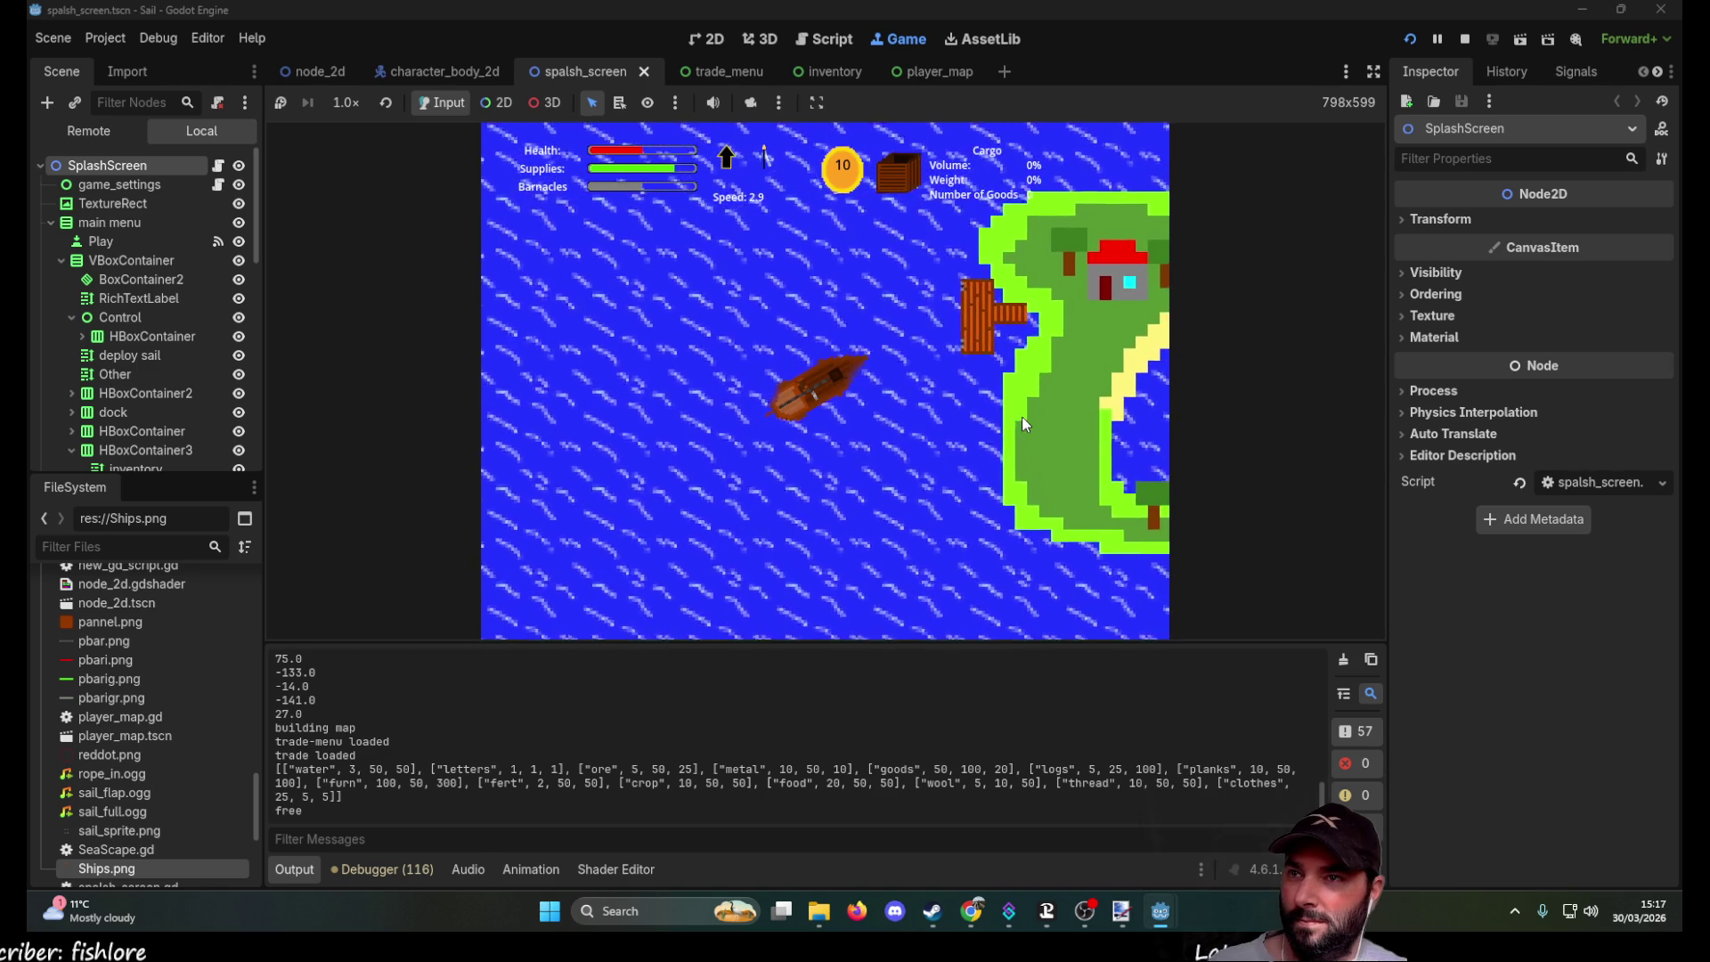
pyautogui.press('e')
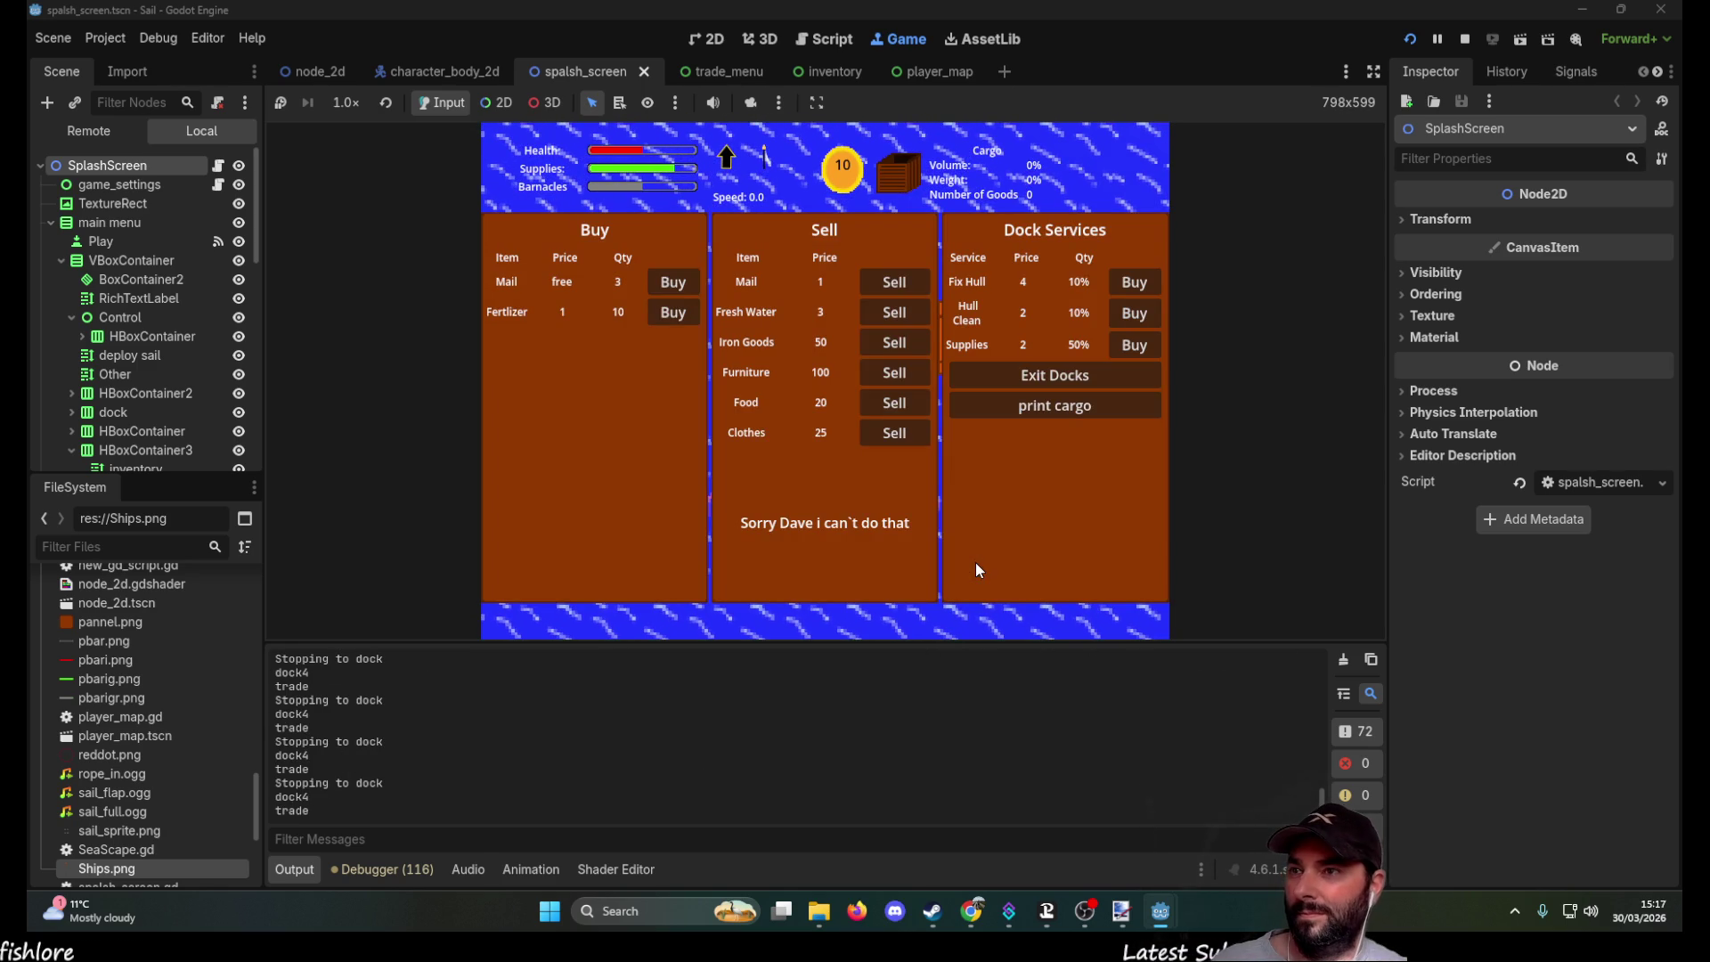
# Step: Buy more Fertilizer, exit the docks, stop the game and close the Sail editor
pyautogui.click(675, 316)
pyautogui.click(675, 316)
pyautogui.click(1068, 375)
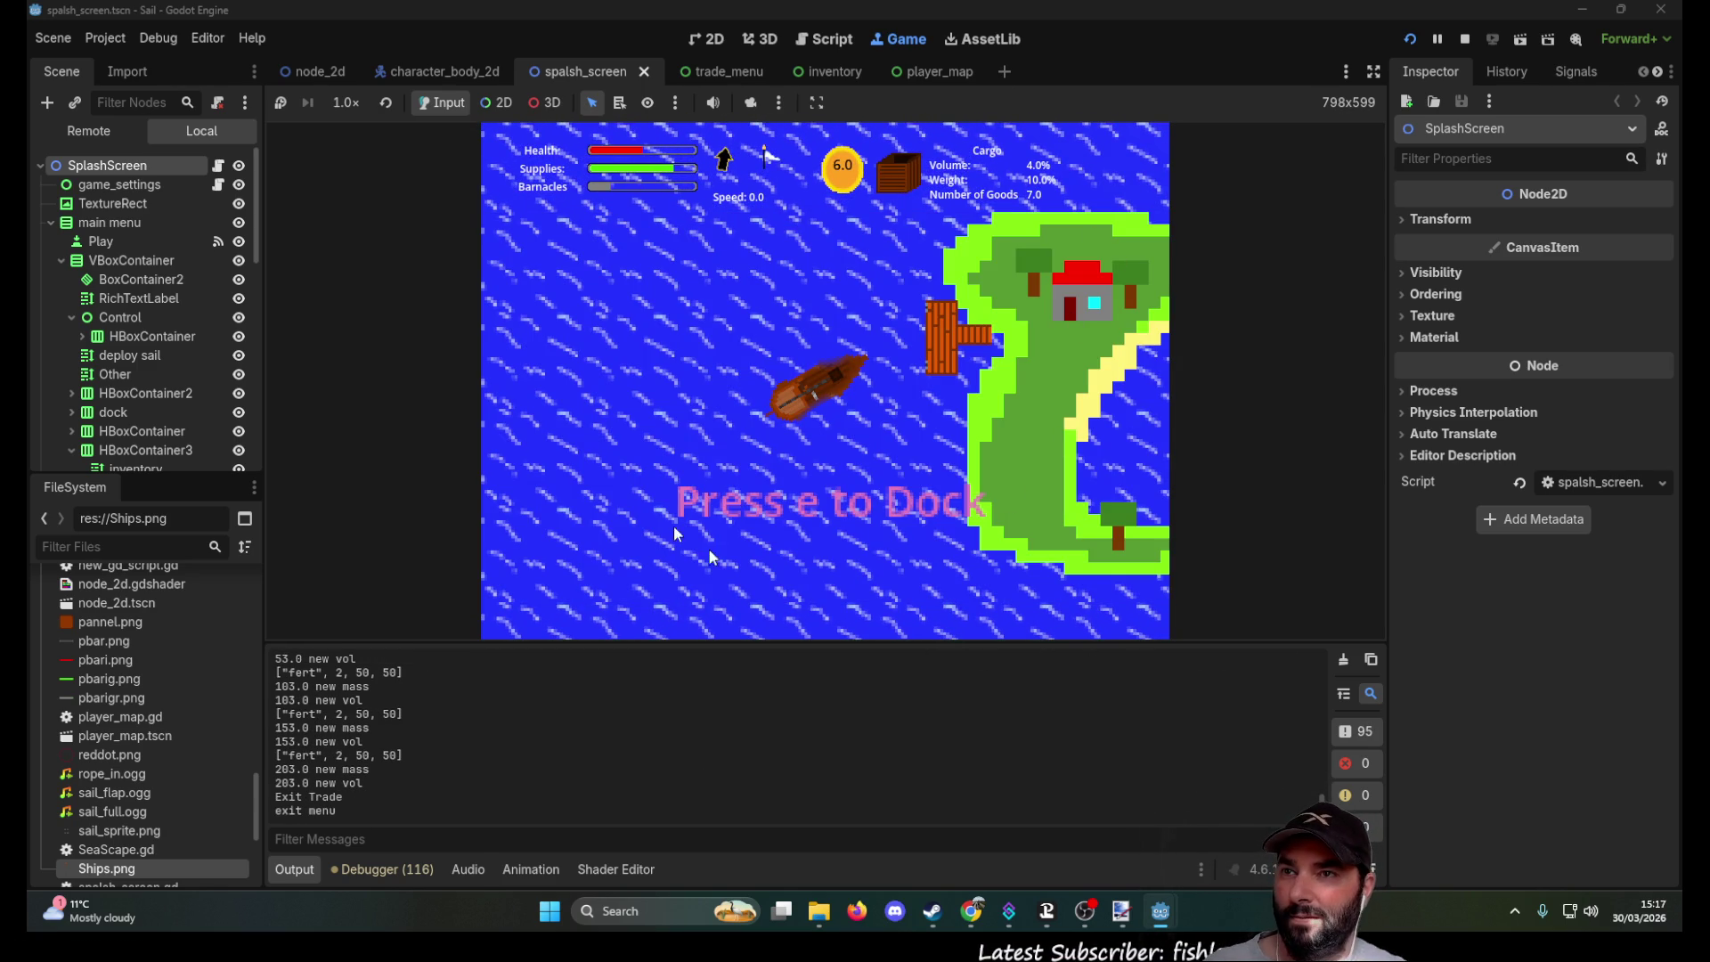
pyautogui.scroll(-5, 837, 563)
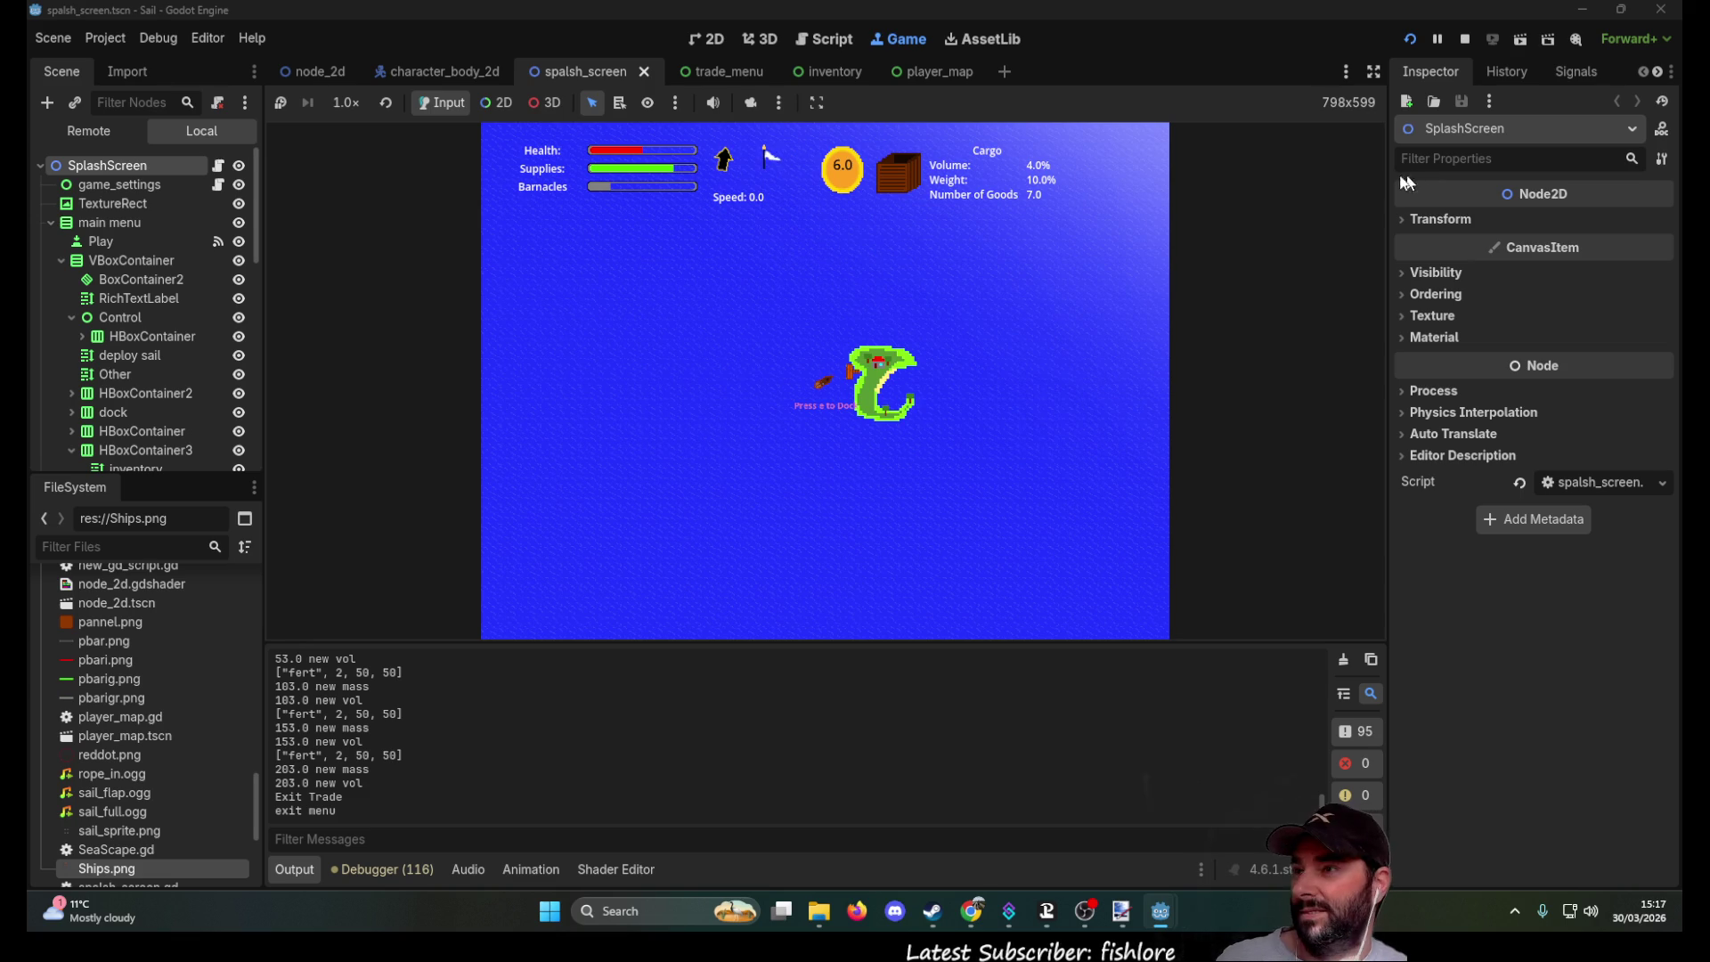
pyautogui.press('F8')
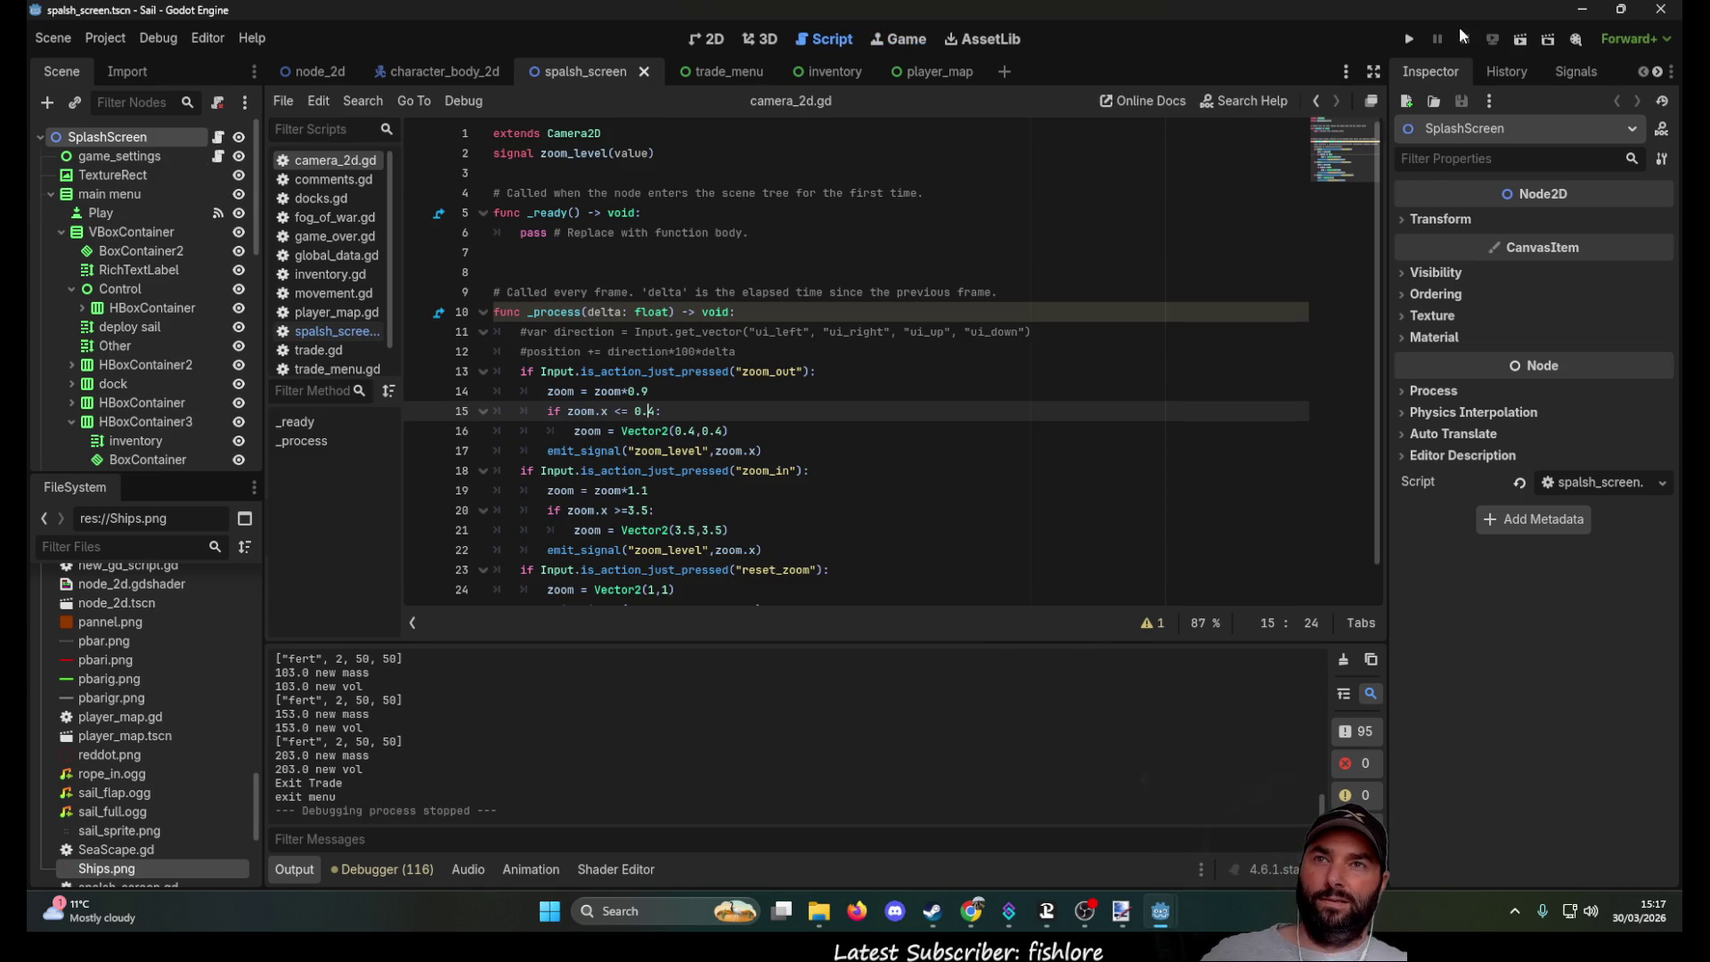
pyautogui.click(1664, 11)
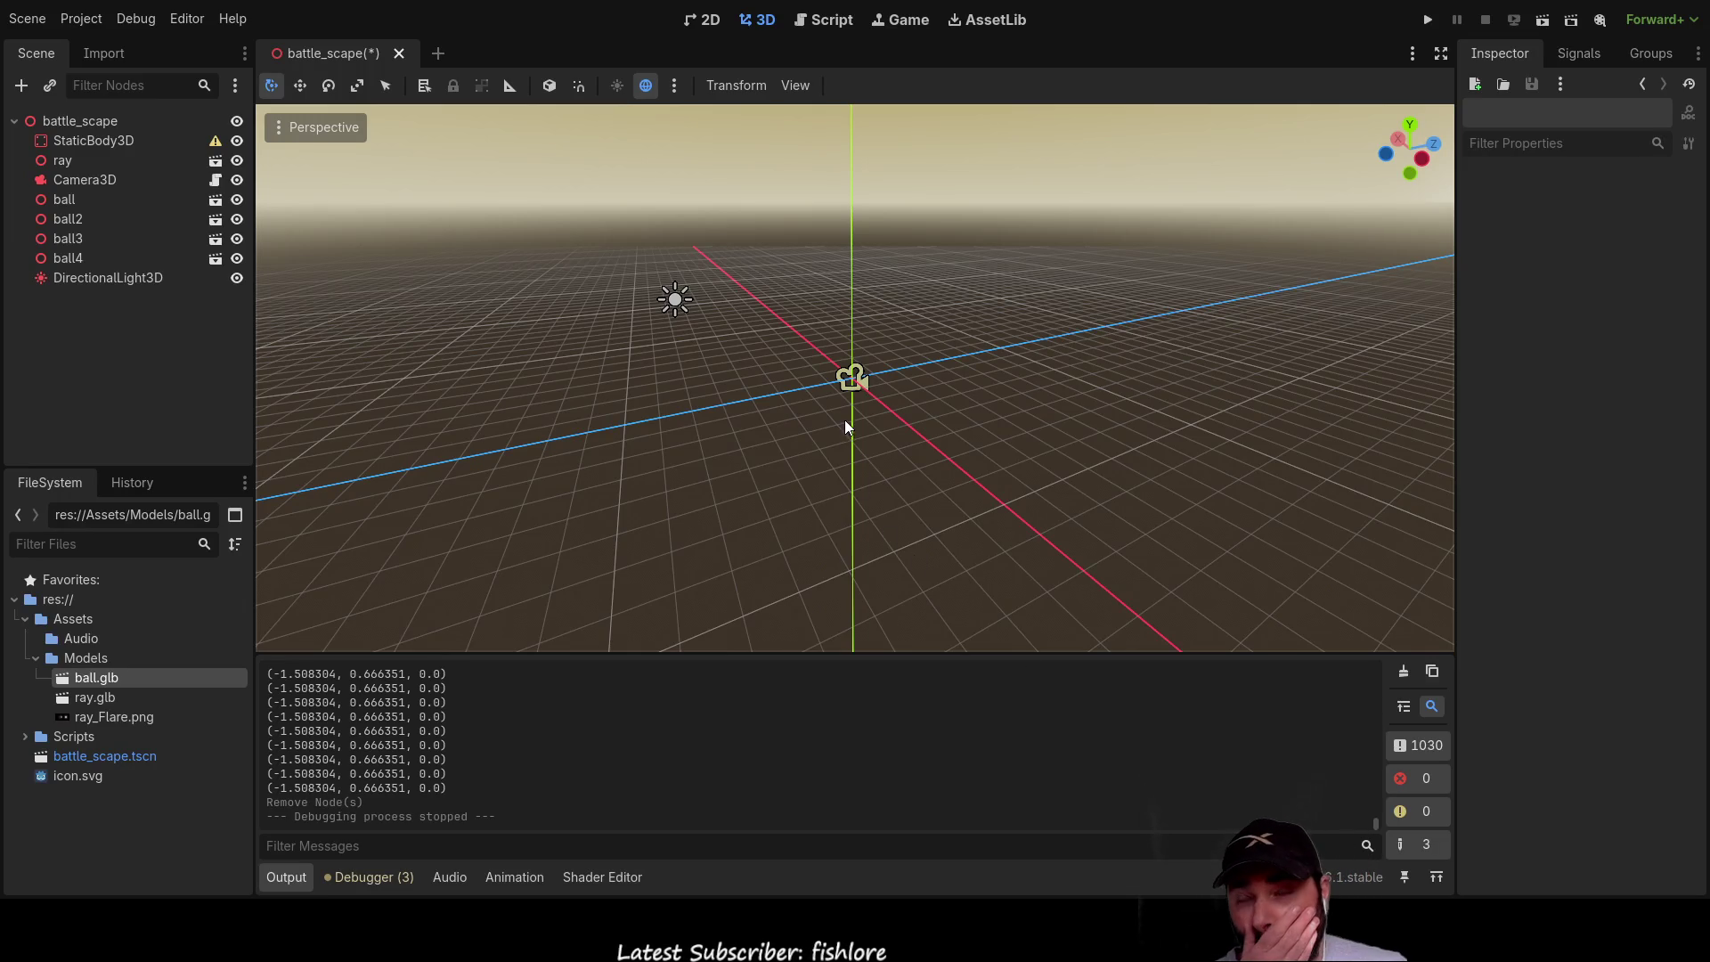
# Step: Open the Camera3D node's camera_3d.gd script and place the cursor on line 43
pyautogui.click(84, 179)
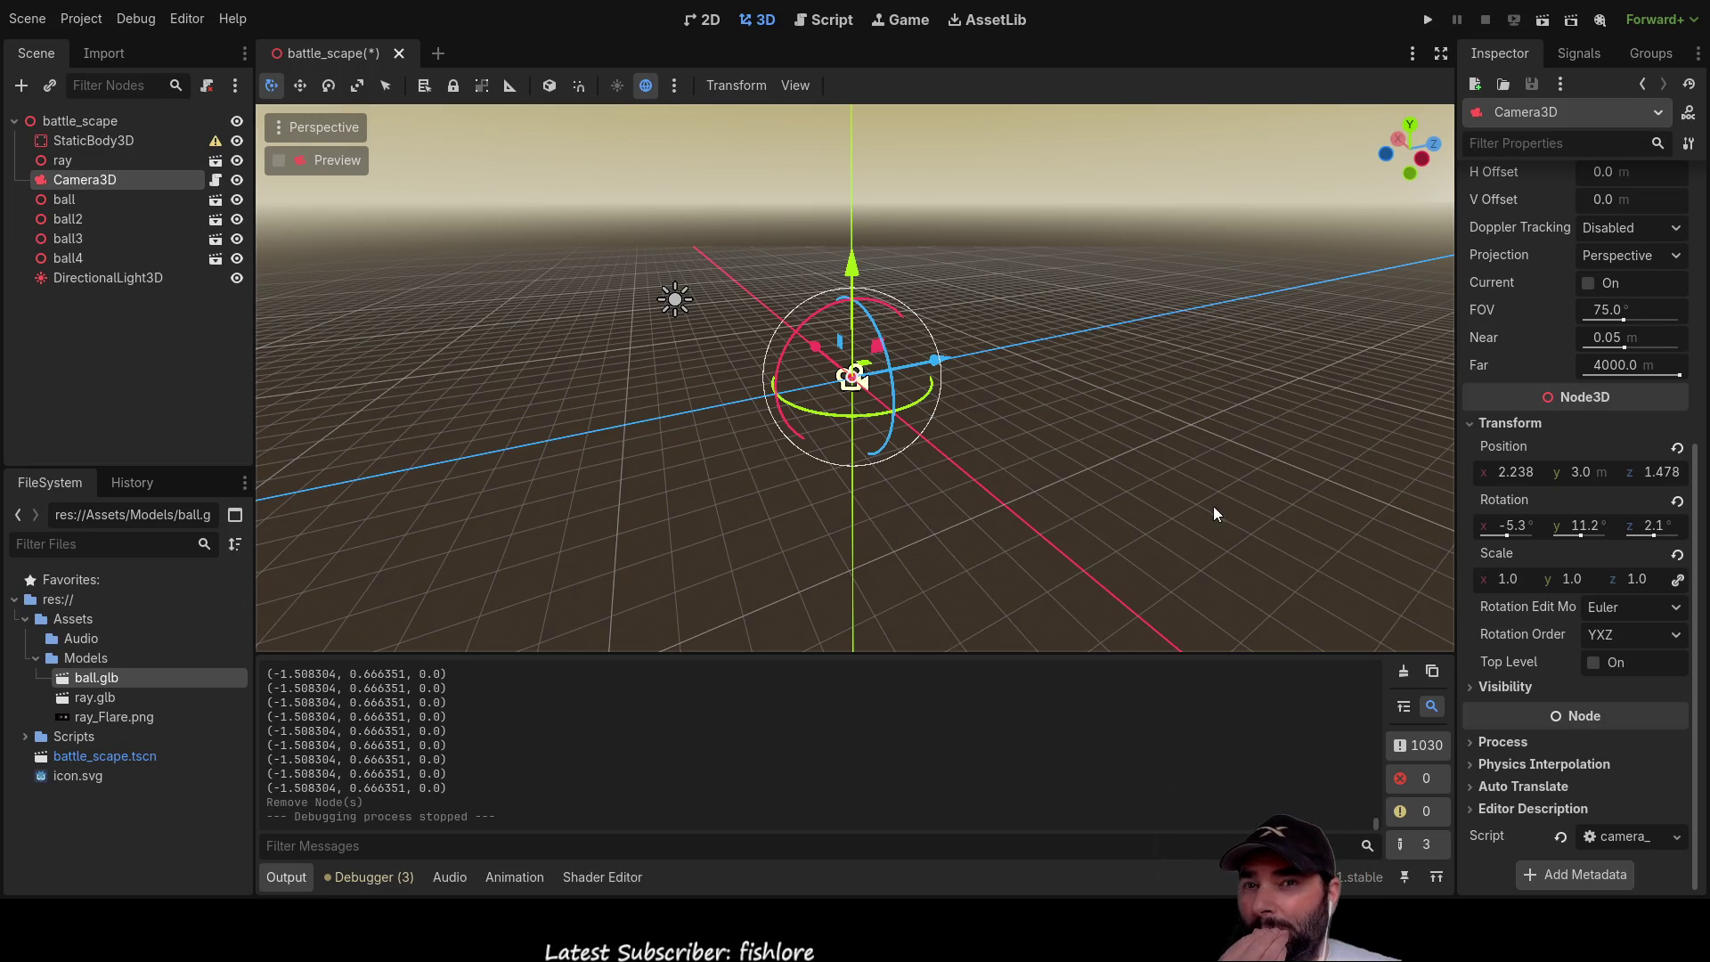
pyautogui.click(830, 19)
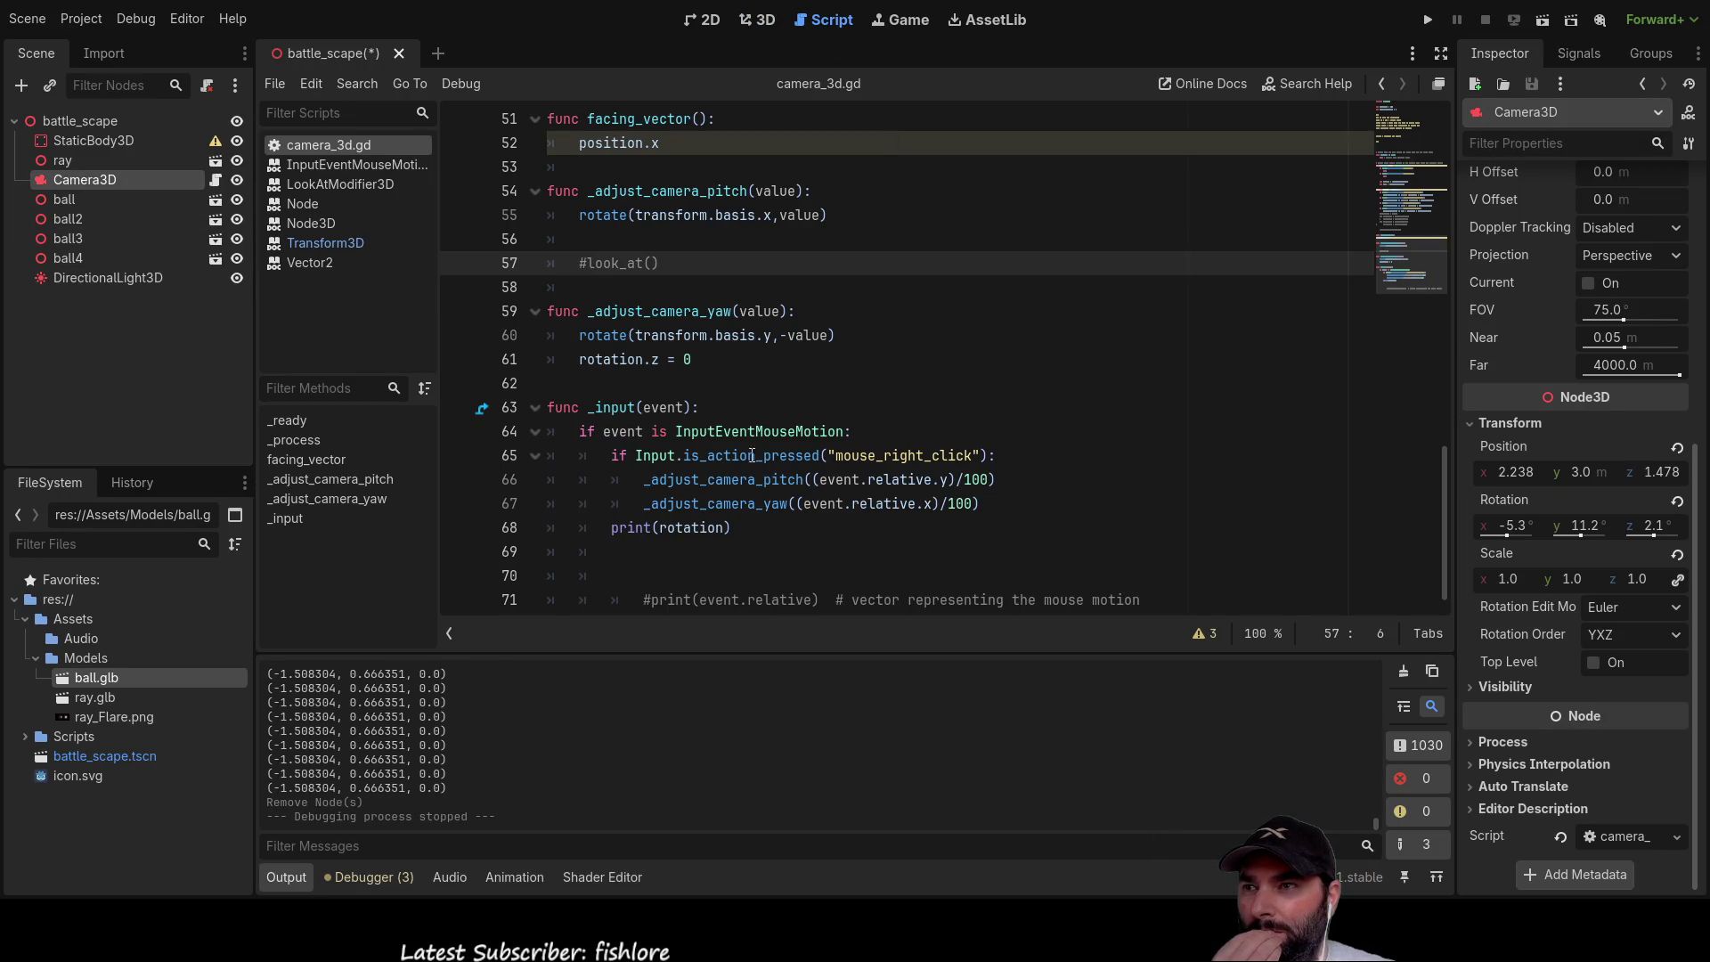
pyautogui.scroll(-1, 840, 437)
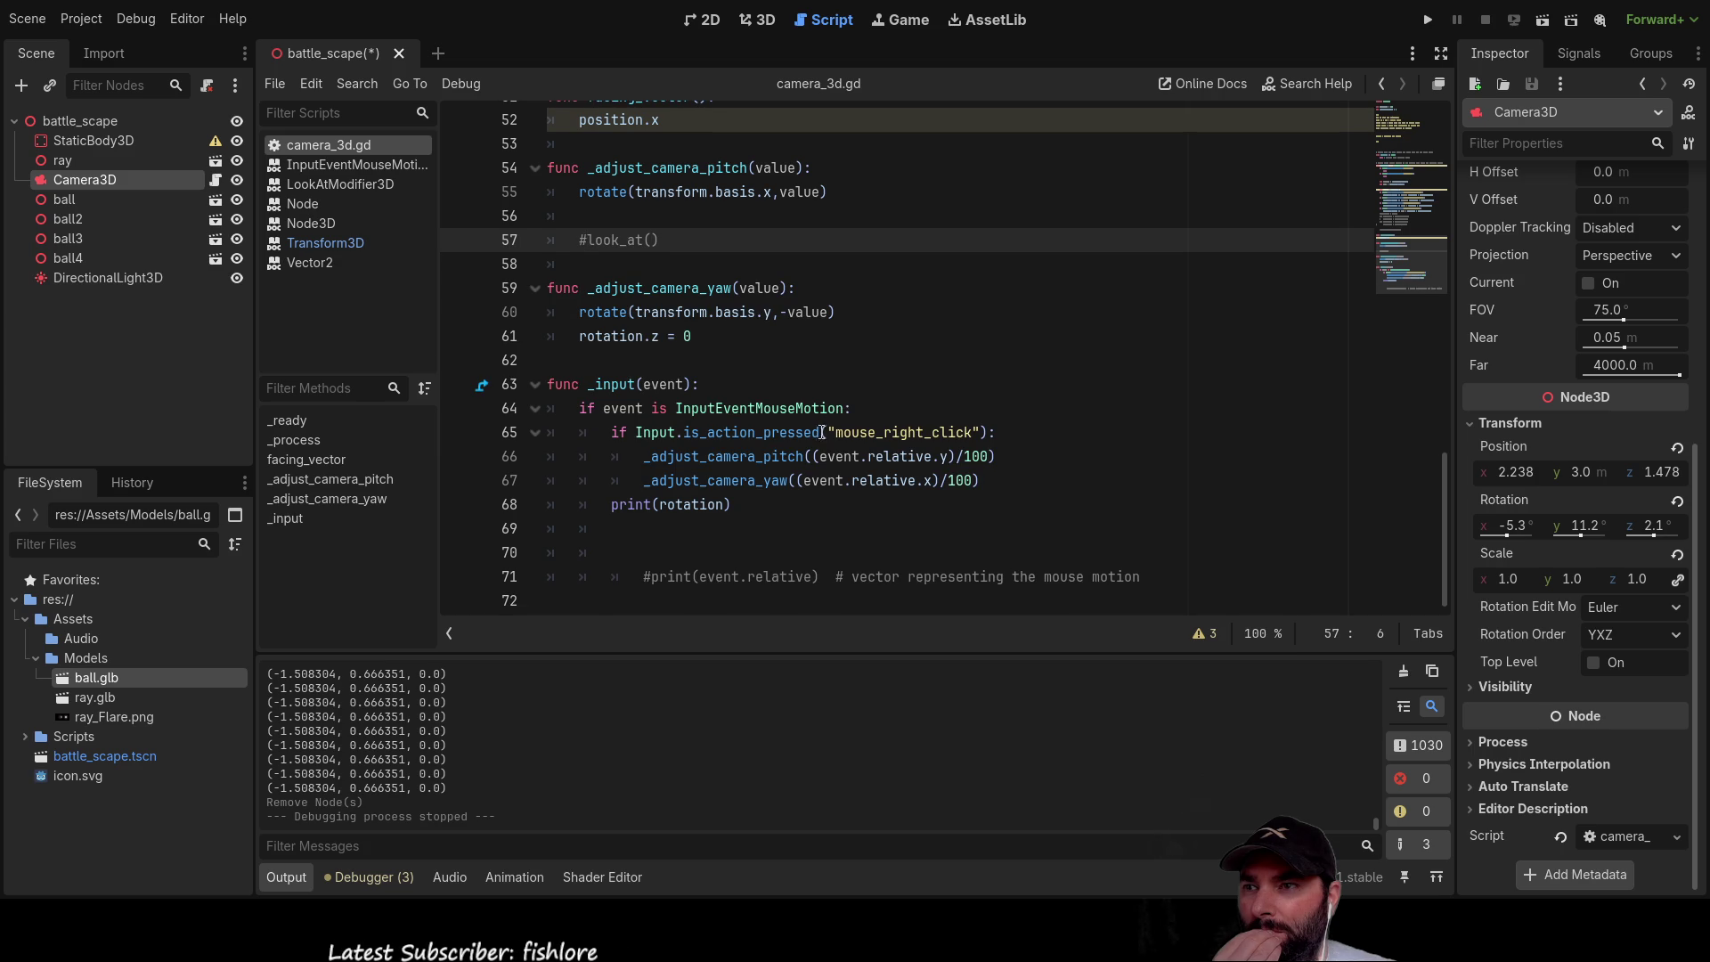
pyautogui.scroll(5, 820, 434)
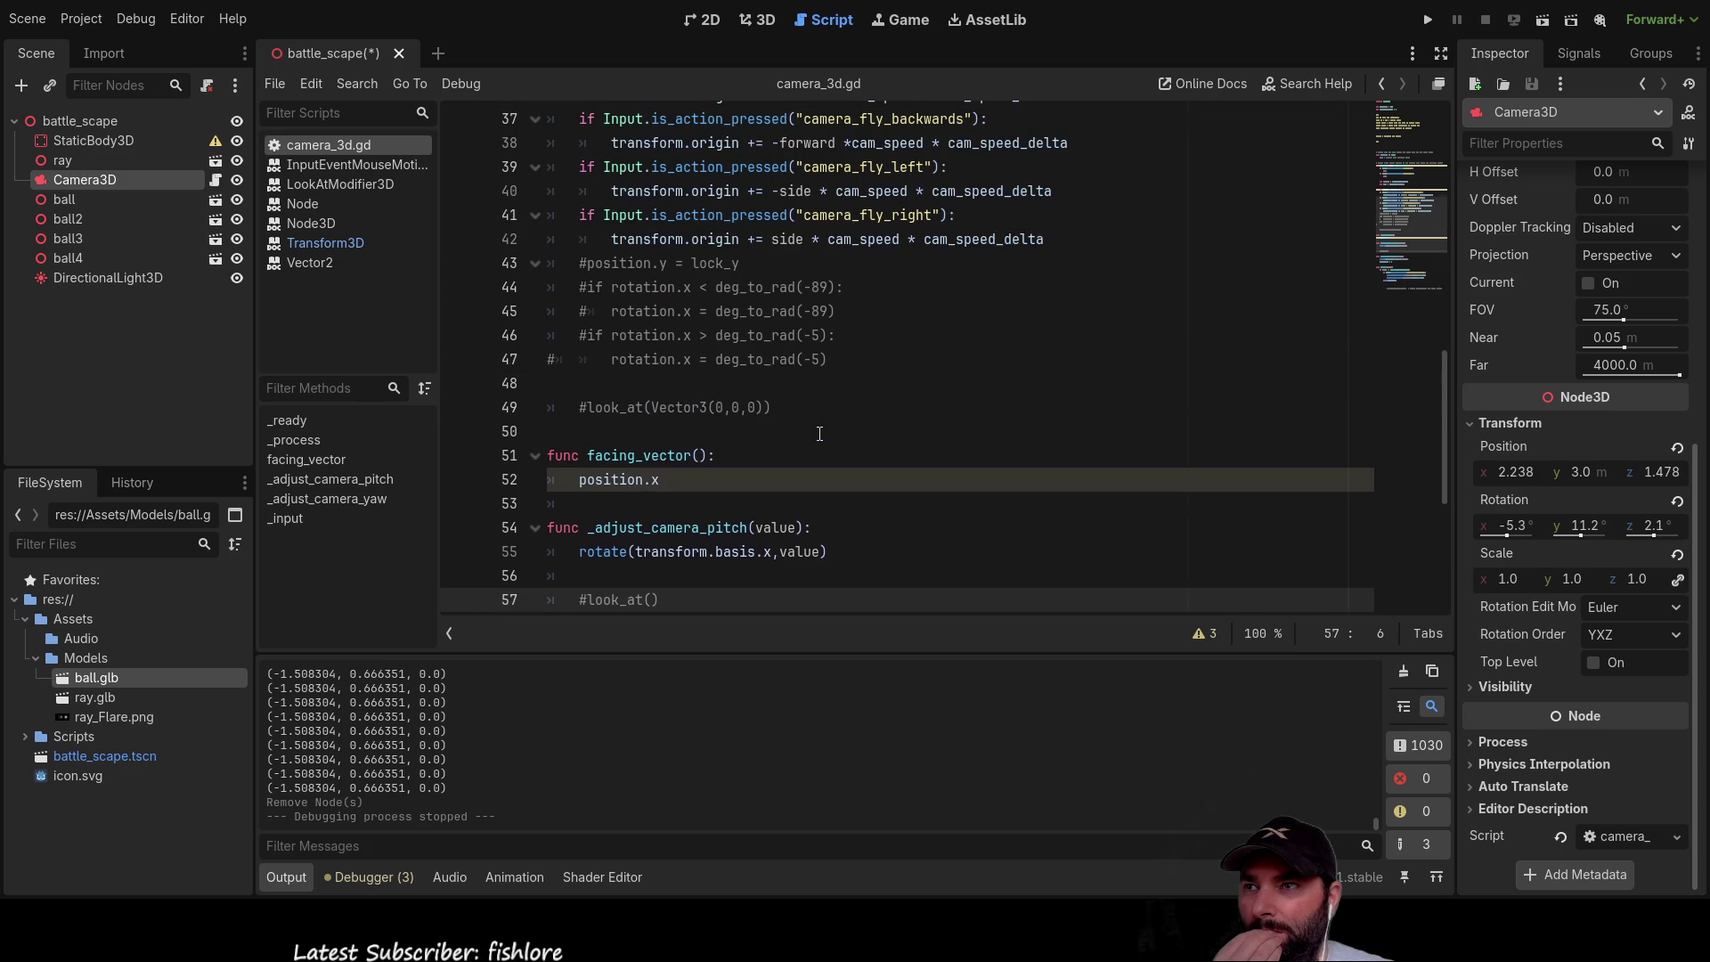
pyautogui.click(566, 268)
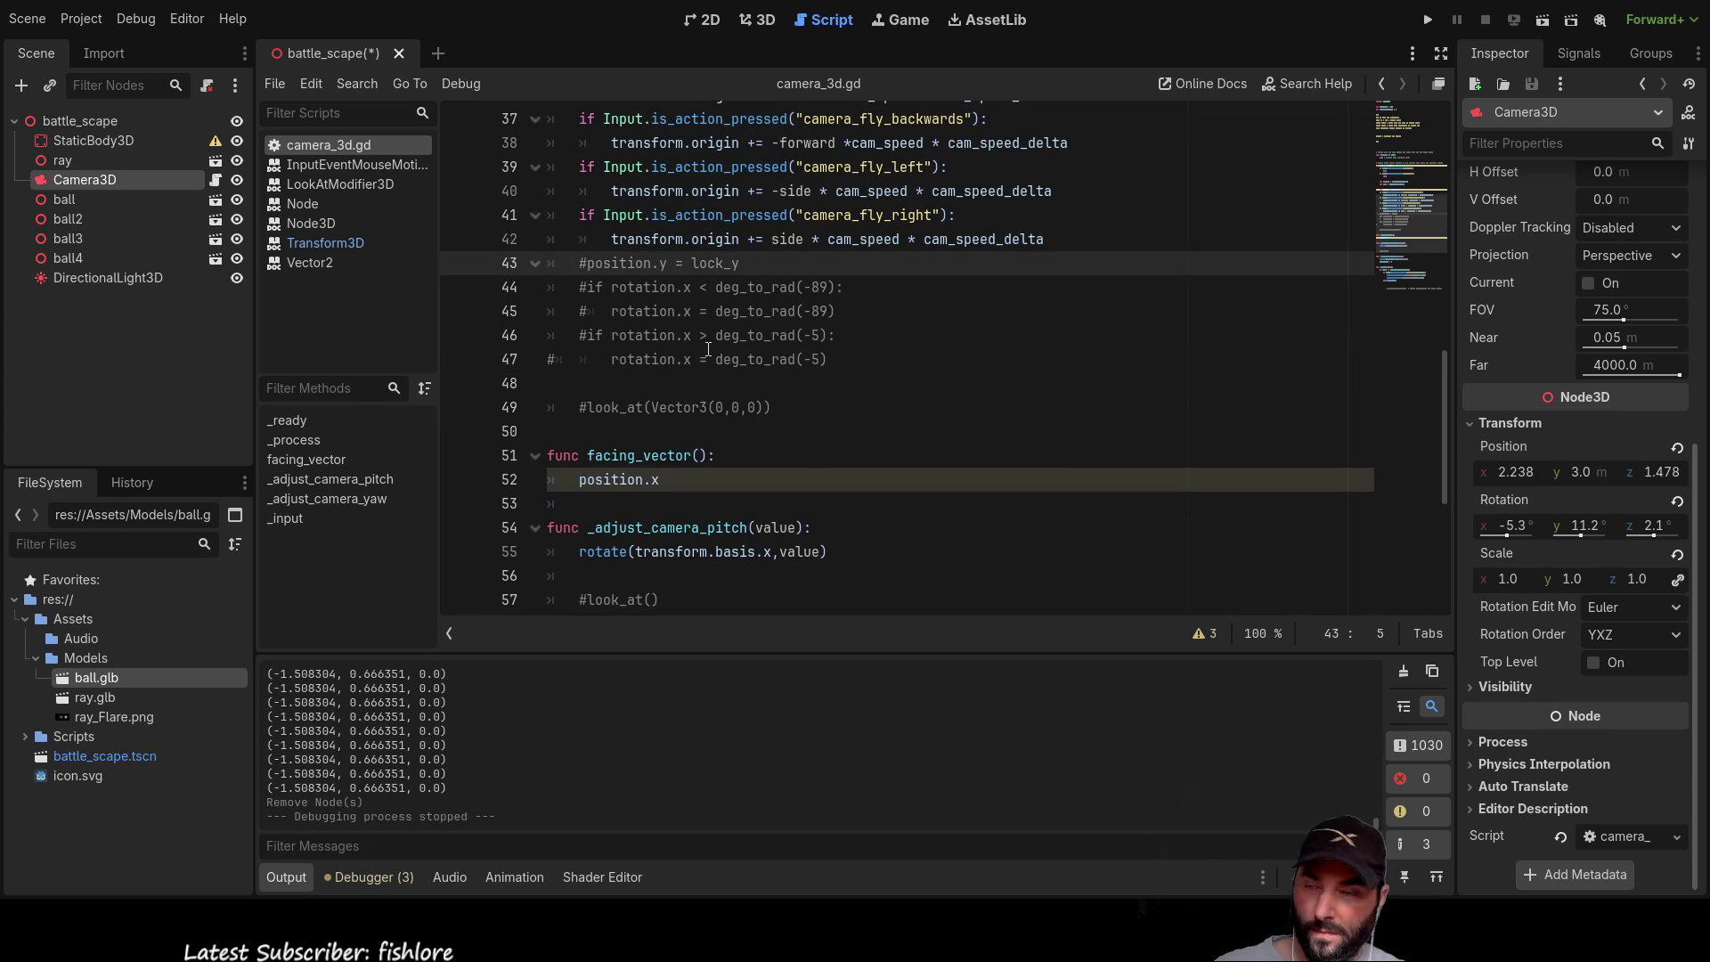
# Step: Uncomment lines 43–46 of camera_3d.gd, fix their indentation, and run the project
pyautogui.hotkey('ctrl', 'k')
pyautogui.press('Down')
pyautogui.hotkey('ctrl', 'k')
pyautogui.press('Down')
pyautogui.hotkey('ctrl', 'k')
pyautogui.press('Down')
pyautogui.hotkey('ctrl', 'k')
pyautogui.press('Down')
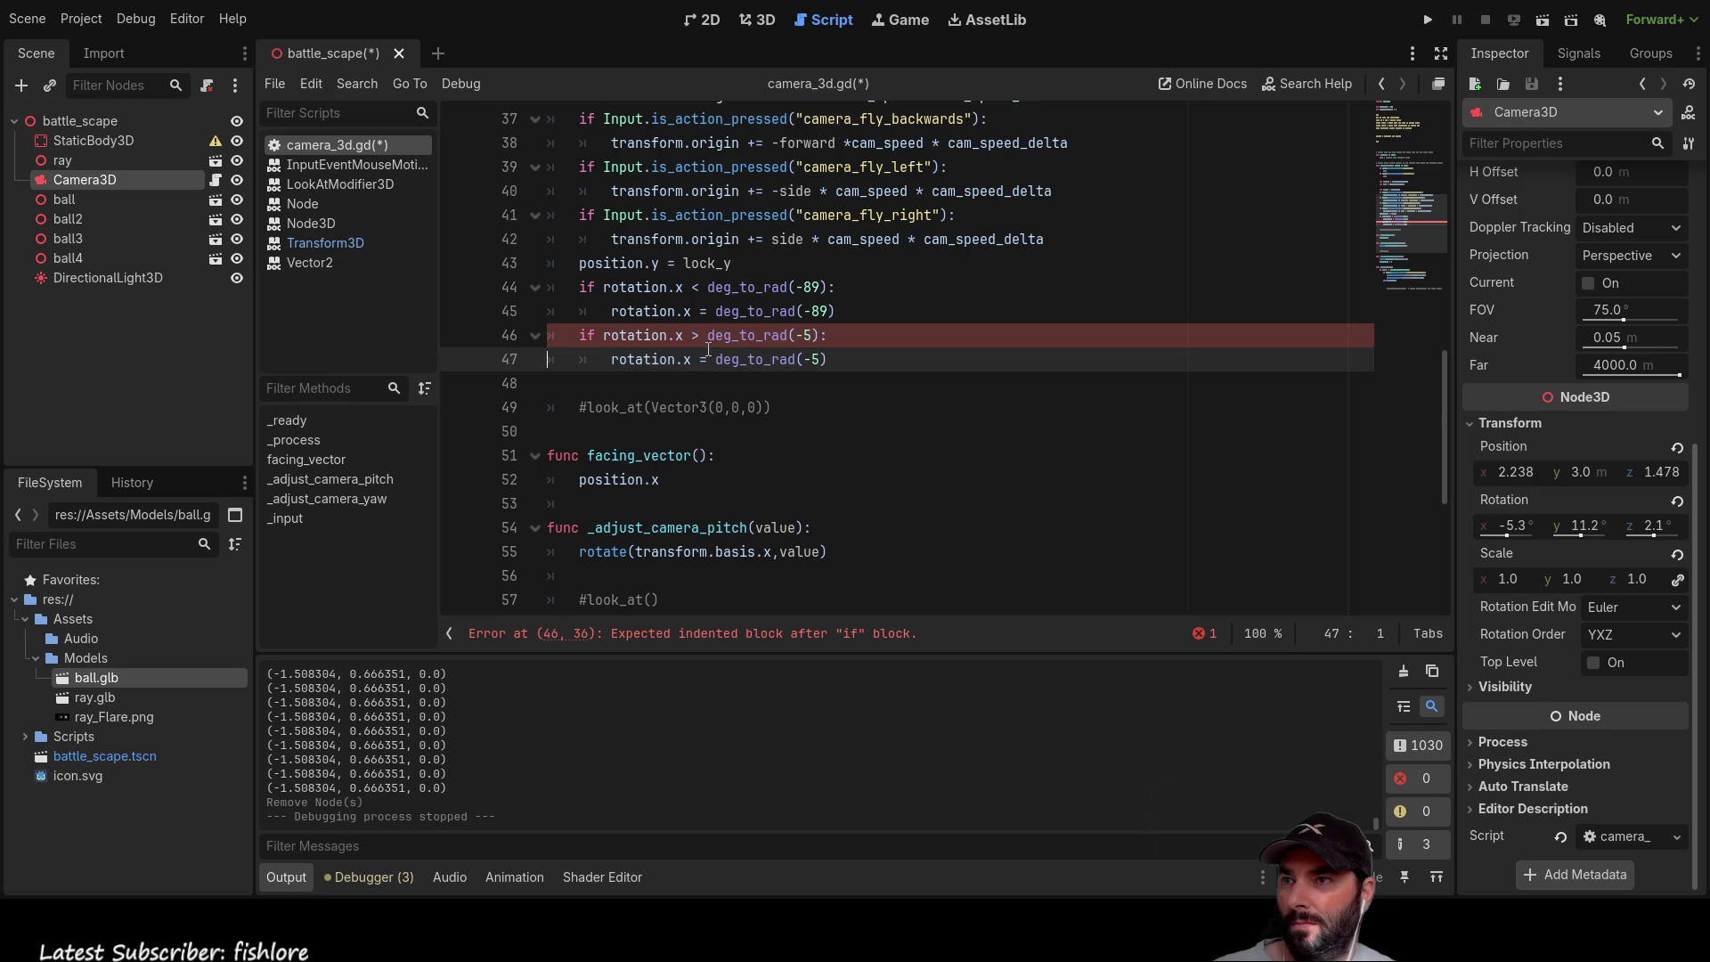
pyautogui.press('Up')
pyautogui.press('Up')
pyautogui.press('Up')
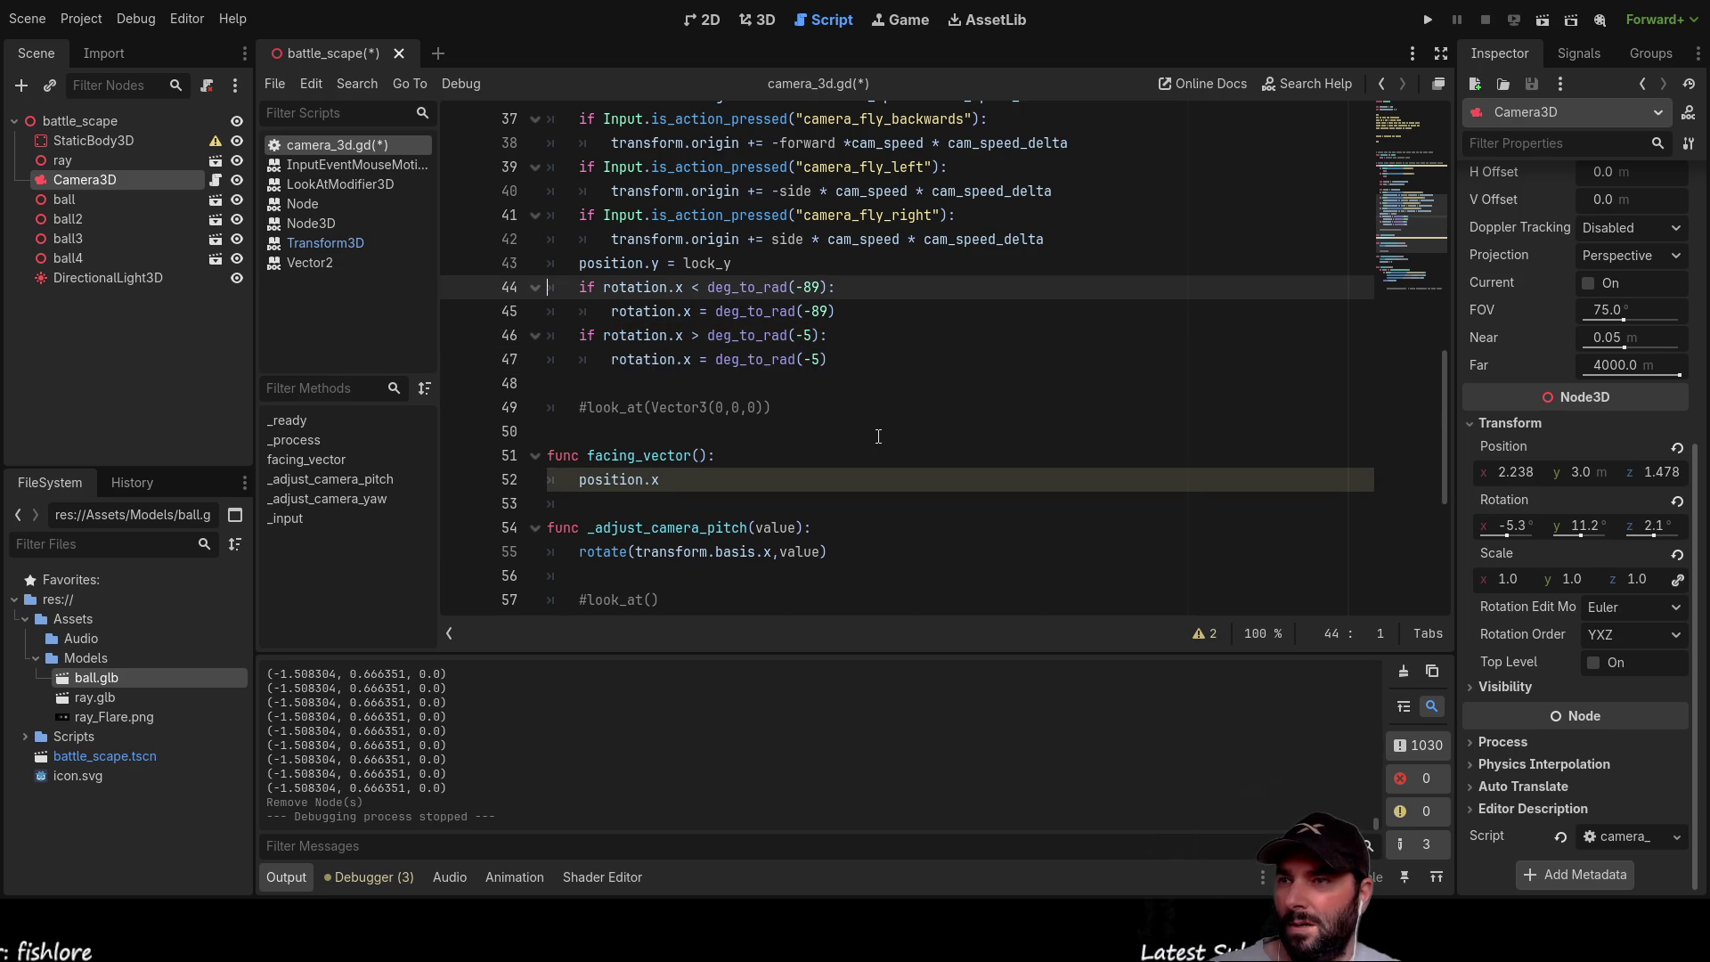
pyautogui.click(1430, 18)
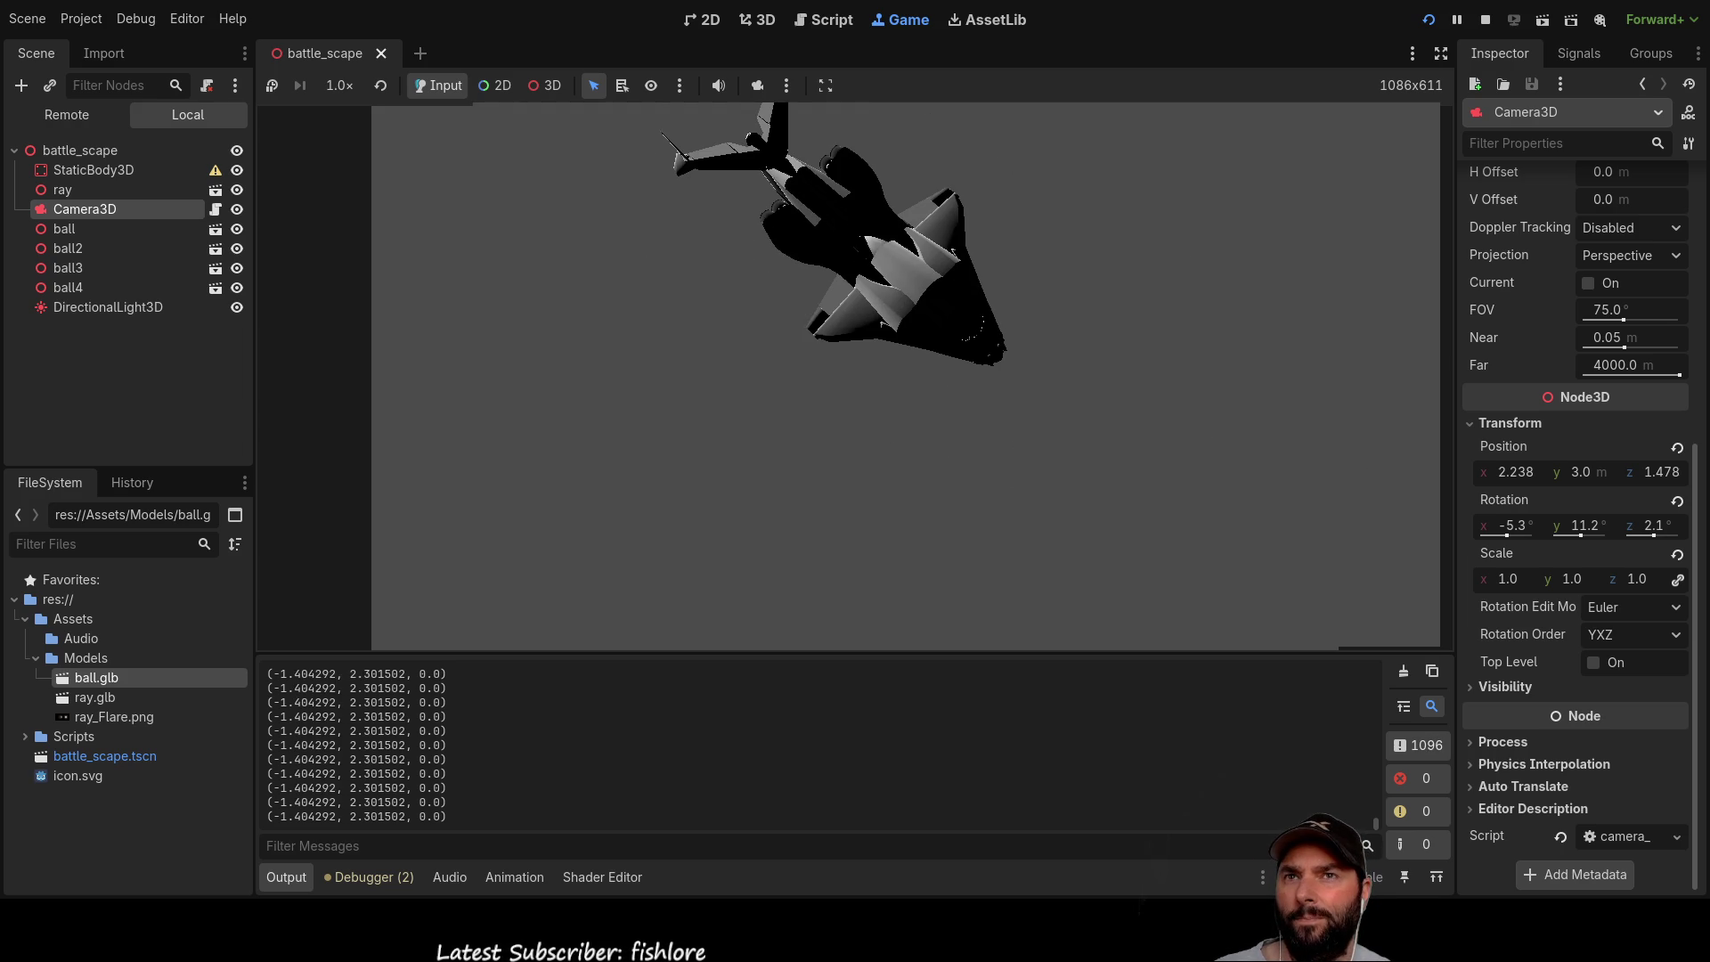
# Step: Stop the game and replace pass under zoom_in with position.y += 0.1
pyautogui.press('F8')
pyautogui.scroll(12, 814, 418)
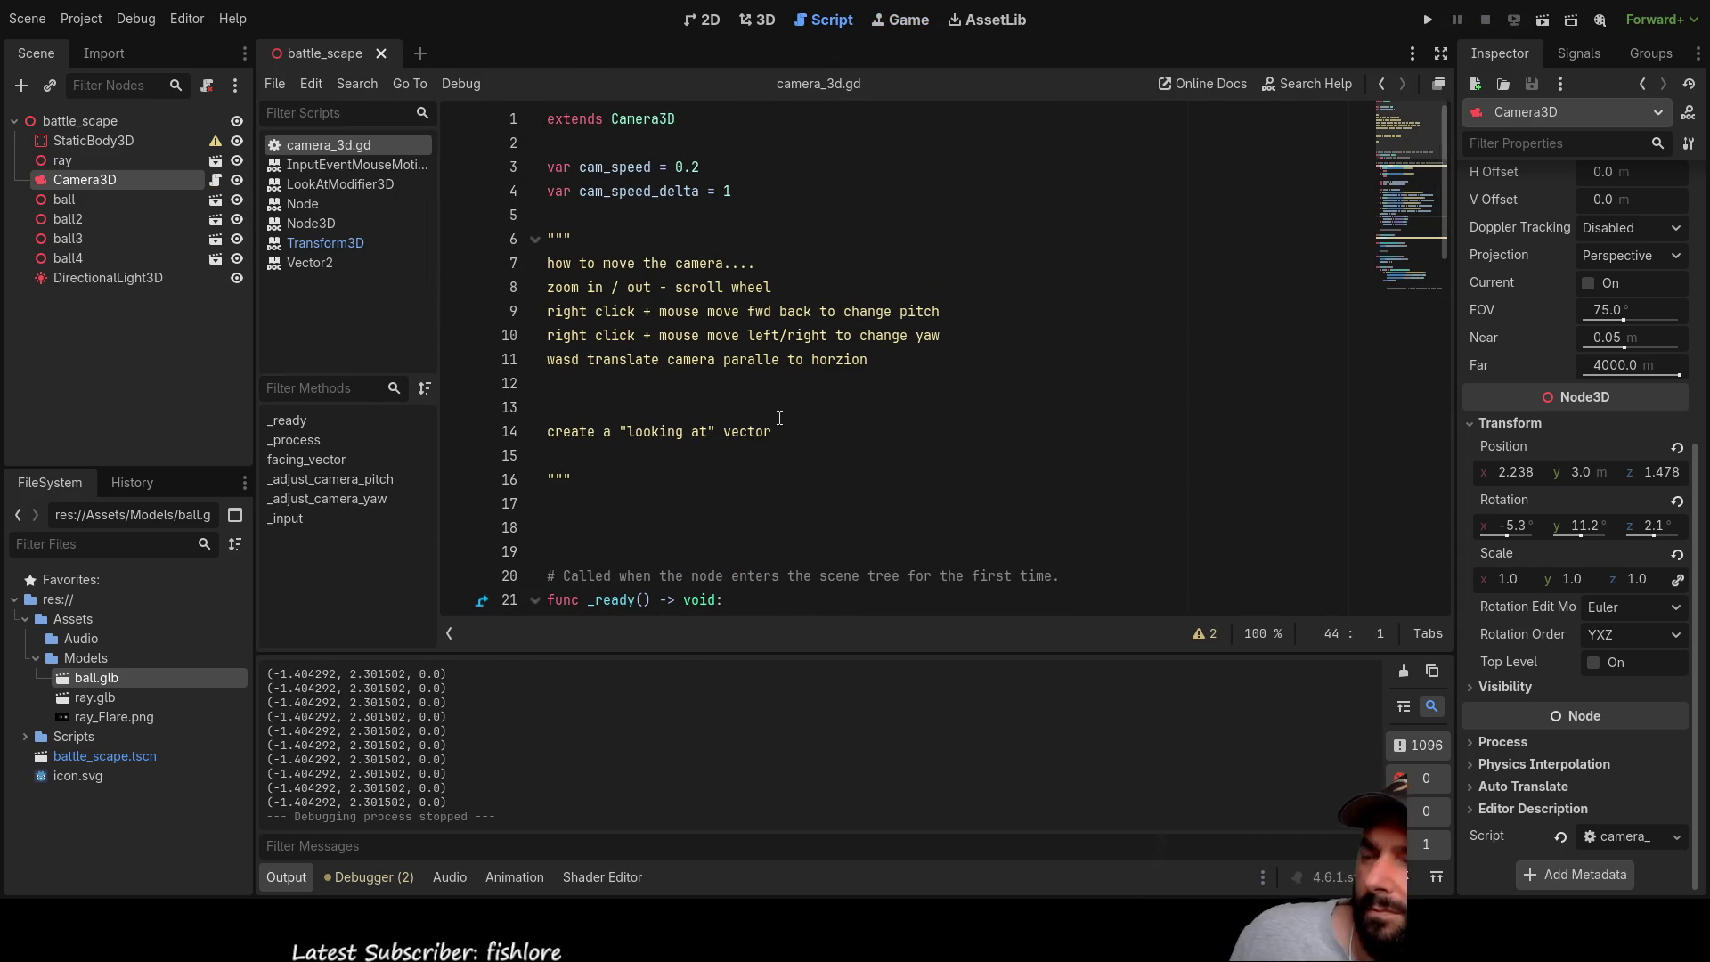
pyautogui.scroll(-6, 779, 418)
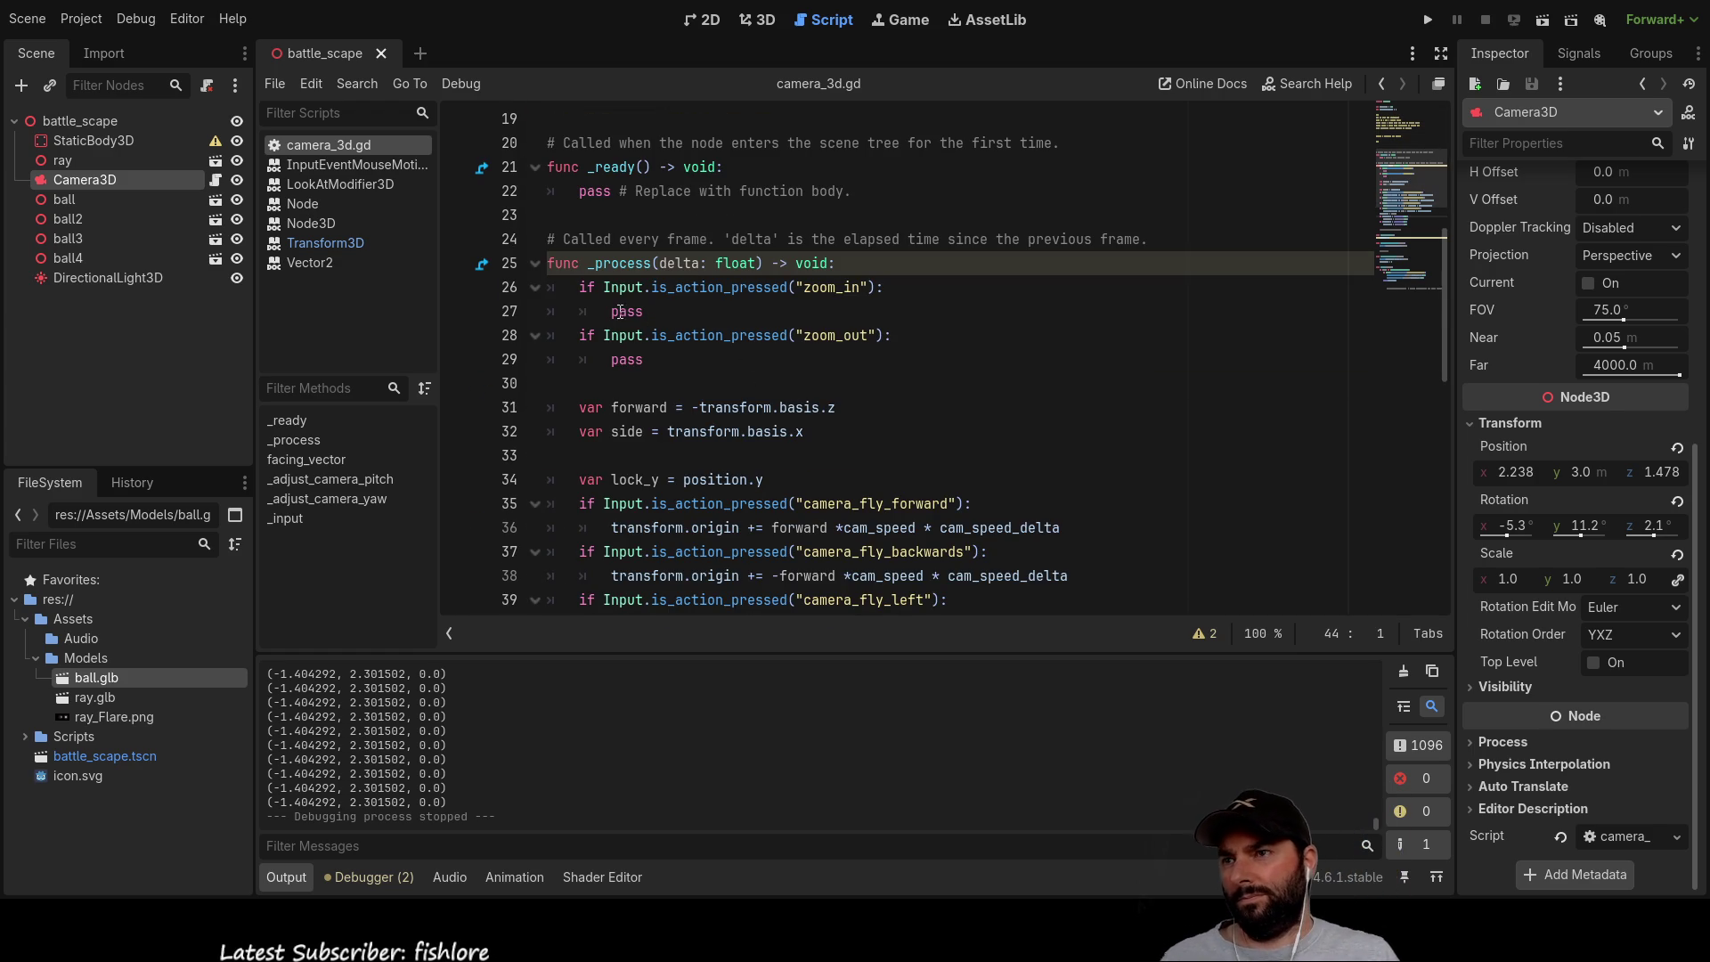
pyautogui.click(611, 311)
pyautogui.hotkey('ctrl', 'Delete')
pyautogui.write('posit')
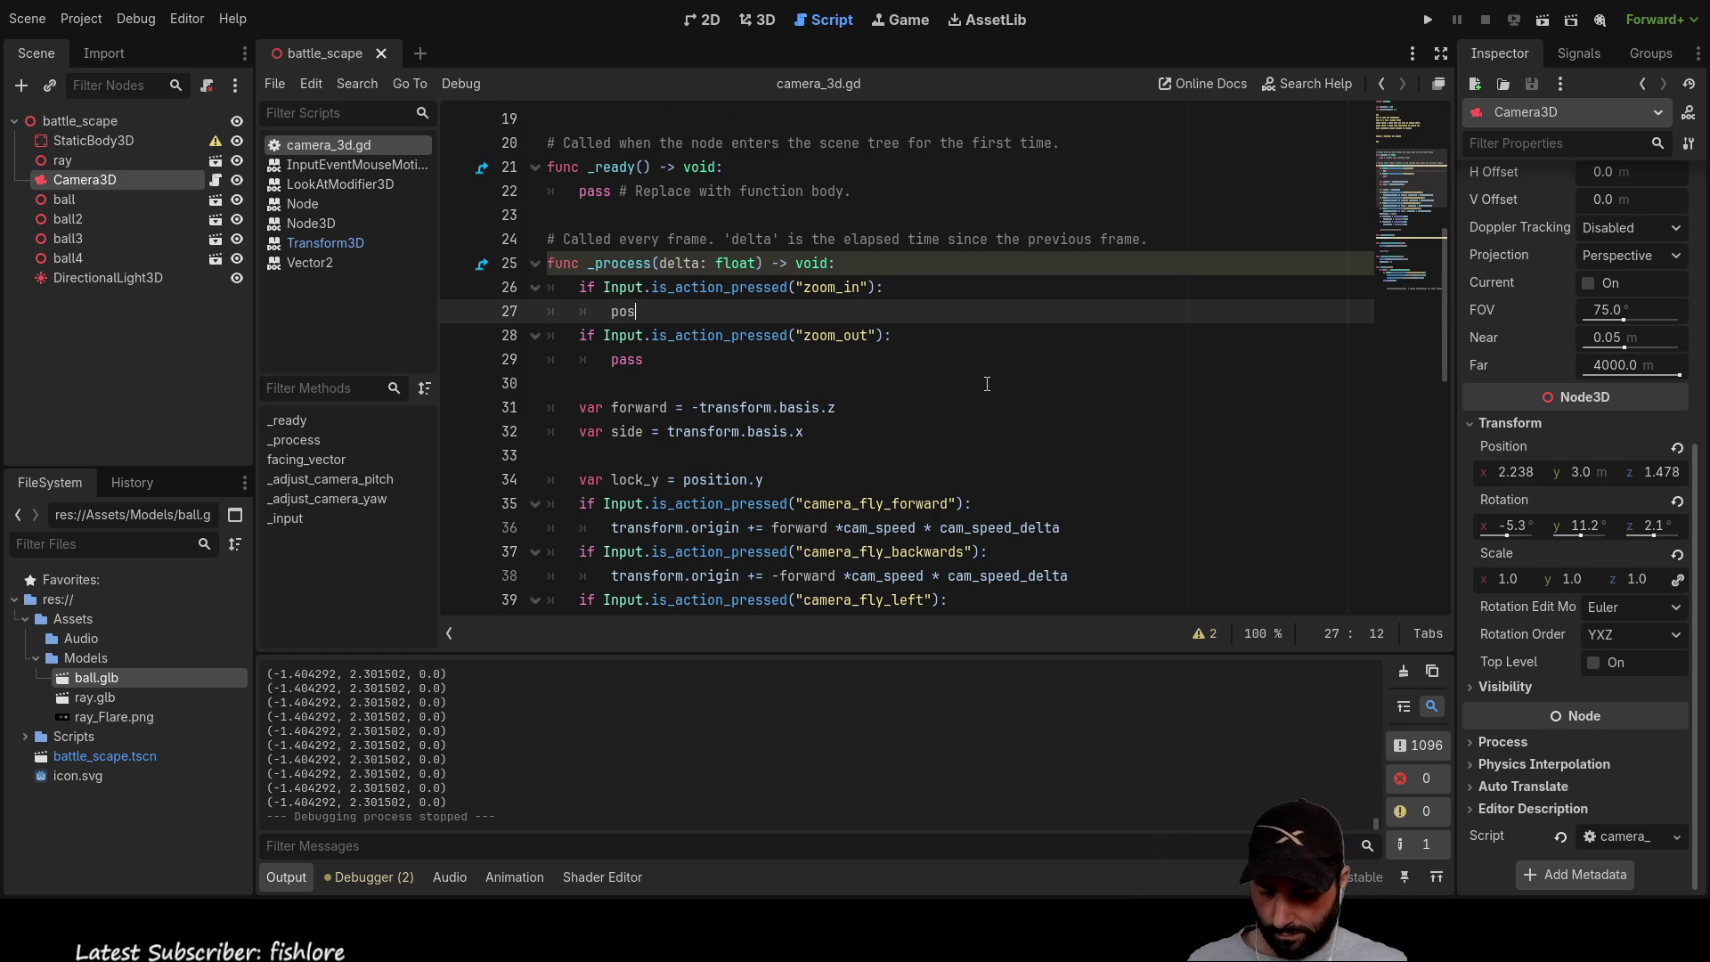
pyautogui.press('Return')
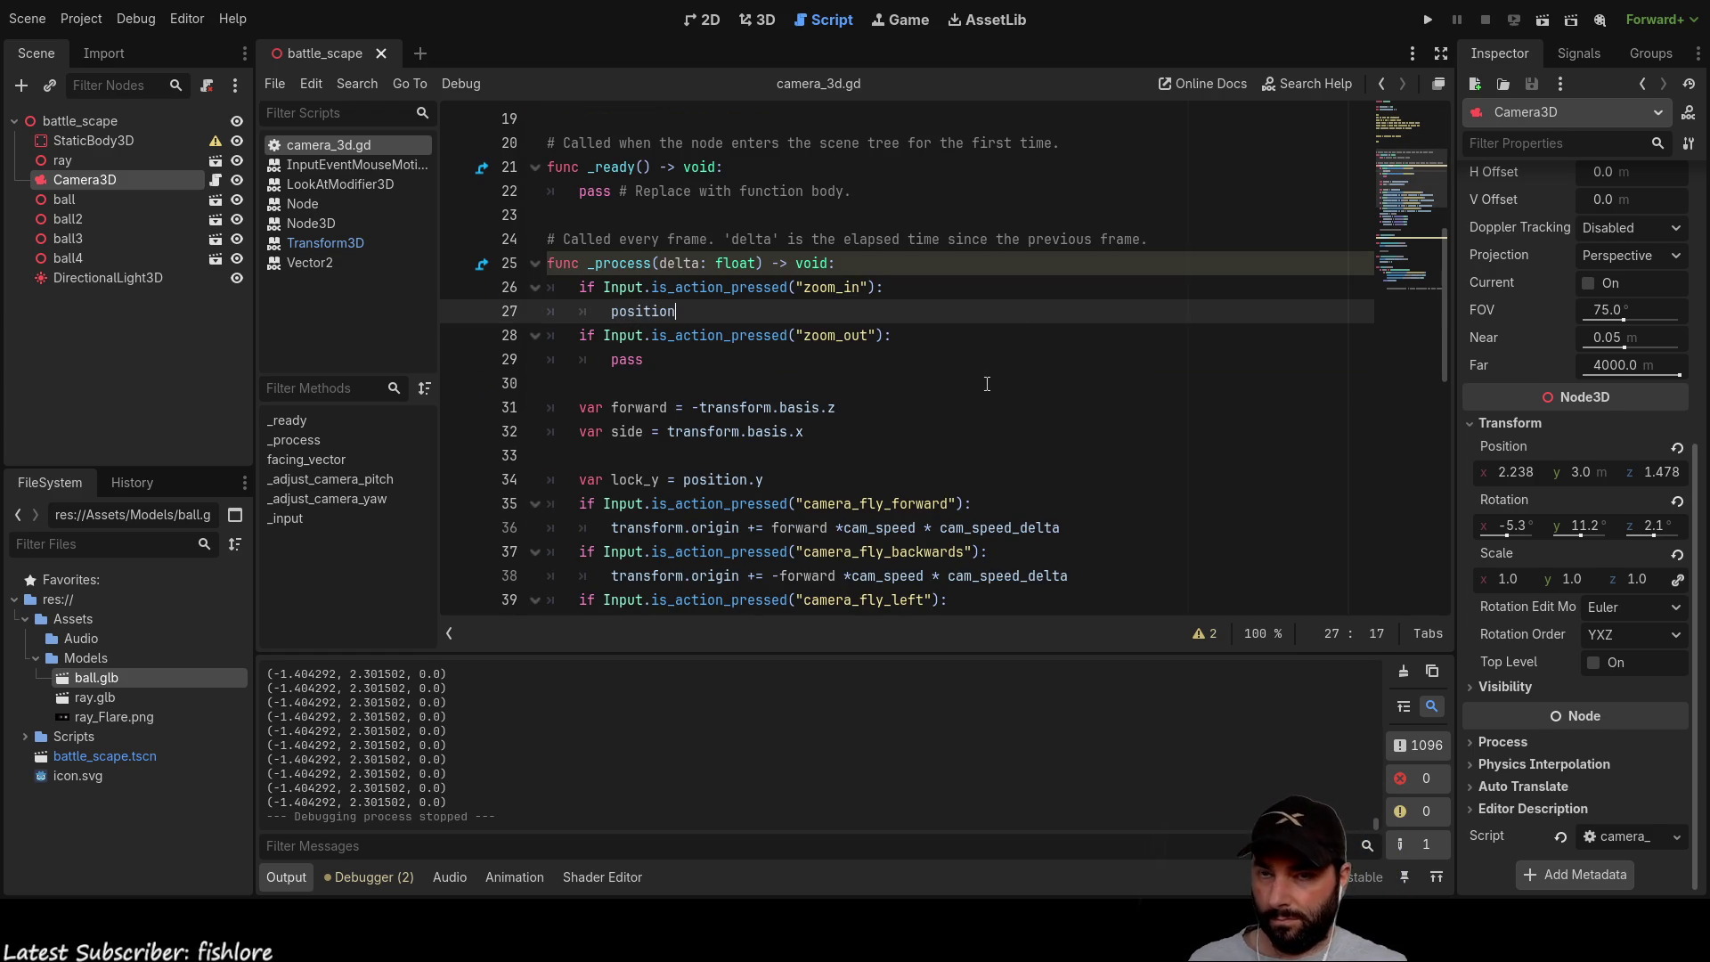
pyautogui.write('.')
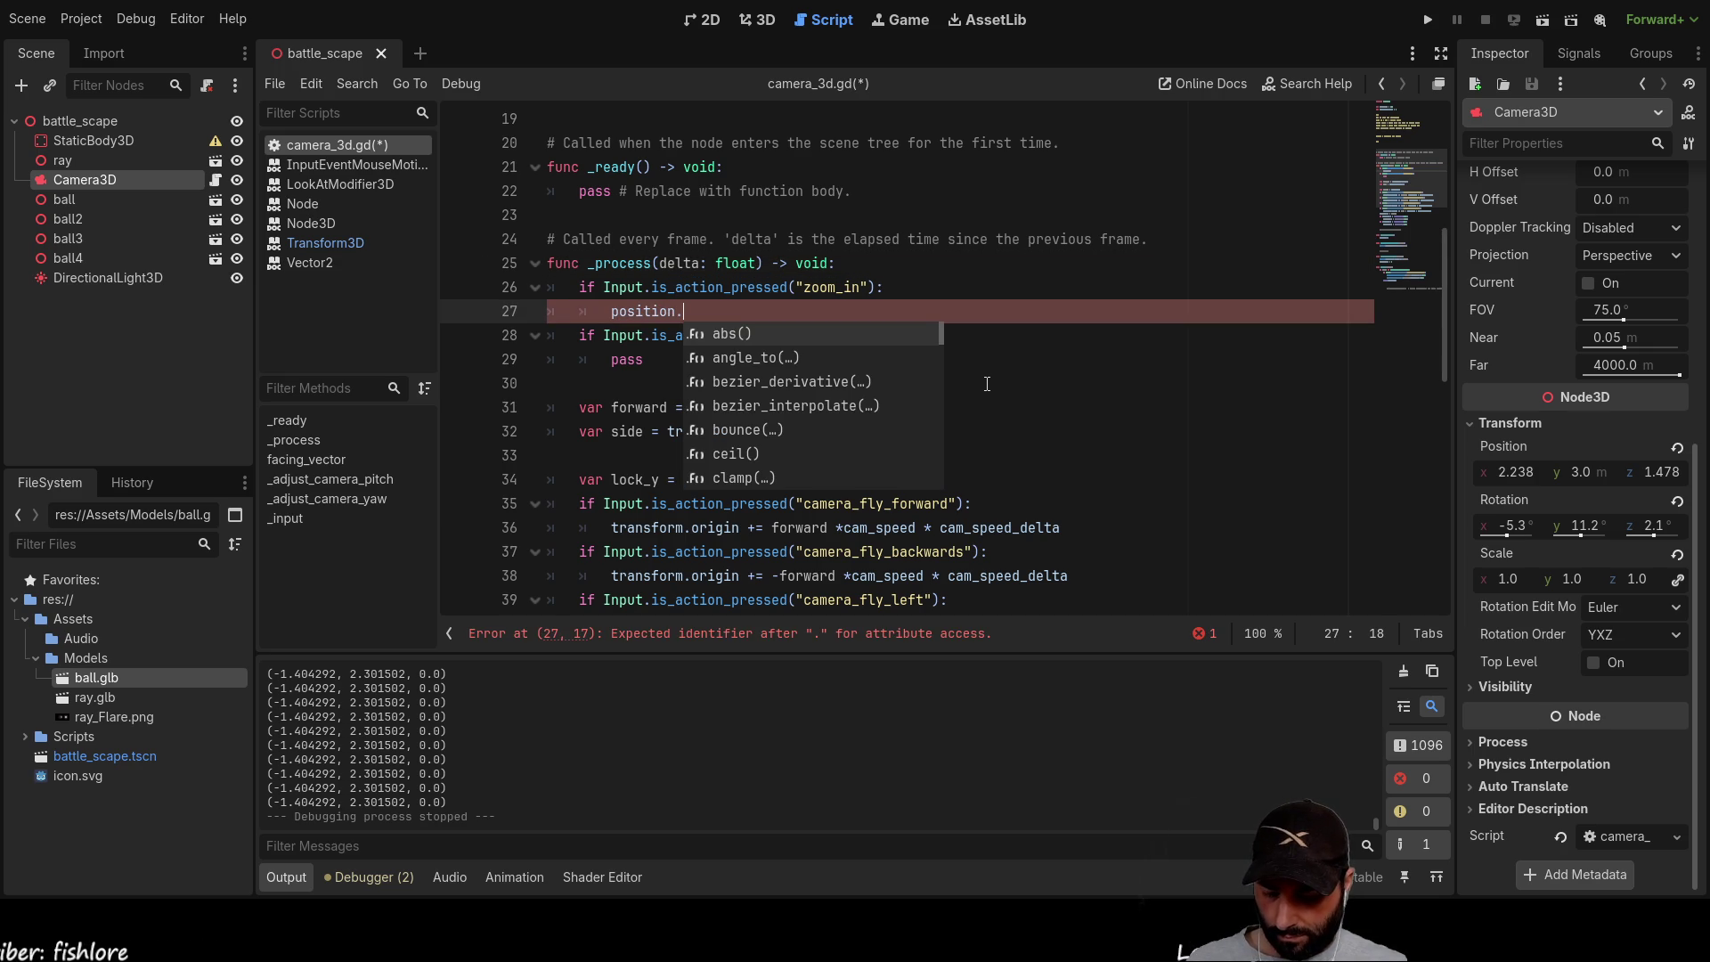
pyautogui.write('y')
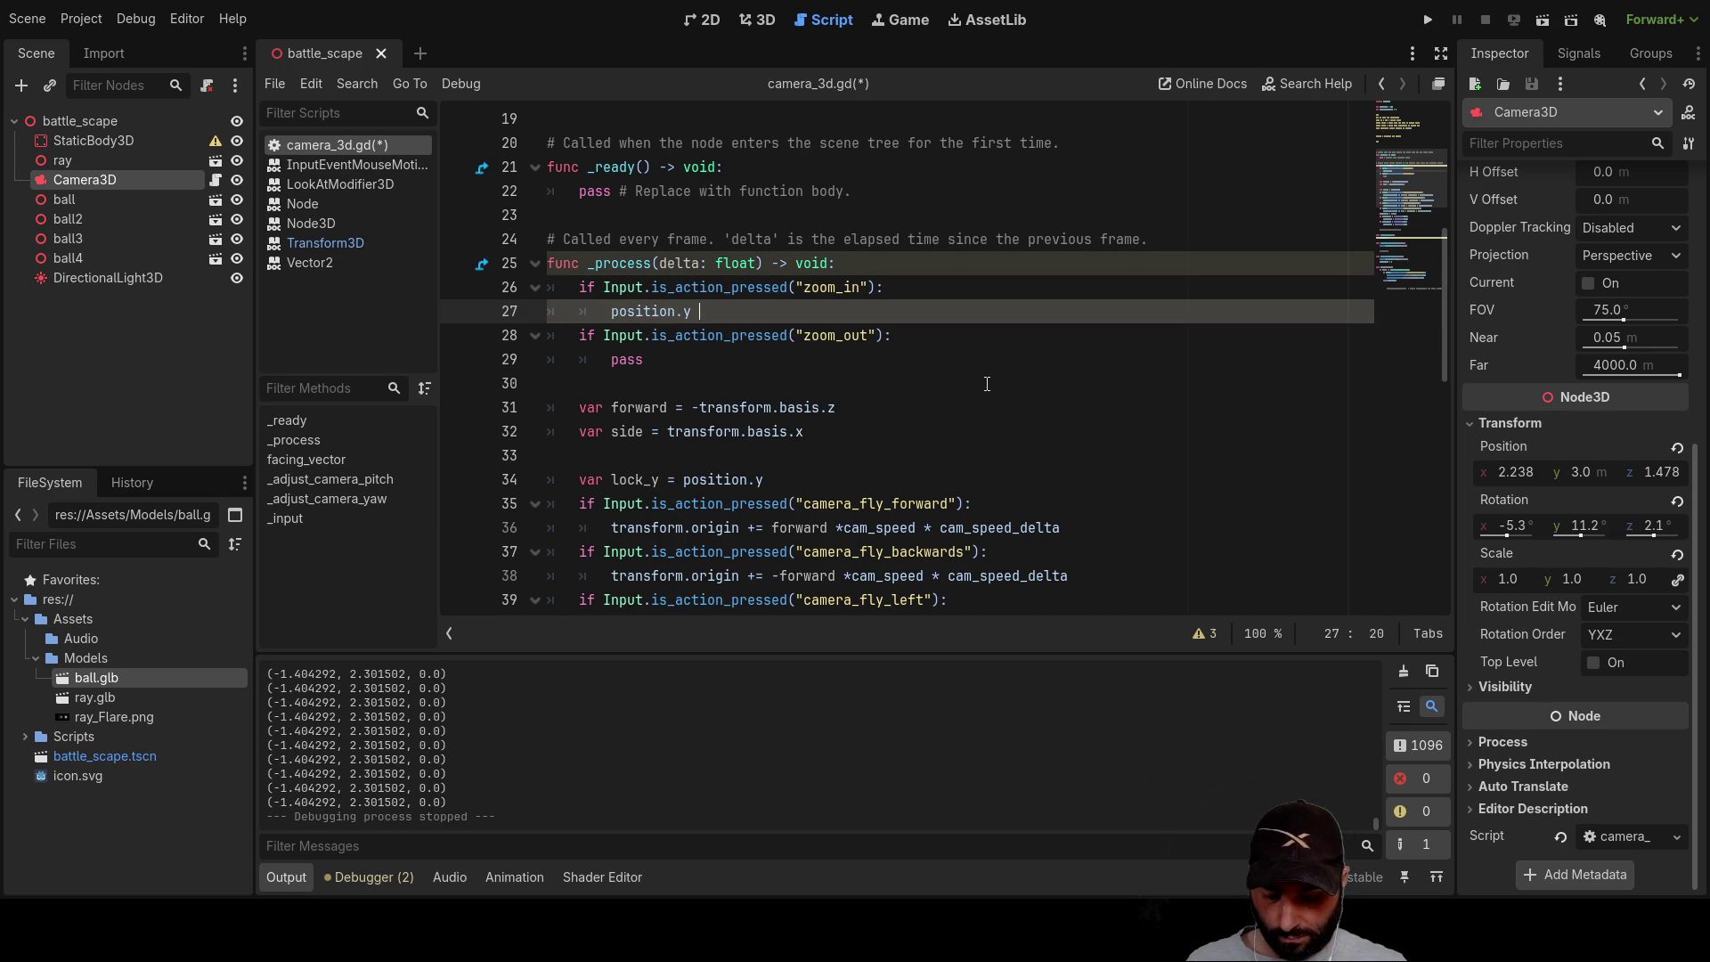
pyautogui.write(' += ')
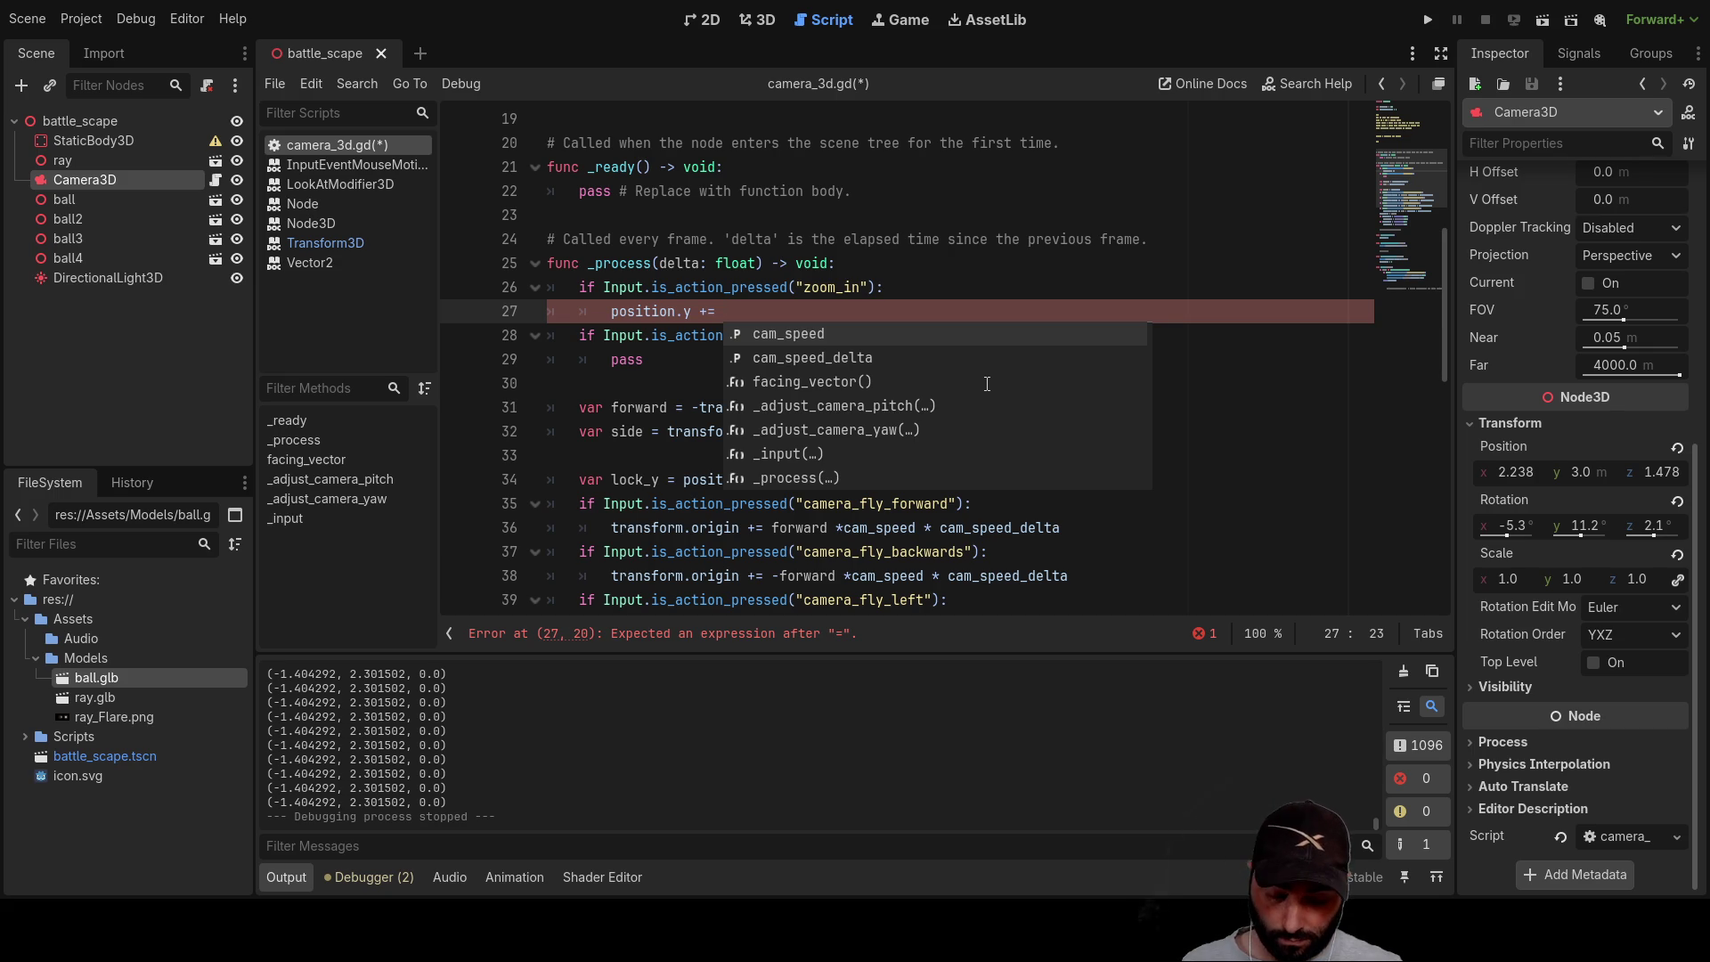
pyautogui.write('0.1')
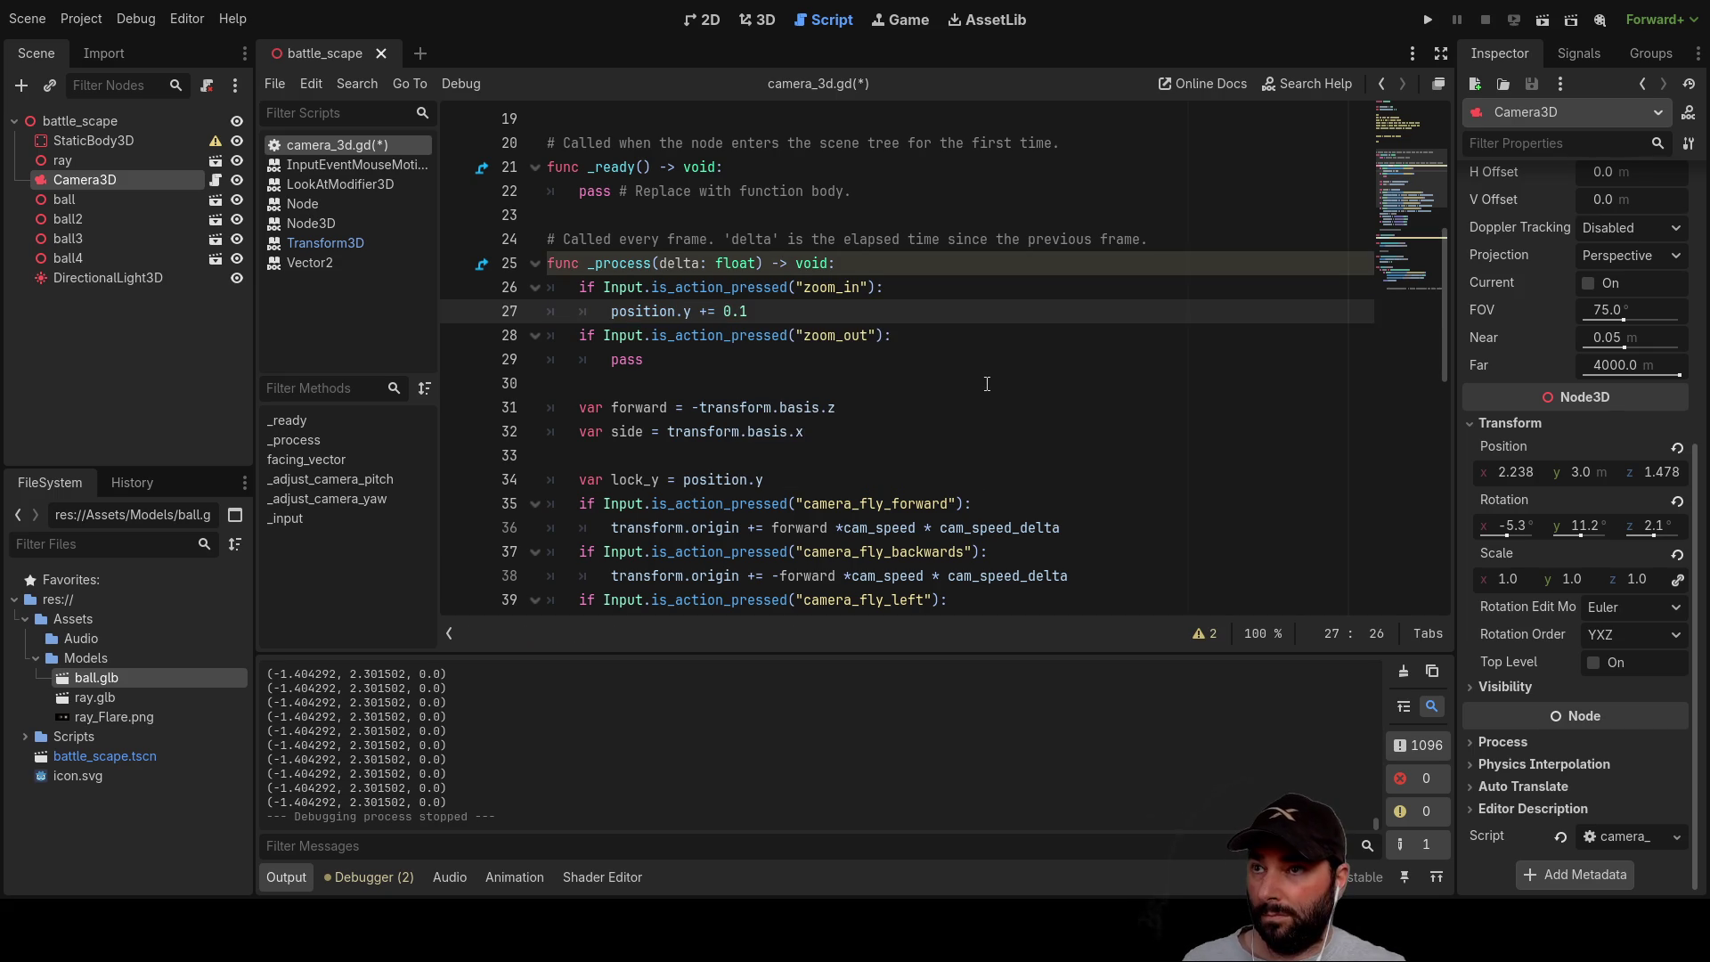
# Step: Copy the statement into zoom_out as position.y -= 0.1, then run the game
pyautogui.press('Down')
pyautogui.press('Up')
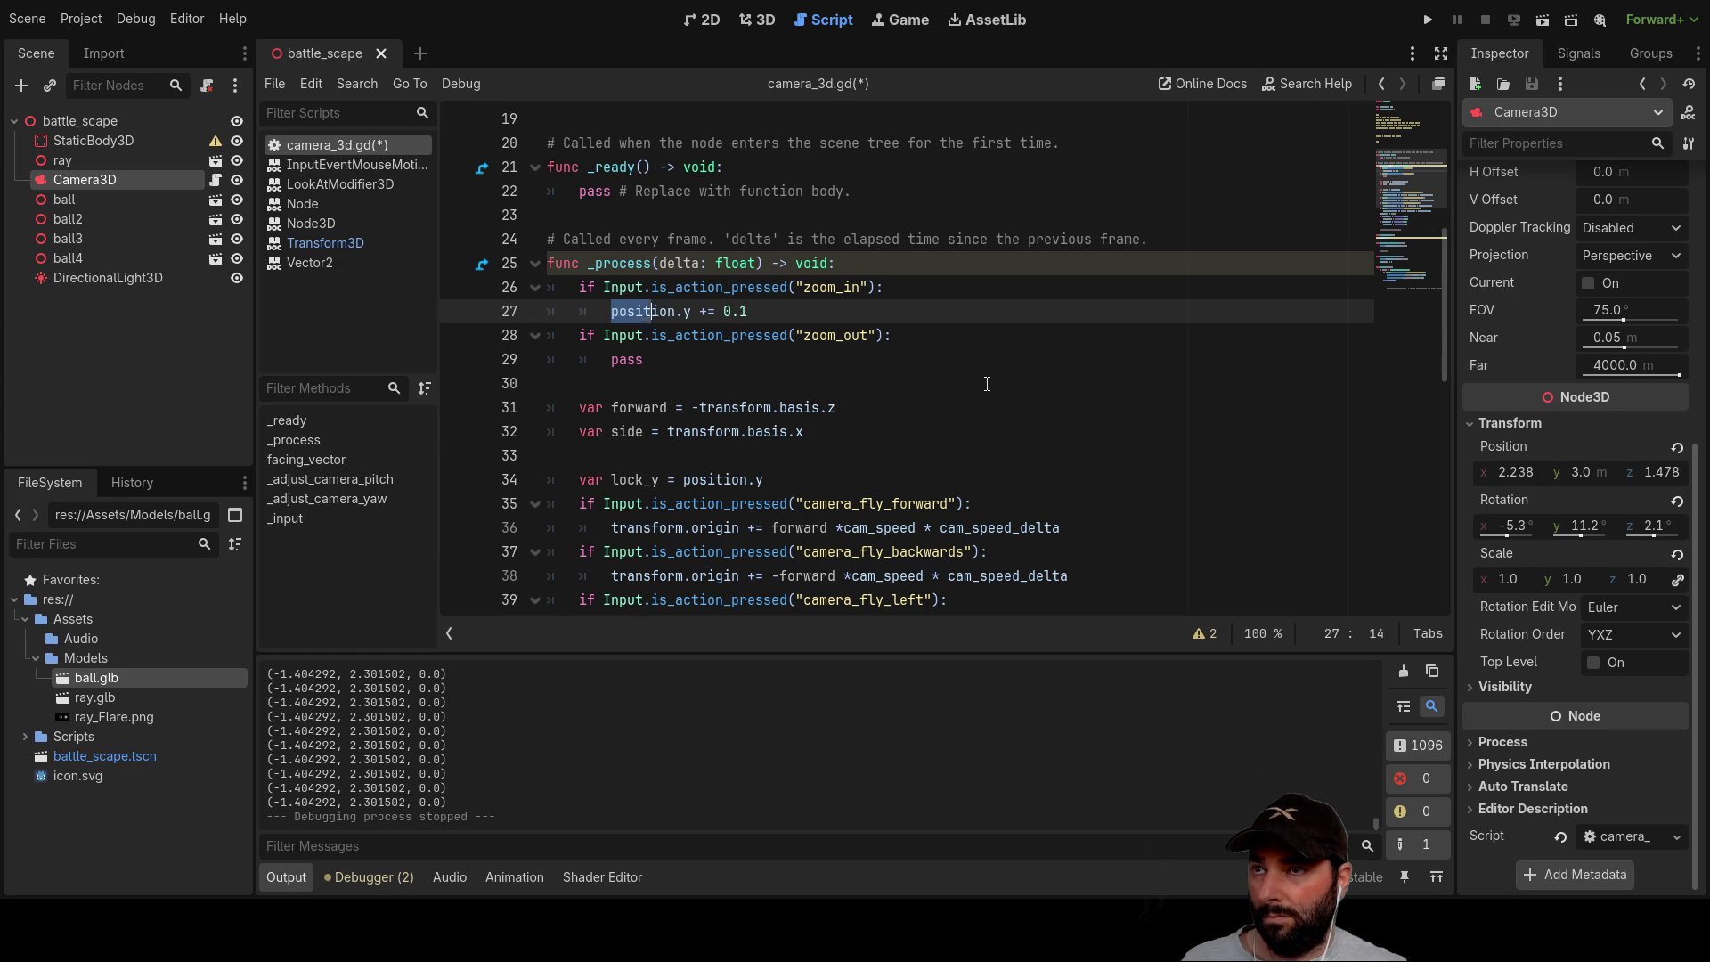
pyautogui.hotkey('shift', 'Right')
pyautogui.hotkey('shift', 'Right')
pyautogui.hotkey('shift', 'Right')
pyautogui.hotkey('ctrl', 'c')
pyautogui.press('Down')
pyautogui.press('Down')
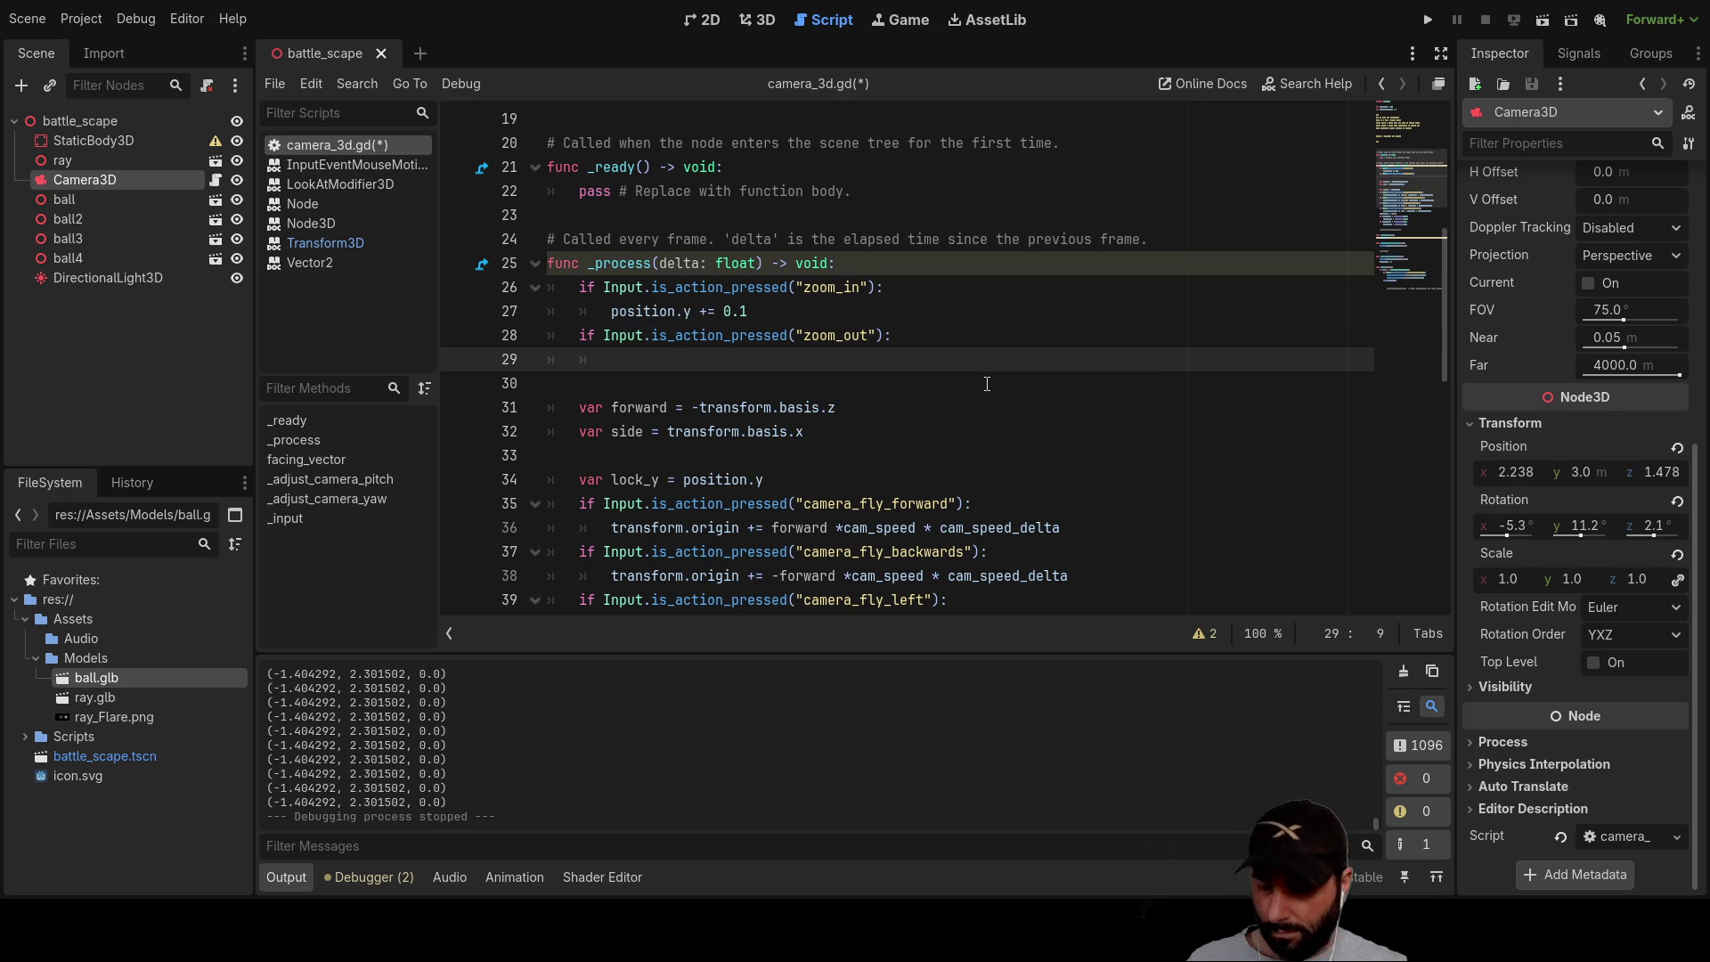
pyautogui.hotkey('ctrl', 'v')
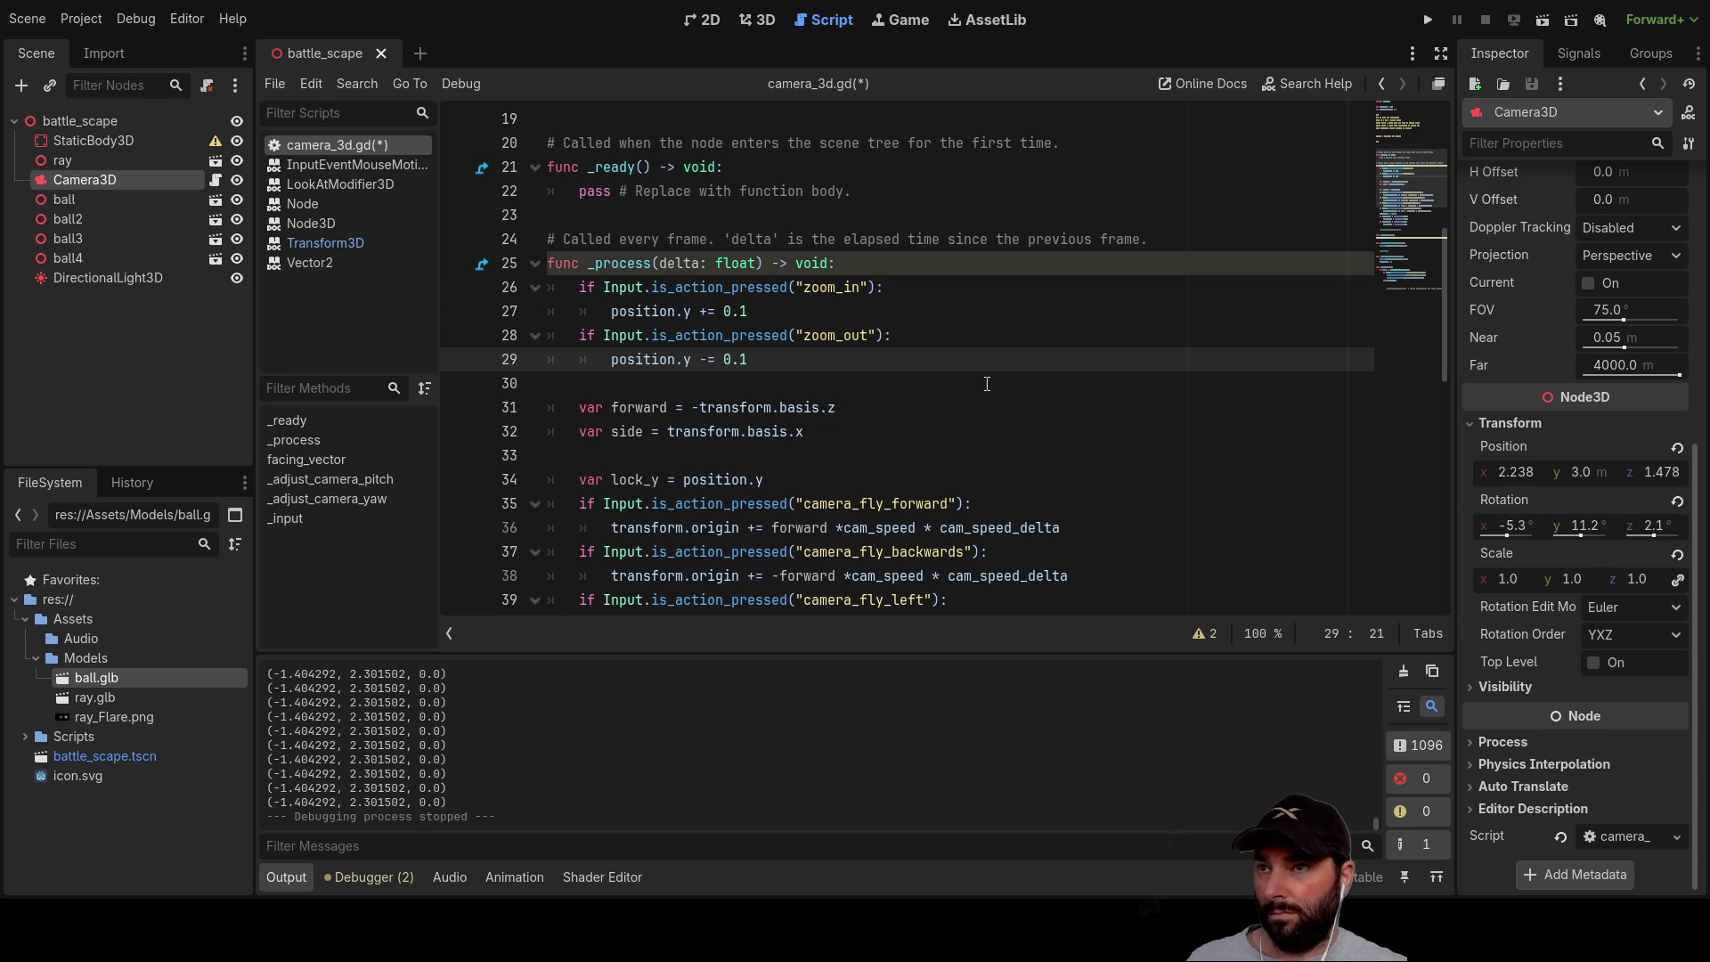
pyautogui.click(989, 339)
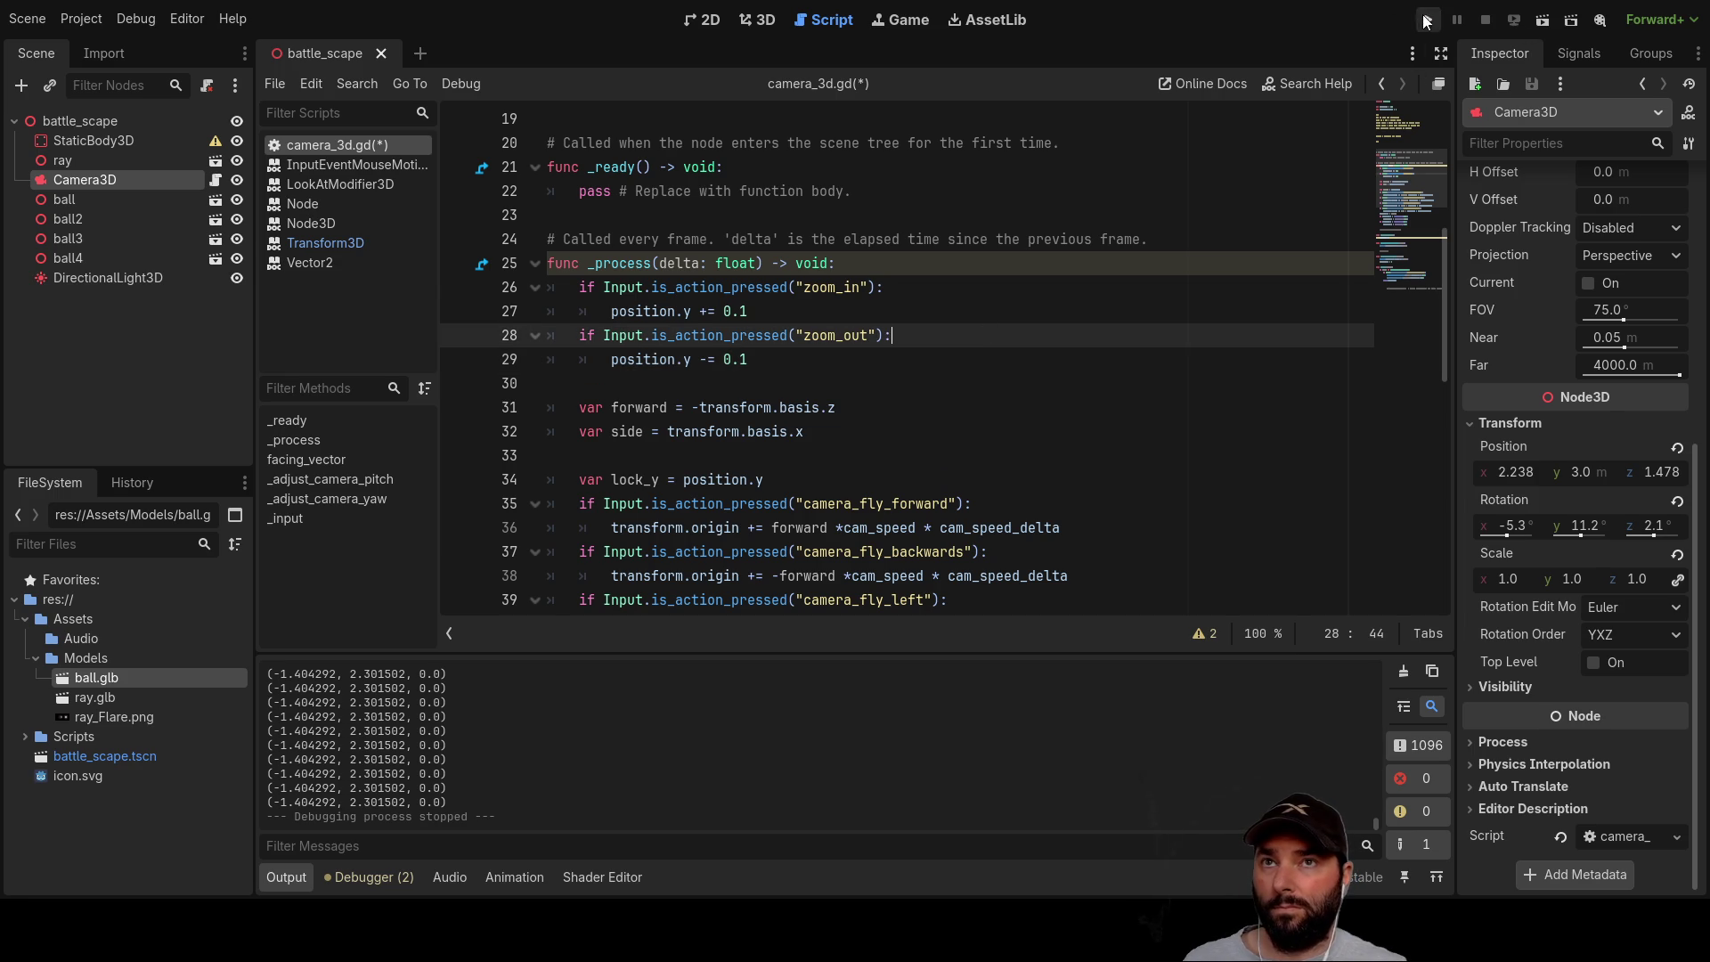
pyautogui.click(1425, 19)
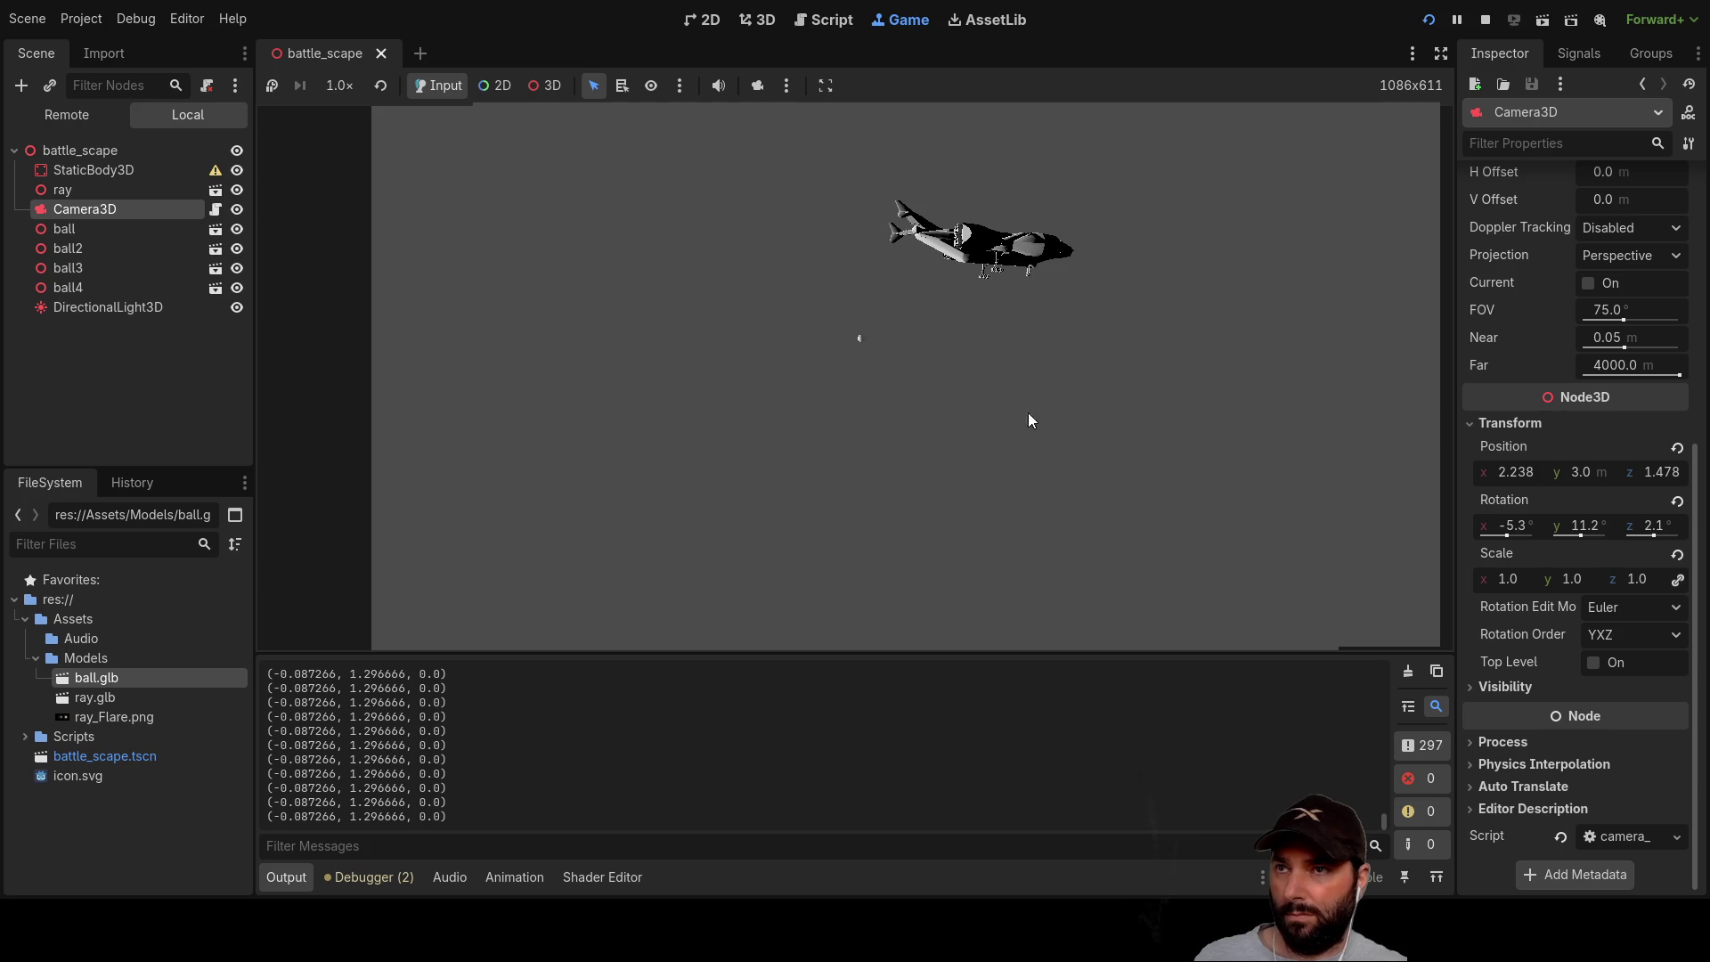
# Step: Stop the zoom test run with F8 to return to camera_3d.gd
pyautogui.press('F8')
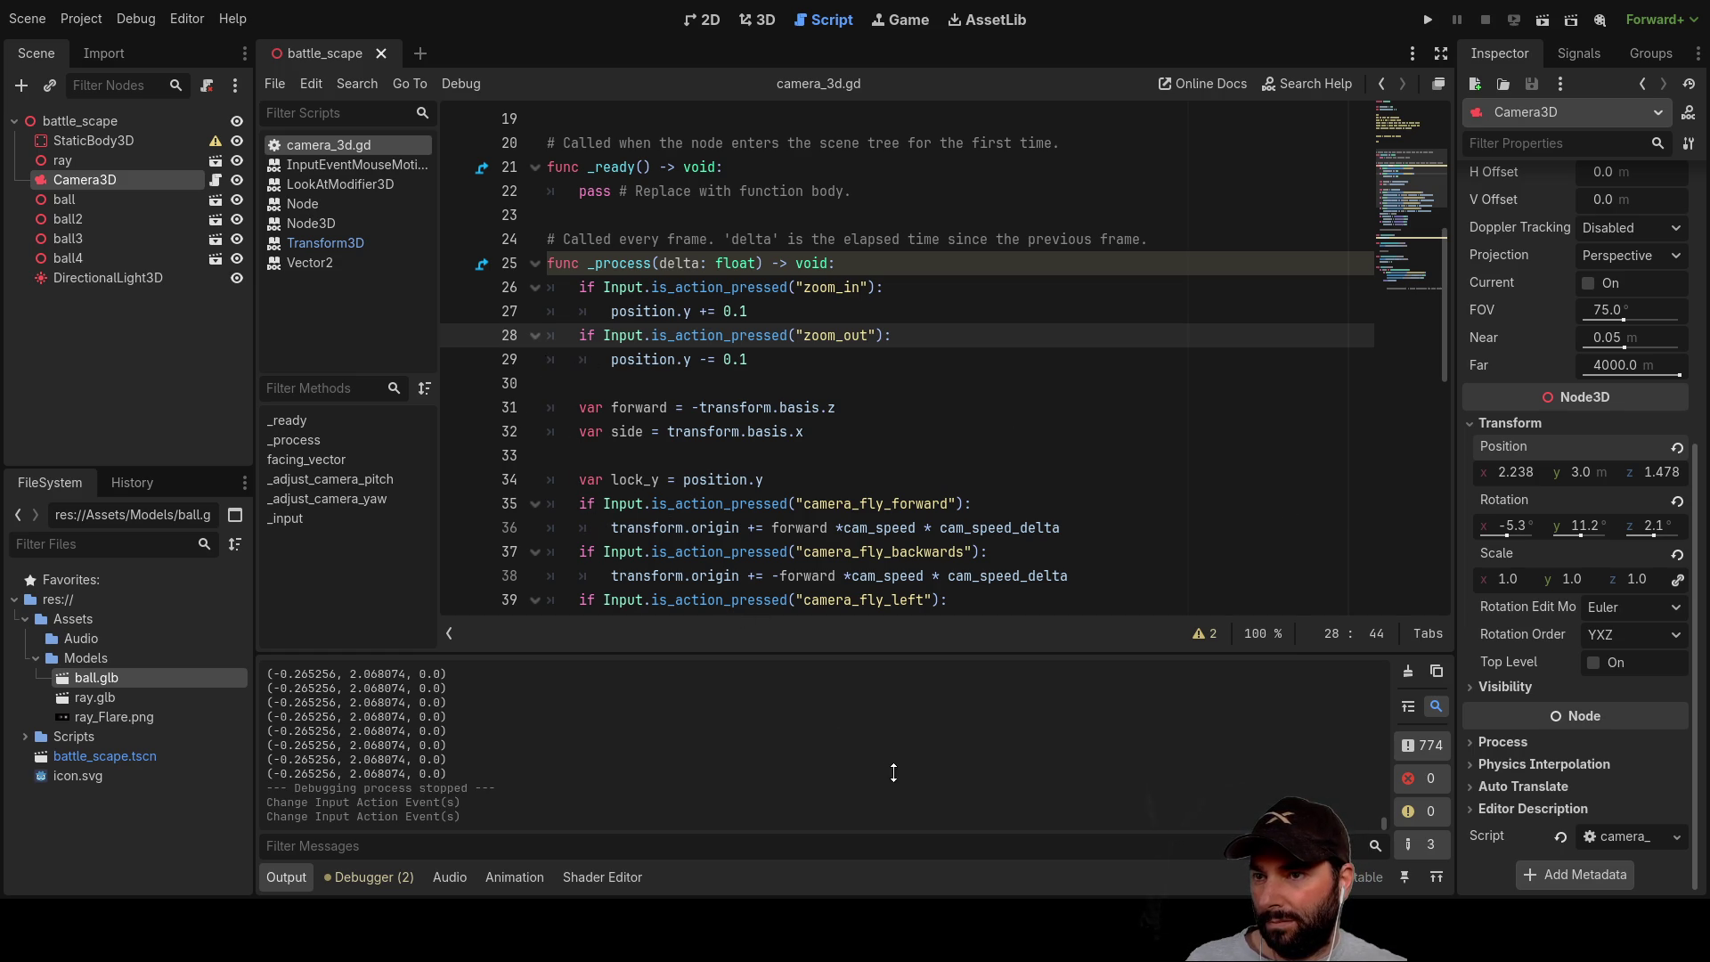
# Step: Run the game again and fly the ship toward a point
pyautogui.click(1428, 20)
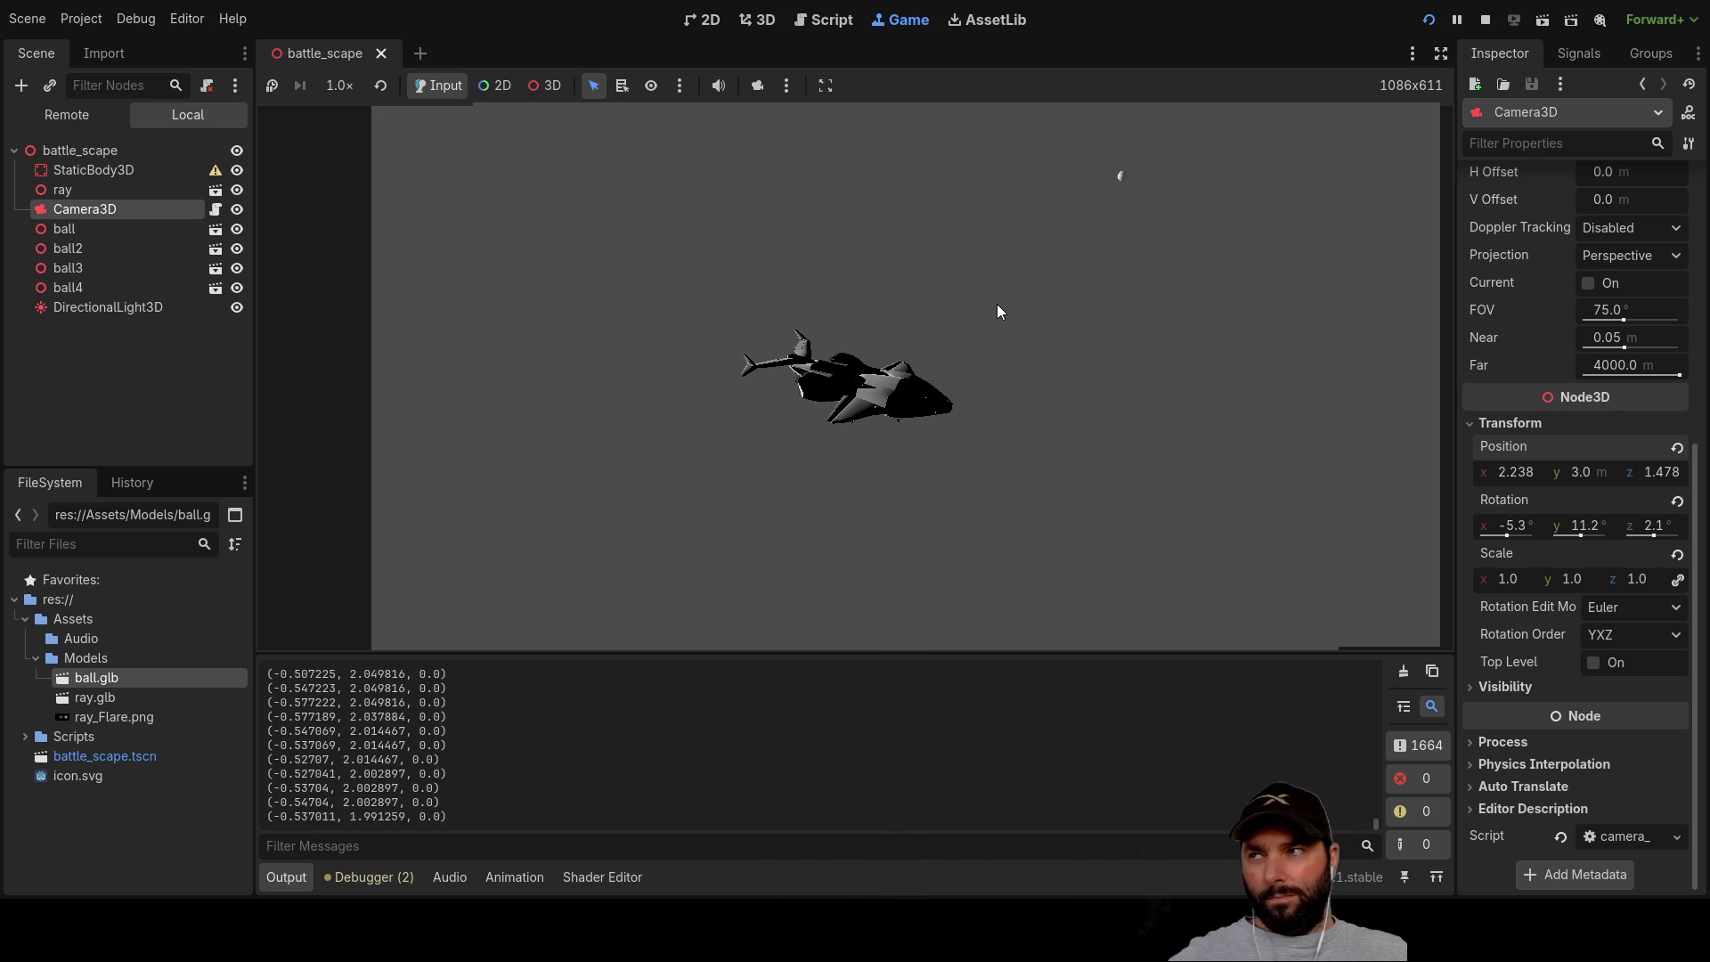
pyautogui.click(80, 150)
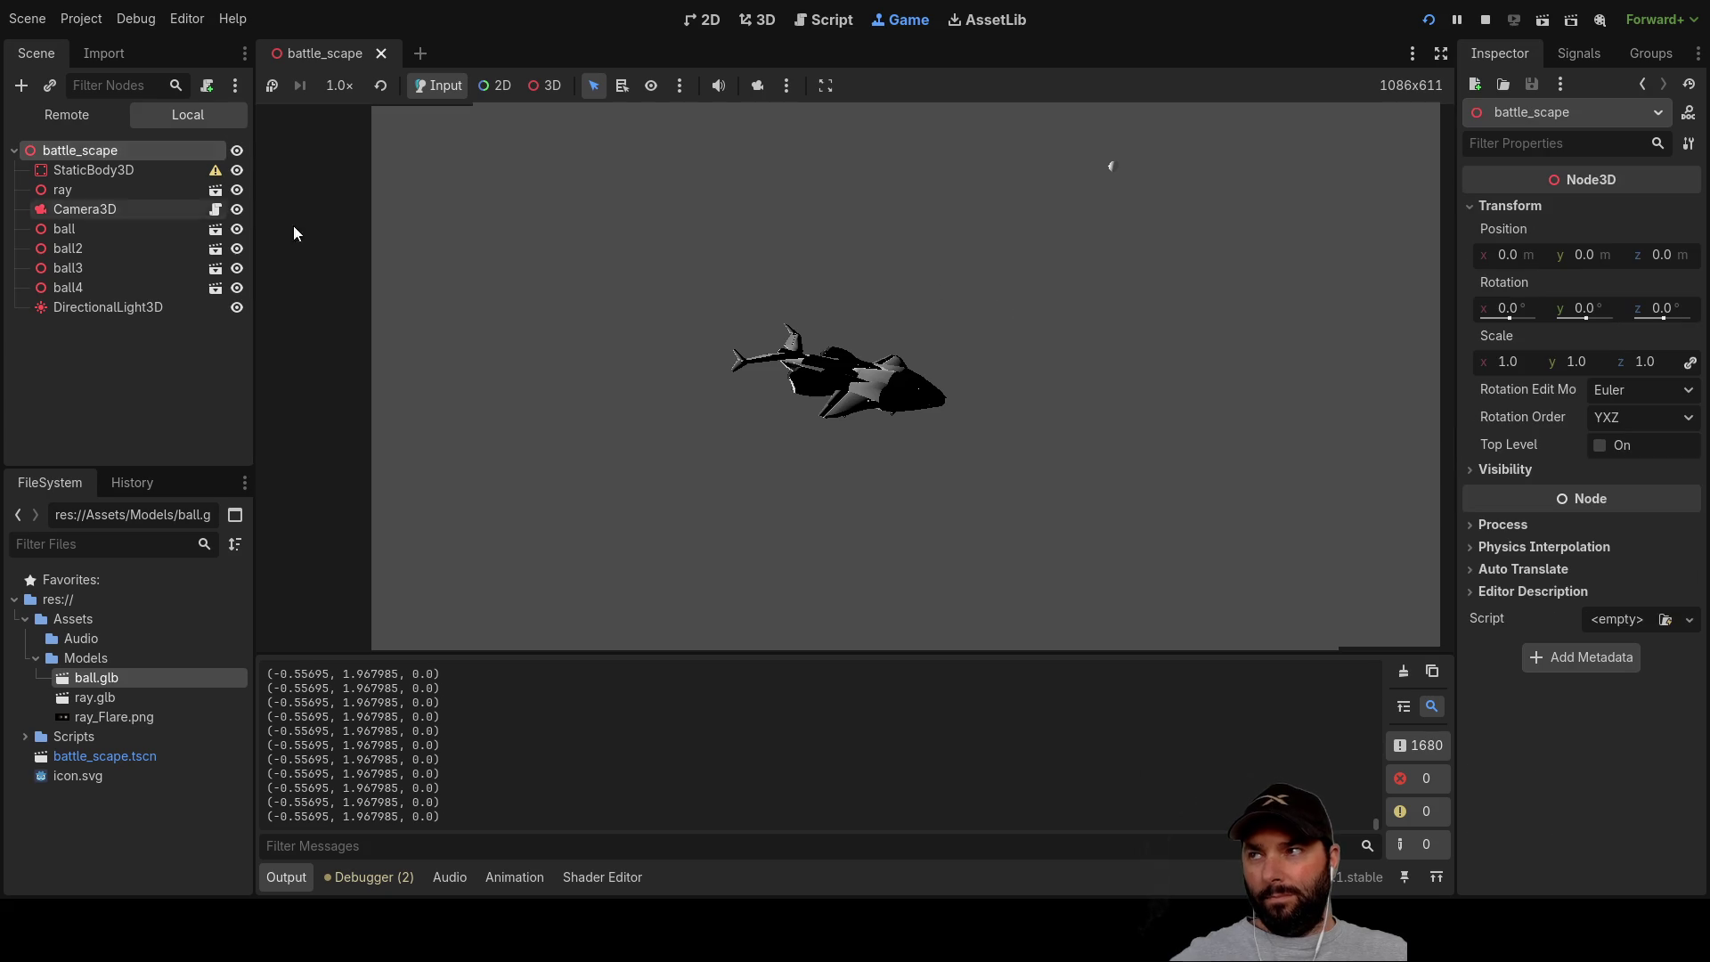
pyautogui.click(953, 285)
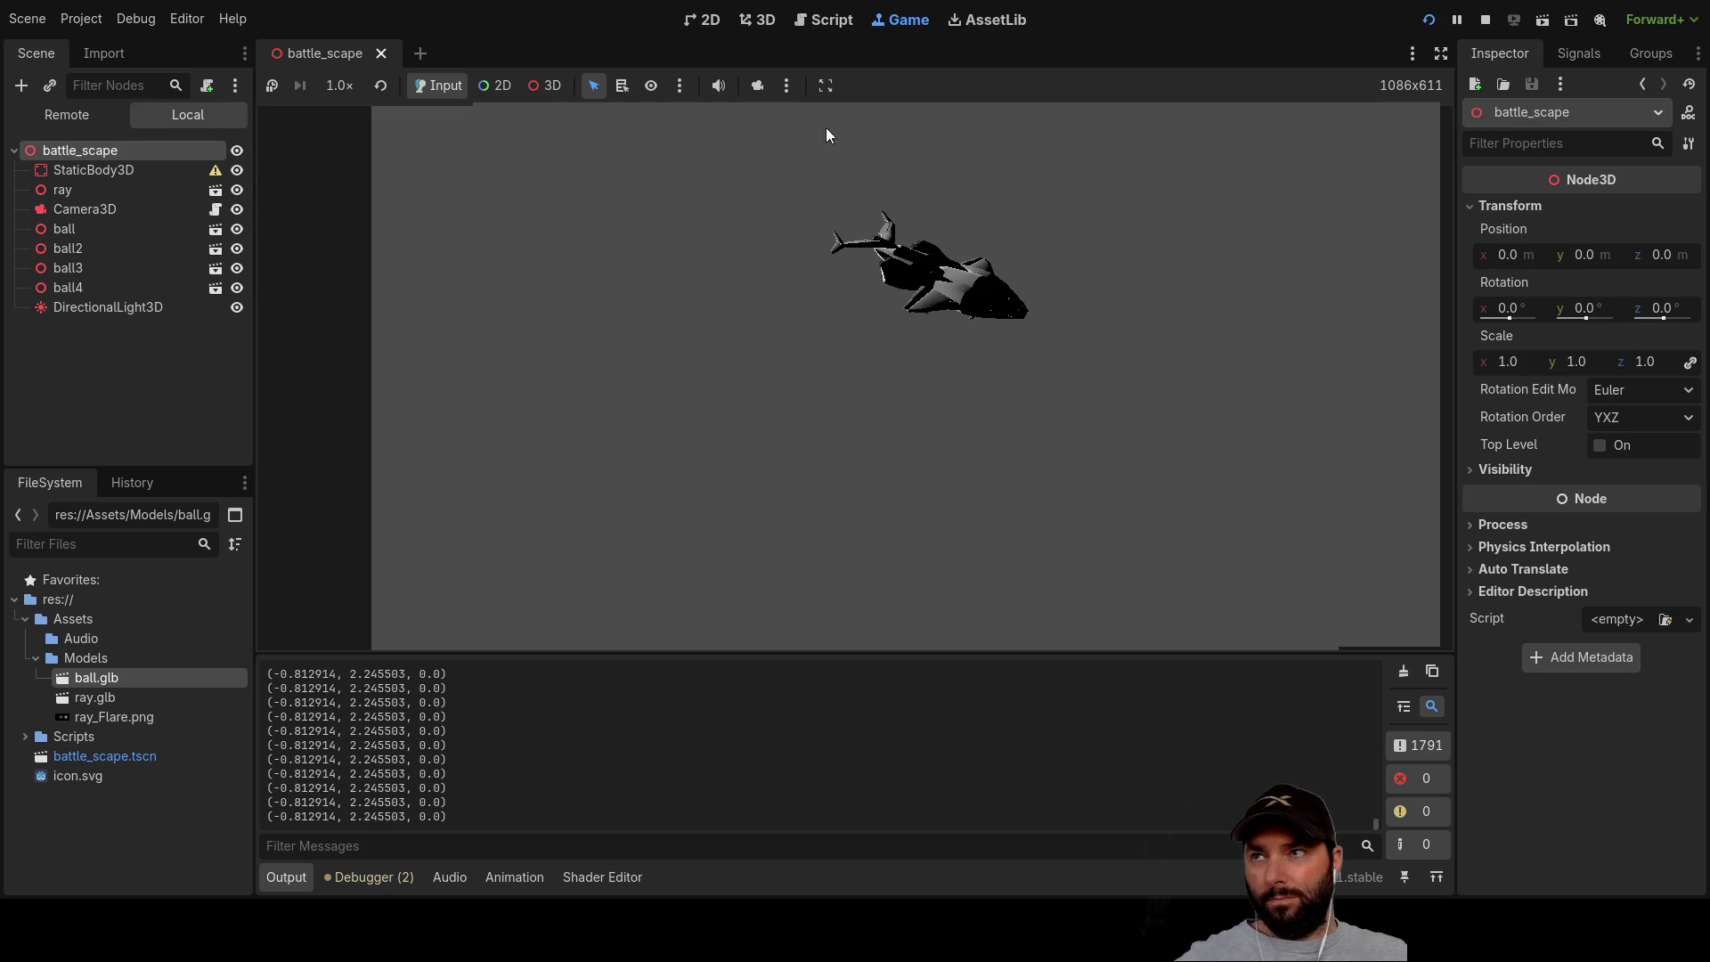
# Step: Switch the game view to 2D selection mode, pause, then stop the game
pyautogui.click(501, 89)
pyautogui.click(425, 86)
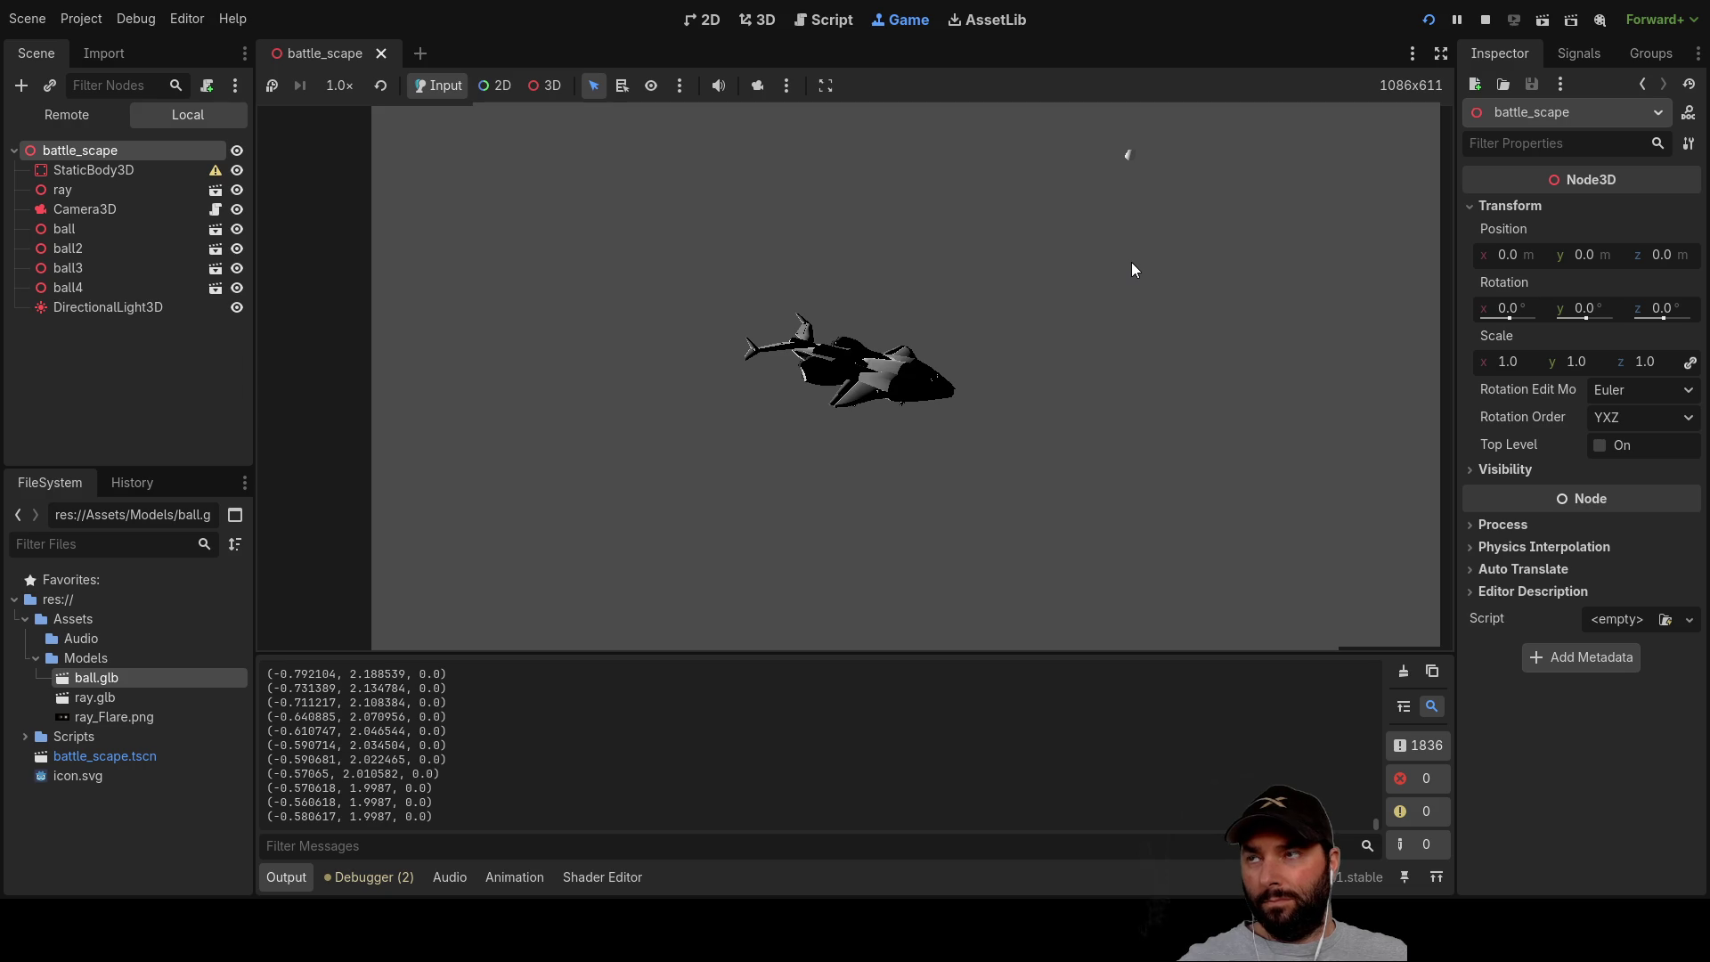
pyautogui.click(1456, 20)
pyautogui.press('F8')
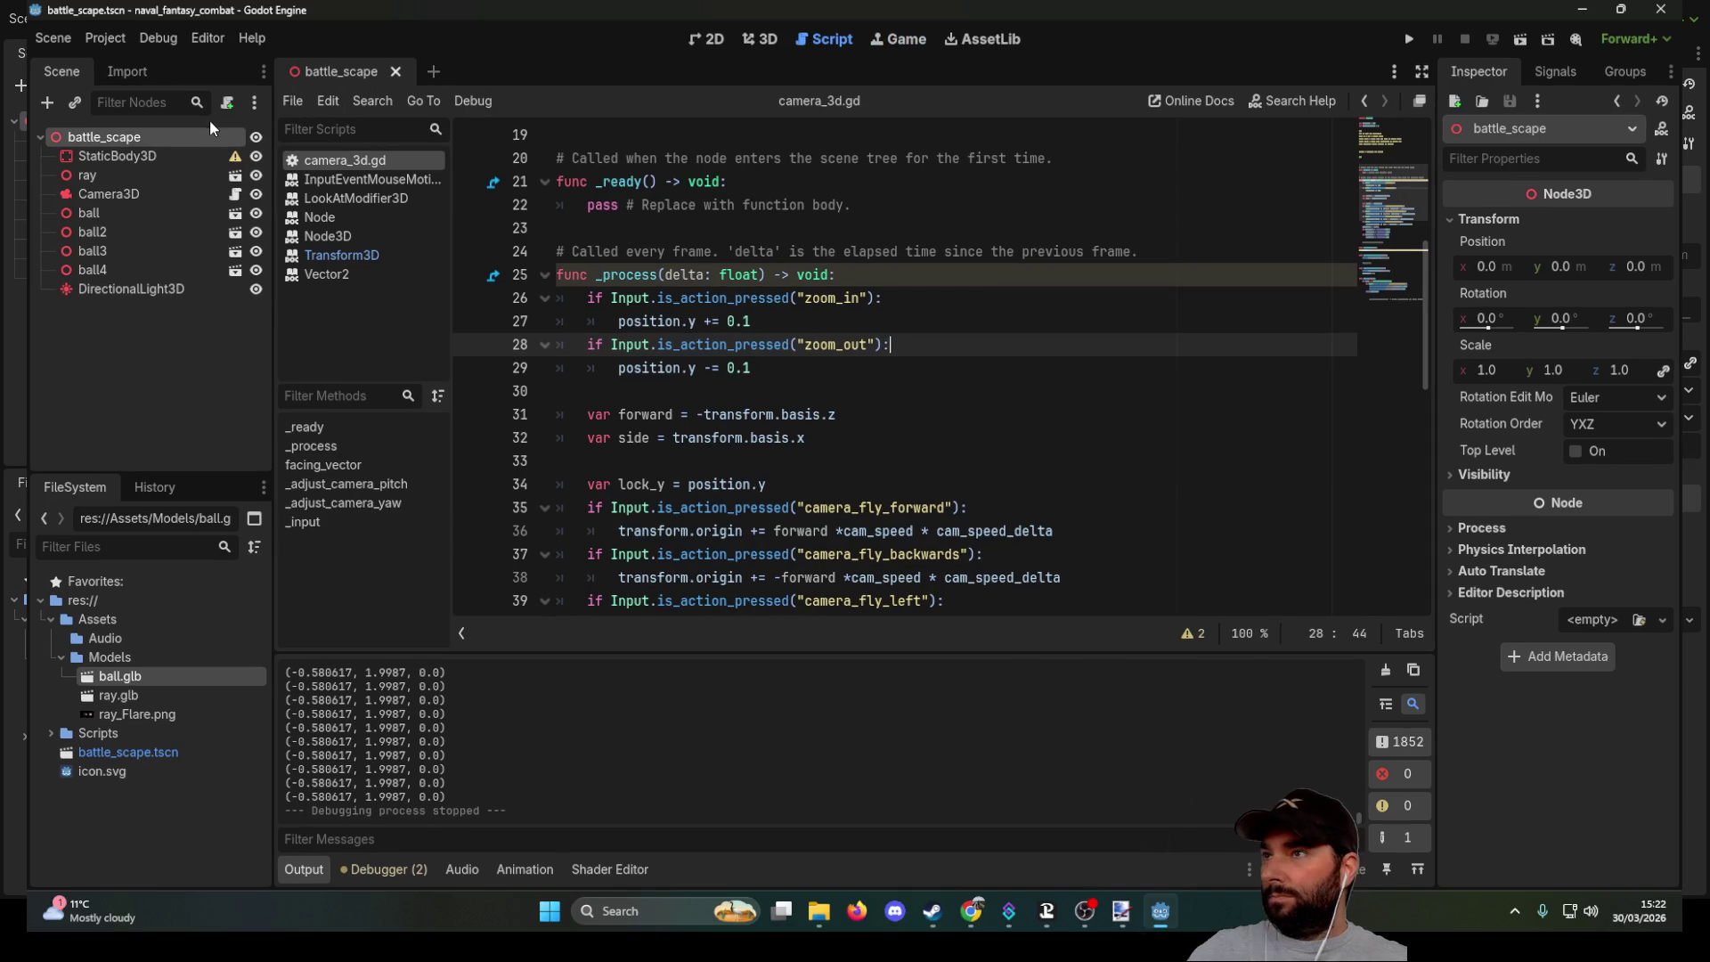
pyautogui.click(105, 38)
# Step: Open the Input Map and inspect zoom_out's Mouse Wheel Down binding
pyautogui.click(138, 65)
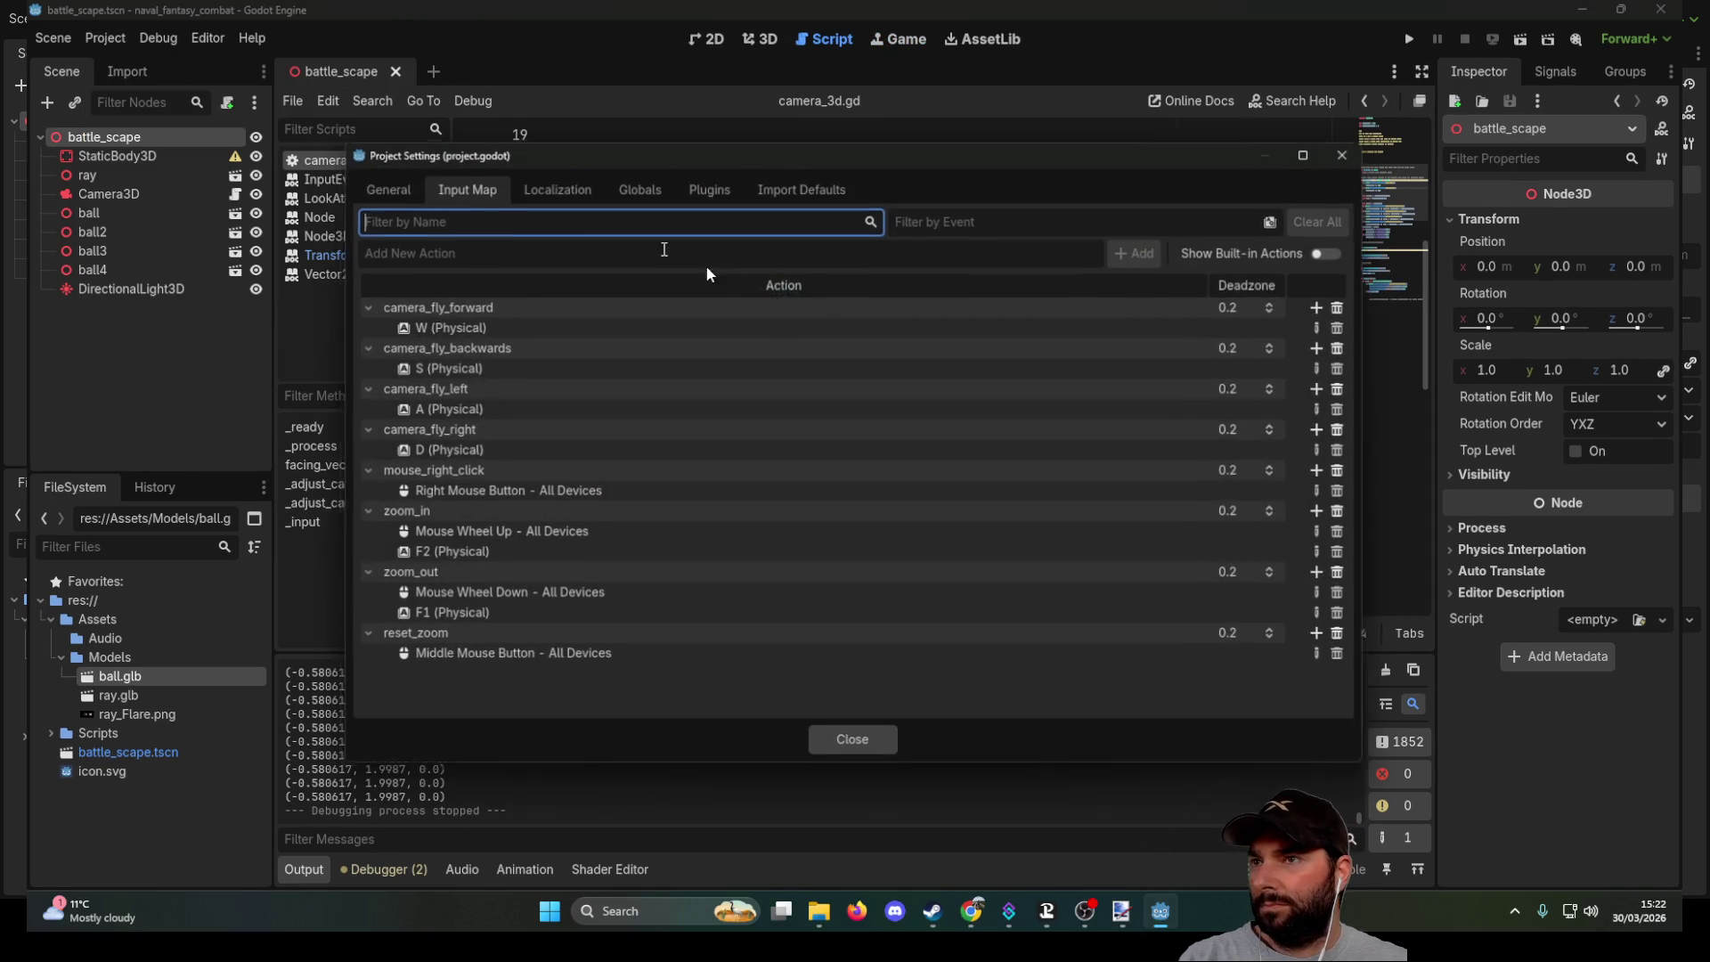
pyautogui.click(532, 595)
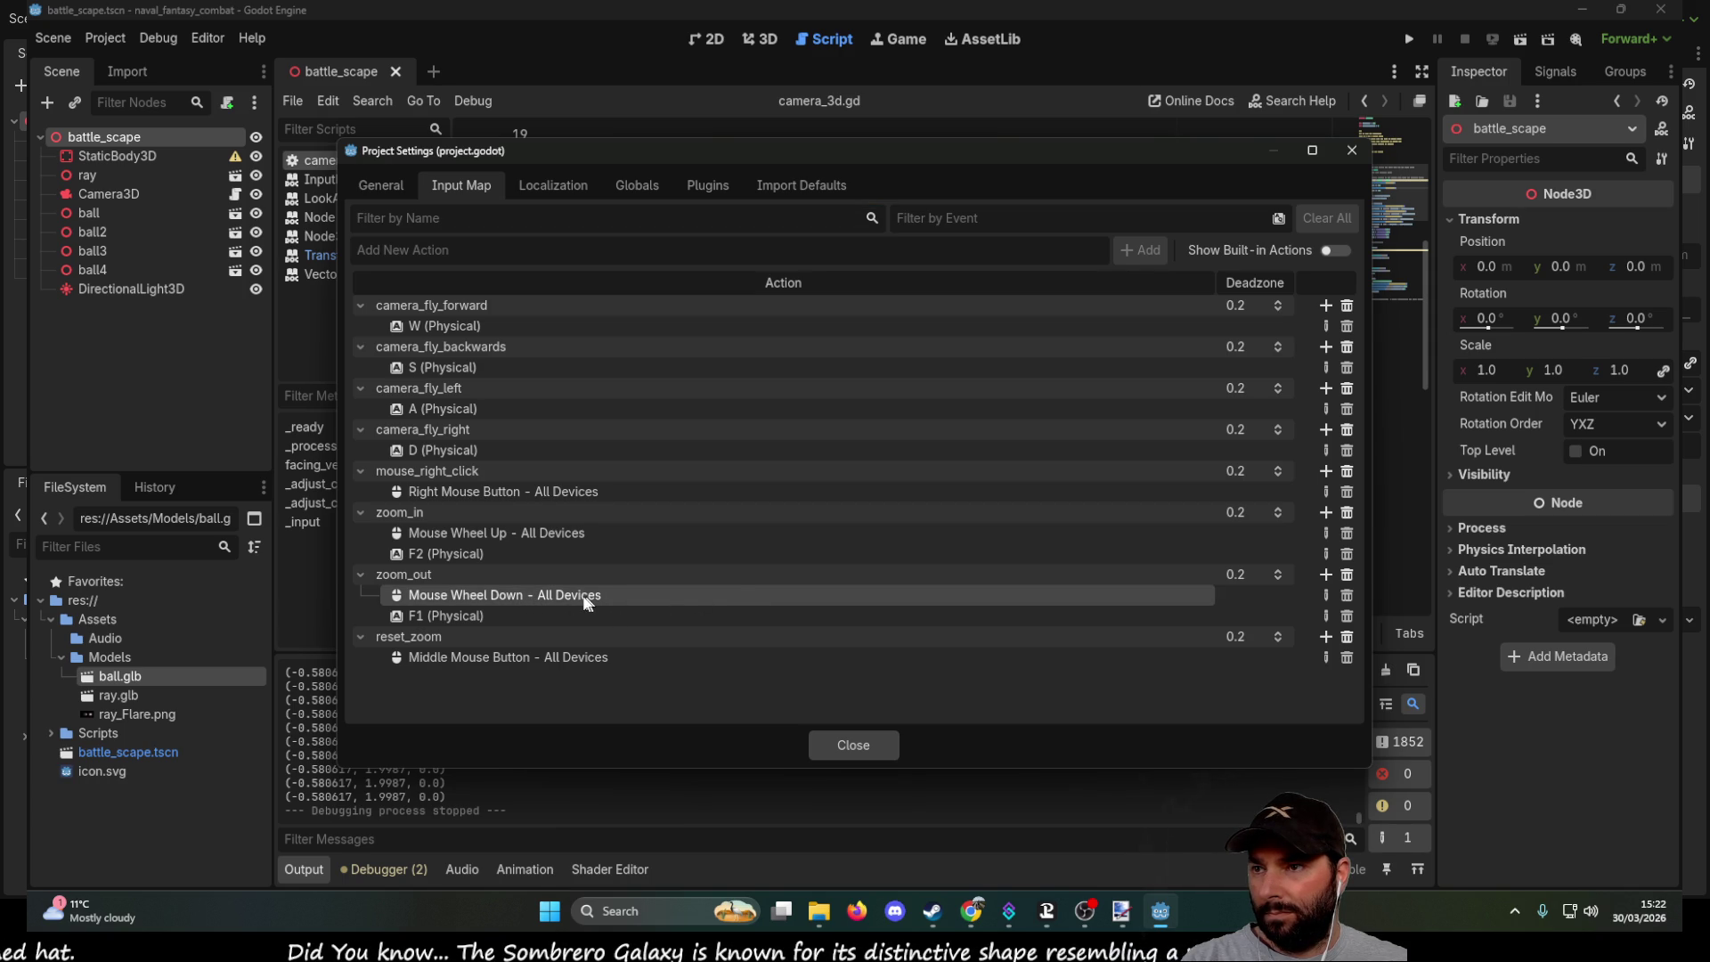
pyautogui.doubleClick(580, 594)
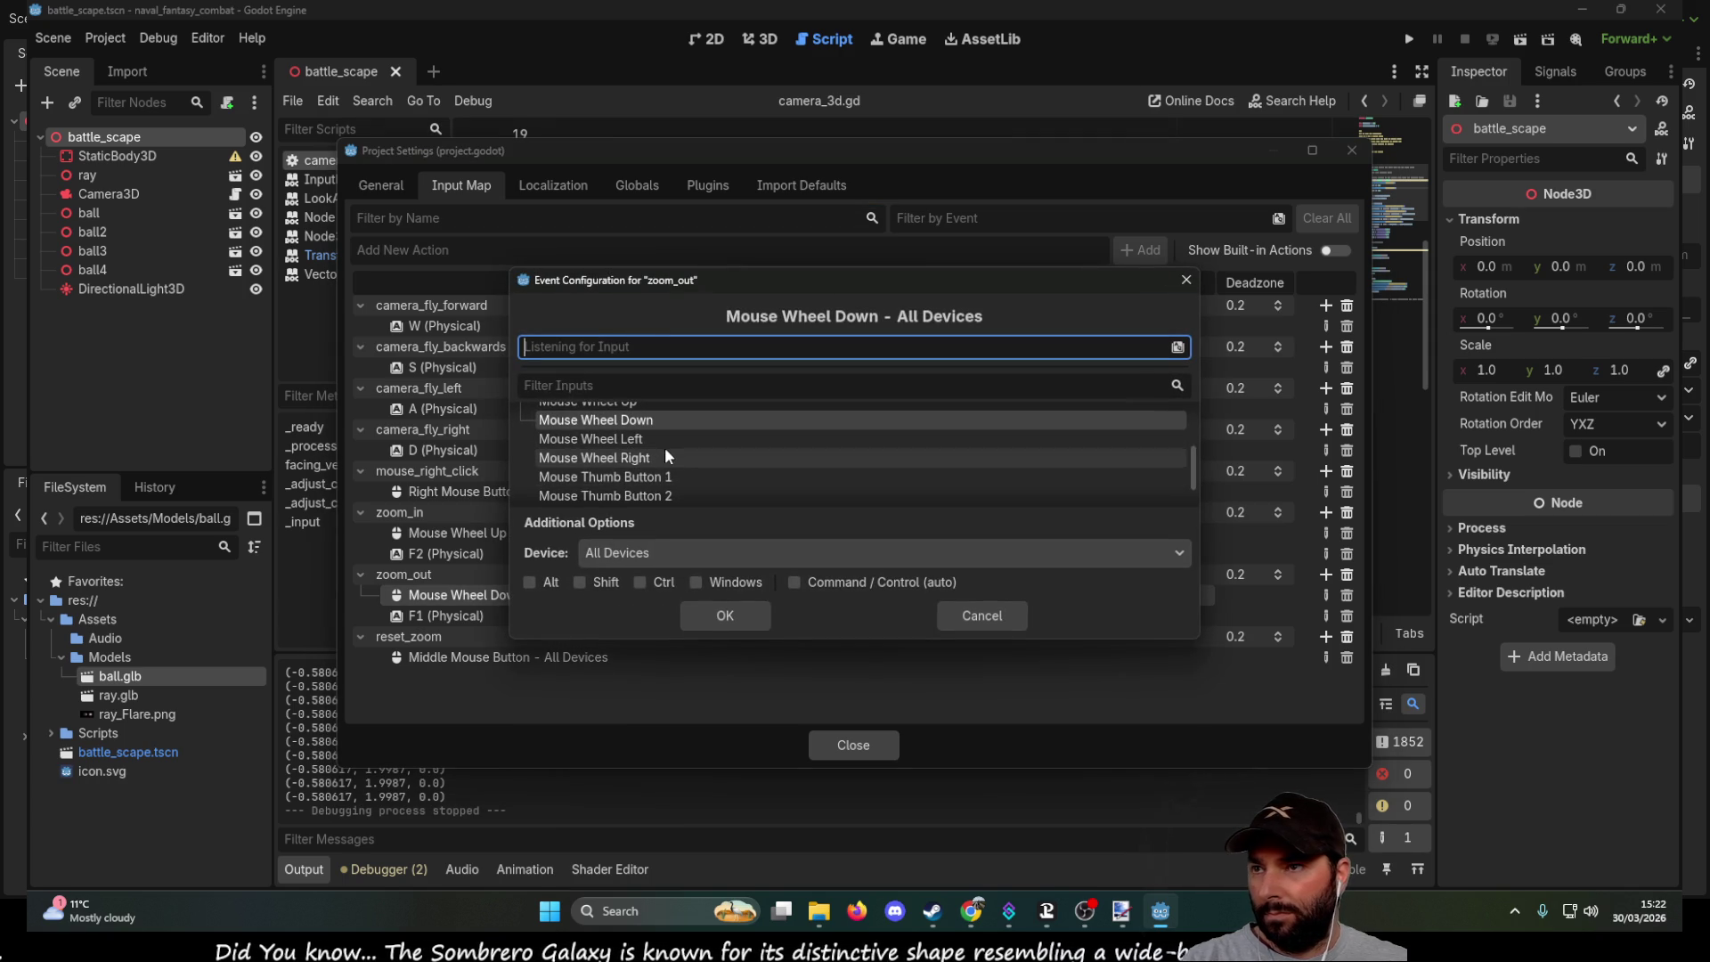
# Step: Orbit the camera around the shark model, then stop the test run
pyautogui.scroll(1, 664, 447)
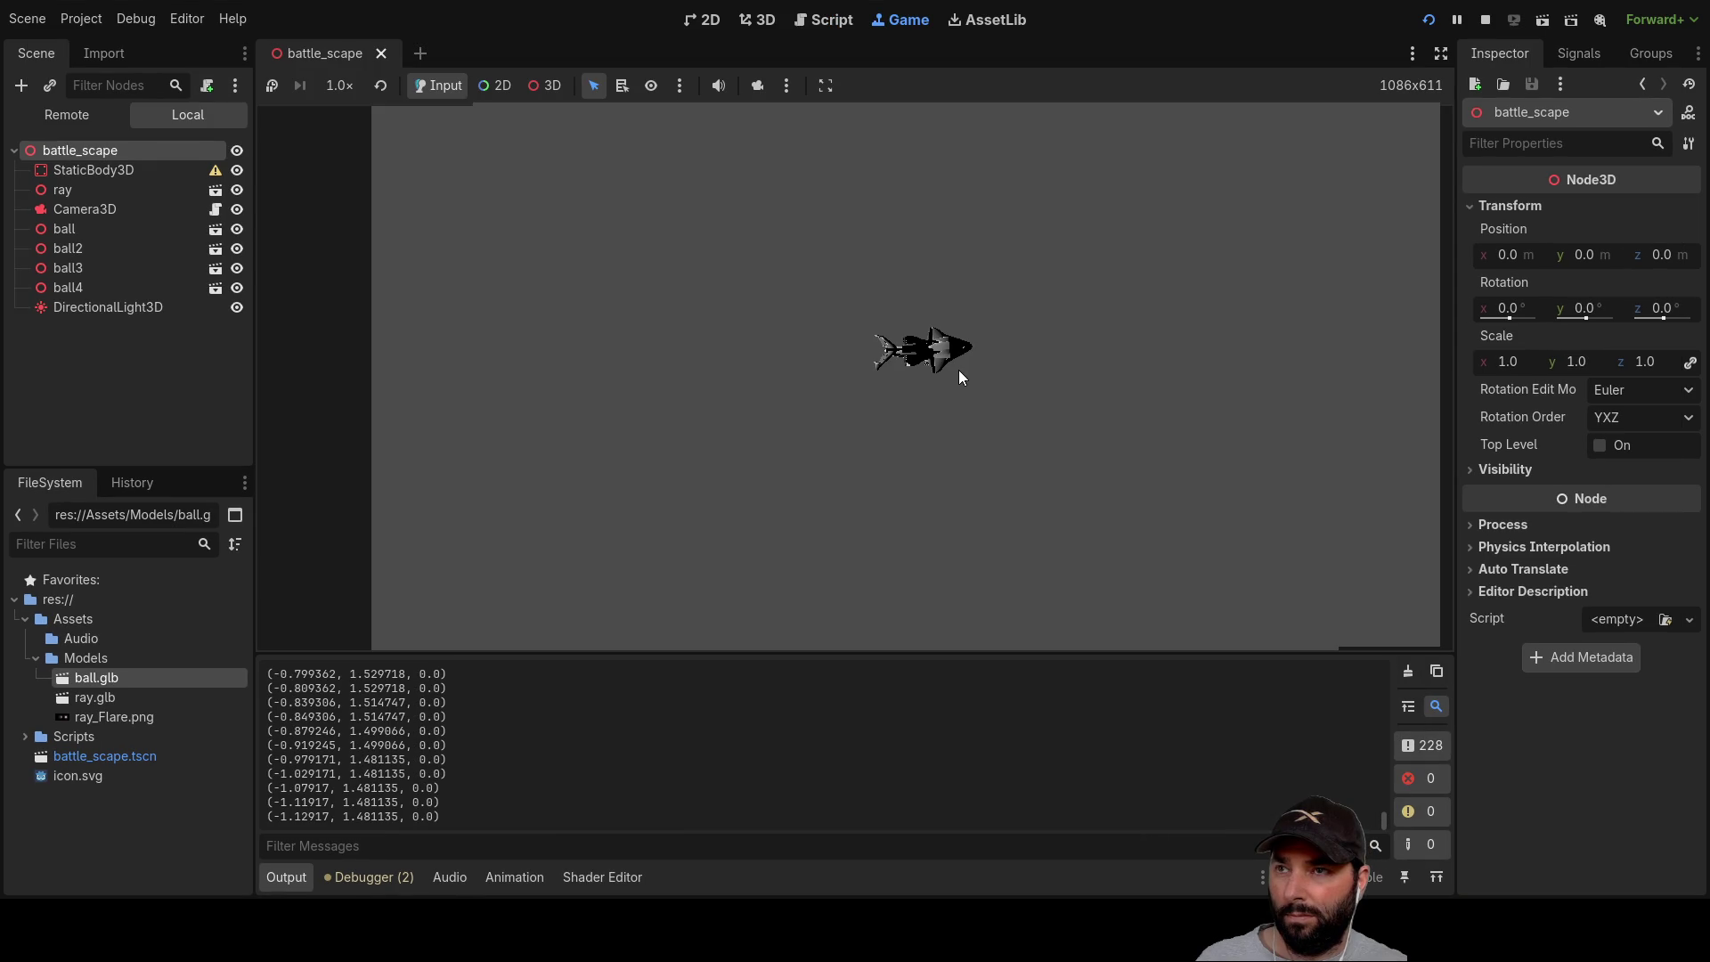
pyautogui.scroll(3, 958, 371)
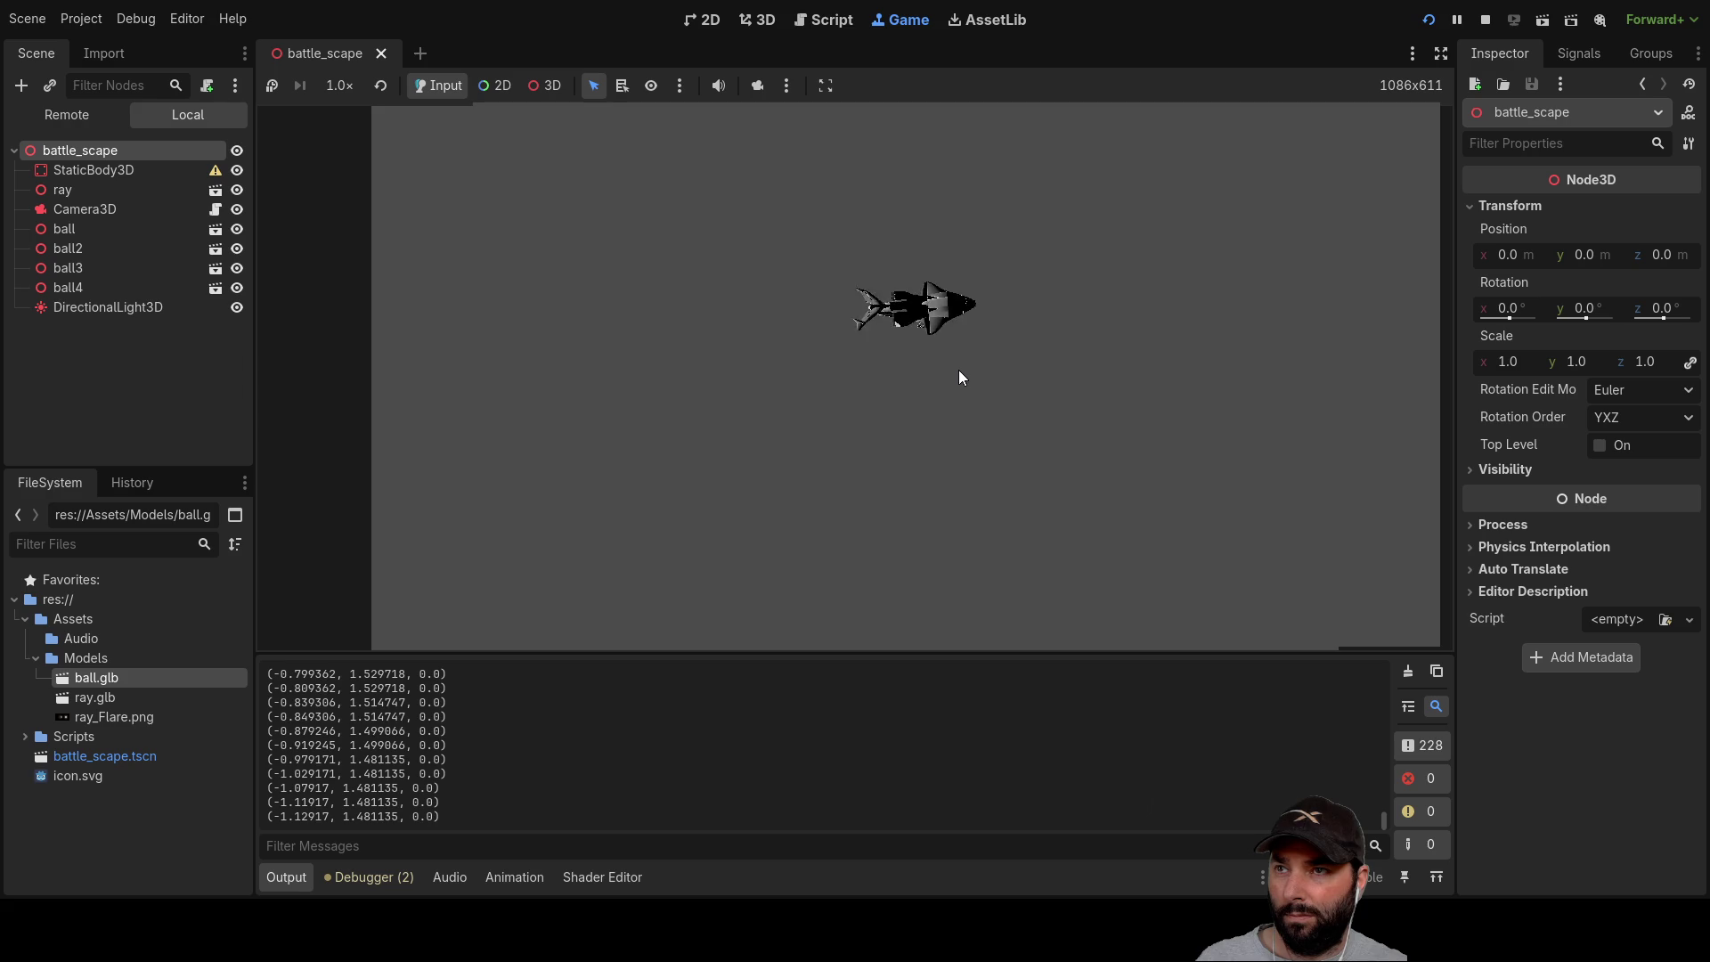
pyautogui.moveTo(959, 437)
pyautogui.mouseDown()
pyautogui.moveTo(958, 353)
pyautogui.moveTo(985, 318)
pyautogui.moveTo(962, 319)
pyautogui.mouseUp()
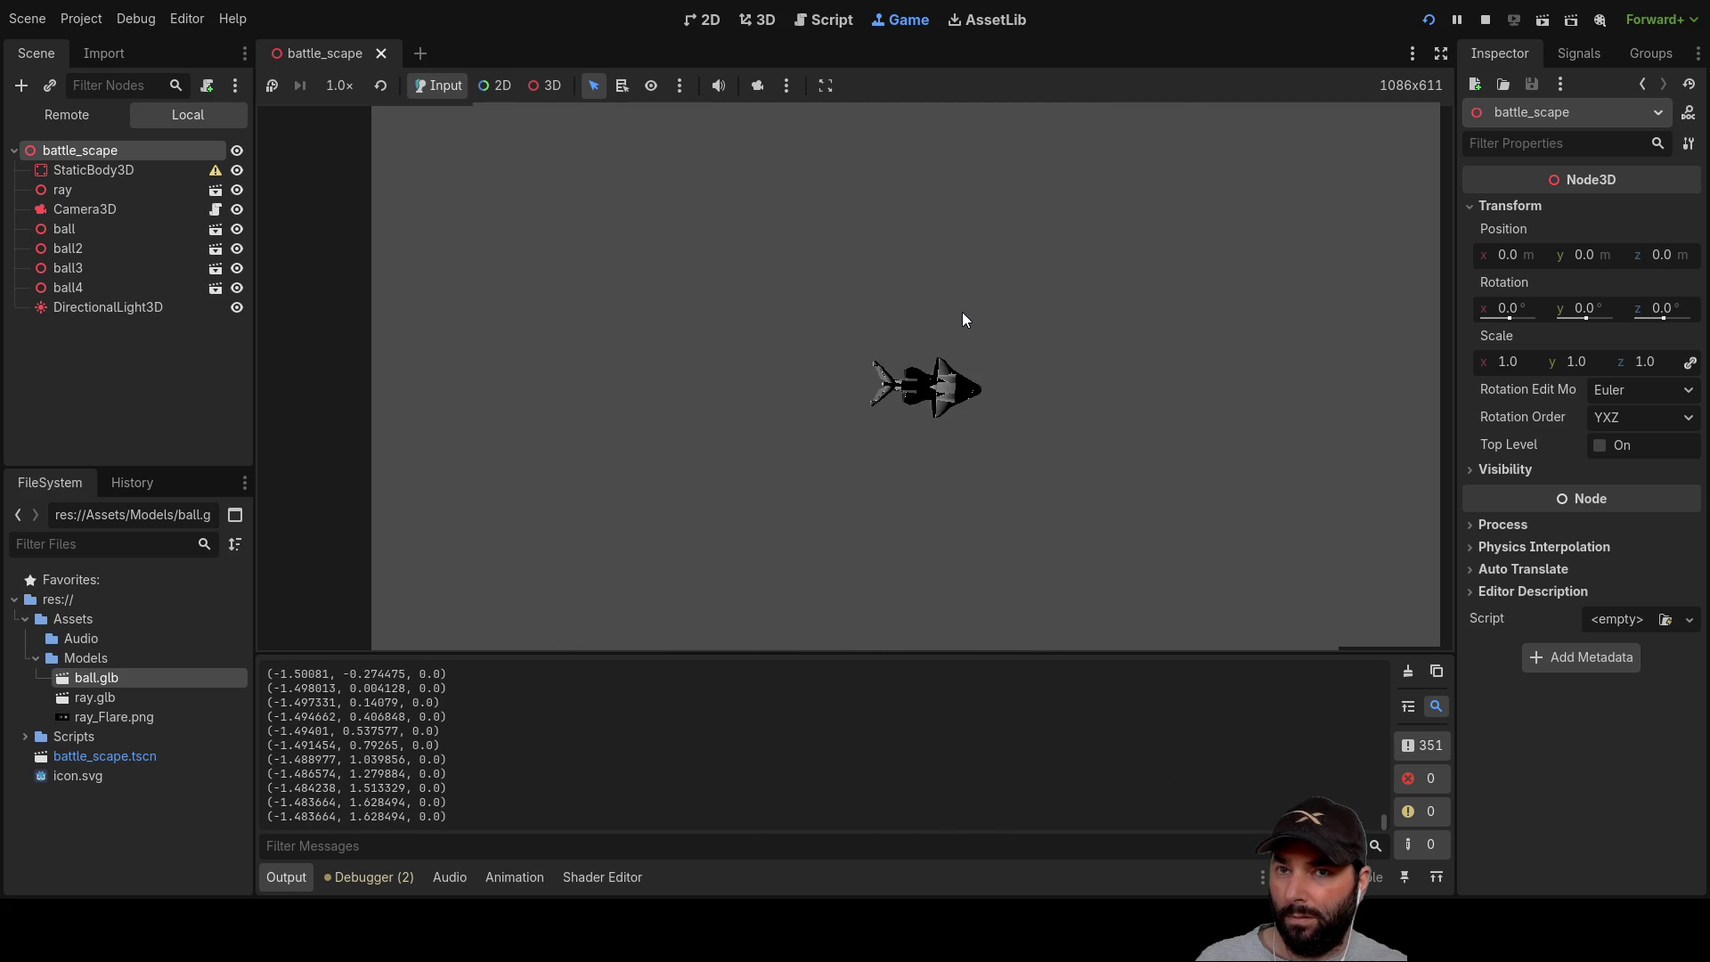
pyautogui.click(1485, 20)
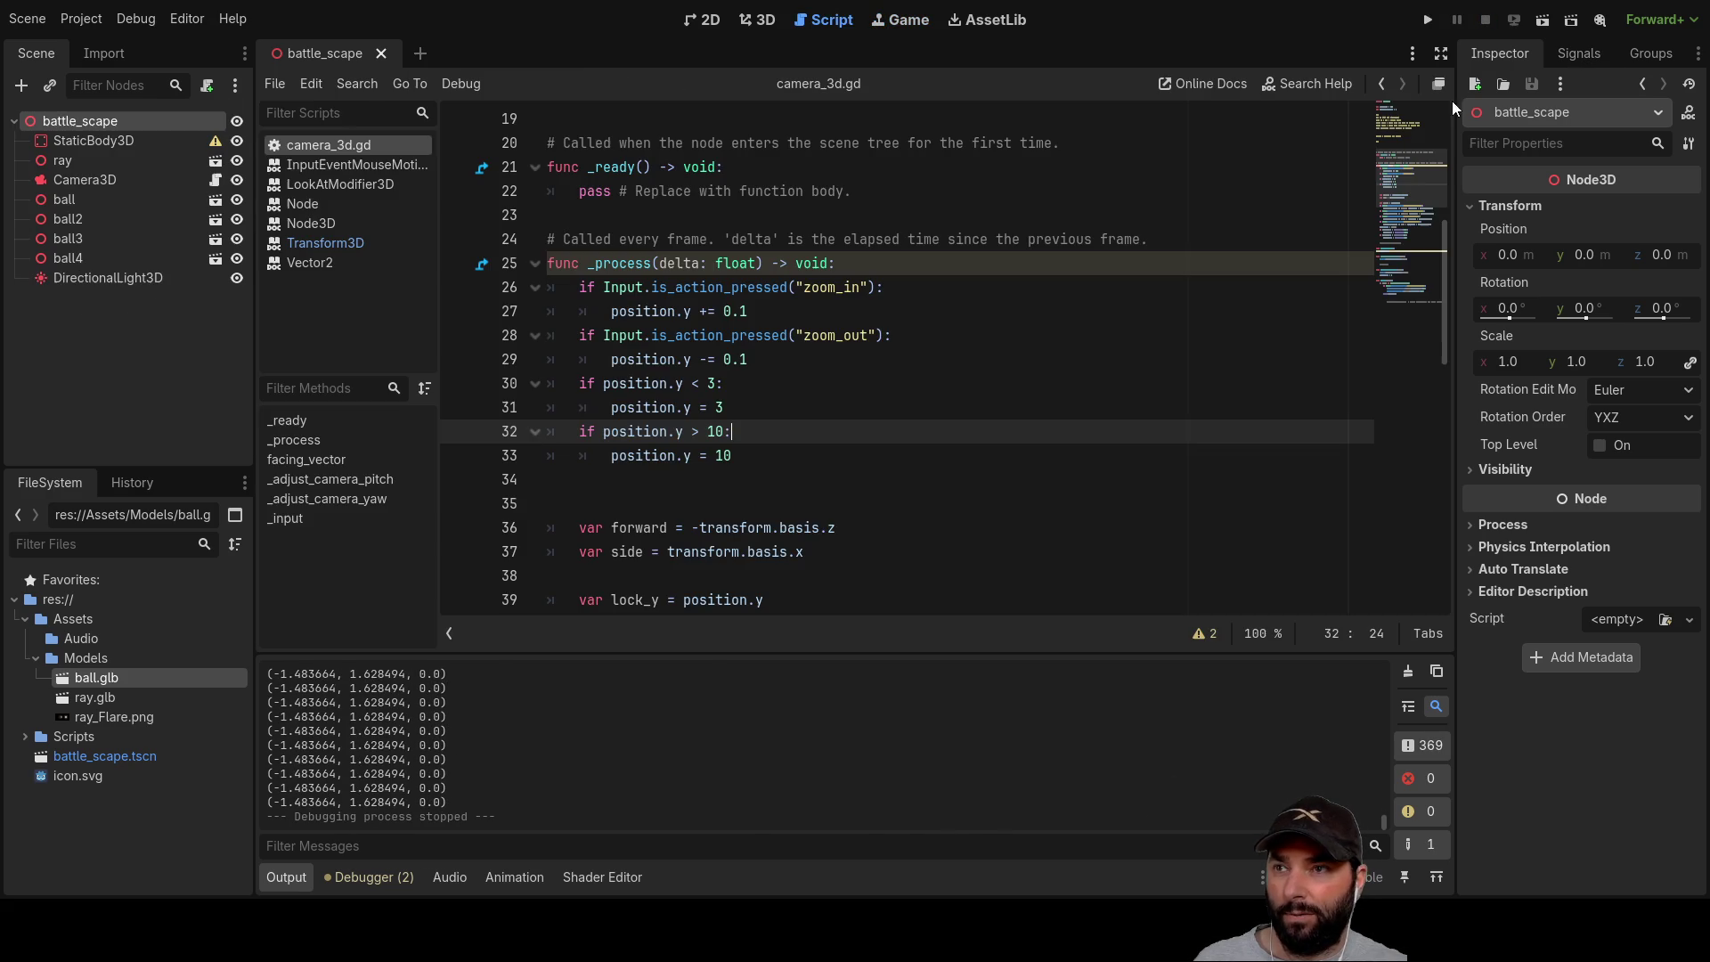
# Step: Raise the upper height clamp to 100, then test-run the game and stop it with F8
pyautogui.click(816, 460)
pyautogui.write('0')
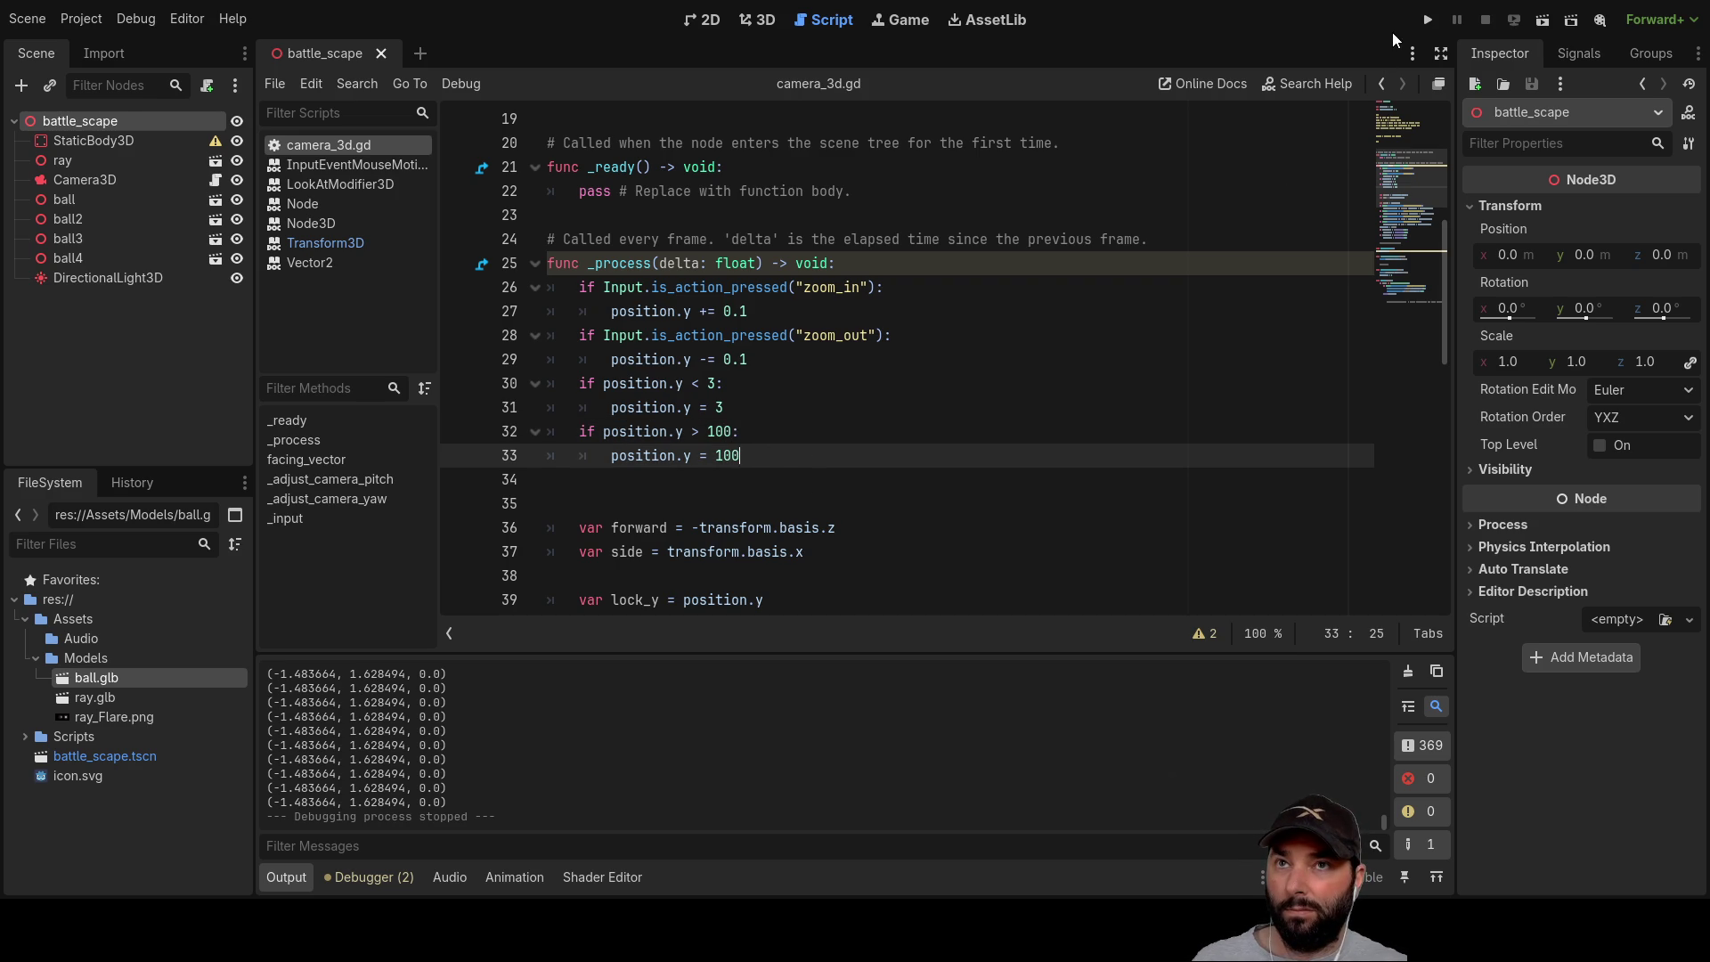
pyautogui.click(1426, 20)
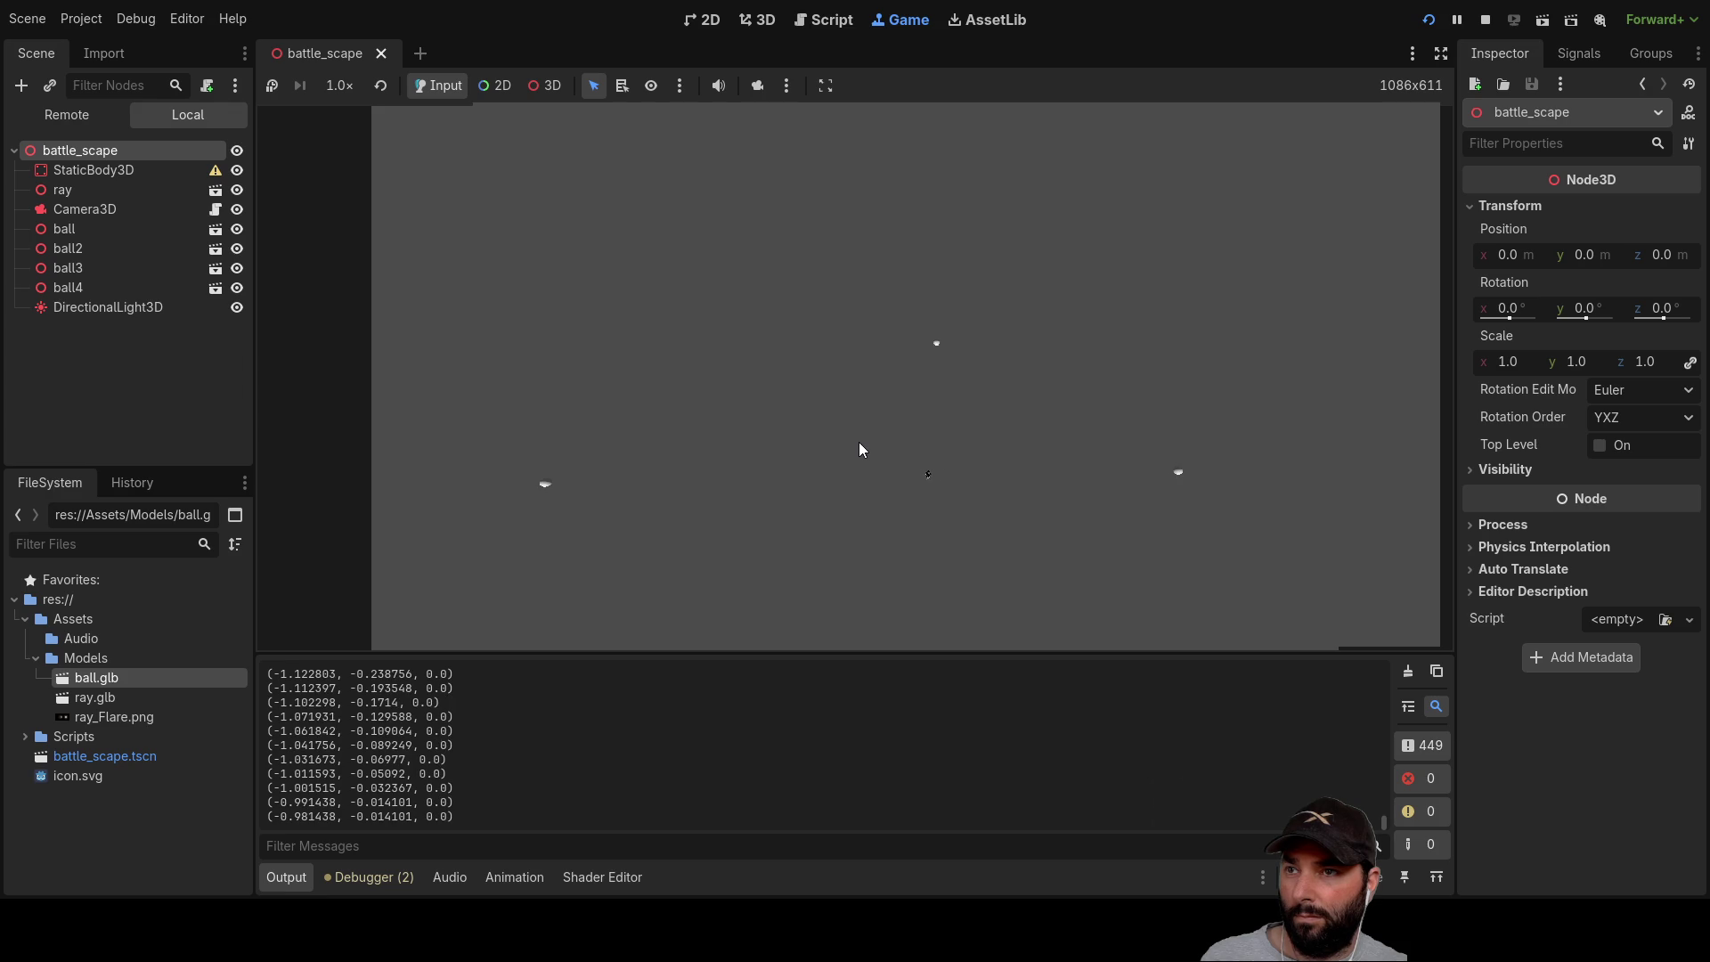
pyautogui.press('F8')
# Step: Change both 100 values on lines 32–33 to 50, then test-run the game and stop it
pyautogui.moveTo(724, 431); pyautogui.dragTo(708, 431)
pyautogui.write('50:')
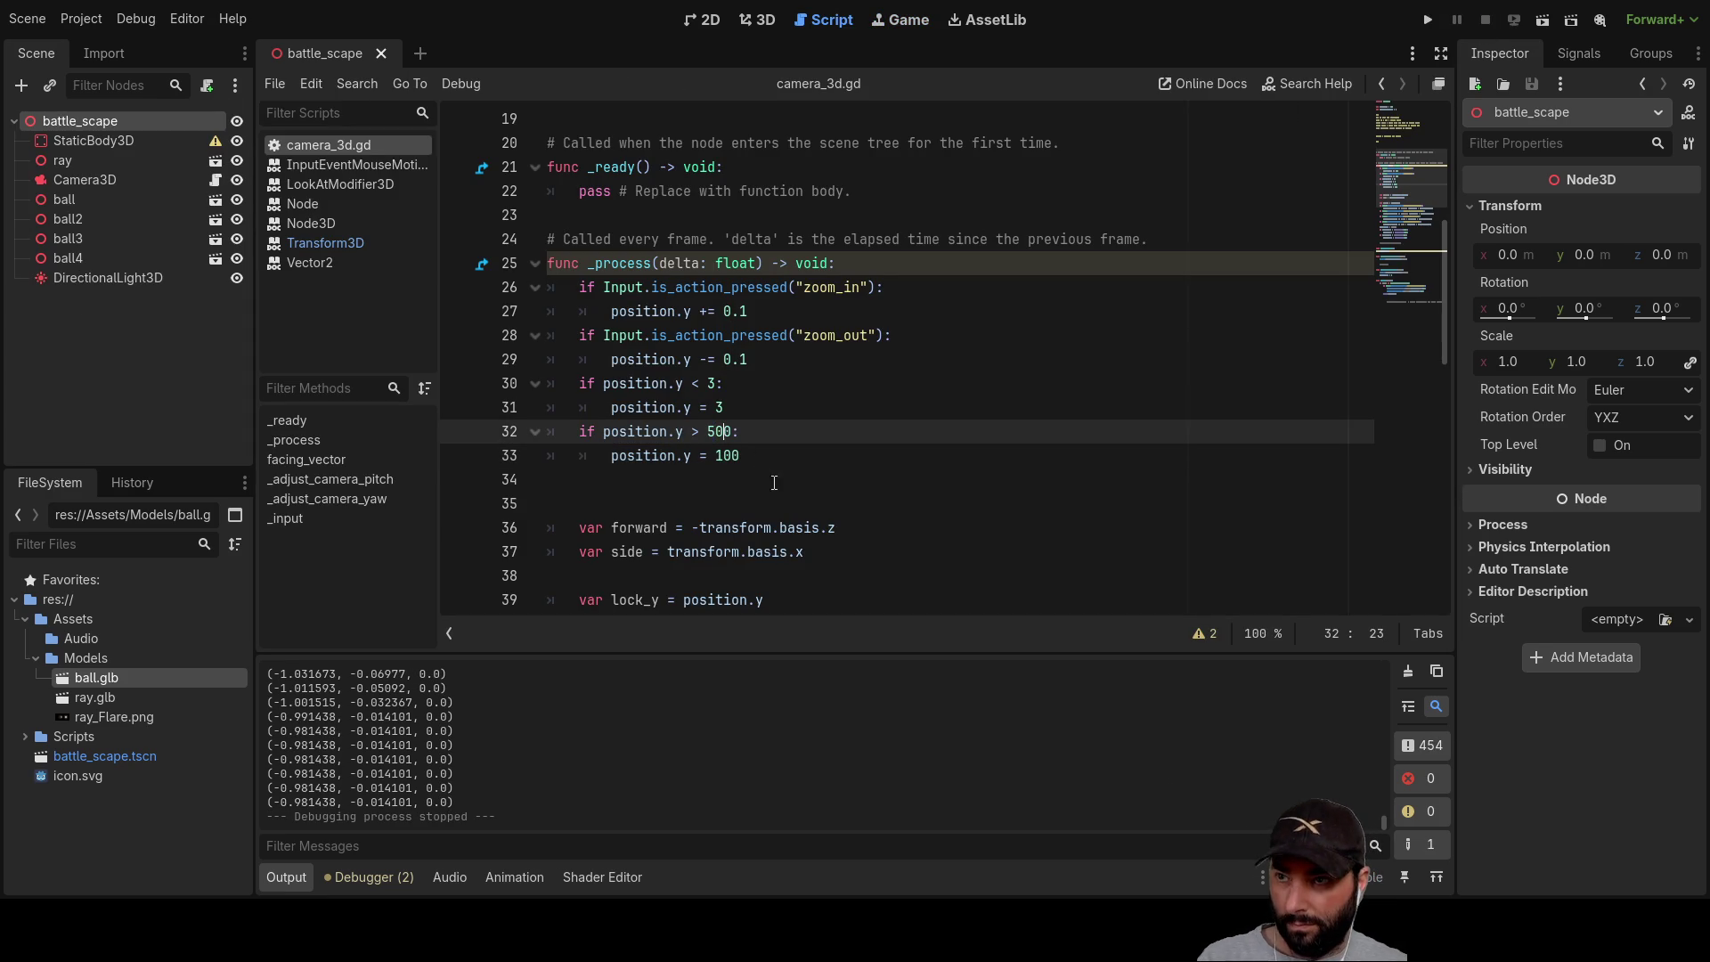
pyautogui.click(738, 458)
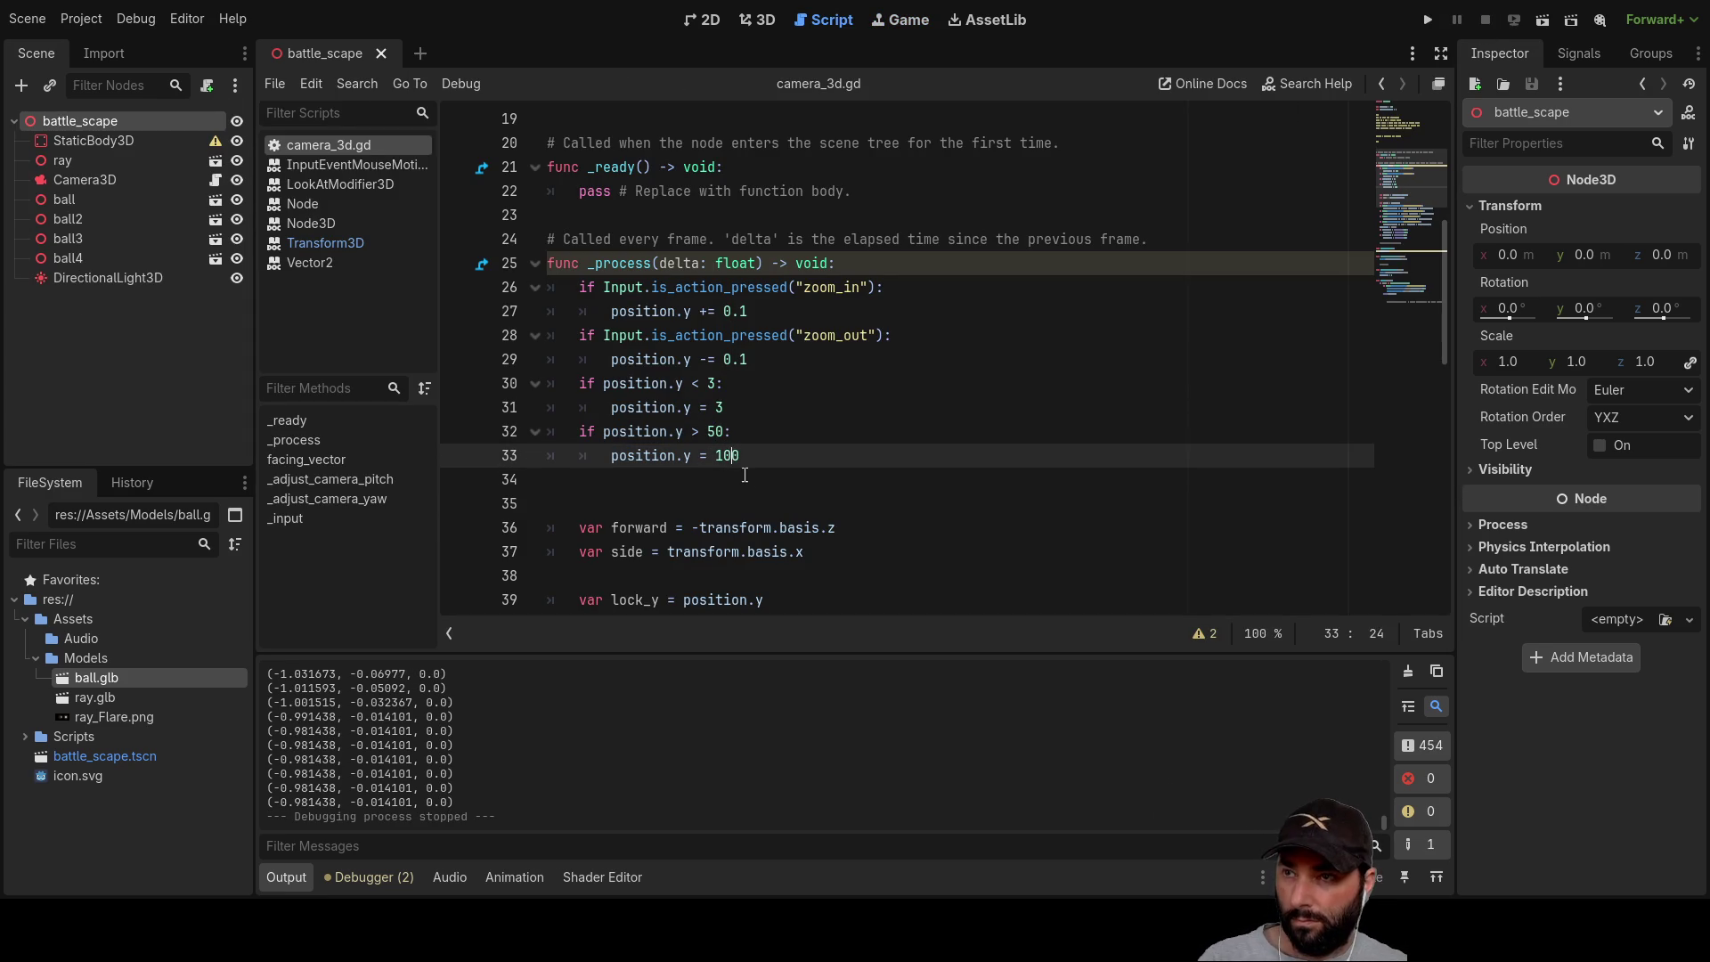
pyautogui.press('BackSpace')
pyautogui.press('BackSpace')
pyautogui.press('BackSpace')
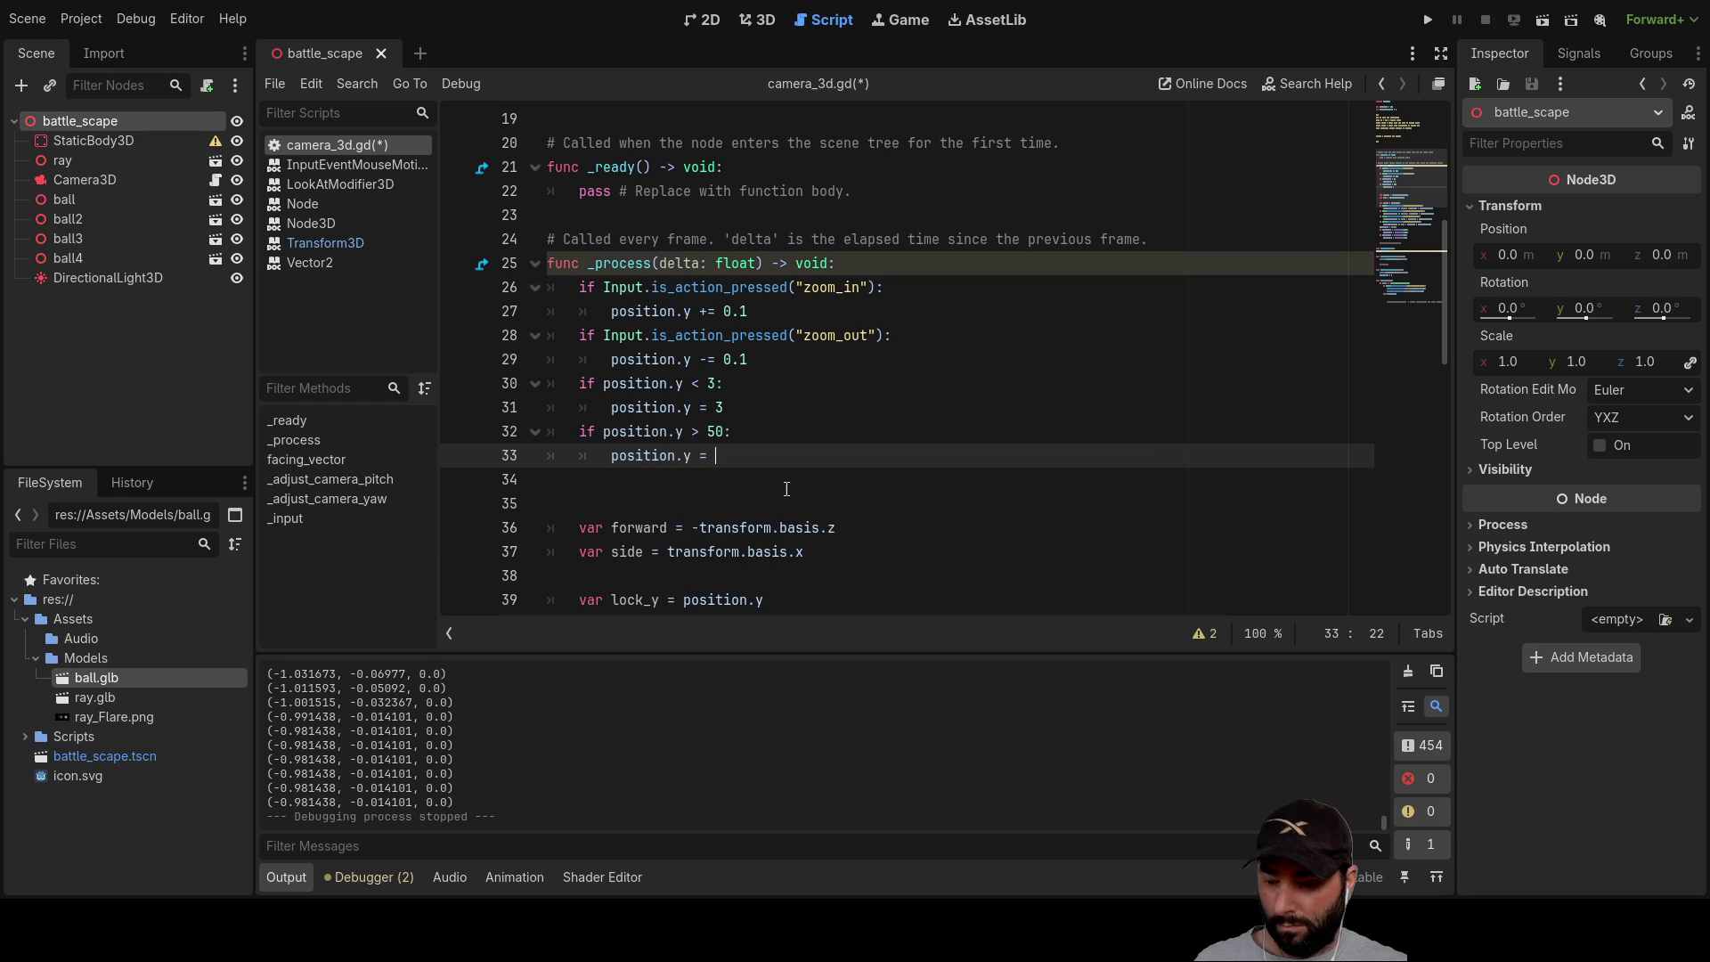
pyautogui.write('50')
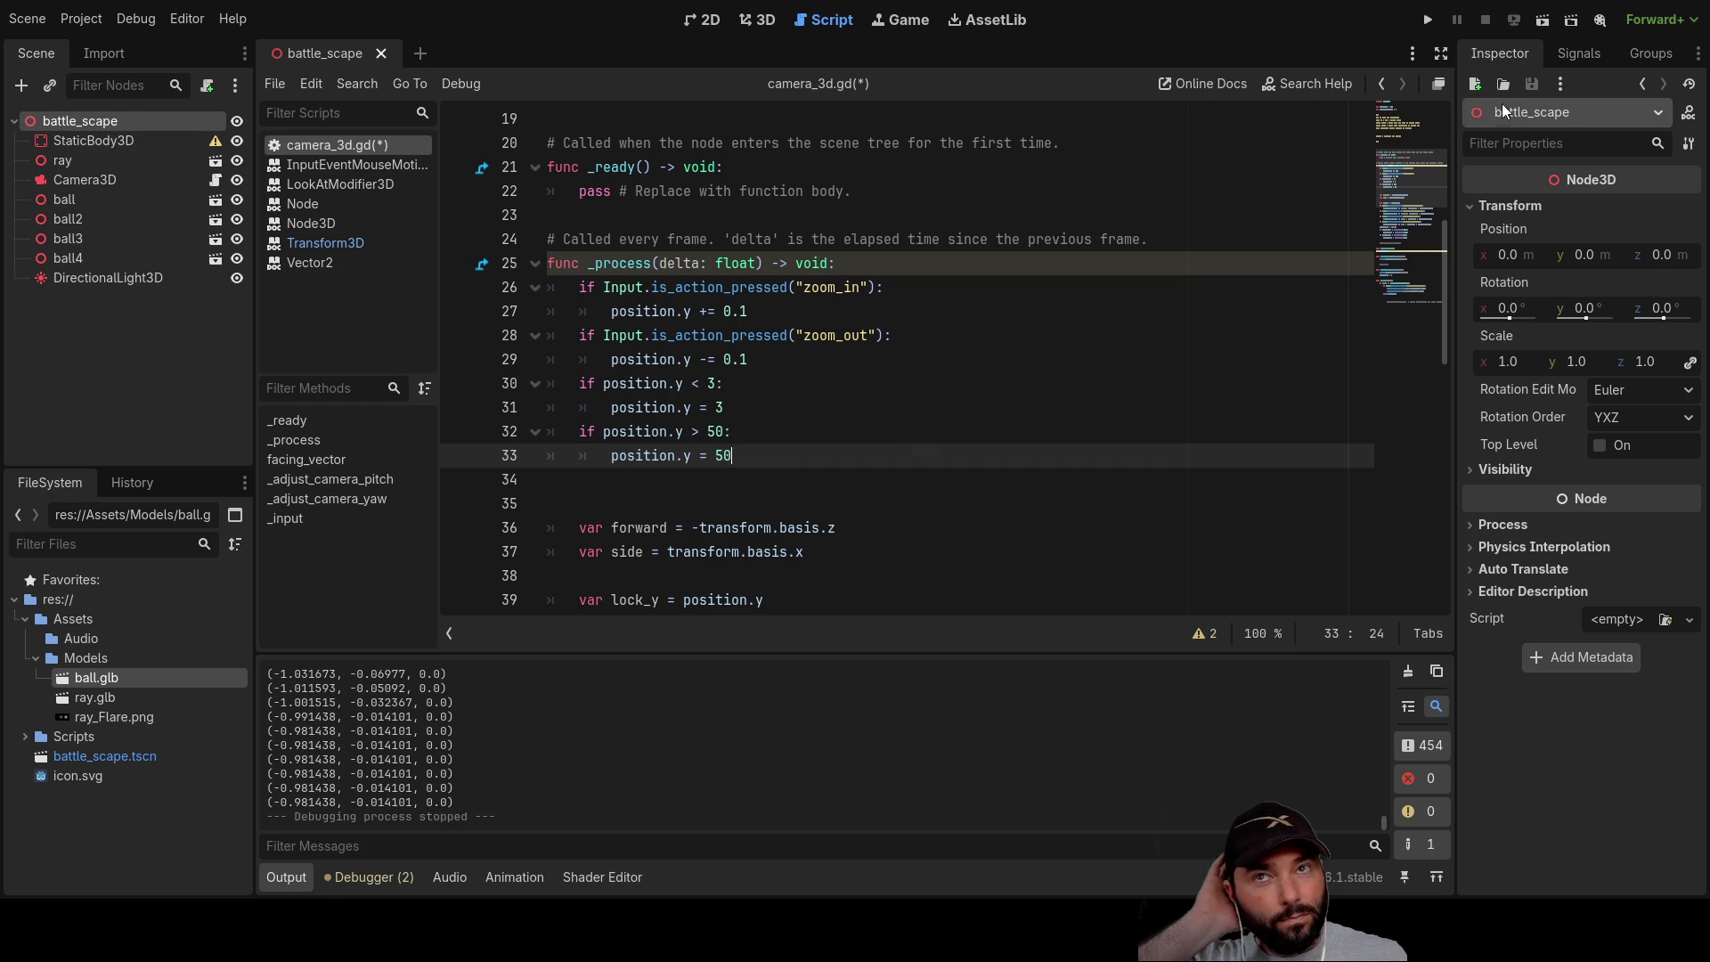
pyautogui.click(1425, 28)
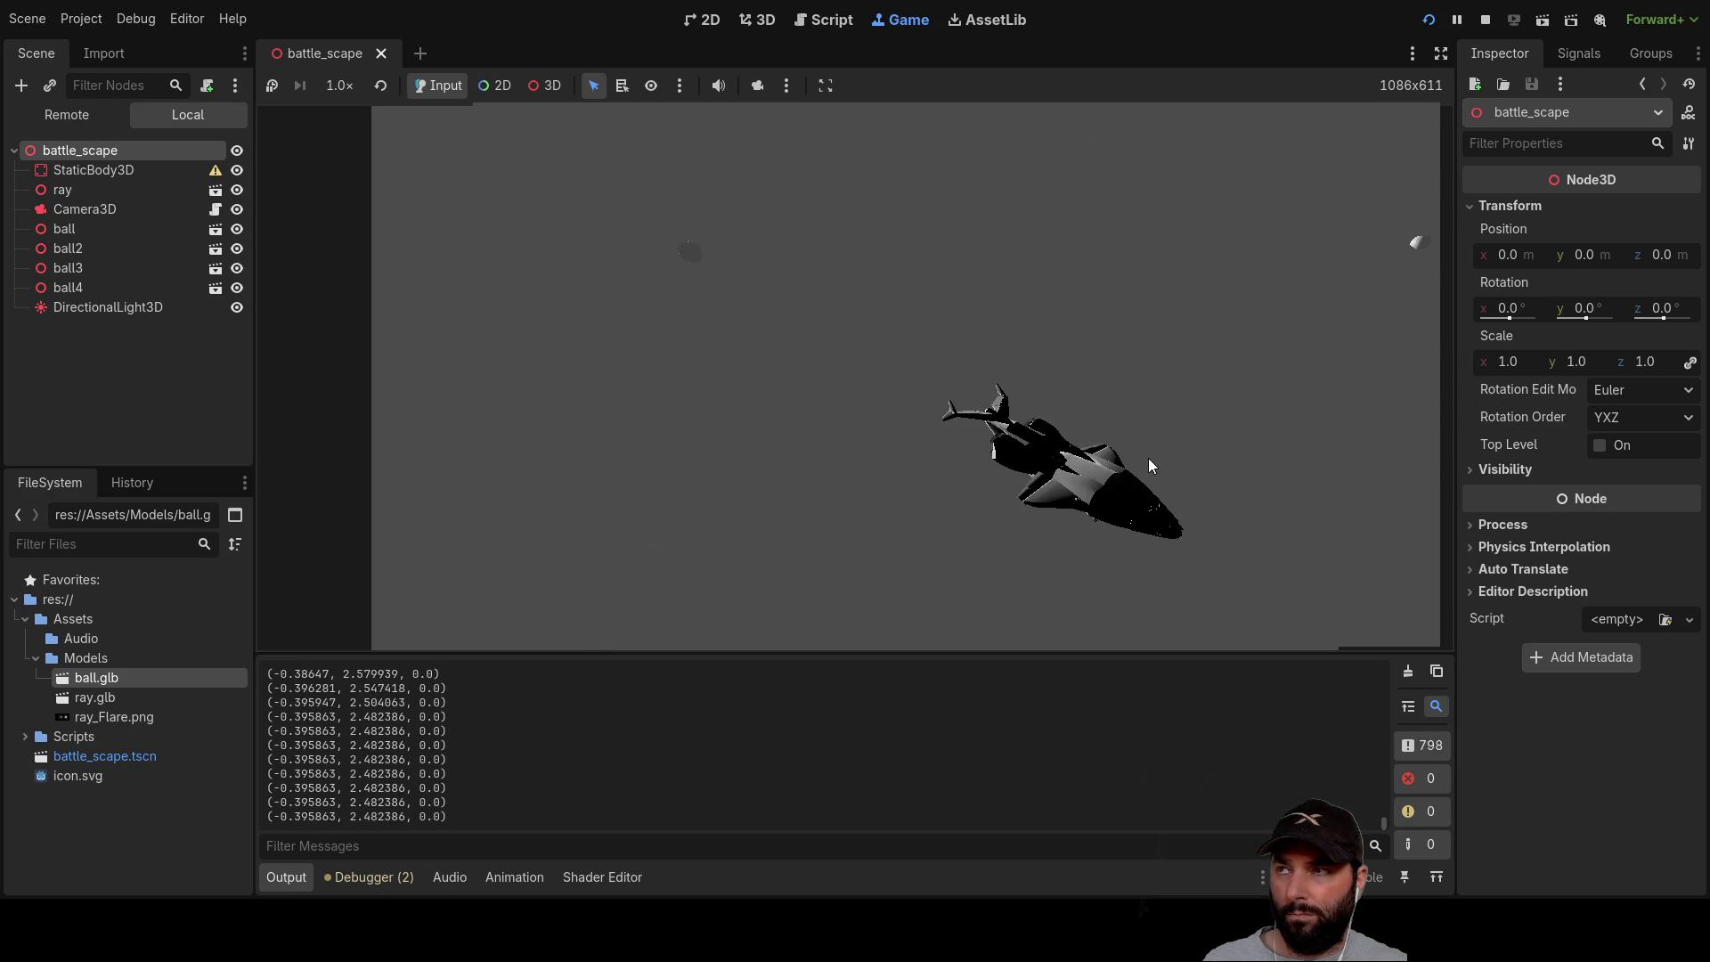
pyautogui.click(1485, 19)
# Step: Write func _jump_camera() on line 18 with an indented look_at() call picked from autocomplete
pyautogui.scroll(6, 760, 384)
pyautogui.scroll(-2, 592, 352)
pyautogui.click(591, 382)
pyautogui.scroll(-7, 641, 392)
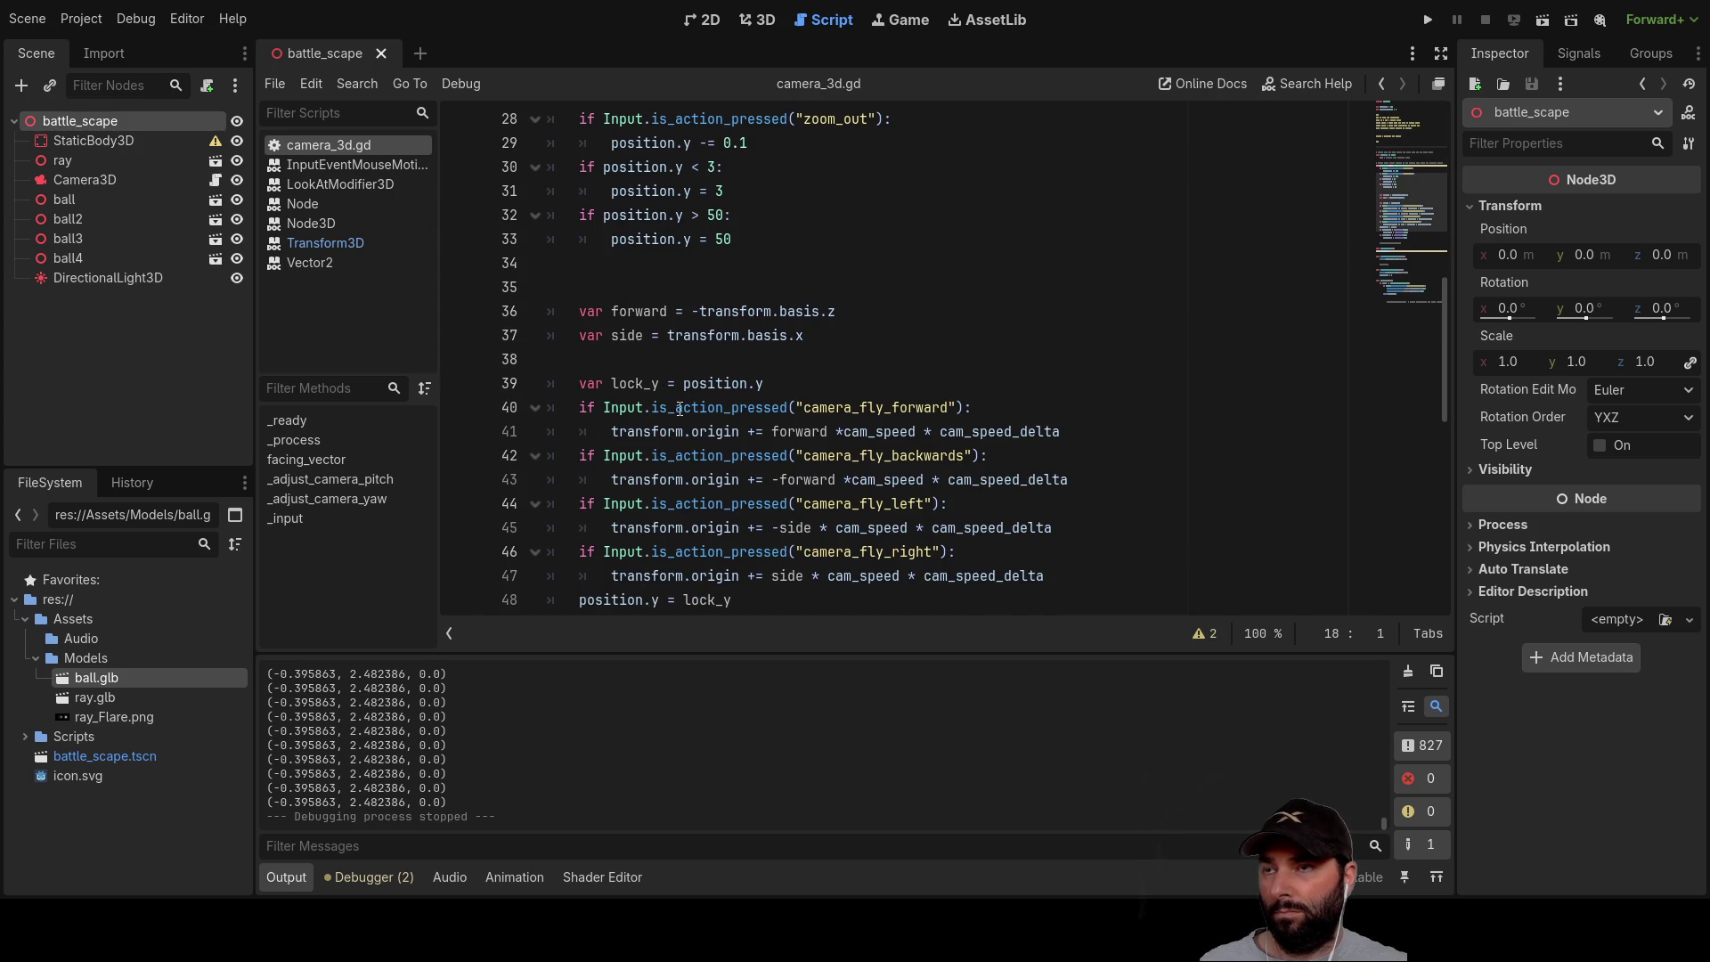
pyautogui.scroll(7, 680, 409)
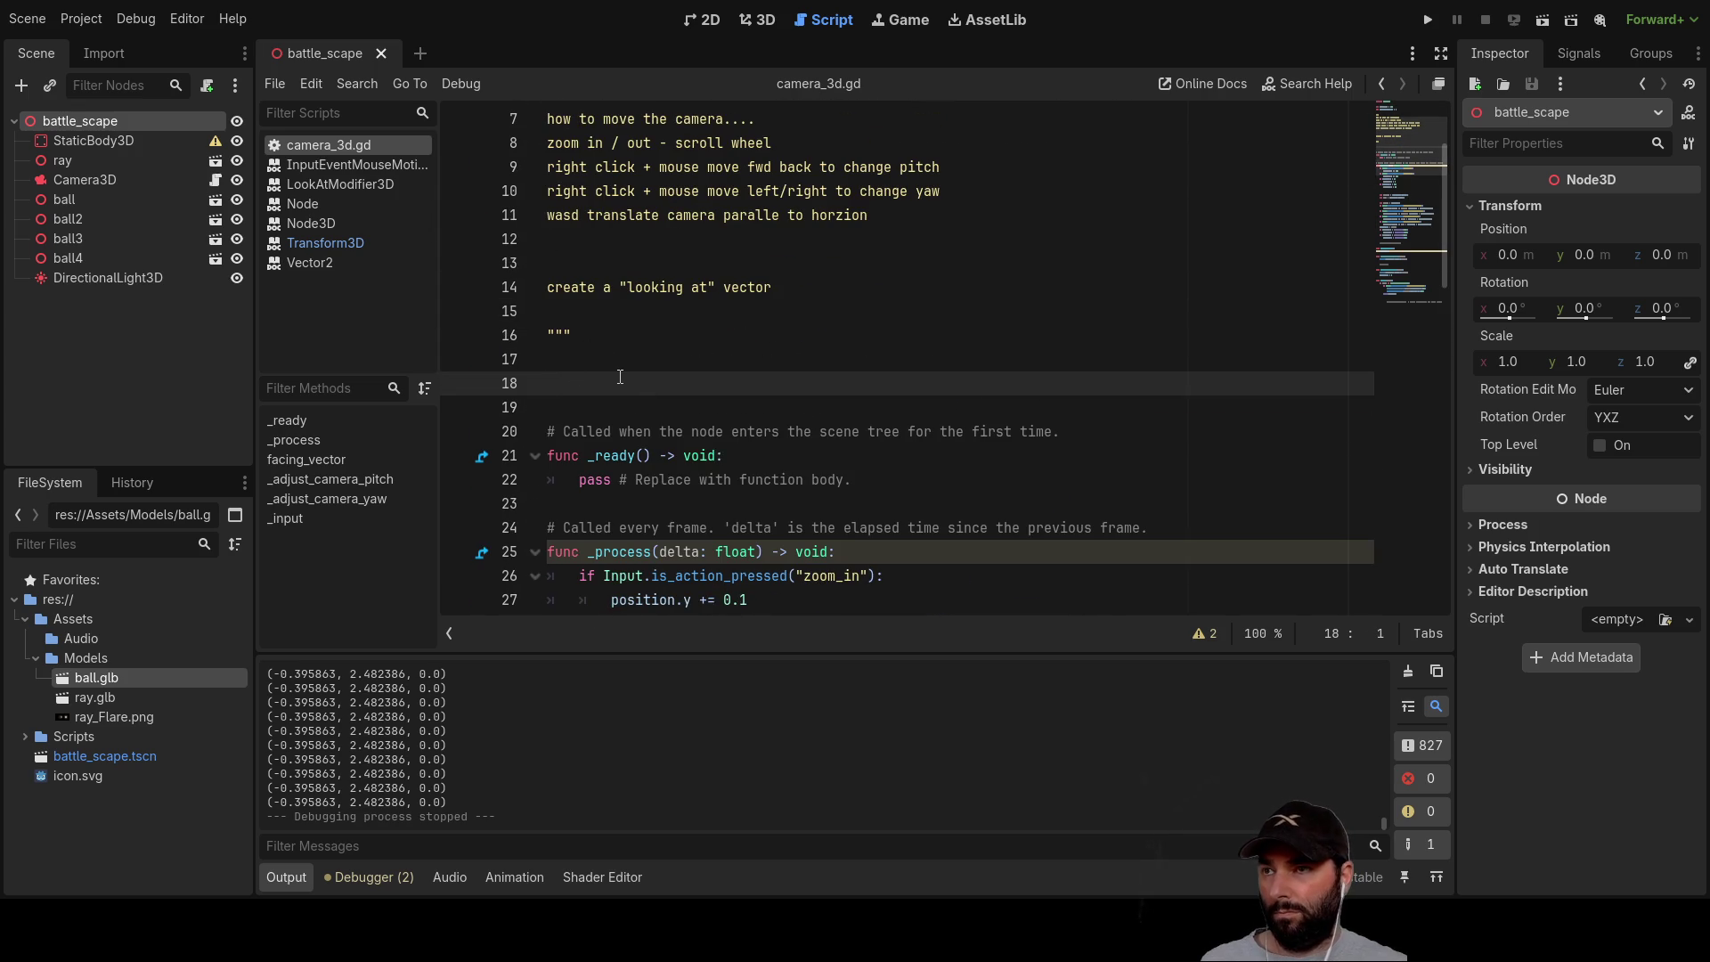
pyautogui.write('func ')
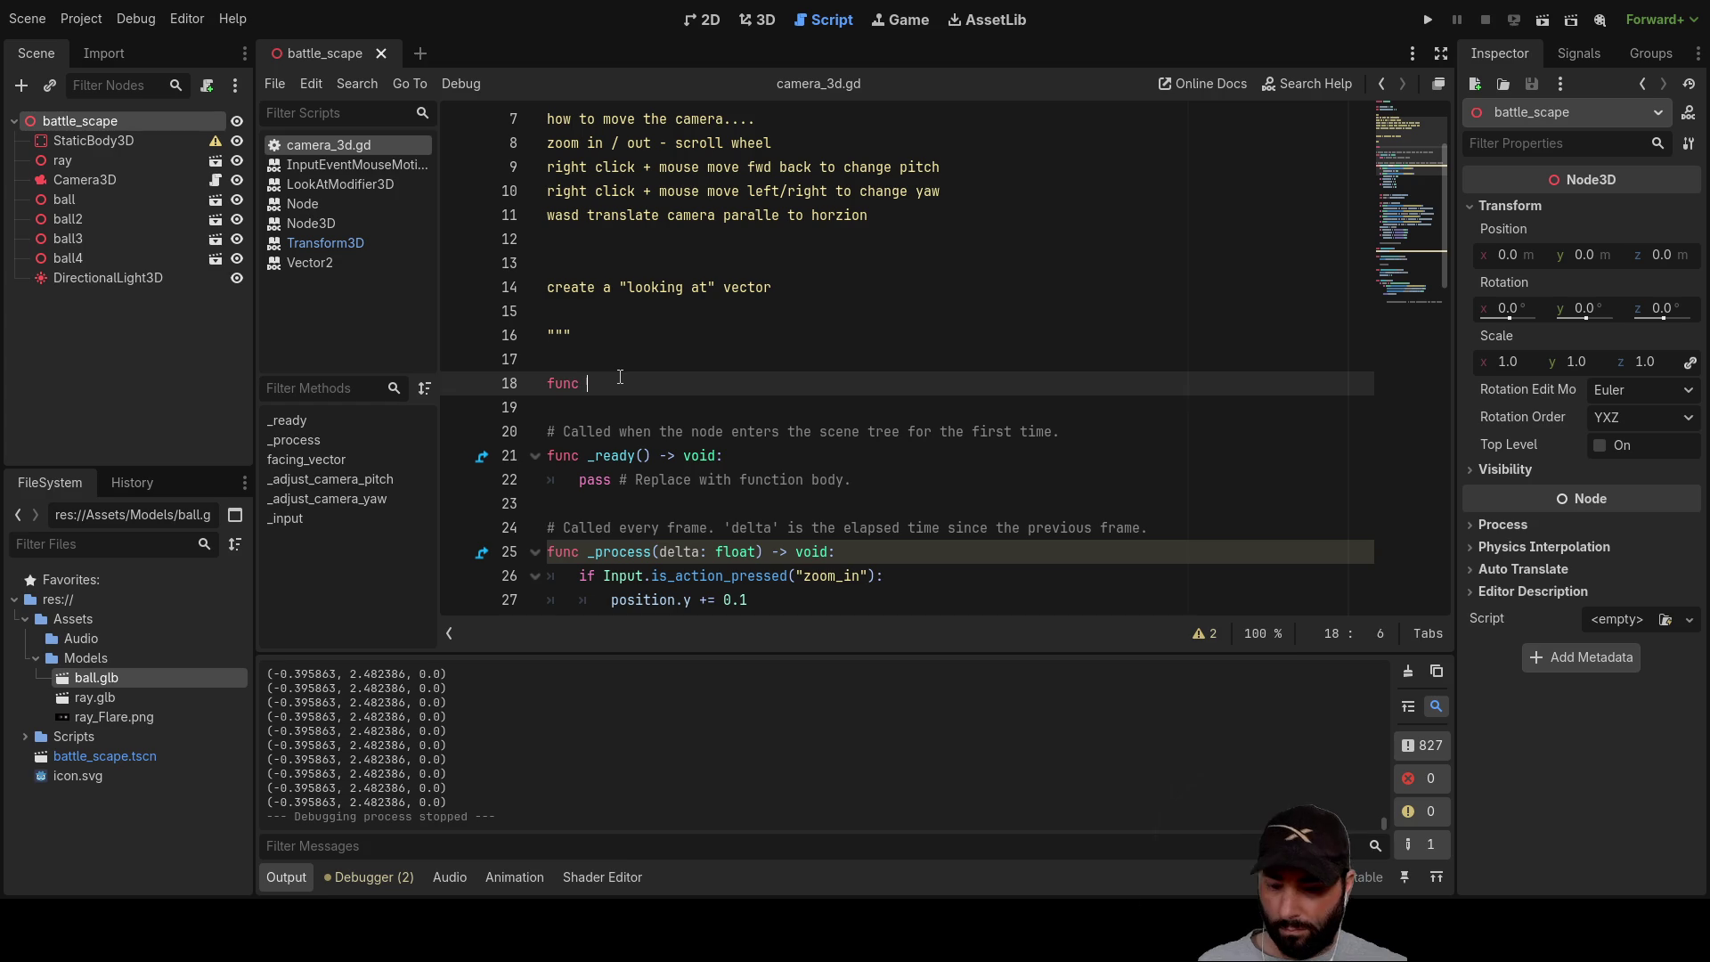
pyautogui.write('_')
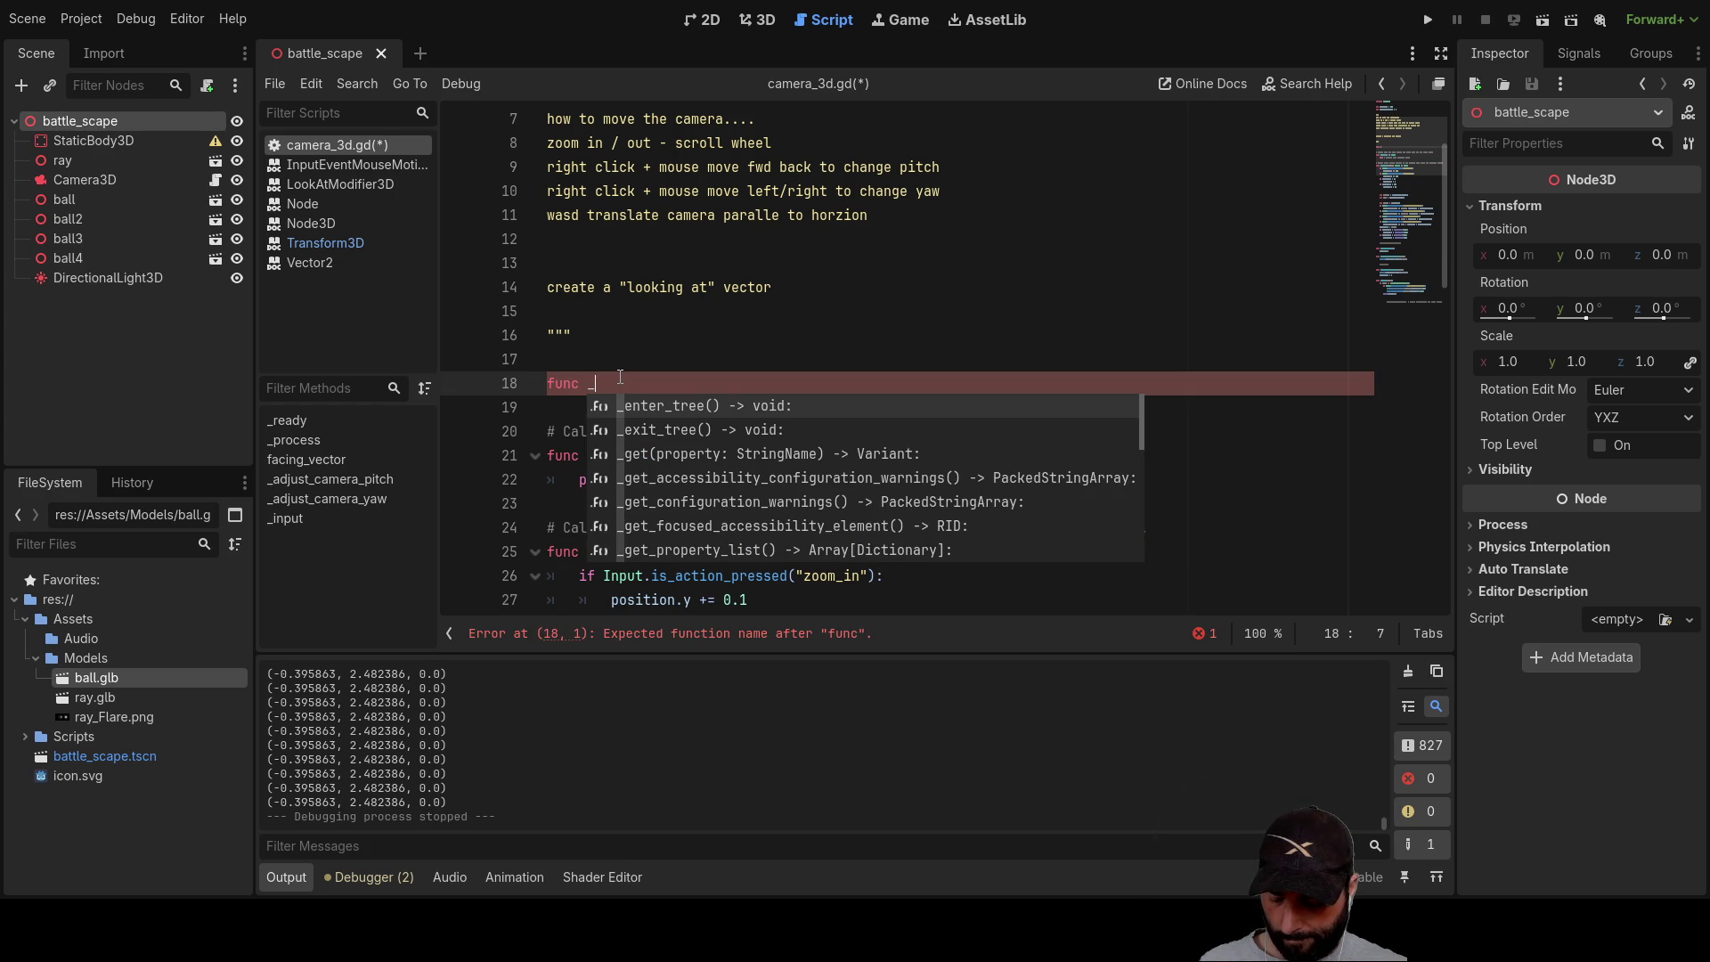
pyautogui.write('jump')
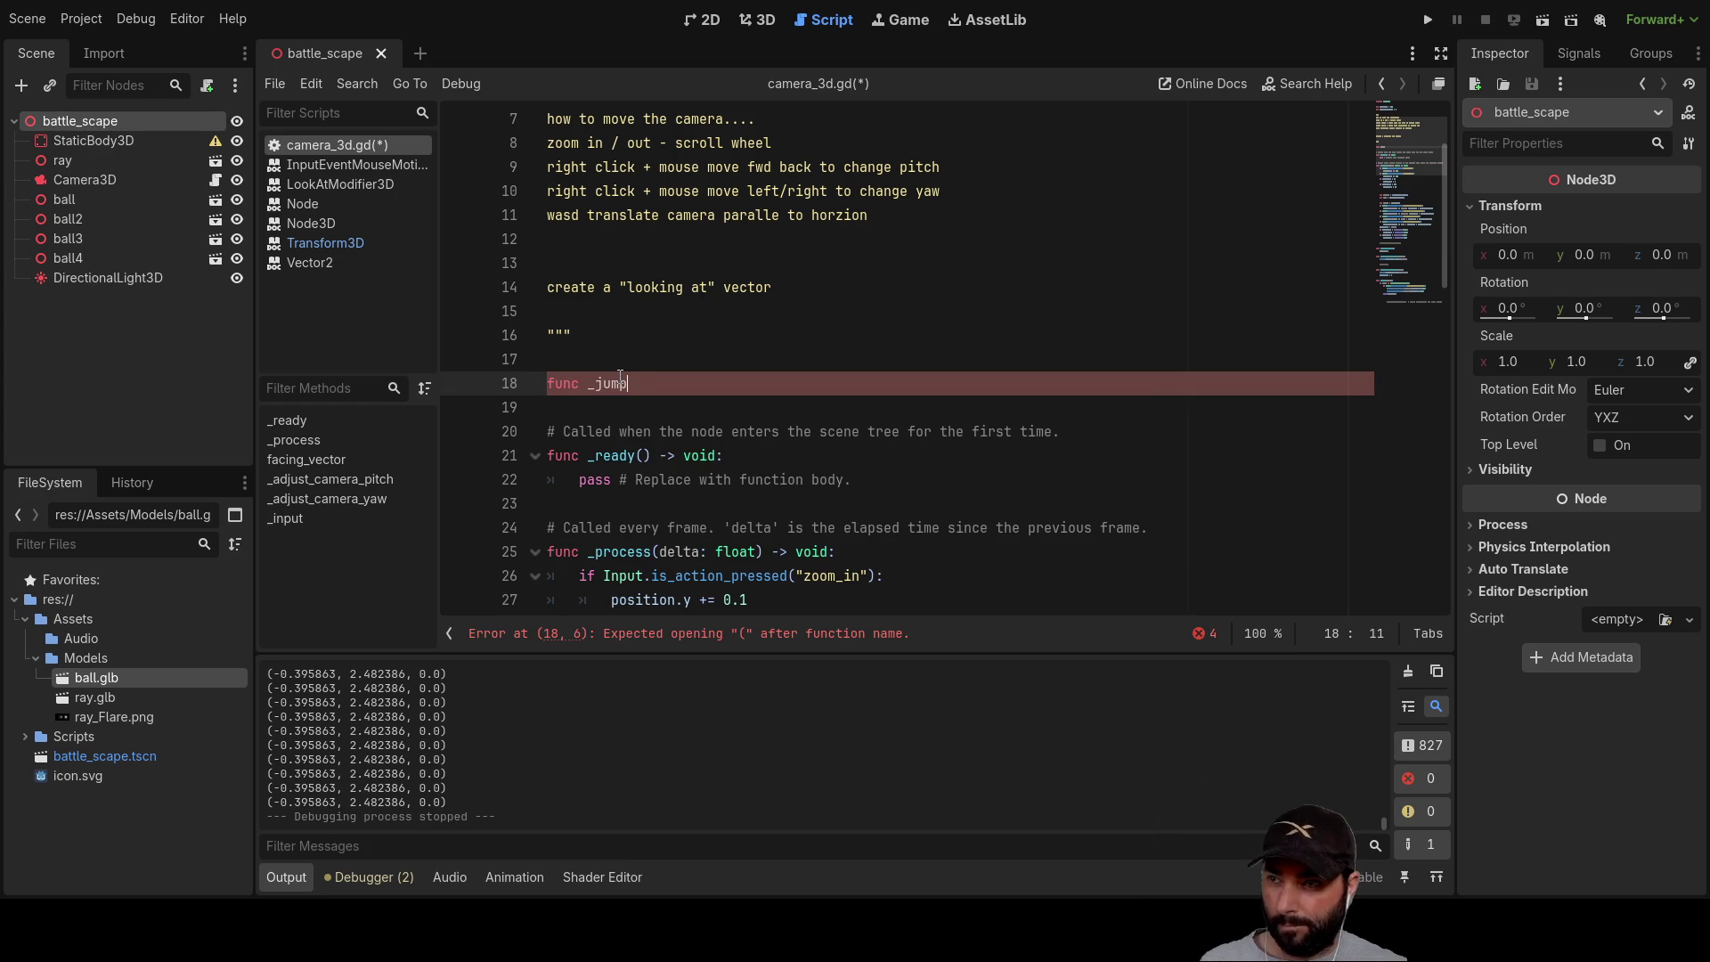
pyautogui.write('_came')
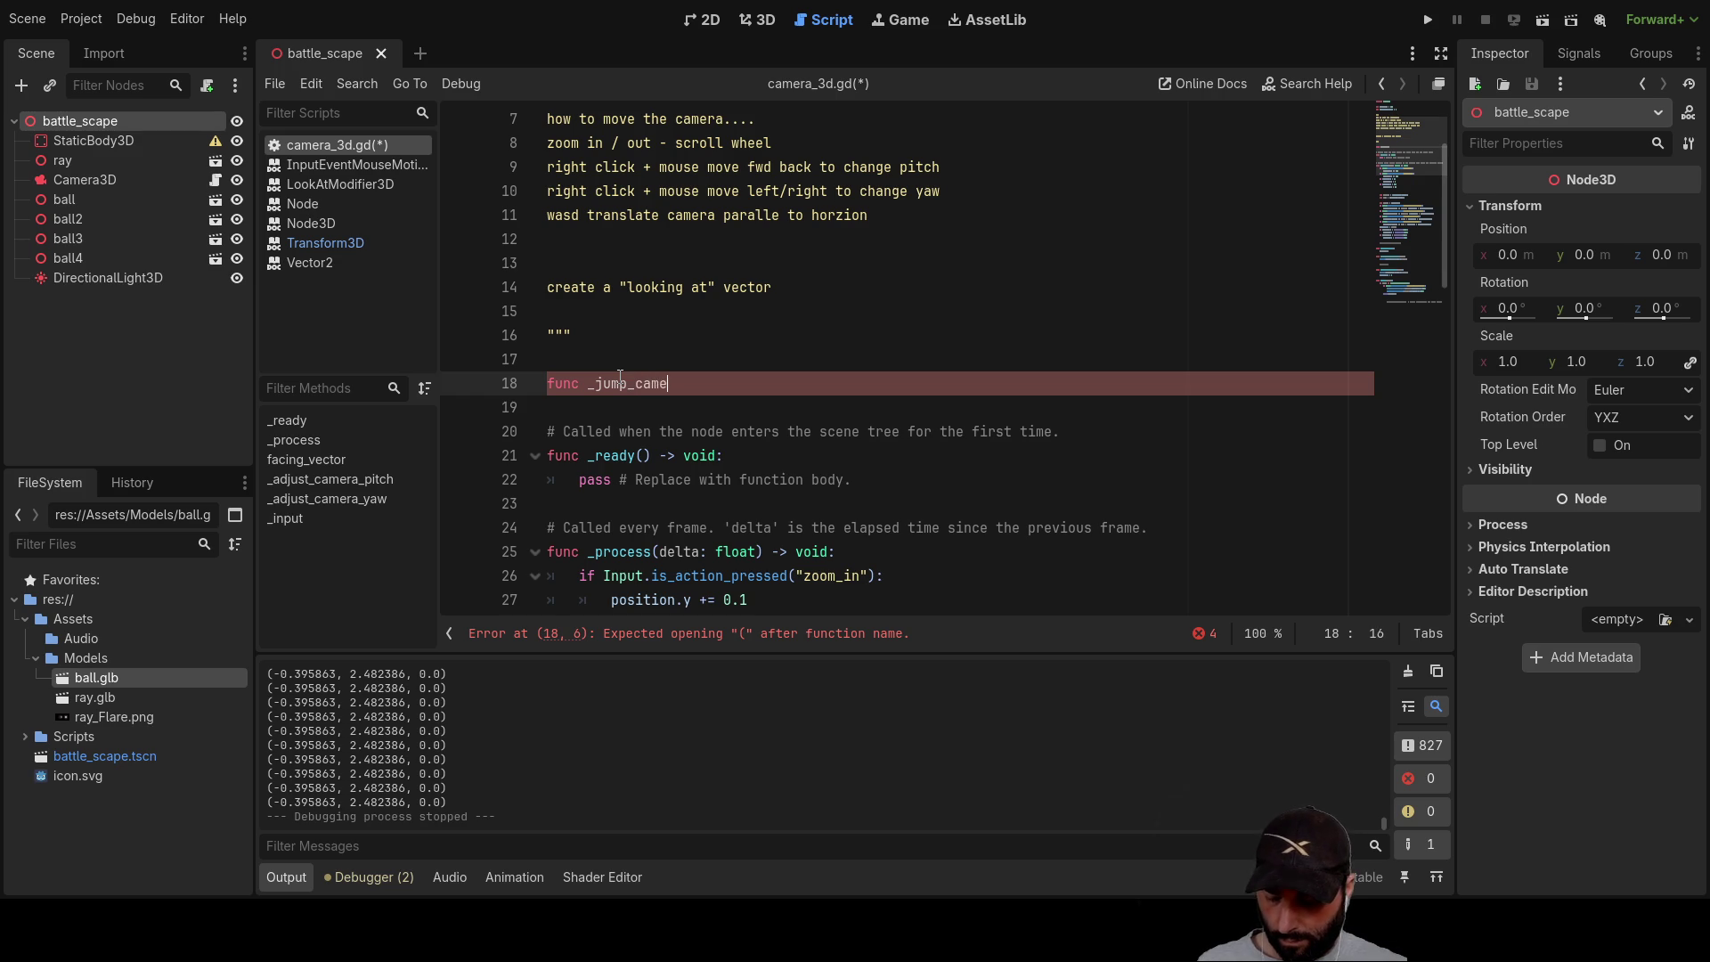
pyautogui.write('ra():')
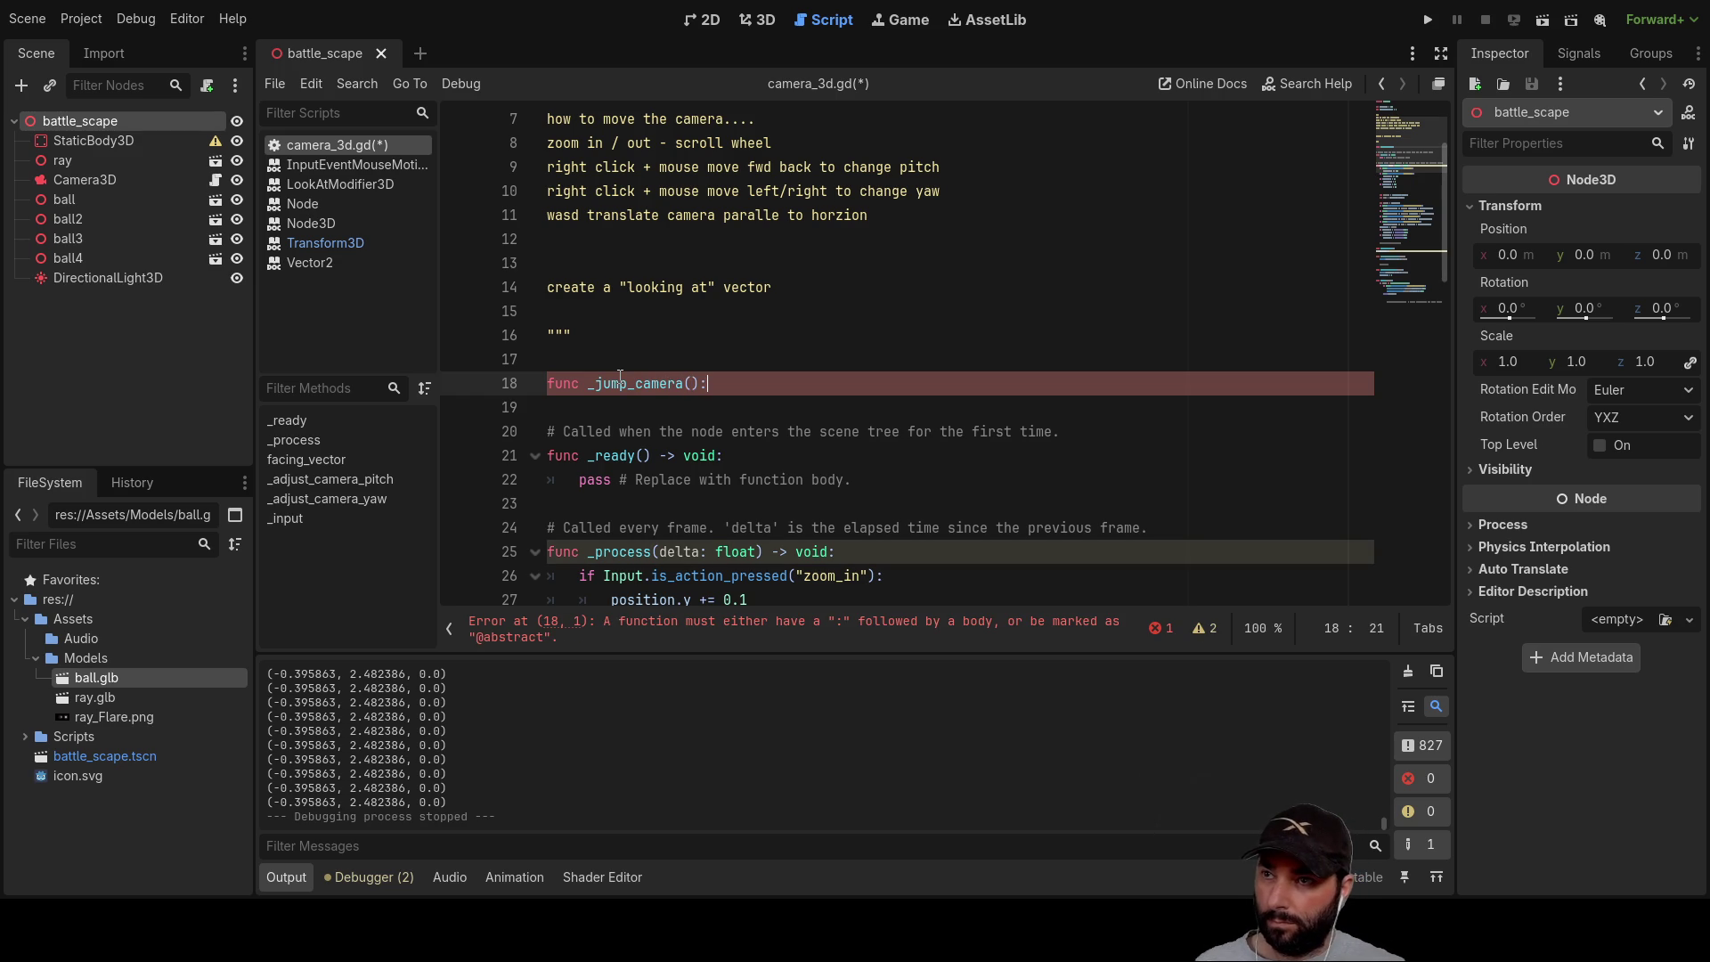
pyautogui.press('Return')
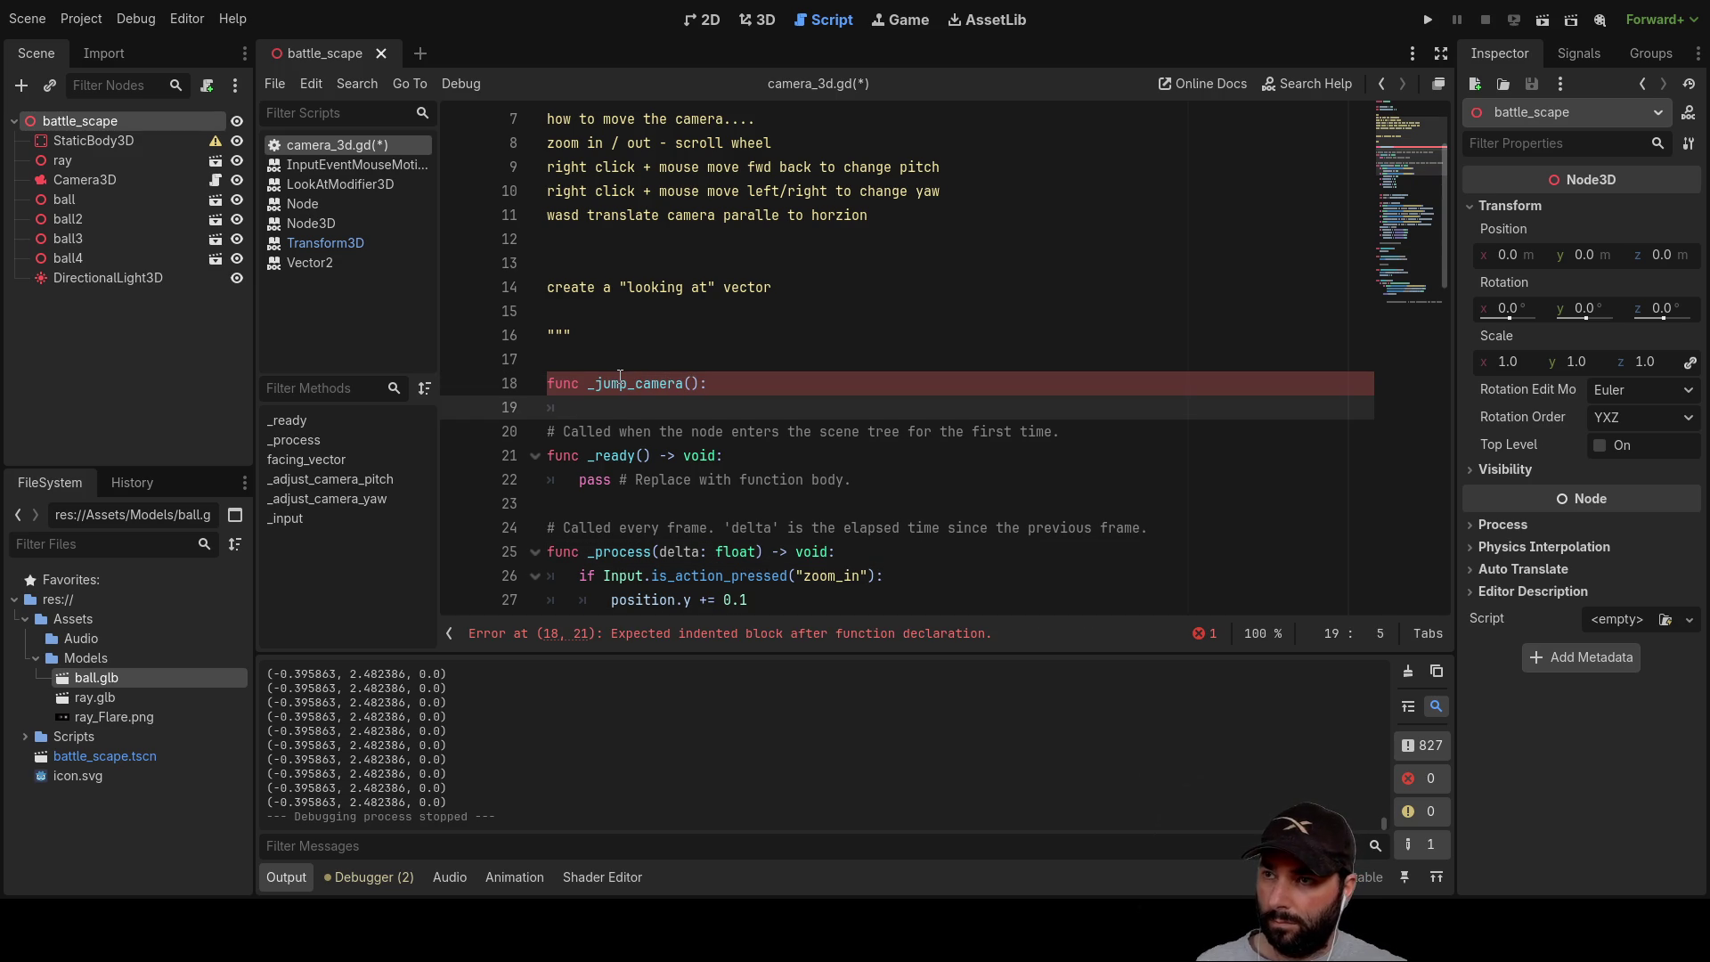
pyautogui.write('lookat')
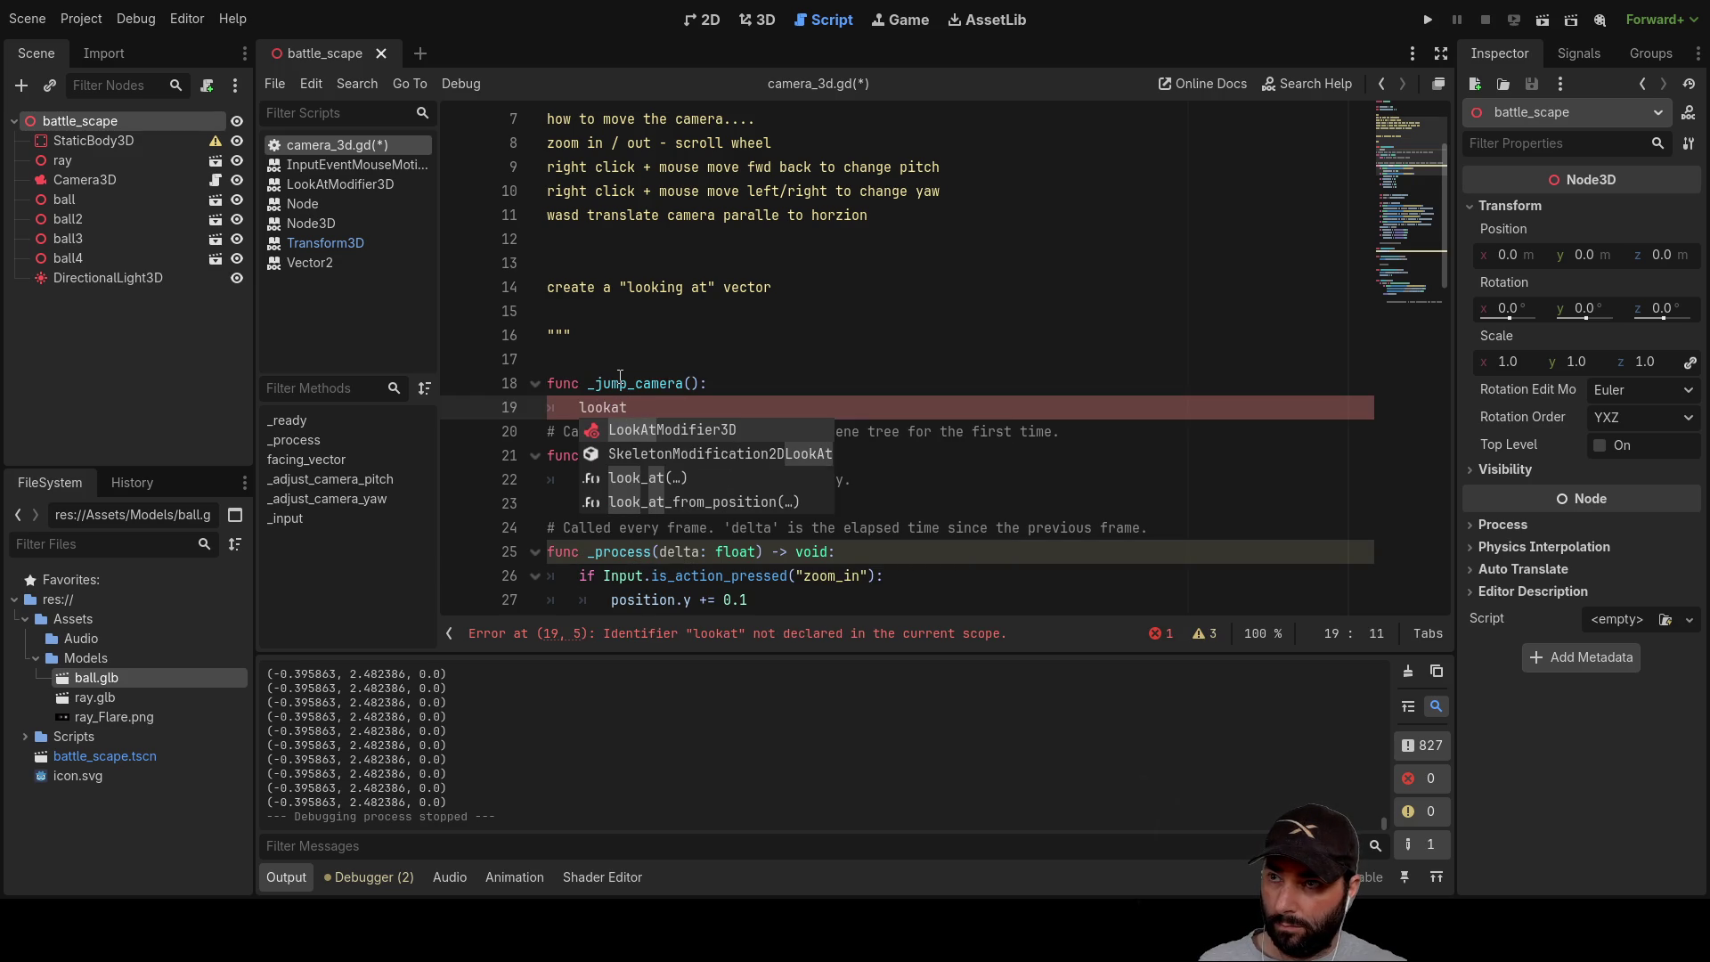
pyautogui.press('BackSpace')
pyautogui.press('BackSpace')
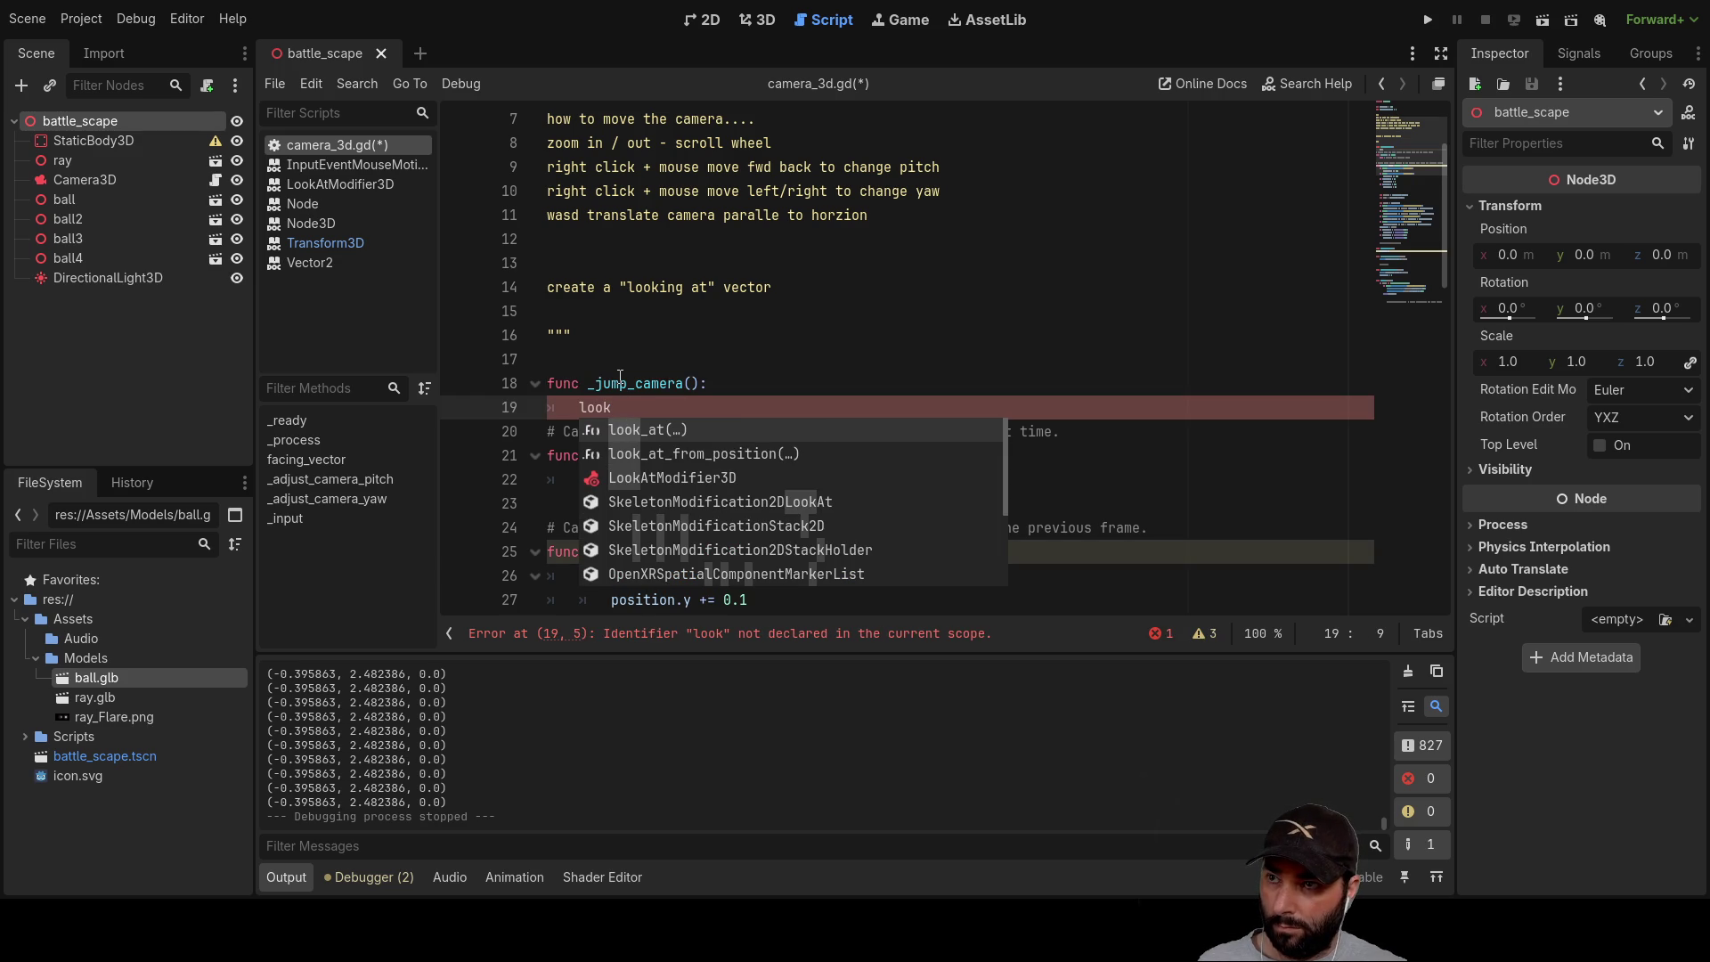
pyautogui.press('Return')
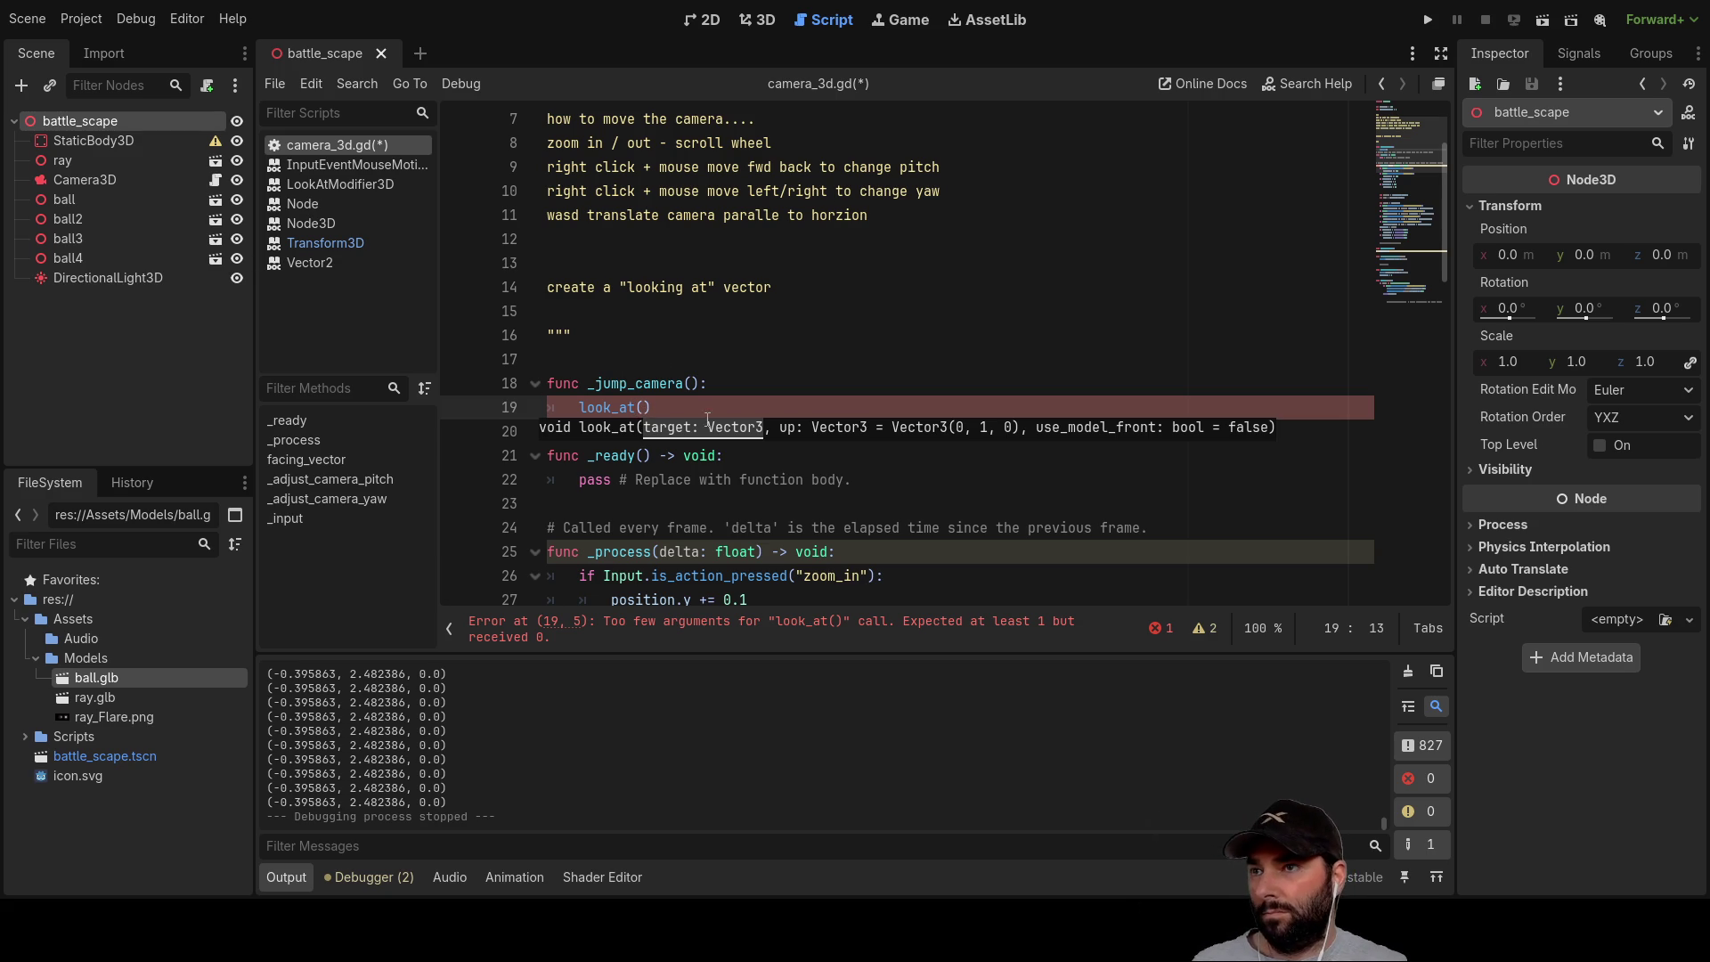
# Step: Make look_at() target $"../ray".position, followed by a comma
pyautogui.moveTo(61, 160)
pyautogui.mouseDown()
pyautogui.moveTo(438, 260)
pyautogui.moveTo(639, 389)
pyautogui.moveTo(645, 413)
pyautogui.mouseUp()
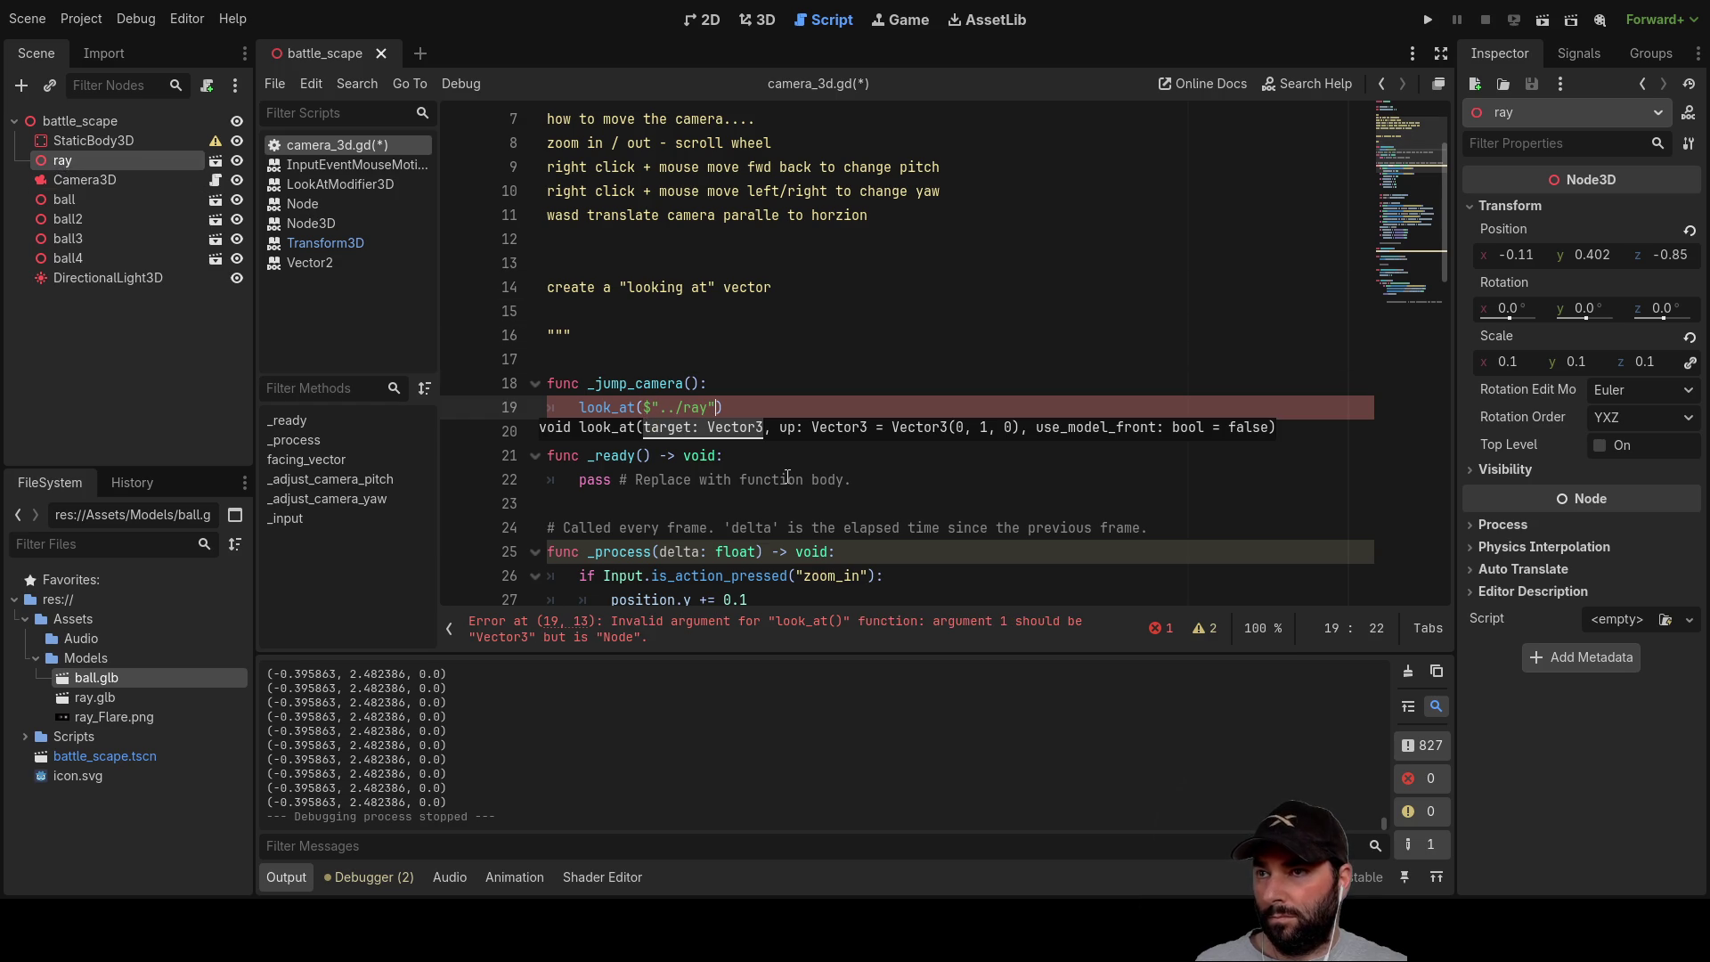
pyautogui.write('.pos')
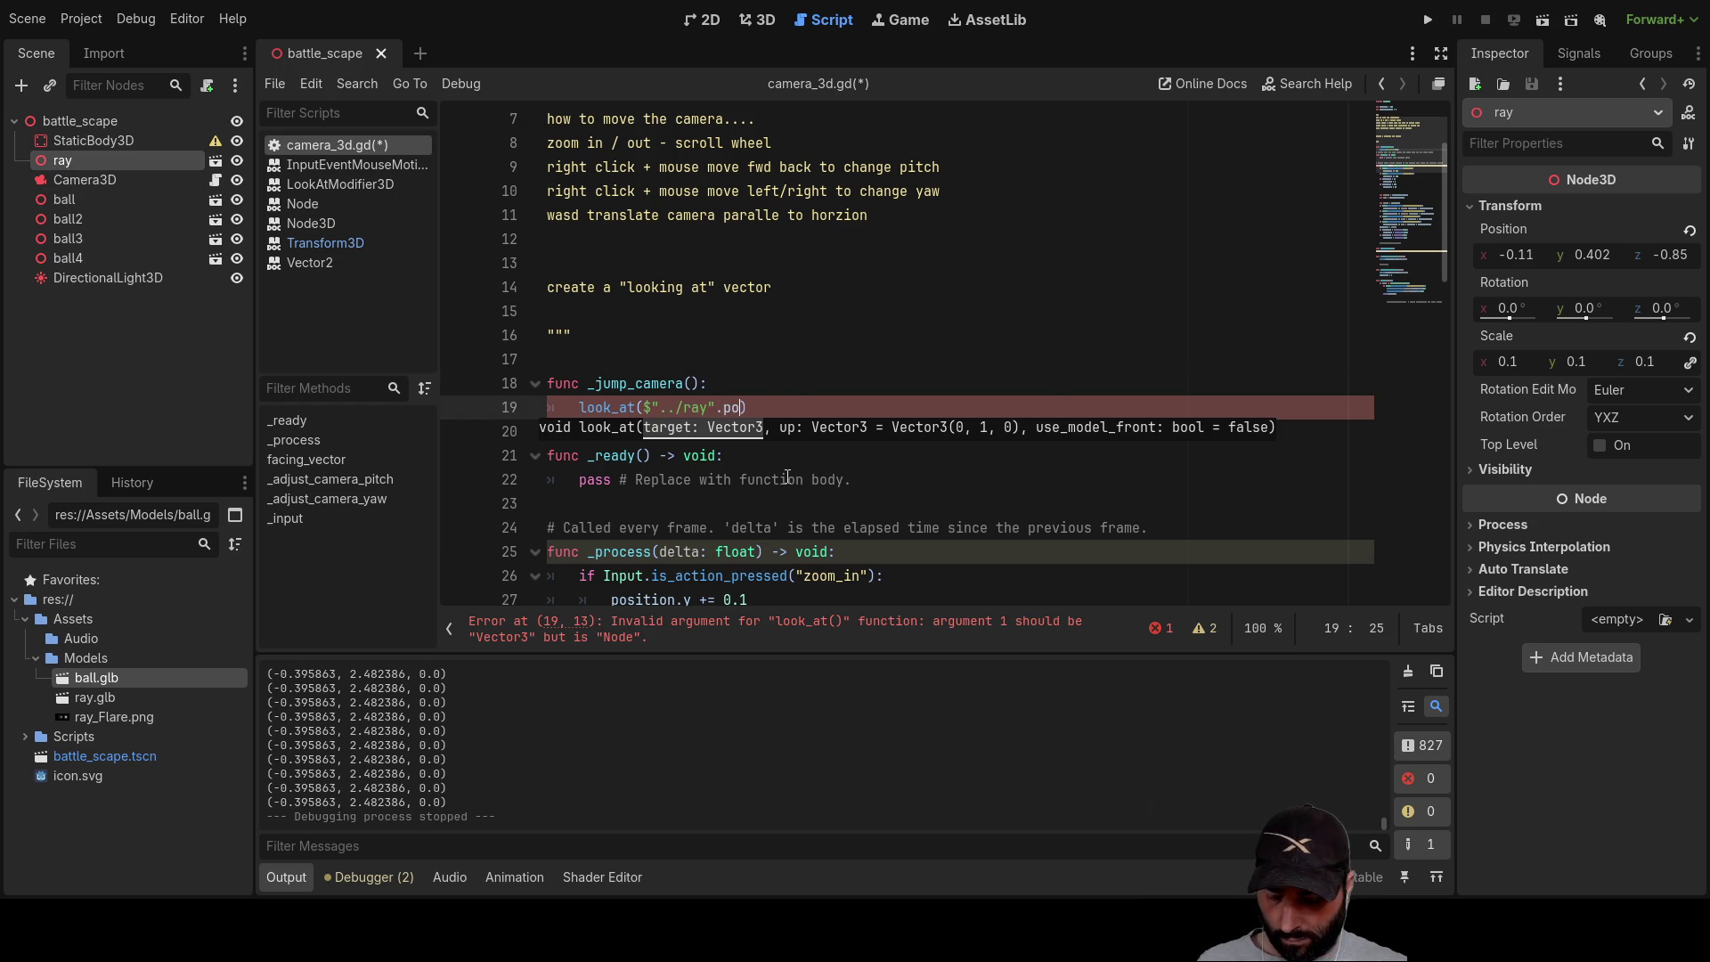
pyautogui.press('Down')
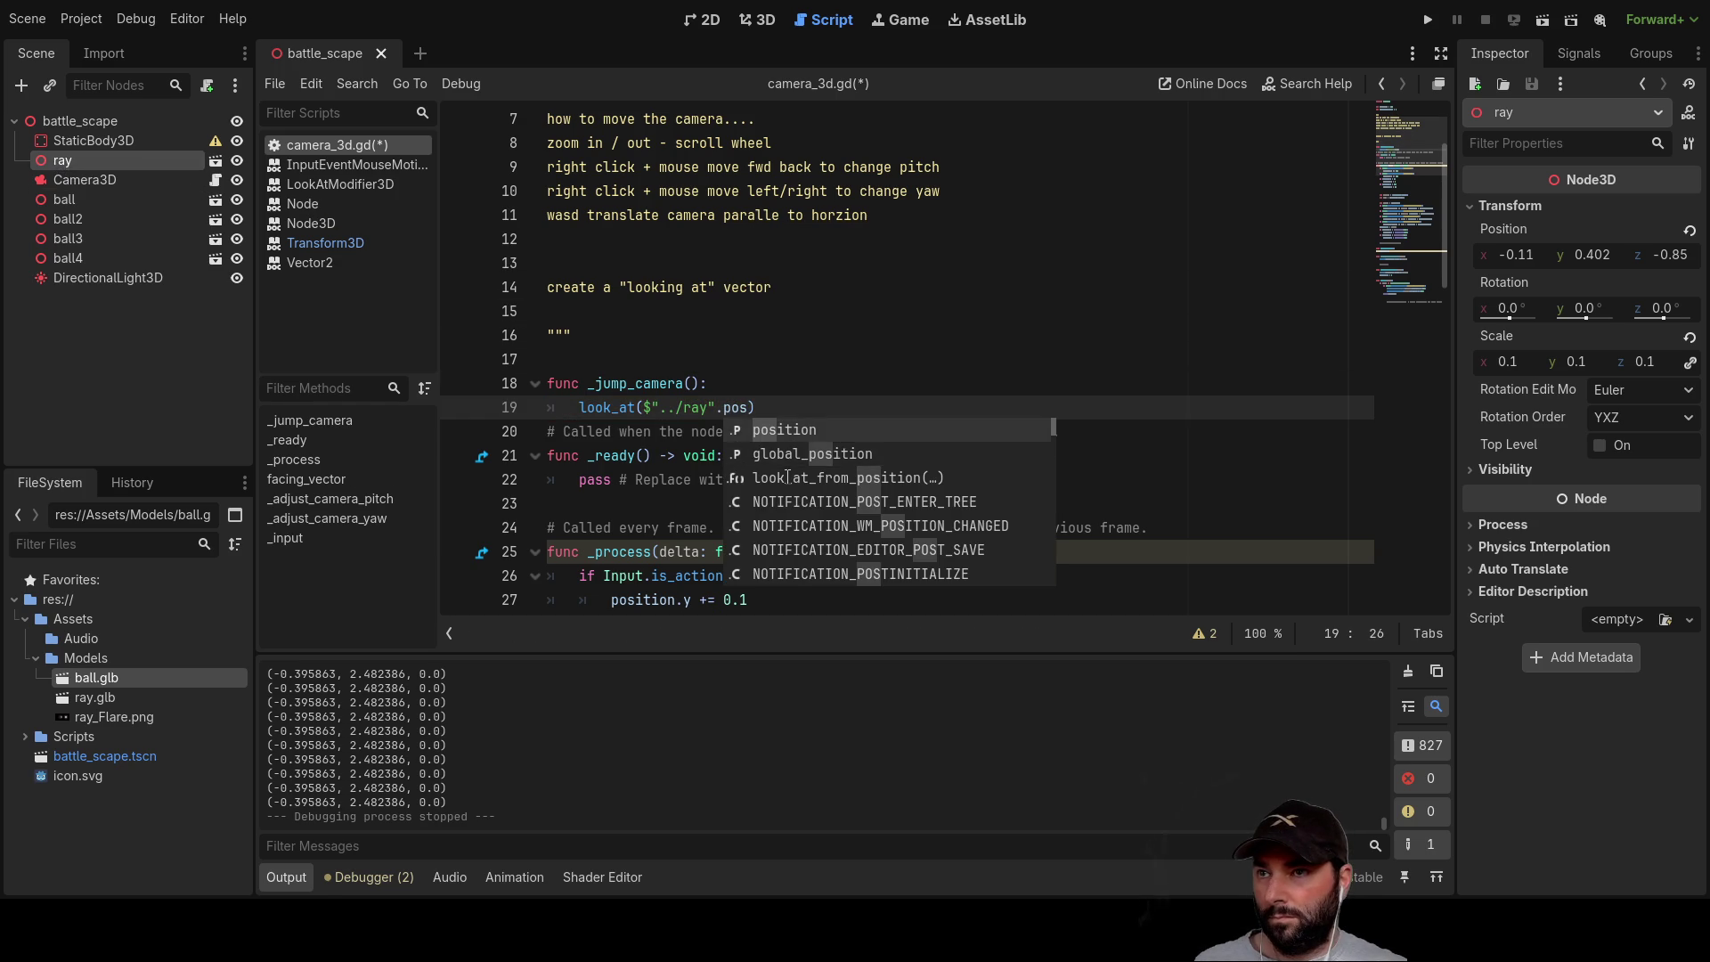
pyautogui.press('Up')
pyautogui.press('Return')
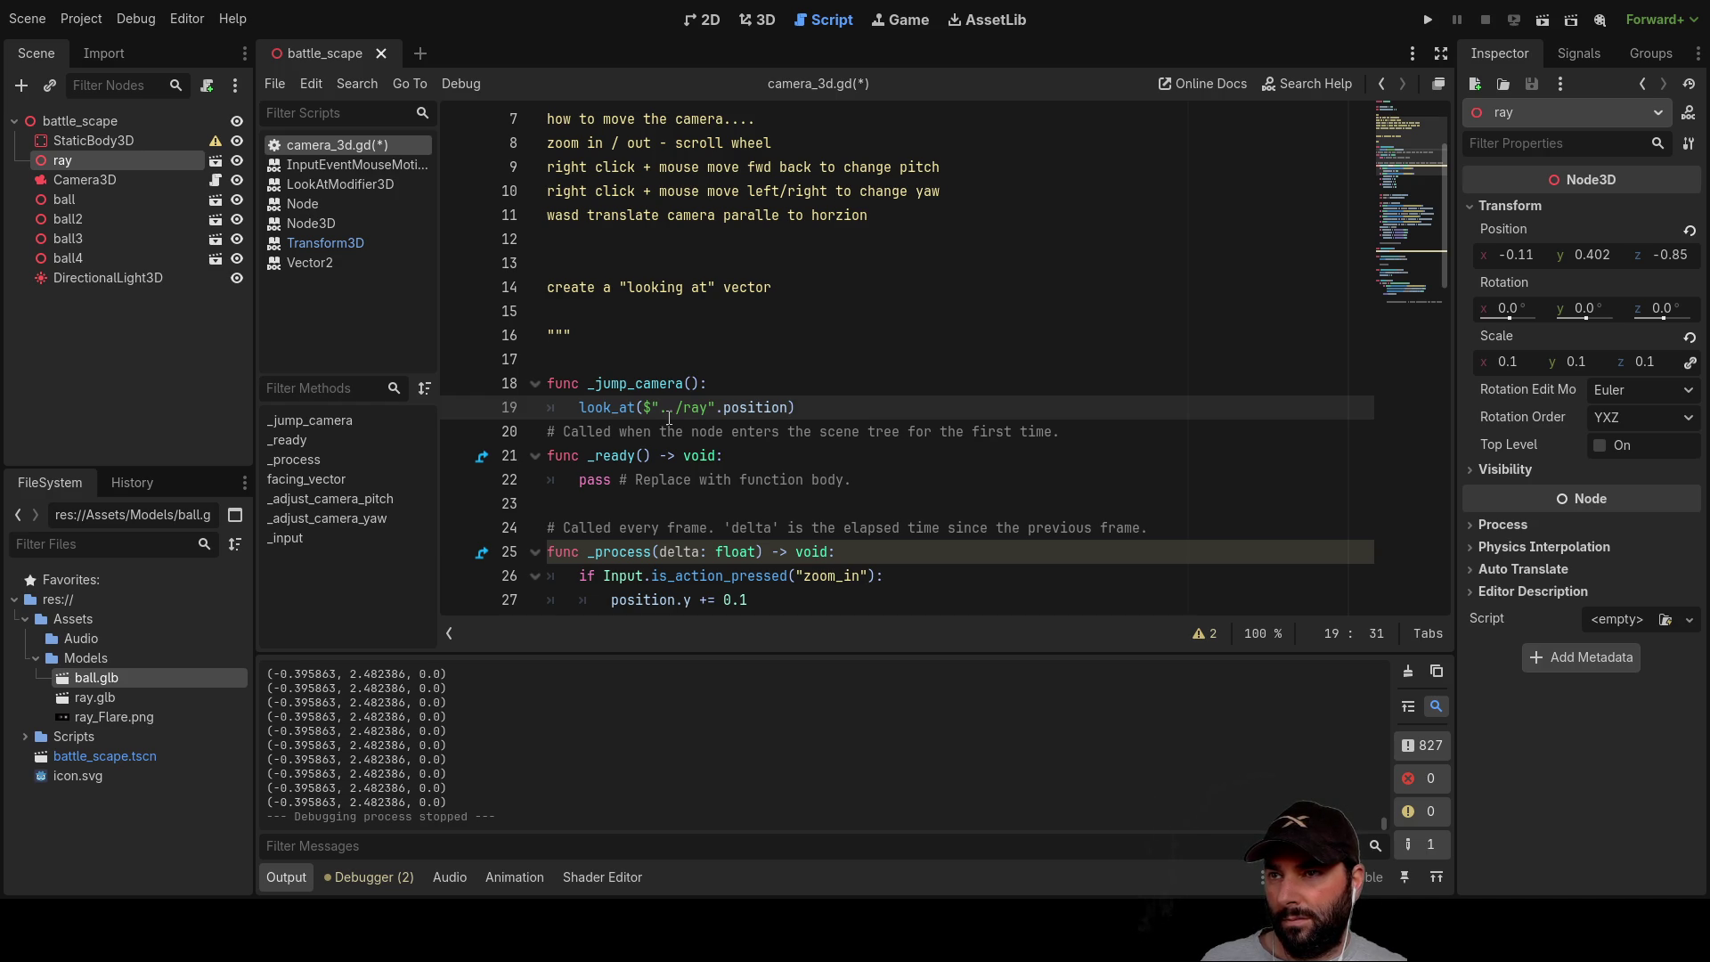
pyautogui.write(',')
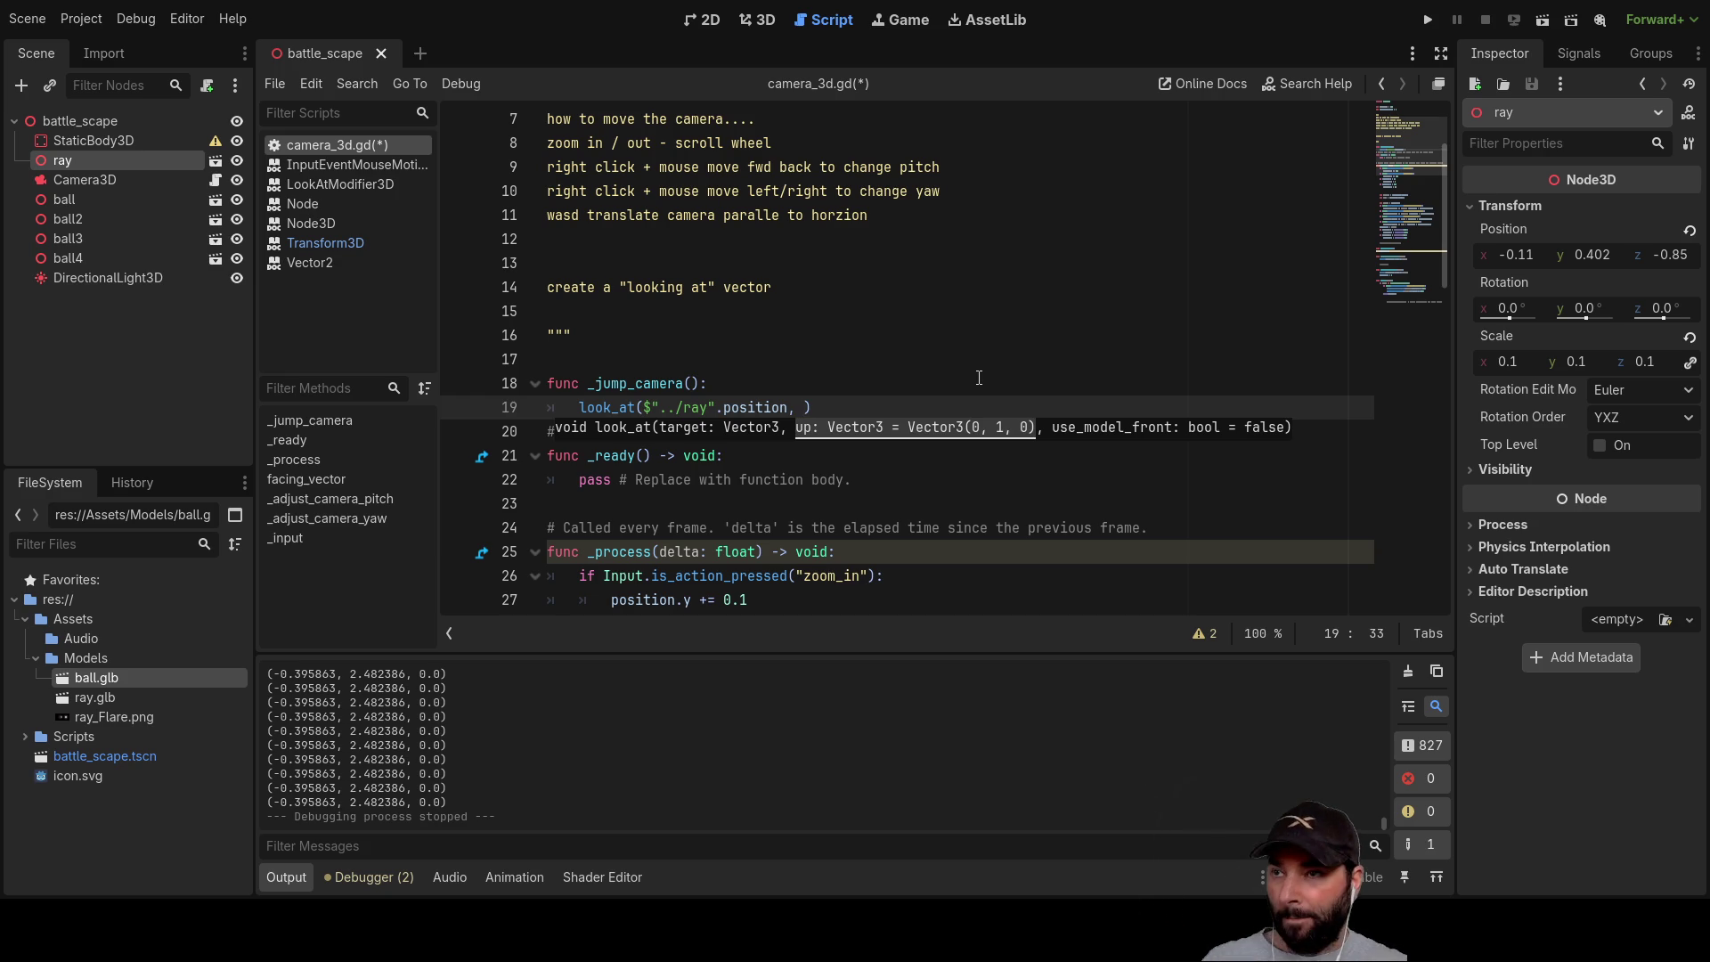
# Step: Delete the extra blank line 35 after the zoom limits
pyautogui.moveTo(588, 383); pyautogui.dragTo(702, 384)
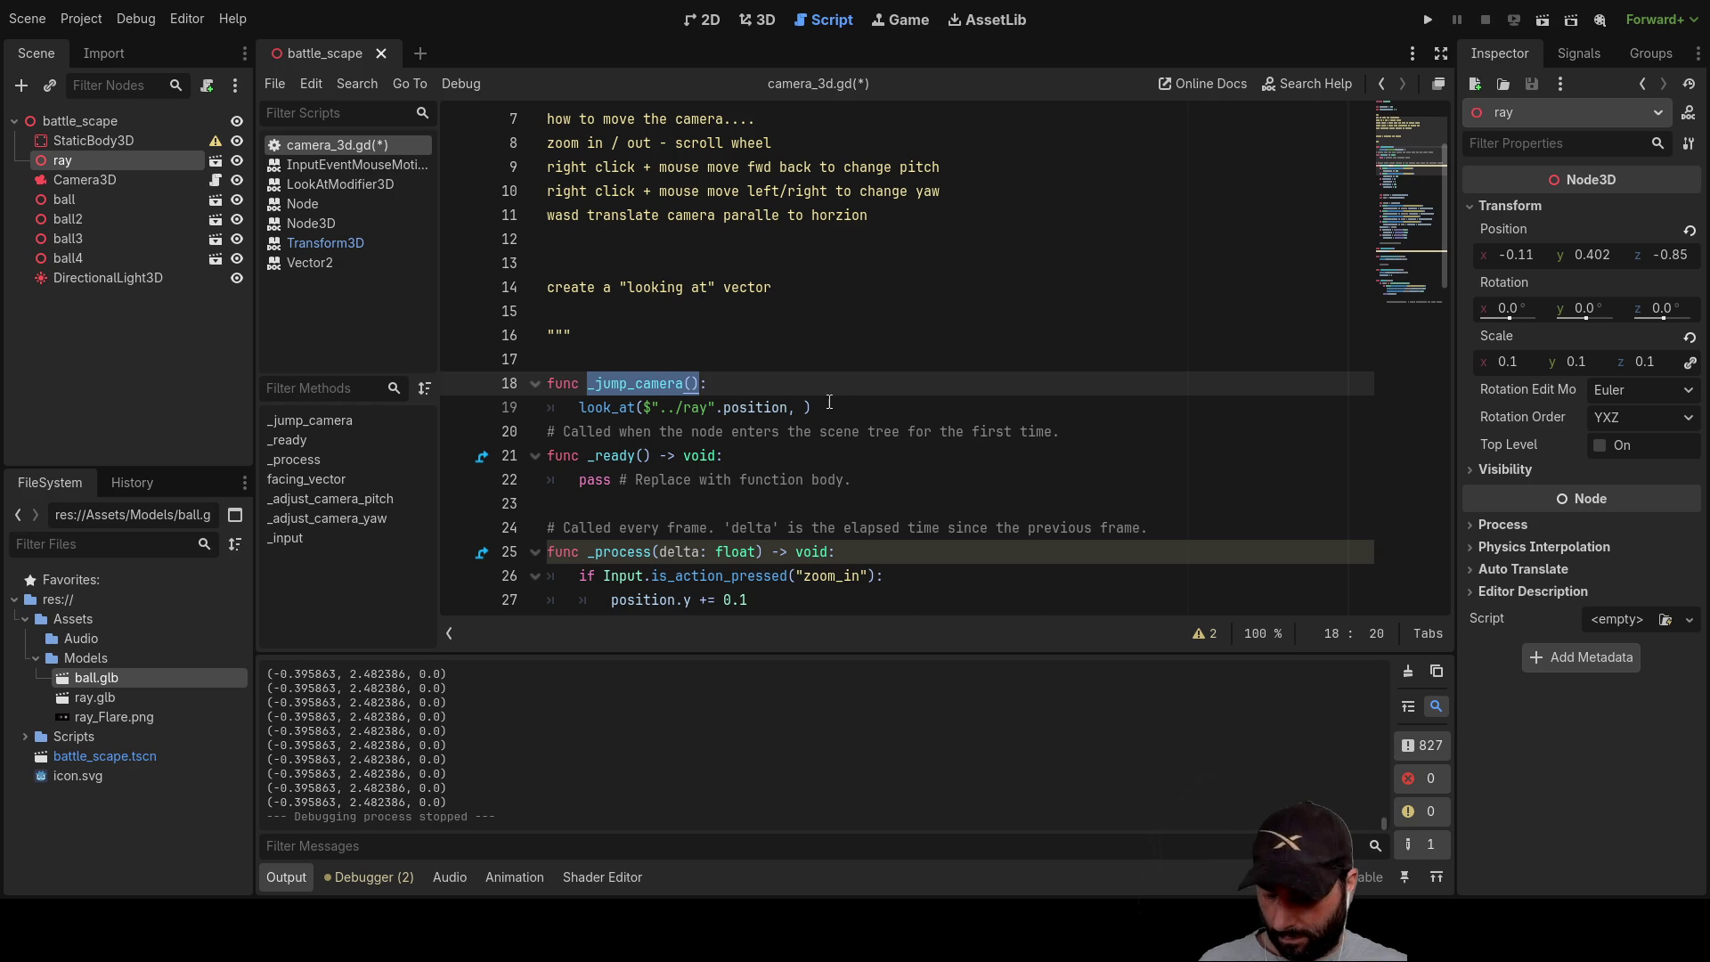
pyautogui.scroll(-15, 725, 356)
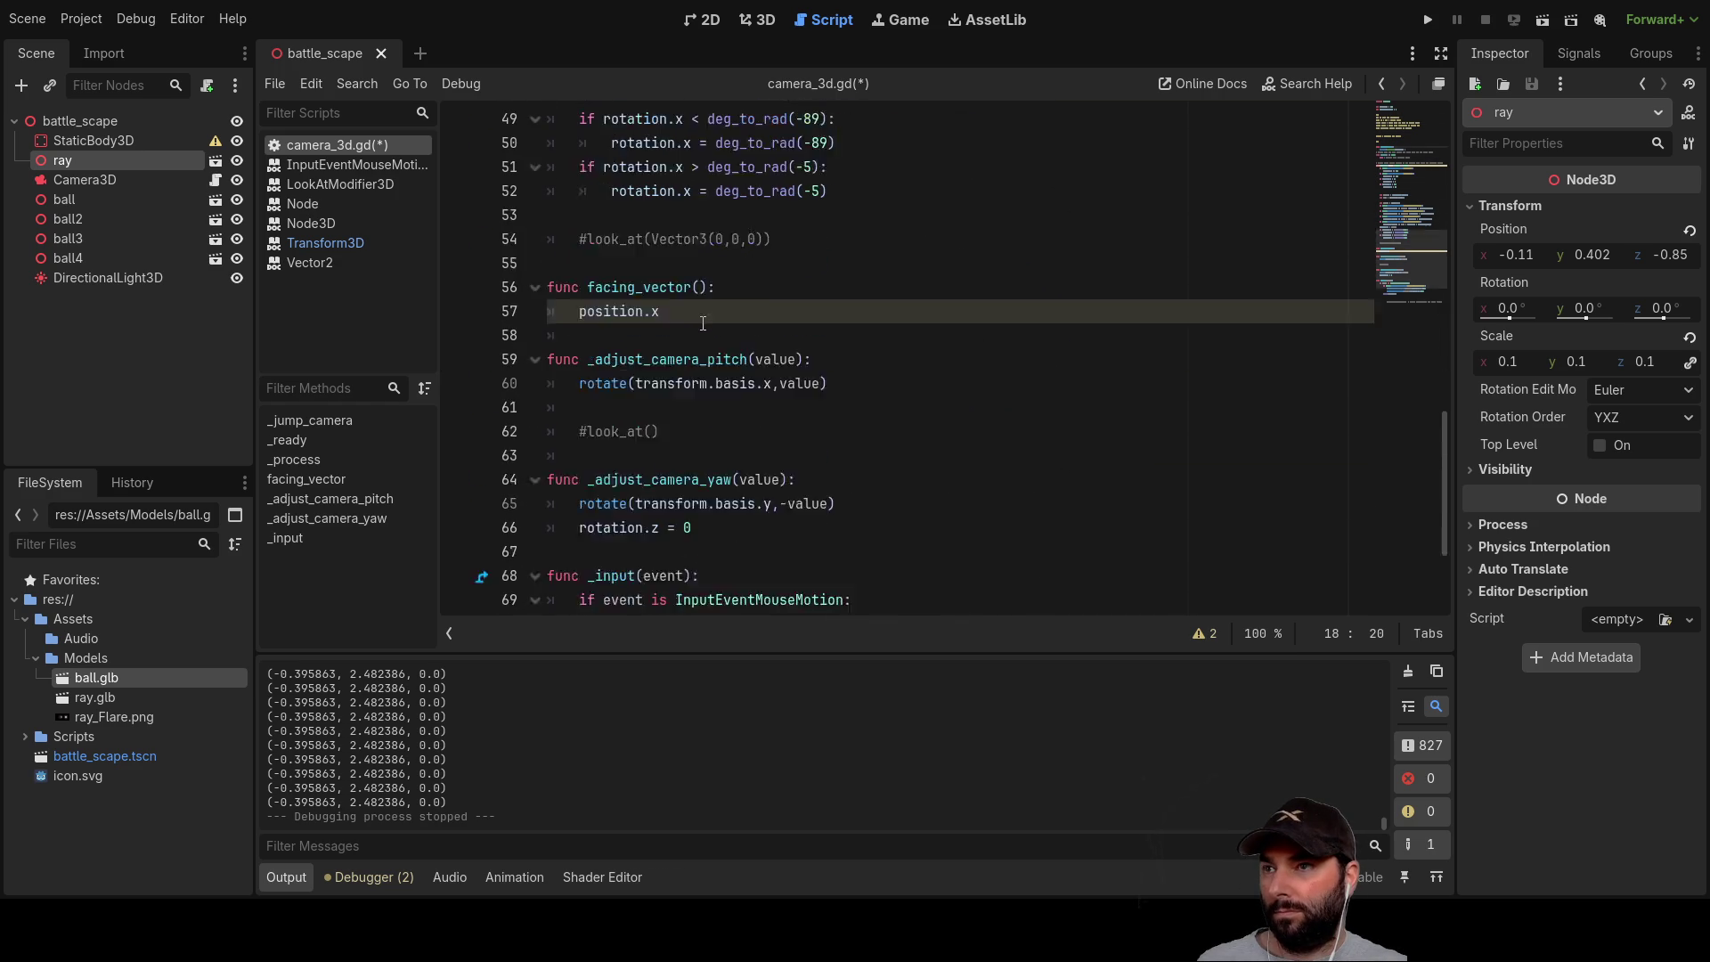
pyautogui.scroll(12, 687, 329)
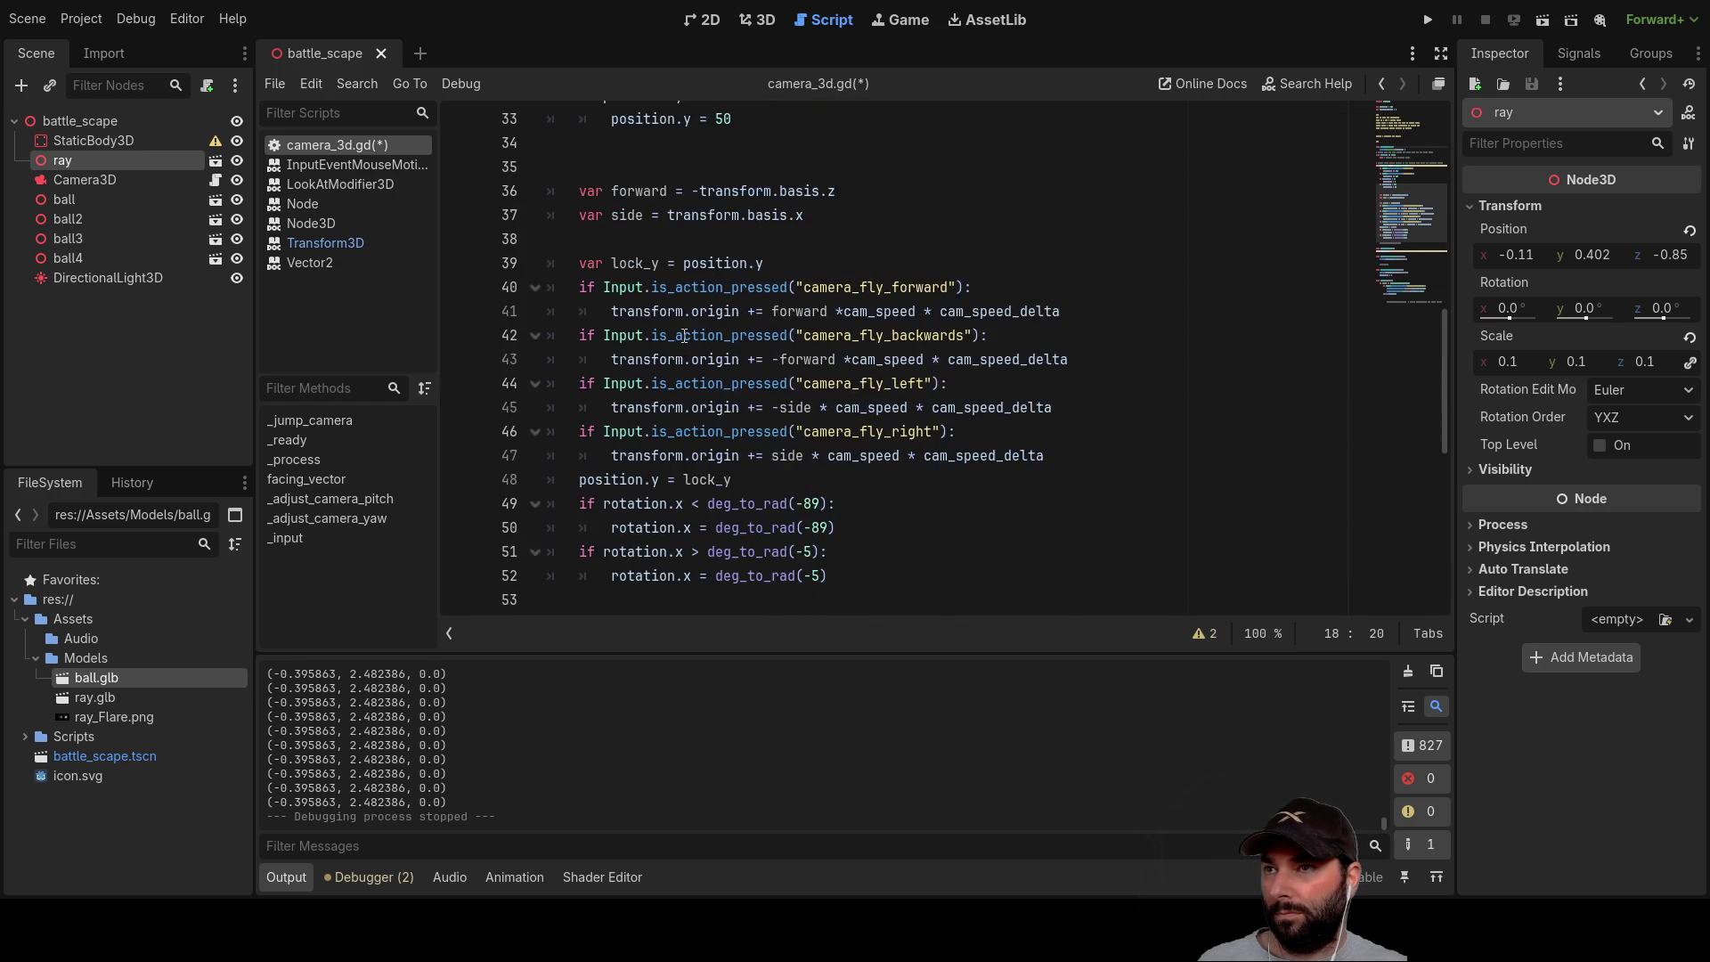
pyautogui.scroll(-2, 677, 325)
pyautogui.click(646, 317)
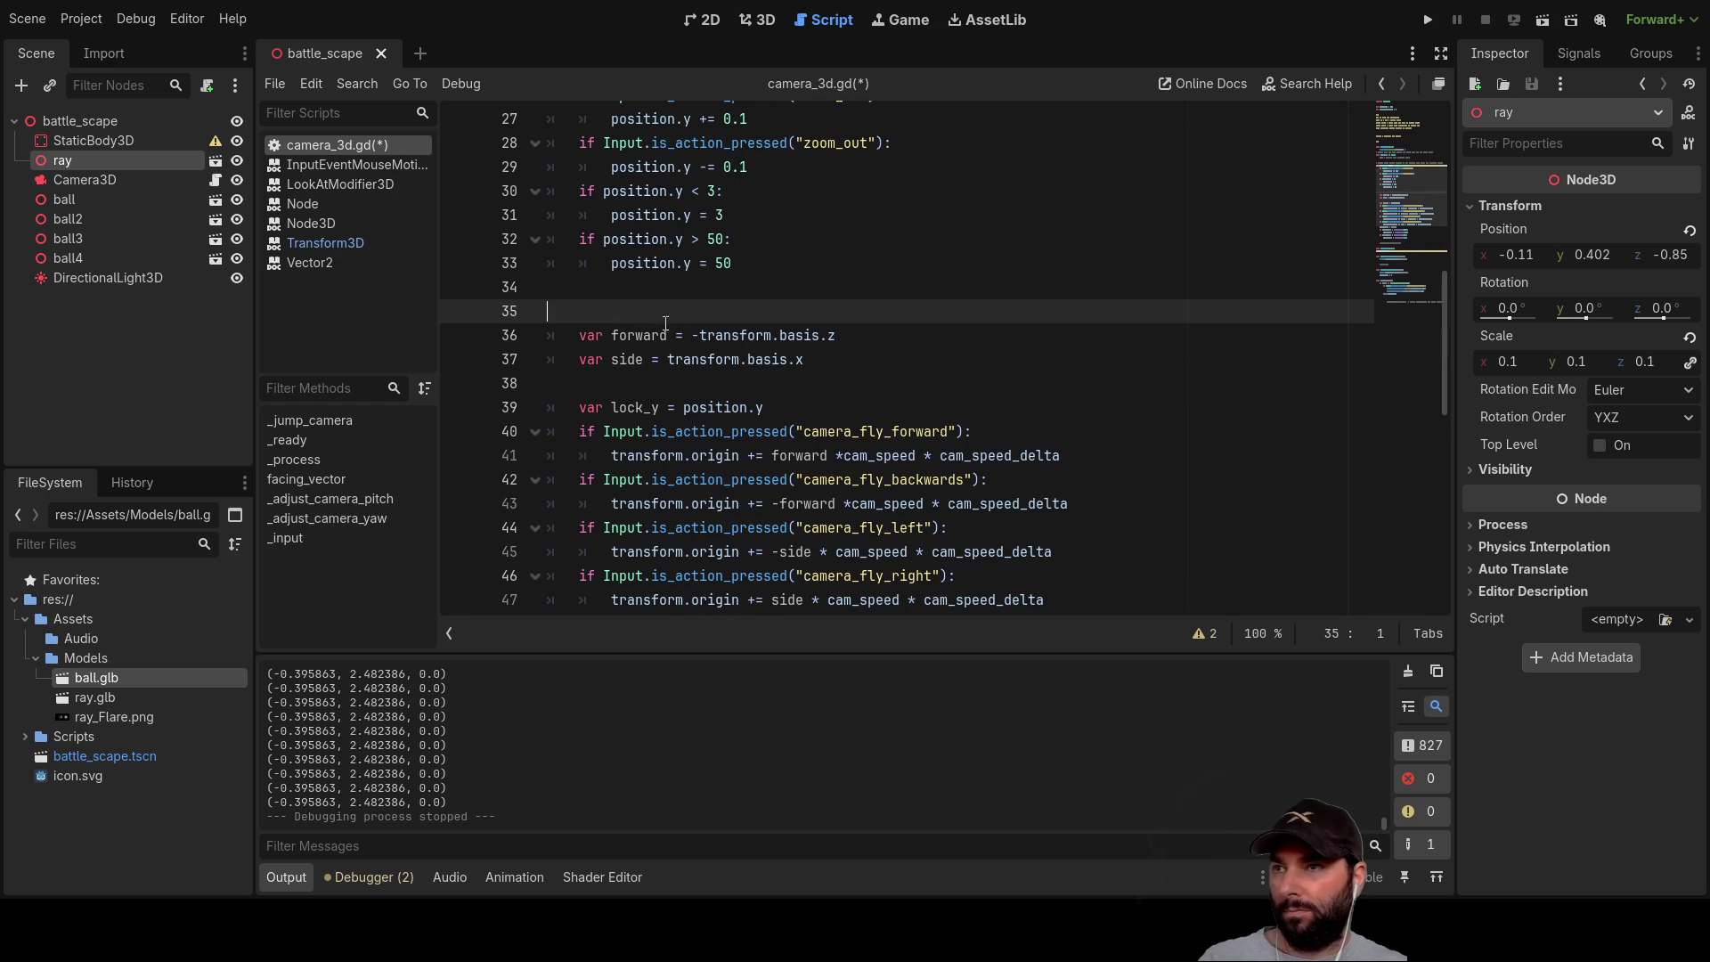
pyautogui.press('Delete')
pyautogui.scroll(-5, 686, 378)
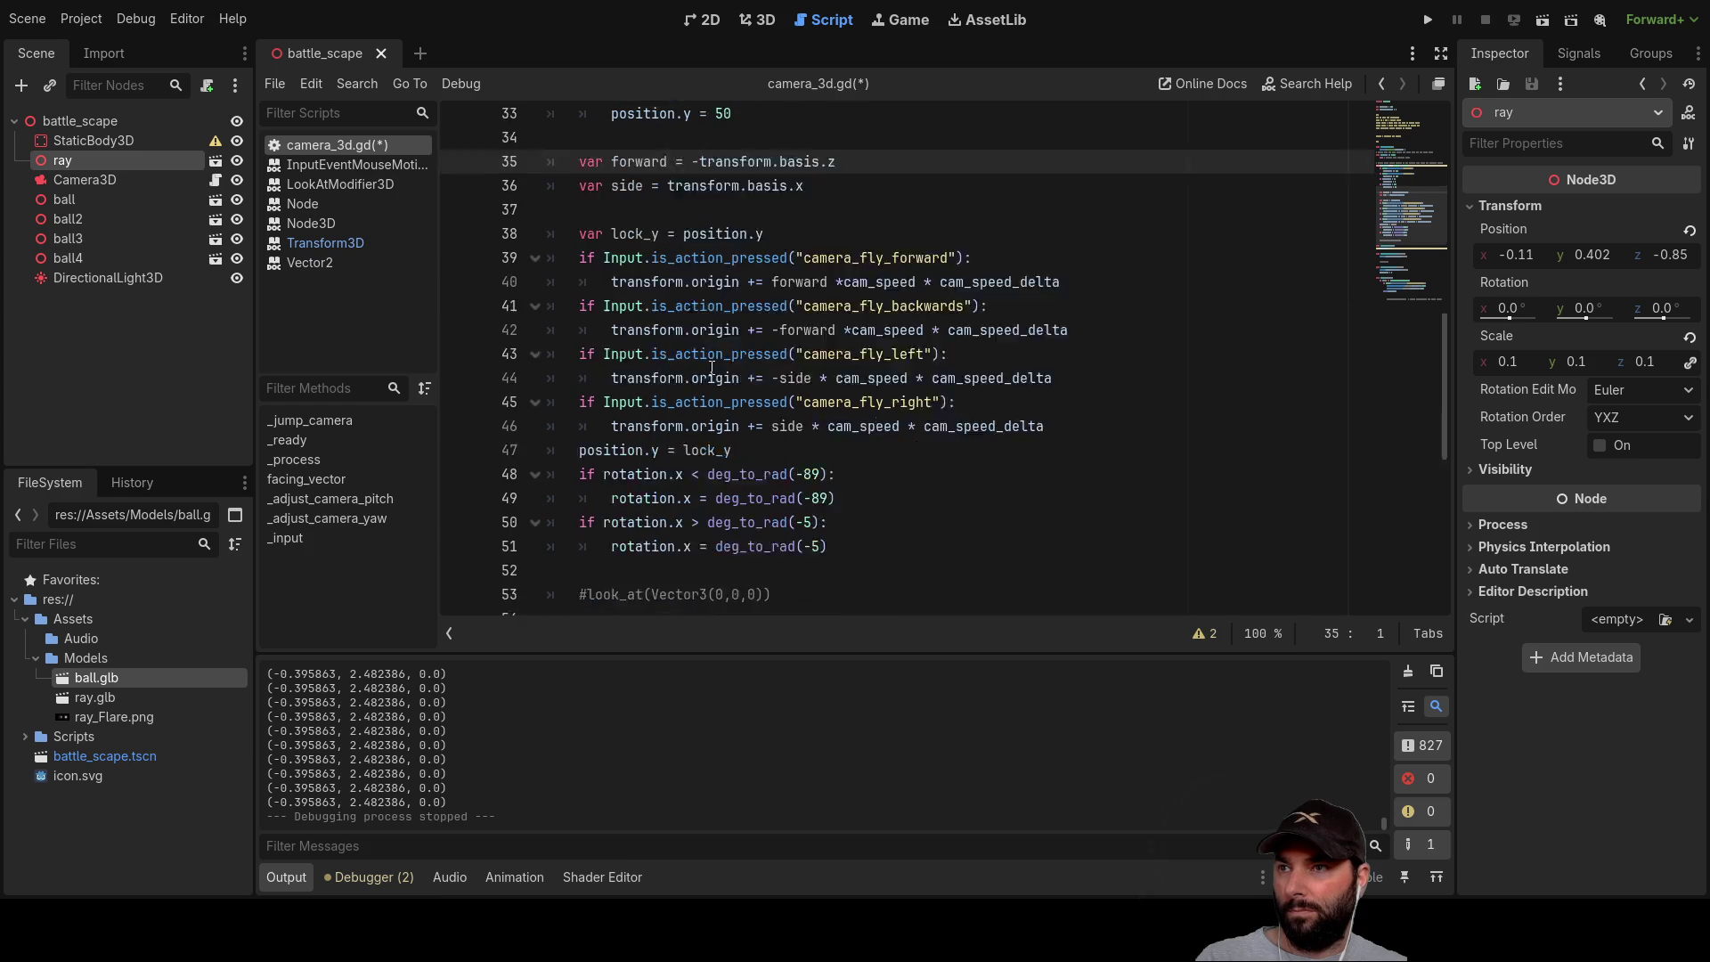
# Step: Replace the commented-out look_at line in _process with a _jump_camera() call
pyautogui.click(580, 360)
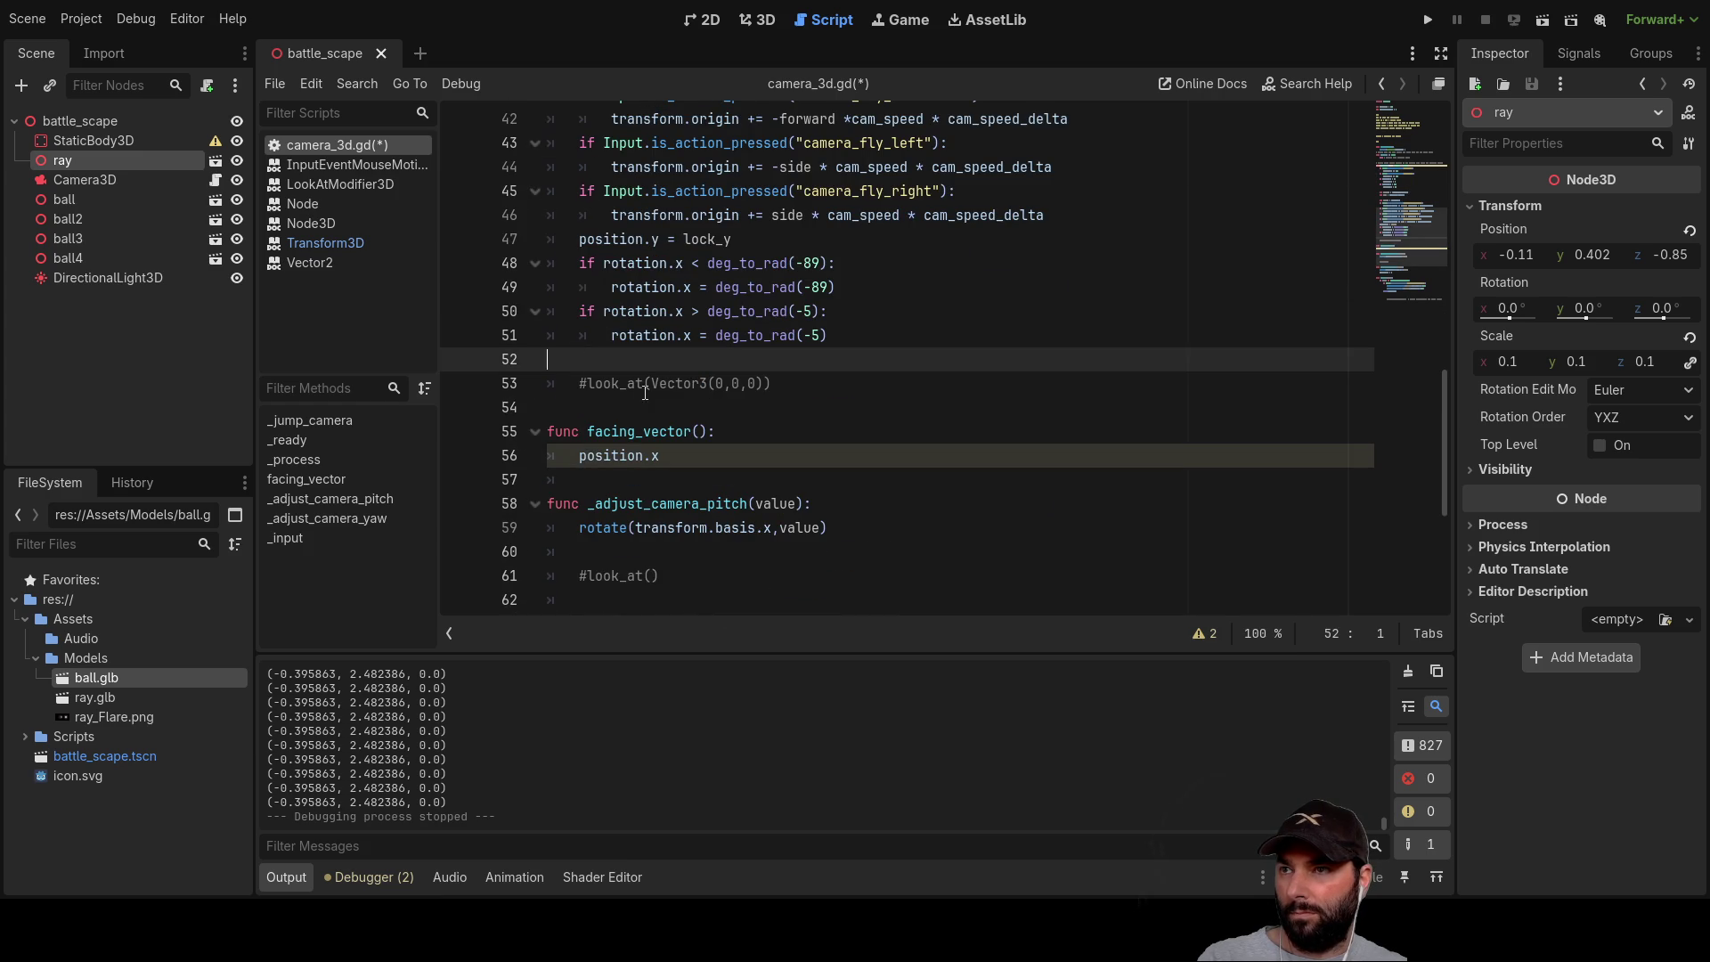
pyautogui.moveTo(787, 383); pyautogui.dragTo(547, 385)
pyautogui.press('BackSpace')
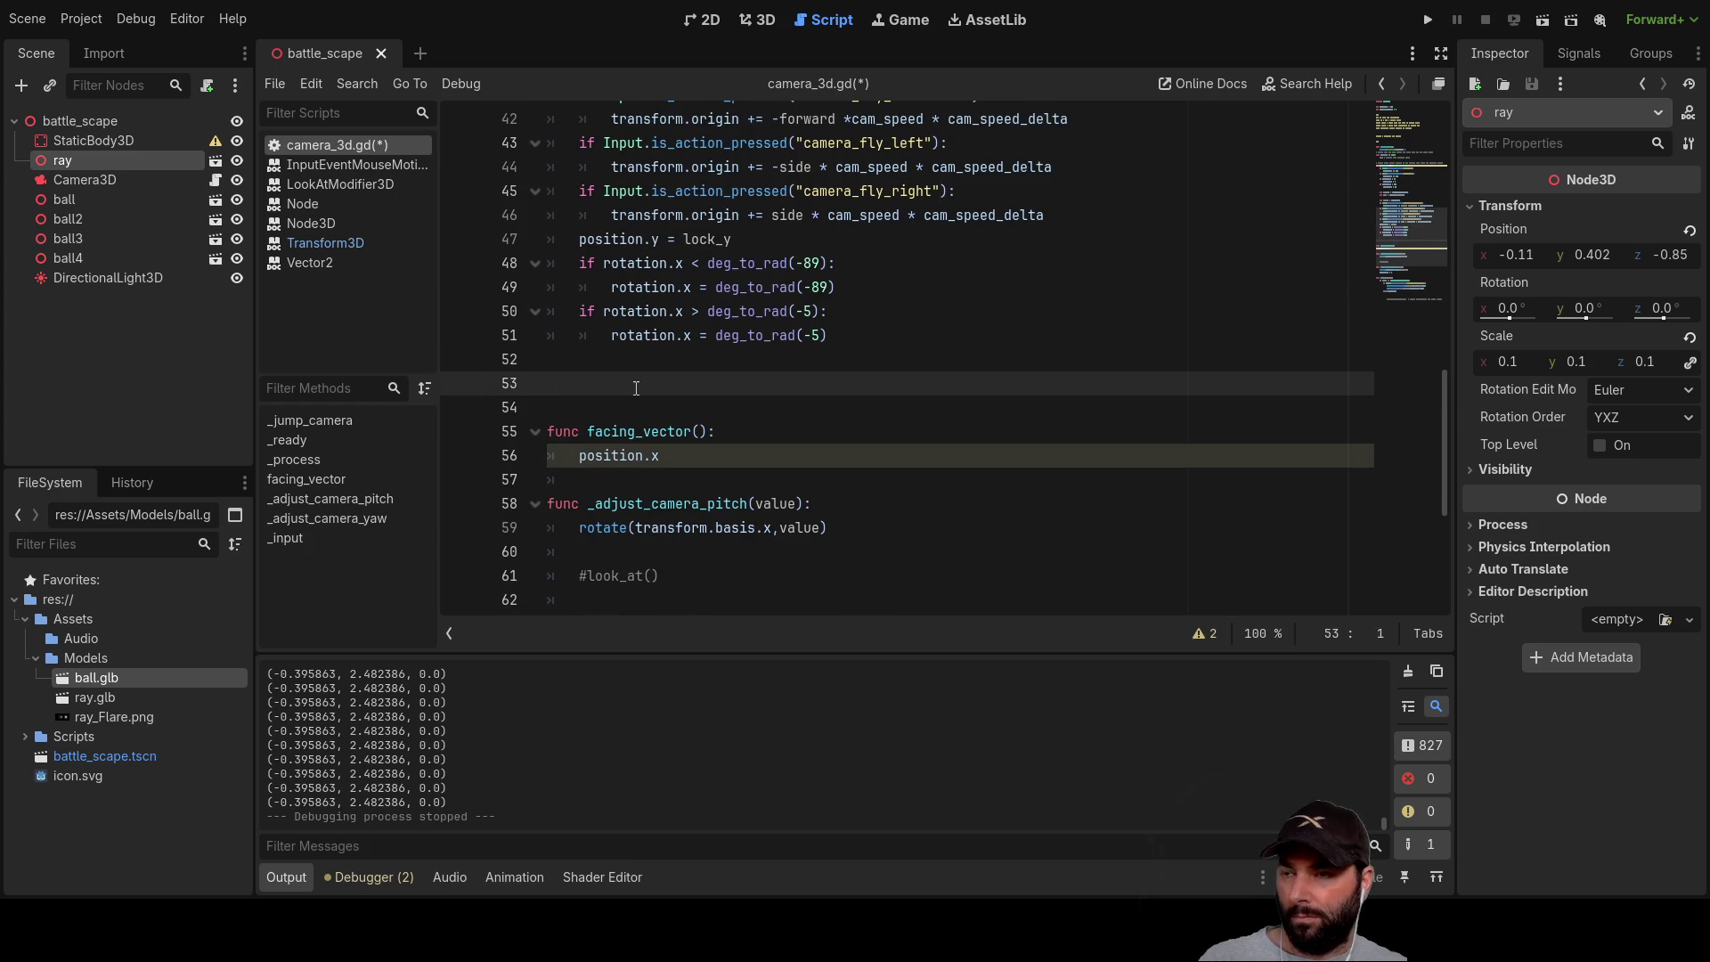
pyautogui.press('Tab')
pyautogui.write('_jump_camera()')
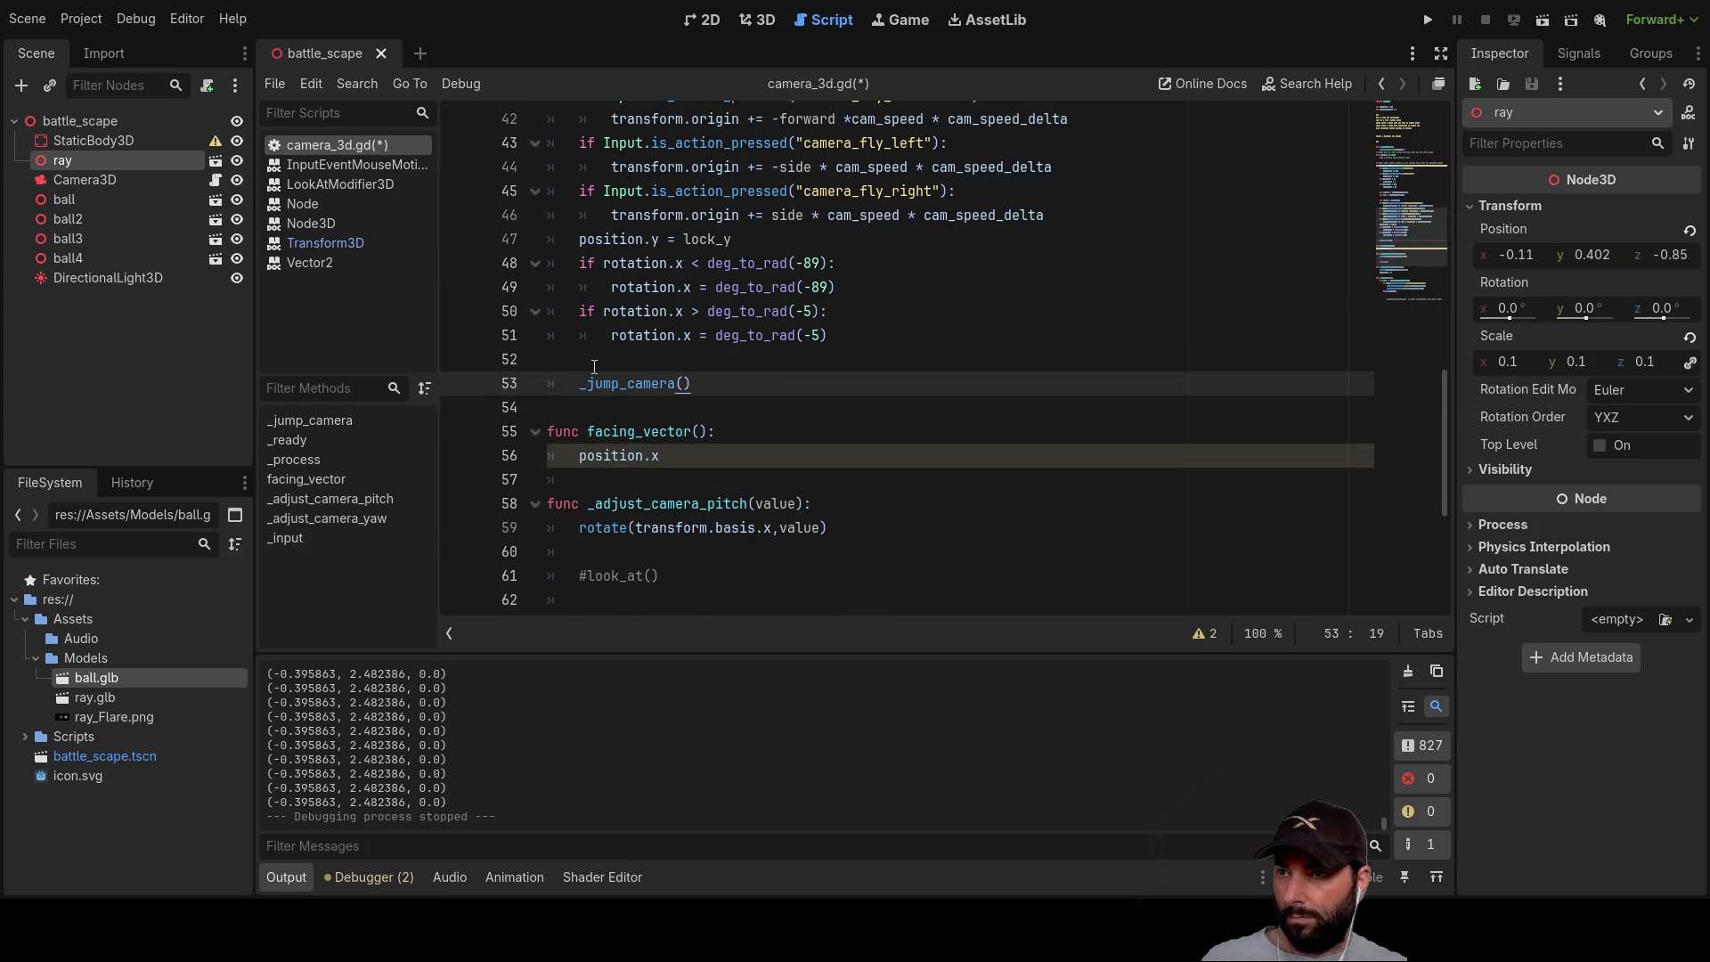
# Step: Add if Input.is_action_pressed("1"): above the call, reusing the copied input check
pyautogui.press('Up')
pyautogui.write('if')
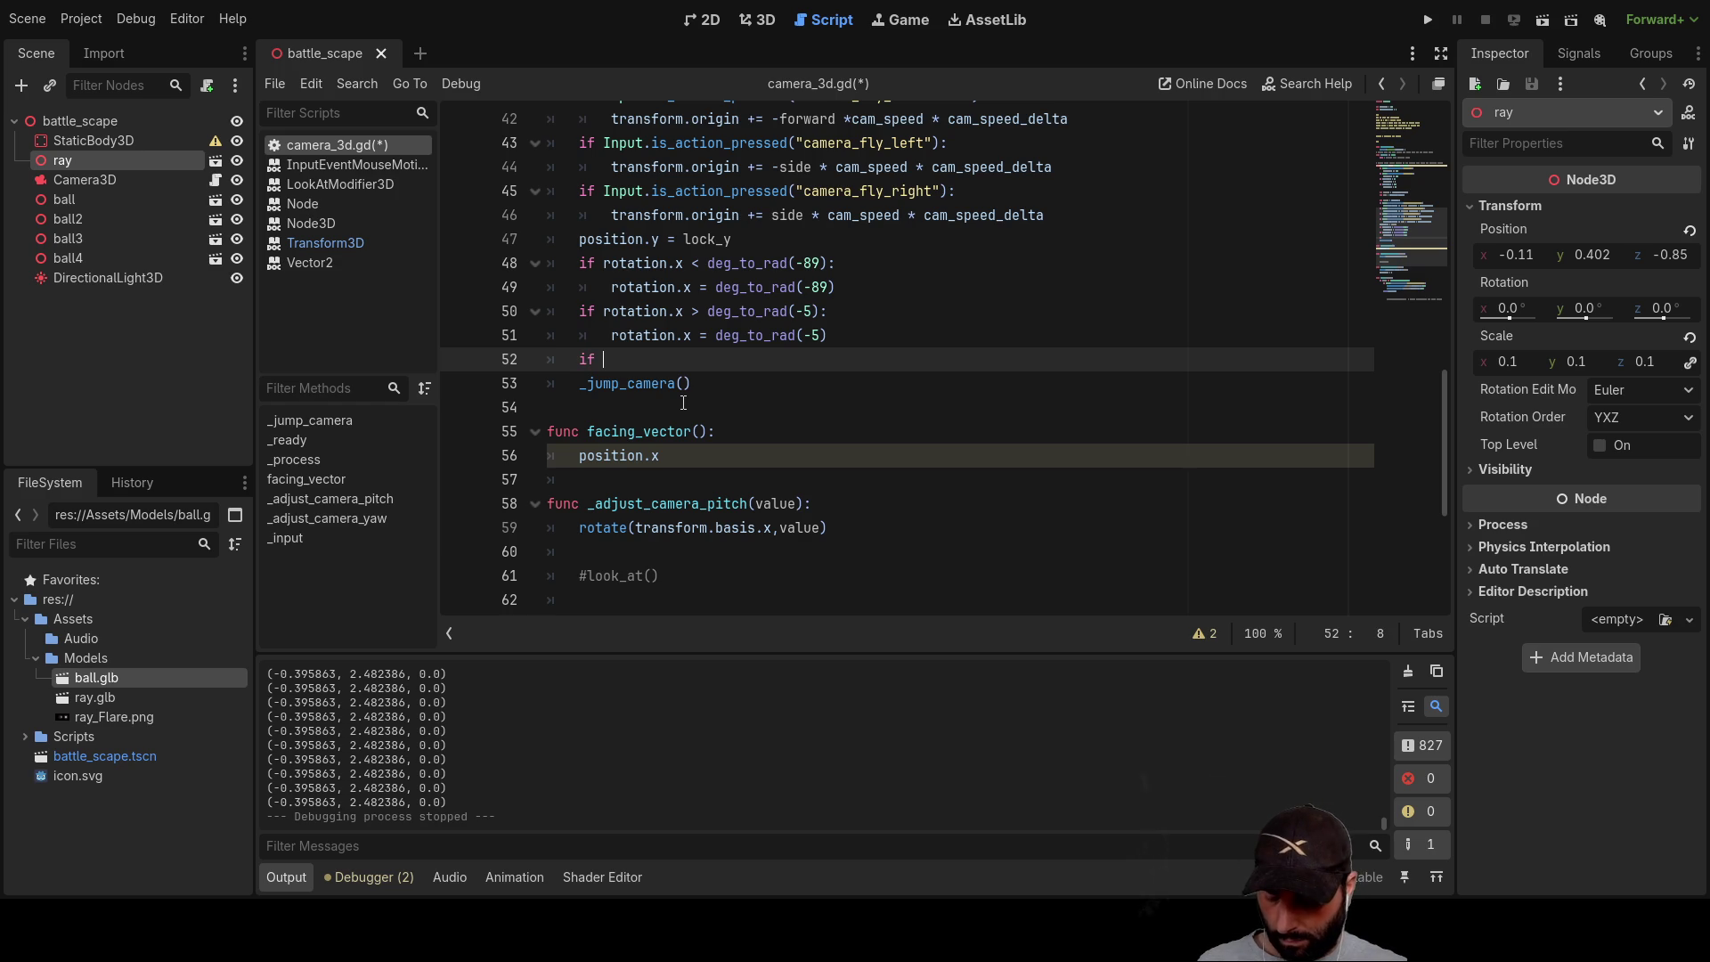
pyautogui.press('Up')
pyautogui.press('Up')
pyautogui.press('Up')
pyautogui.hotkey('shift', 'Right')
pyautogui.hotkey('shift', 'Right')
pyautogui.hotkey('shift', 'Right')
pyautogui.hotkey('shift', 'Right')
pyautogui.hotkey('shift', 'Right')
pyautogui.hotkey('shift', 'Right')
pyautogui.press('Down')
pyautogui.press('Down')
pyautogui.press('Down')
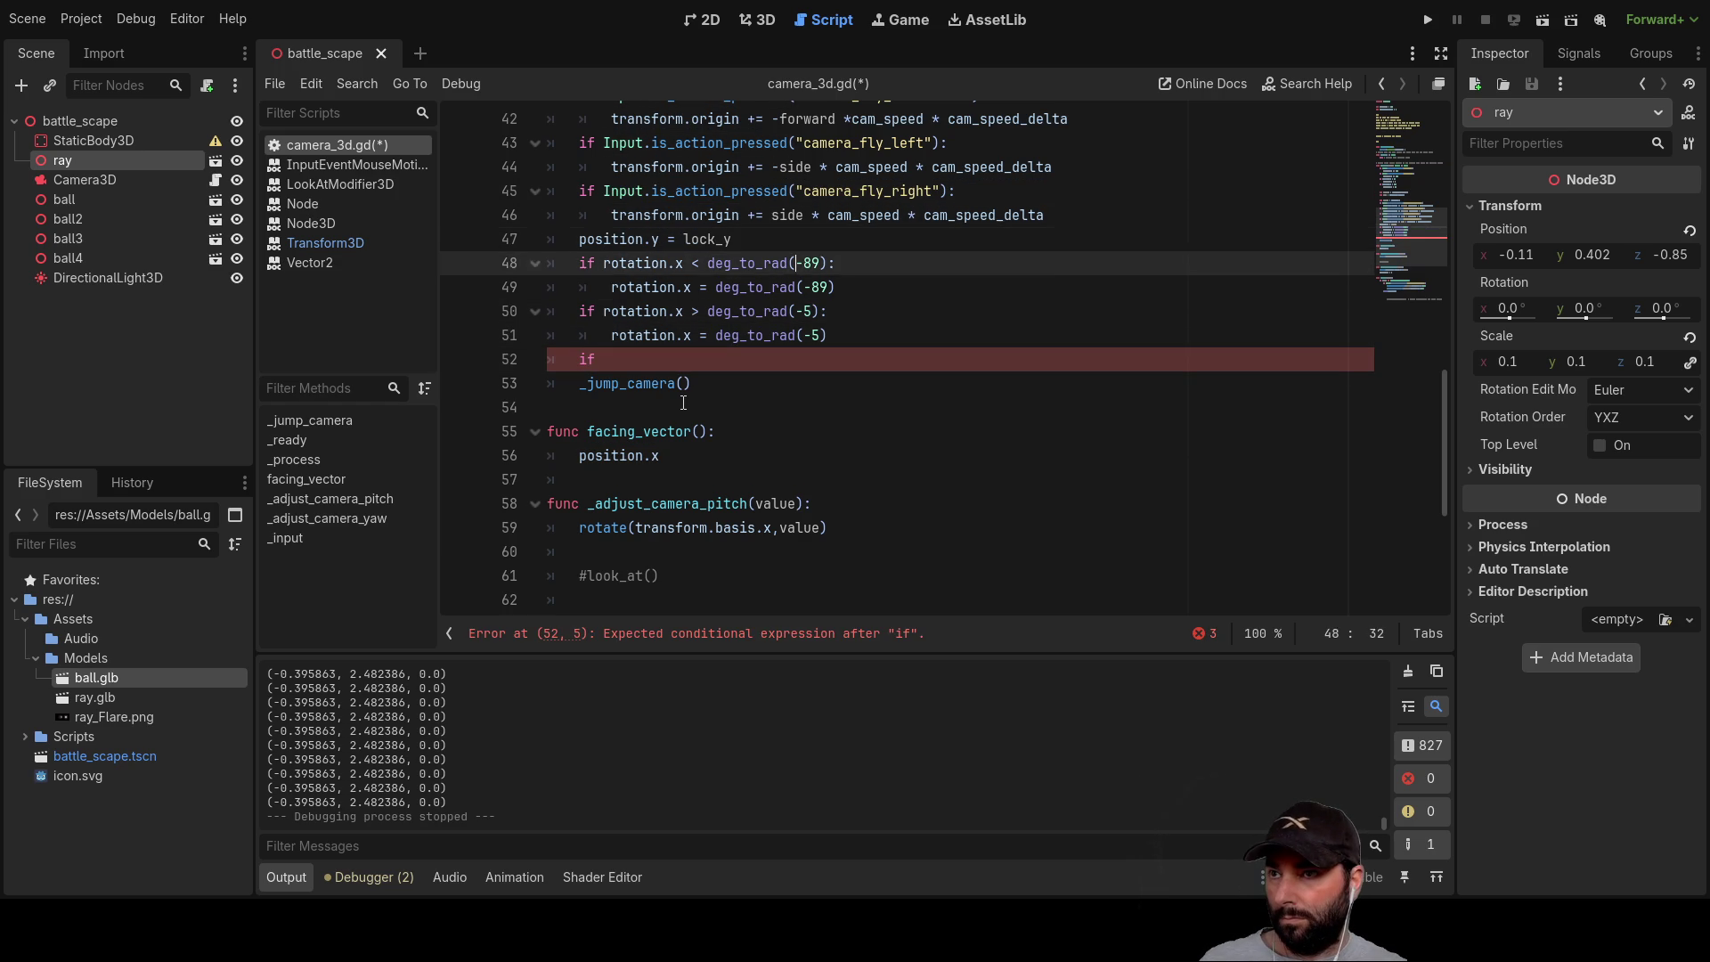
pyautogui.write('Input.is_action_pressed(')
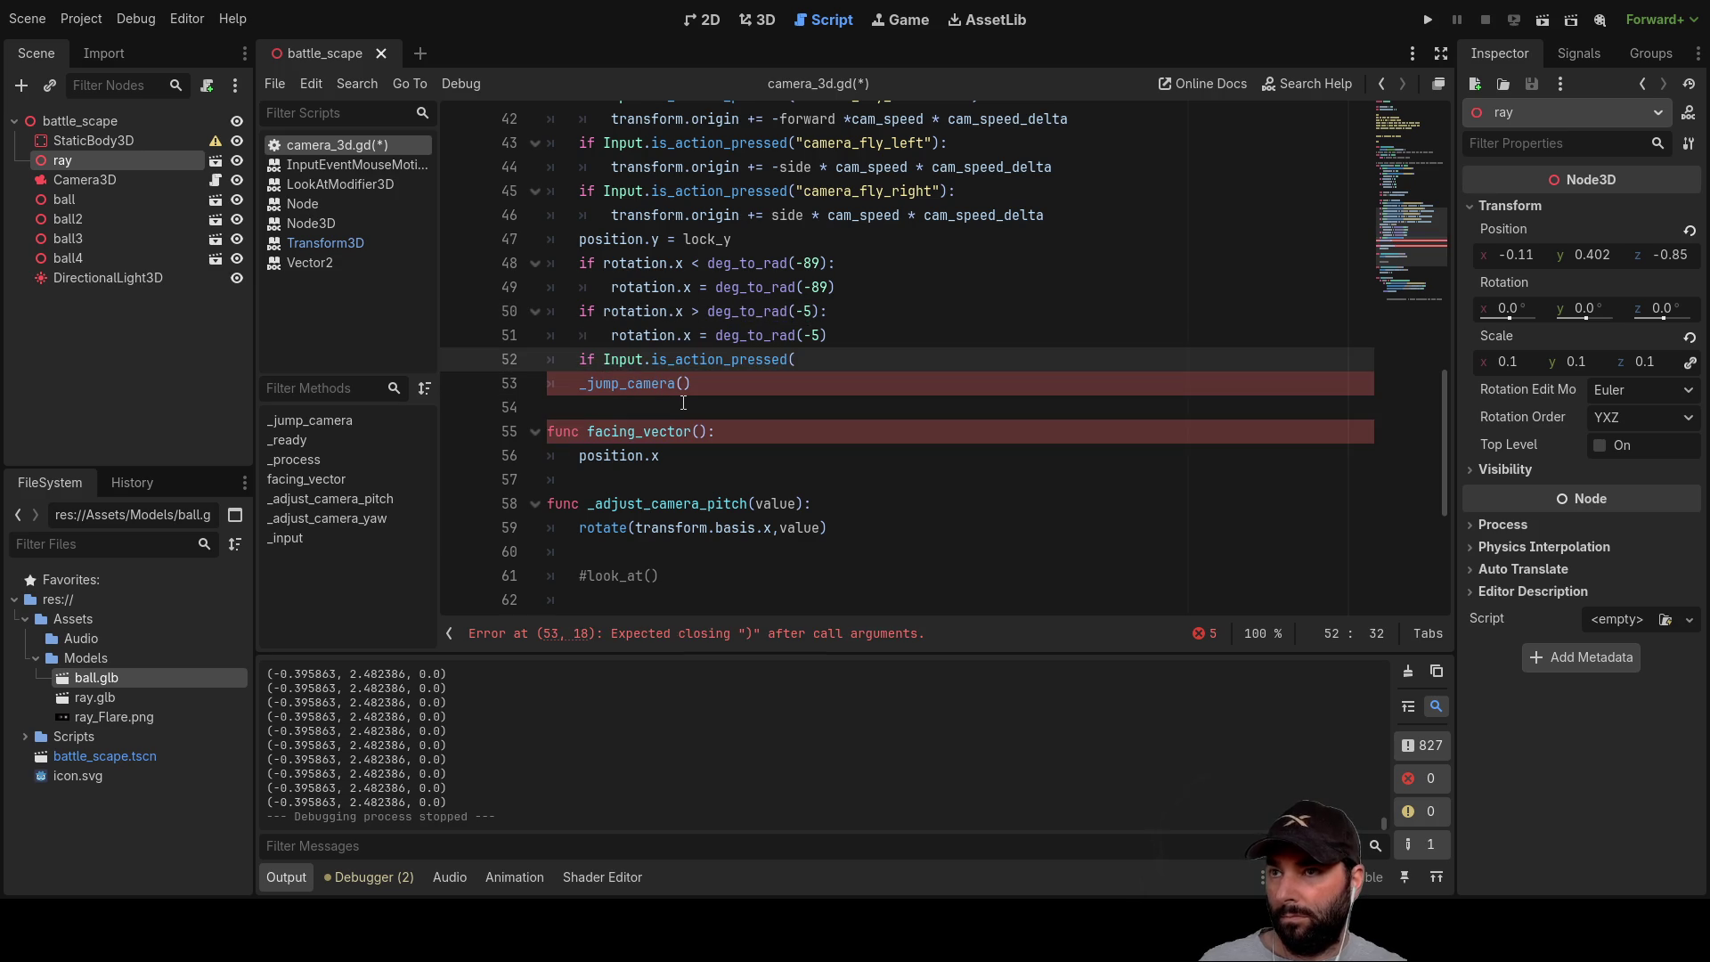
pyautogui.press('BackSpace')
pyautogui.write('(')
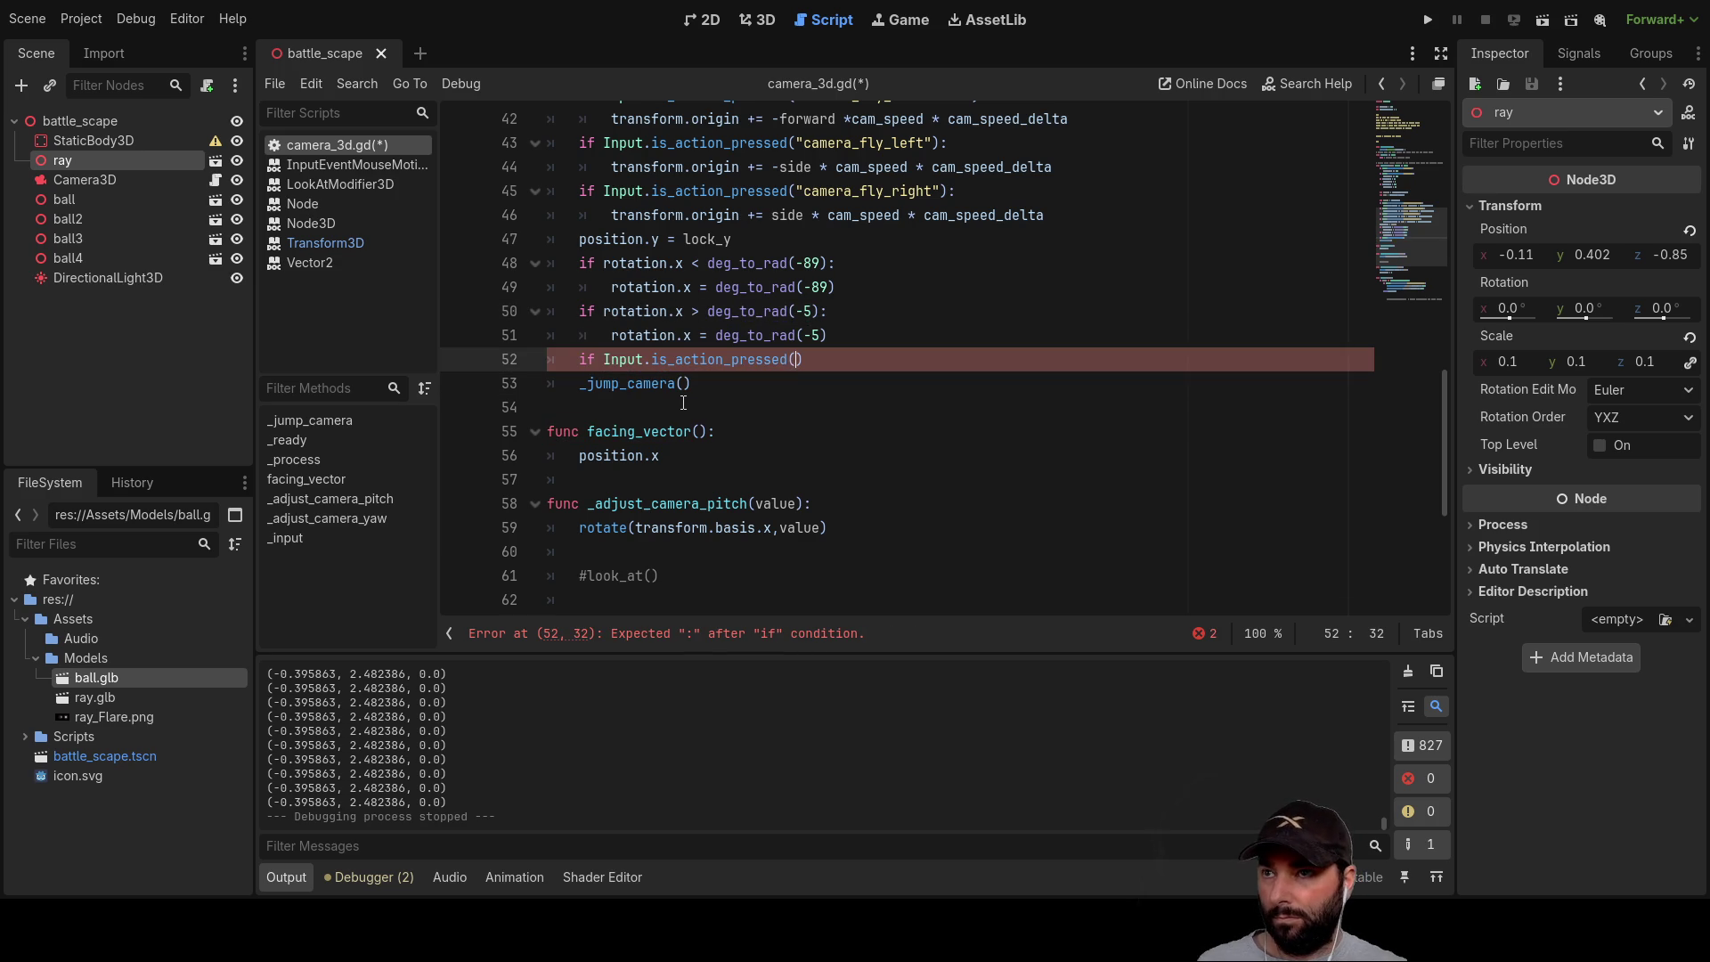
pyautogui.write('"1')
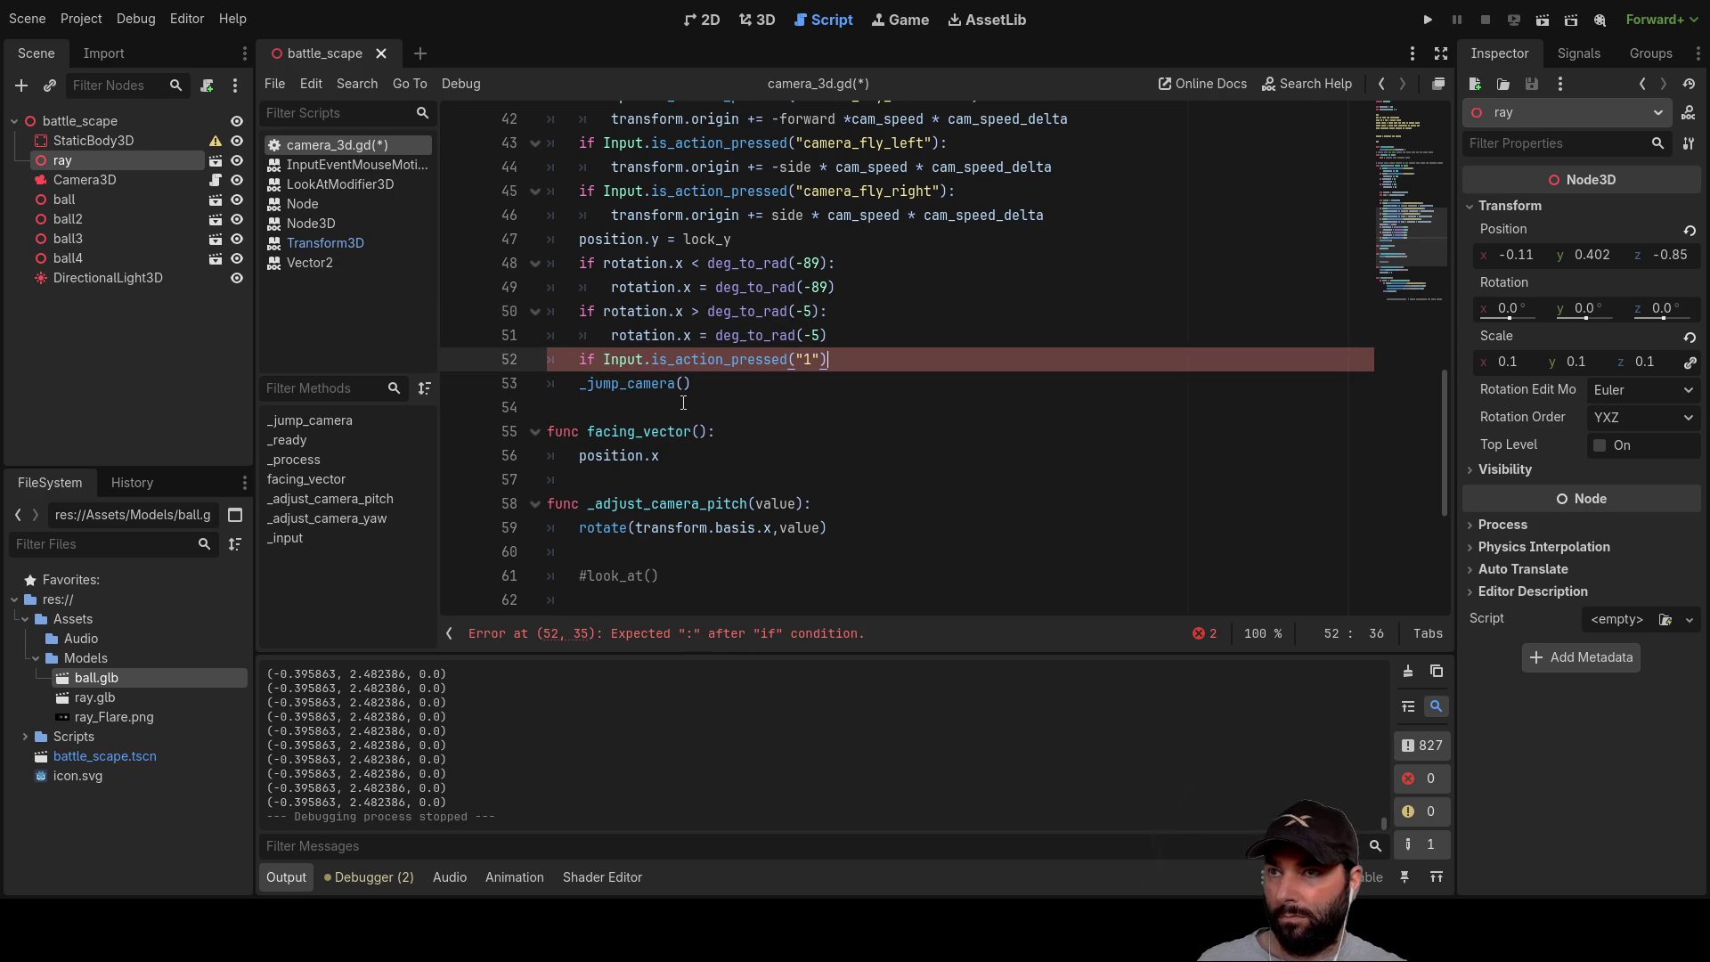
pyautogui.press('Down')
pyautogui.press('Left')
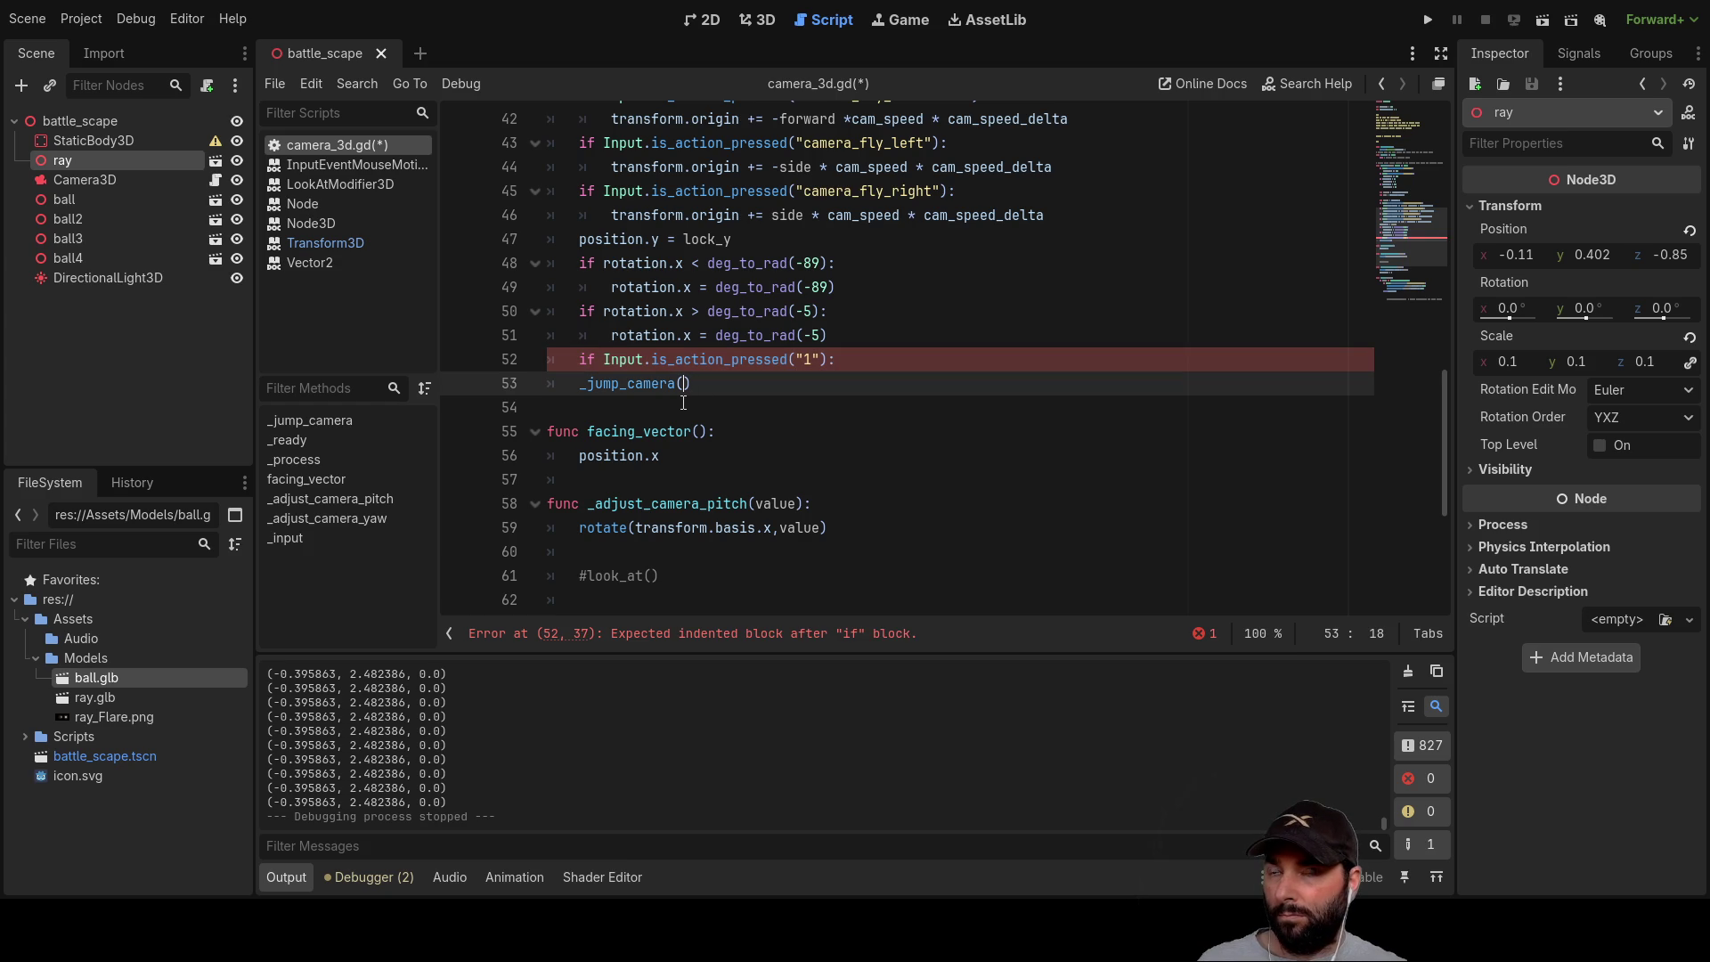
pyautogui.scroll(12, 683, 403)
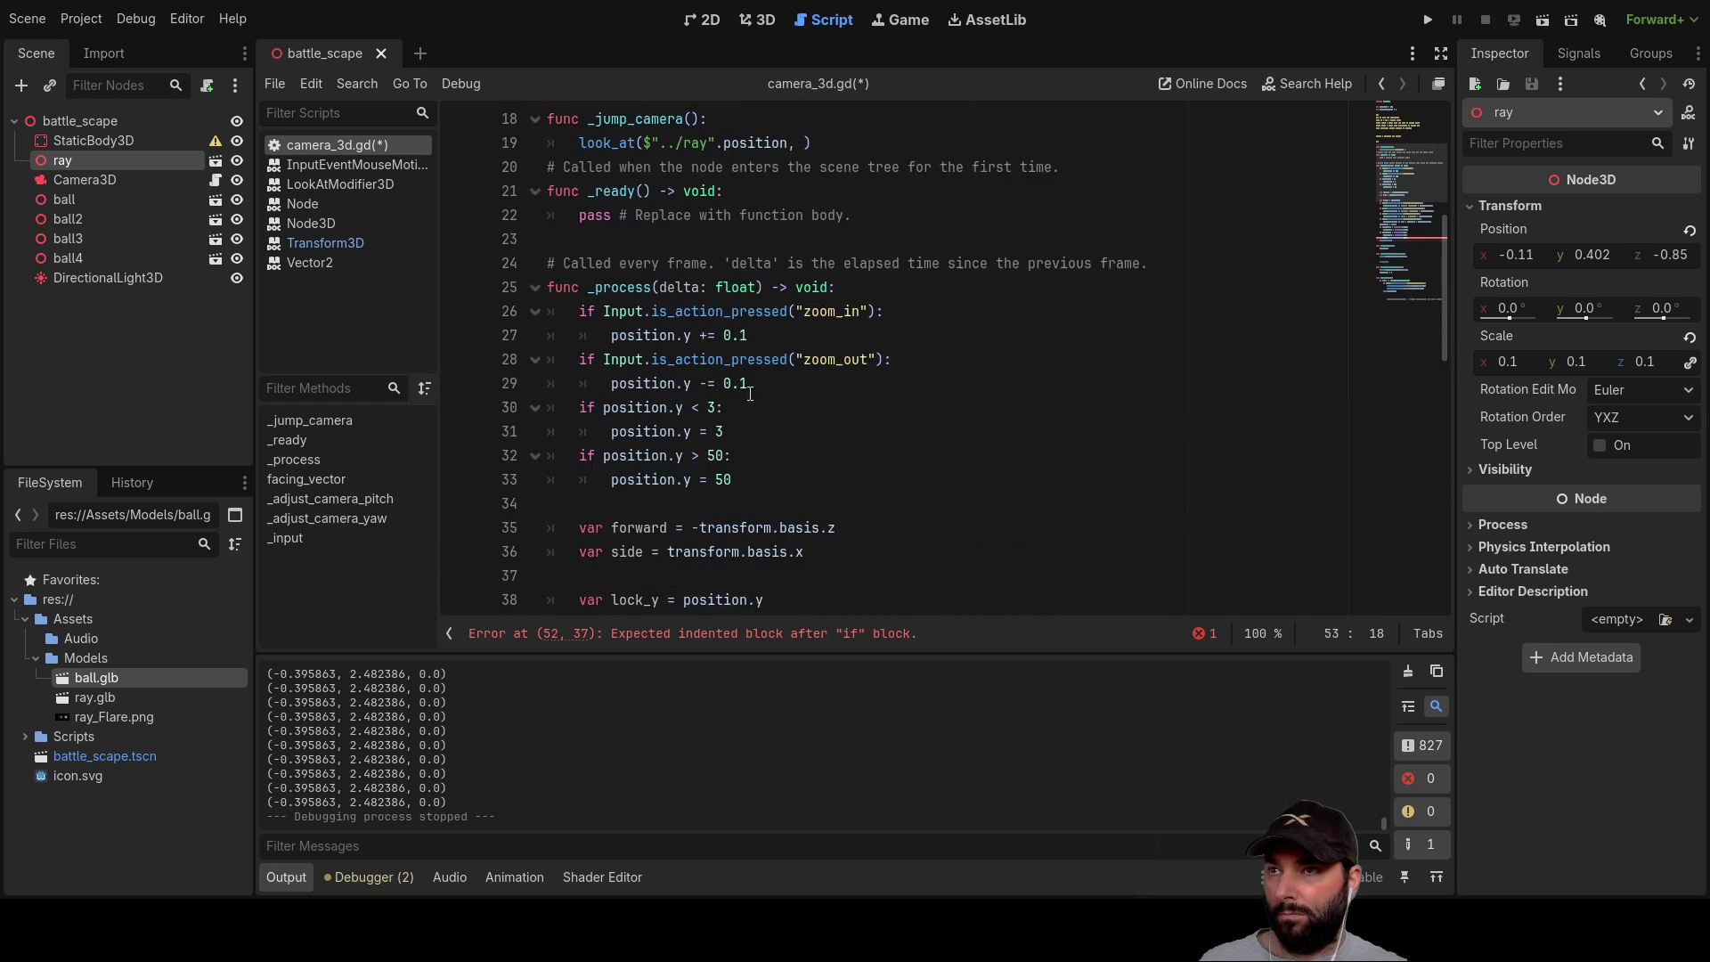
# Step: Change the signature to _jump_camera(target,camera) and cut the ray position out of look_at
pyautogui.scroll(-2, 708, 367)
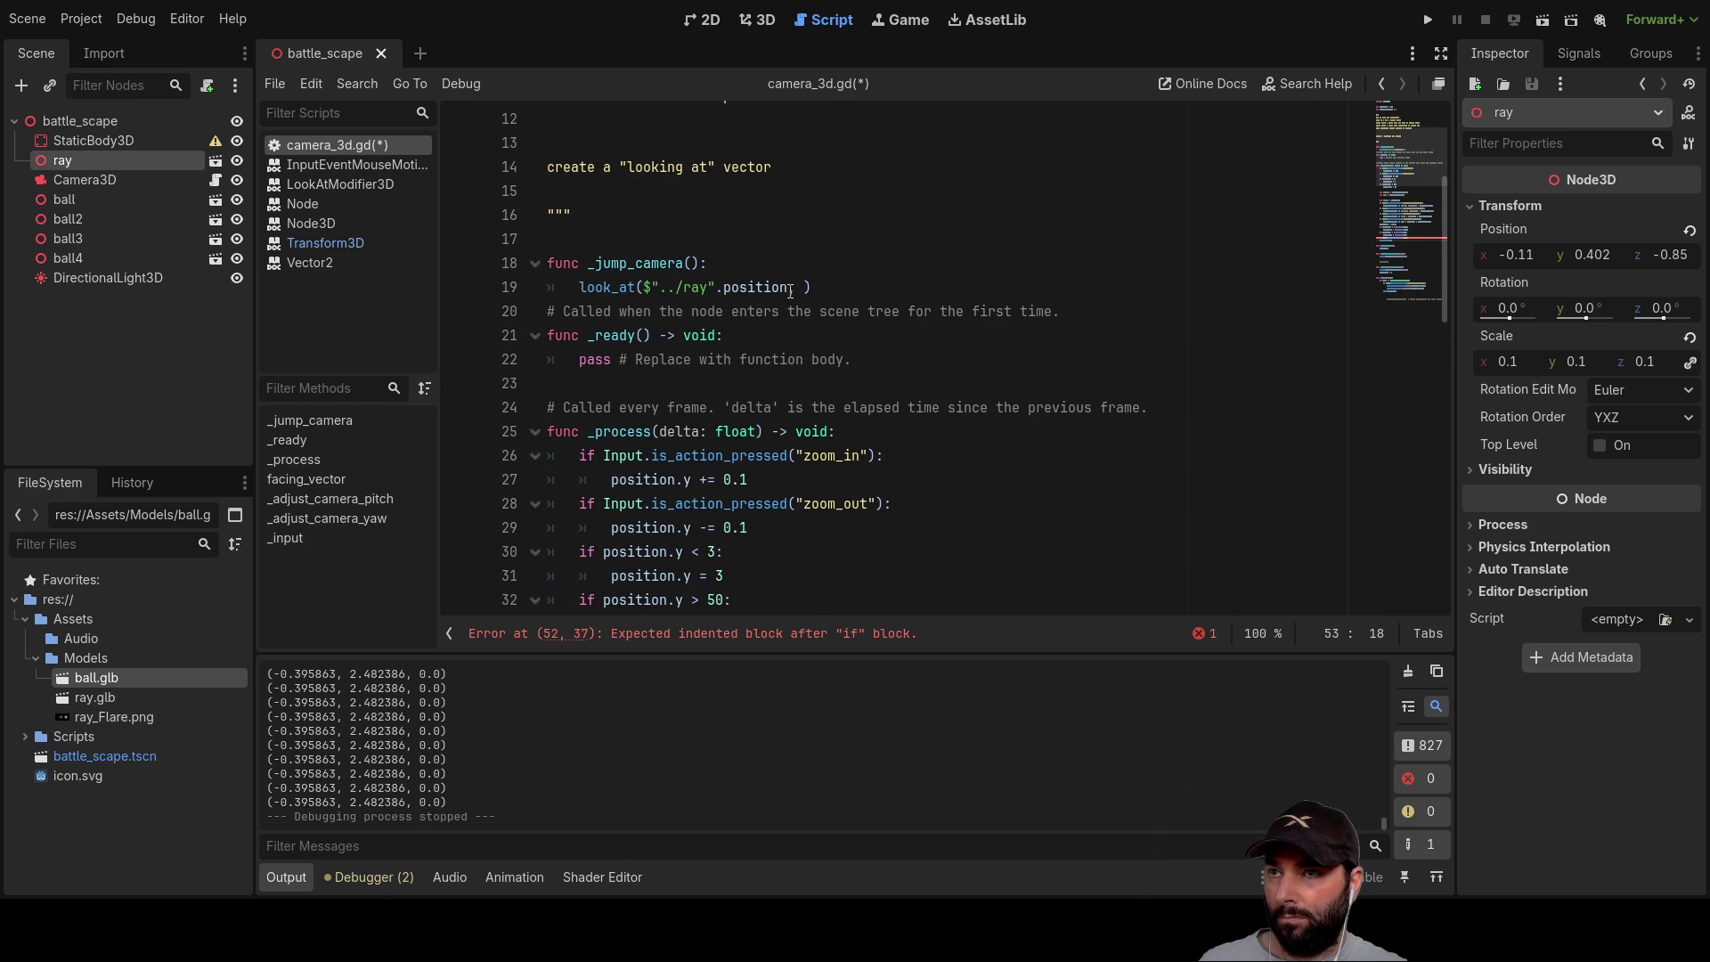
pyautogui.click(692, 263)
pyautogui.write('vale')
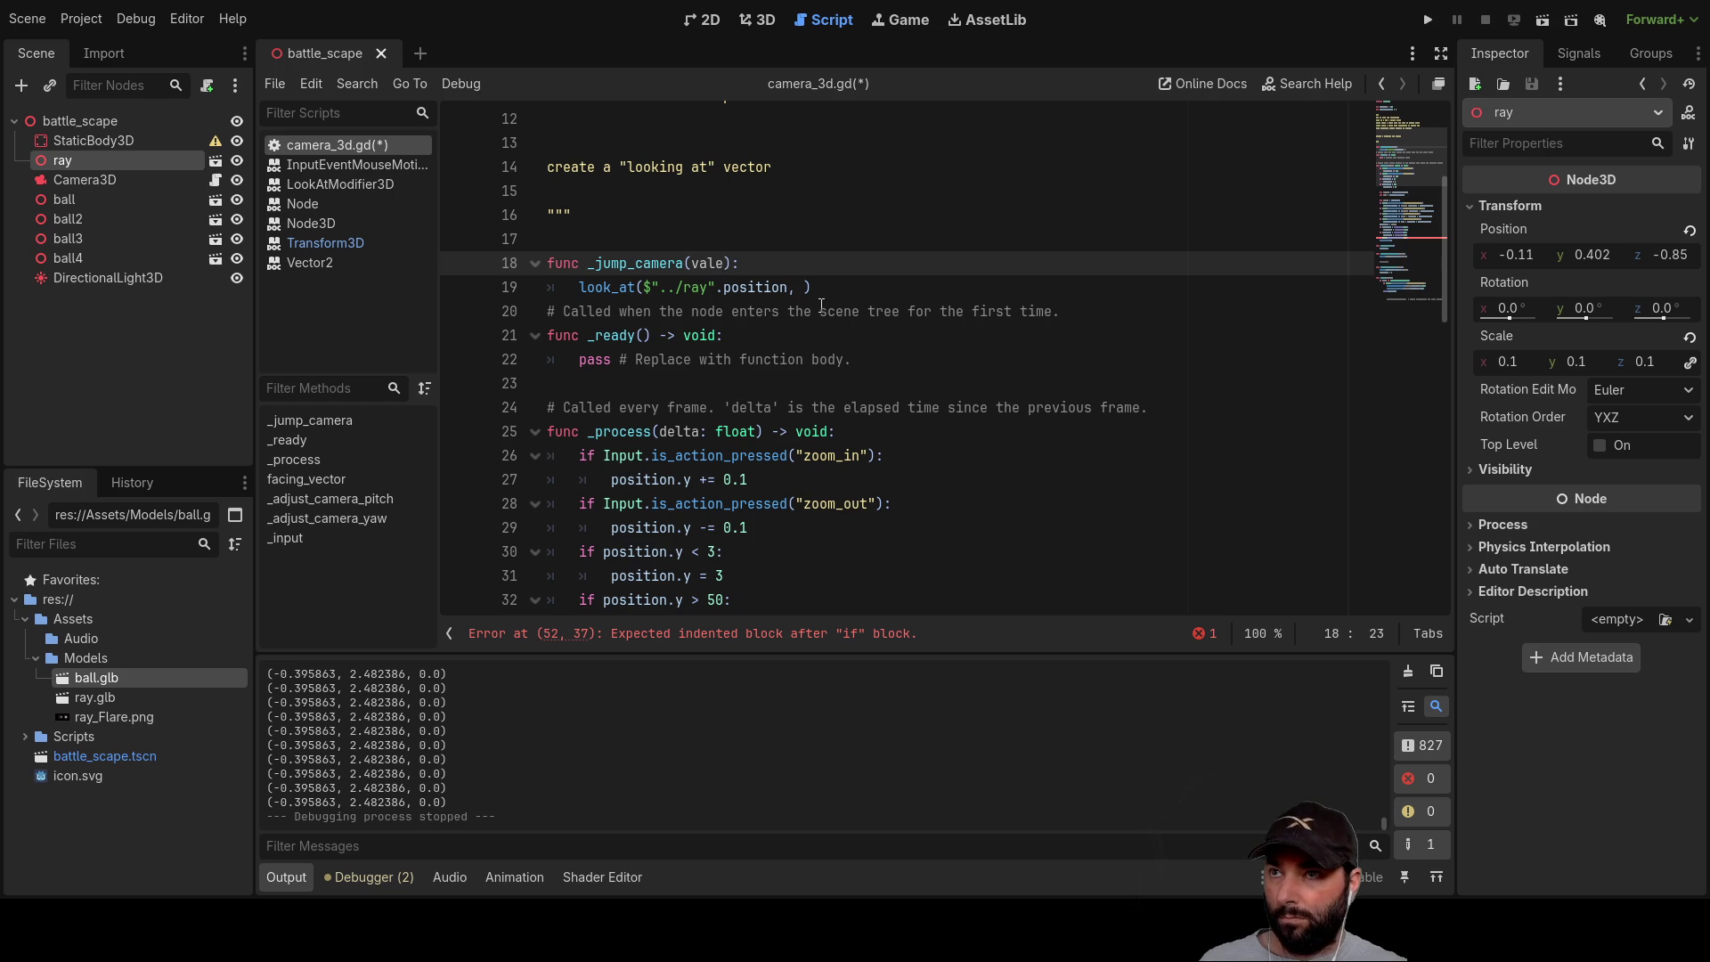
pyautogui.press('BackSpace')
pyautogui.press('BackSpace')
pyautogui.press('BackSpace')
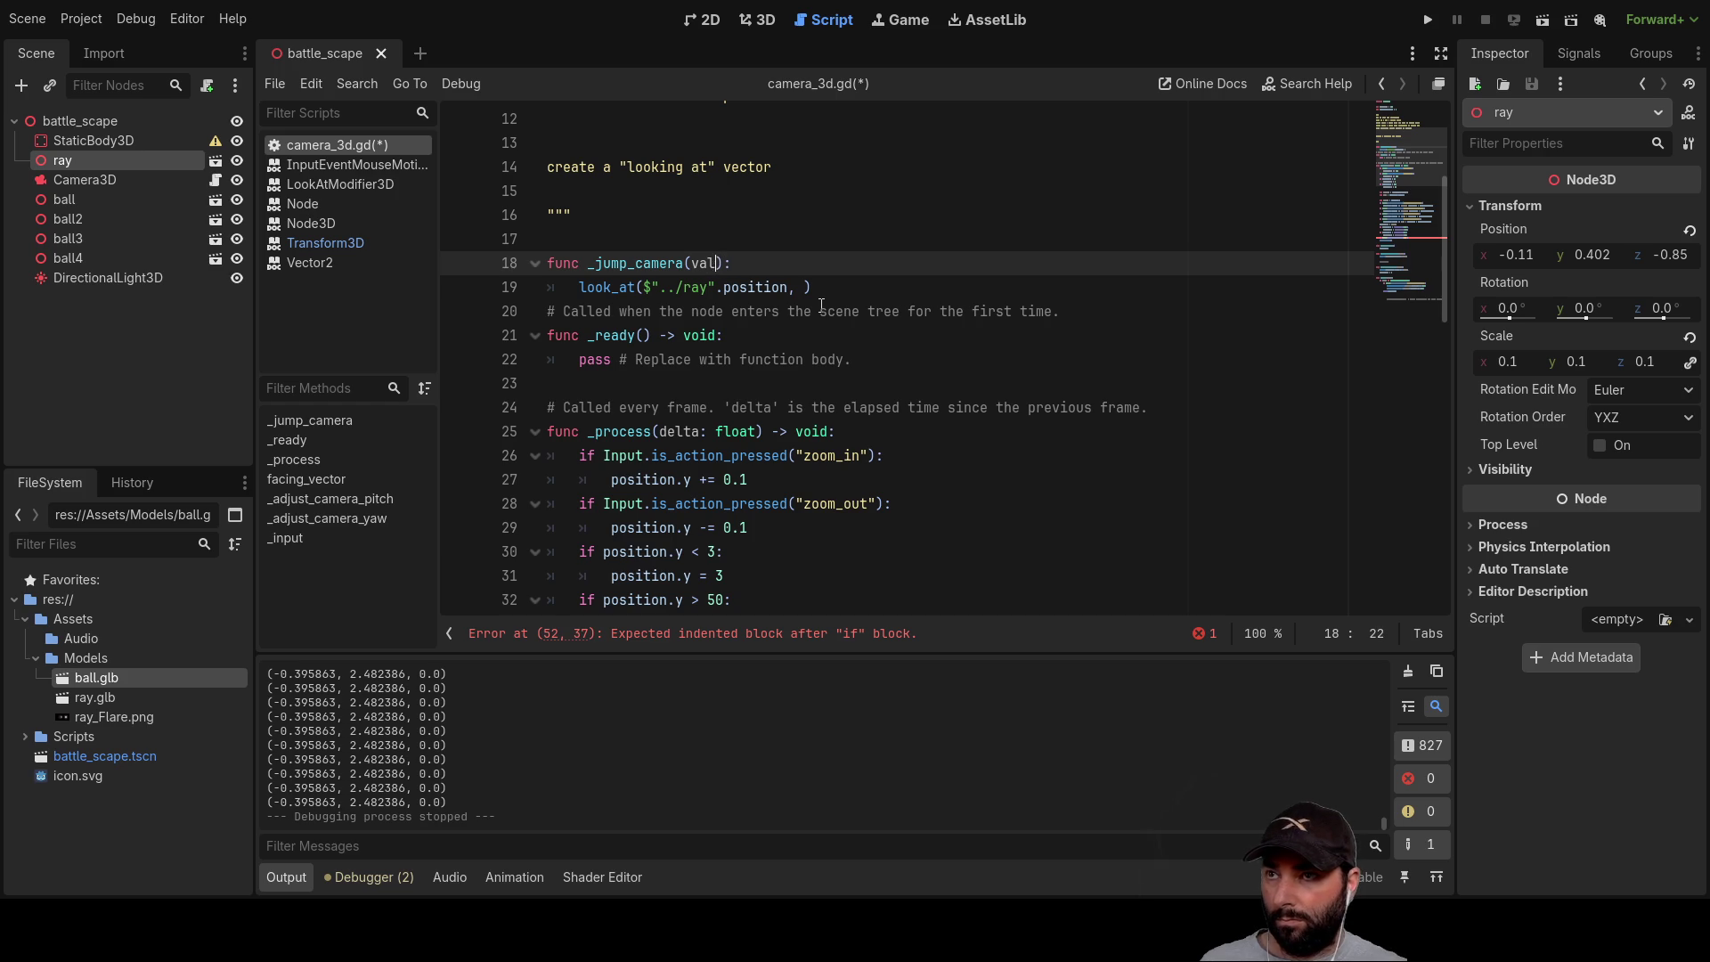
pyautogui.write('target')
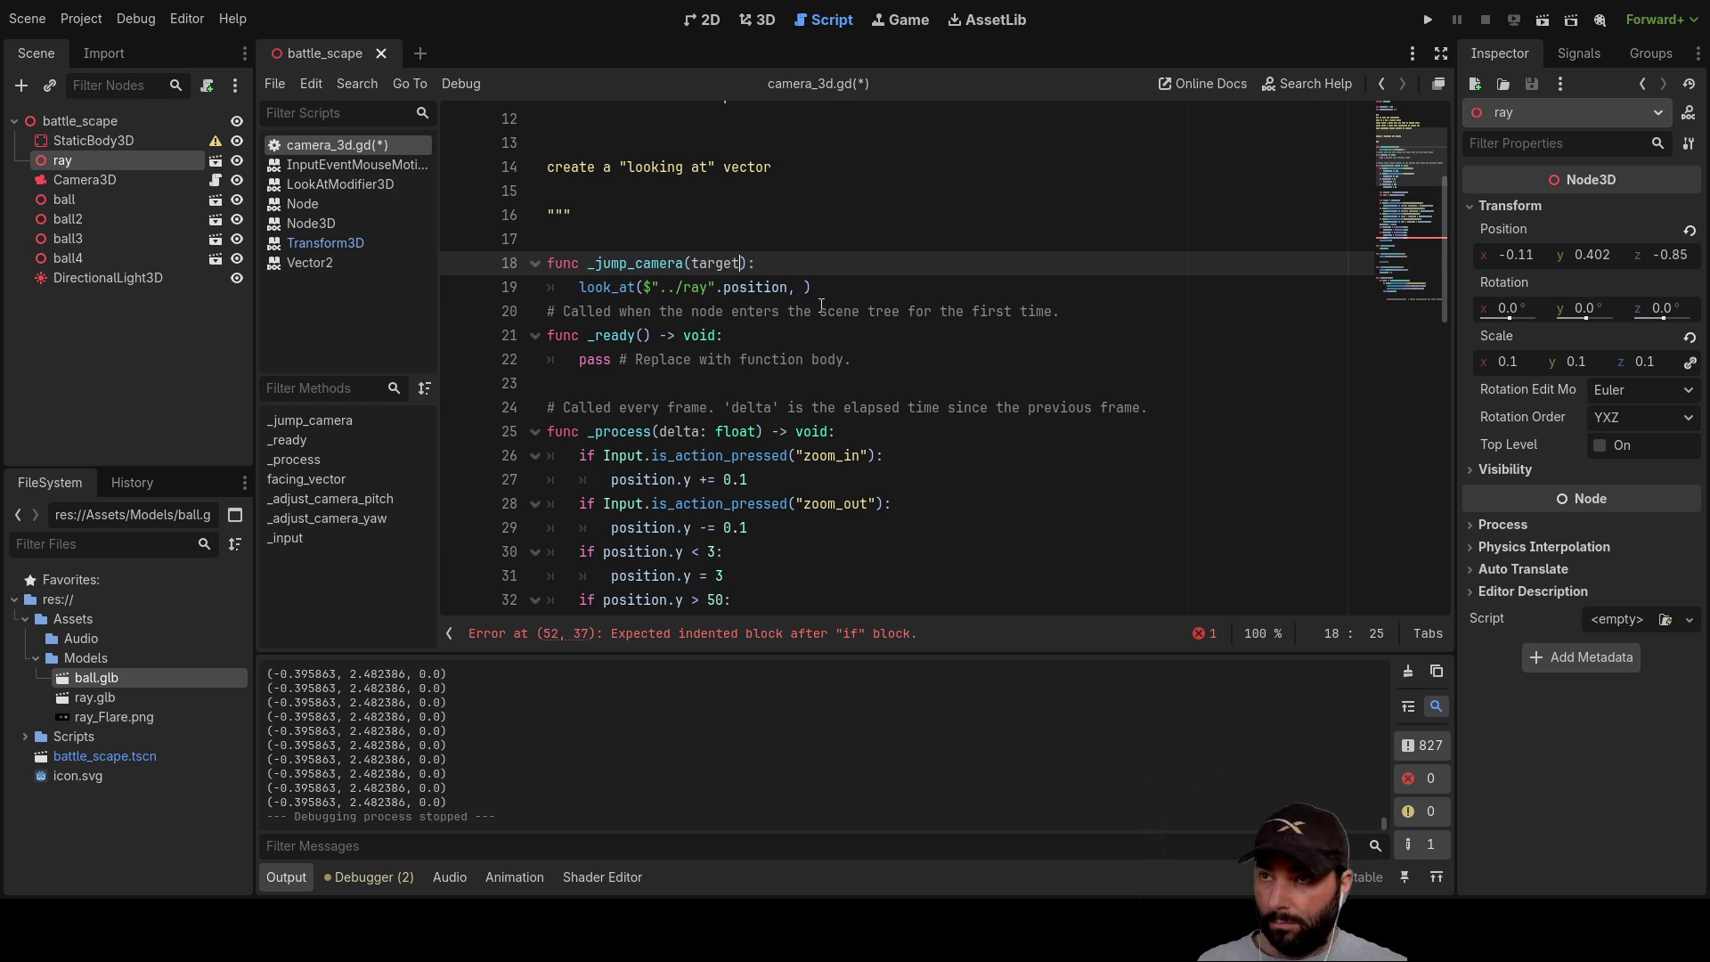
pyautogui.write(',')
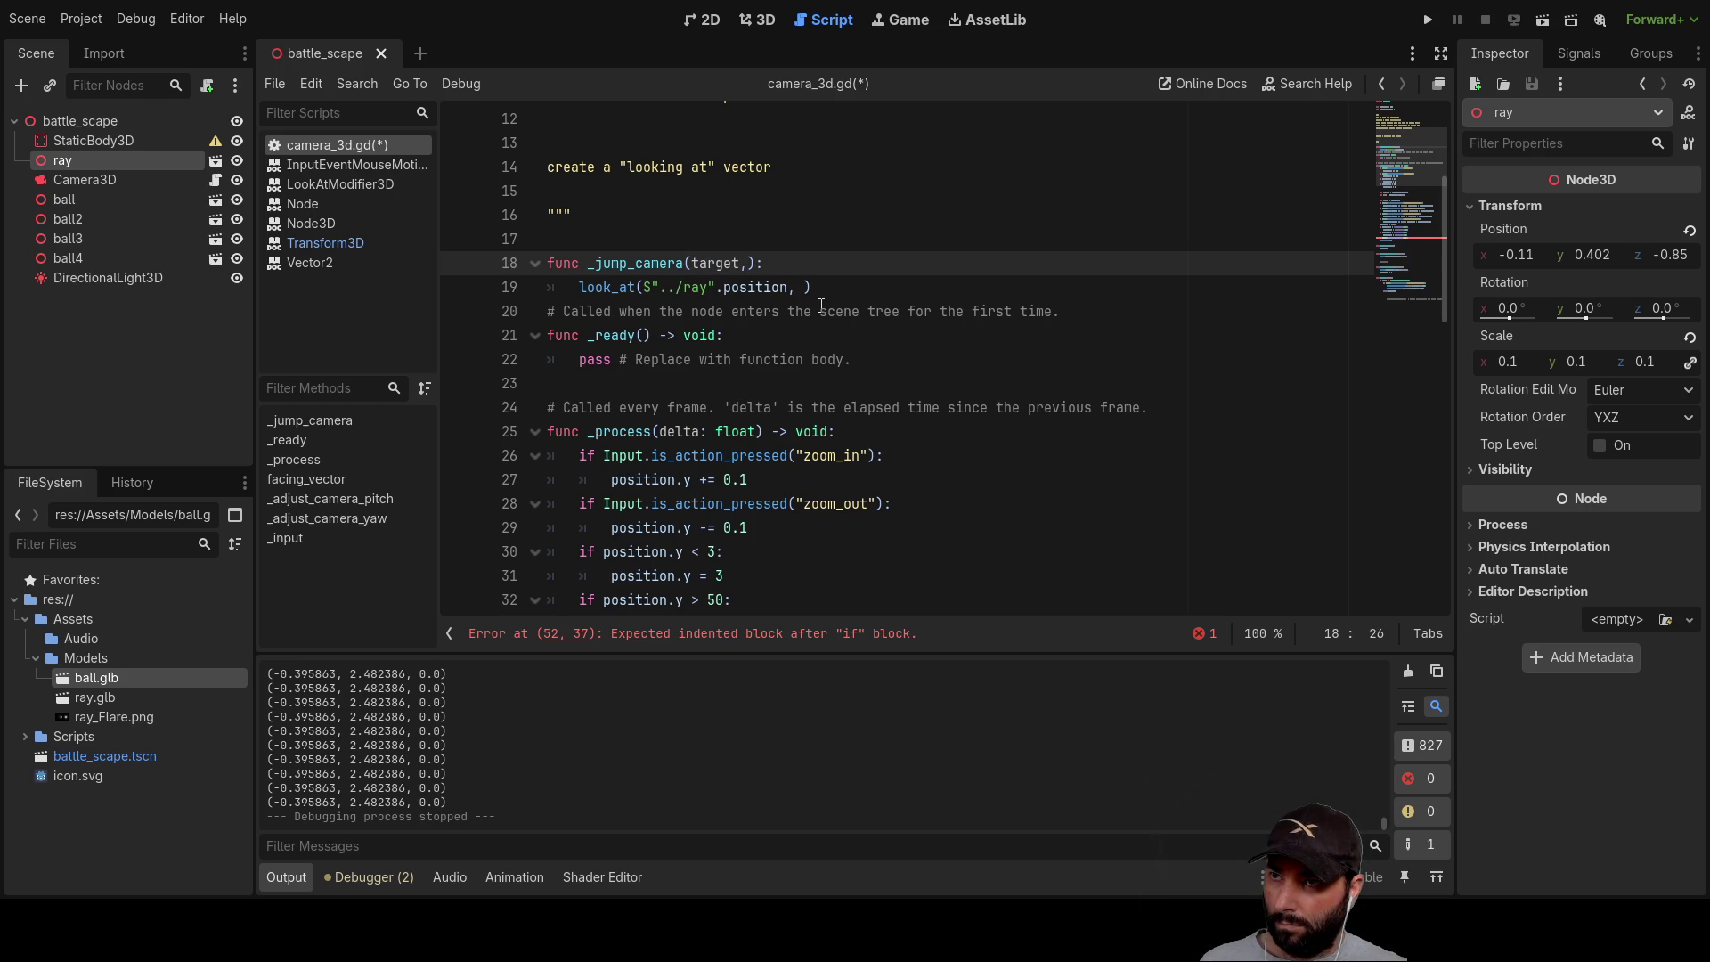
pyautogui.write('camera')
pyautogui.press('Down')
pyautogui.press('Left')
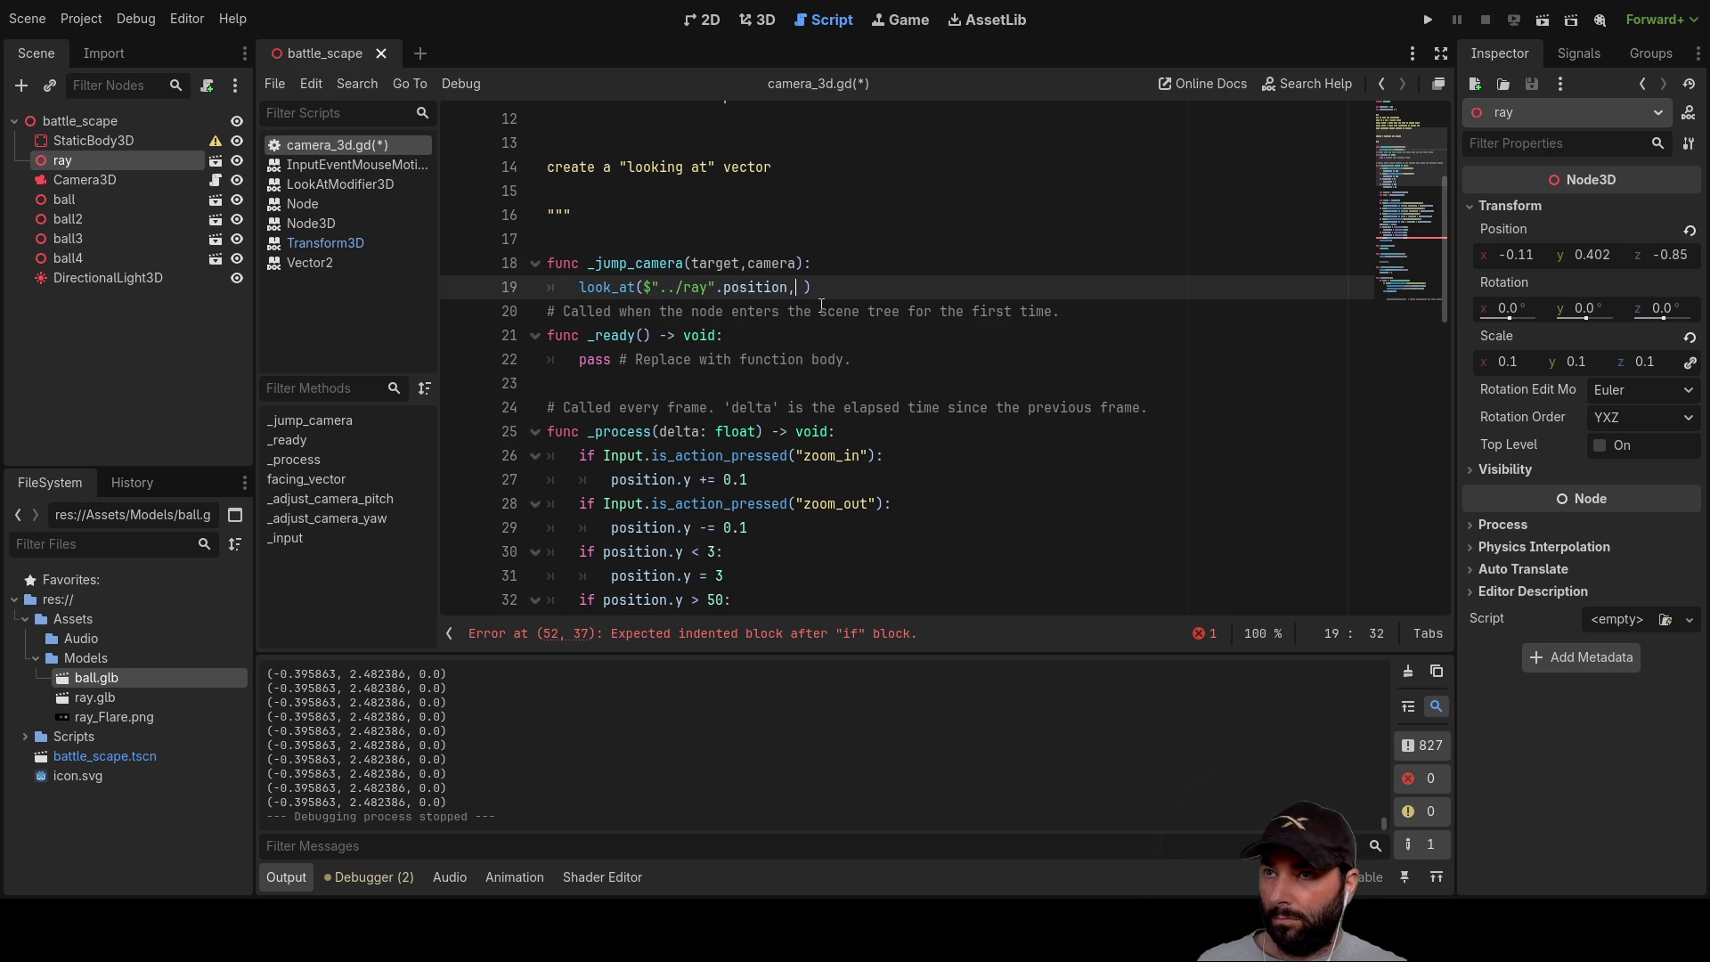
pyautogui.hotkey('shift', 'Left')
pyautogui.hotkey('shift', 'Left')
pyautogui.hotkey('shift', 'Left')
pyautogui.hotkey('ctrl', 'x')
# Step: Copy the target and camera parameter names into the call, making it look_at(target,camera)
pyautogui.press('Up')
pyautogui.hotkey('shift', 'Right')
pyautogui.hotkey('shift', 'Right')
pyautogui.hotkey('shift', 'Right')
pyautogui.hotkey('ctrl', 'c')
pyautogui.press('Down')
pyautogui.hotkey('ctrl', 'v')
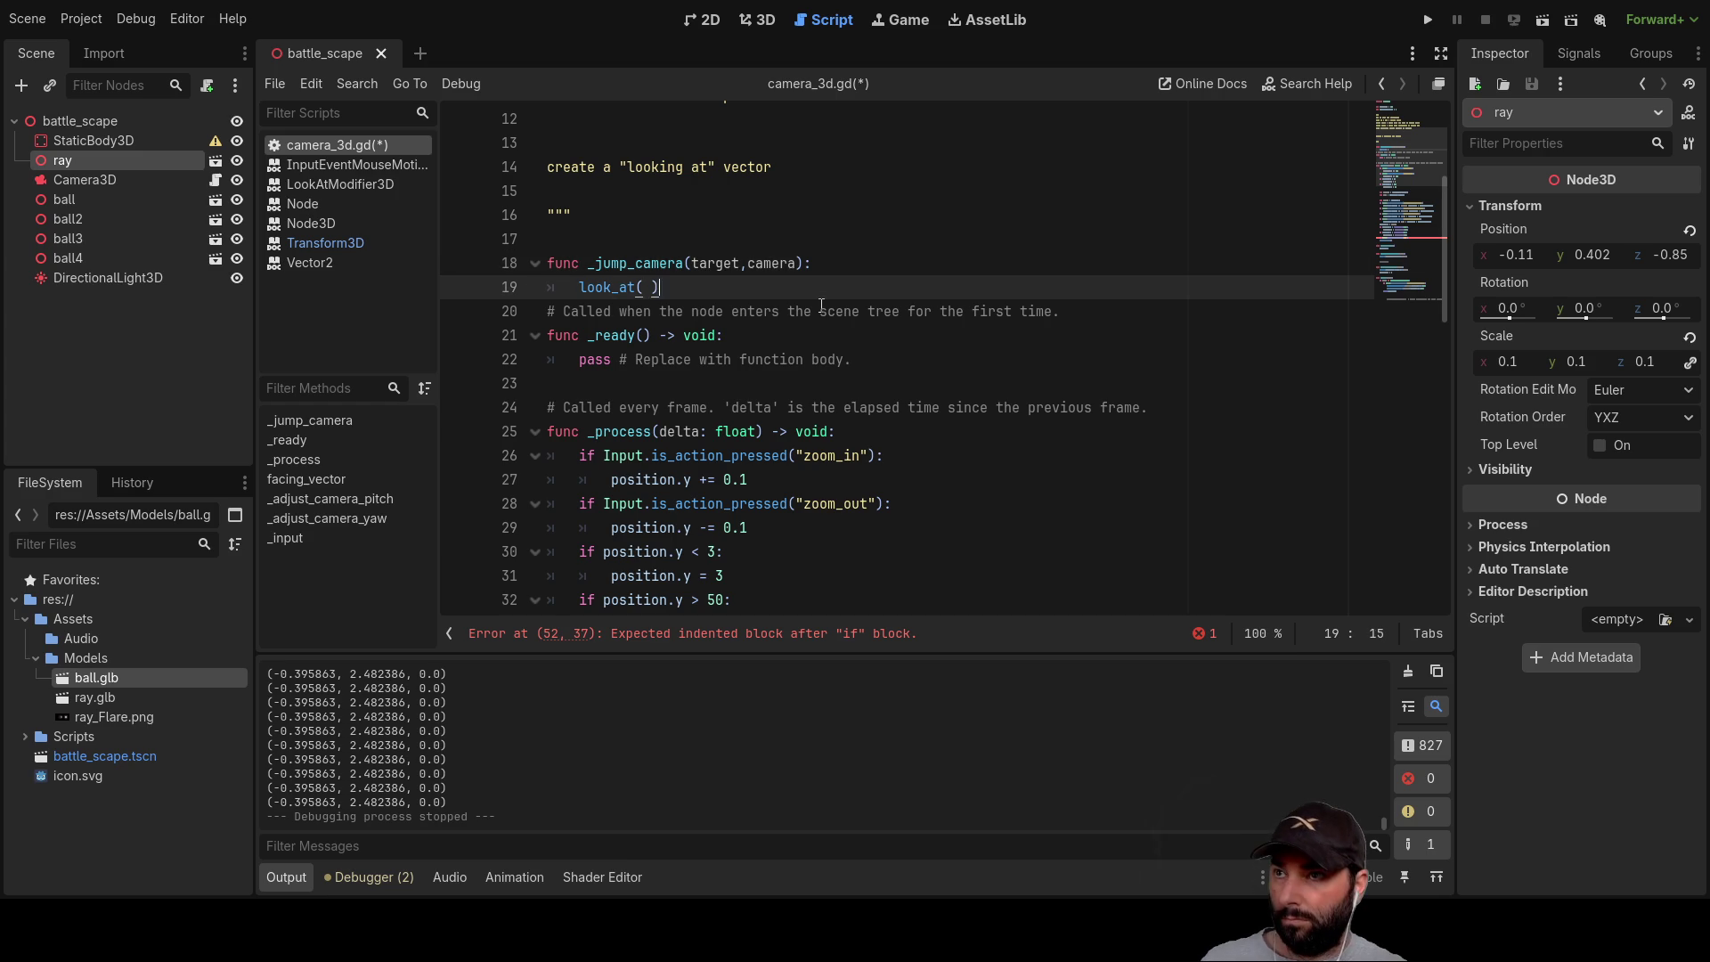
pyautogui.write(',')
pyautogui.press('Up')
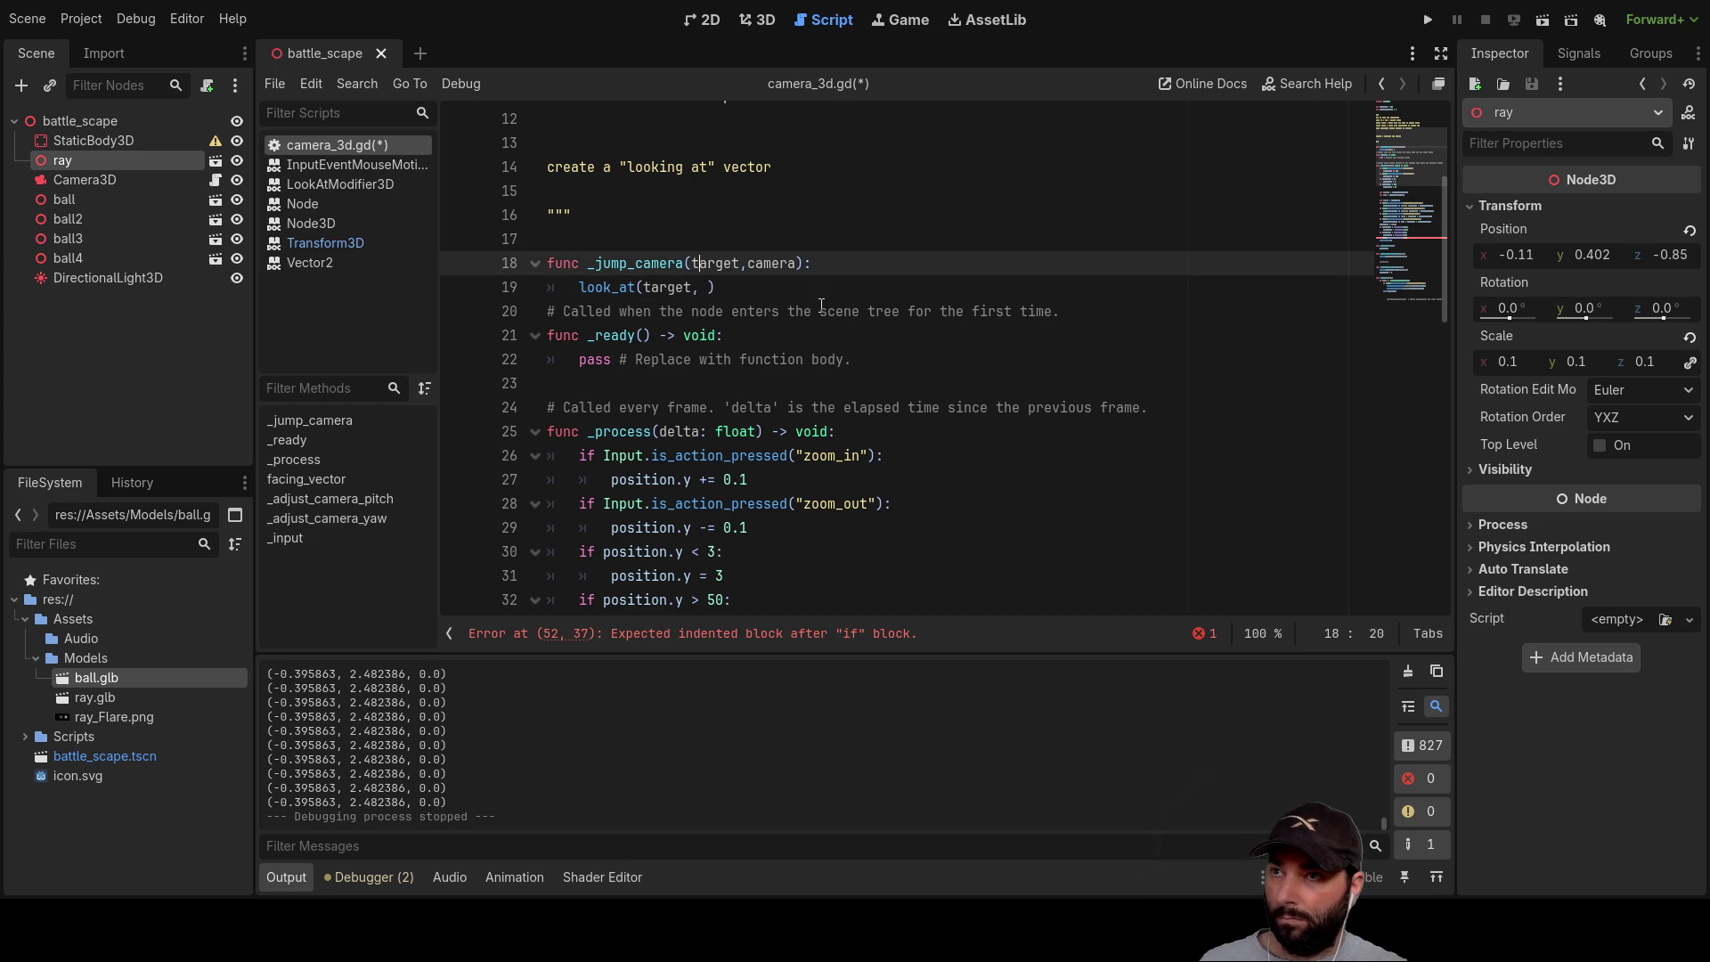
pyautogui.press('Right')
pyautogui.hotkey('shift', 'Right')
pyautogui.hotkey('shift', 'Right')
pyautogui.hotkey('shift', 'Right')
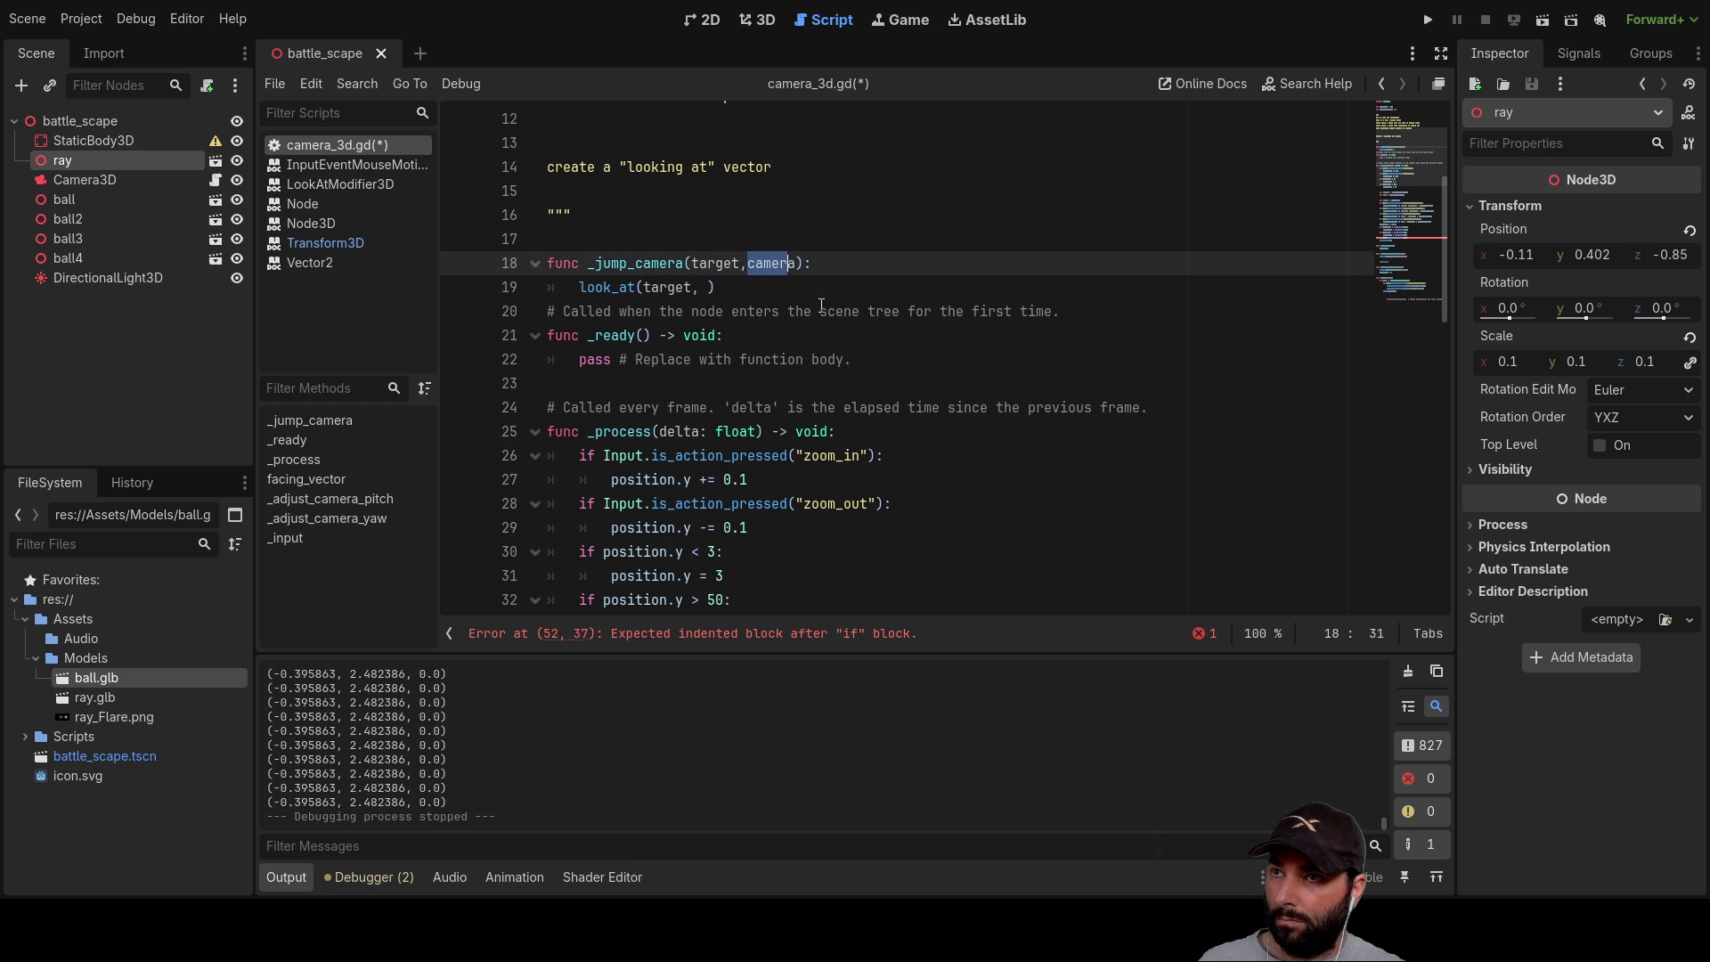
pyautogui.hotkey('ctrl', 'c')
pyautogui.press('Down')
pyautogui.press('Left')
pyautogui.press('Left')
pyautogui.hotkey('ctrl', 'v')
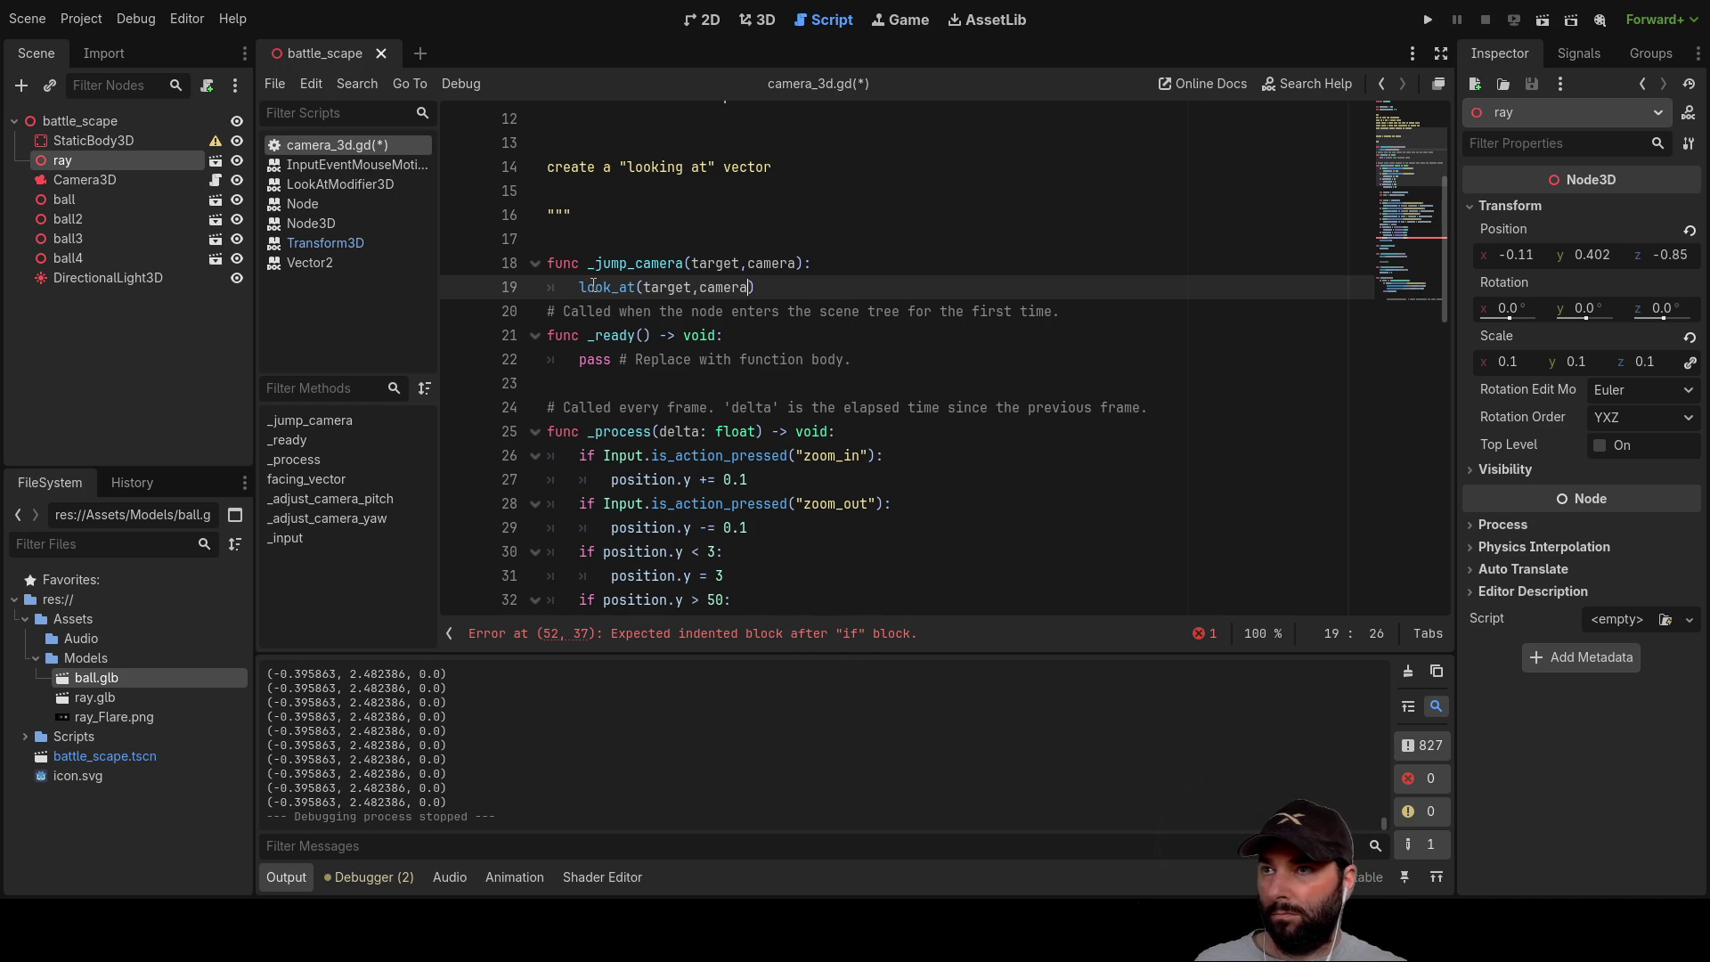
pyautogui.scroll(-10, 744, 332)
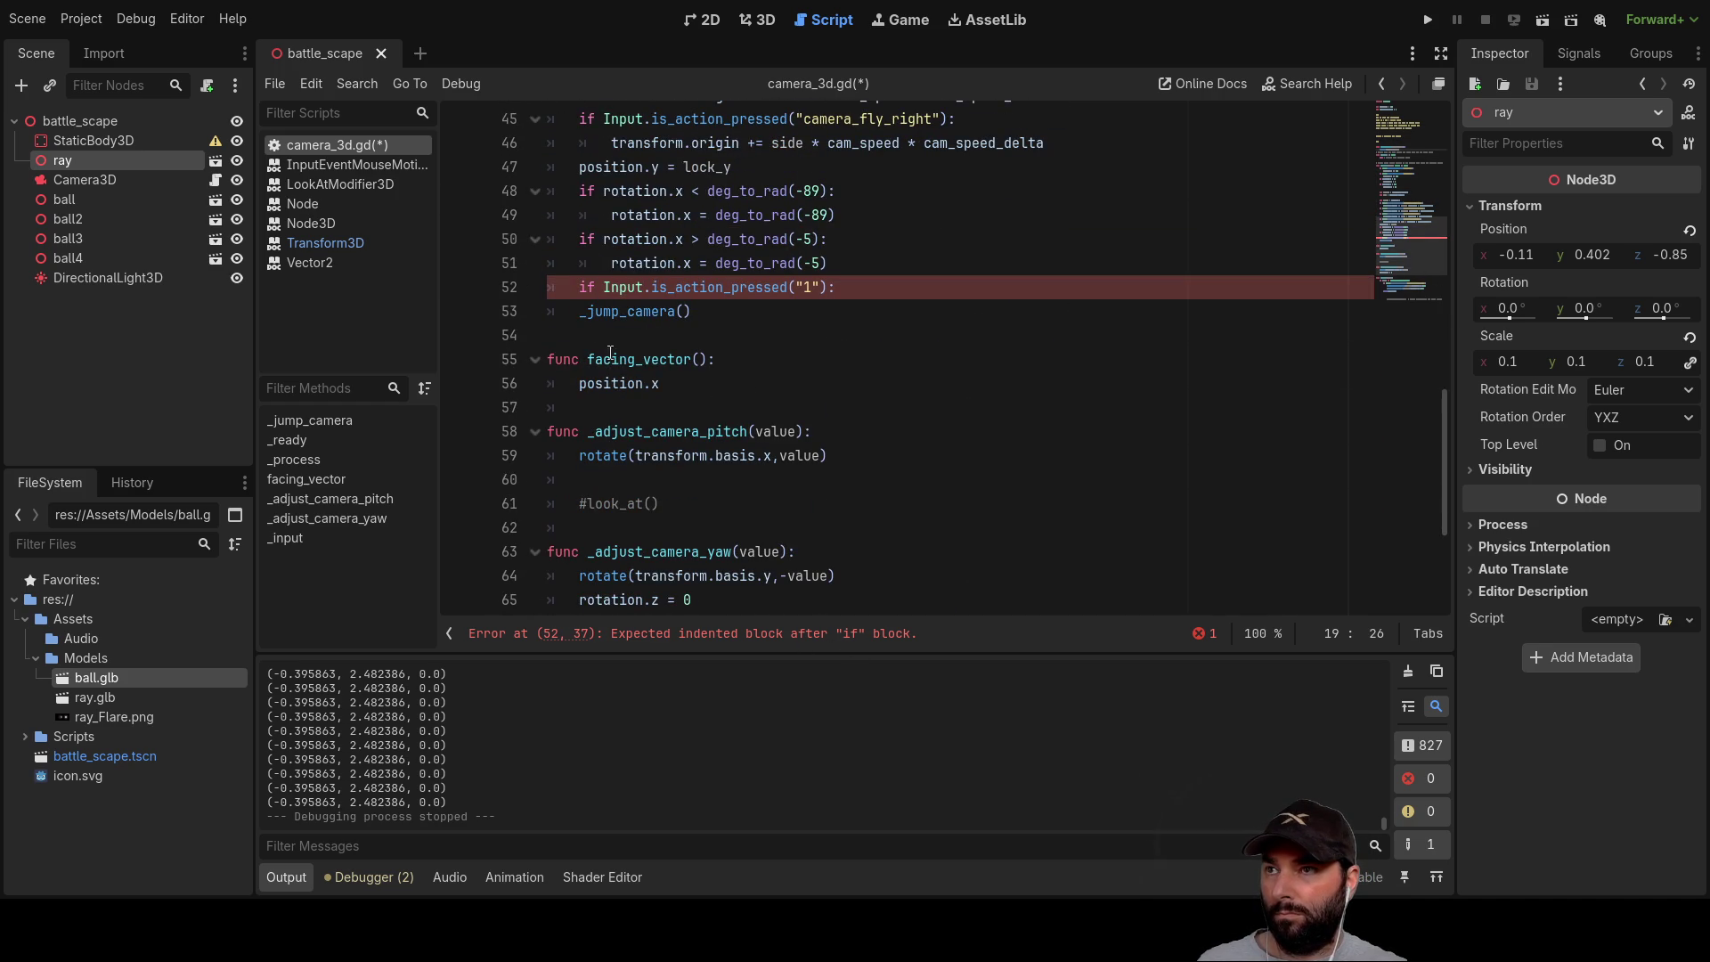
# Step: Pass the $"../ray" node as the first argument of the _jump_camera call
pyautogui.click(862, 286)
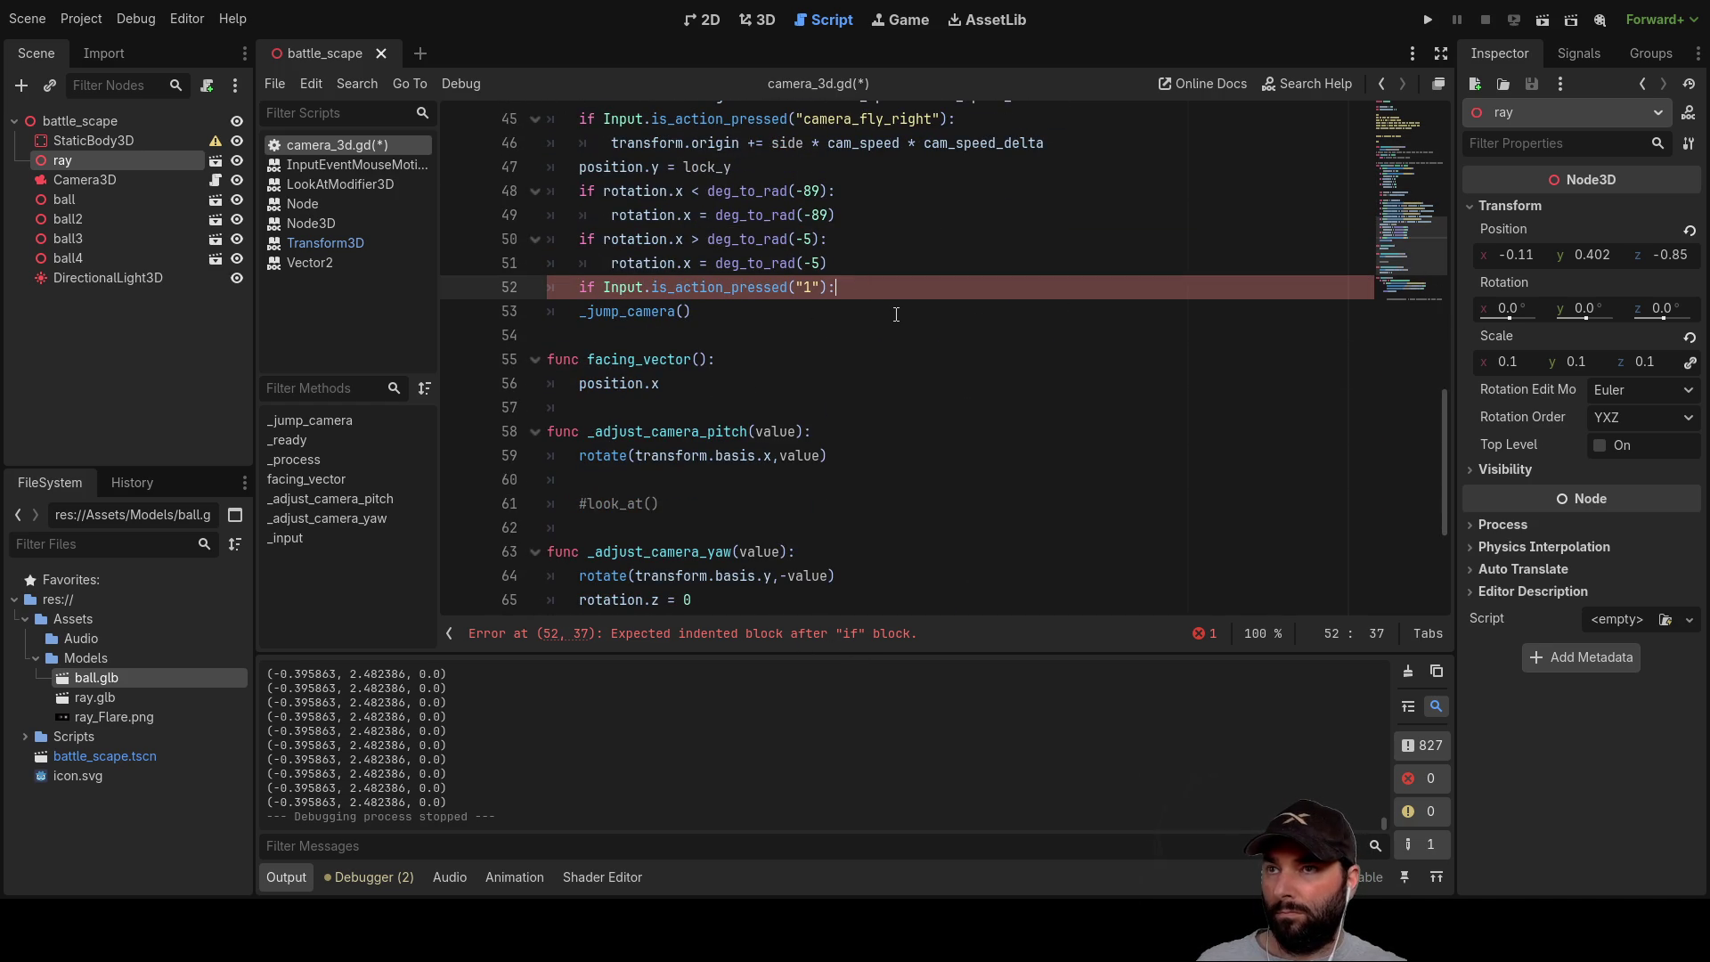
pyautogui.press('Return')
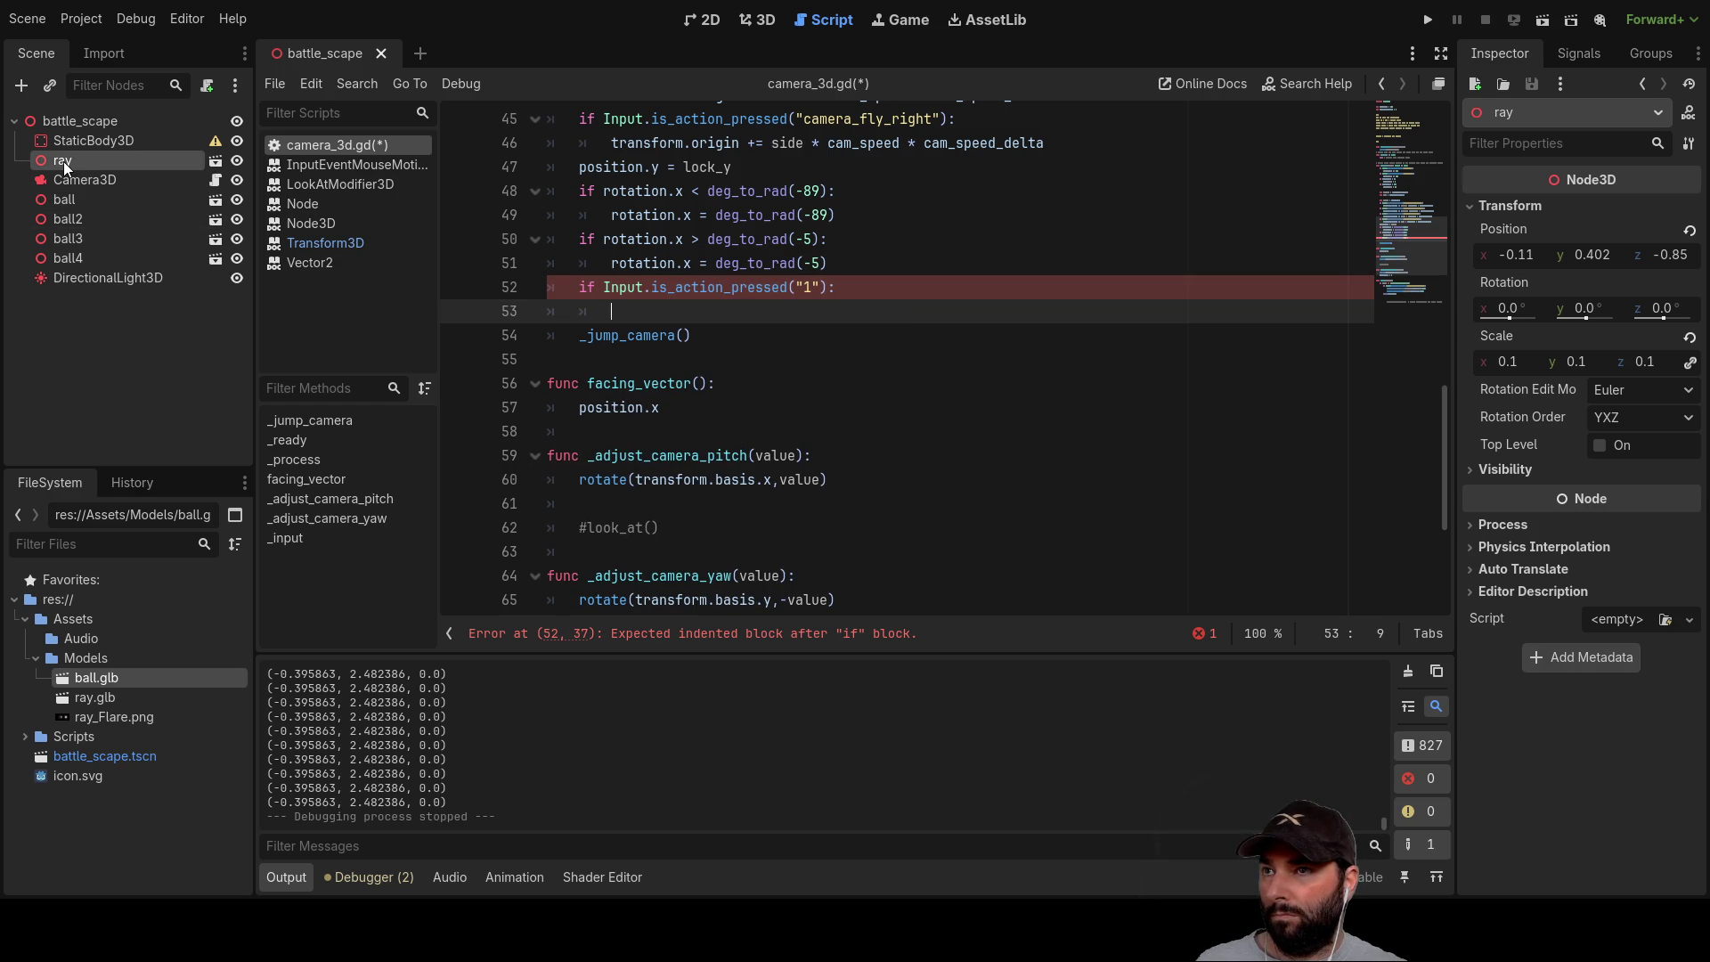
pyautogui.click(685, 335)
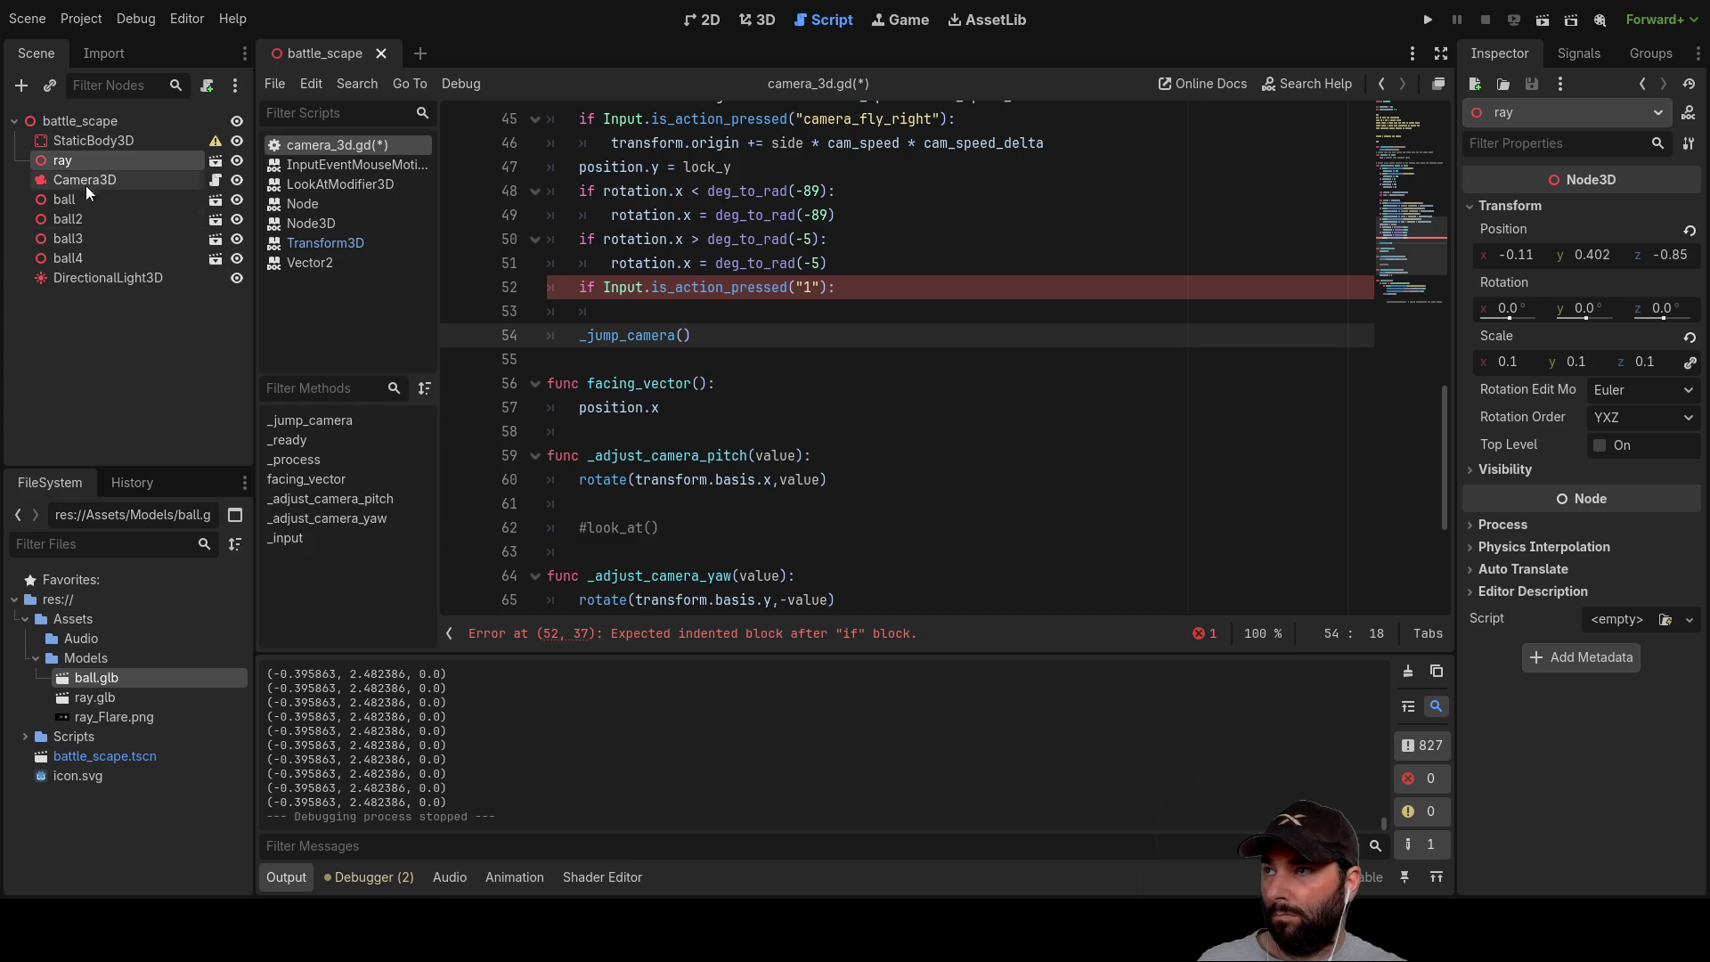
pyautogui.moveTo(64, 162); pyautogui.dragTo(686, 337)
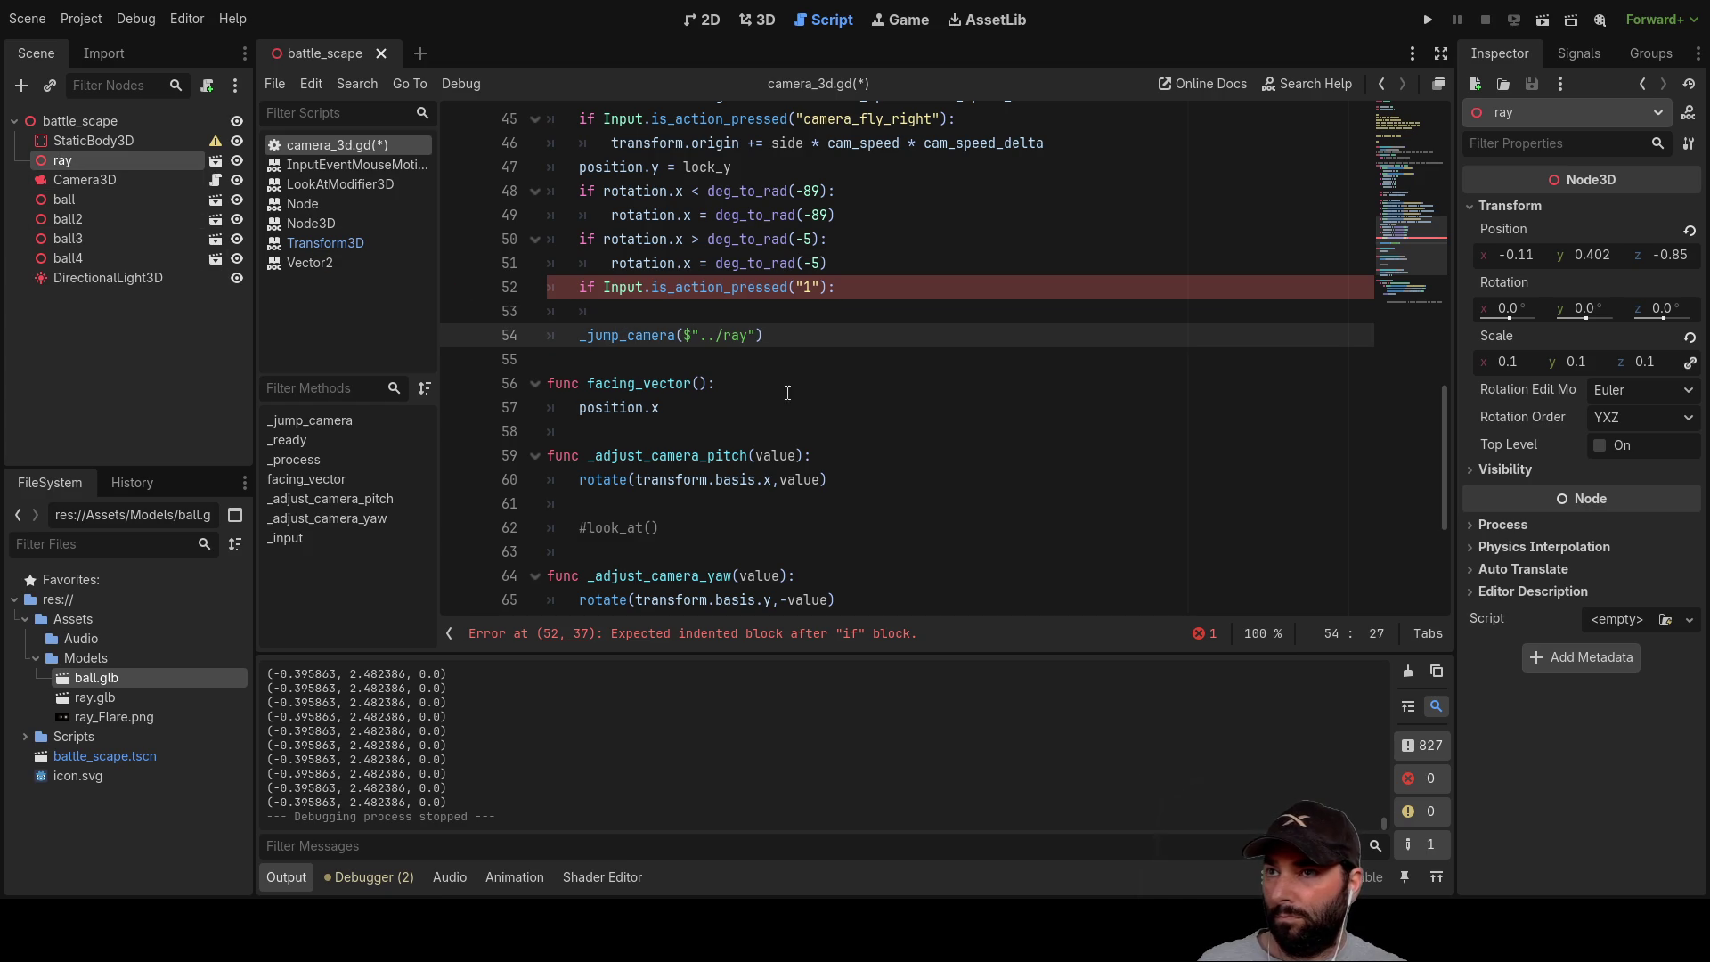
pyautogui.write(',')
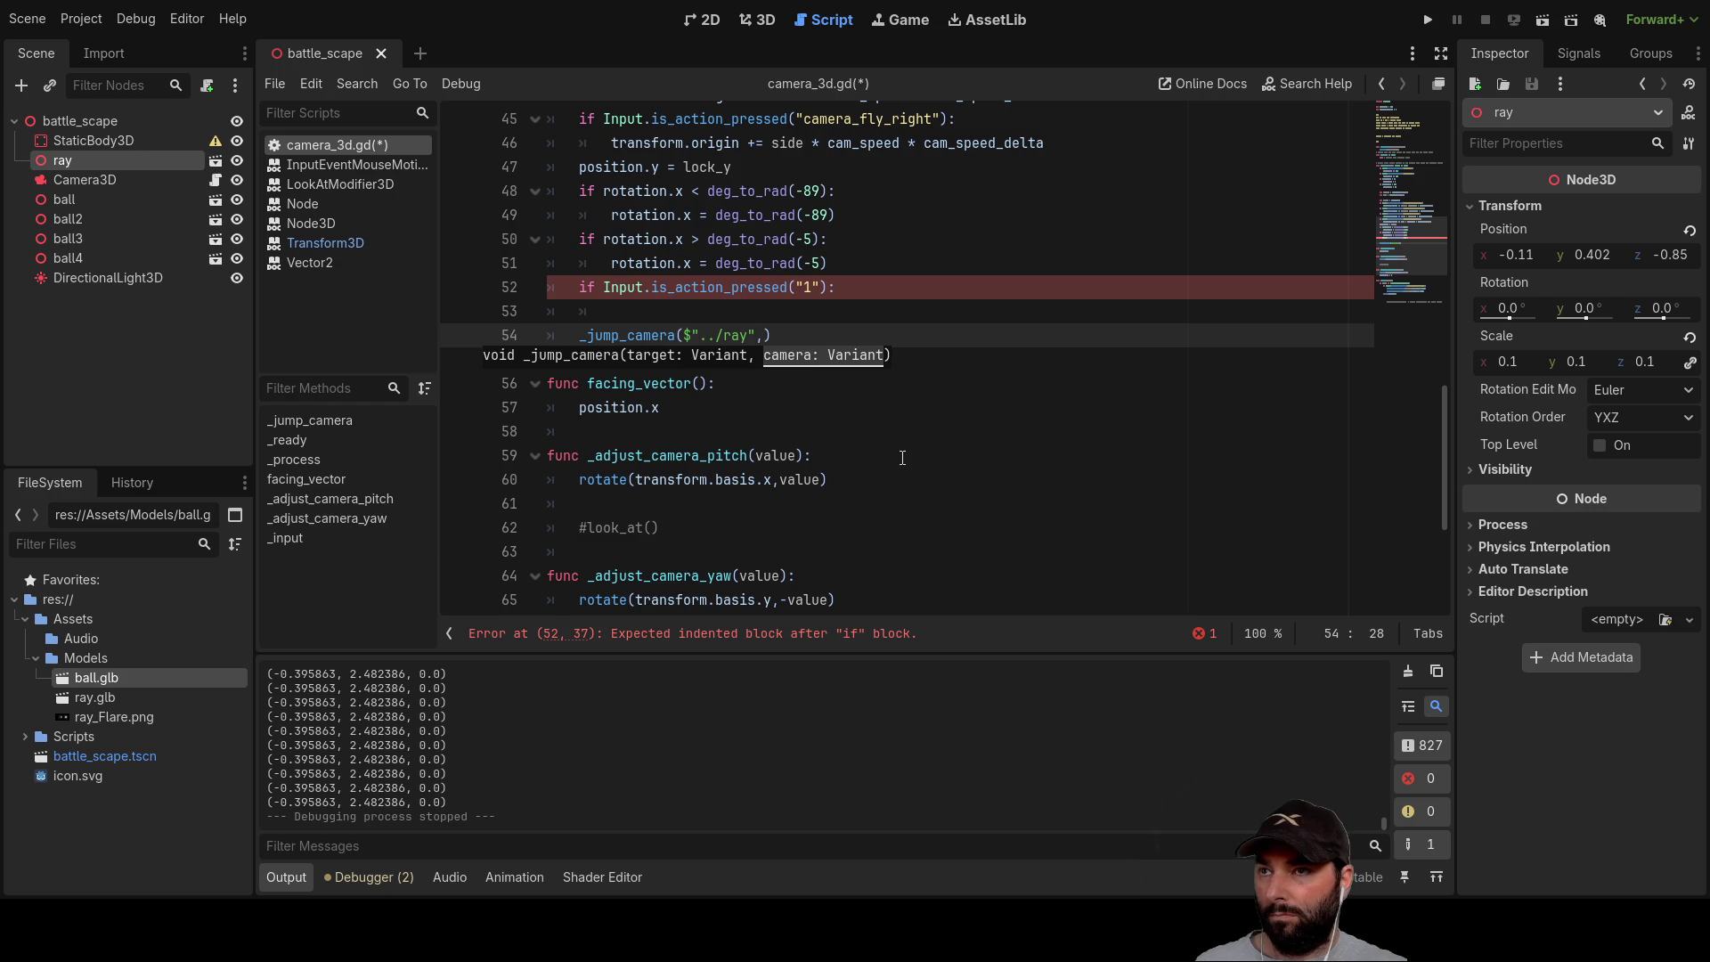
# Step: Add rotation as the second argument and pull the _jump_camera call into the if block
pyautogui.scroll(1, 902, 457)
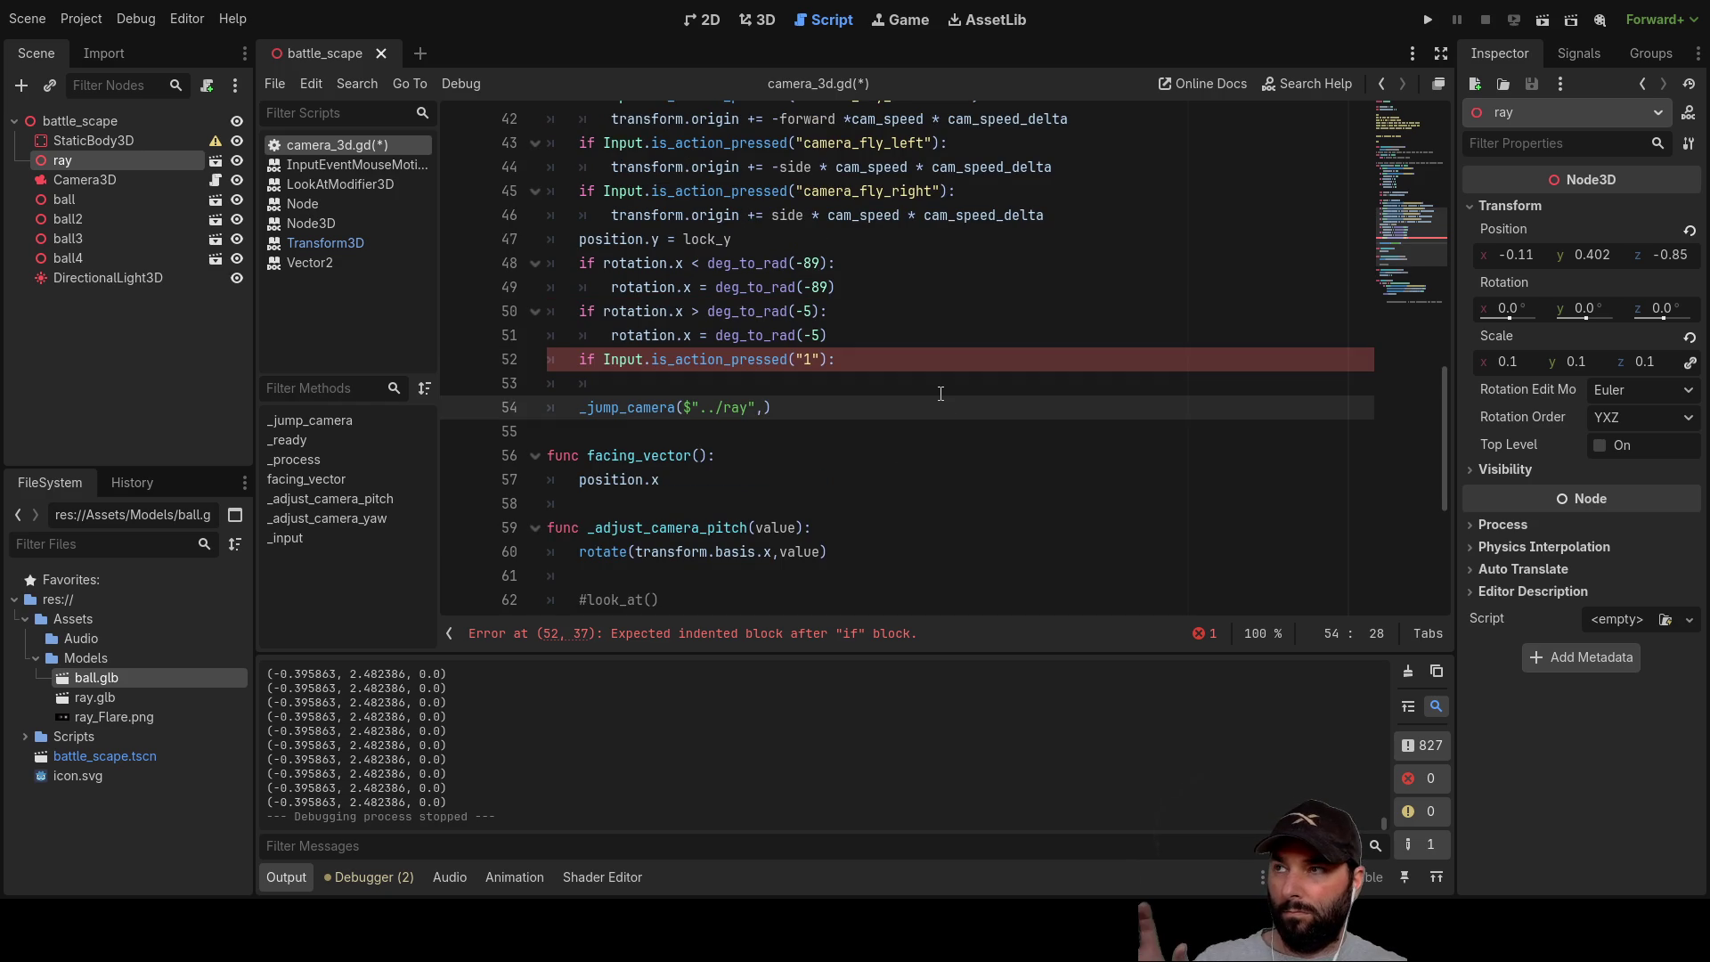
pyautogui.click(98, 180)
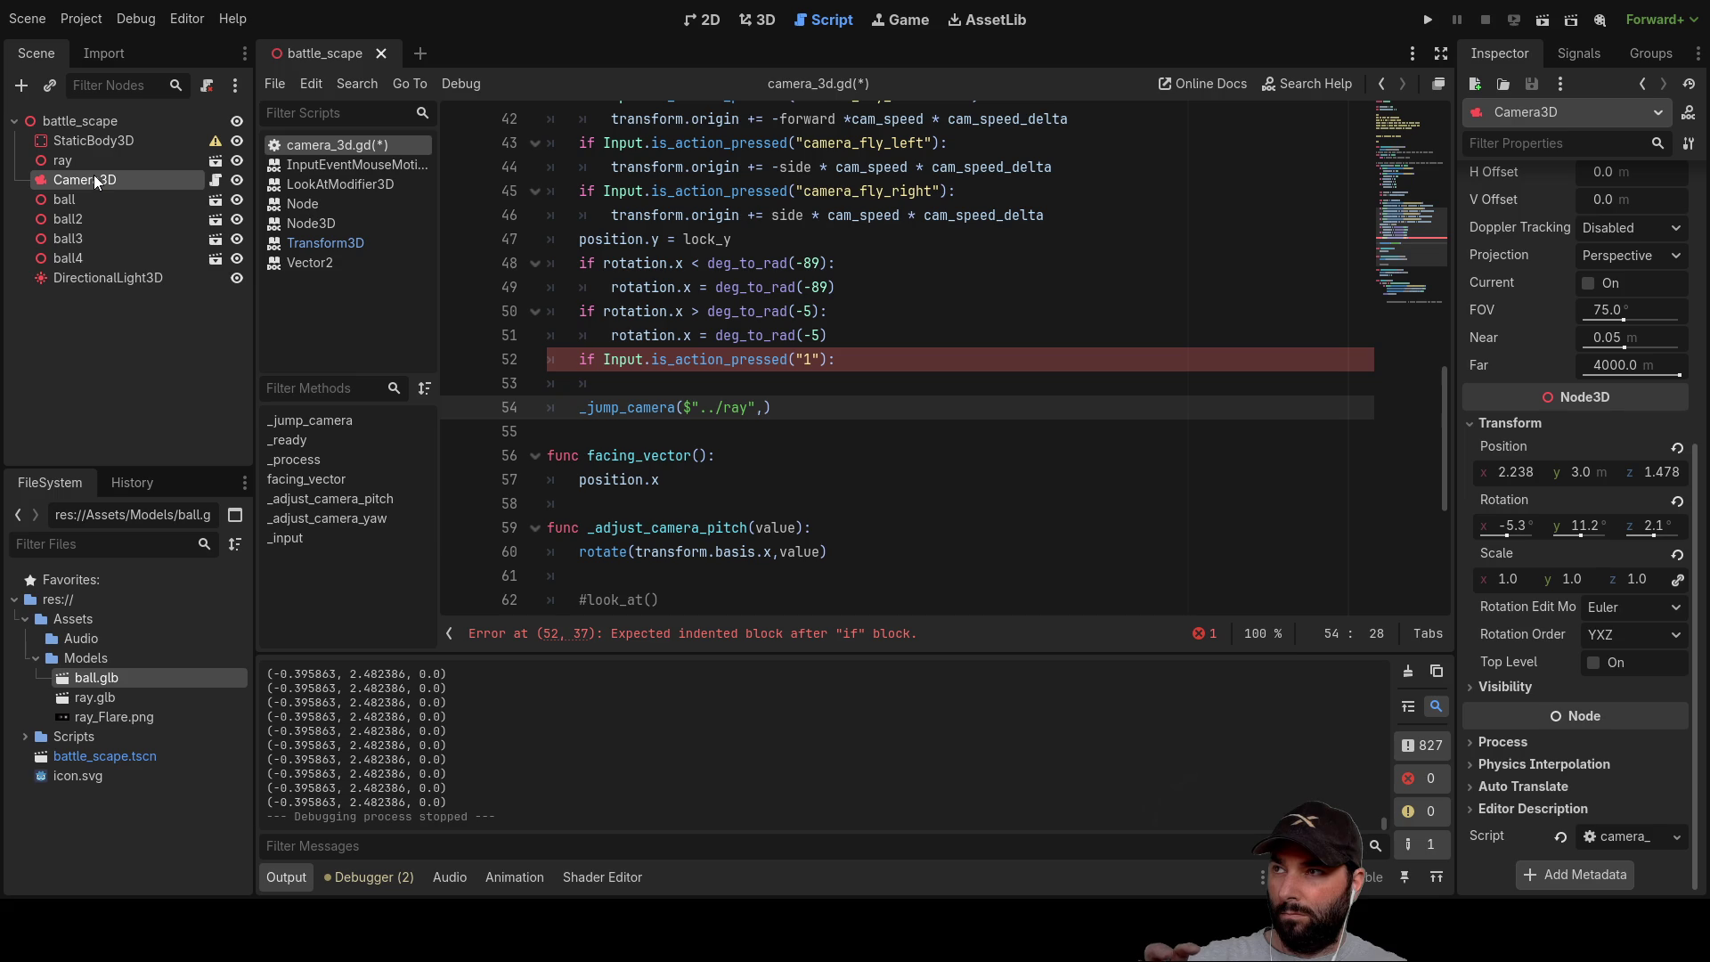
pyautogui.moveTo(94, 175)
pyautogui.mouseDown()
pyautogui.moveTo(701, 468)
pyautogui.moveTo(757, 437)
pyautogui.moveTo(766, 407)
pyautogui.mouseUp()
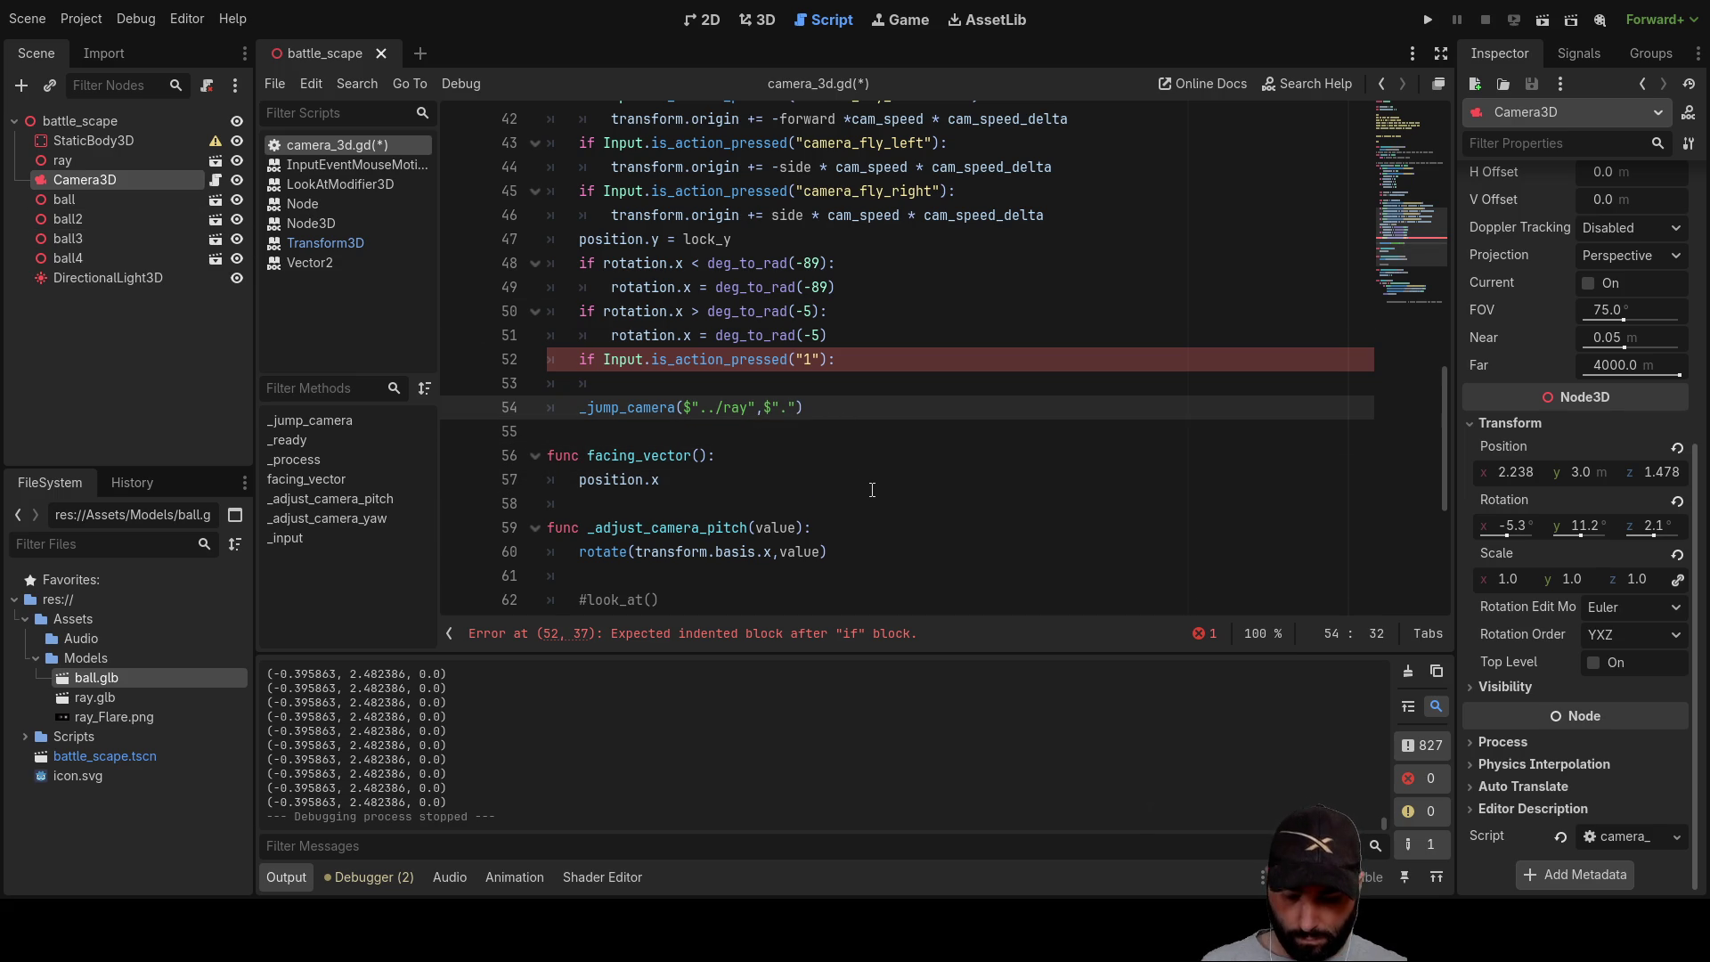
pyautogui.write('.rota')
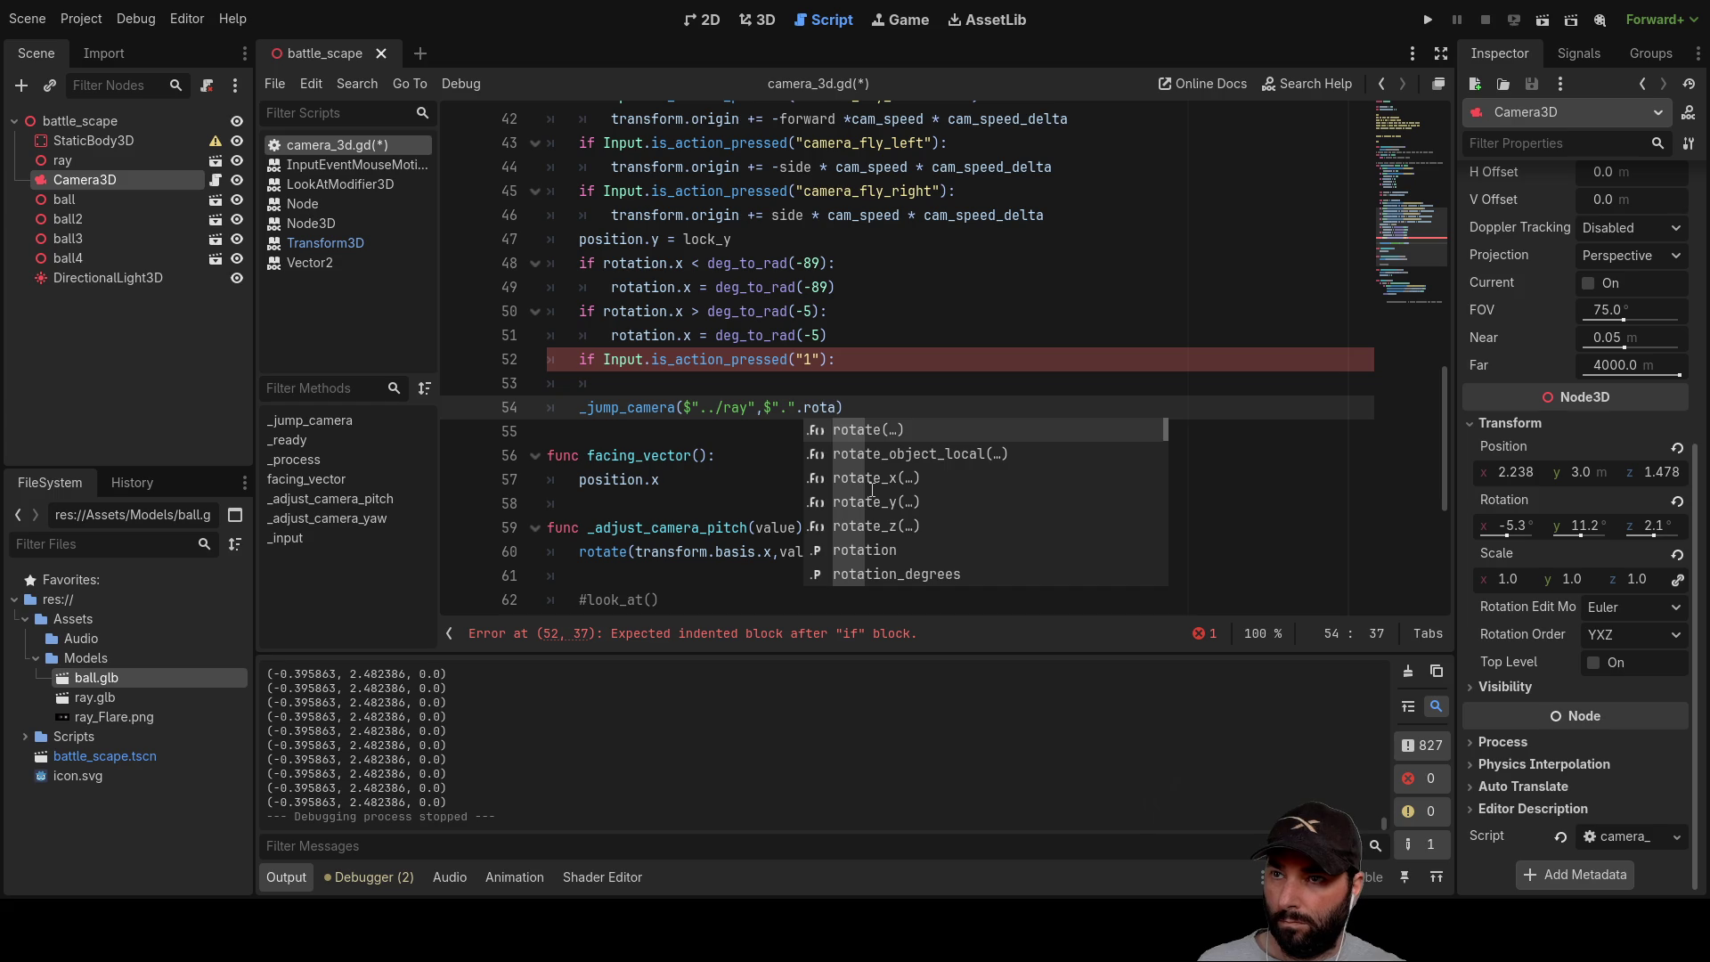
pyautogui.press('Down')
pyautogui.press('Down')
pyautogui.press('Down')
pyautogui.press('Return')
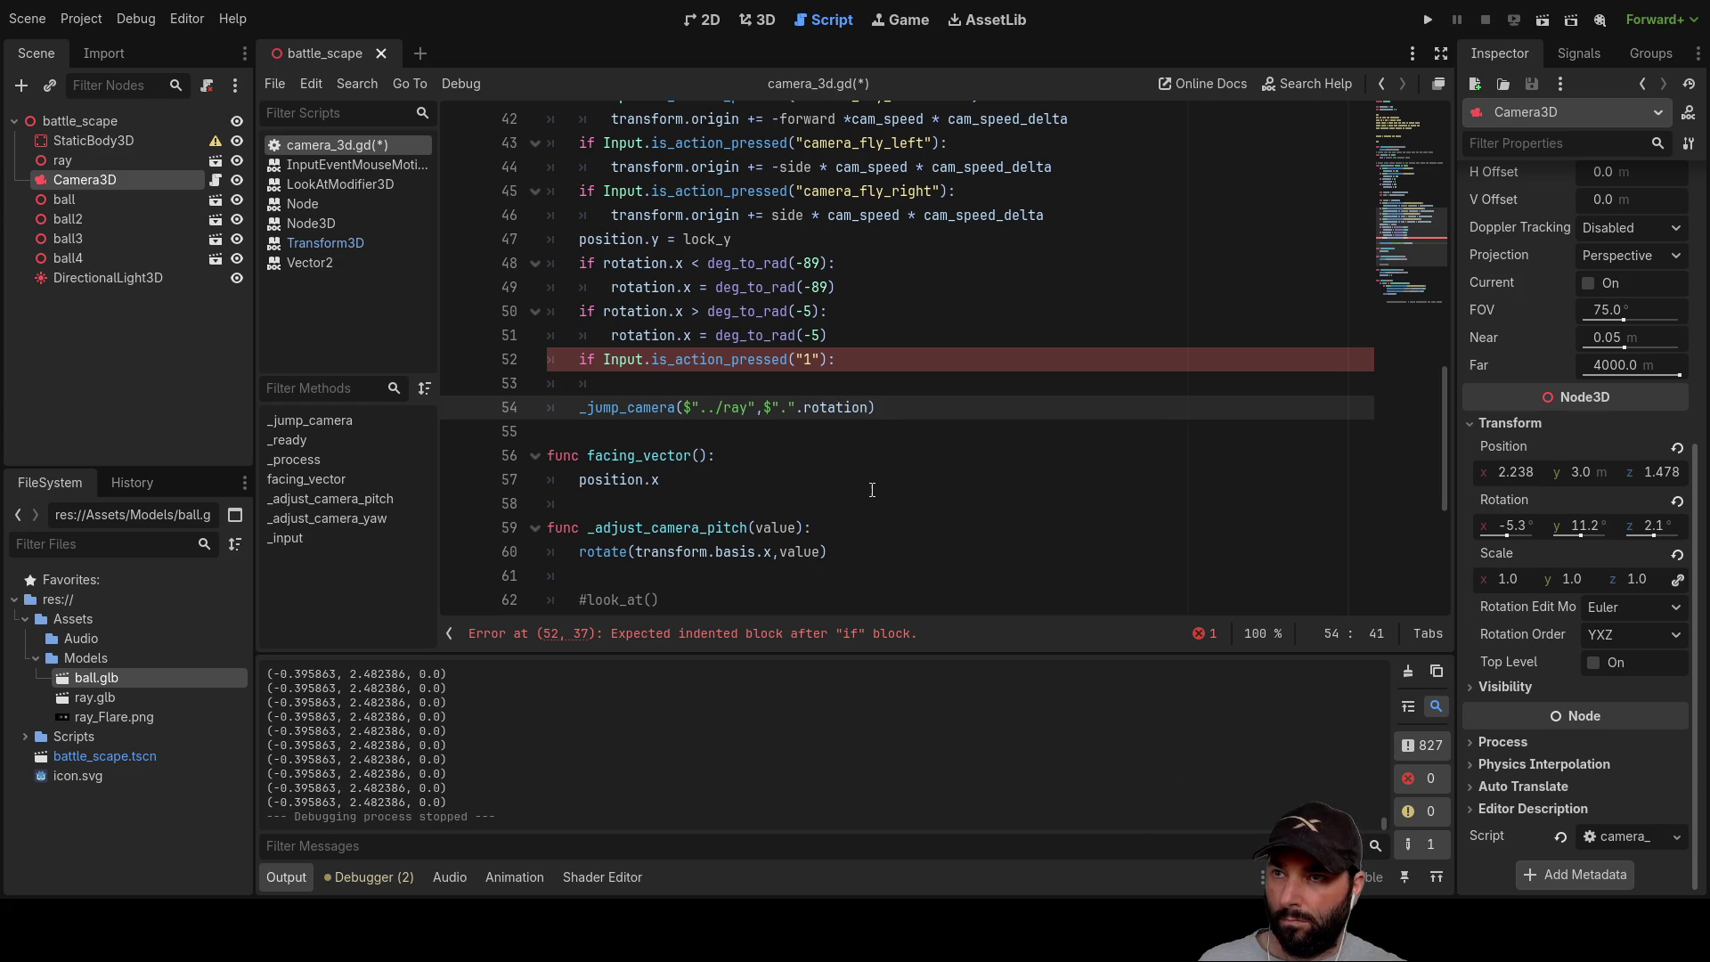
pyautogui.hotkey('ctrl', 'Left')
pyautogui.press('BackSpace')
pyautogui.press('BackSpace')
pyautogui.press('BackSpace')
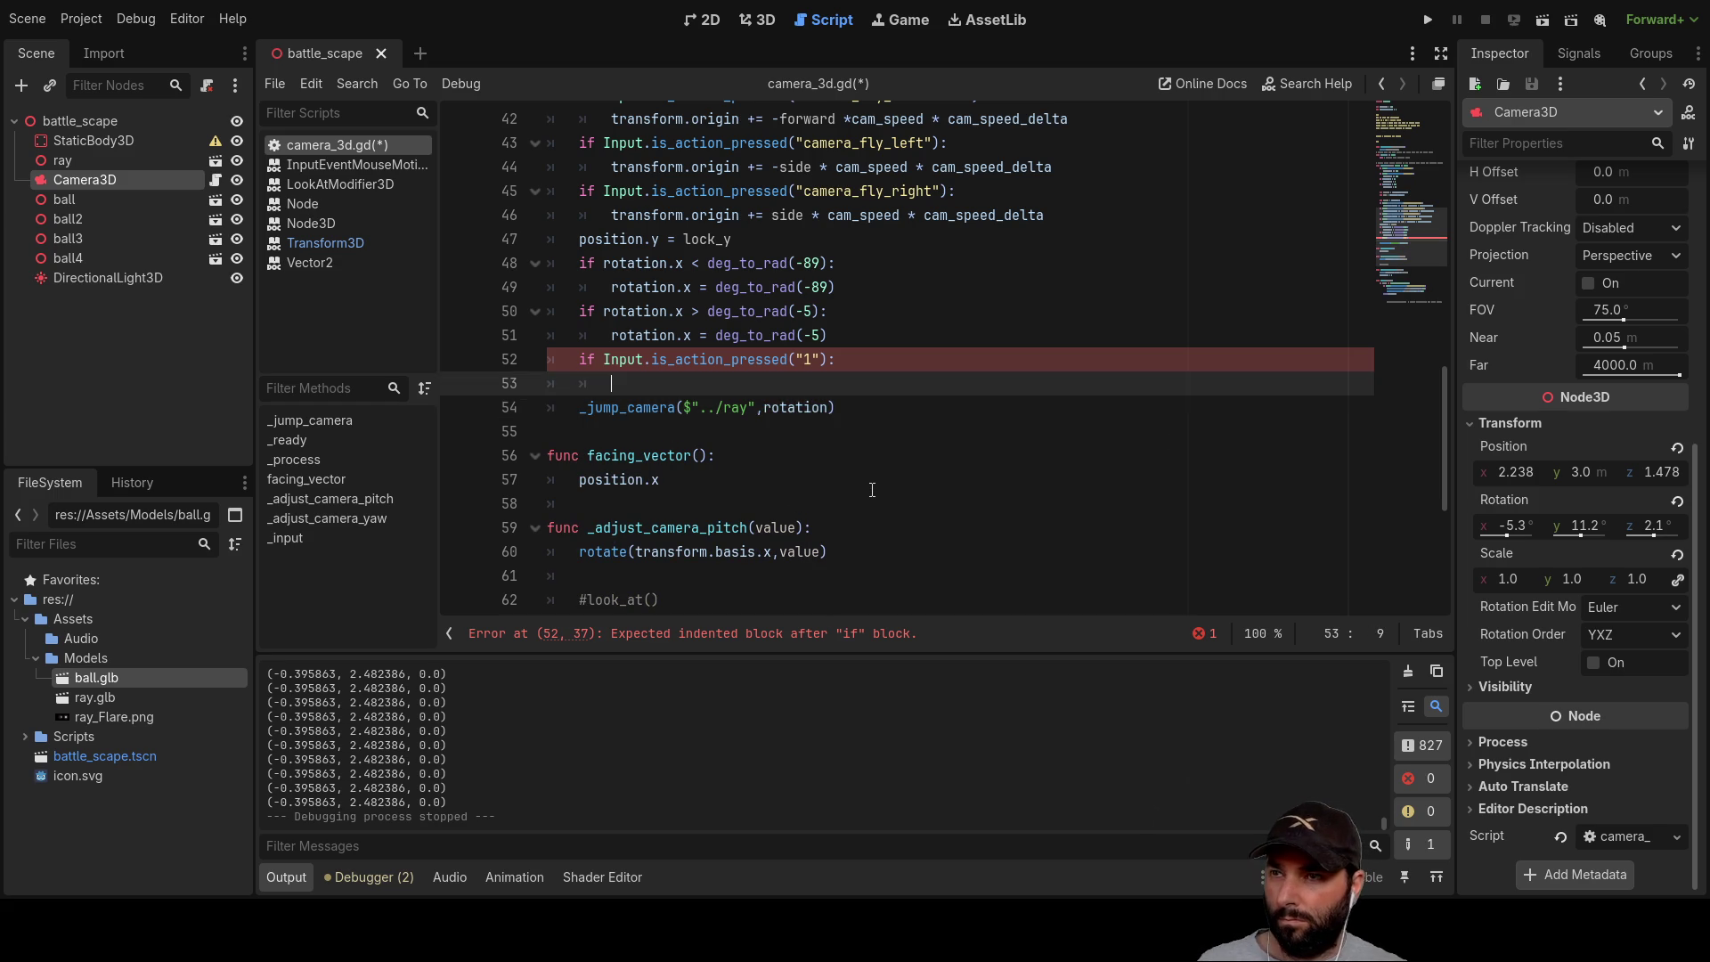
pyautogui.click(668, 387)
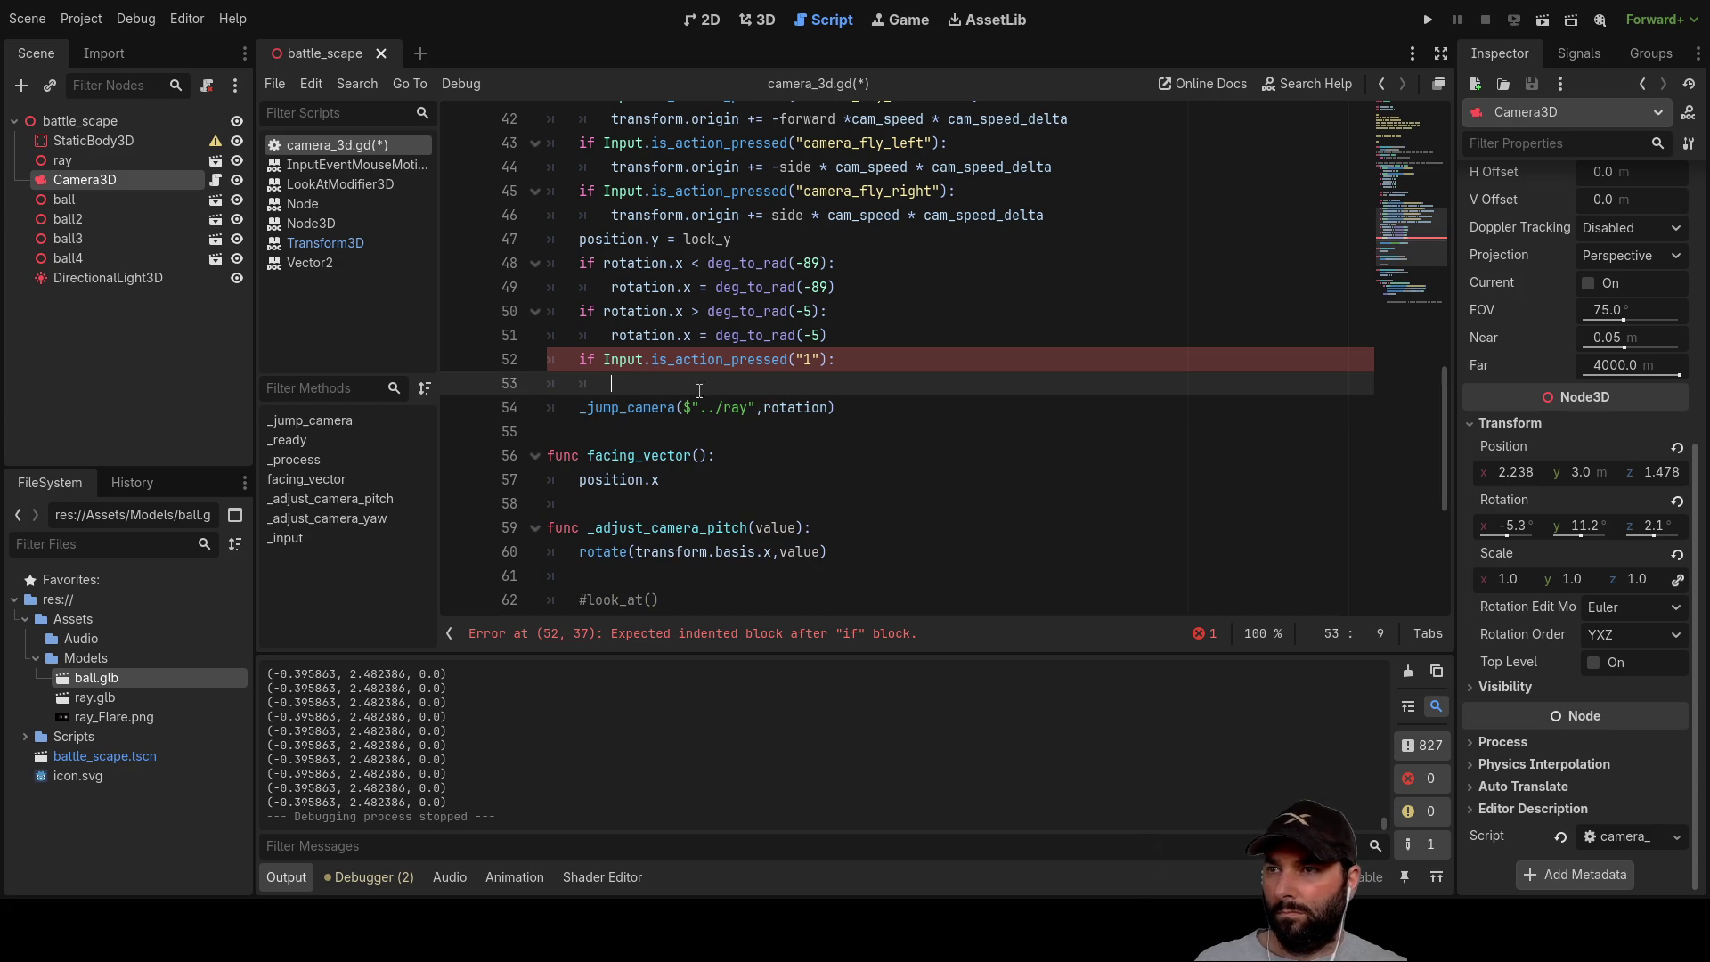
pyautogui.press('Delete')
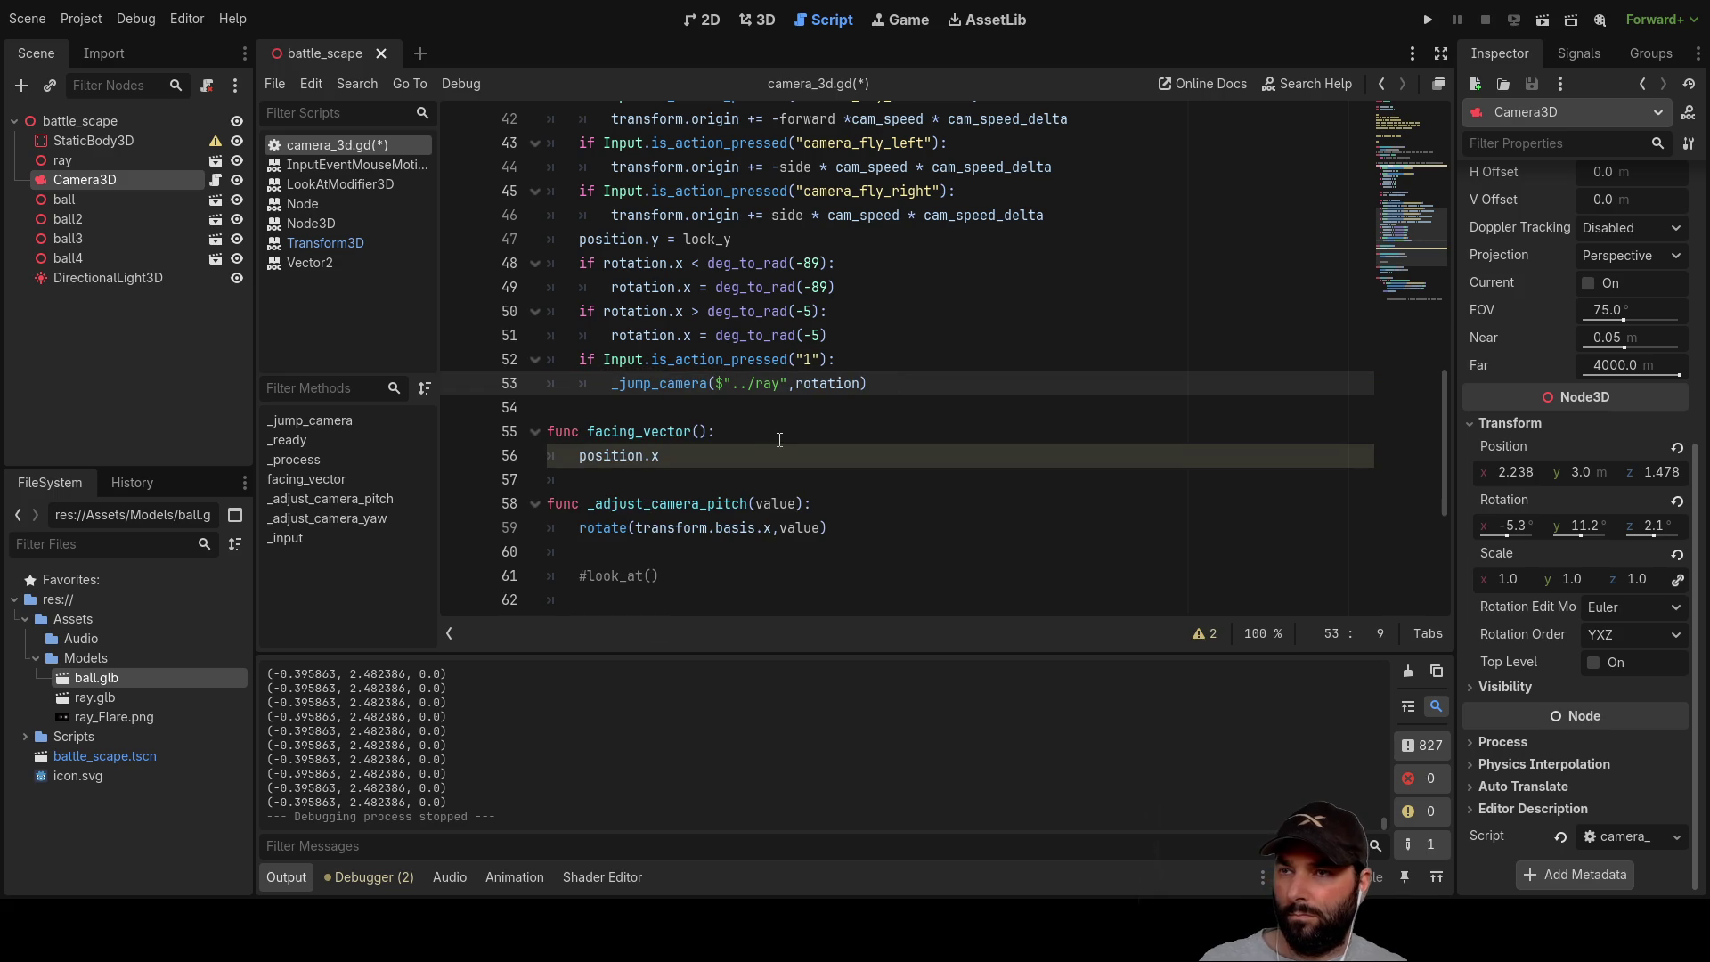
pyautogui.click(880, 420)
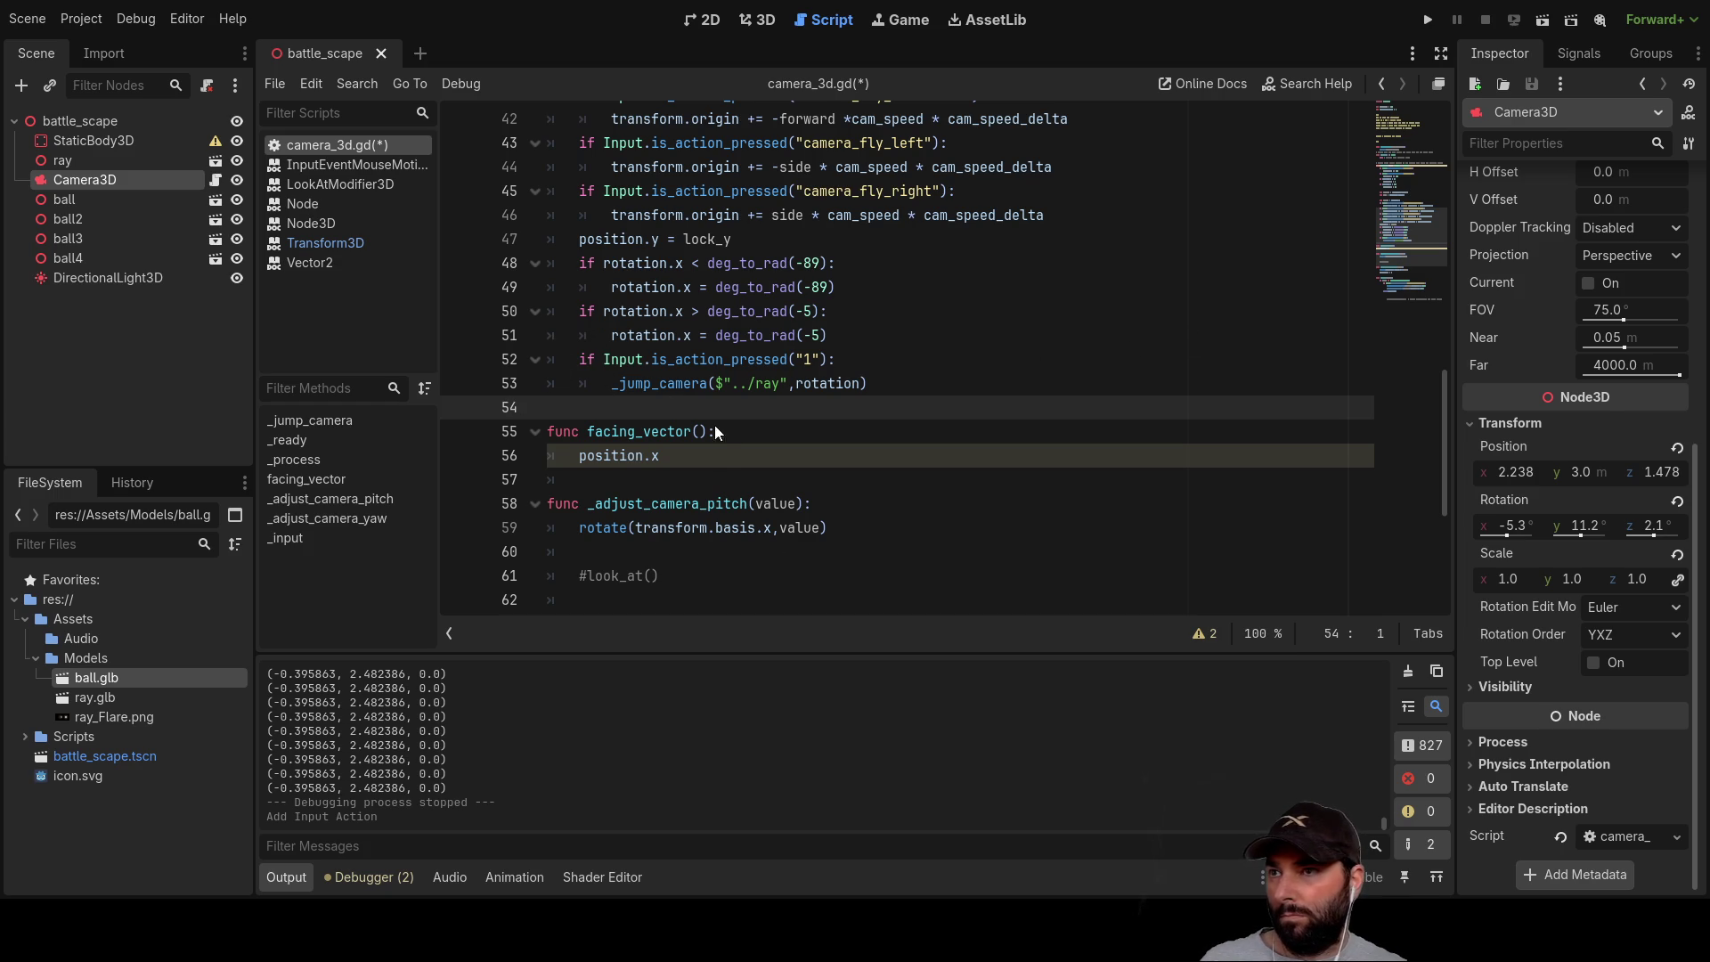
# Step: Assign the X key as the event for the new input action
pyautogui.write('x')
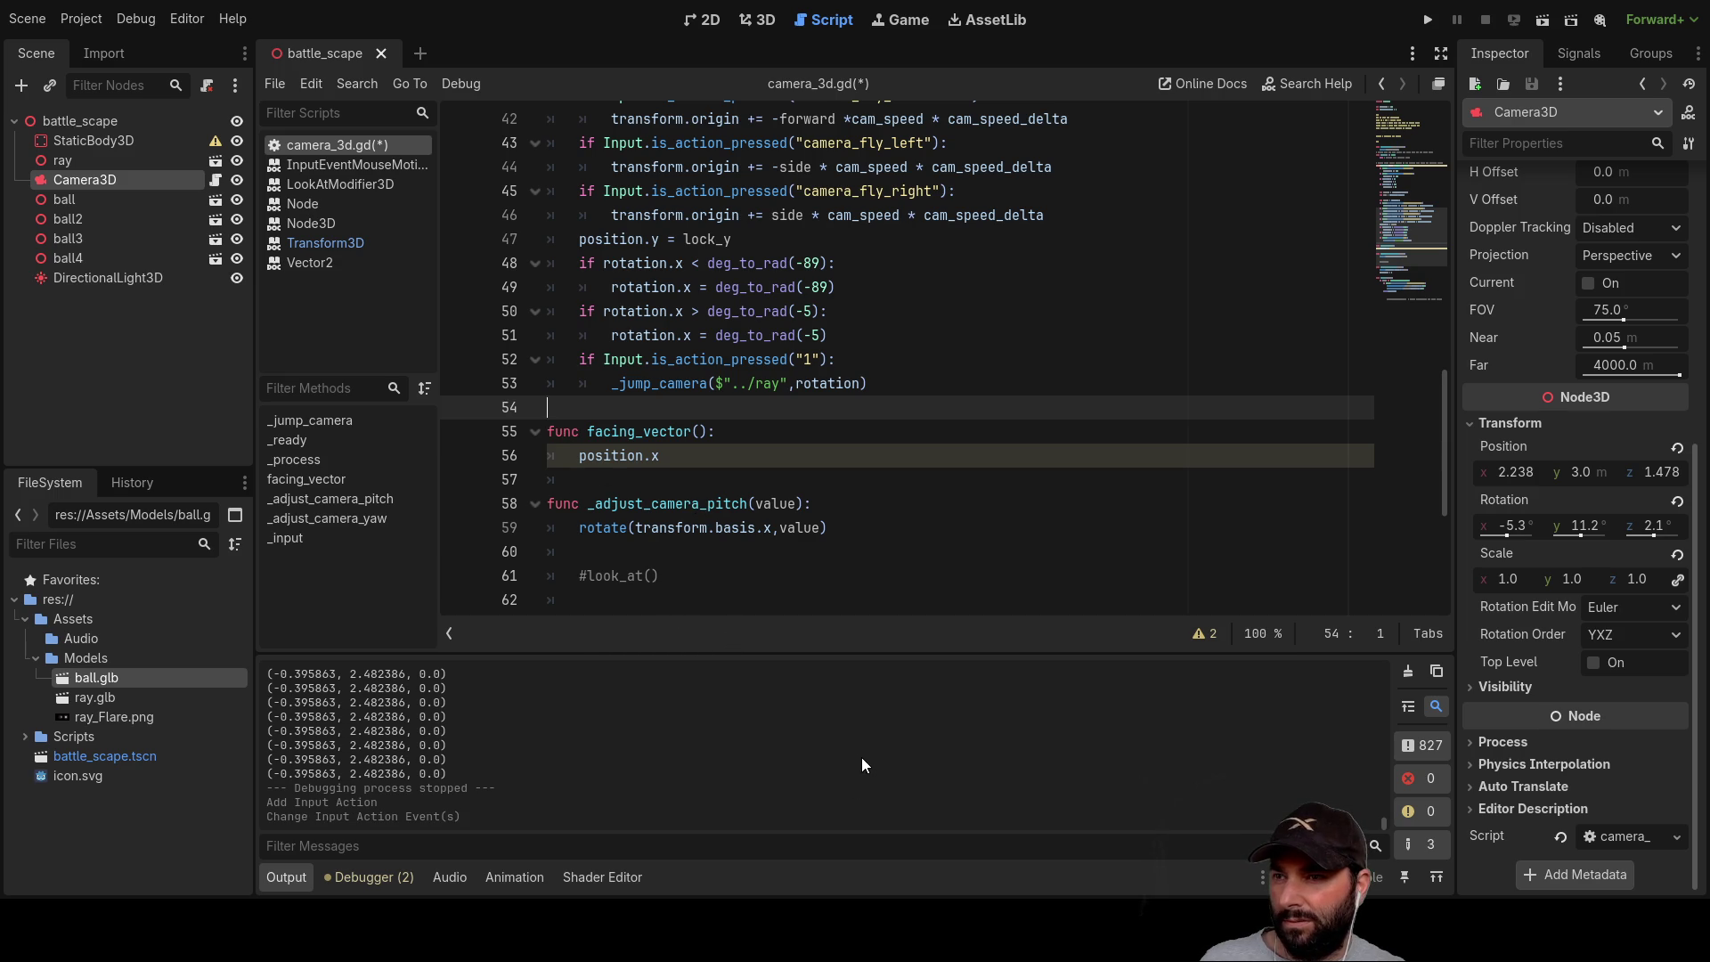
# Step: Test the camera jump, review the Debugger errors about missing action "1", then erase "1" on line 52
pyautogui.click(1426, 19)
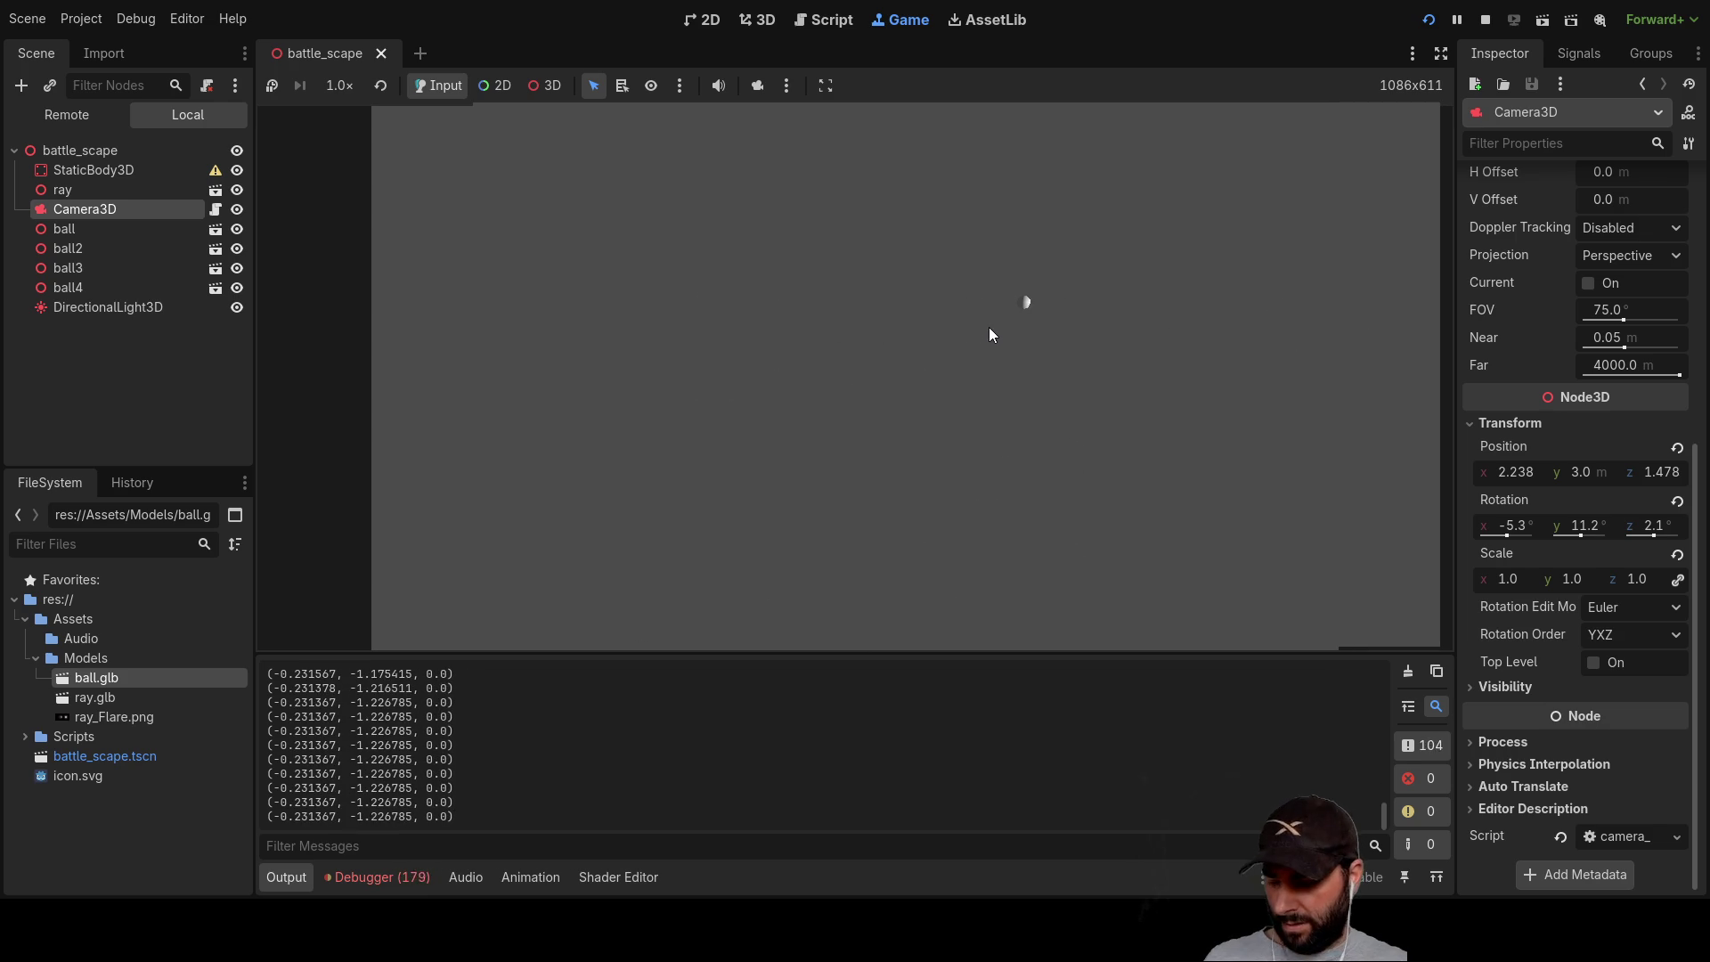
pyautogui.click(1093, 338)
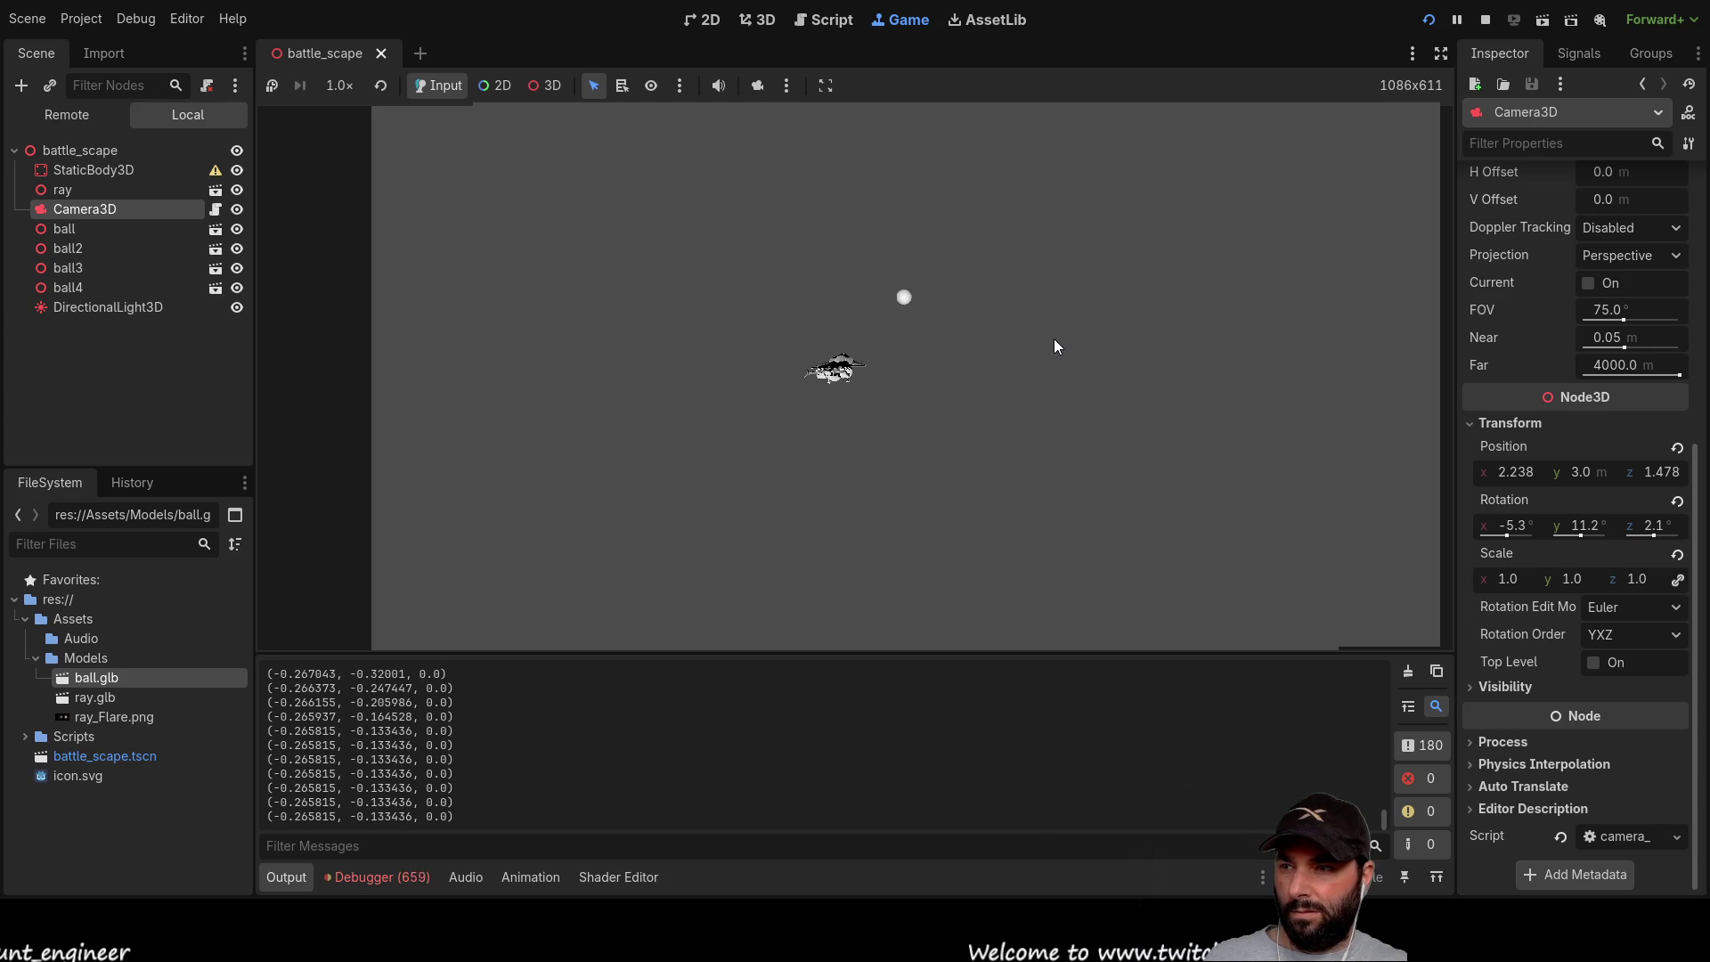
pyautogui.click(1055, 338)
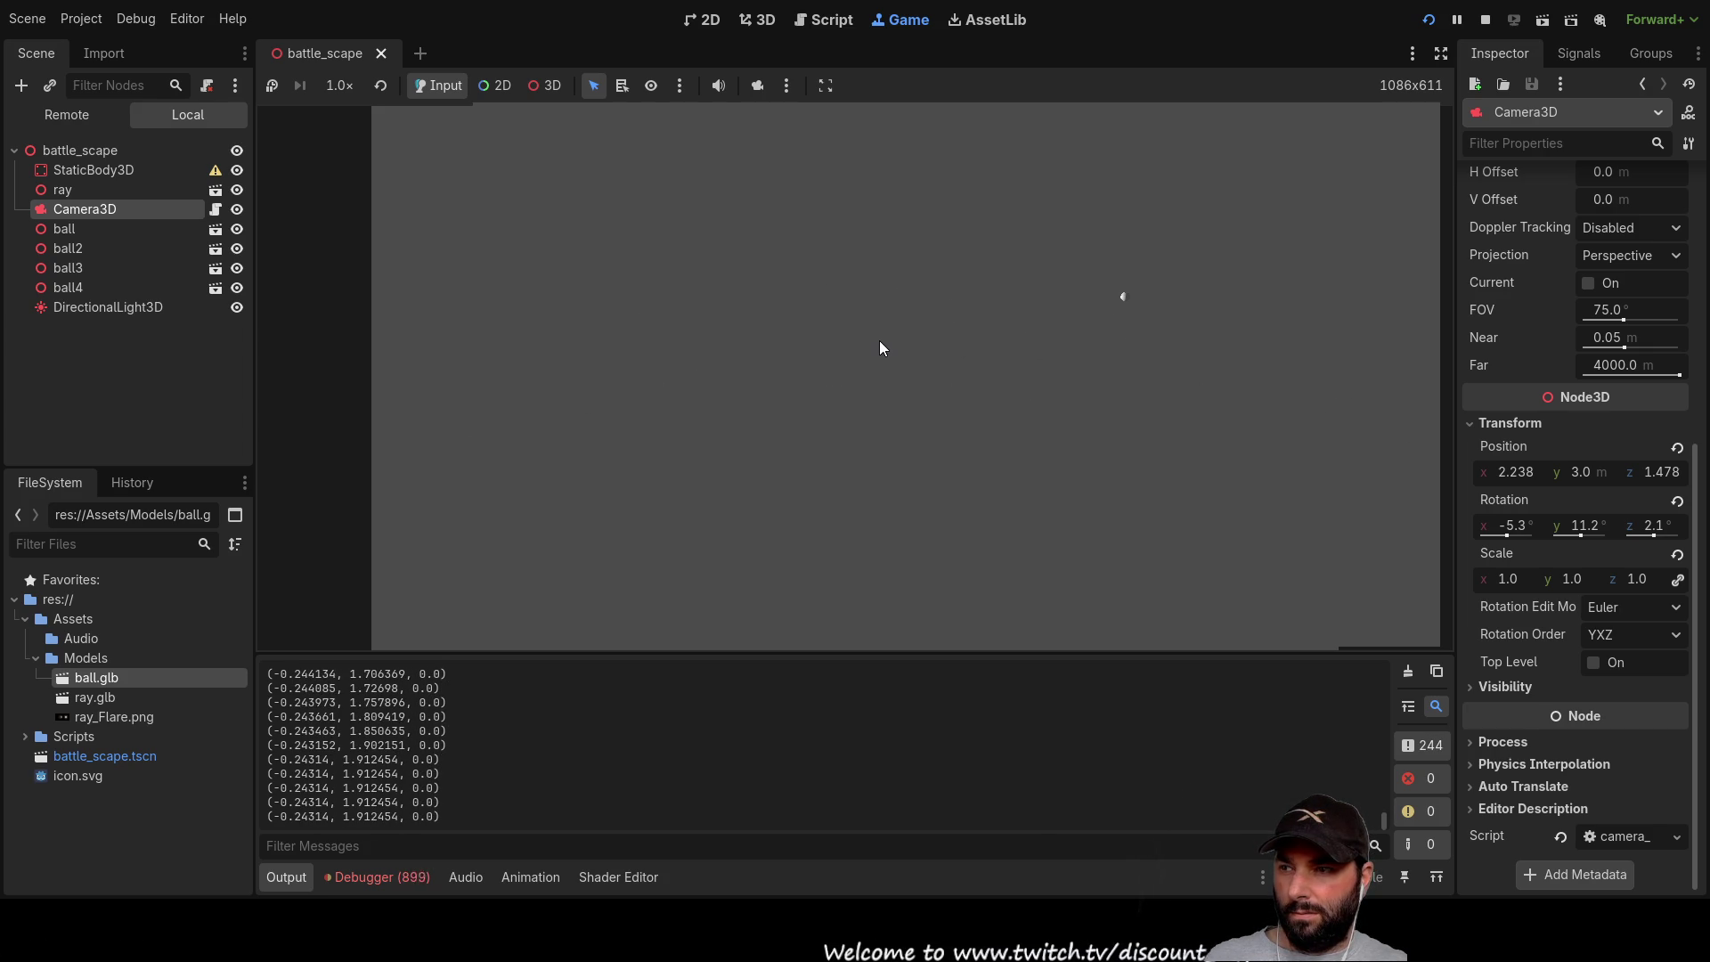
pyautogui.click(417, 881)
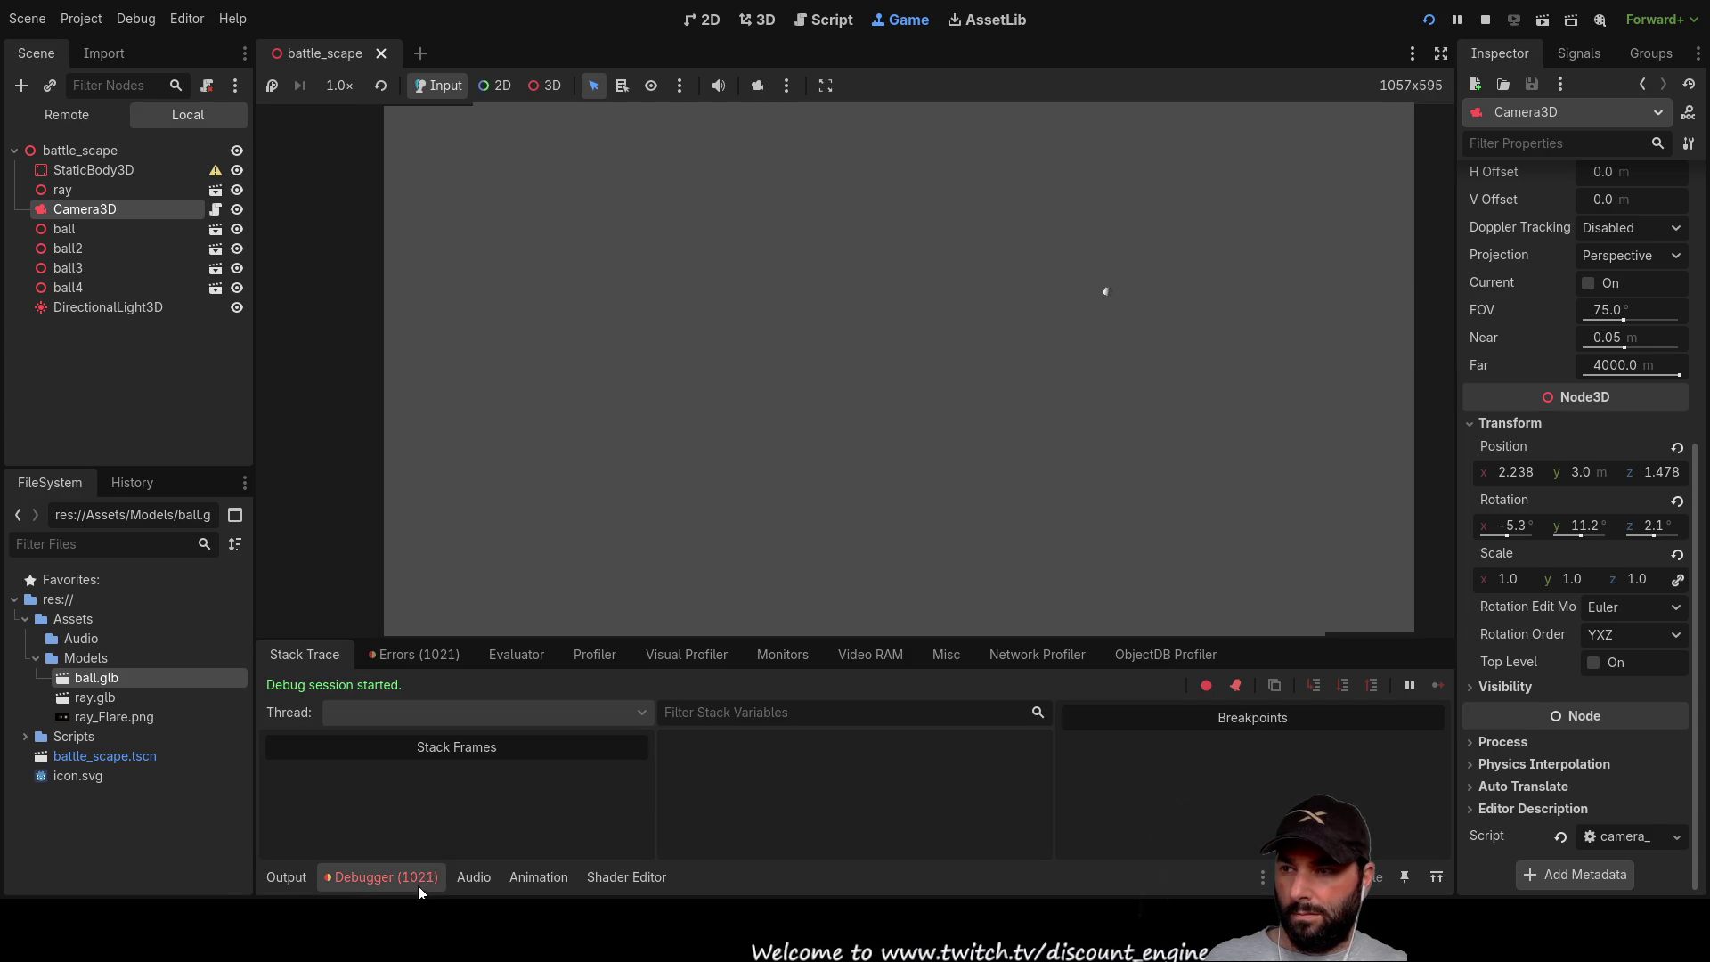
pyautogui.click(441, 660)
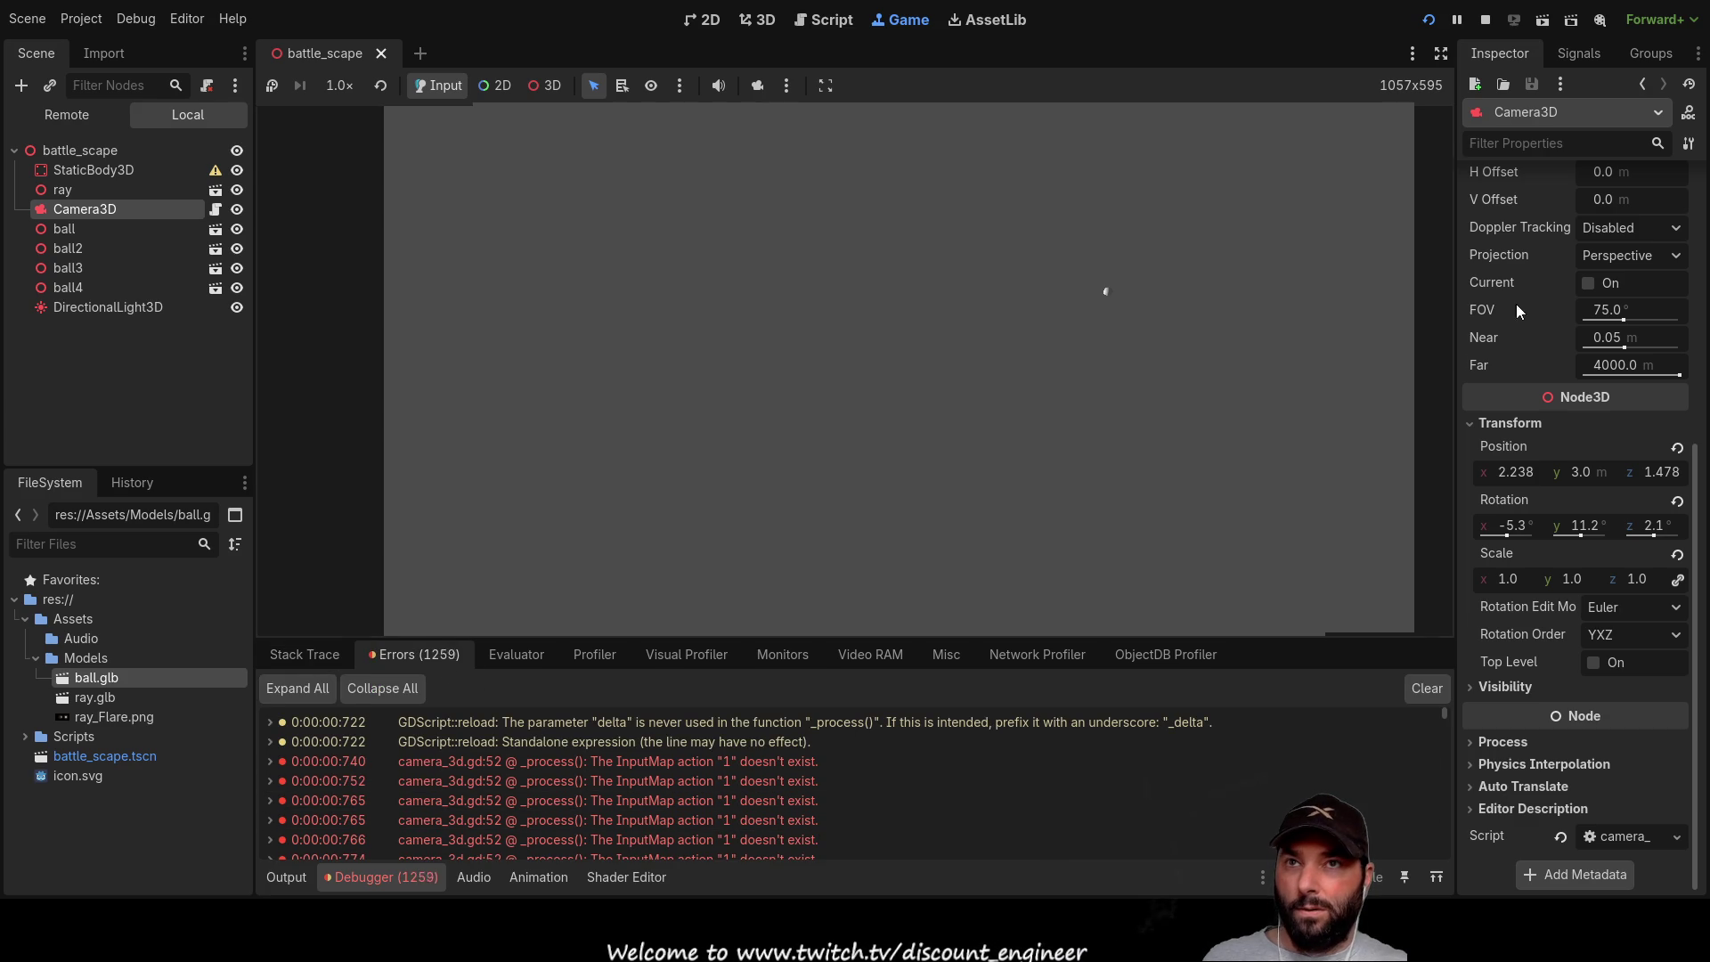
pyautogui.click(1485, 19)
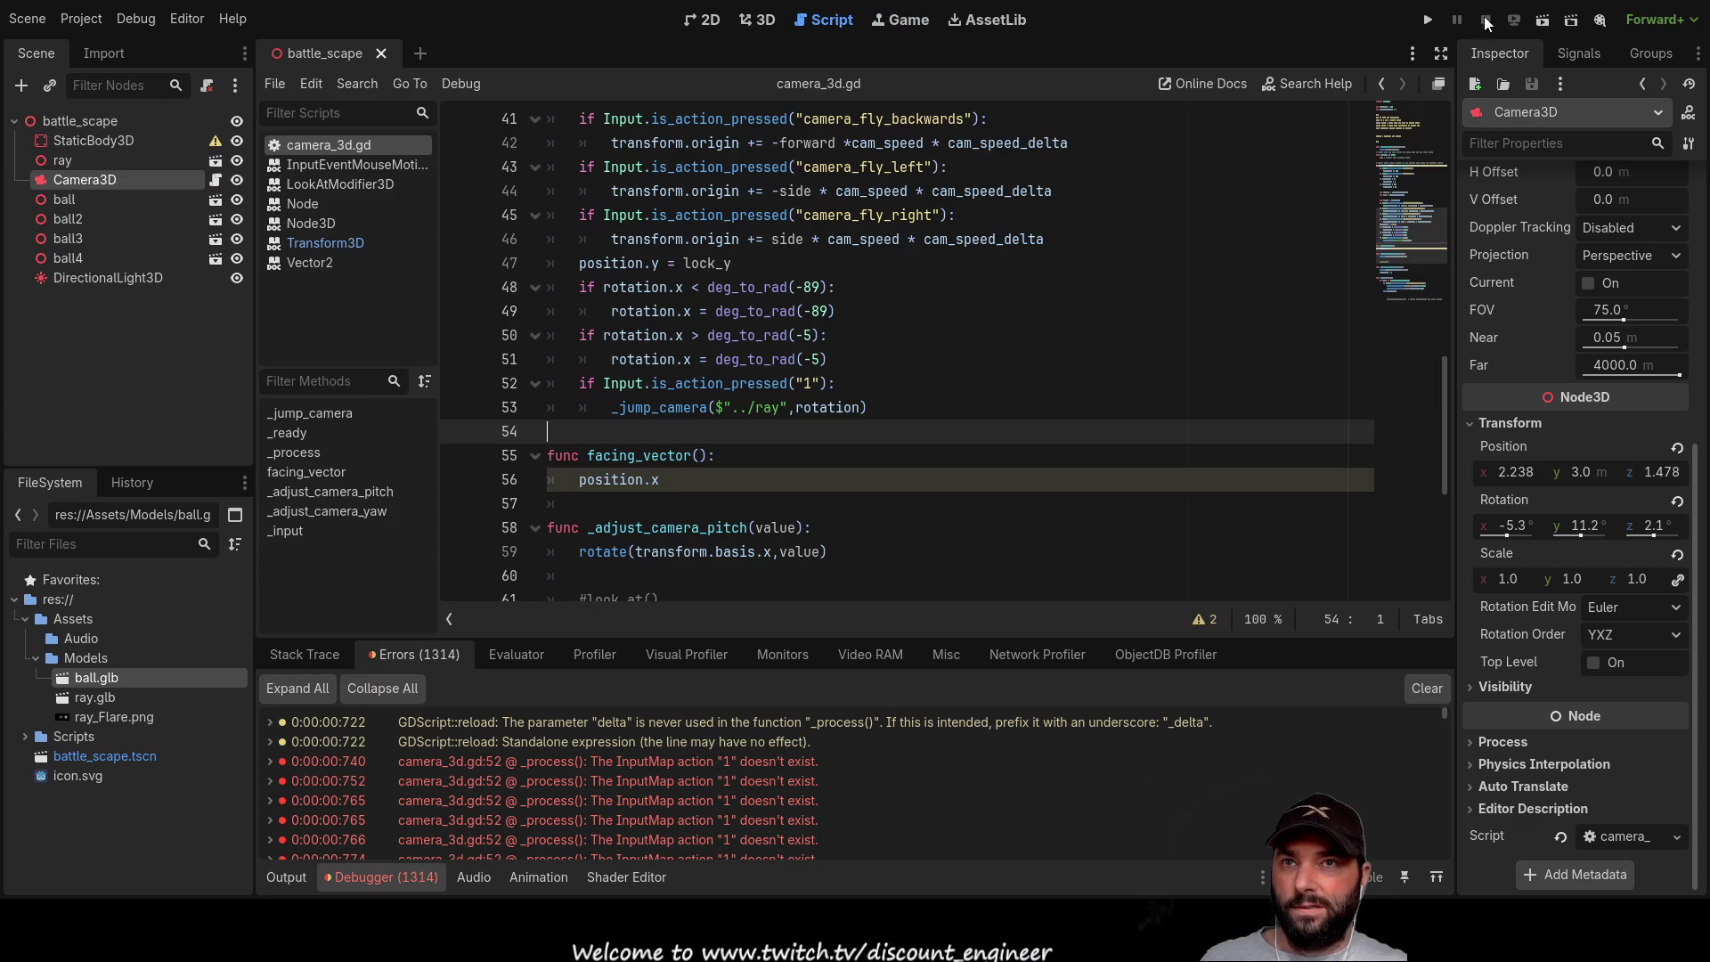
pyautogui.click(808, 386)
pyautogui.press('BackSpace')
# Step: Set line 52 to the select_1 action, then test-run and stop after the look_at error
pyautogui.write('s')
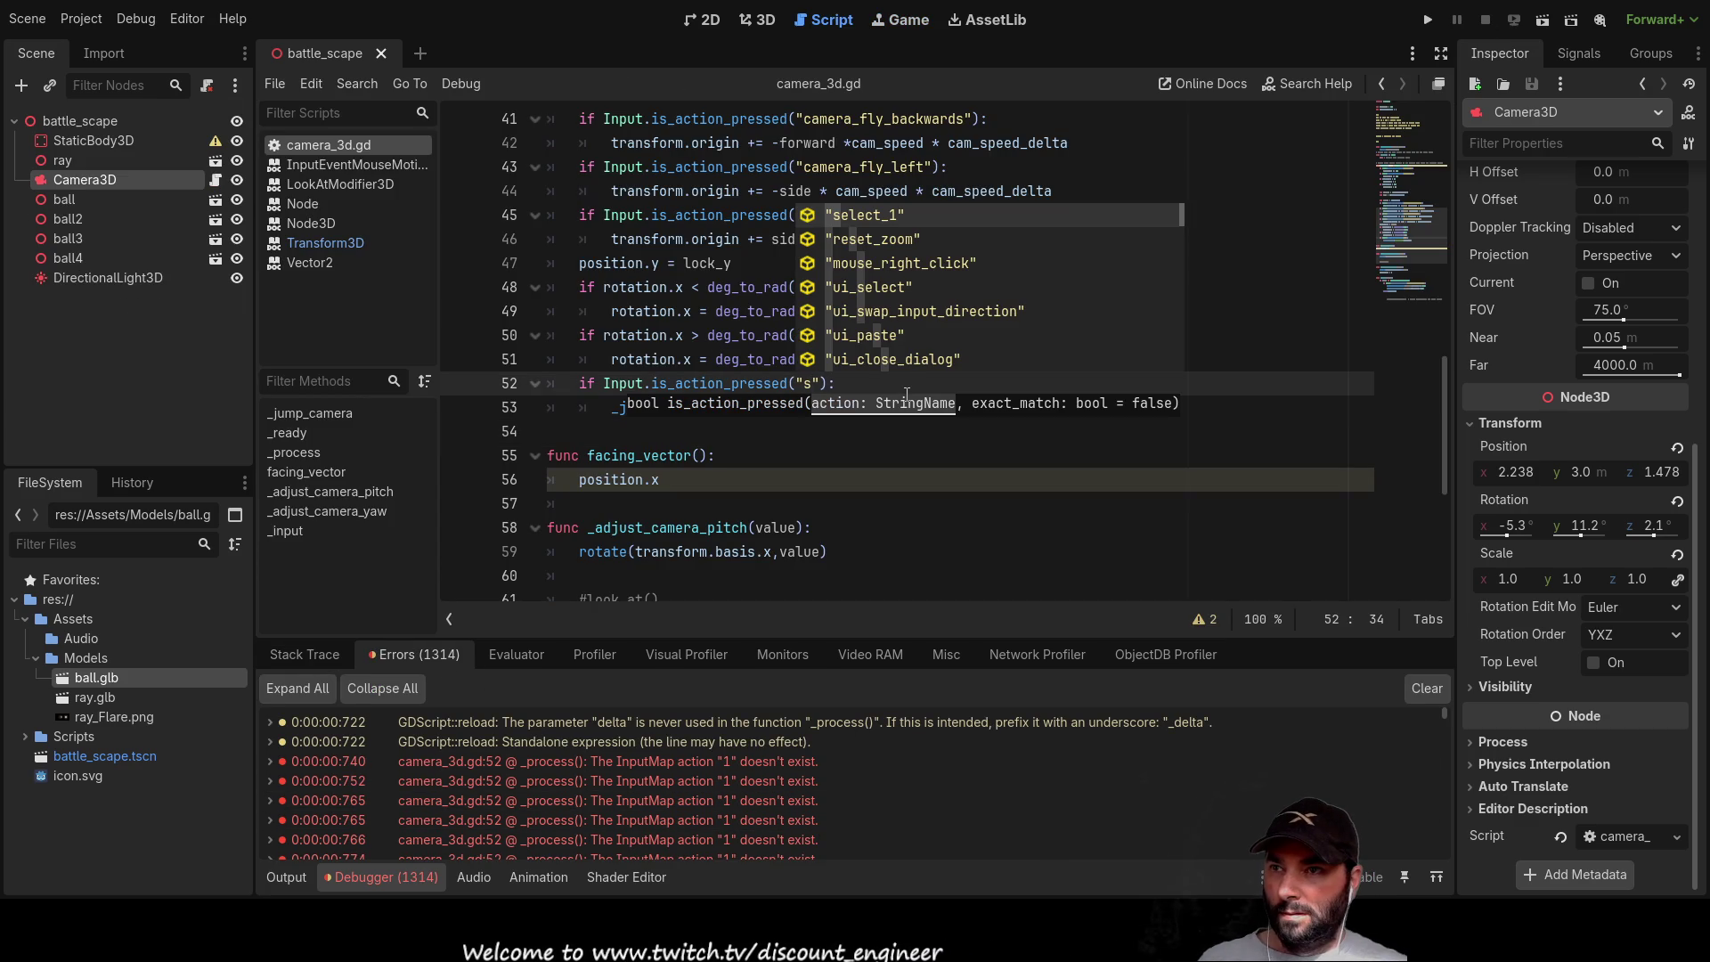
pyautogui.click(895, 216)
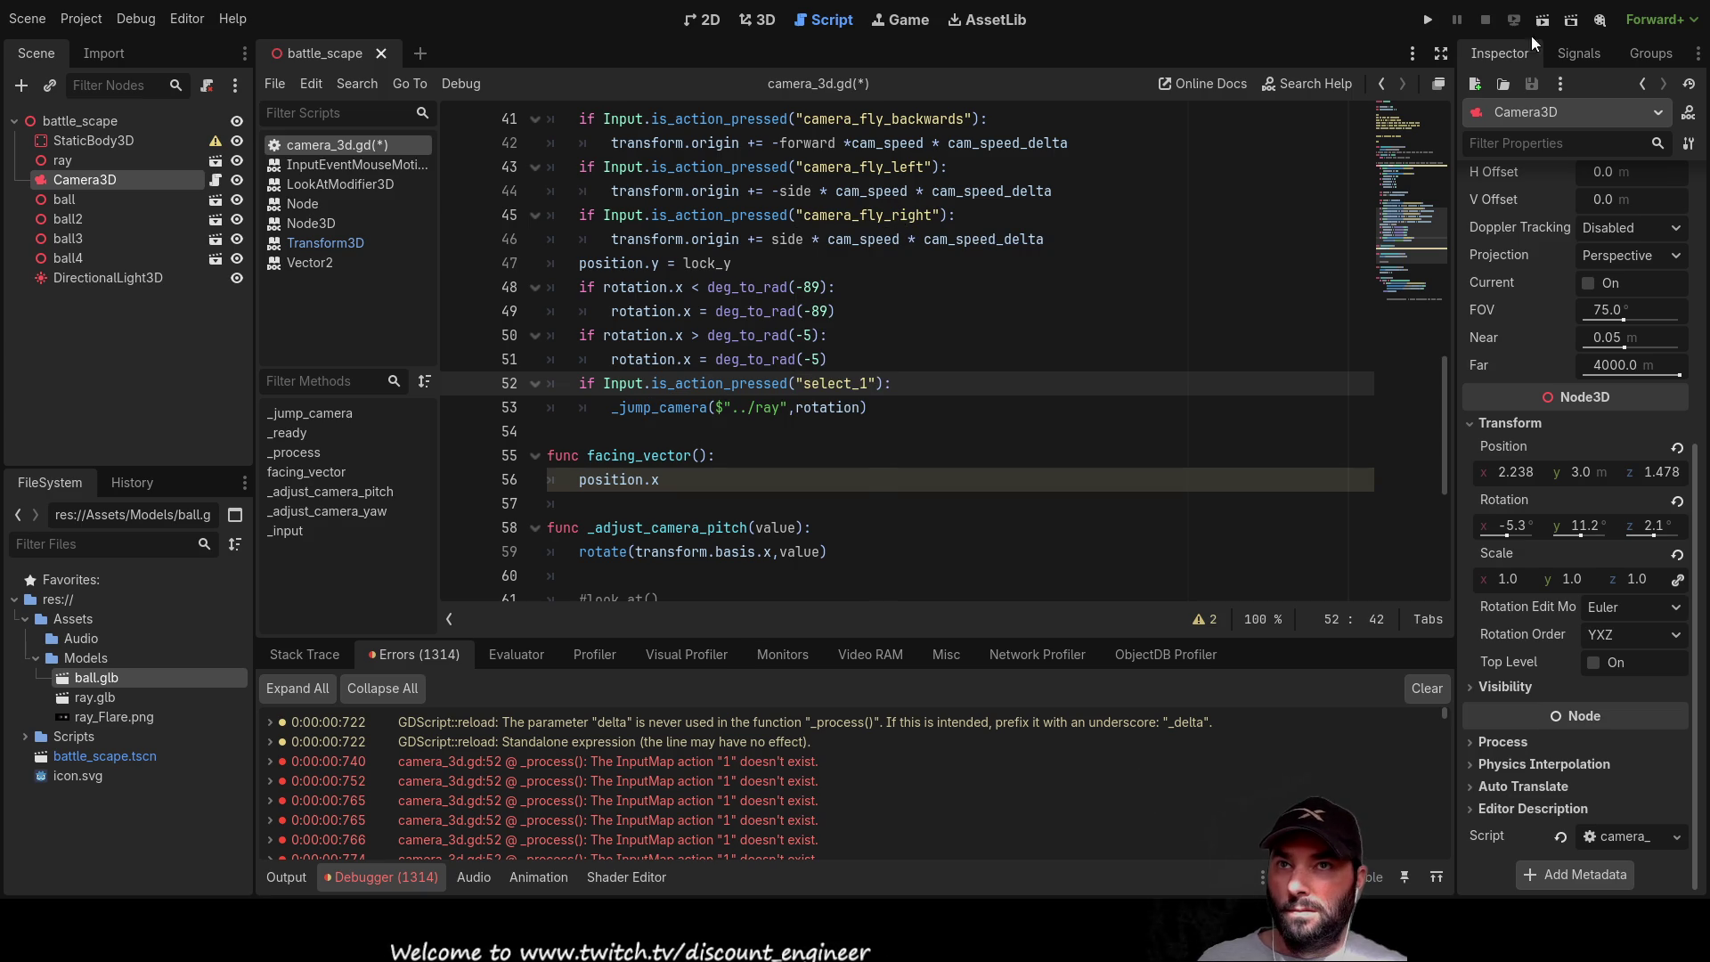
pyautogui.click(1428, 20)
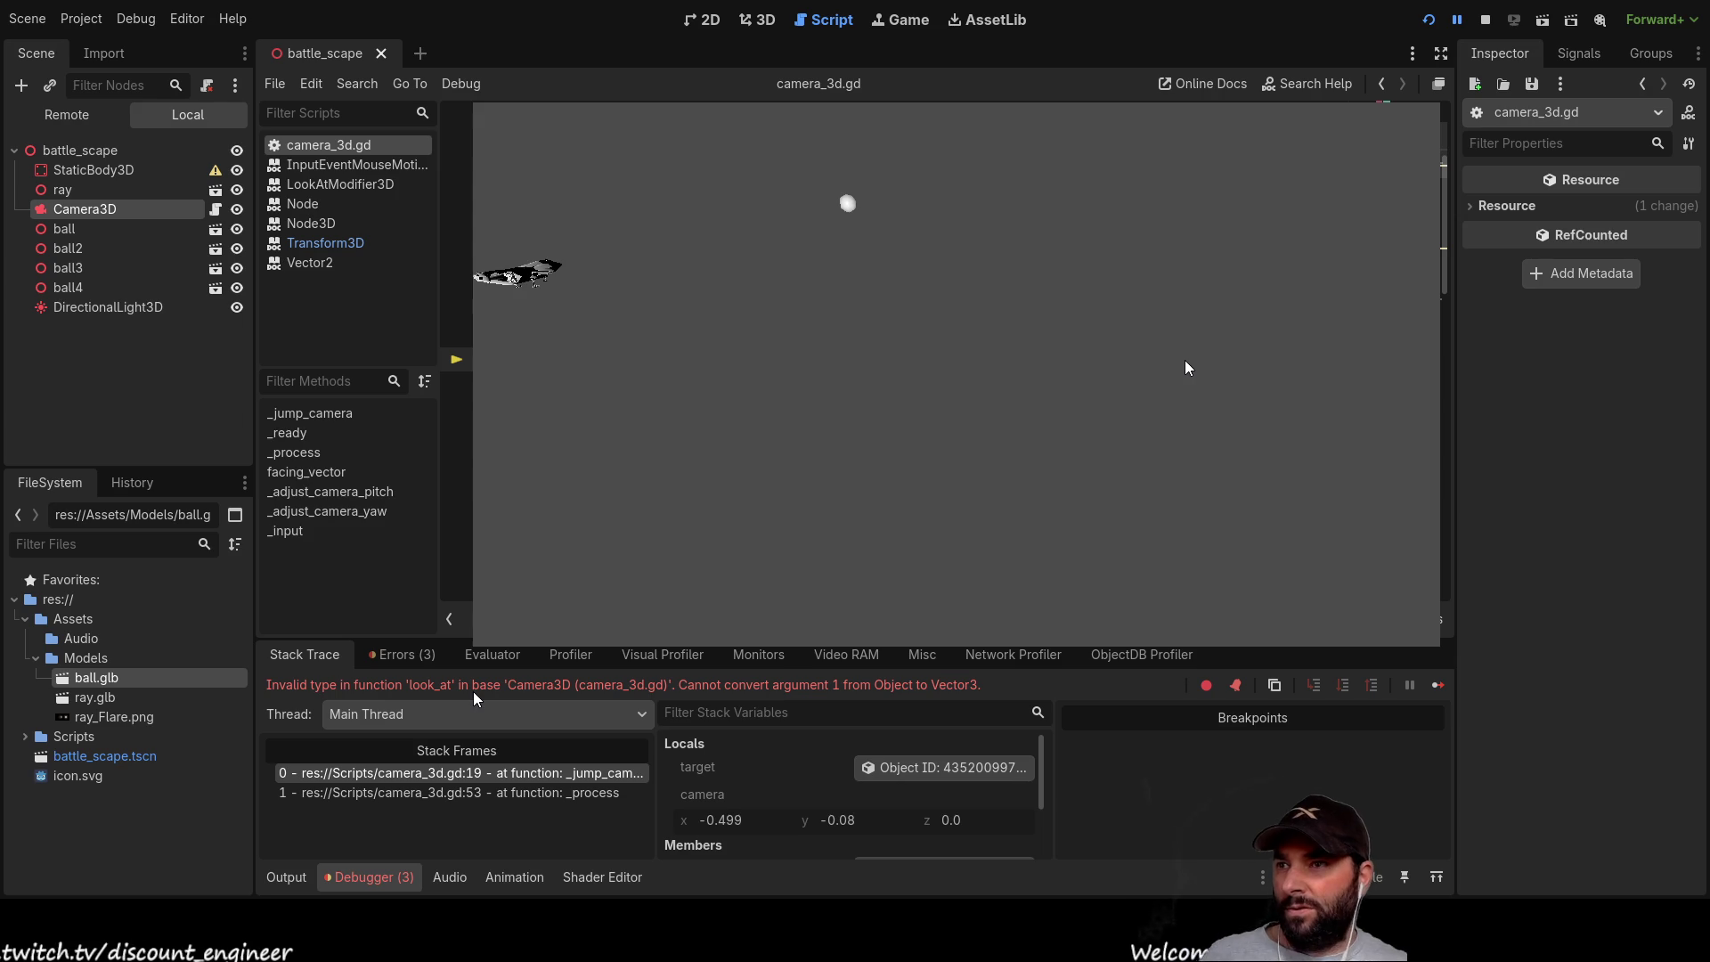
pyautogui.scroll(-5, 1185, 360)
pyautogui.scroll(2, 1184, 361)
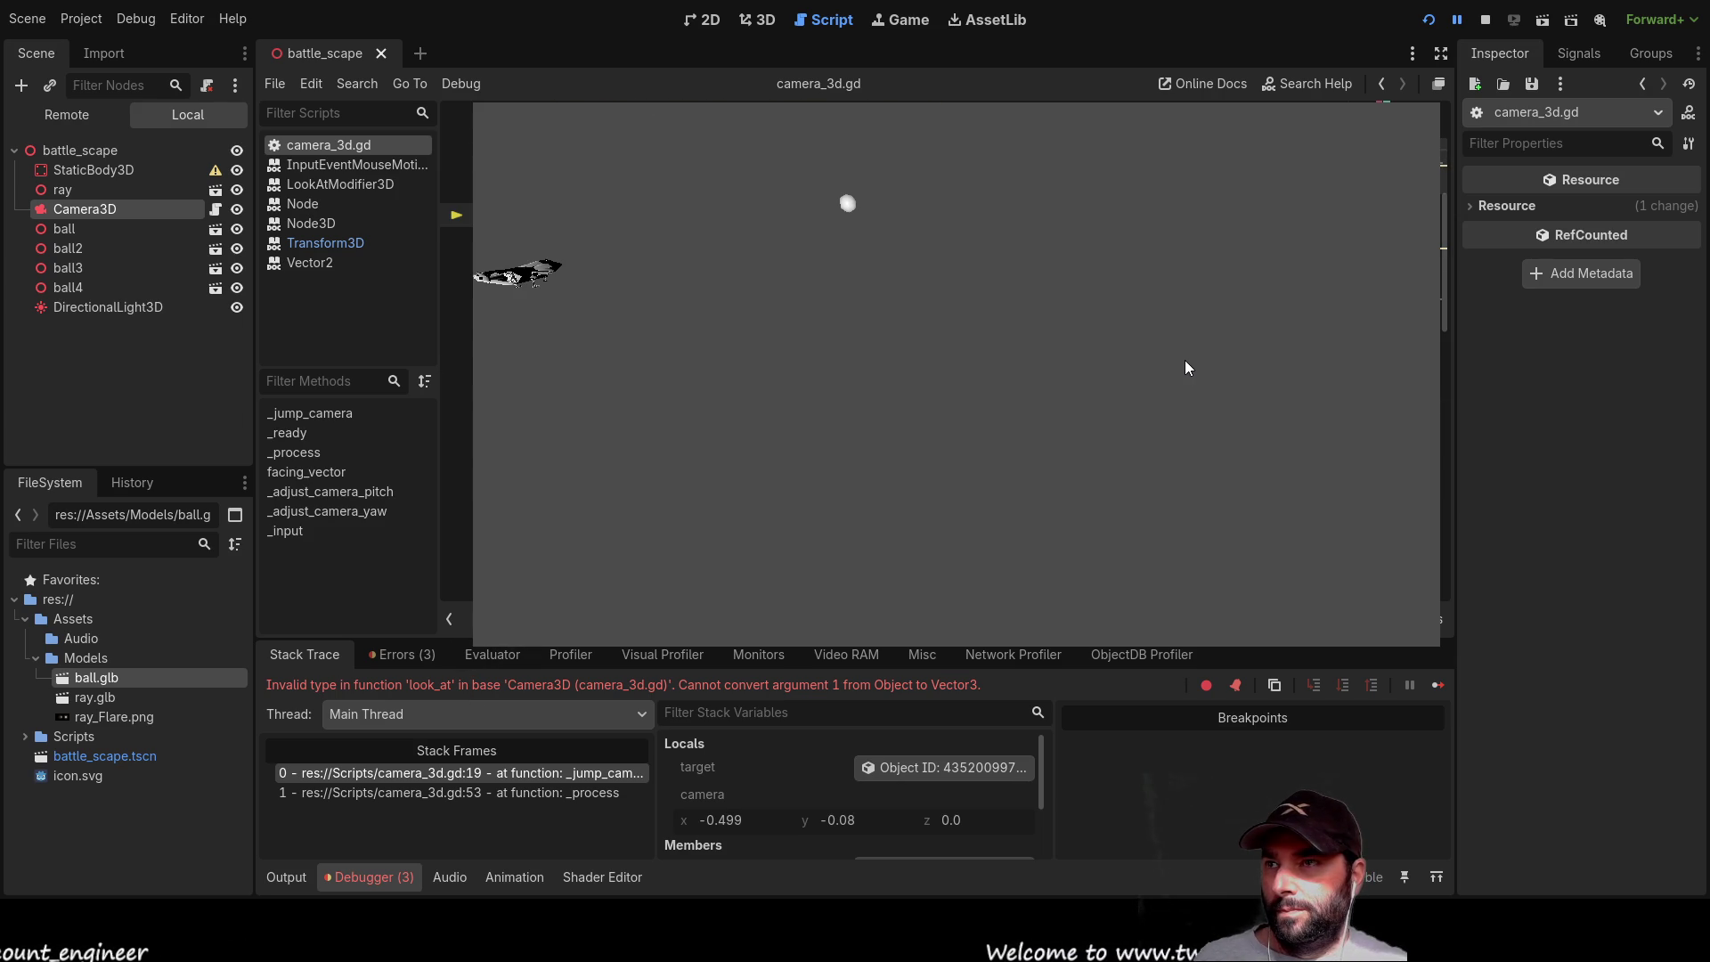
pyautogui.scroll(-5, 1185, 367)
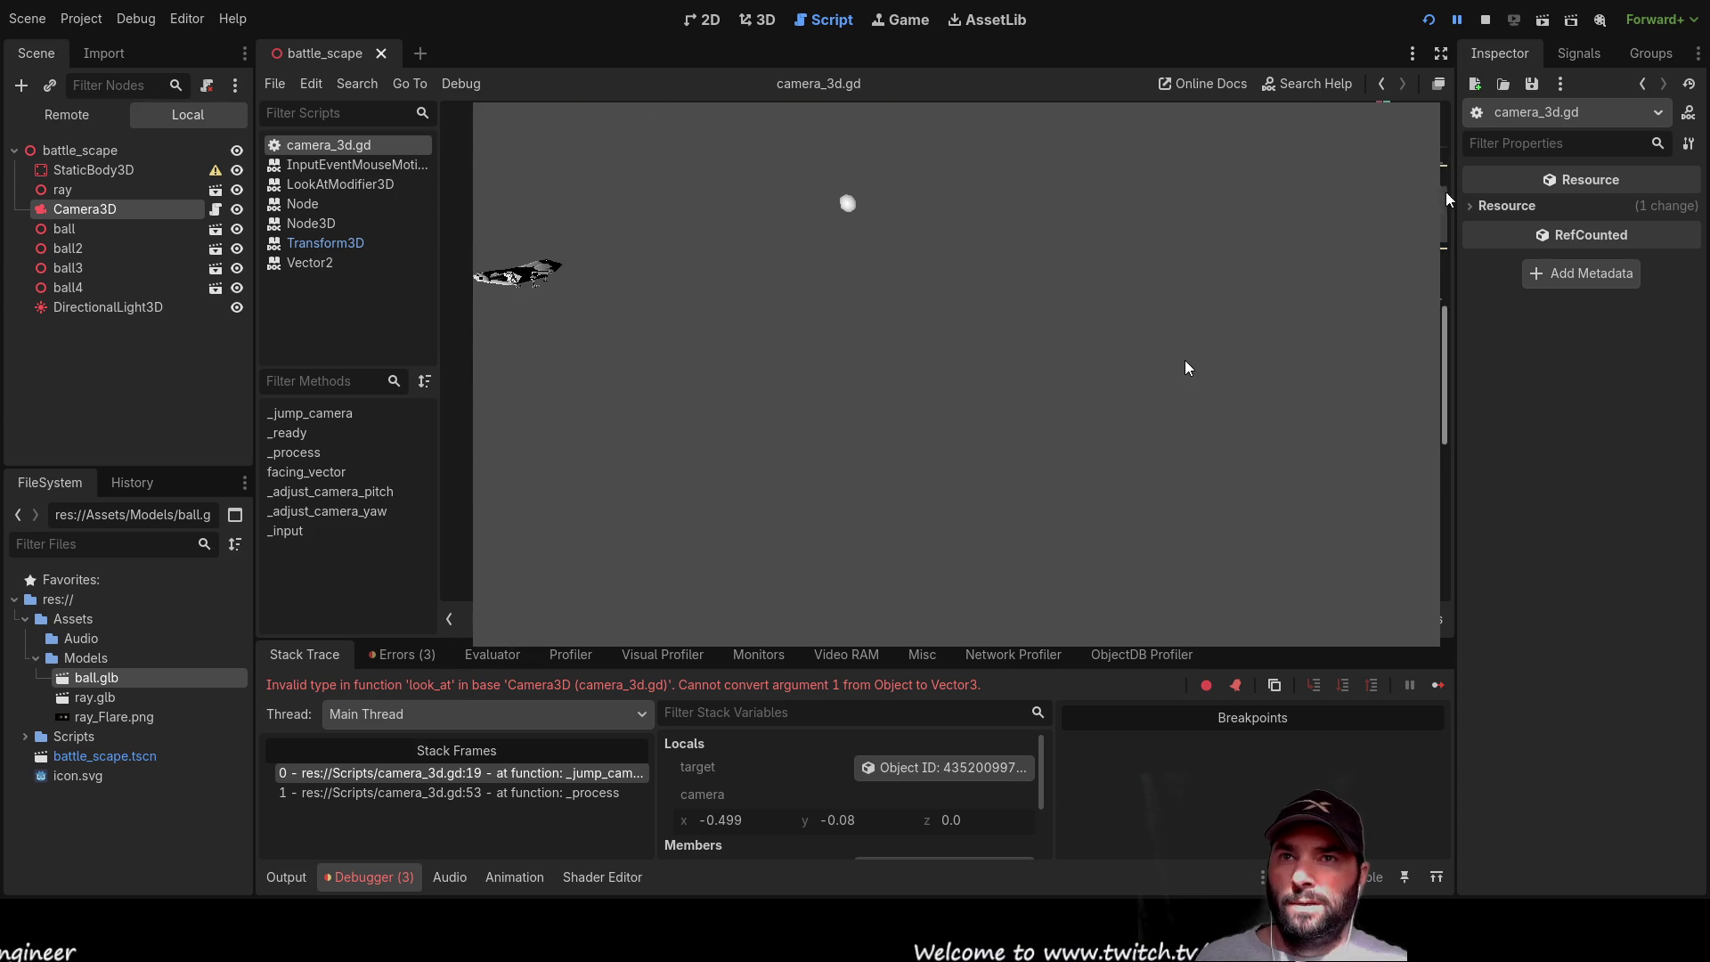
pyautogui.click(1486, 22)
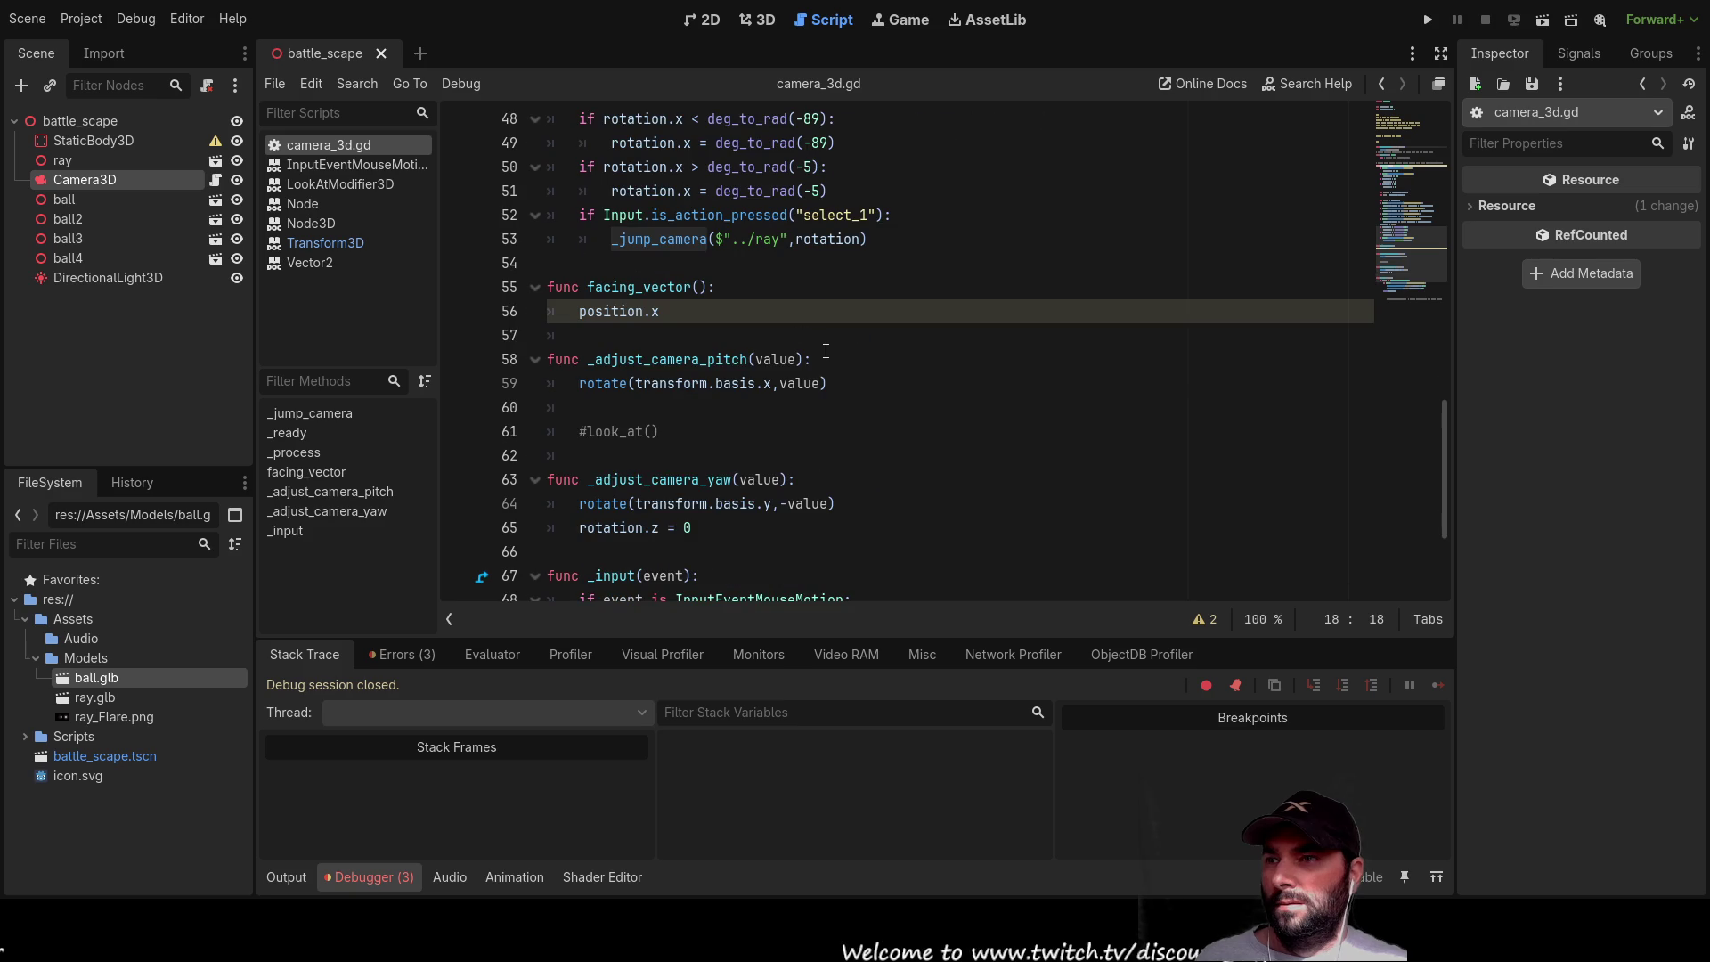
# Step: Append .position to $"../ray" in the _jump_camera call on line 53
pyautogui.scroll(1, 801, 338)
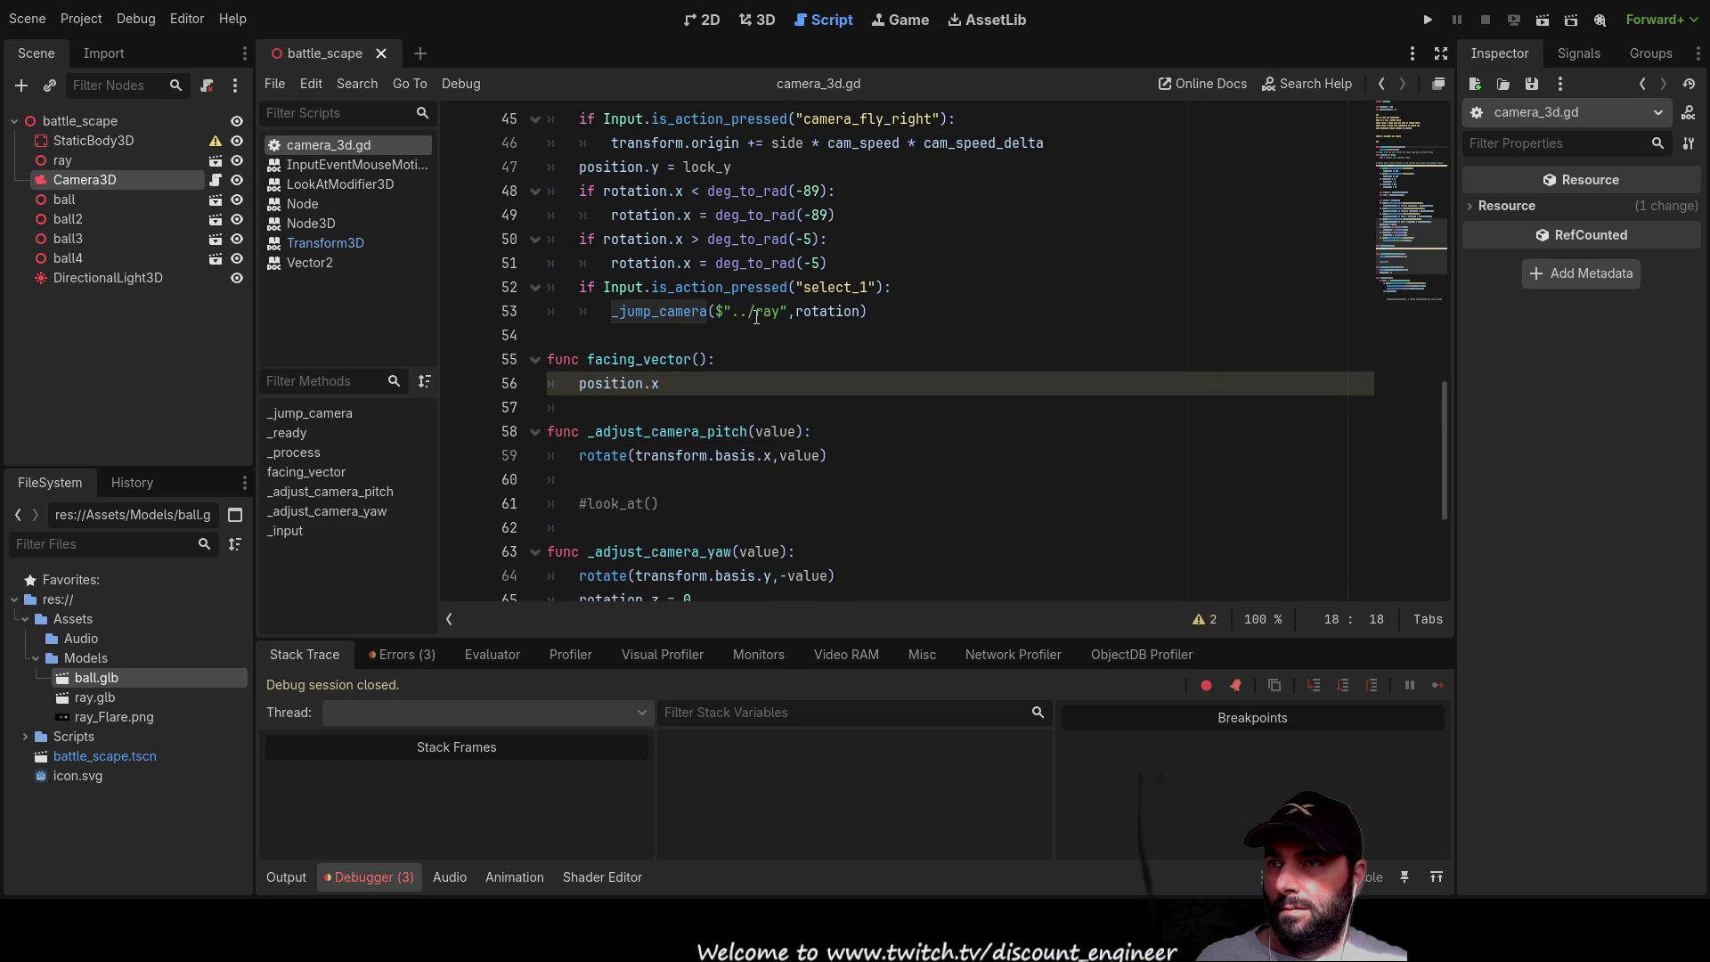
pyautogui.click(789, 313)
pyautogui.write('.posi')
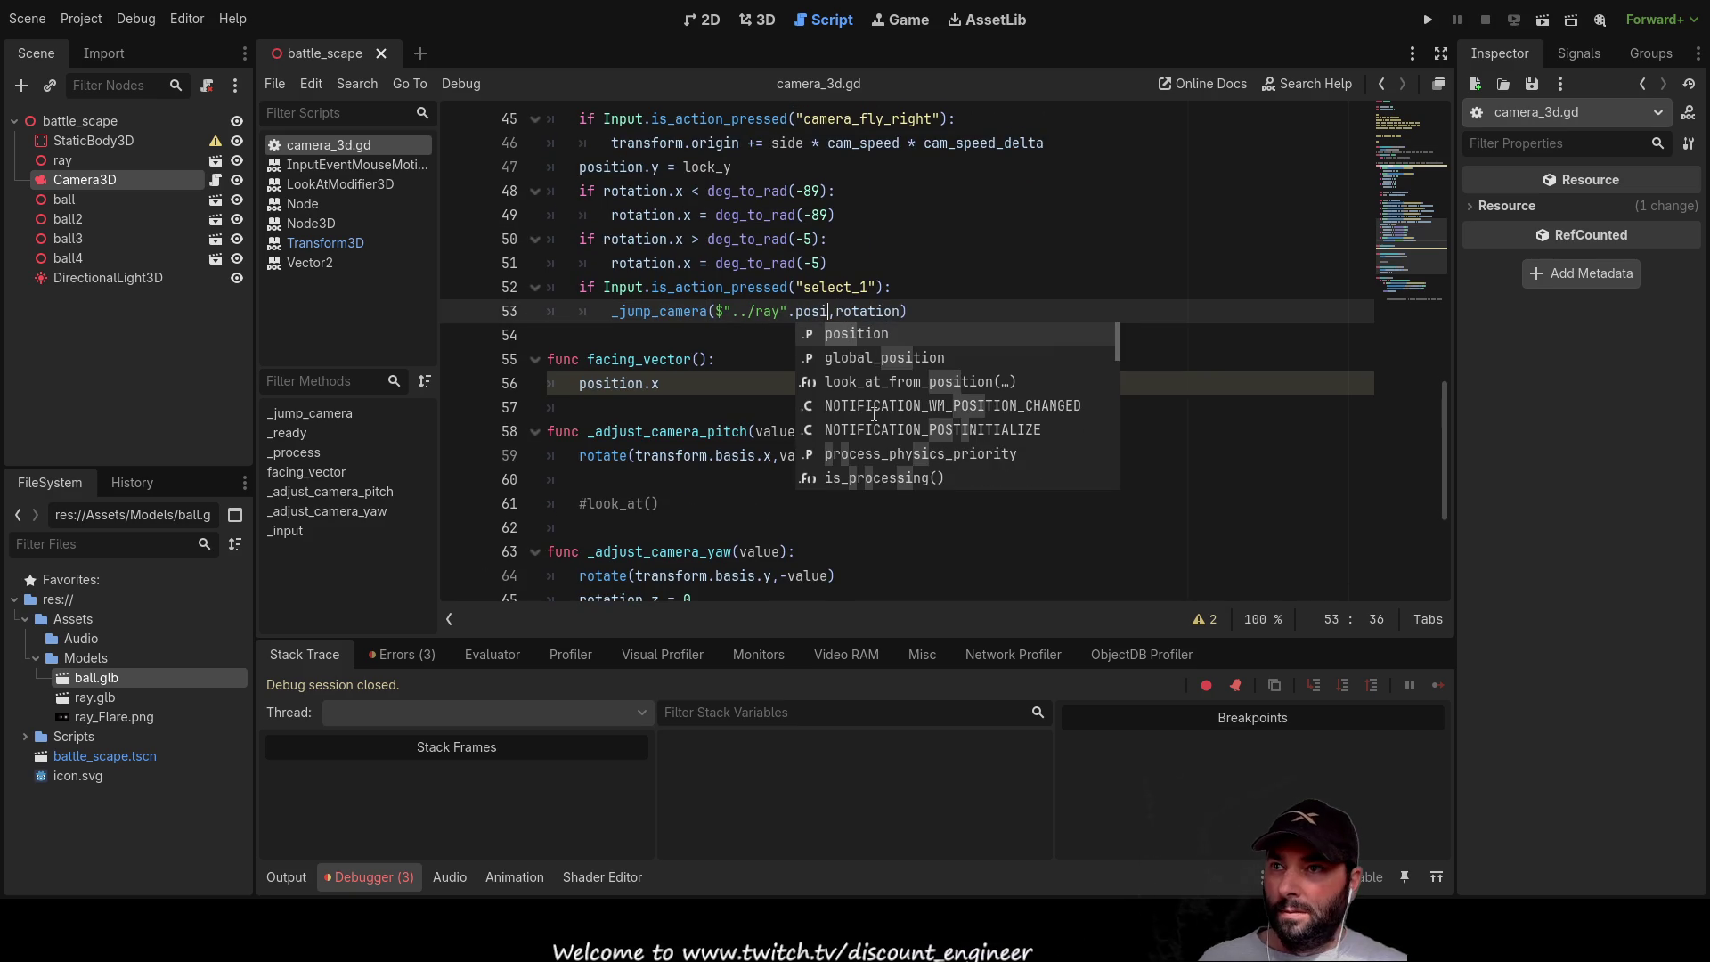
pyautogui.press('Return')
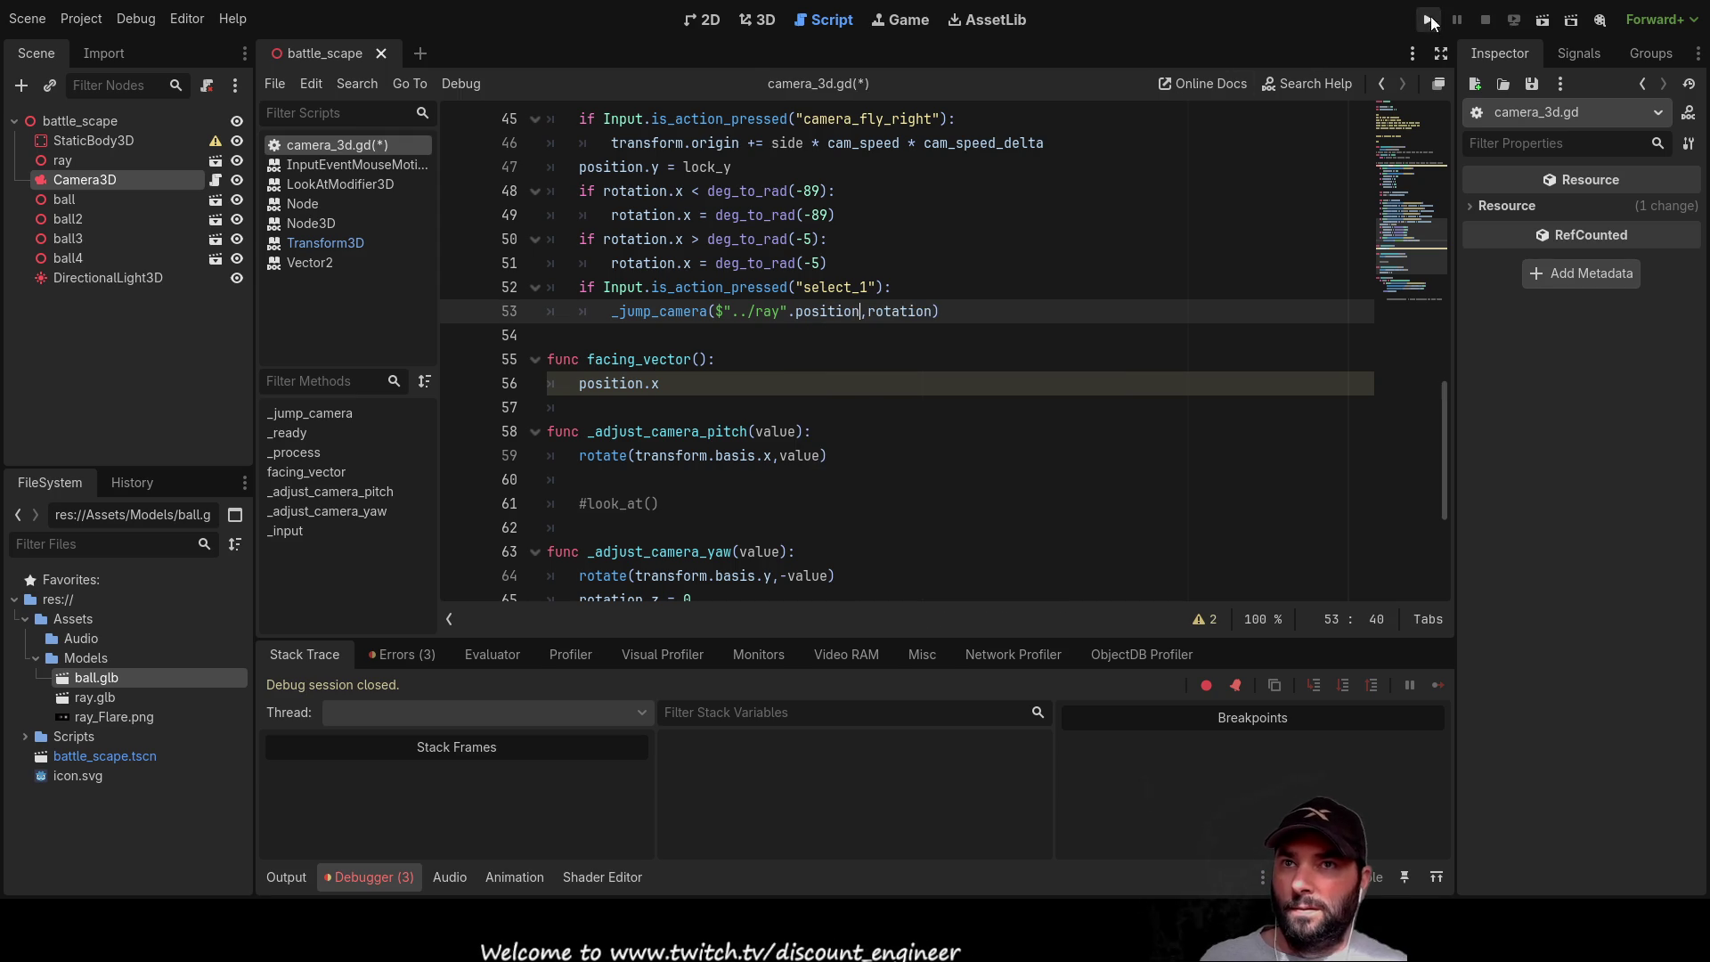
# Step: Run the game, trigger the camera jump three times, then stop it
pyautogui.click(1429, 20)
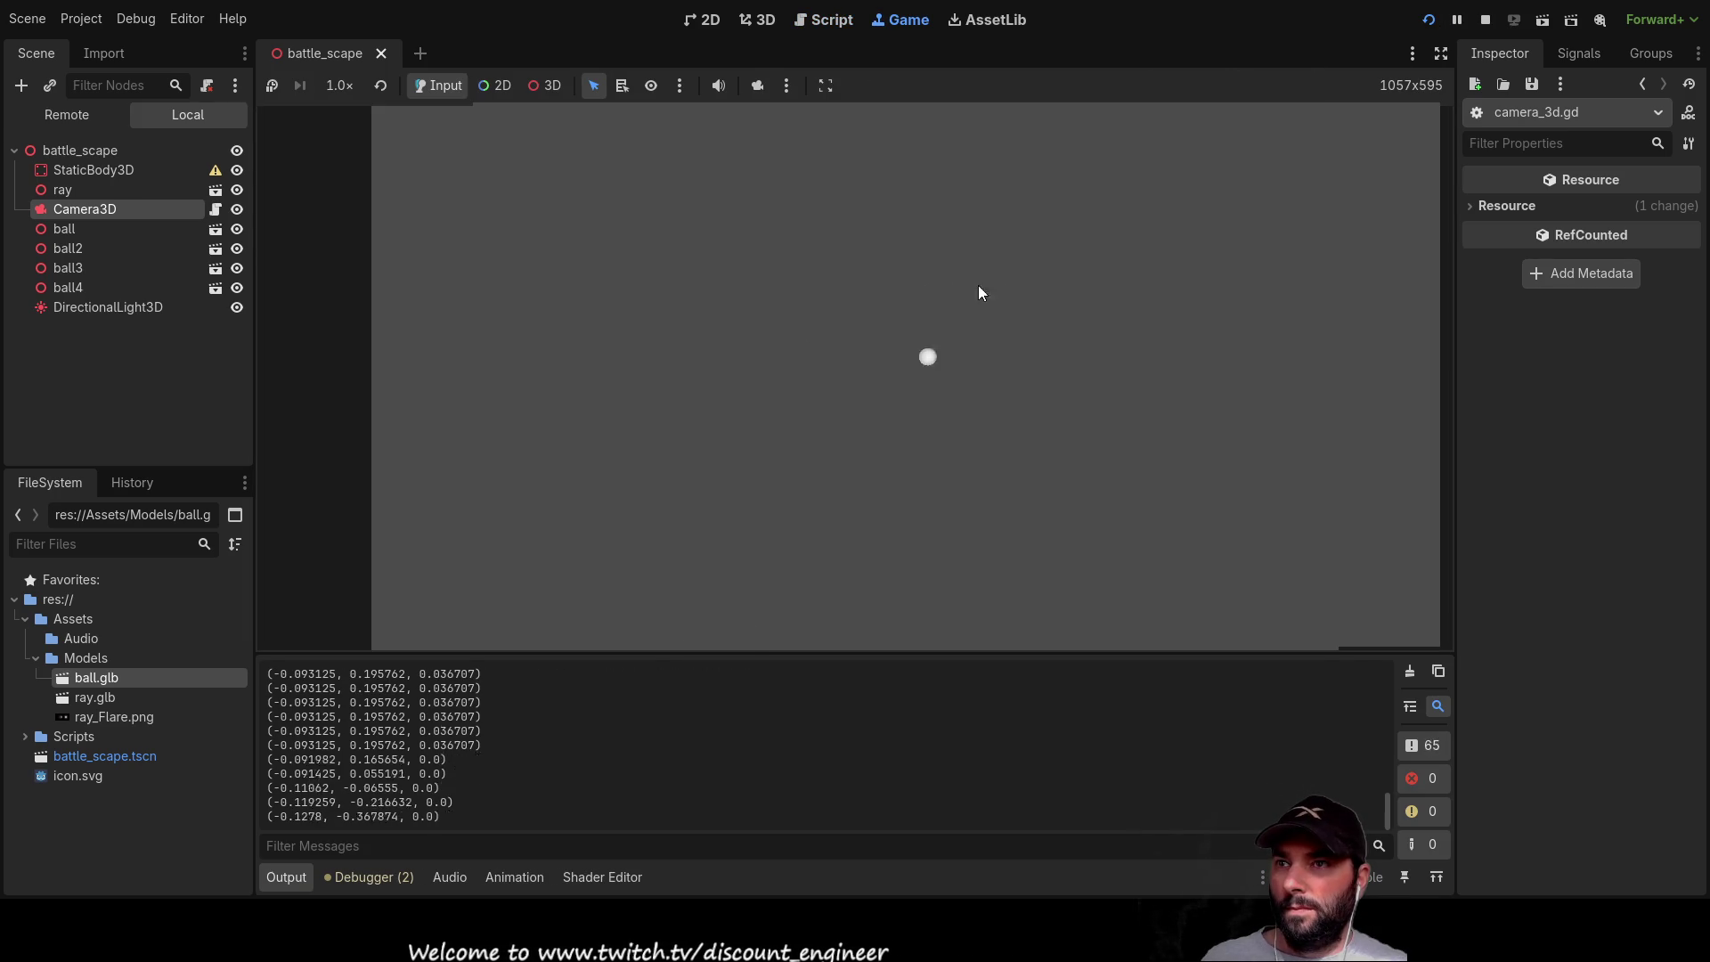
pyautogui.click(1146, 305)
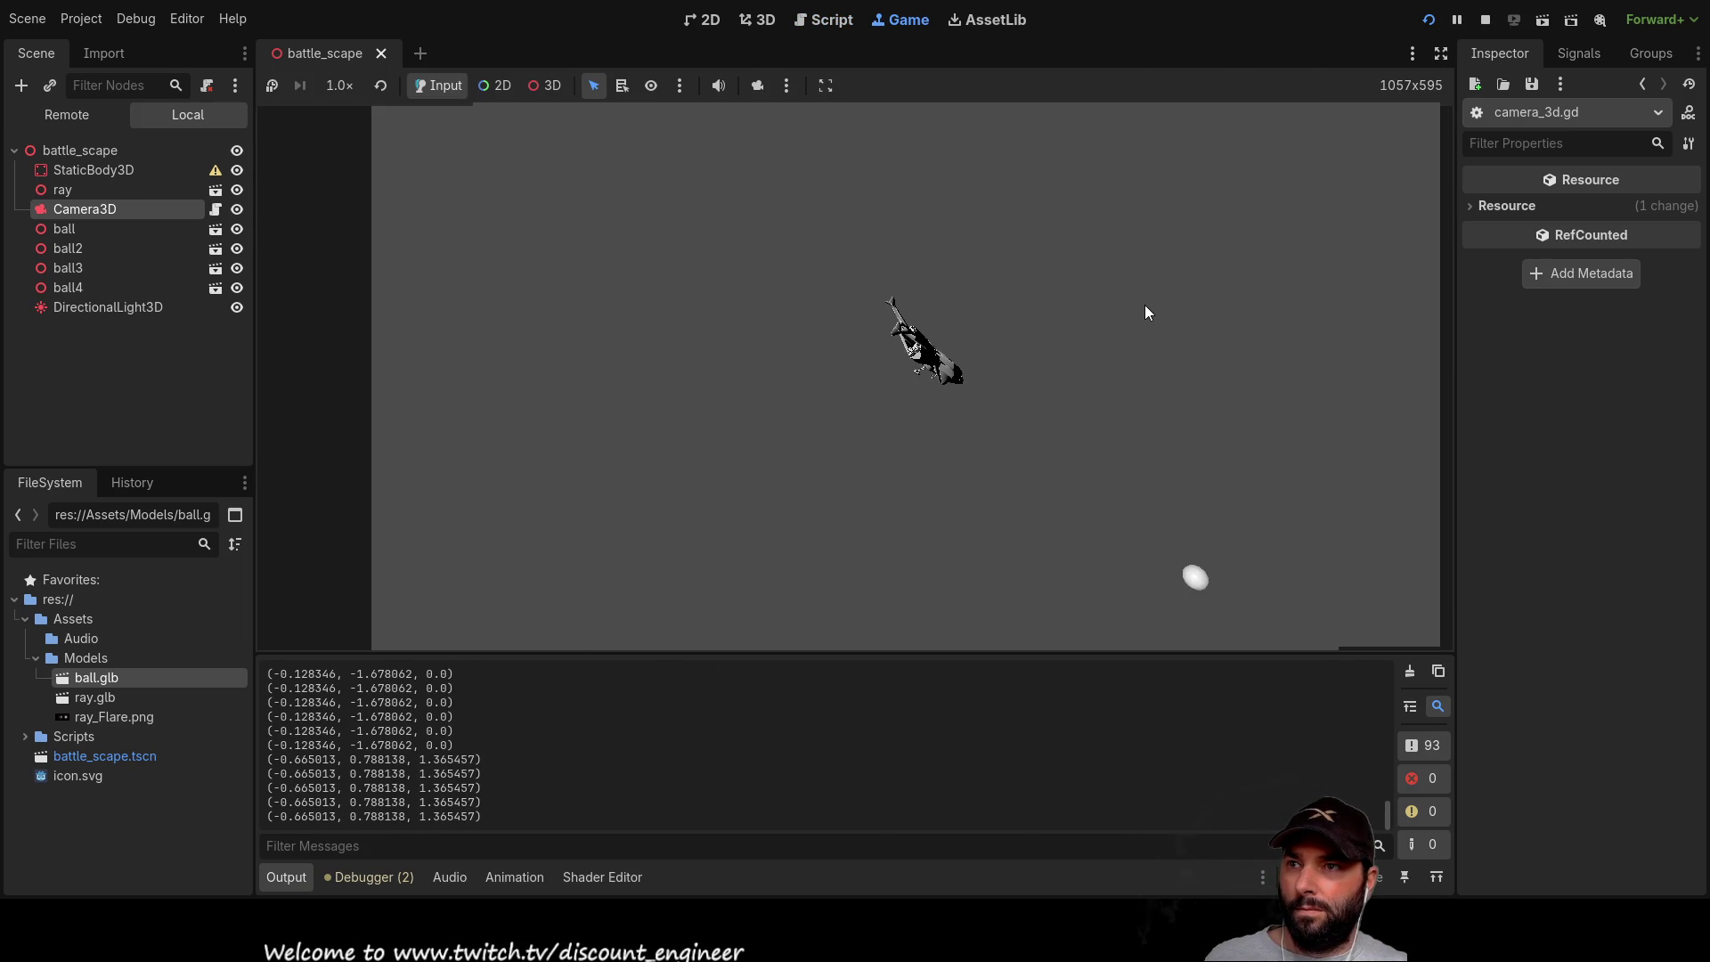
pyautogui.click(1101, 297)
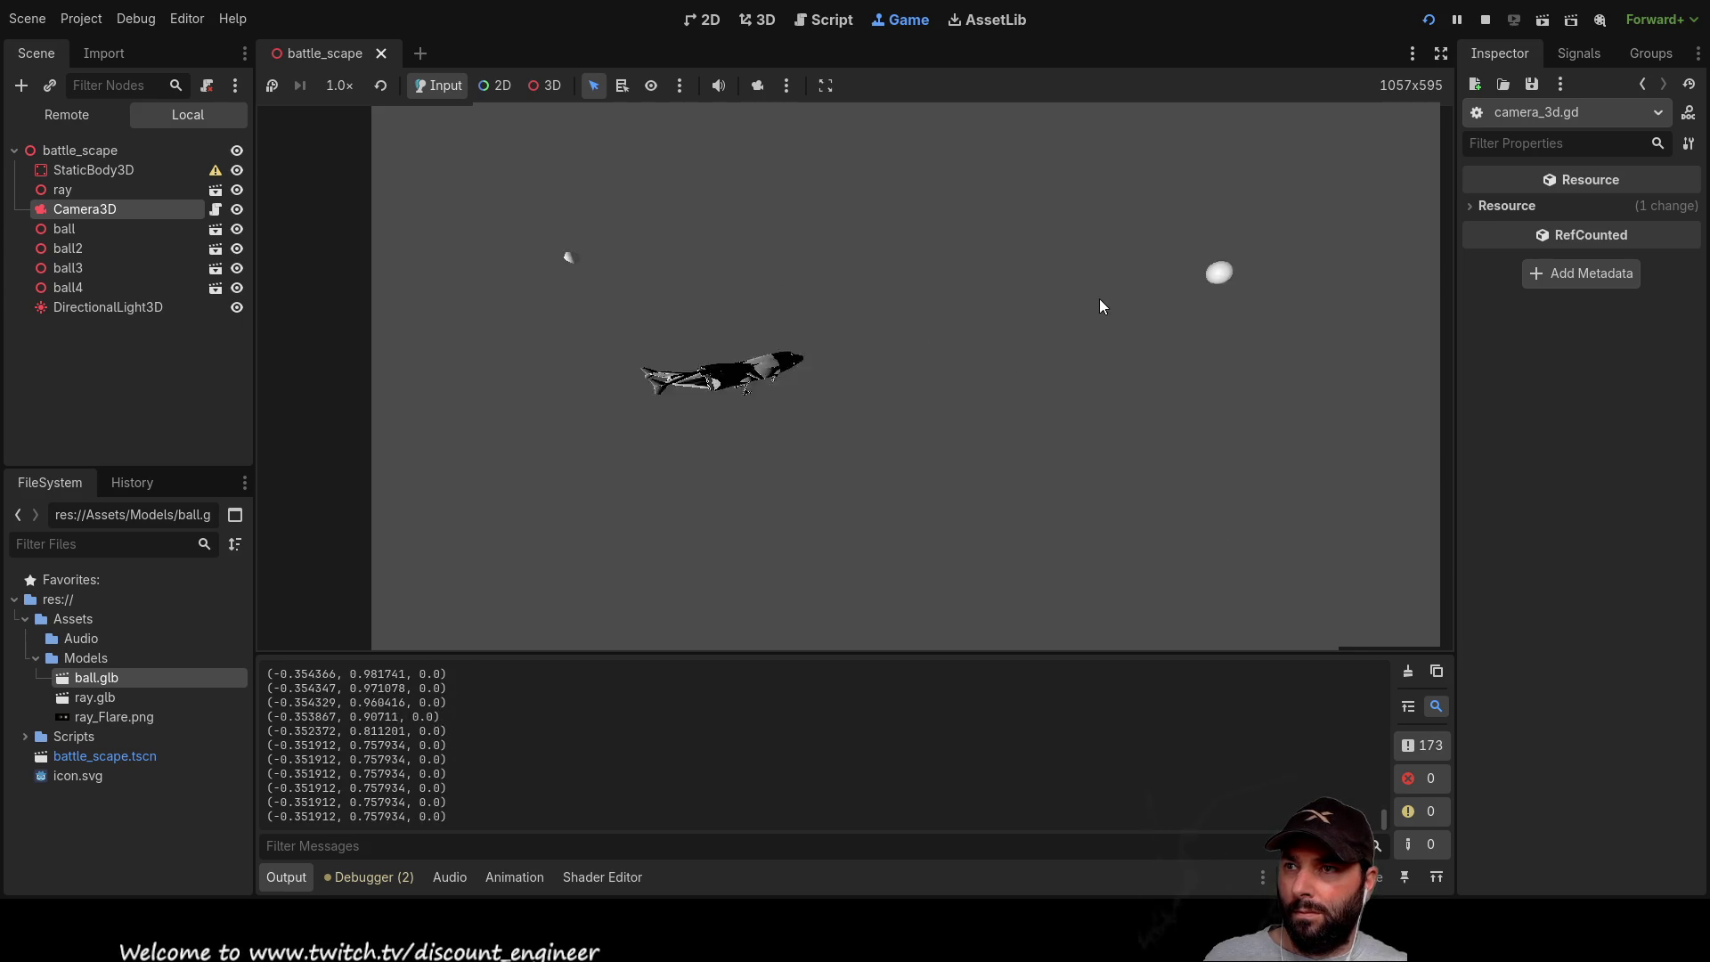
pyautogui.click(944, 252)
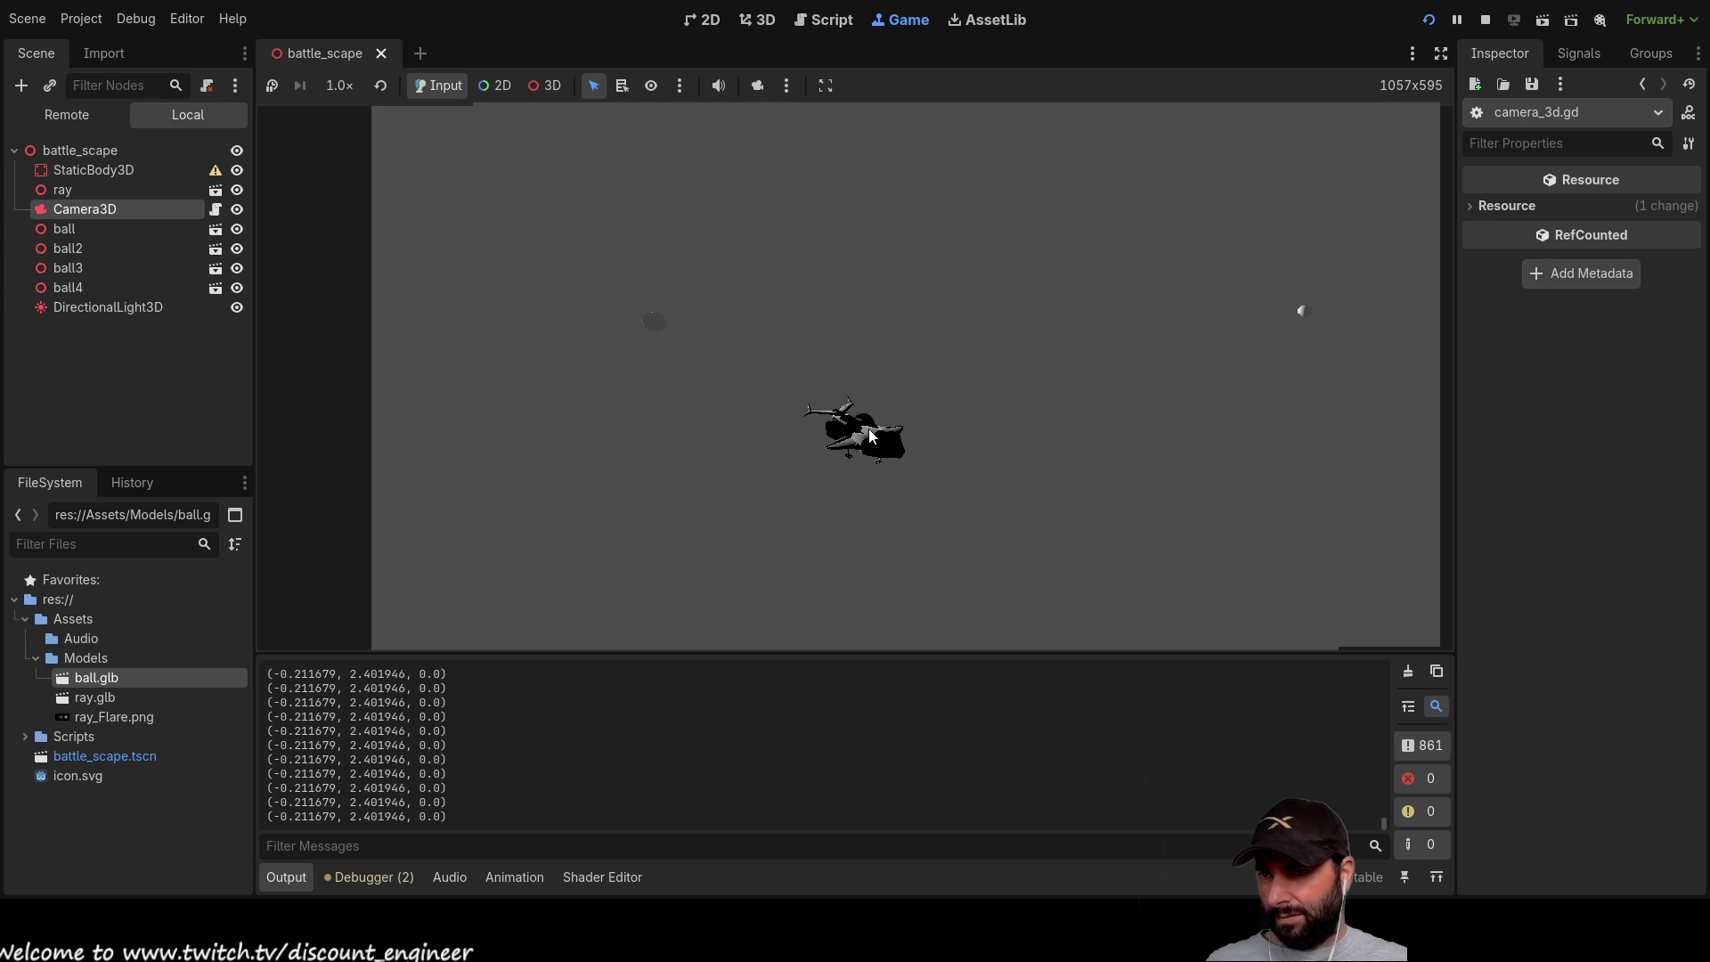
pyautogui.click(1485, 19)
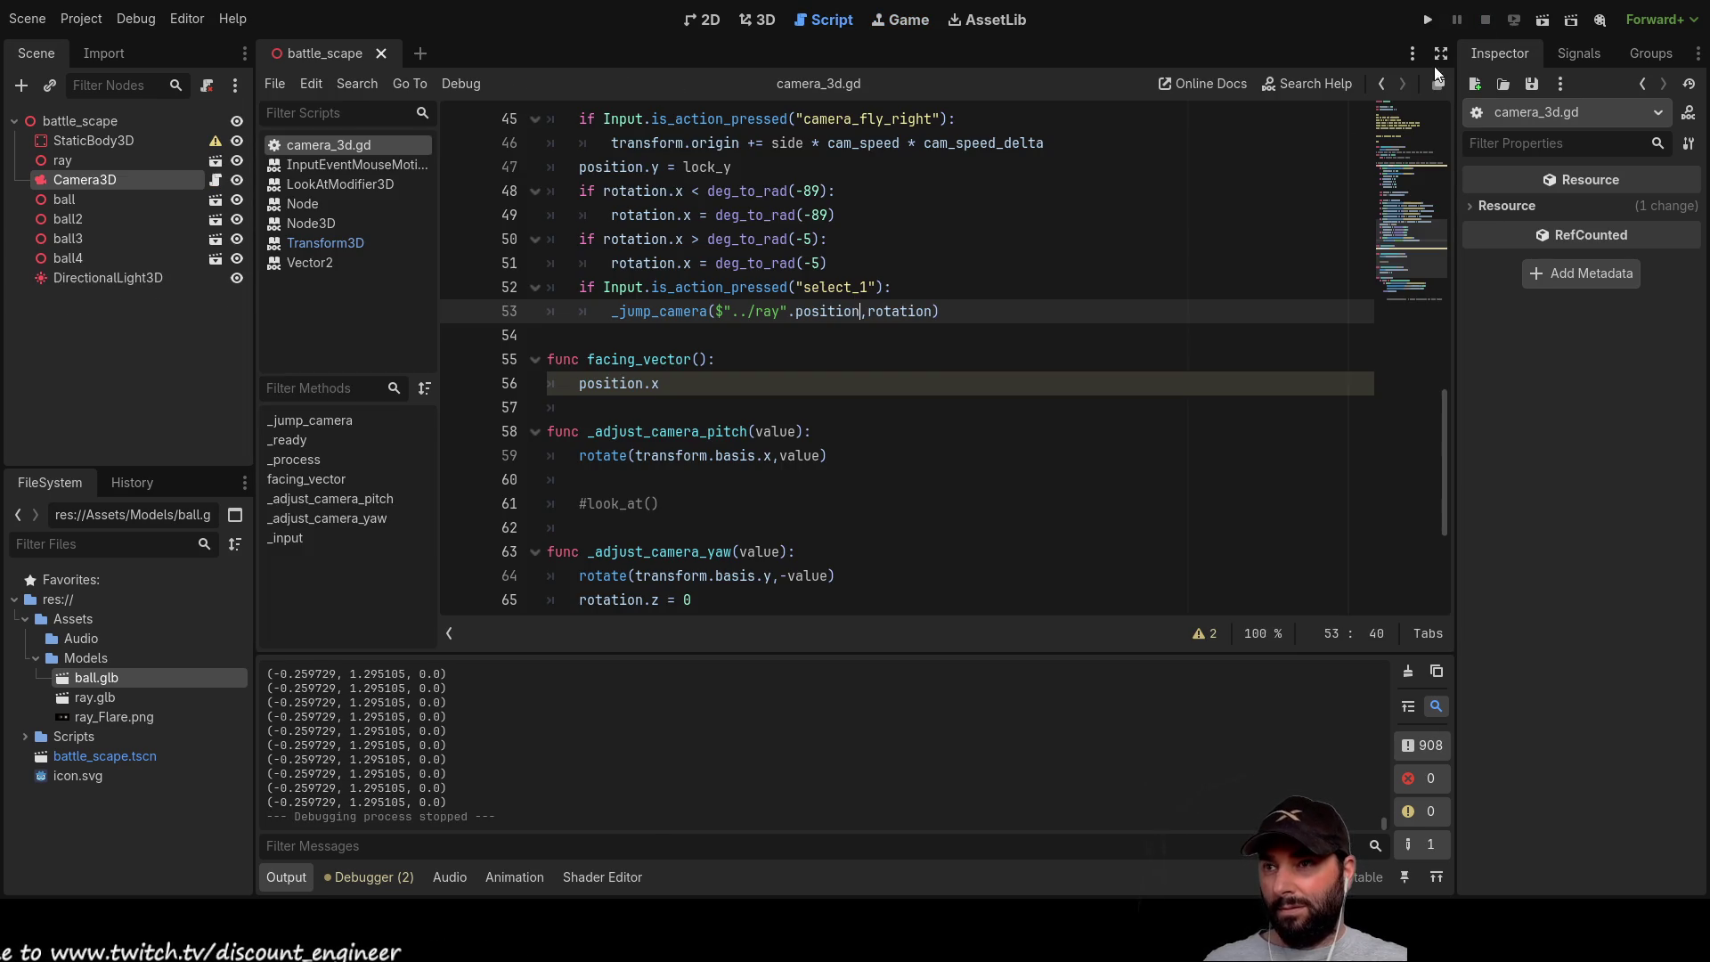
pyautogui.scroll(15, 700, 327)
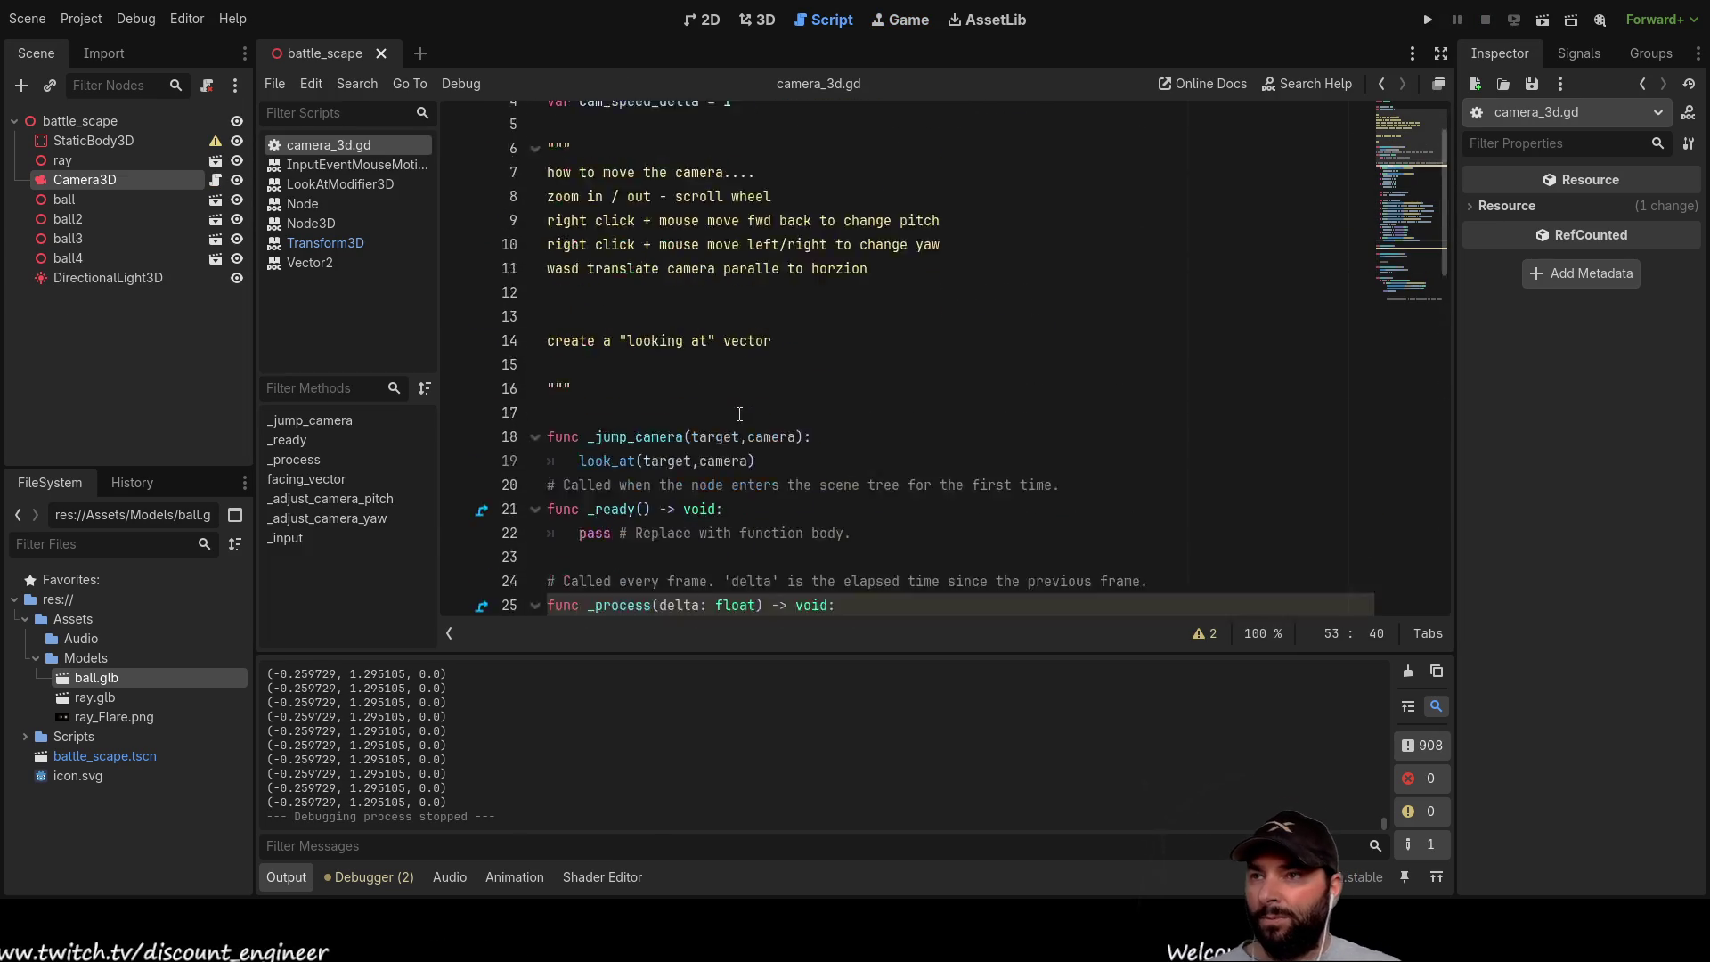
pyautogui.scroll(-3, 605, 385)
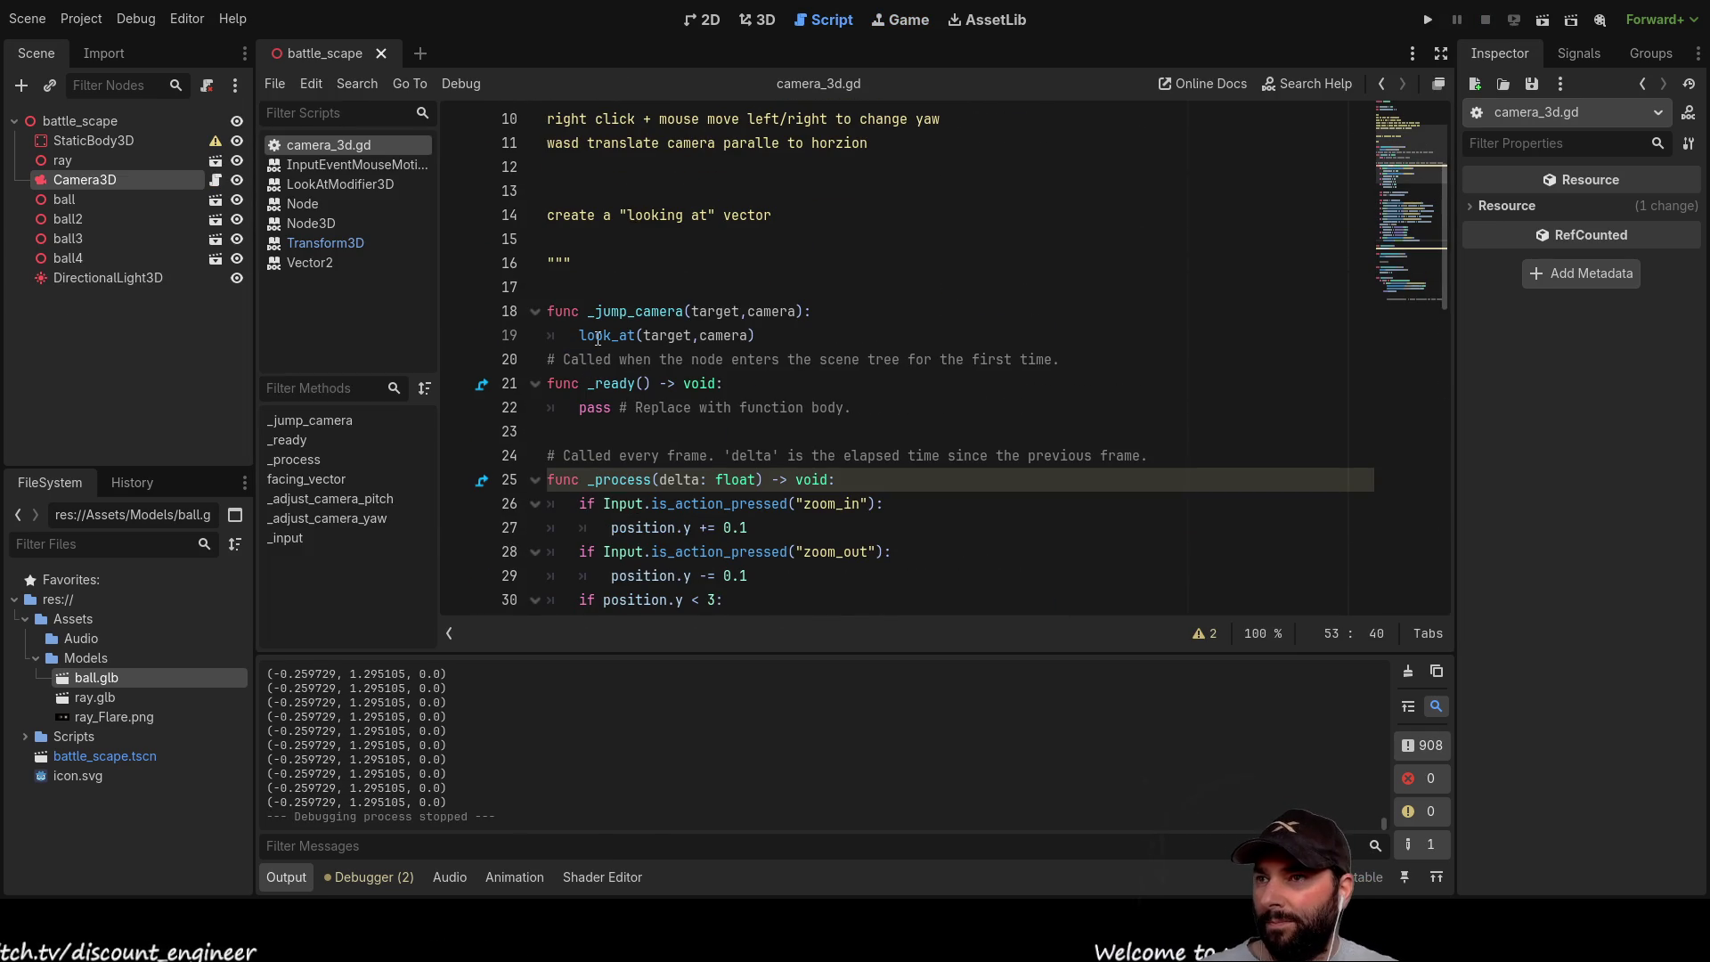
pyautogui.keyDown('ctrl'); pyautogui.click(692, 358); pyautogui.keyUp('ctrl')
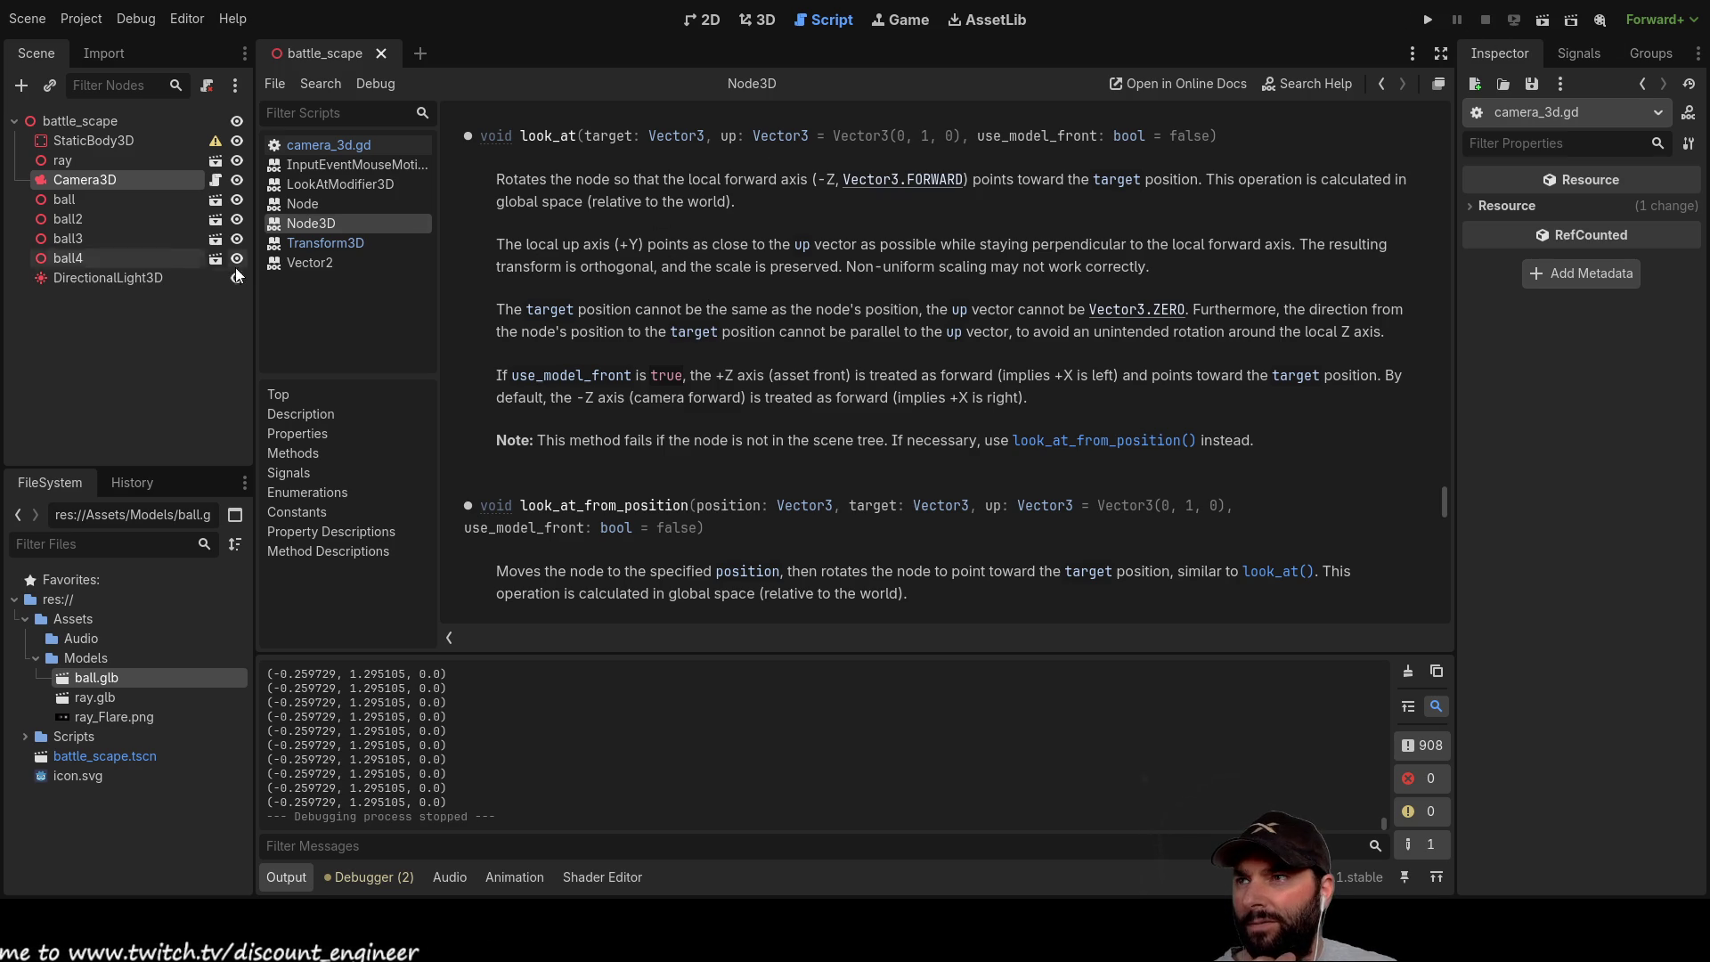
pyautogui.click(317, 144)
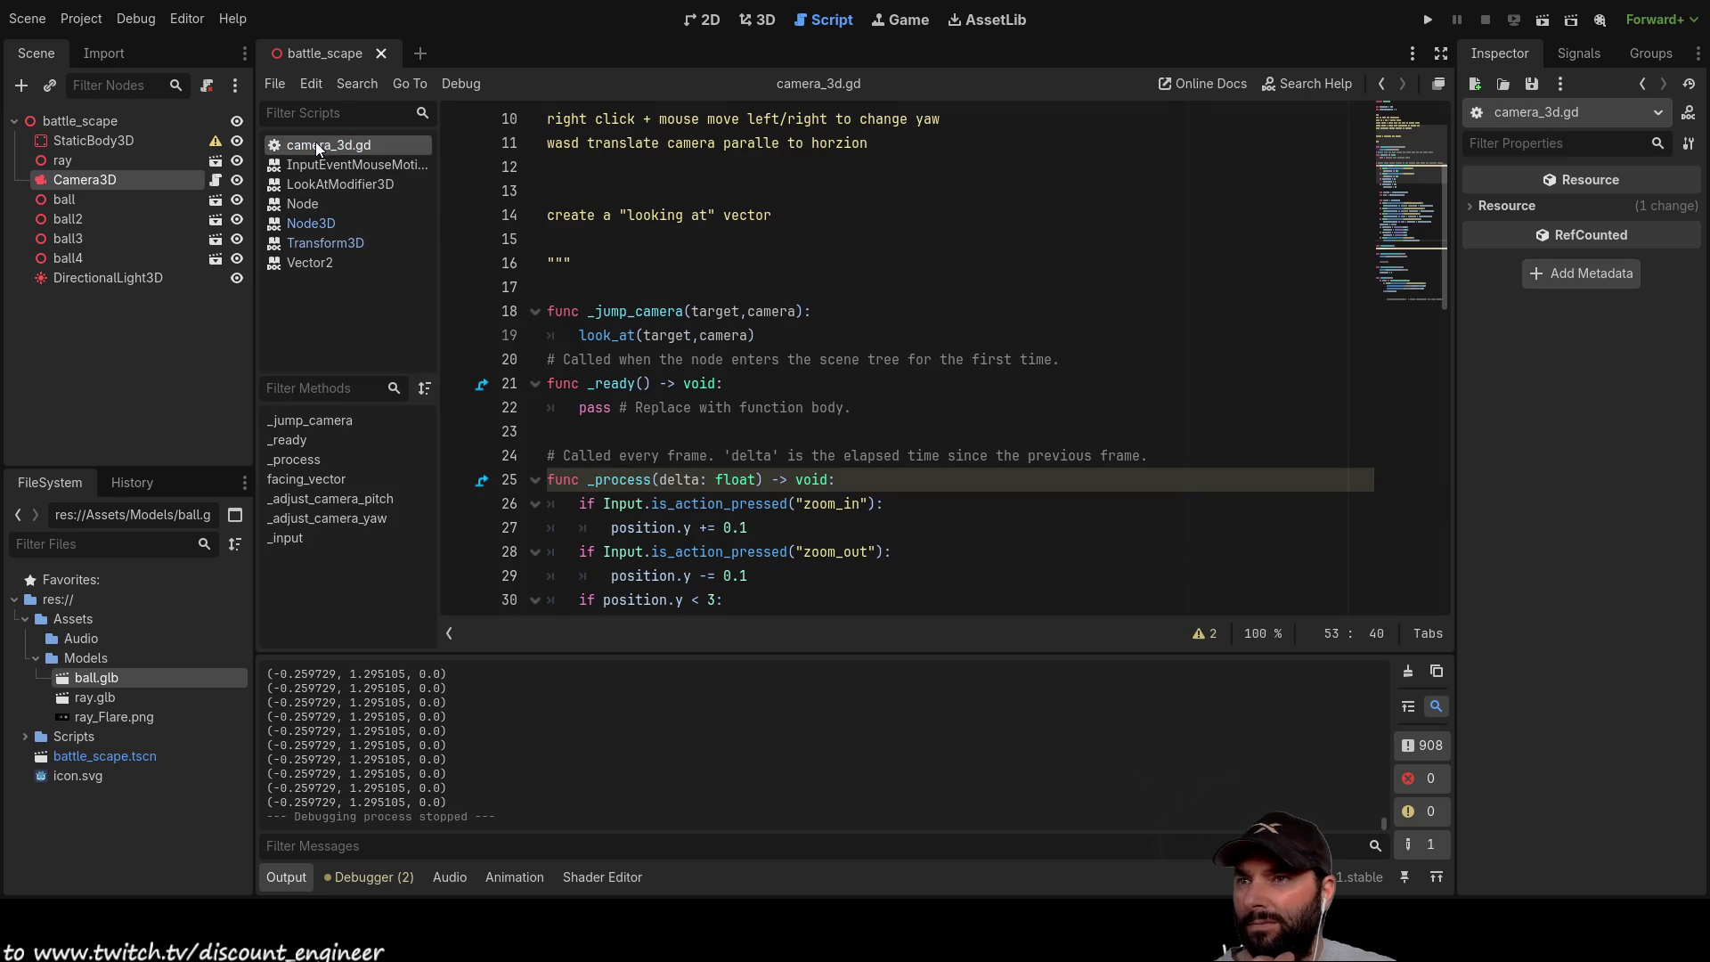
pyautogui.doubleClick(768, 311)
# Step: Rename the camera parameter to up and pass up as look_at's second argument
pyautogui.press('BackSpace')
pyautogui.write('ve')
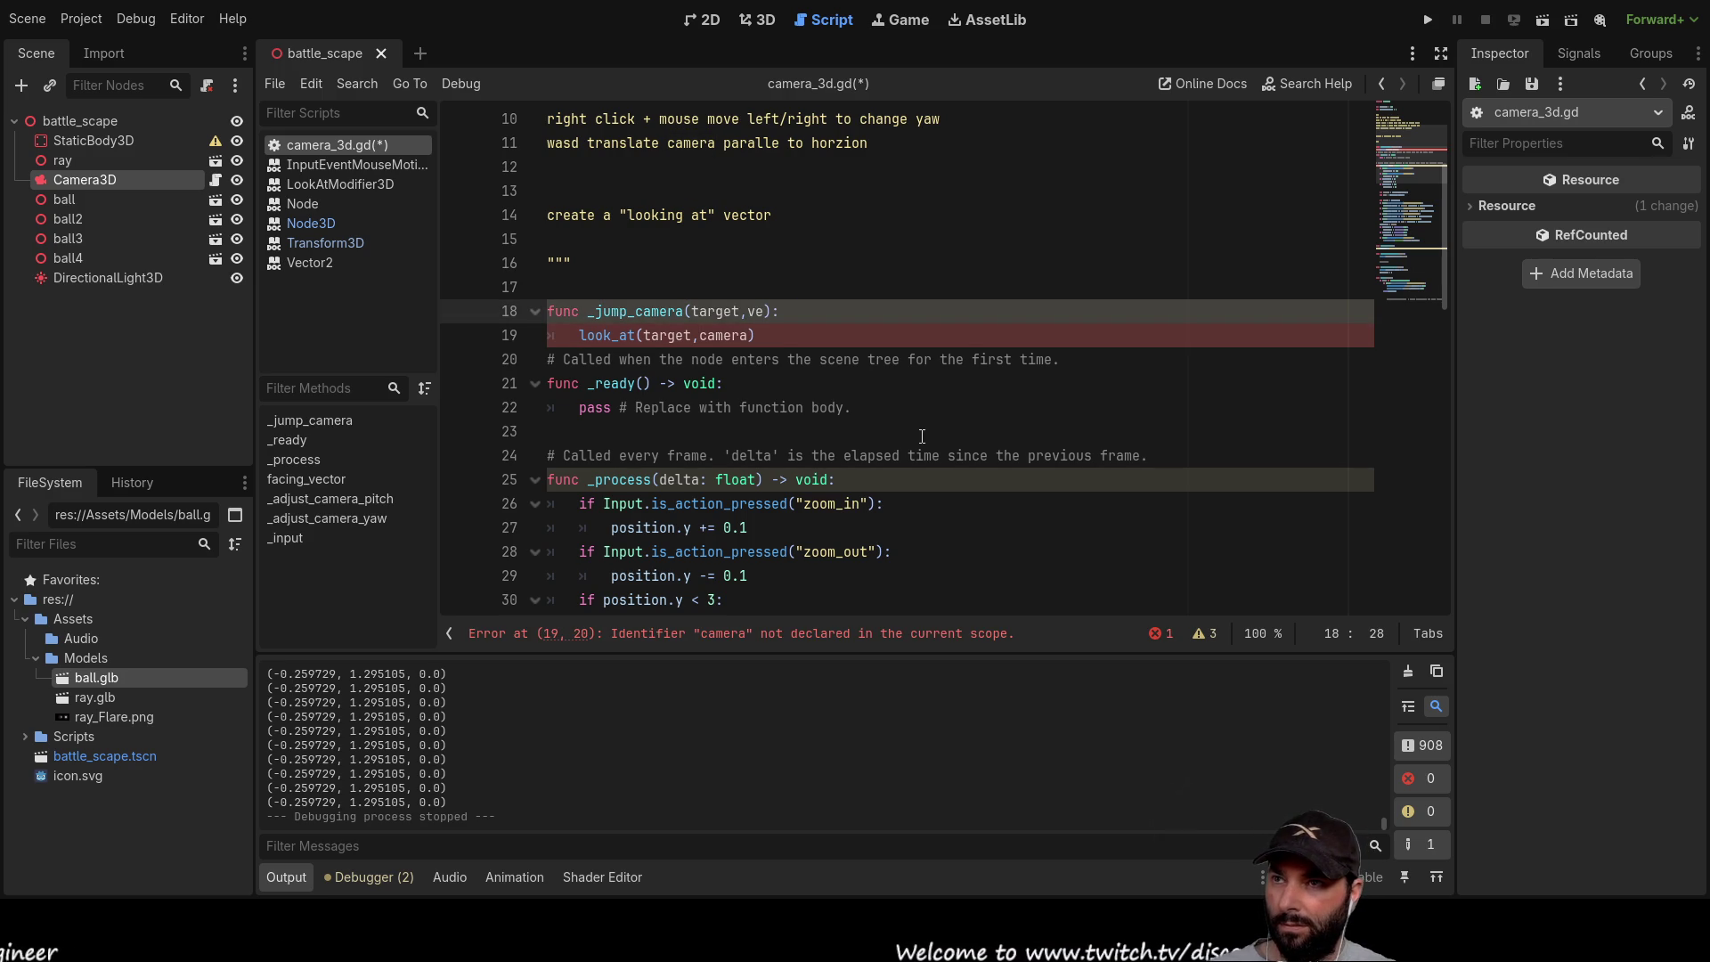
pyautogui.press('BackSpace')
pyautogui.press('BackSpace')
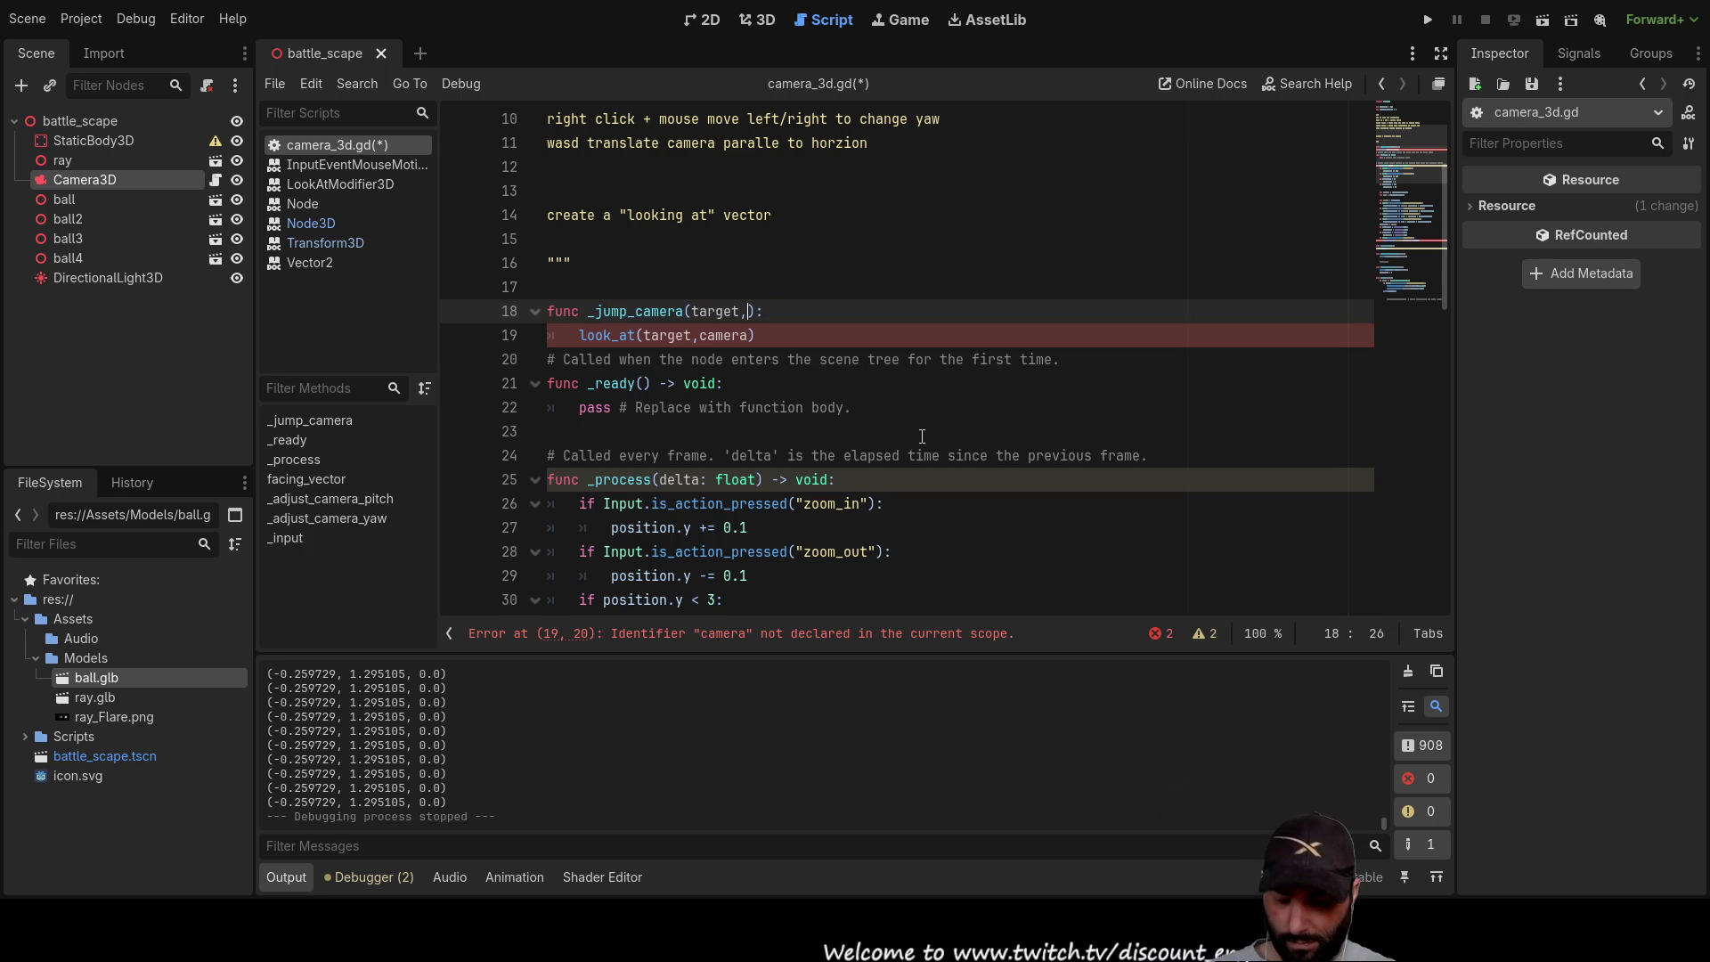
pyautogui.write('up')
pyautogui.press('Down')
pyautogui.press('Left')
pyautogui.press('BackSpace')
pyautogui.press('BackSpace')
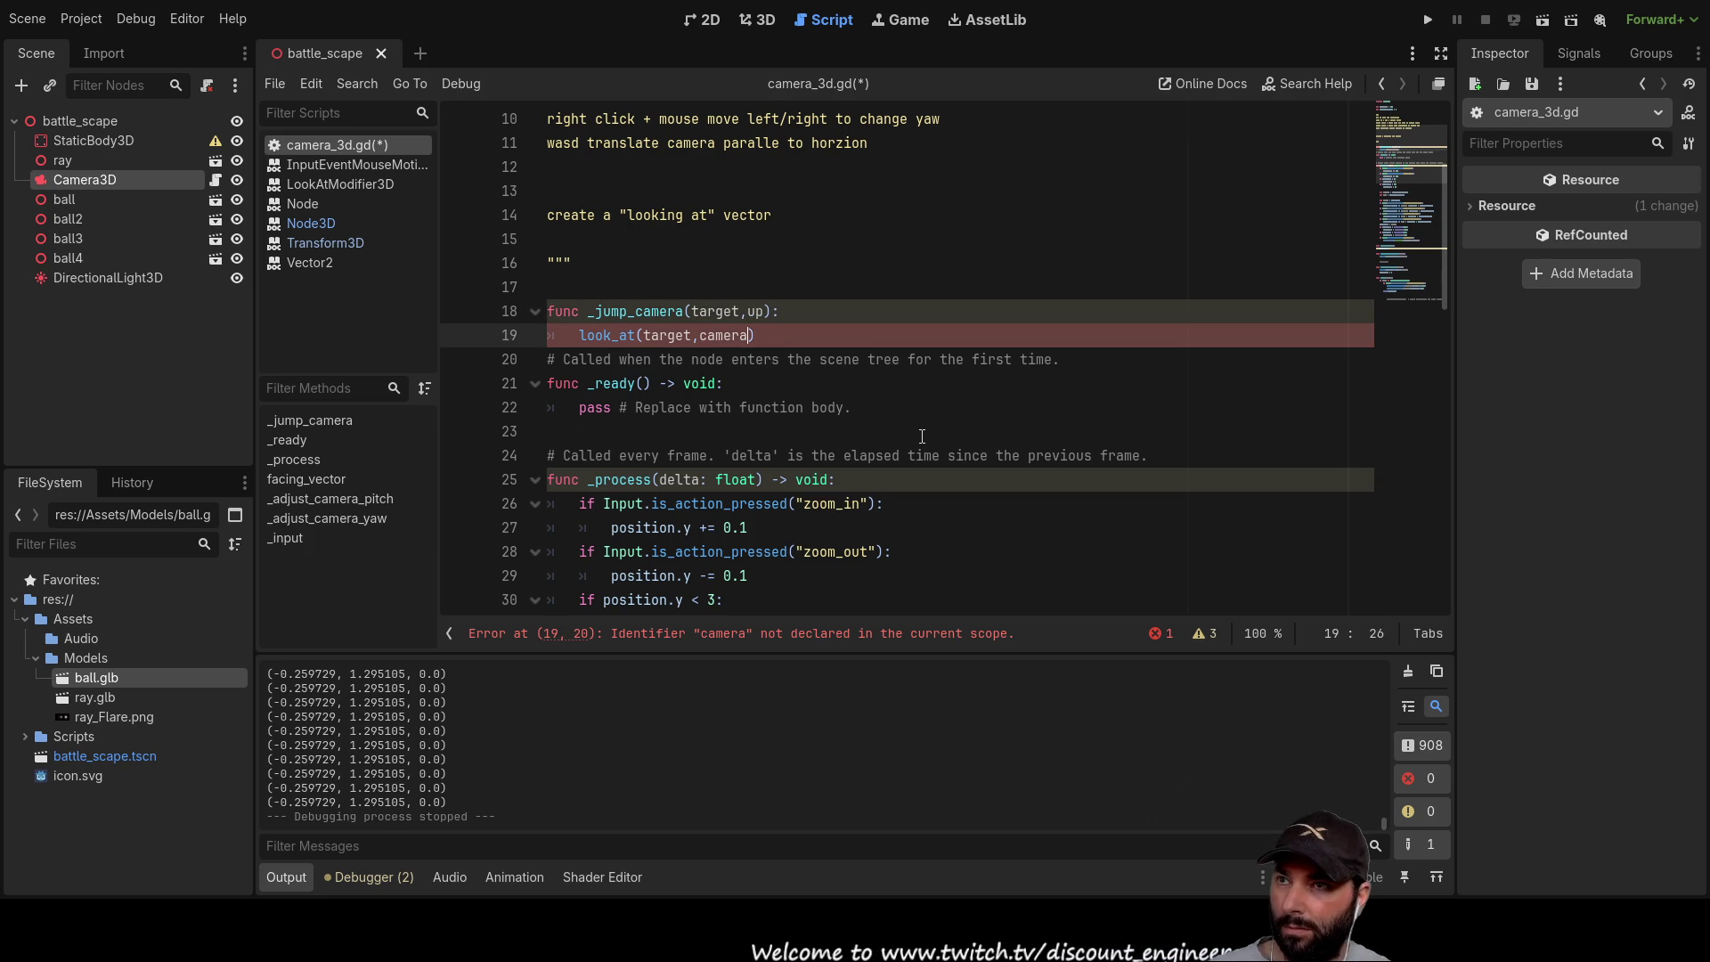
pyautogui.press('BackSpace')
pyautogui.press('BackSpace')
pyautogui.press('BackSpace')
pyautogui.write('up')
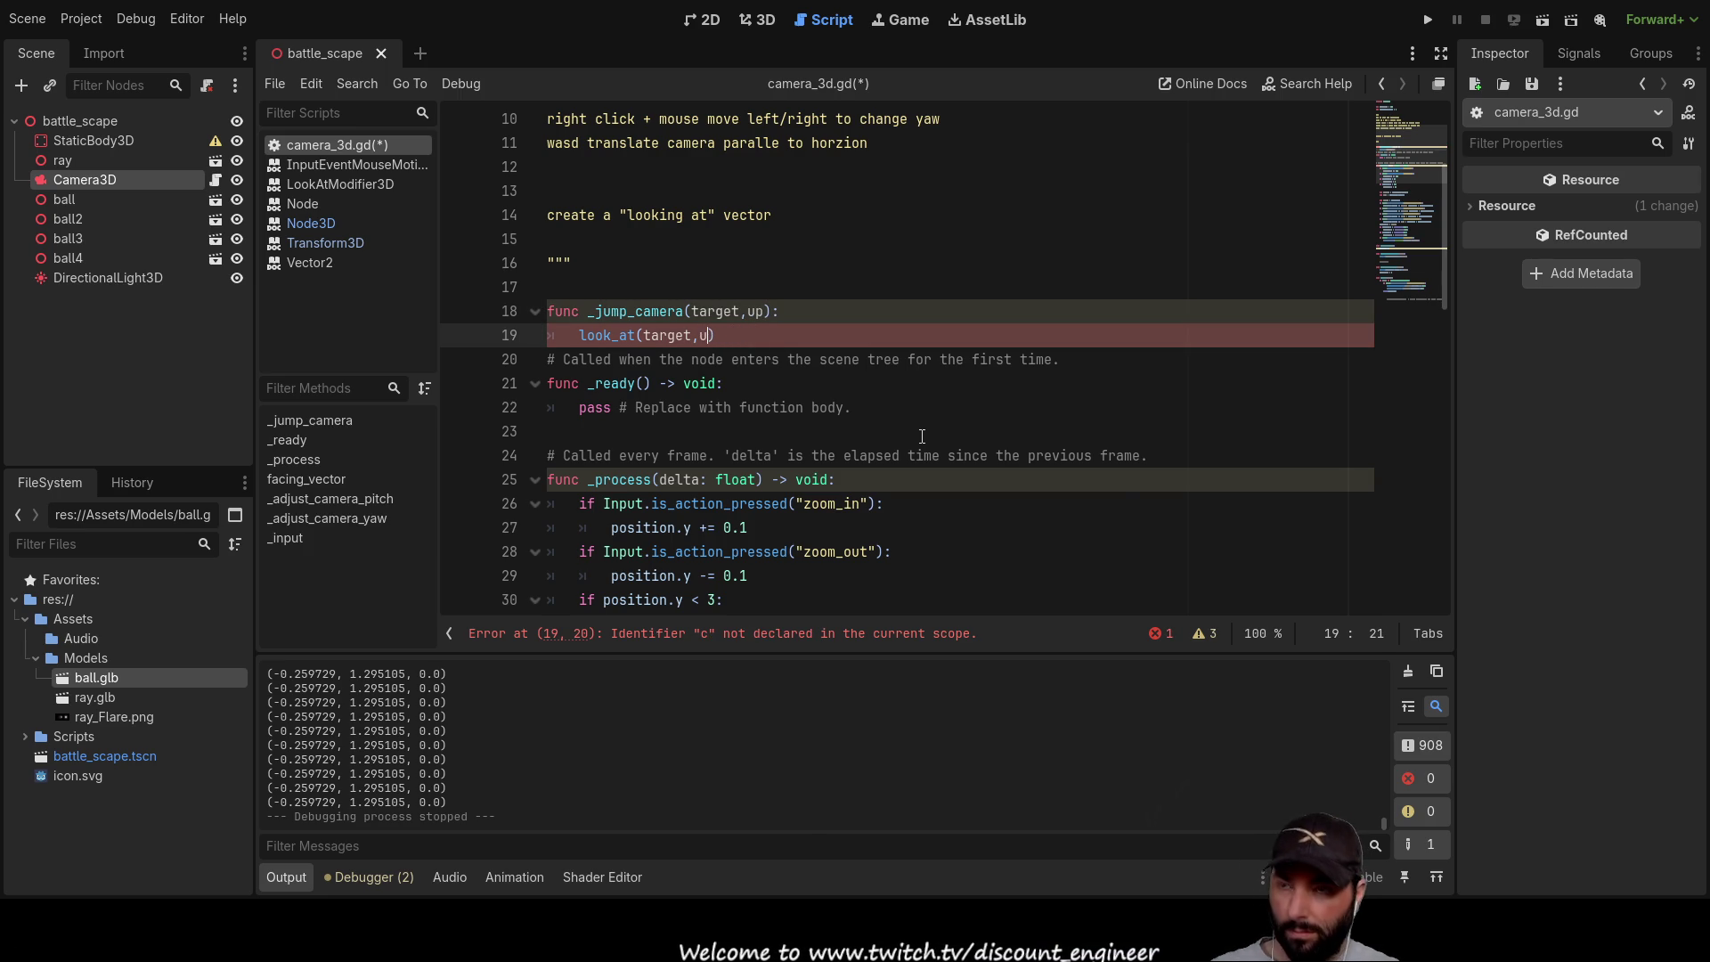
# Step: Replace rotation in the line-53 _jump_camera call with Vector3(0,1,0), then run the project
pyautogui.scroll(-15, 841, 401)
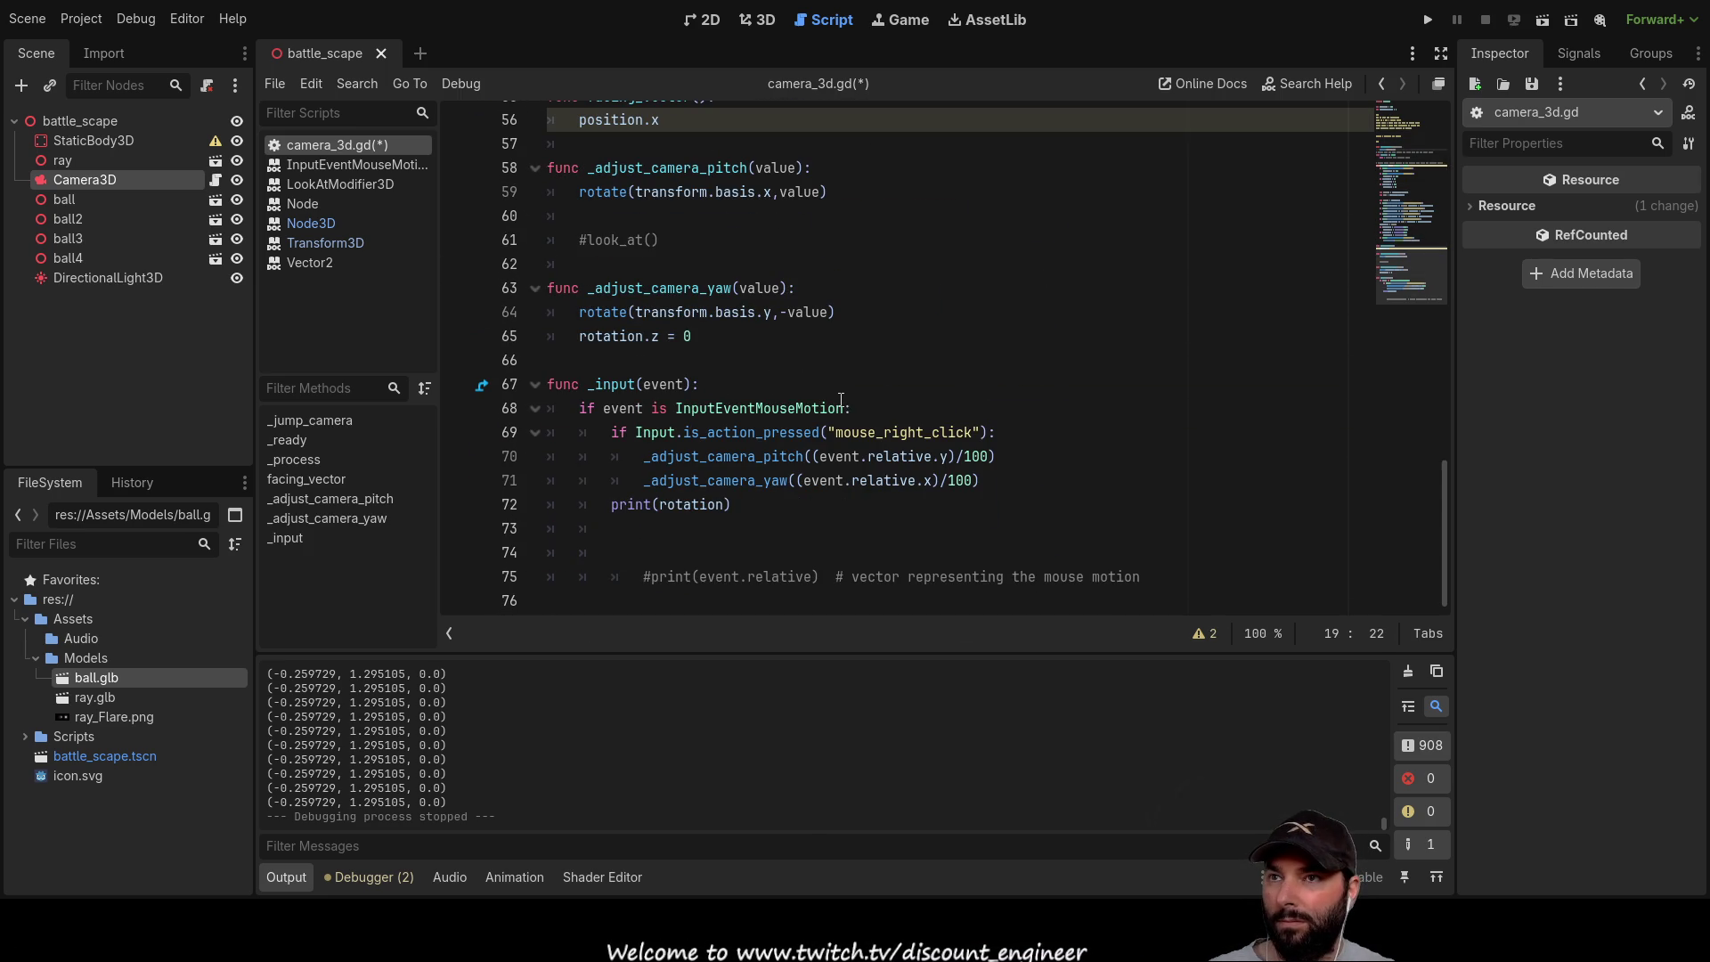
pyautogui.scroll(5, 962, 452)
pyautogui.tripleClick(911, 407)
pyautogui.doubleClick(911, 407)
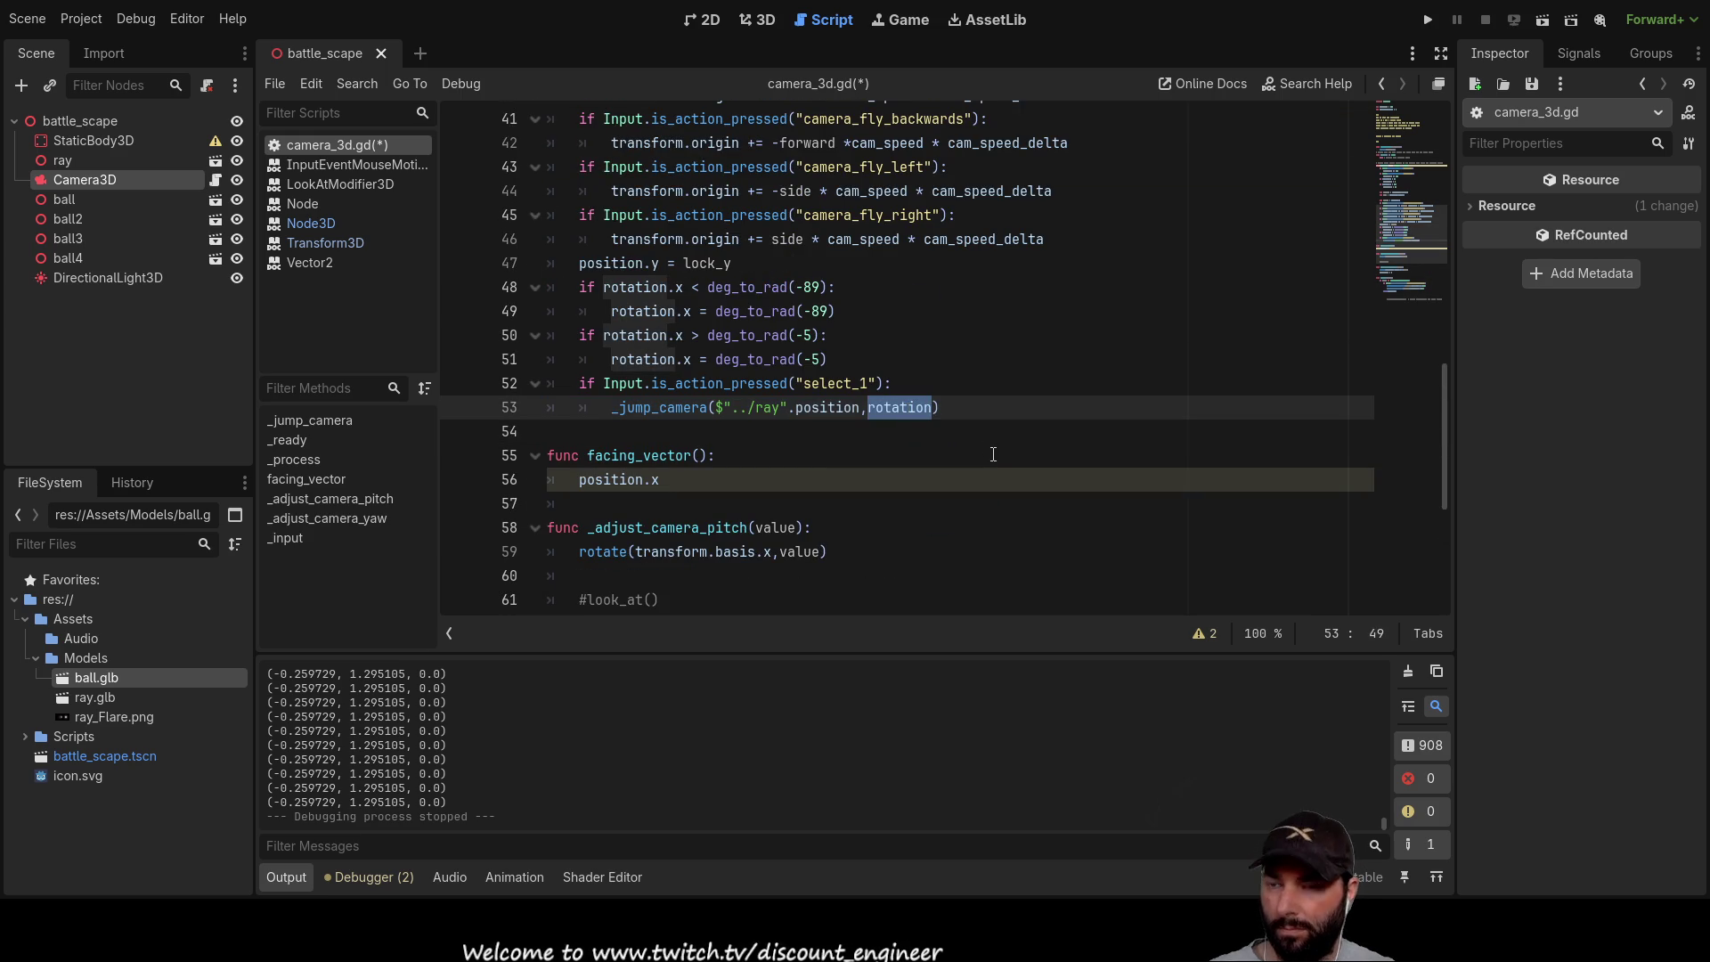
pyautogui.write('vector')
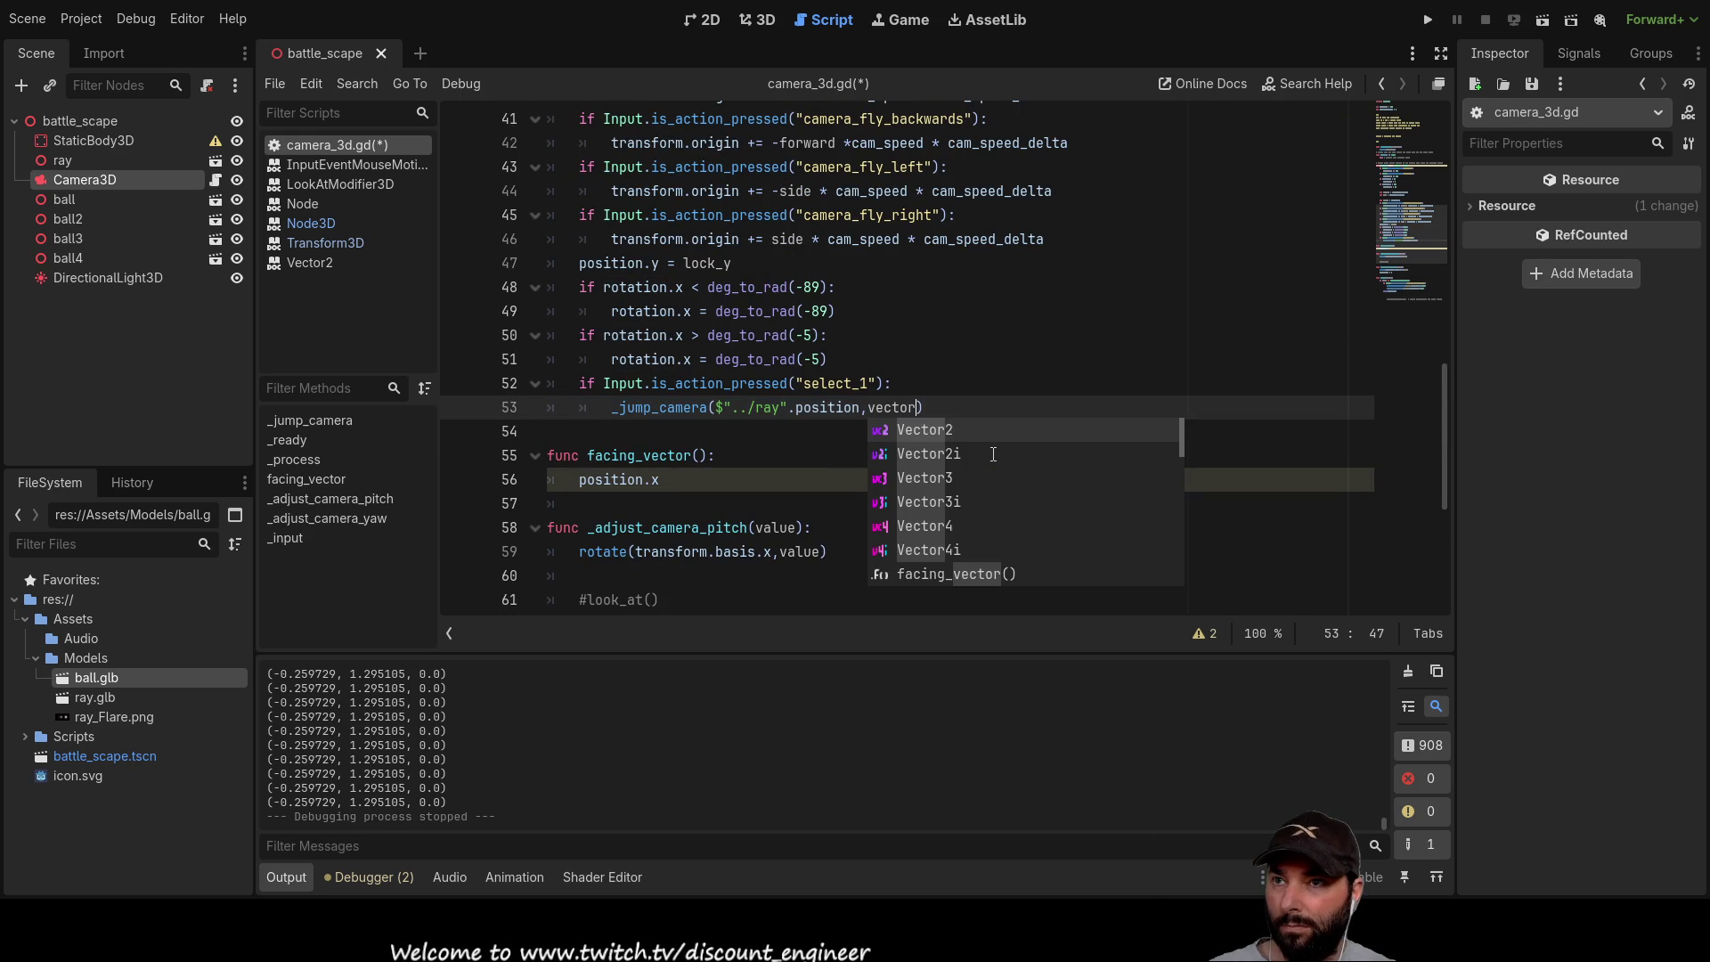
pyautogui.press('Down')
pyautogui.press('Down')
pyautogui.press('Return')
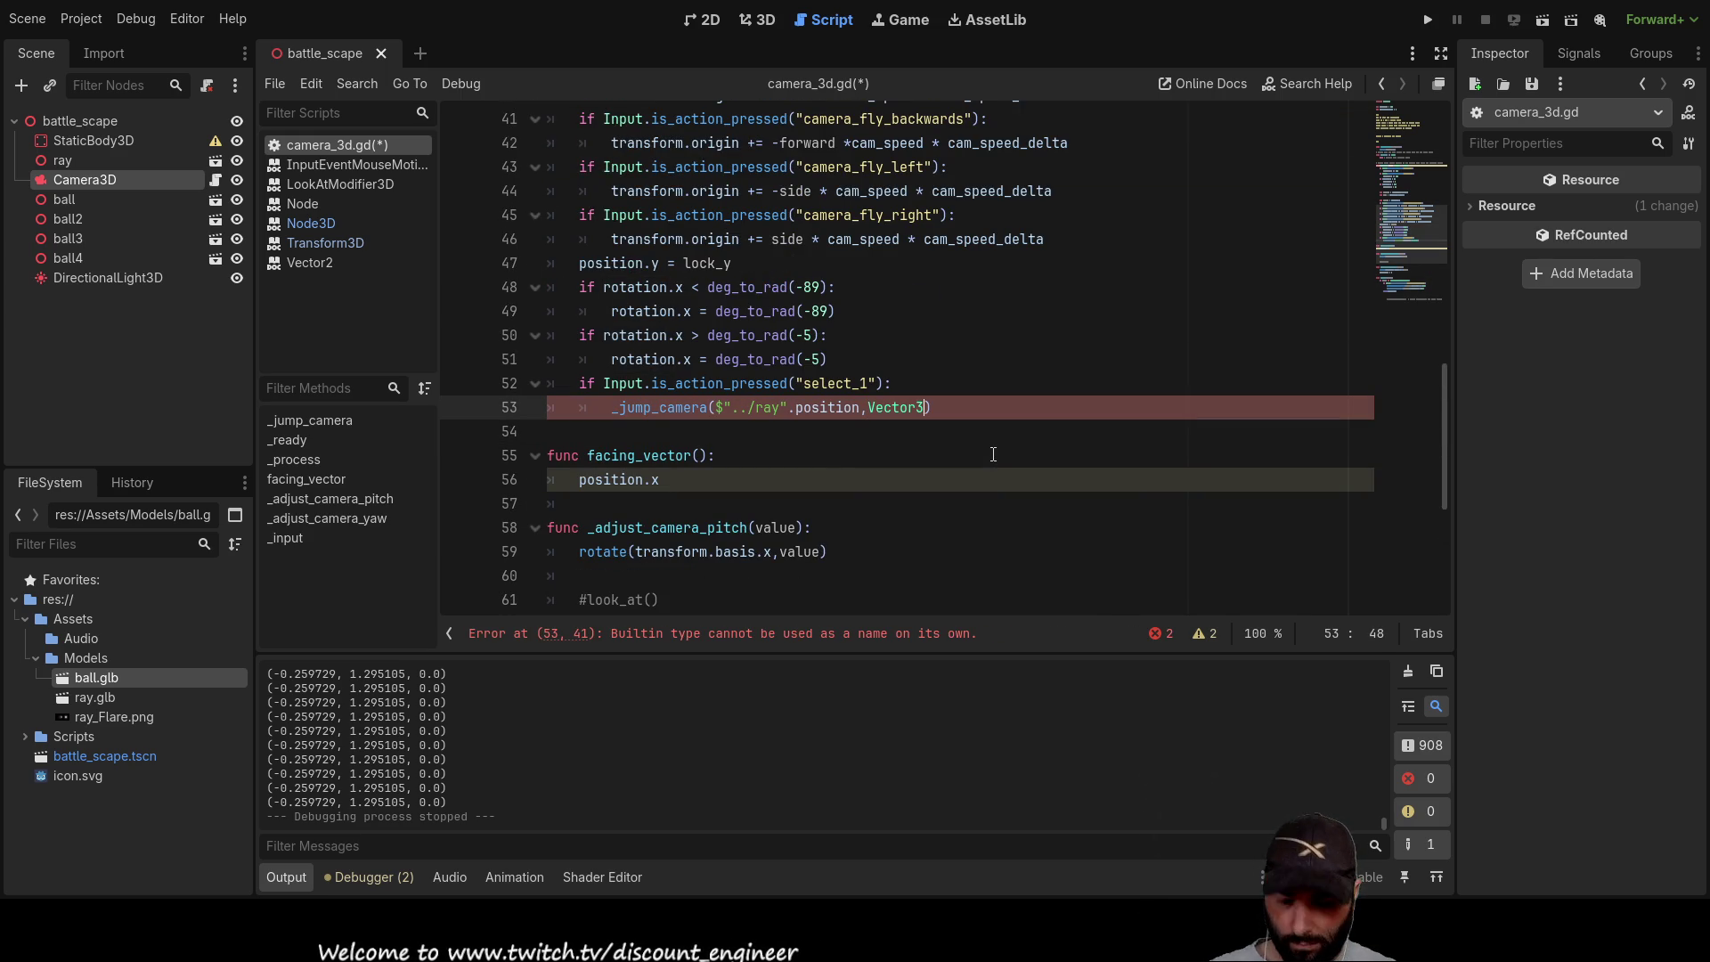
pyautogui.write('(')
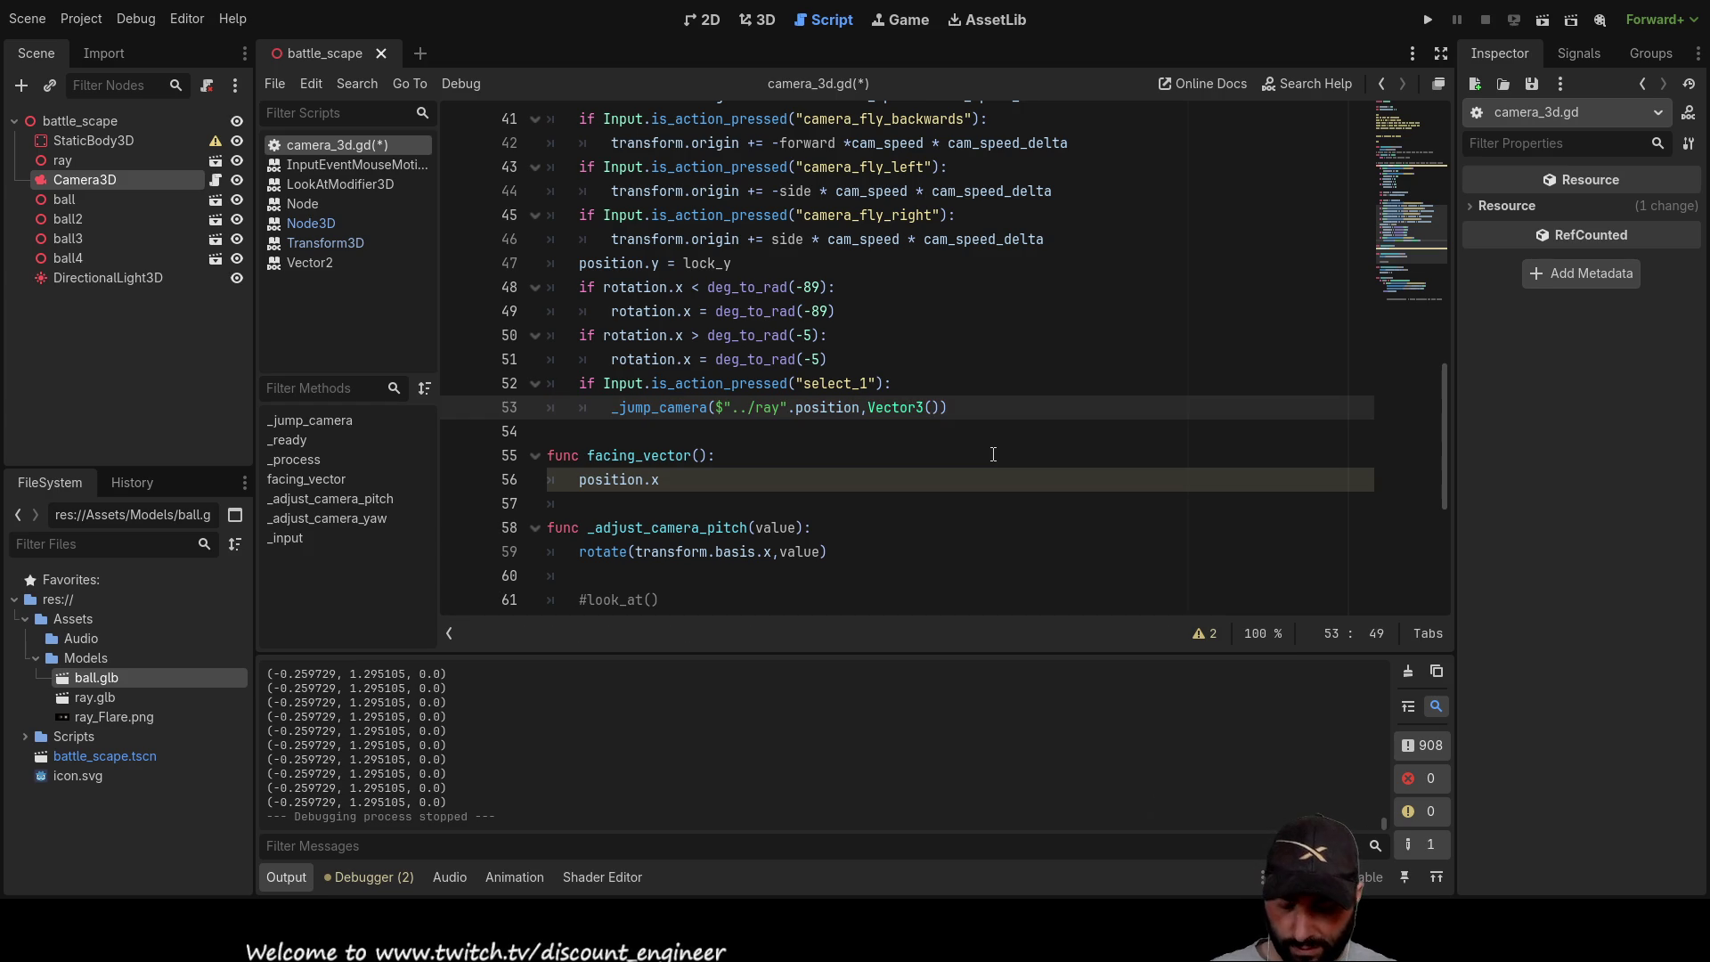
pyautogui.write('0,')
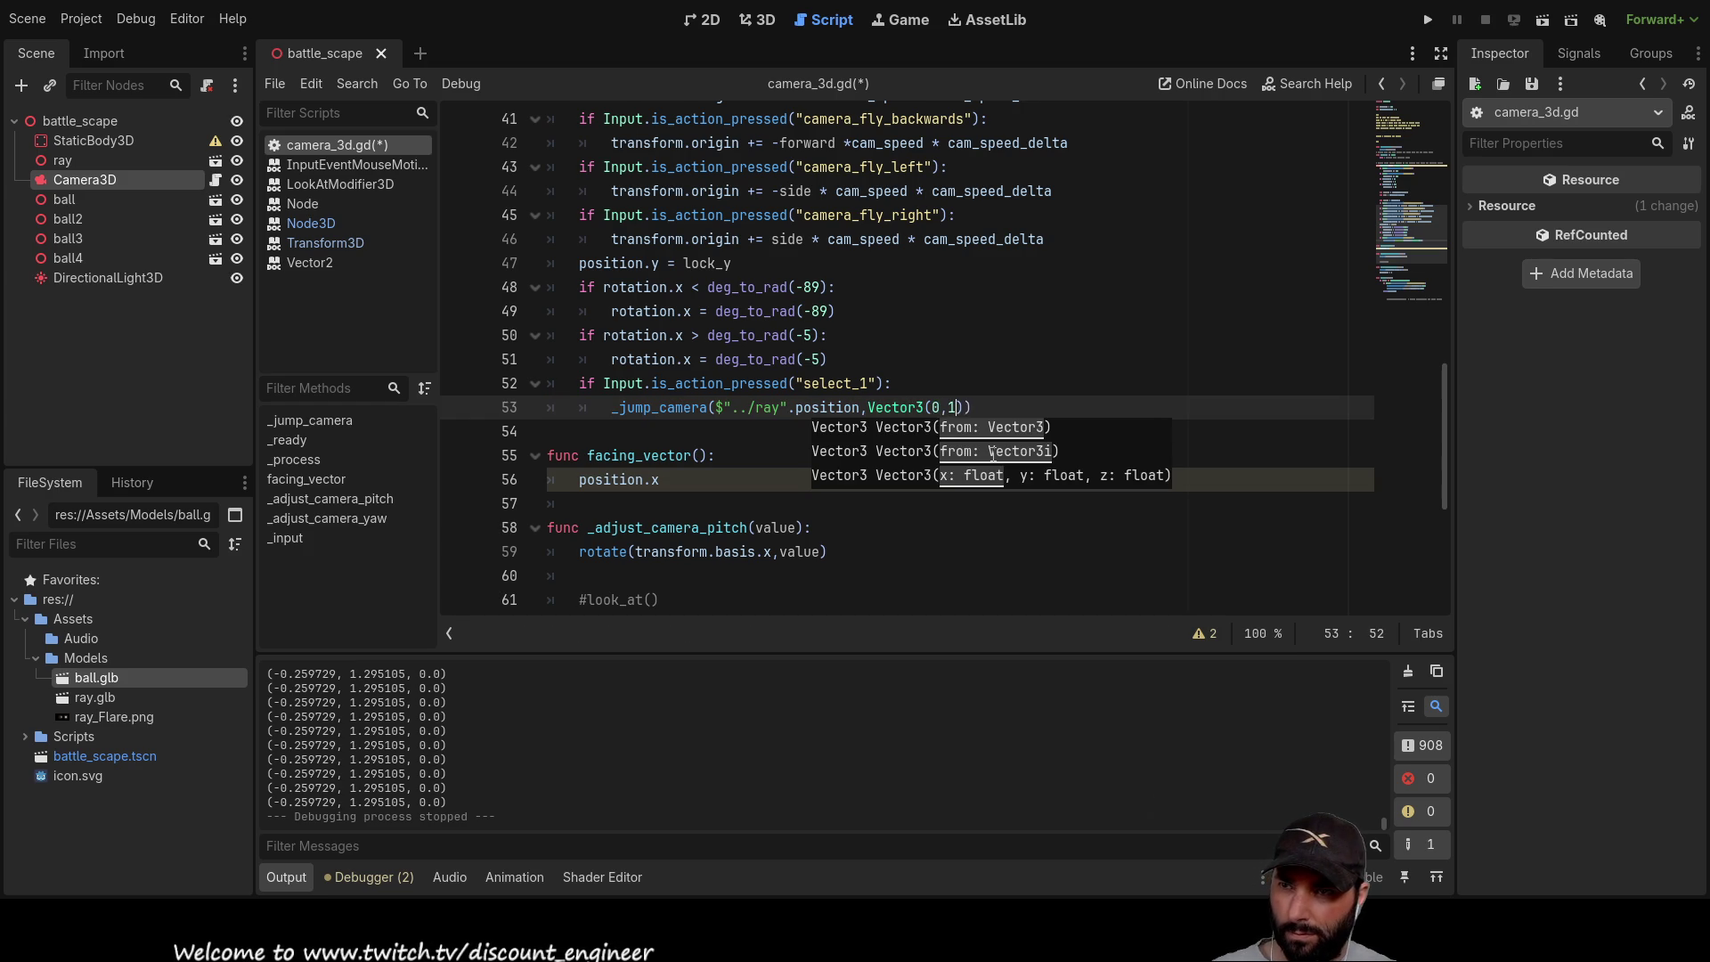
pyautogui.write('1')
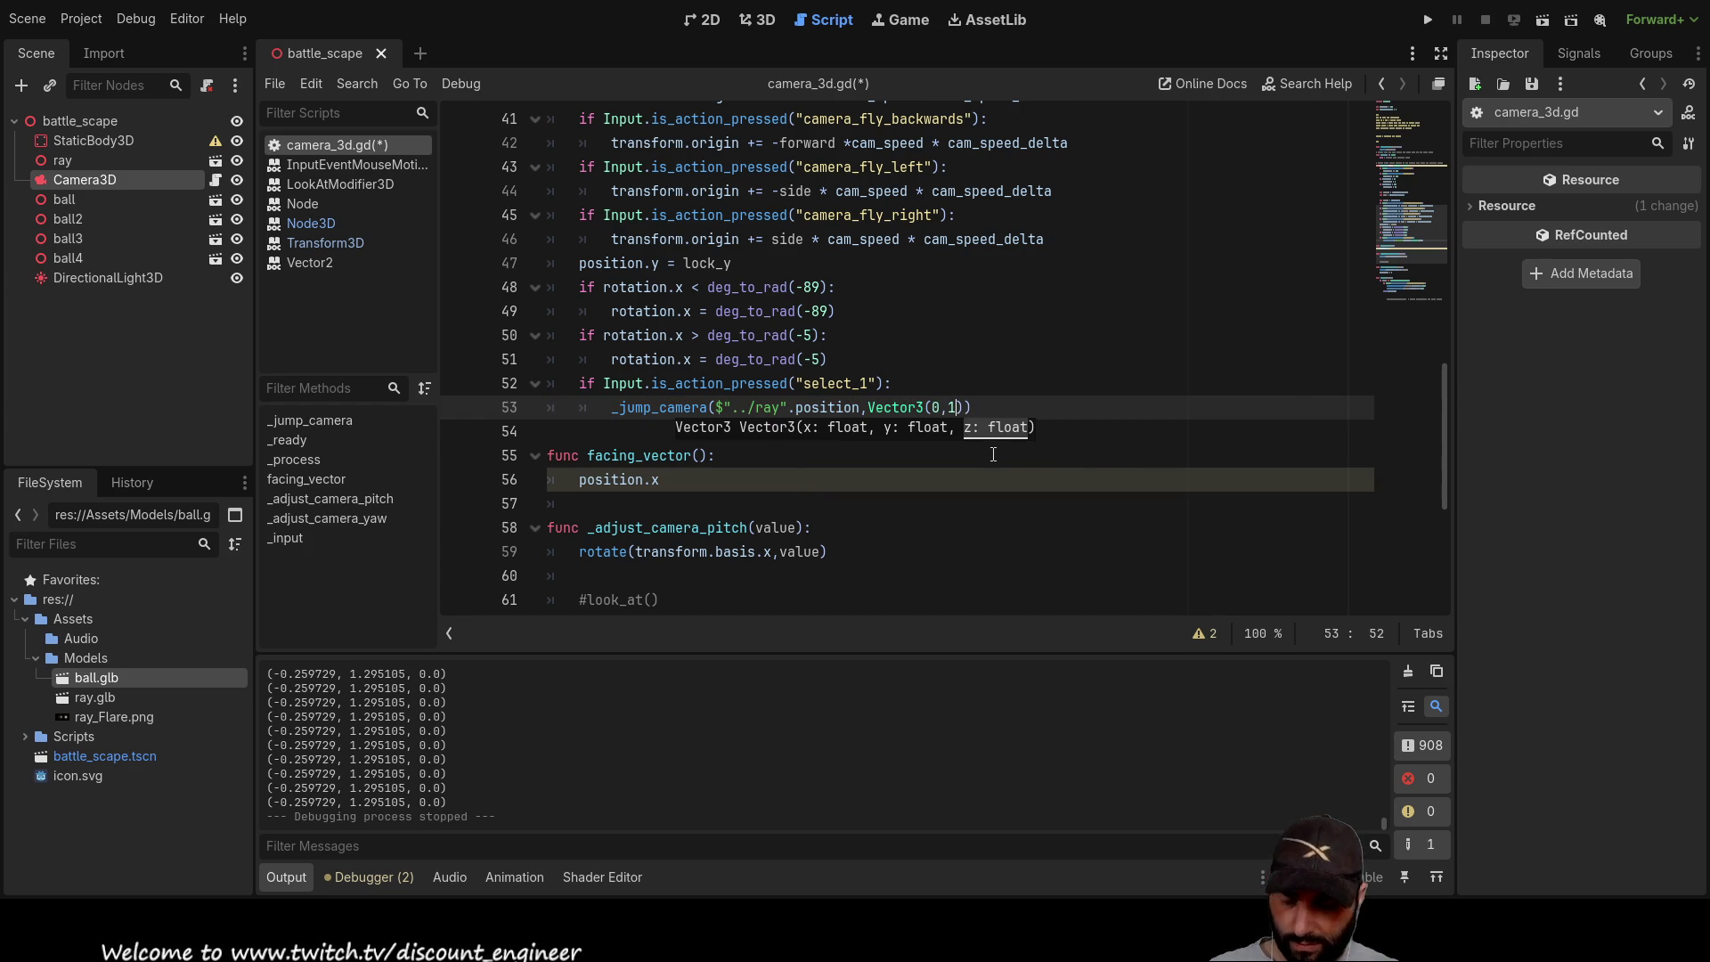
pyautogui.write(',0')
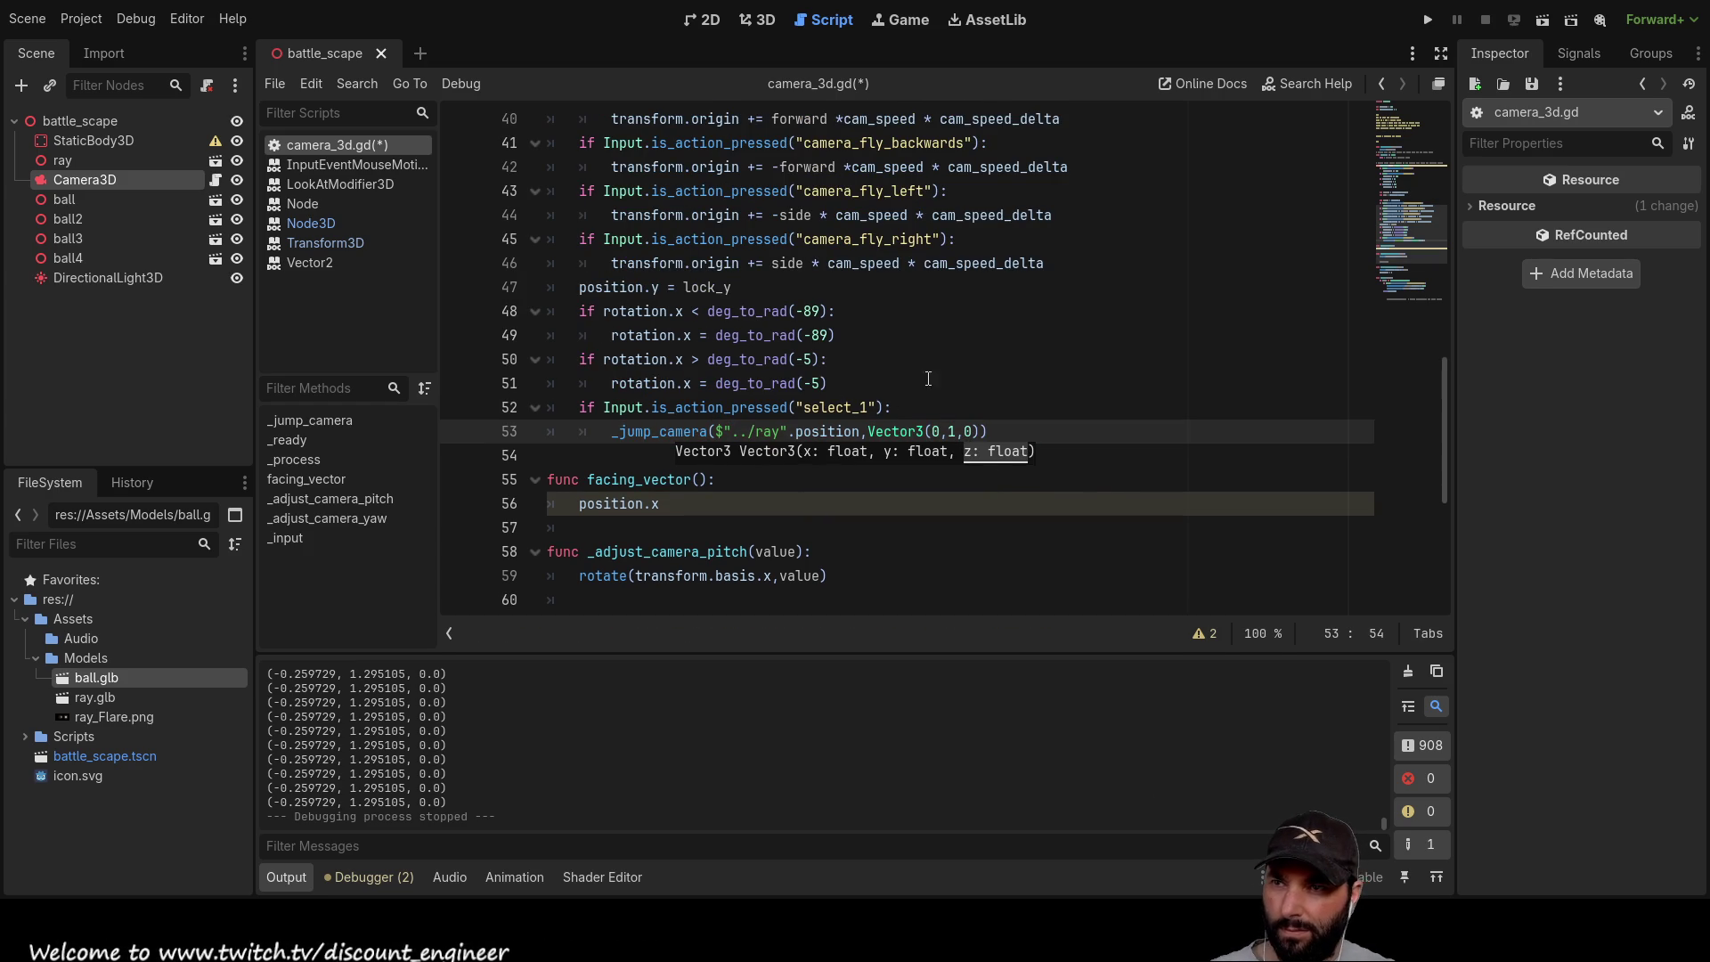
pyautogui.click(991, 392)
pyautogui.click(1428, 19)
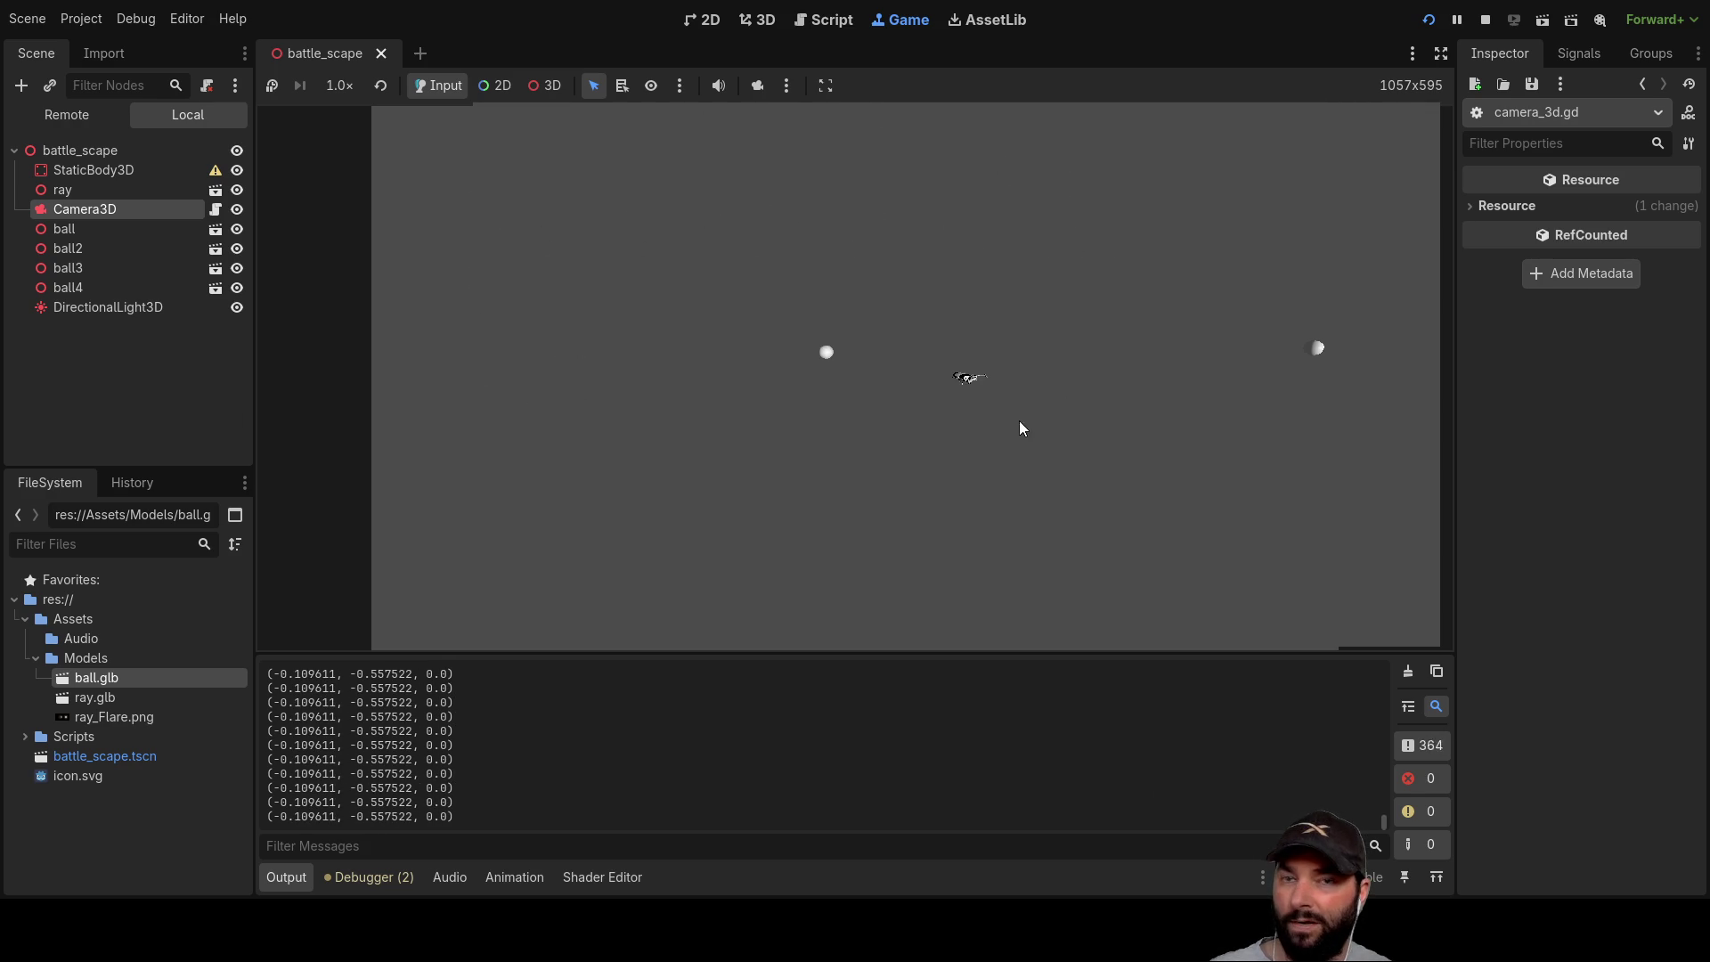
# Step: Stop the test run with F8 to return to camera_3d.gd
pyautogui.press('F8')
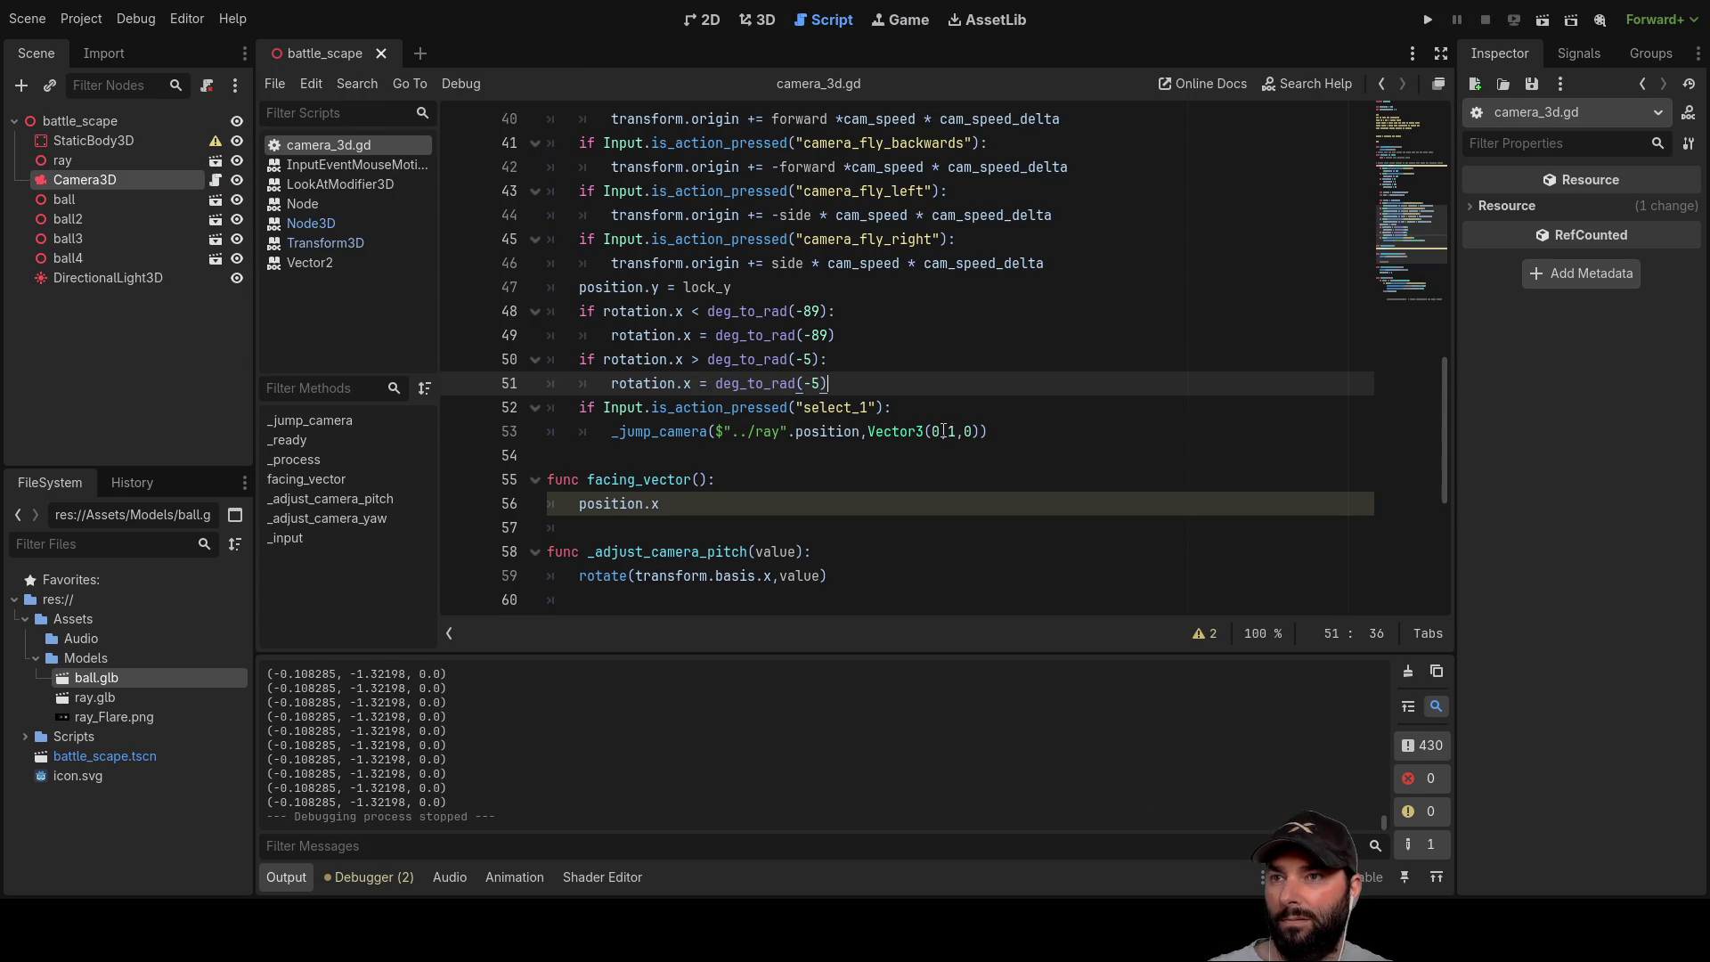
# Step: Swap (0,1,0) on line 53 for the UP constant so the call passes Vector3.UP
pyautogui.click(927, 431)
pyautogui.hotkey('shift', 'Right')
pyautogui.hotkey('shift', 'Right')
pyautogui.hotkey('shift', 'Right')
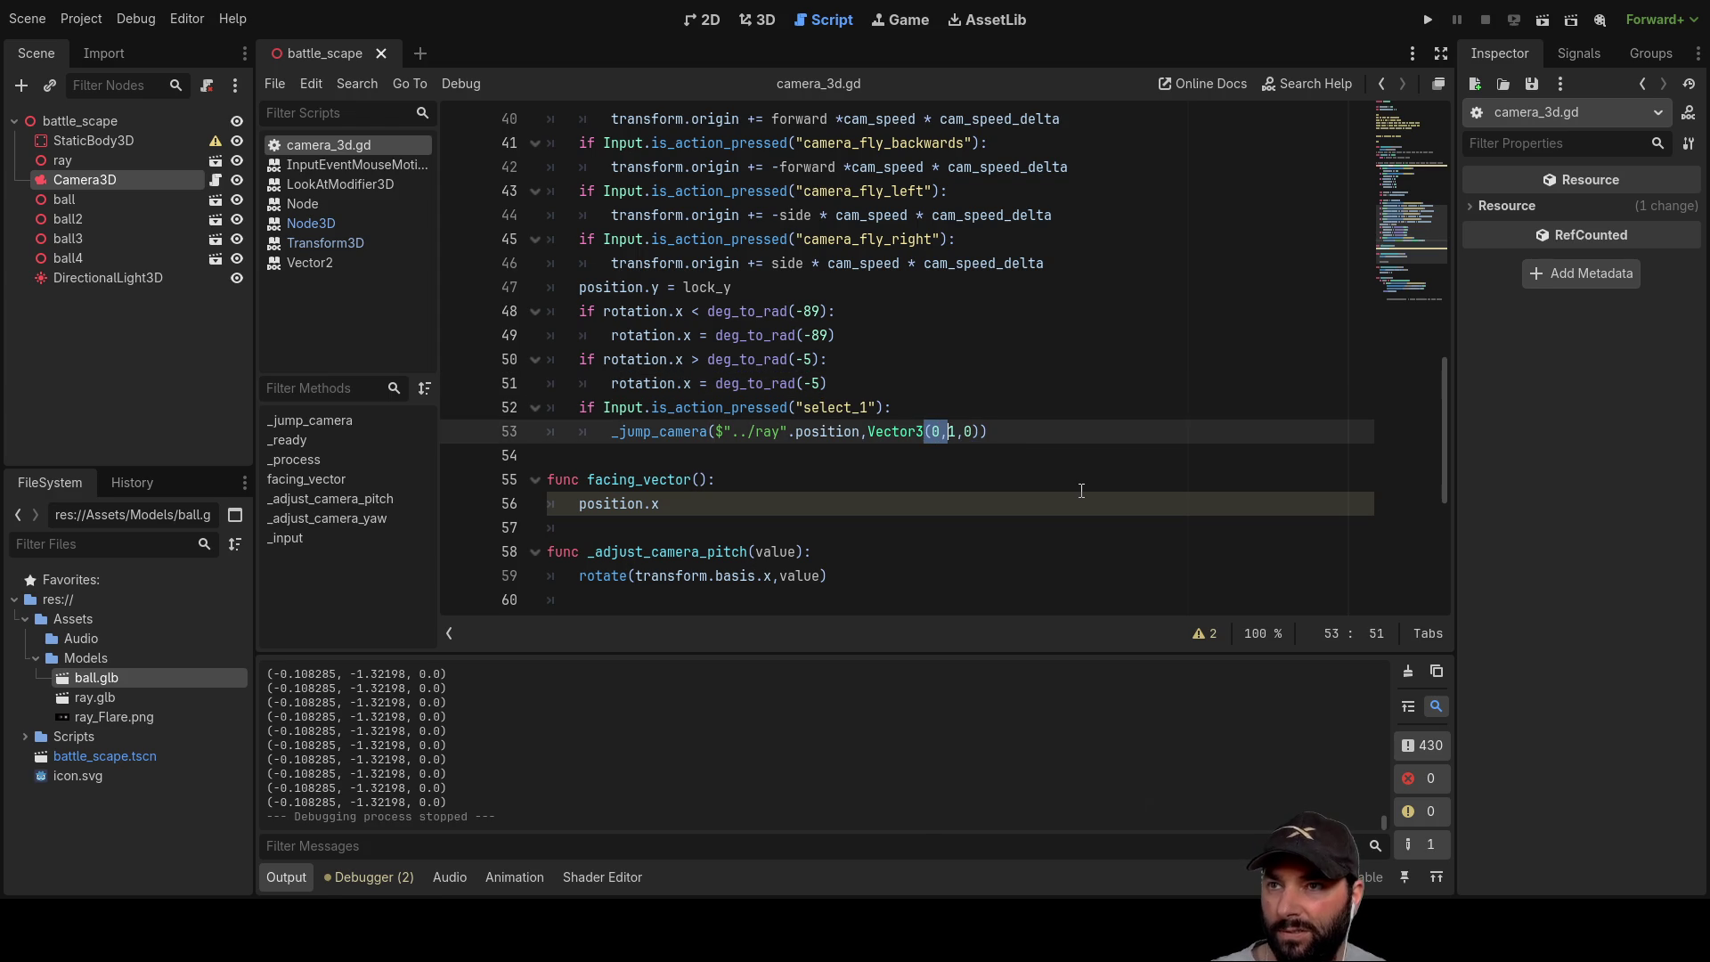
pyautogui.write('.up')
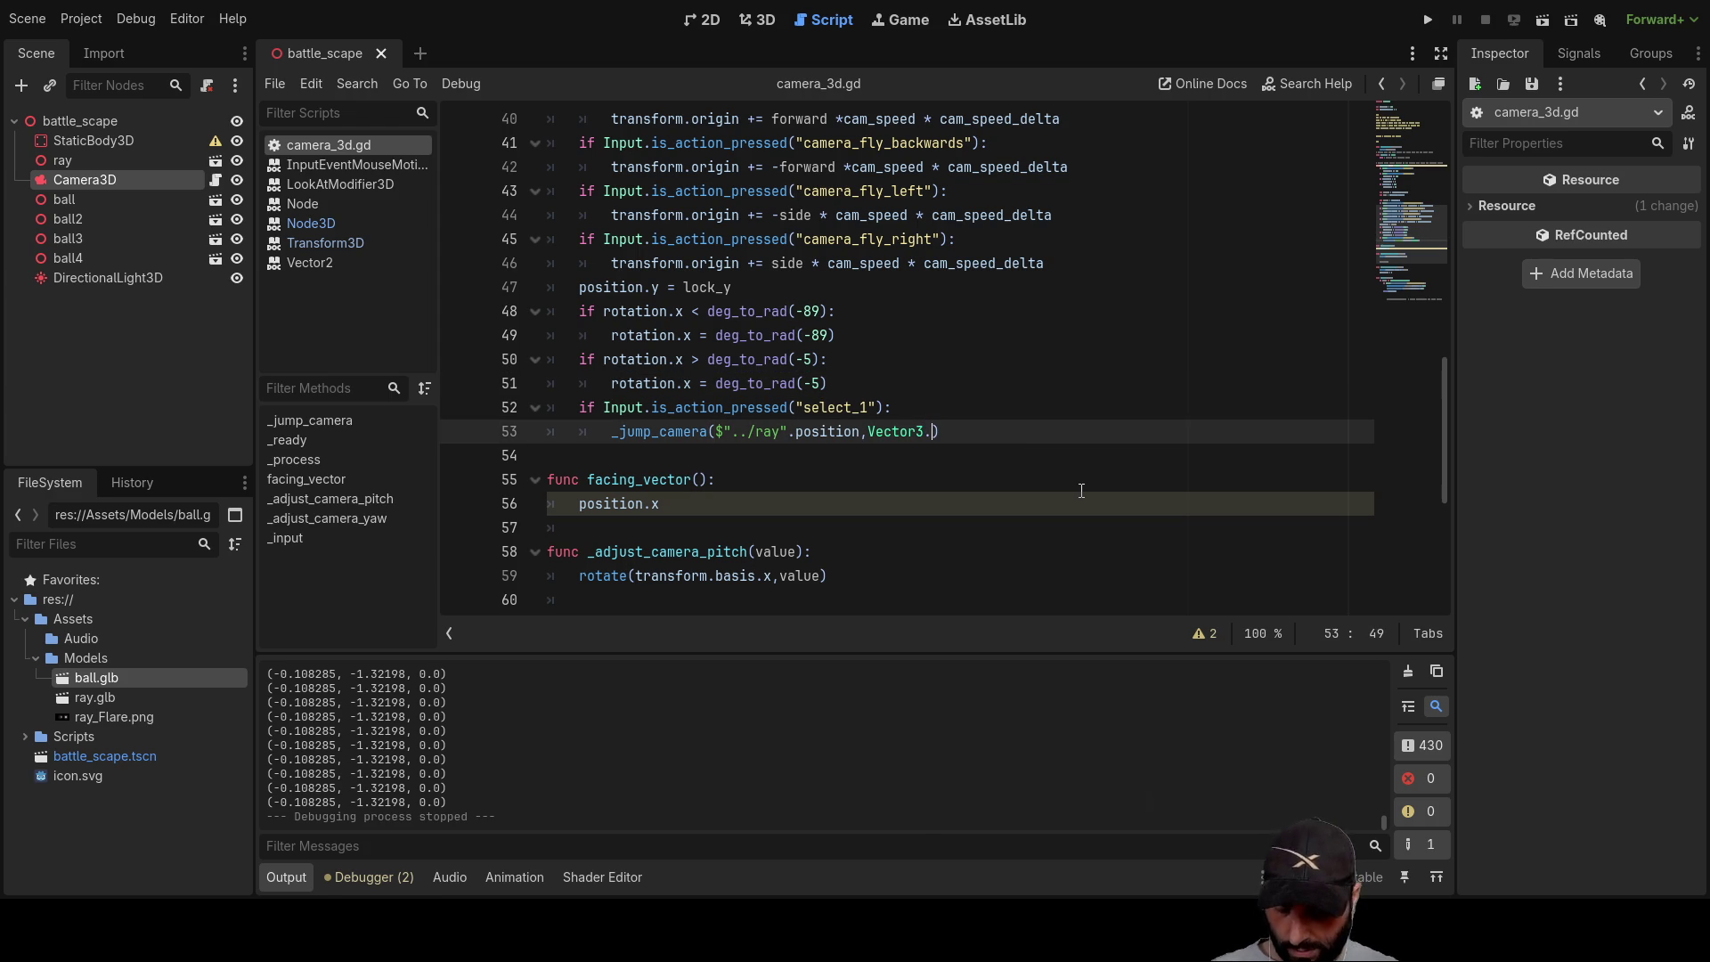
pyautogui.press('Return')
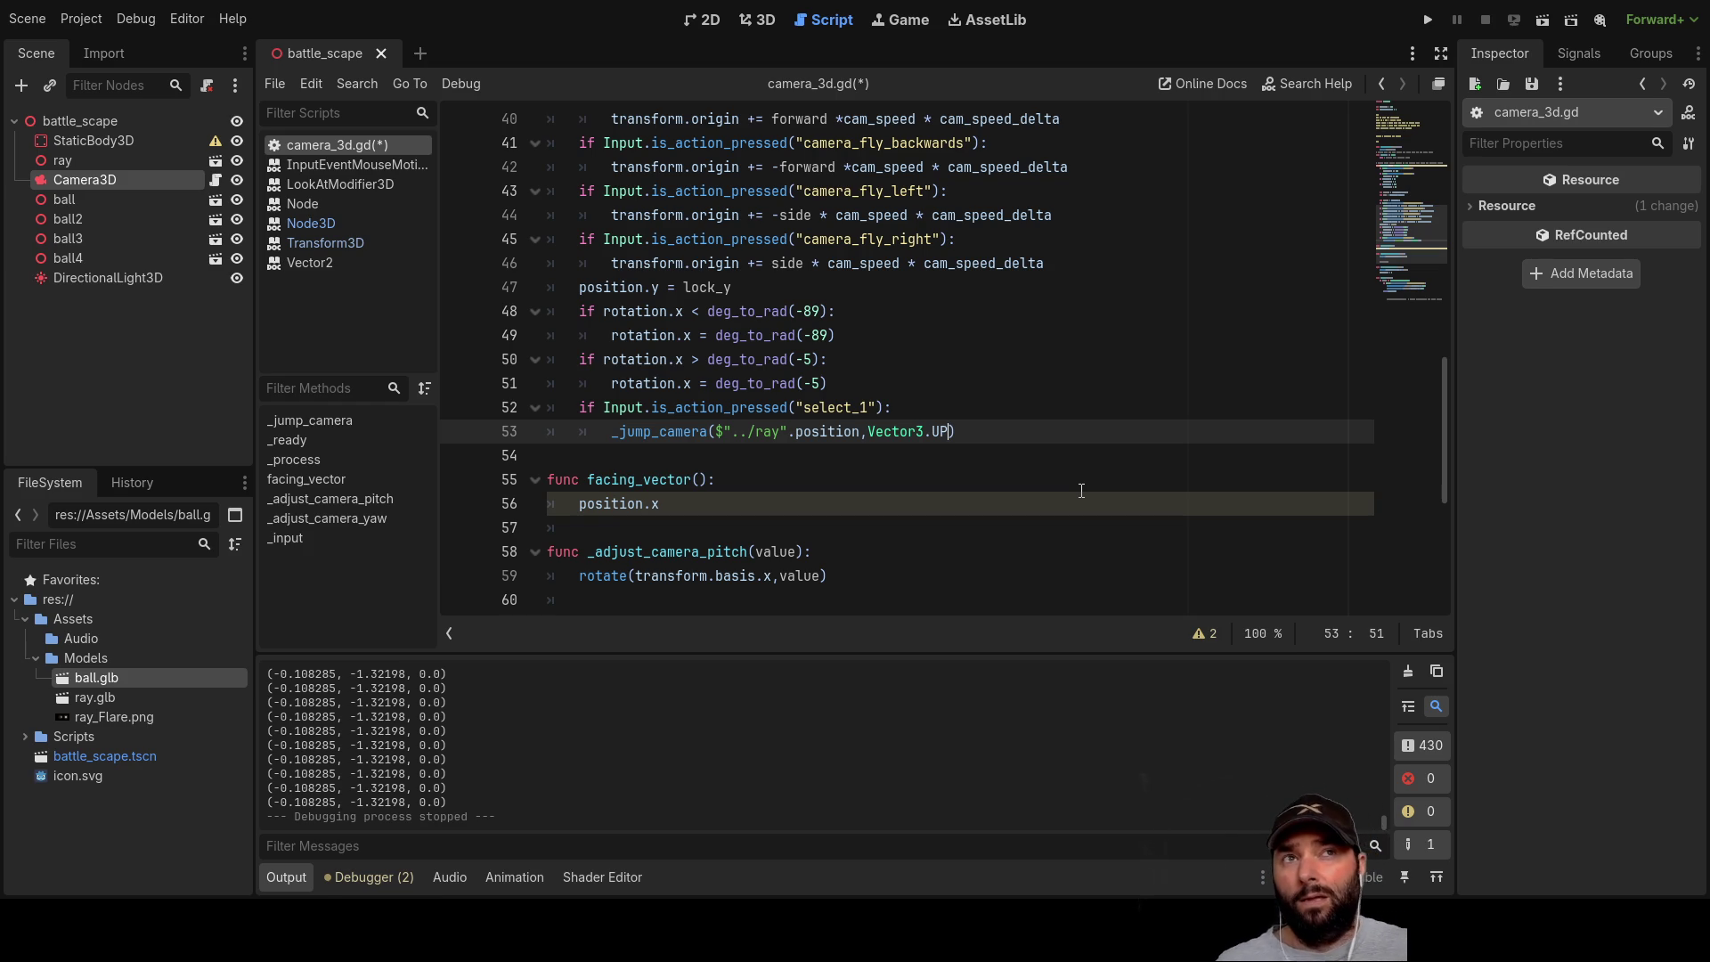
pyautogui.press('Left')
pyautogui.press('Left')
pyautogui.press('Left')
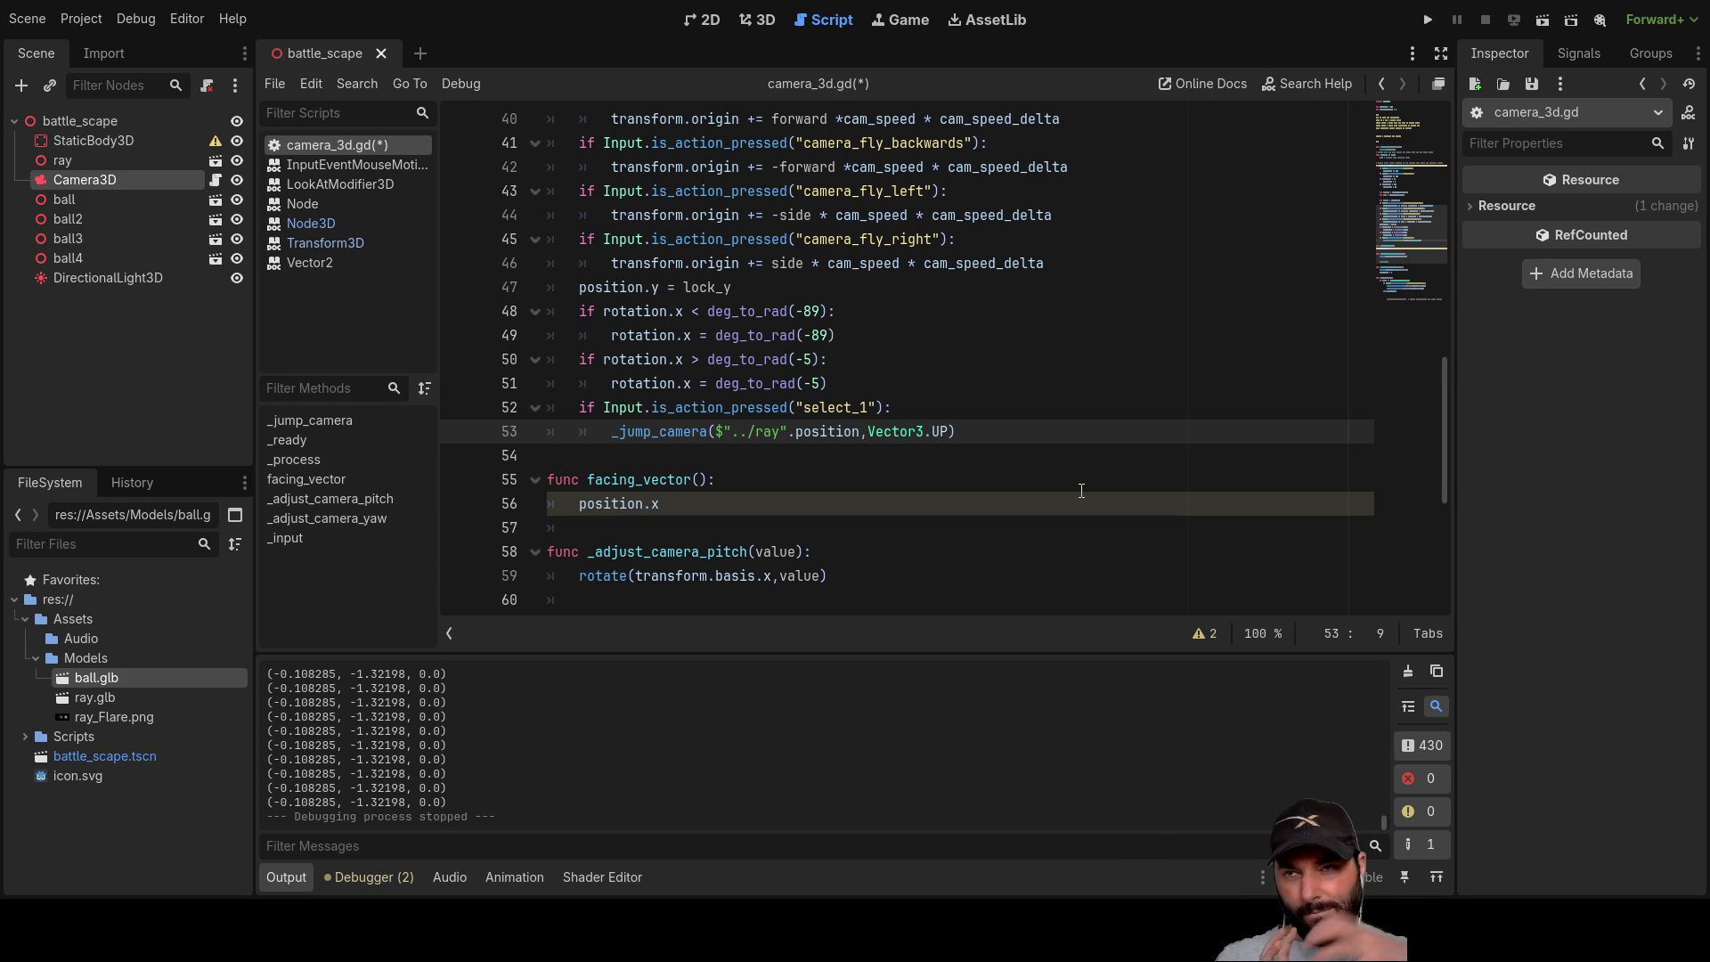
pyautogui.doubleClick(655, 431)
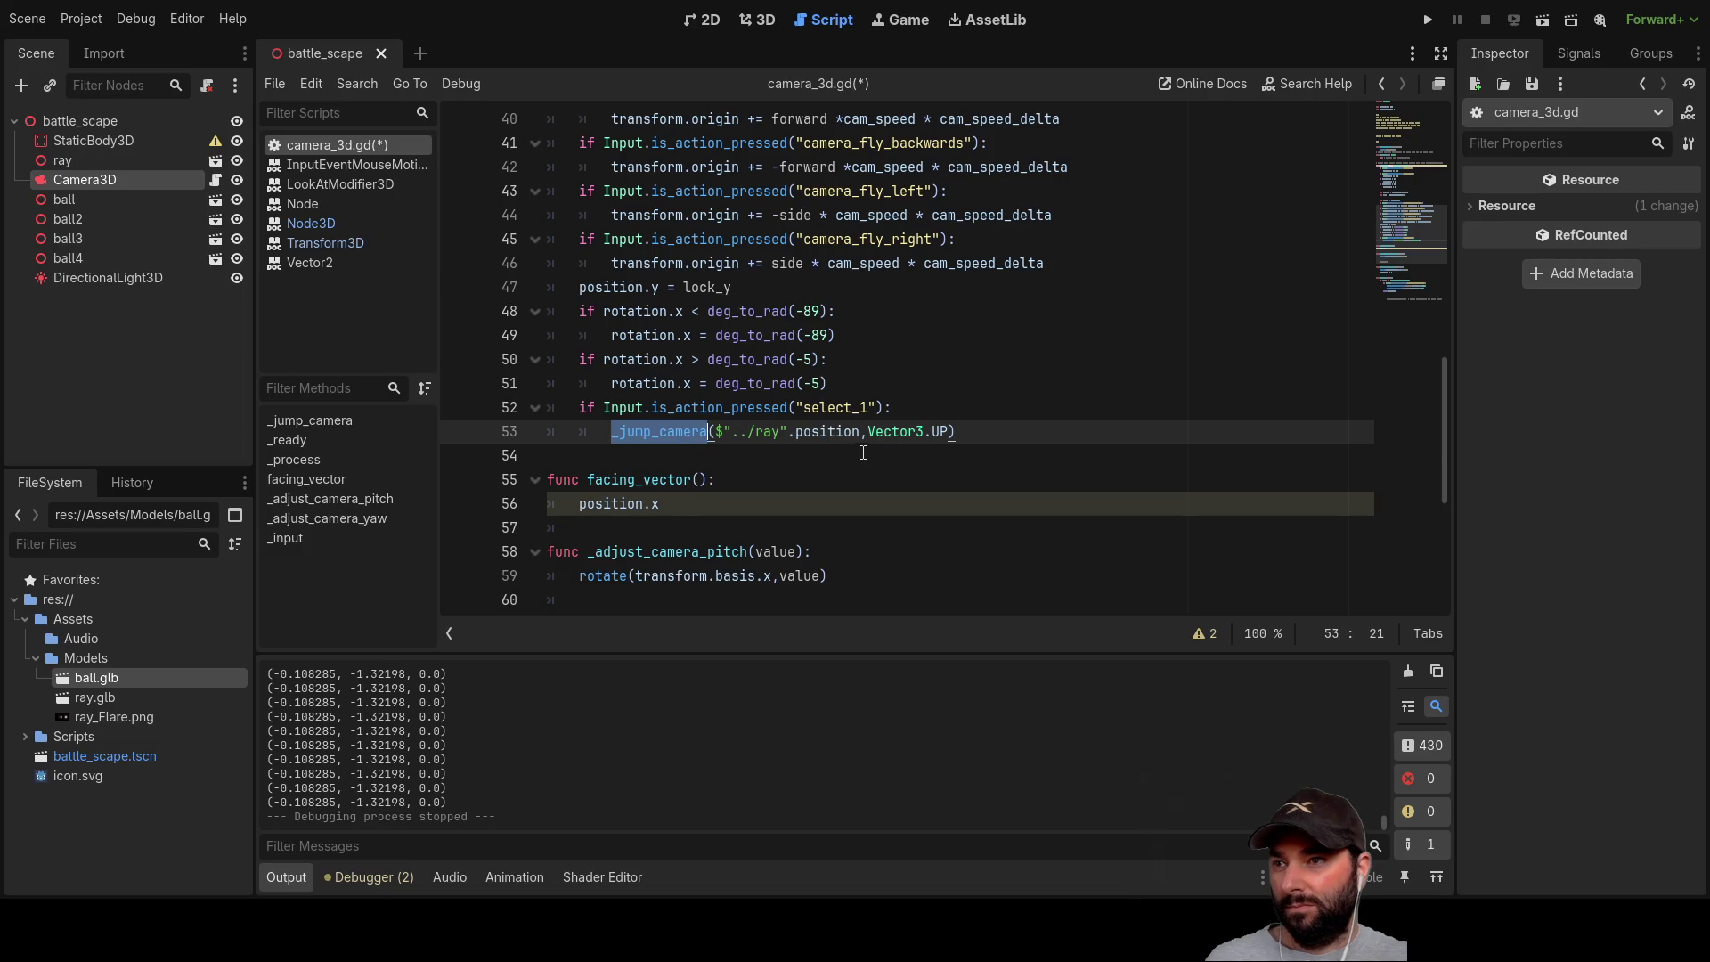
# Step: Insert an empty line above the look_at call on line 19
pyautogui.scroll(-5, 868, 450)
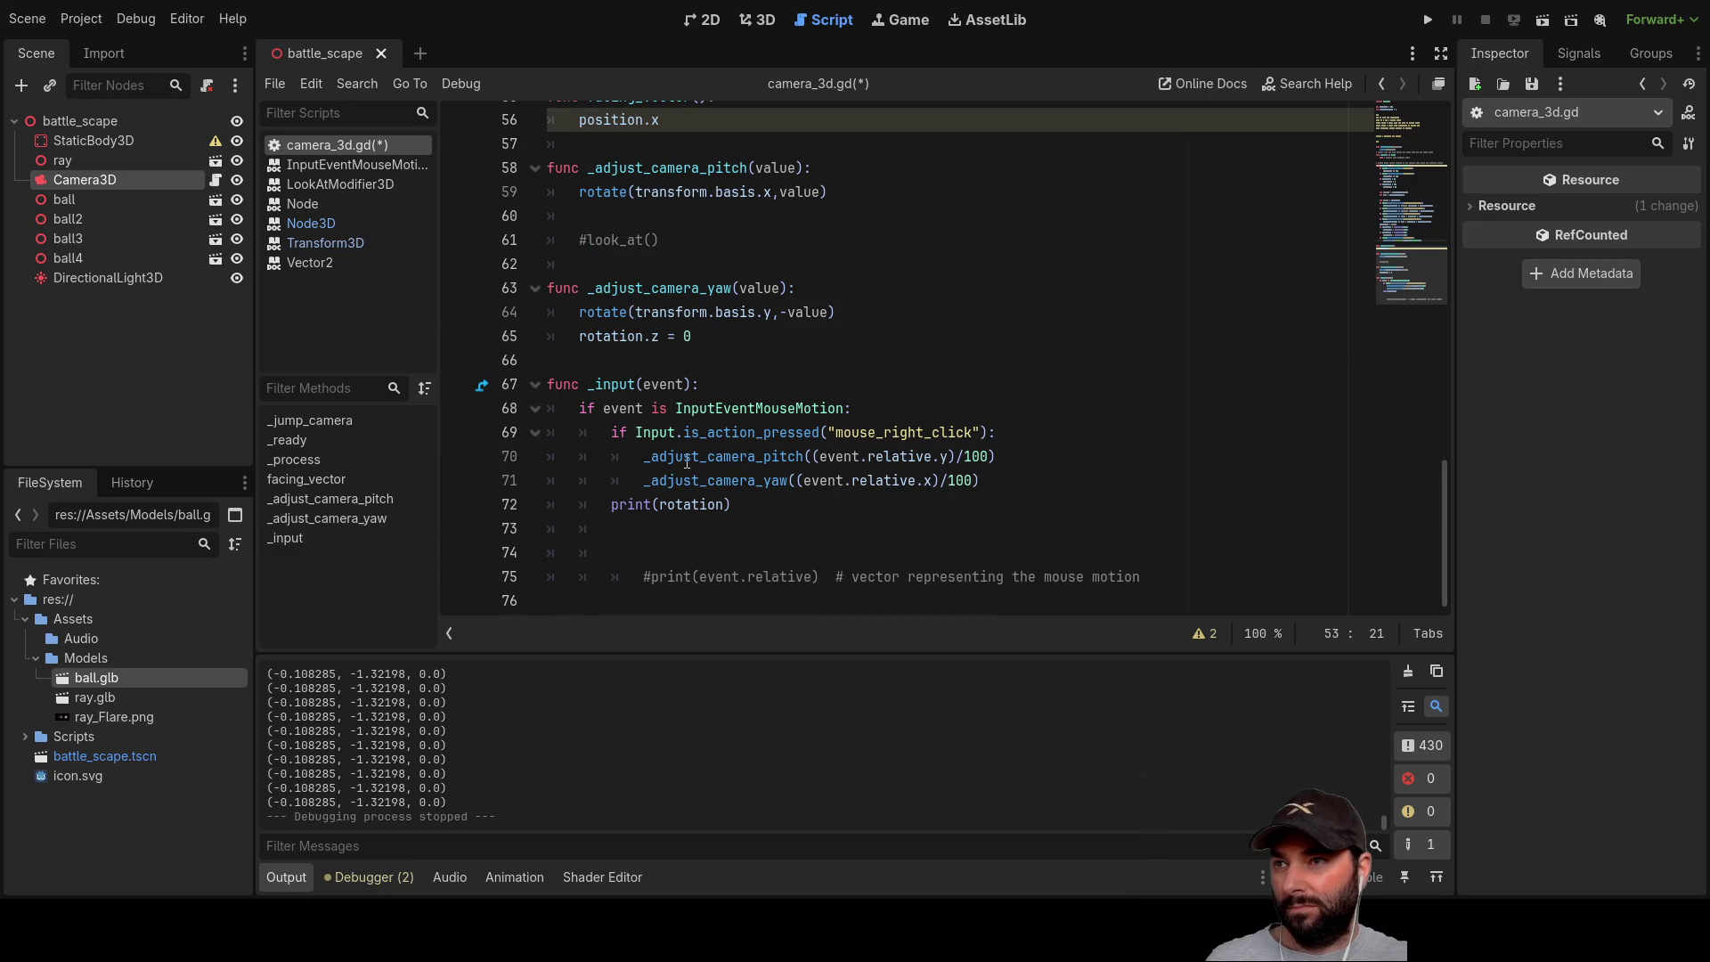
pyautogui.scroll(1, 712, 413)
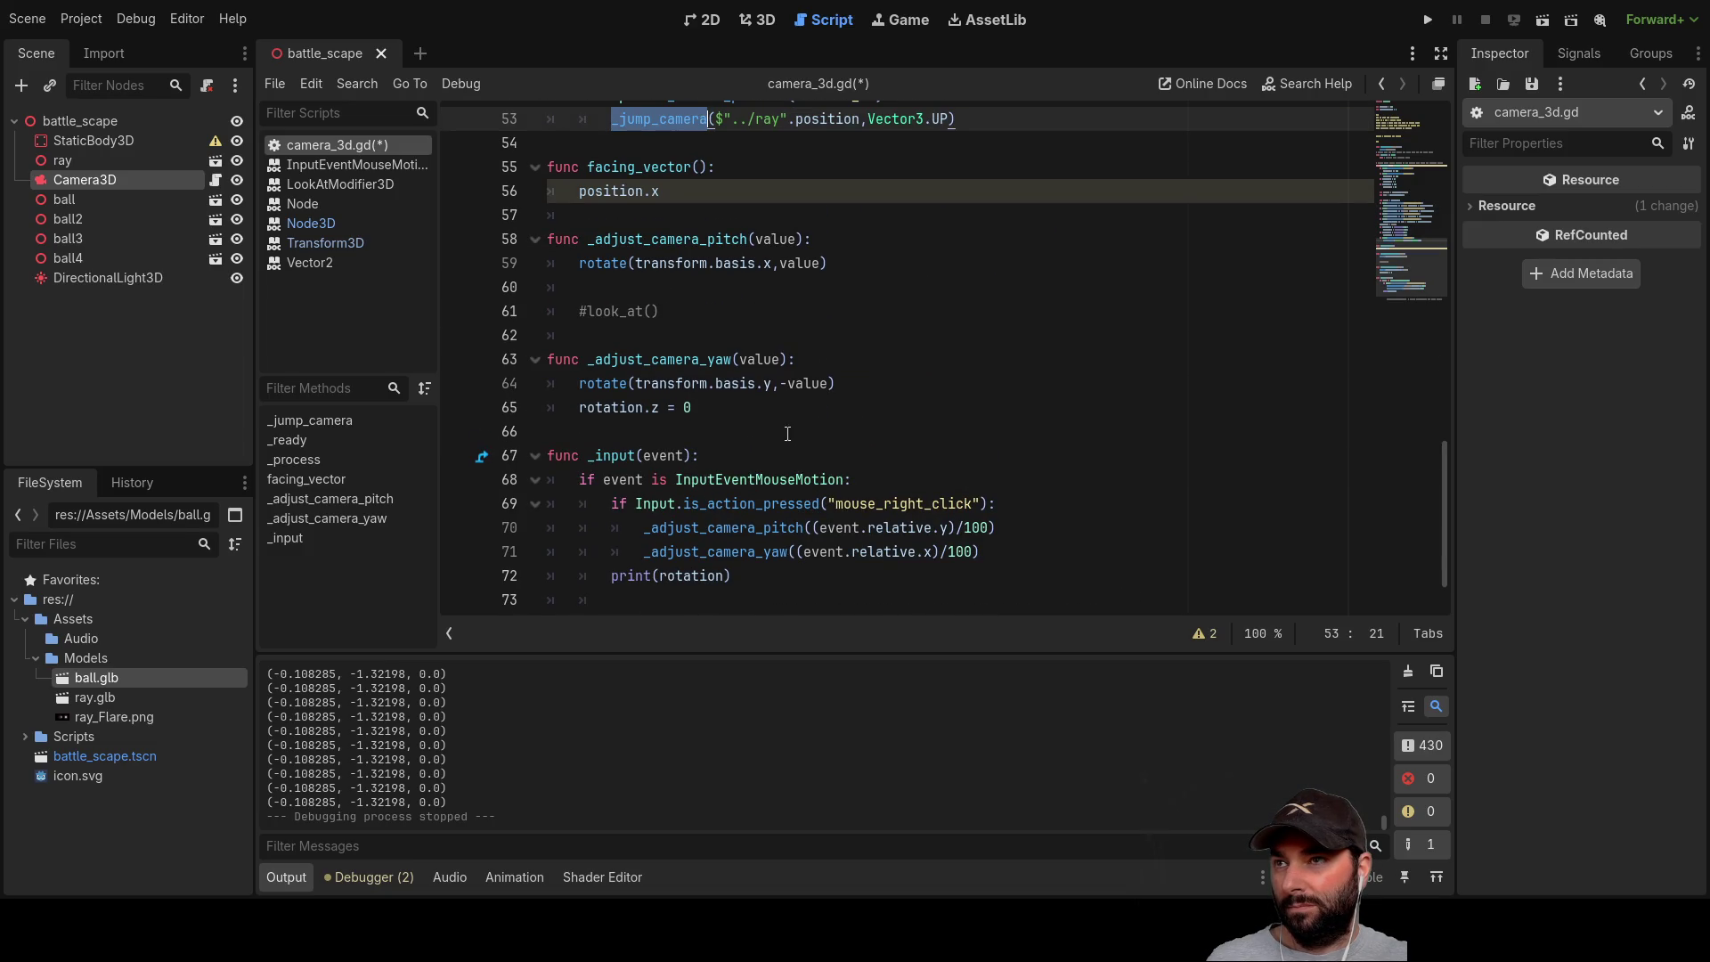
pyautogui.scroll(2, 772, 428)
pyautogui.scroll(12, 832, 445)
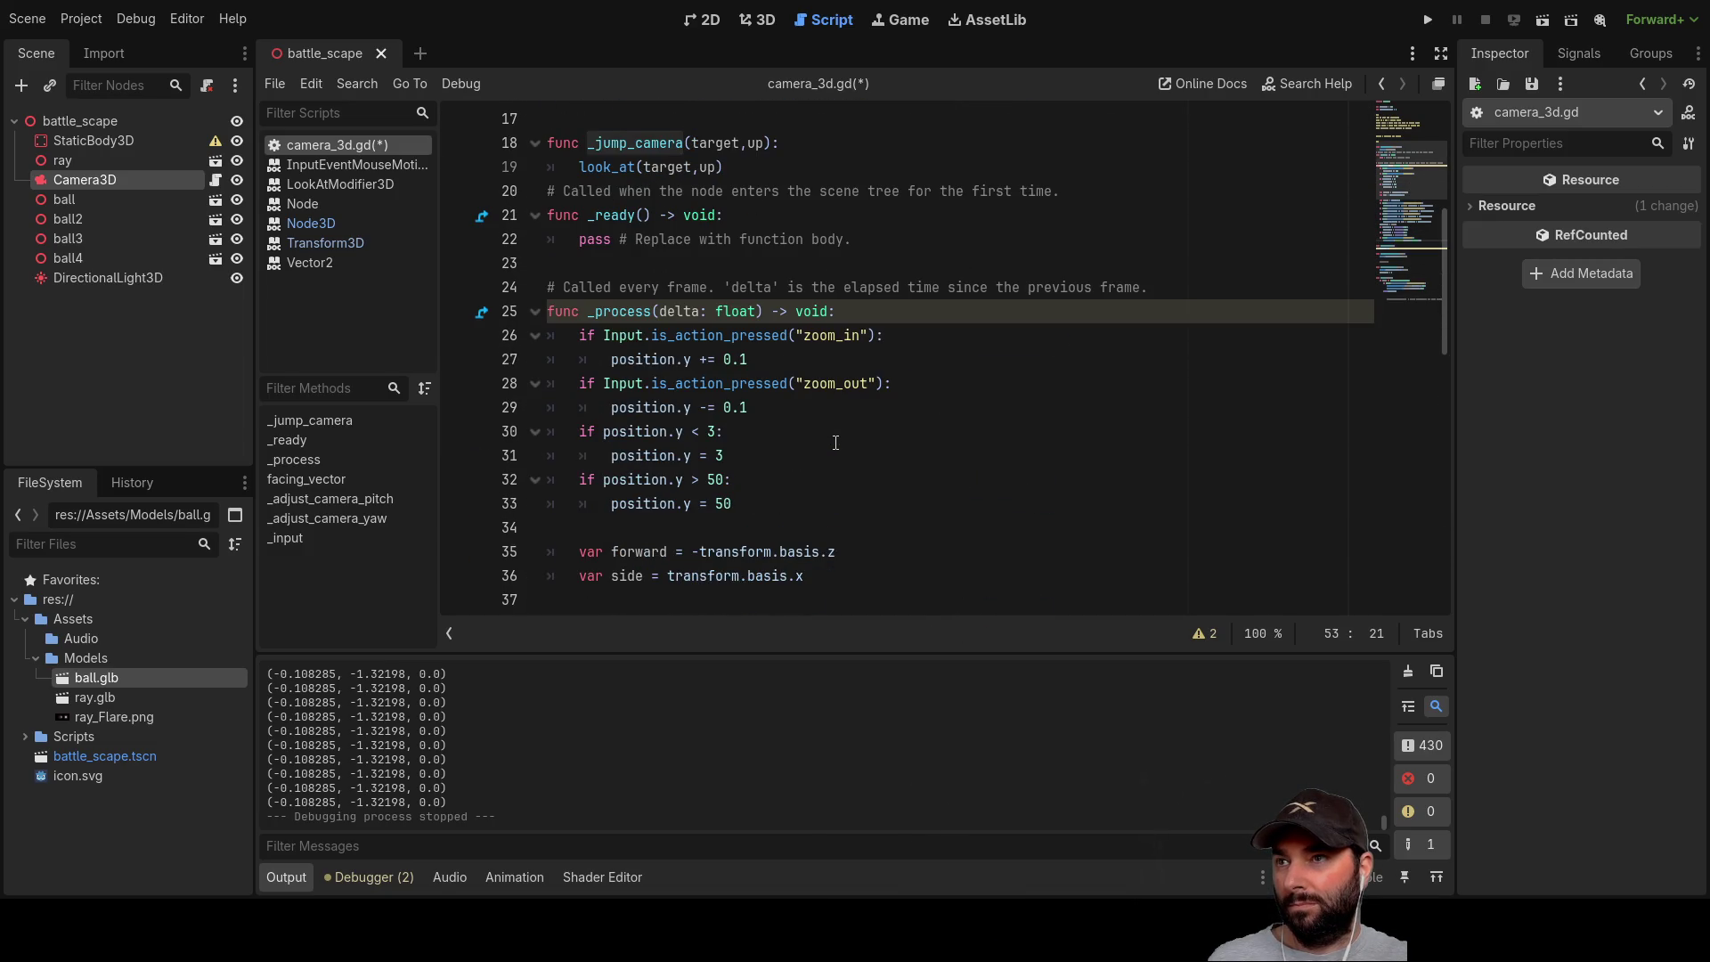
pyautogui.click(584, 314)
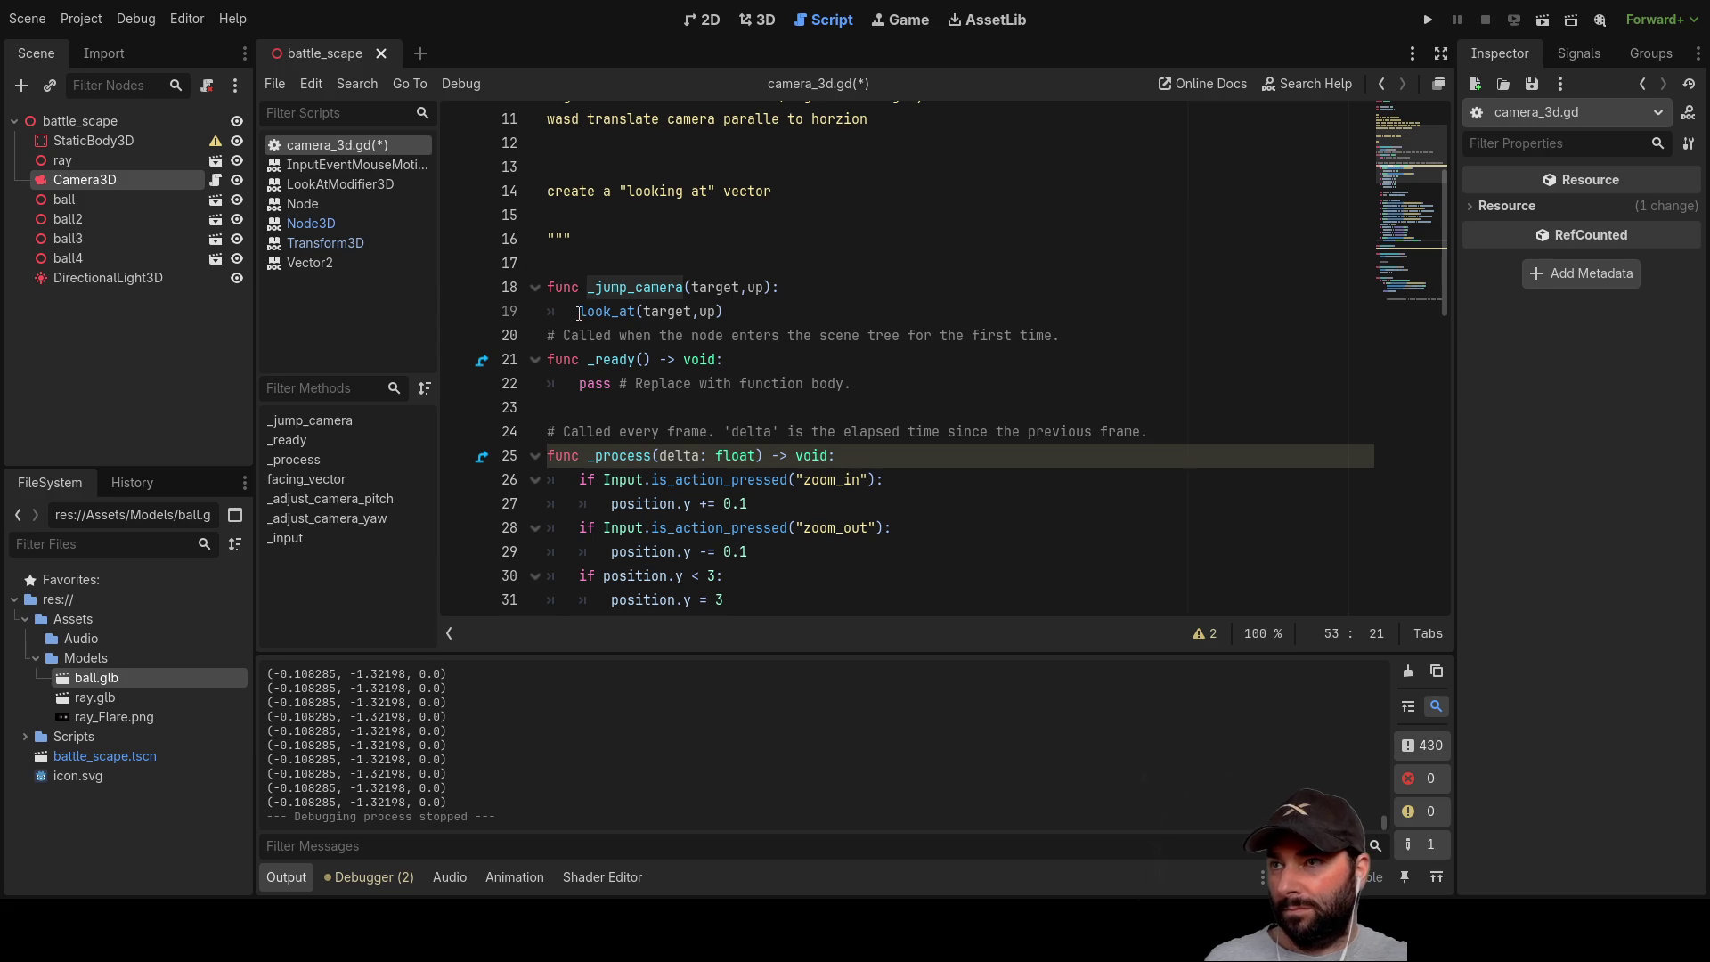
pyautogui.hotkey('ctrl', 'shift', 'Return')
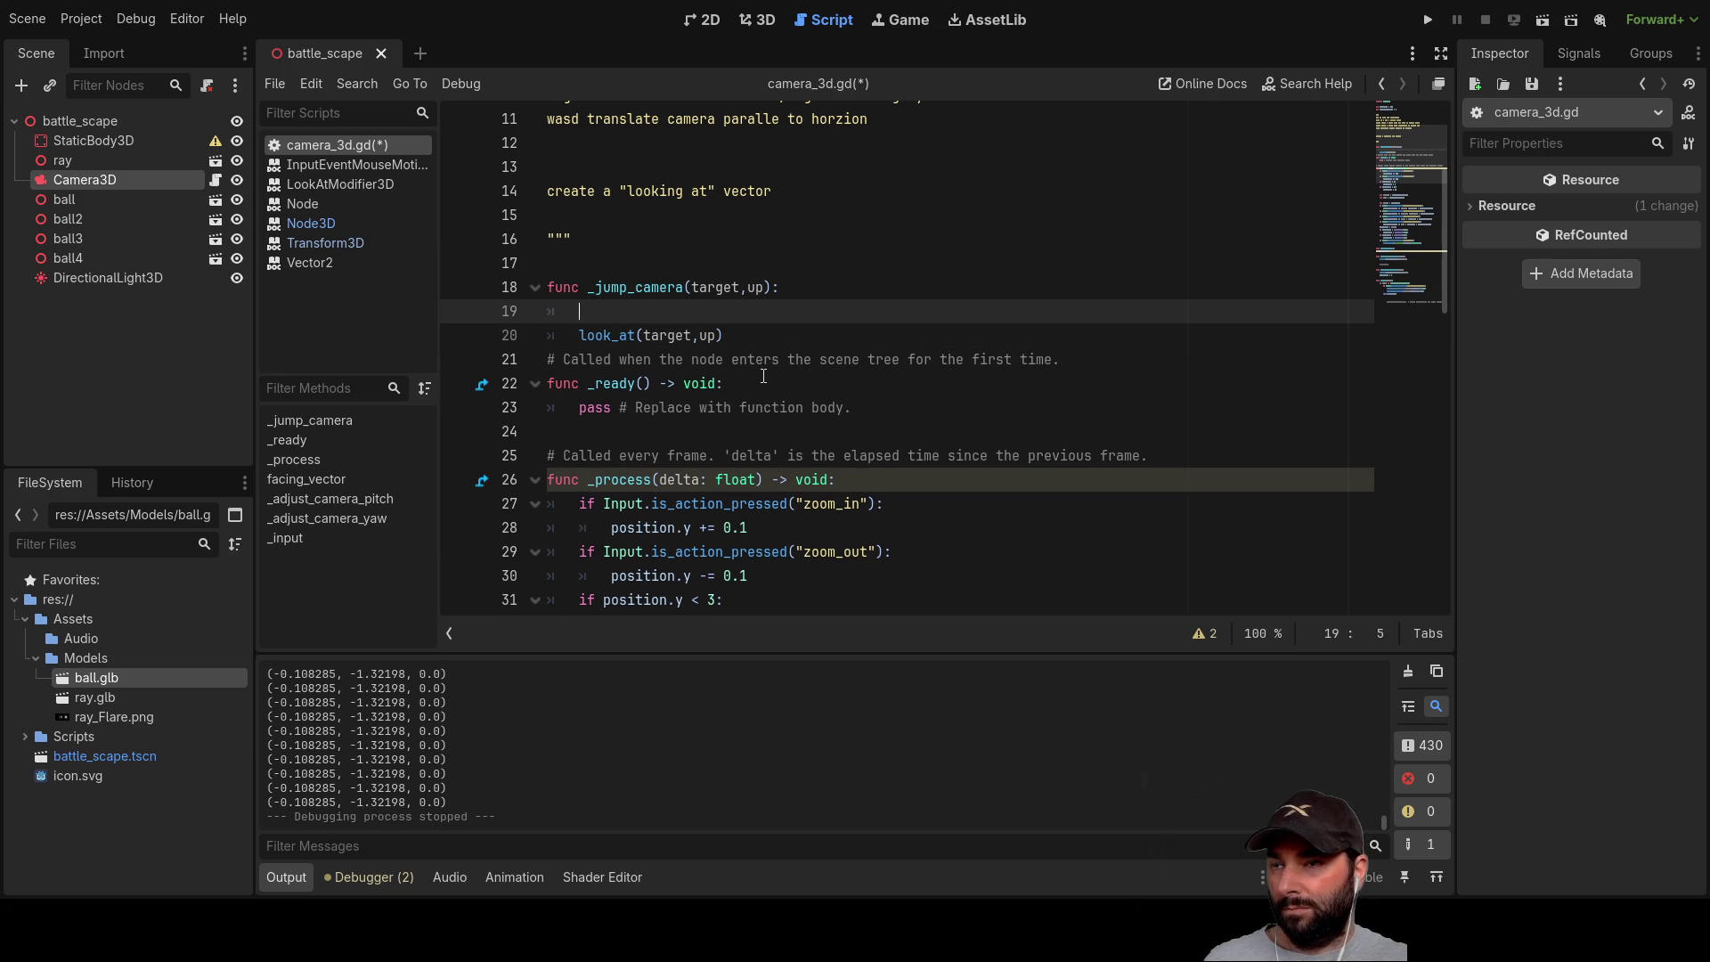
# Step: Paste position.y < 3 into the new line, change it to position.y = 3, and run the game
pyautogui.scroll(-1, 771, 493)
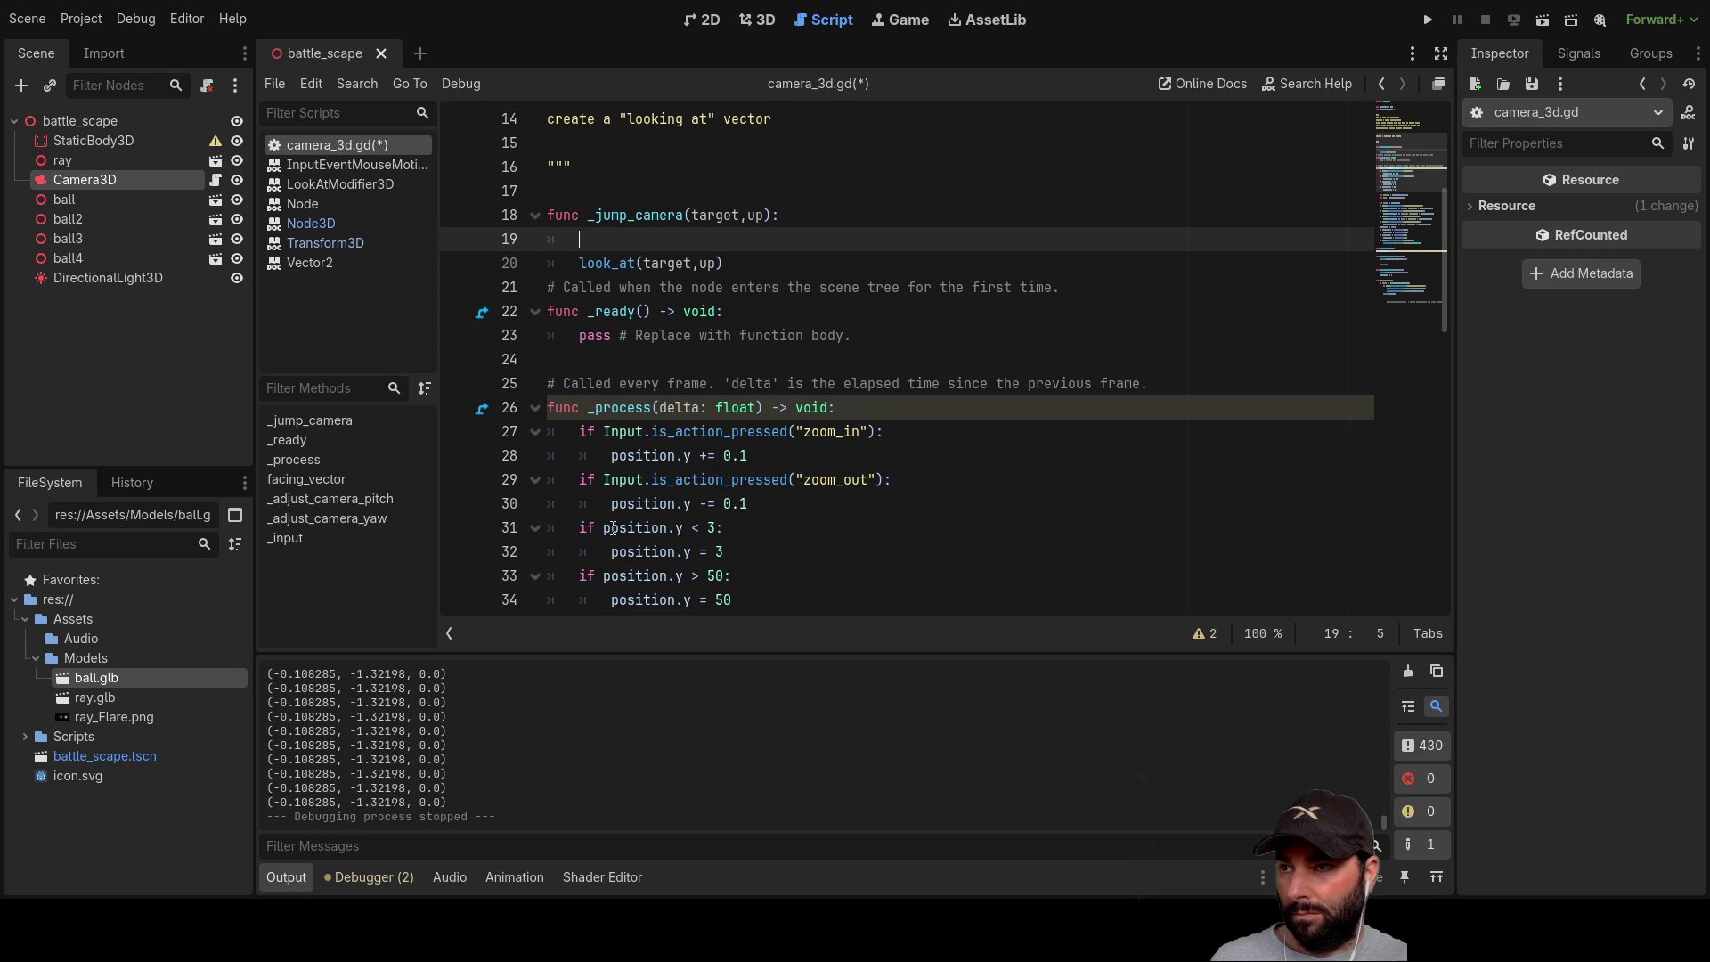
pyautogui.moveTo(603, 528); pyautogui.dragTo(716, 528)
pyautogui.hotkey('ctrl', 'c')
pyautogui.scroll(2, 794, 566)
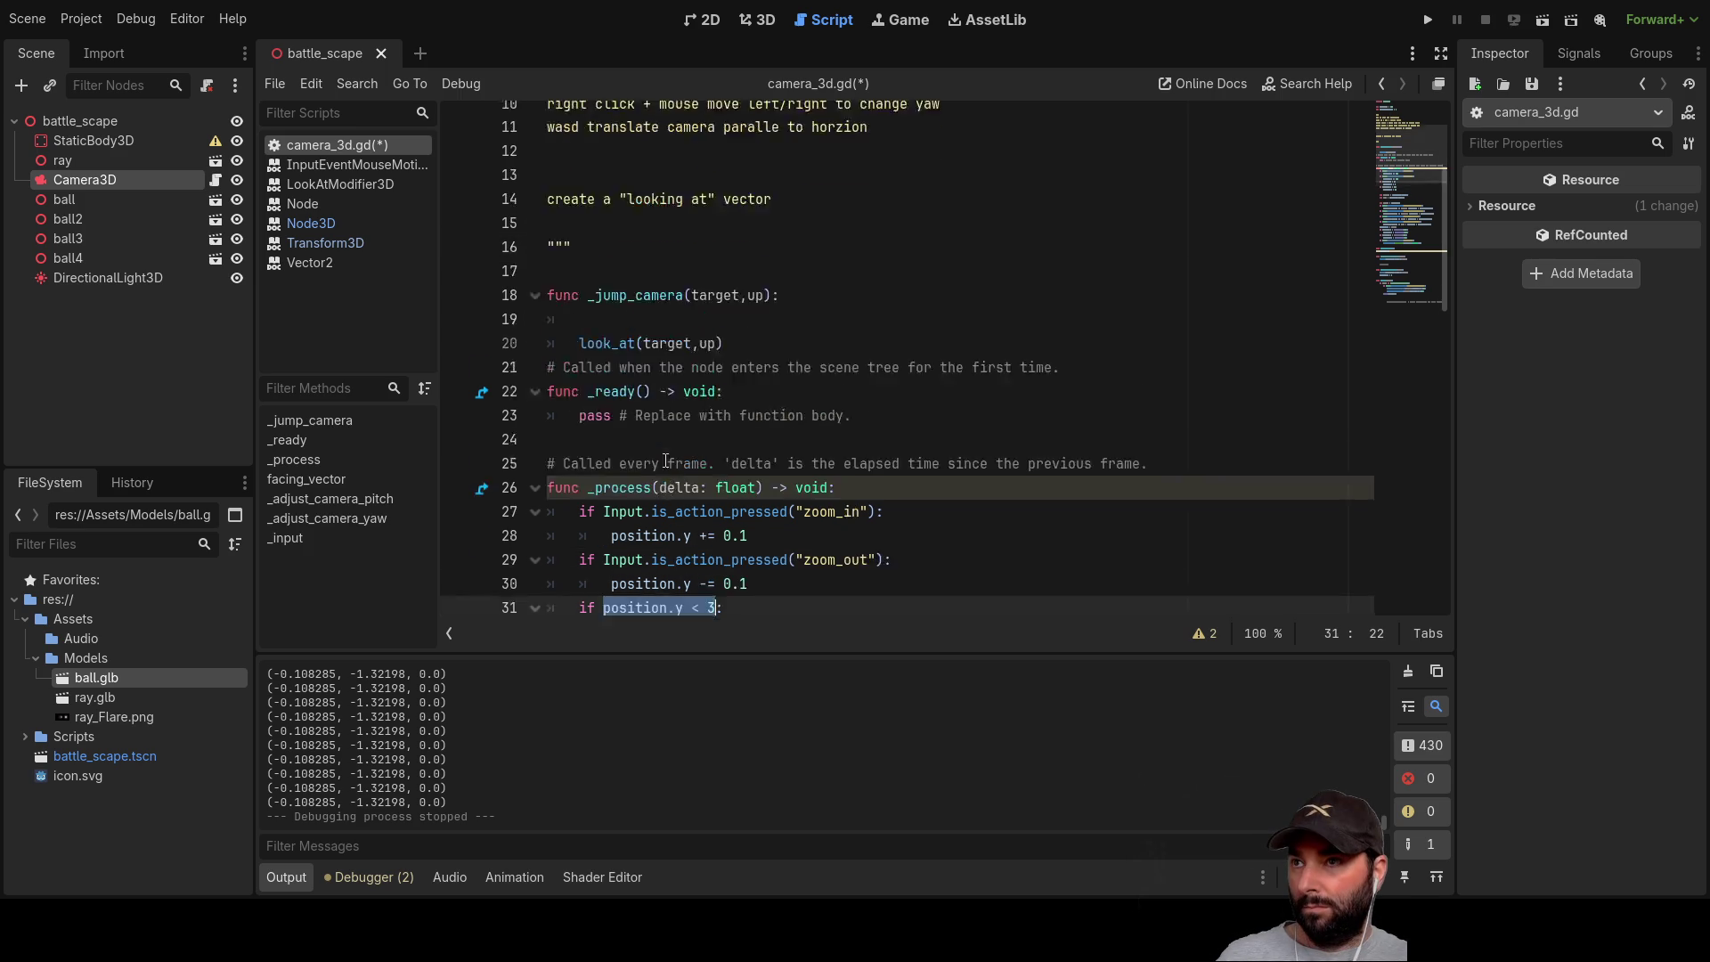
pyautogui.click(603, 398)
pyautogui.hotkey('ctrl', 'v')
pyautogui.click(682, 398)
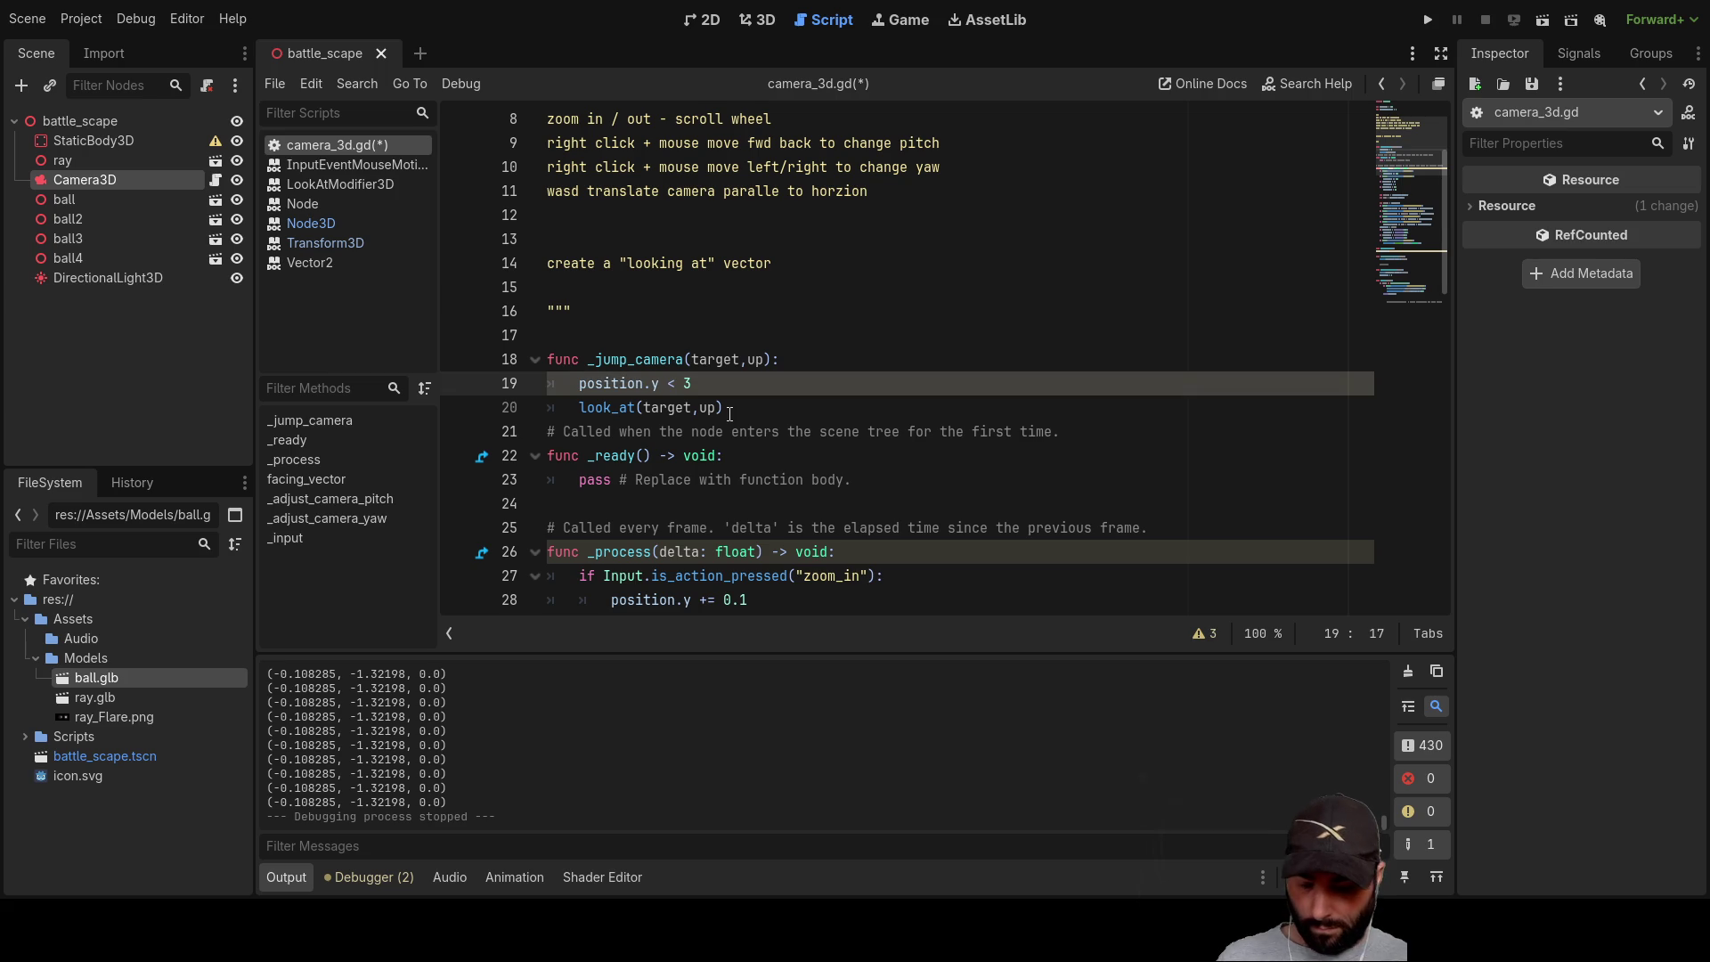
pyautogui.press('BackSpace')
pyautogui.write('=')
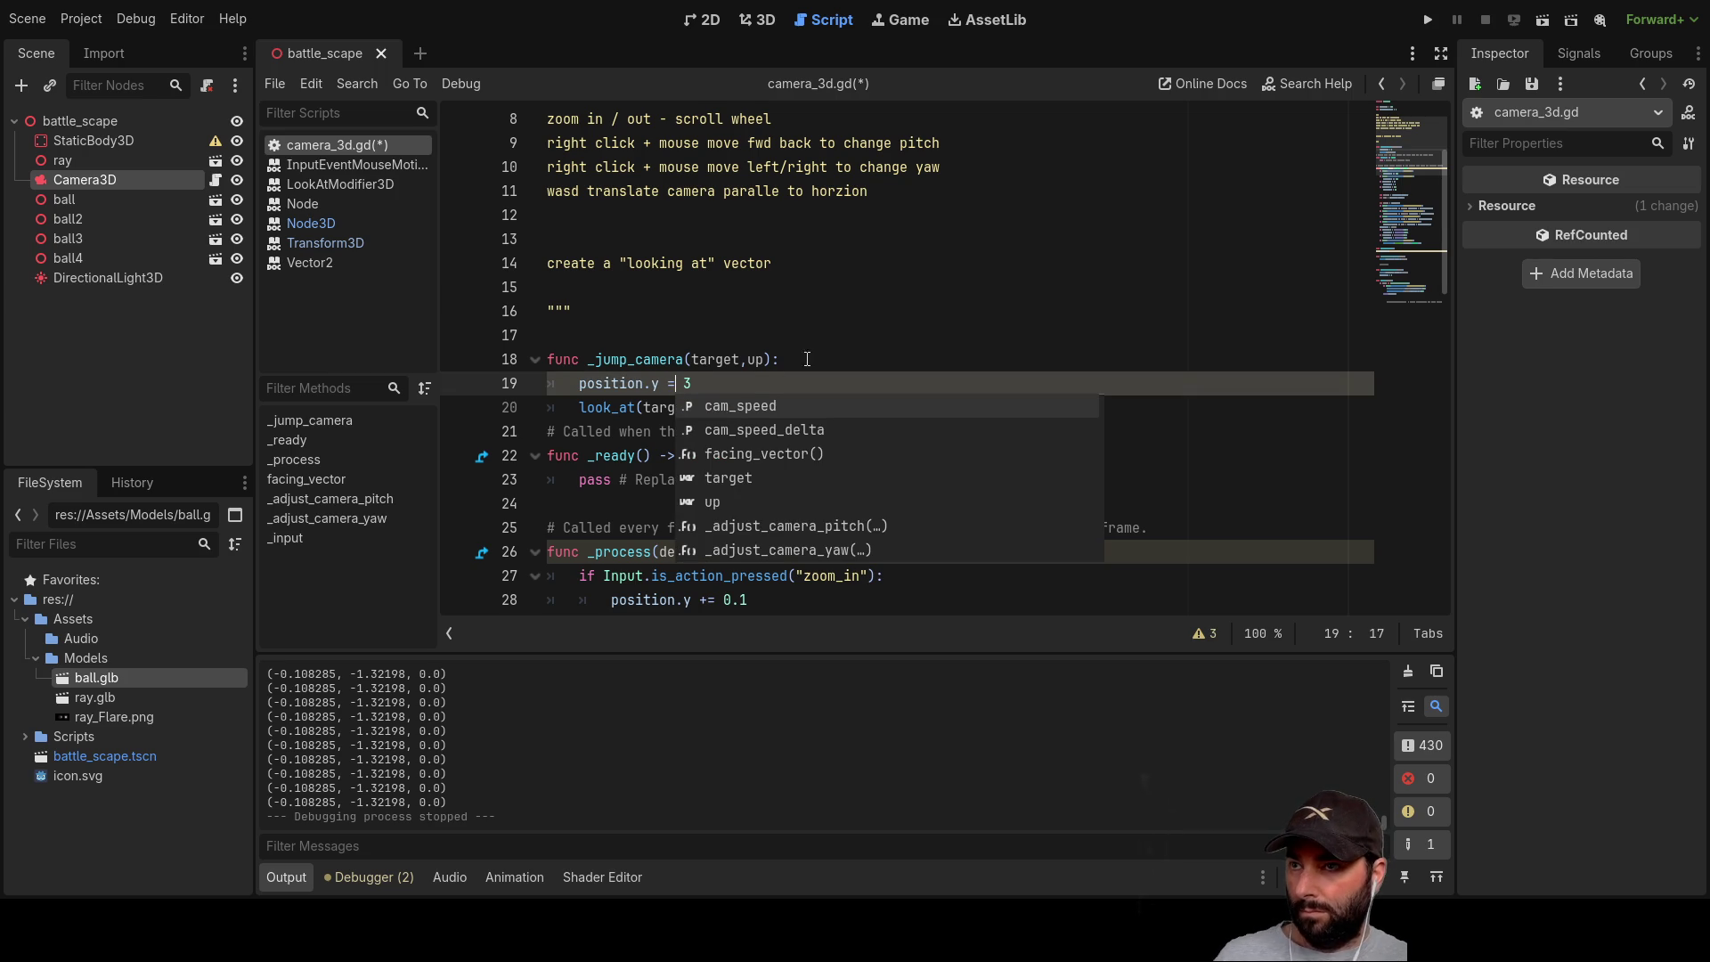
pyautogui.press('Escape')
pyautogui.press('Up')
pyautogui.press('Up')
pyautogui.click(718, 386)
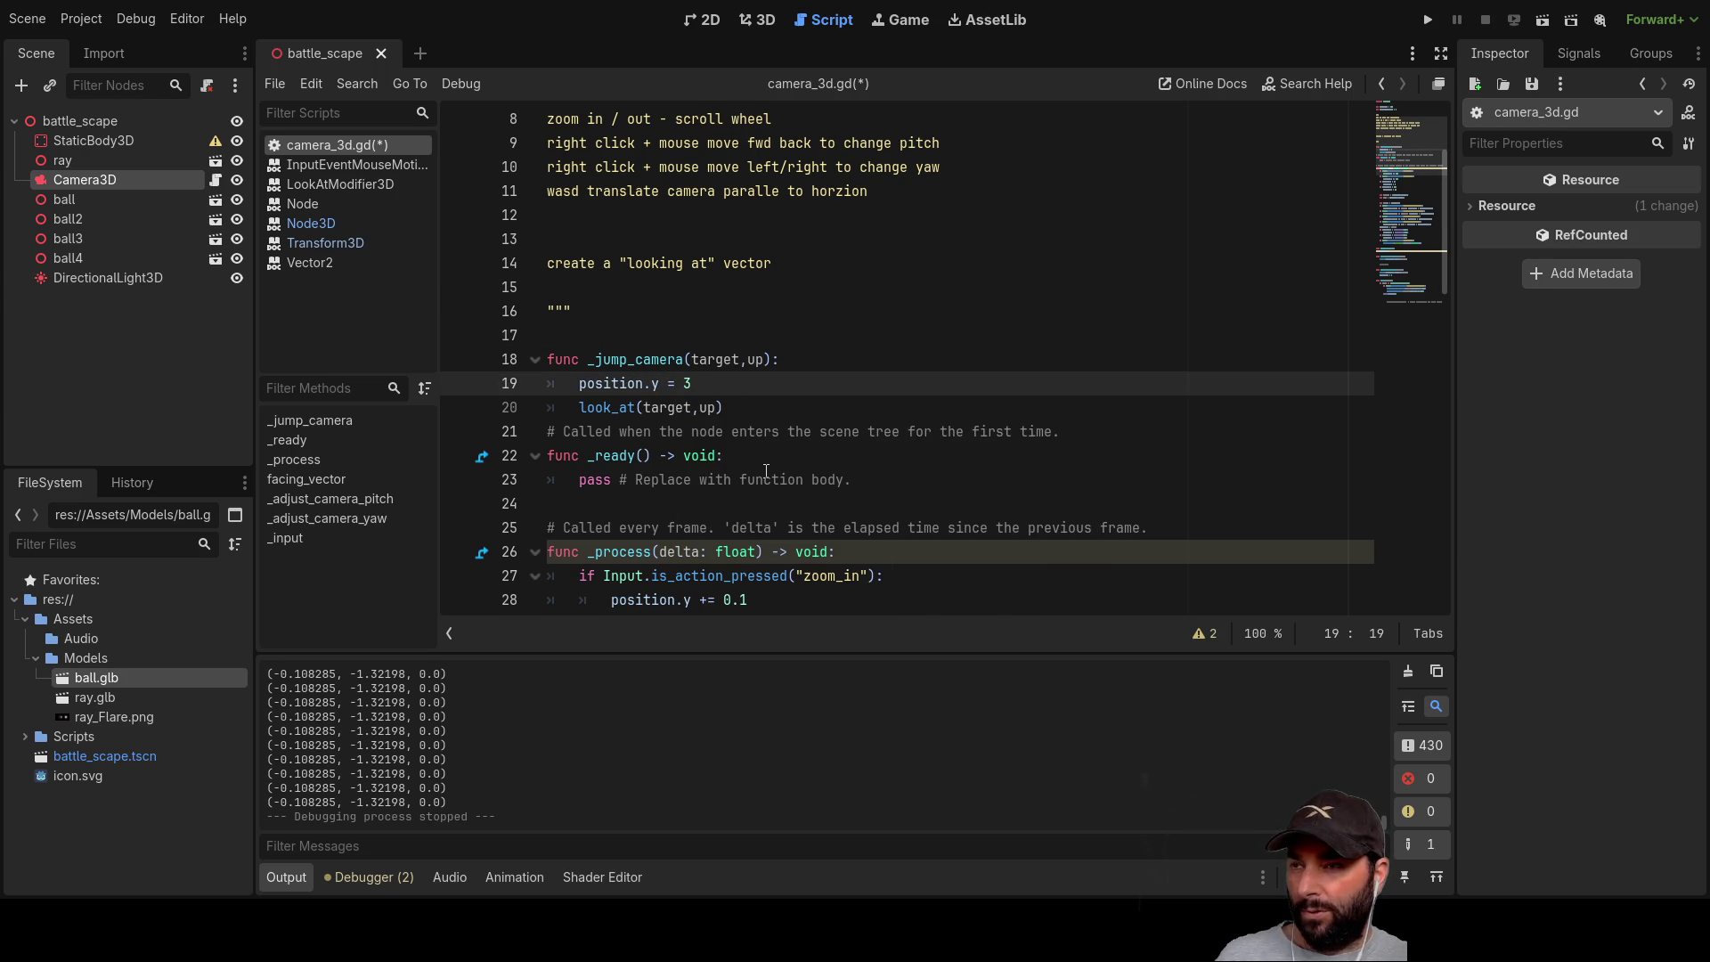
pyautogui.click(1427, 22)
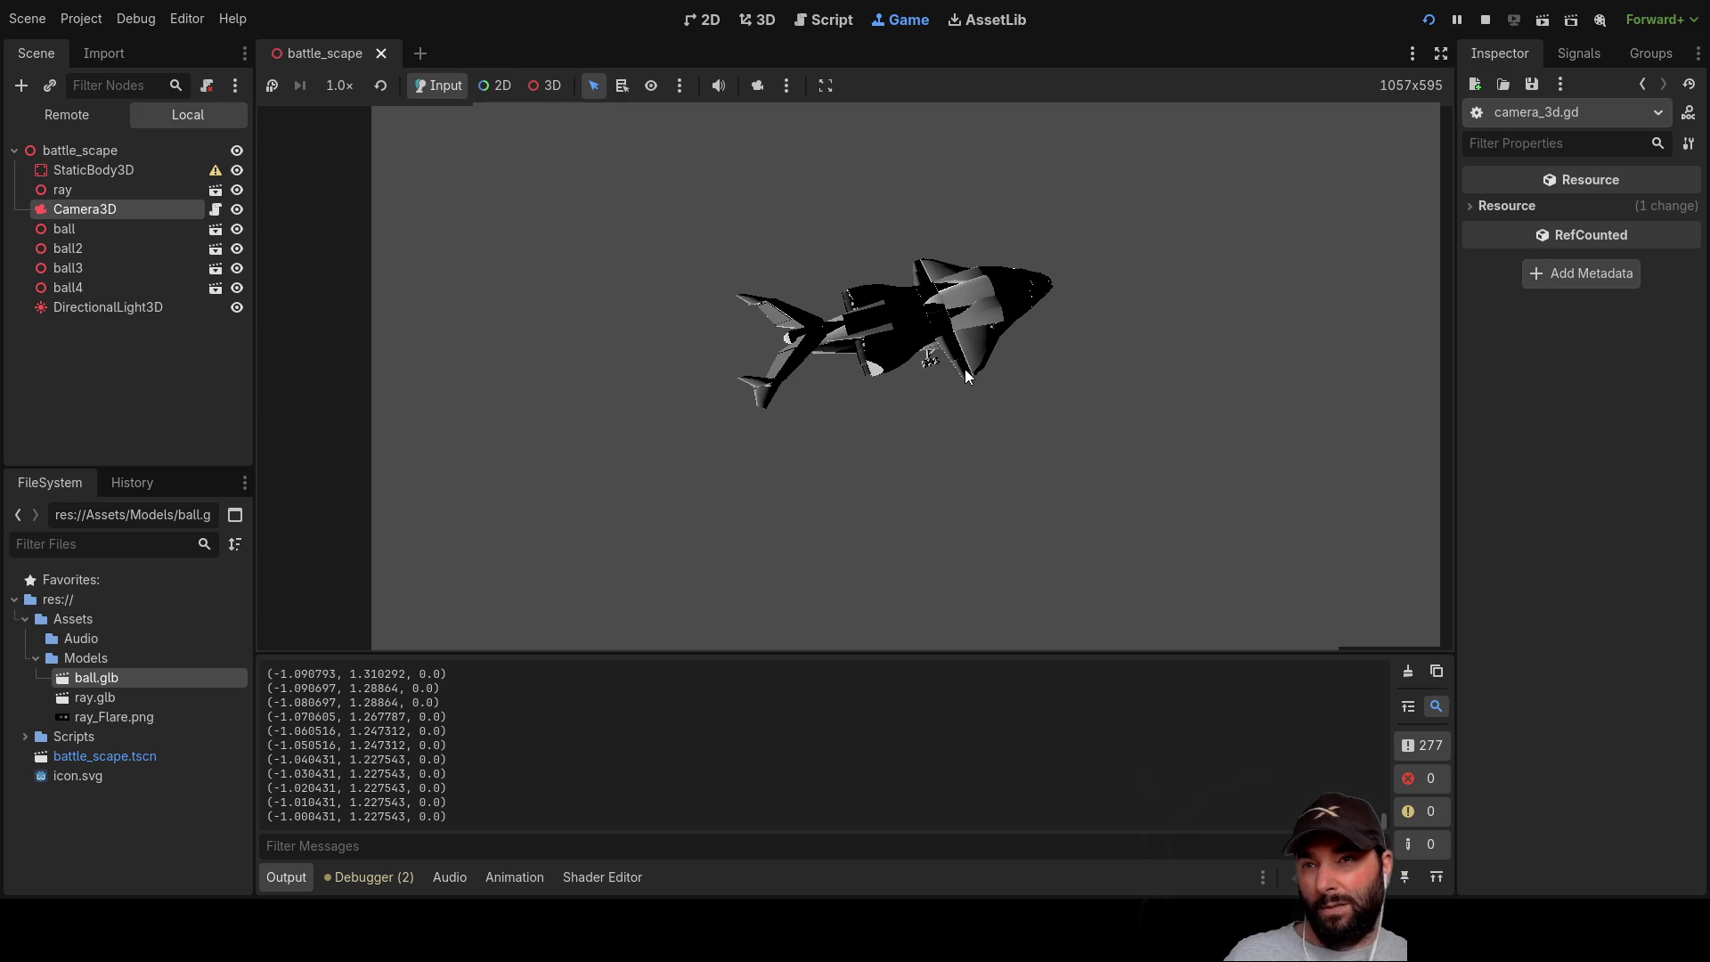
# Step: Stop the running game to return to camera_3d.gd
pyautogui.click(1485, 19)
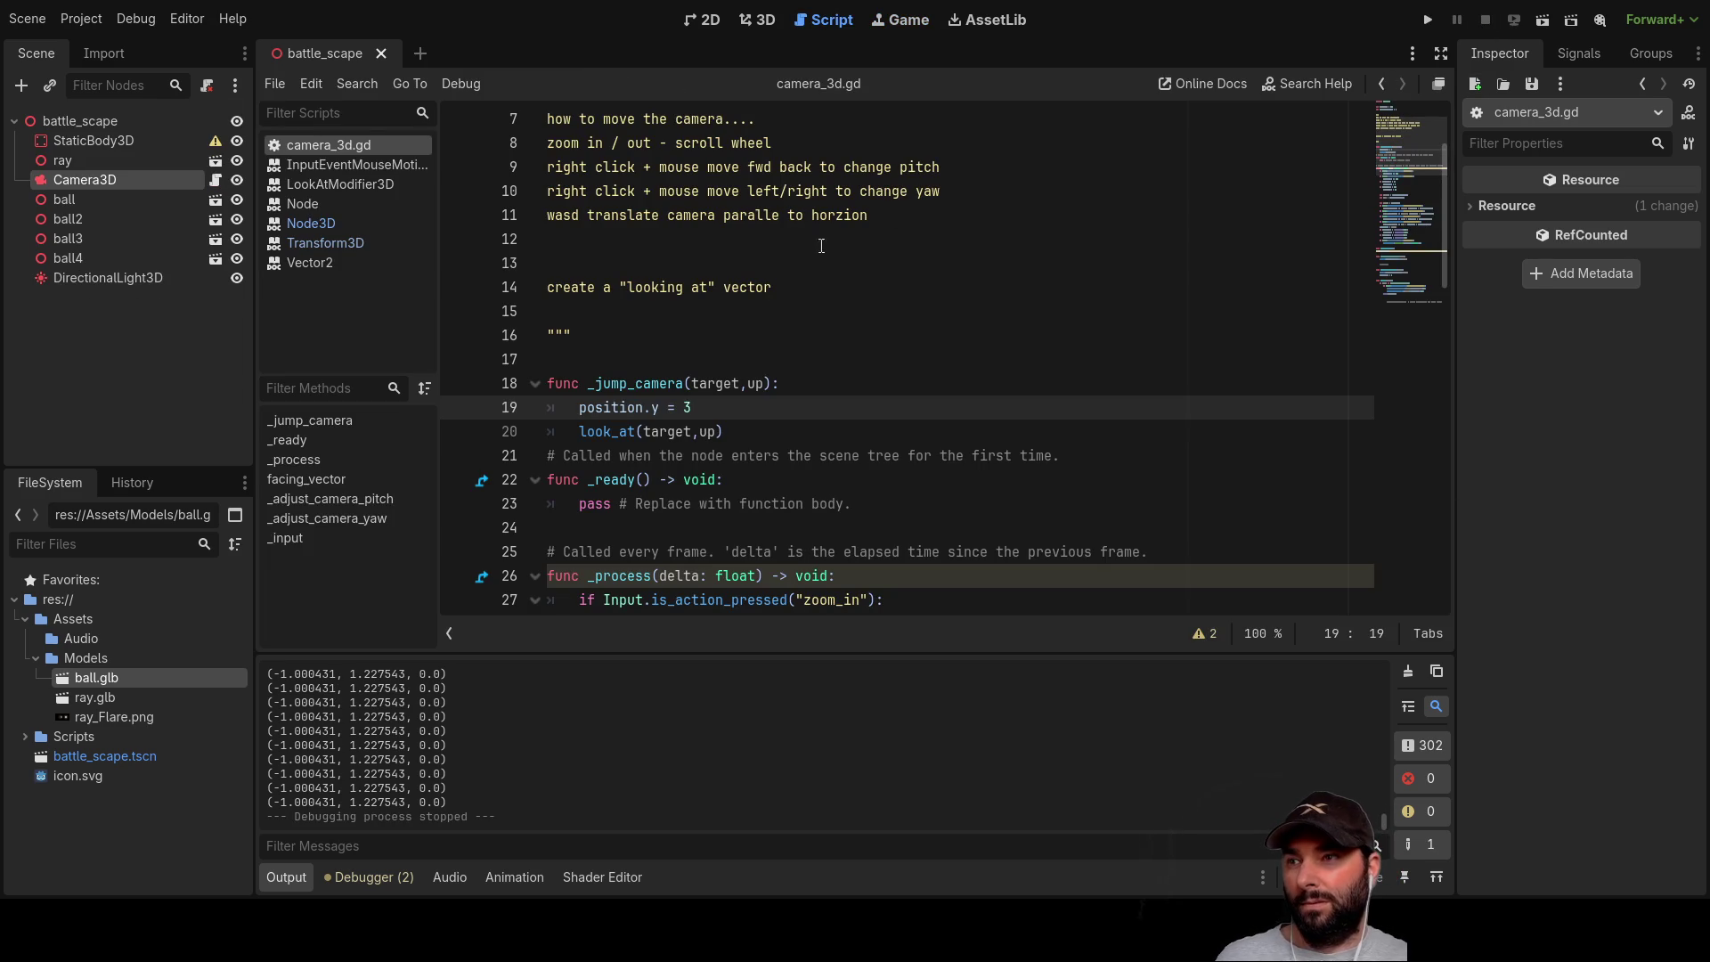
# Step: Start a new position assignment line at the top of _jump_camera
pyautogui.press('Return')
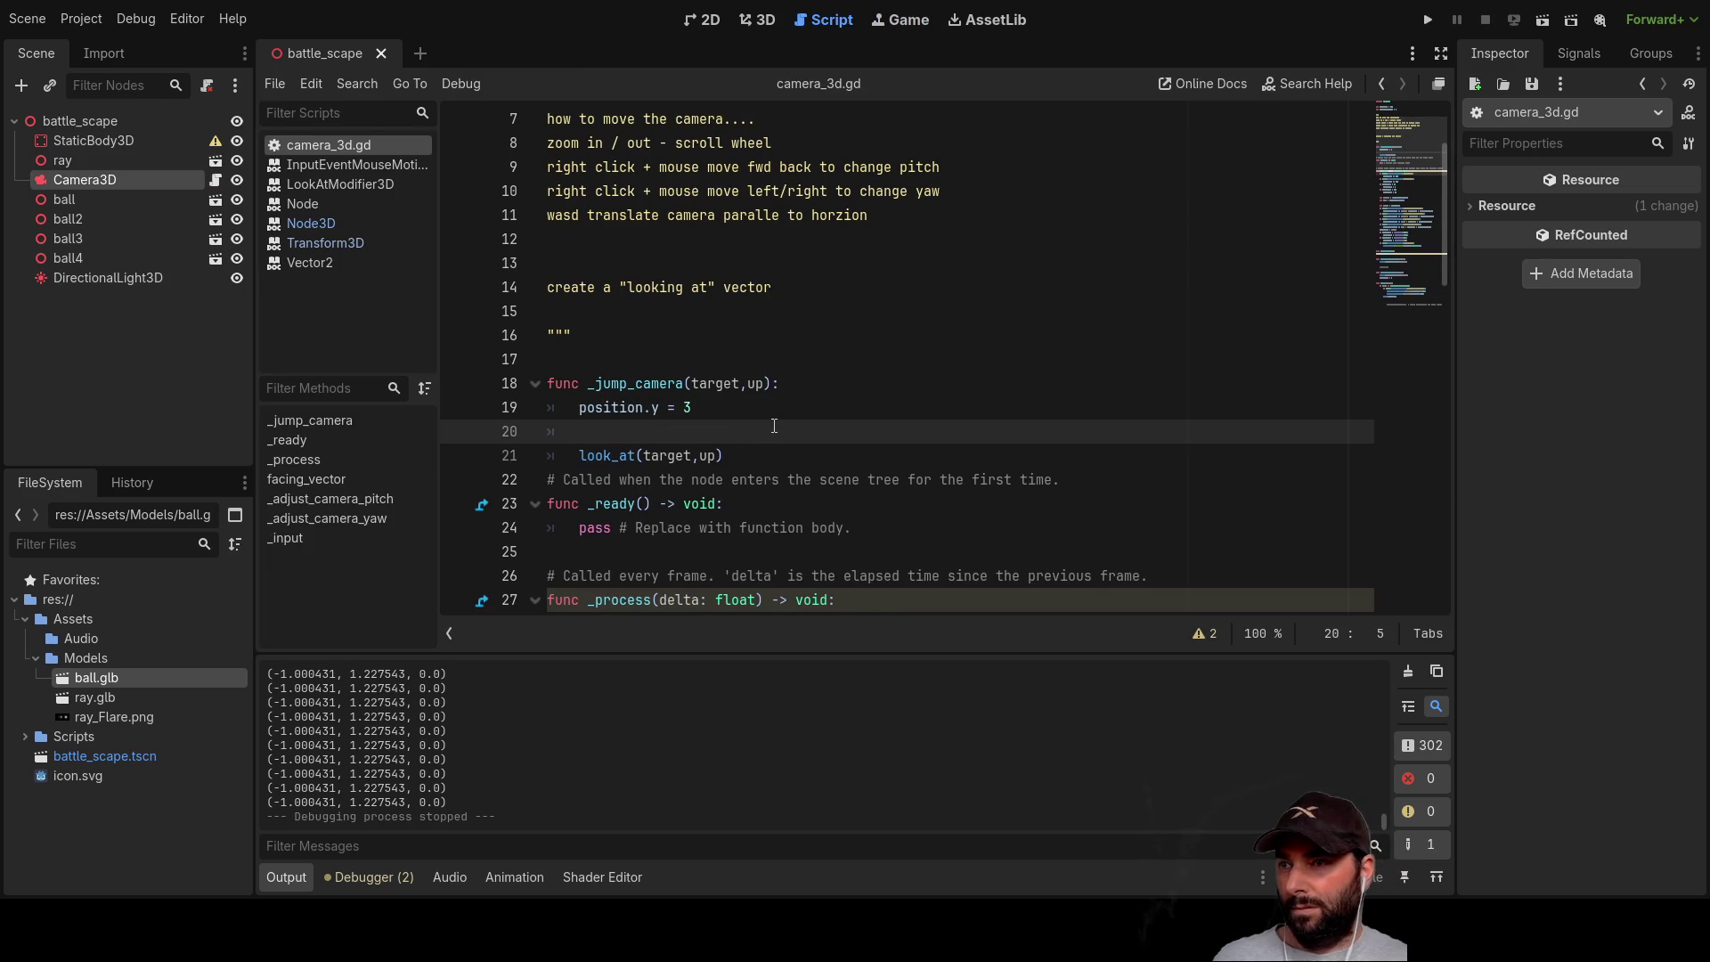
pyautogui.scroll(-5, 774, 425)
pyautogui.scroll(4, 756, 423)
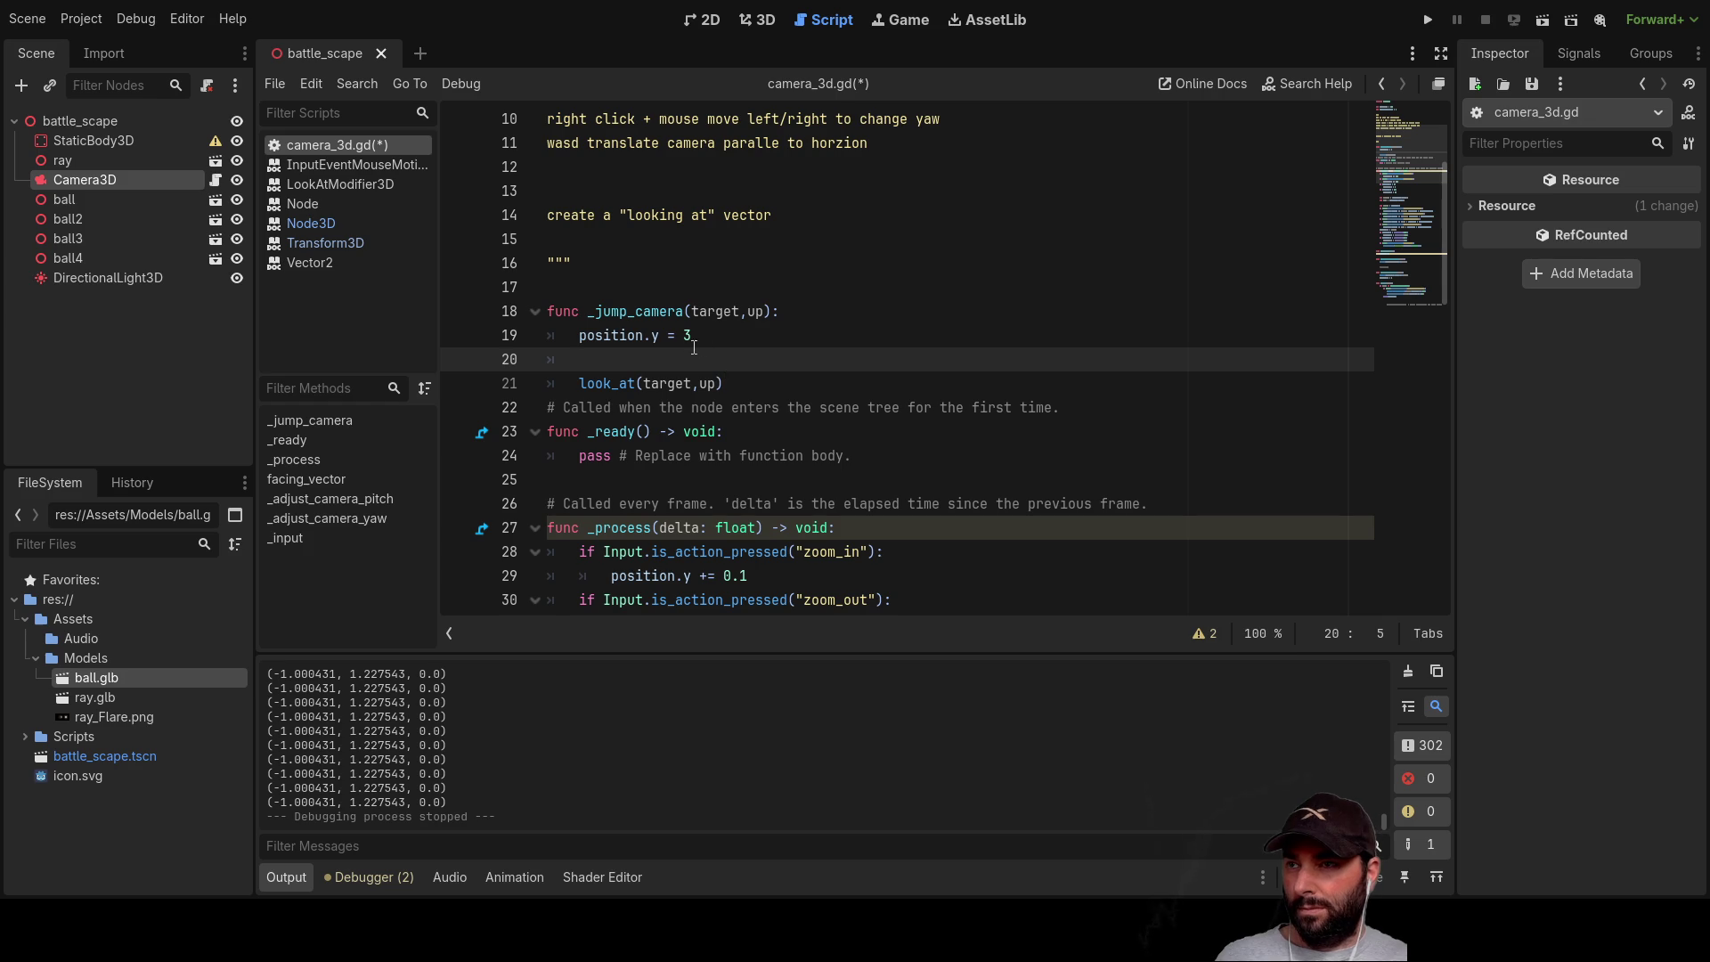
pyautogui.press('Up')
pyautogui.press('Return')
pyautogui.press('Up')
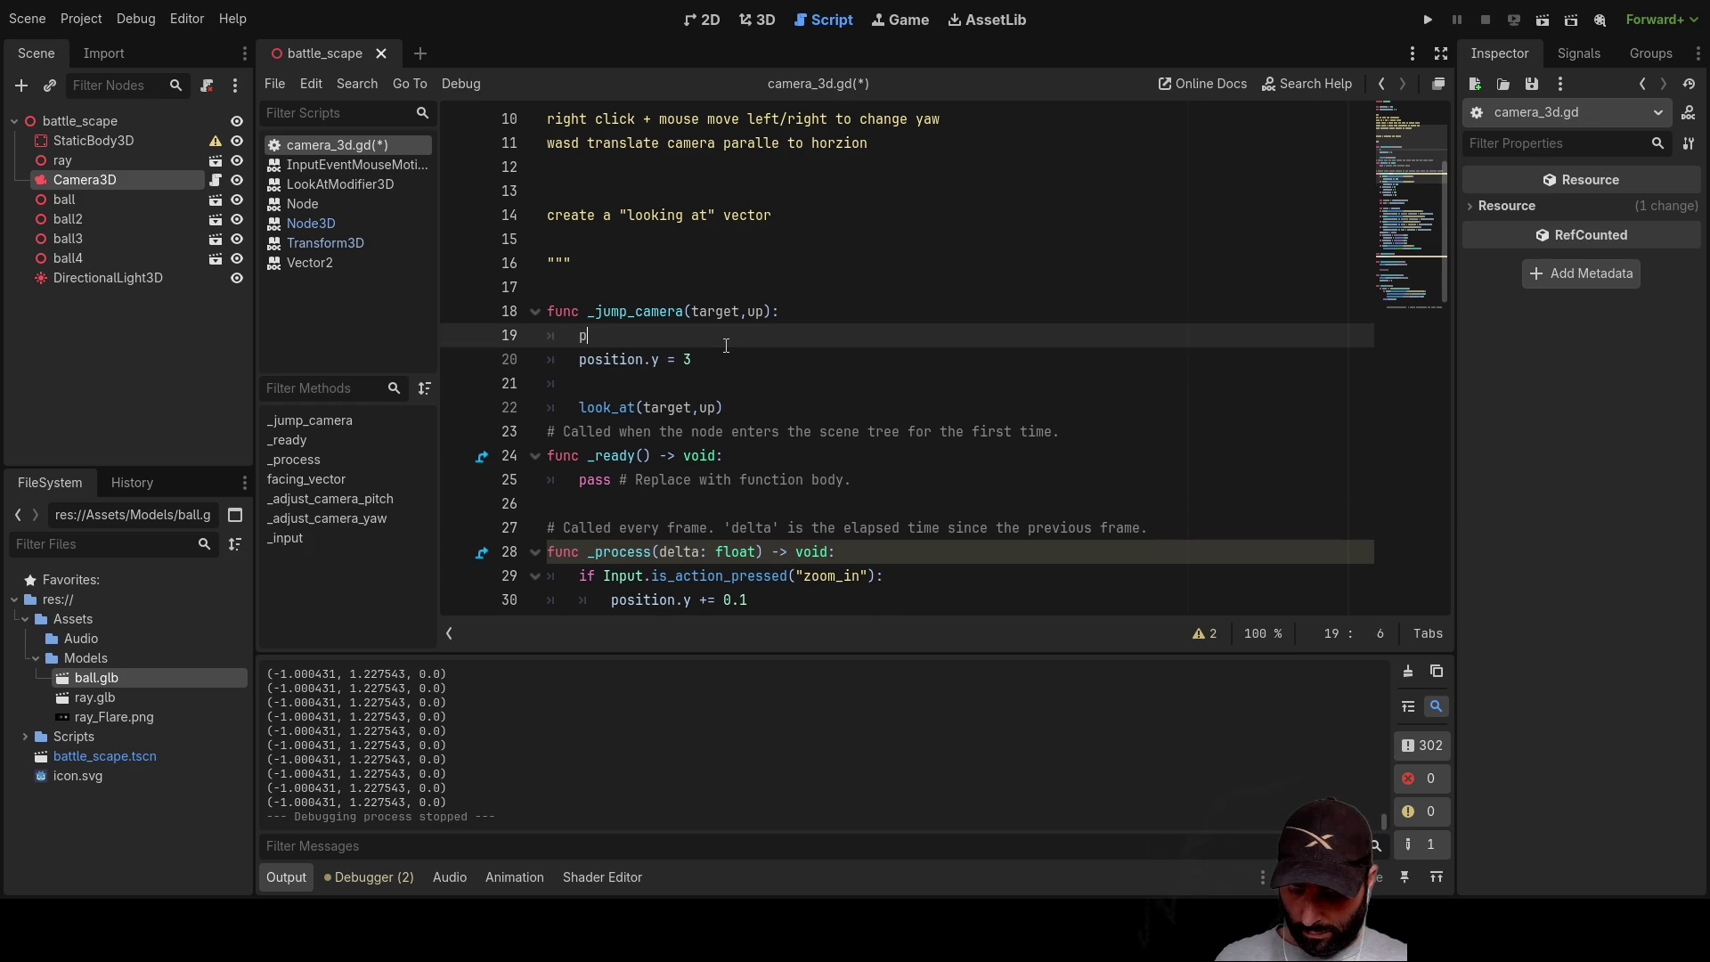
pyautogui.write('ositi')
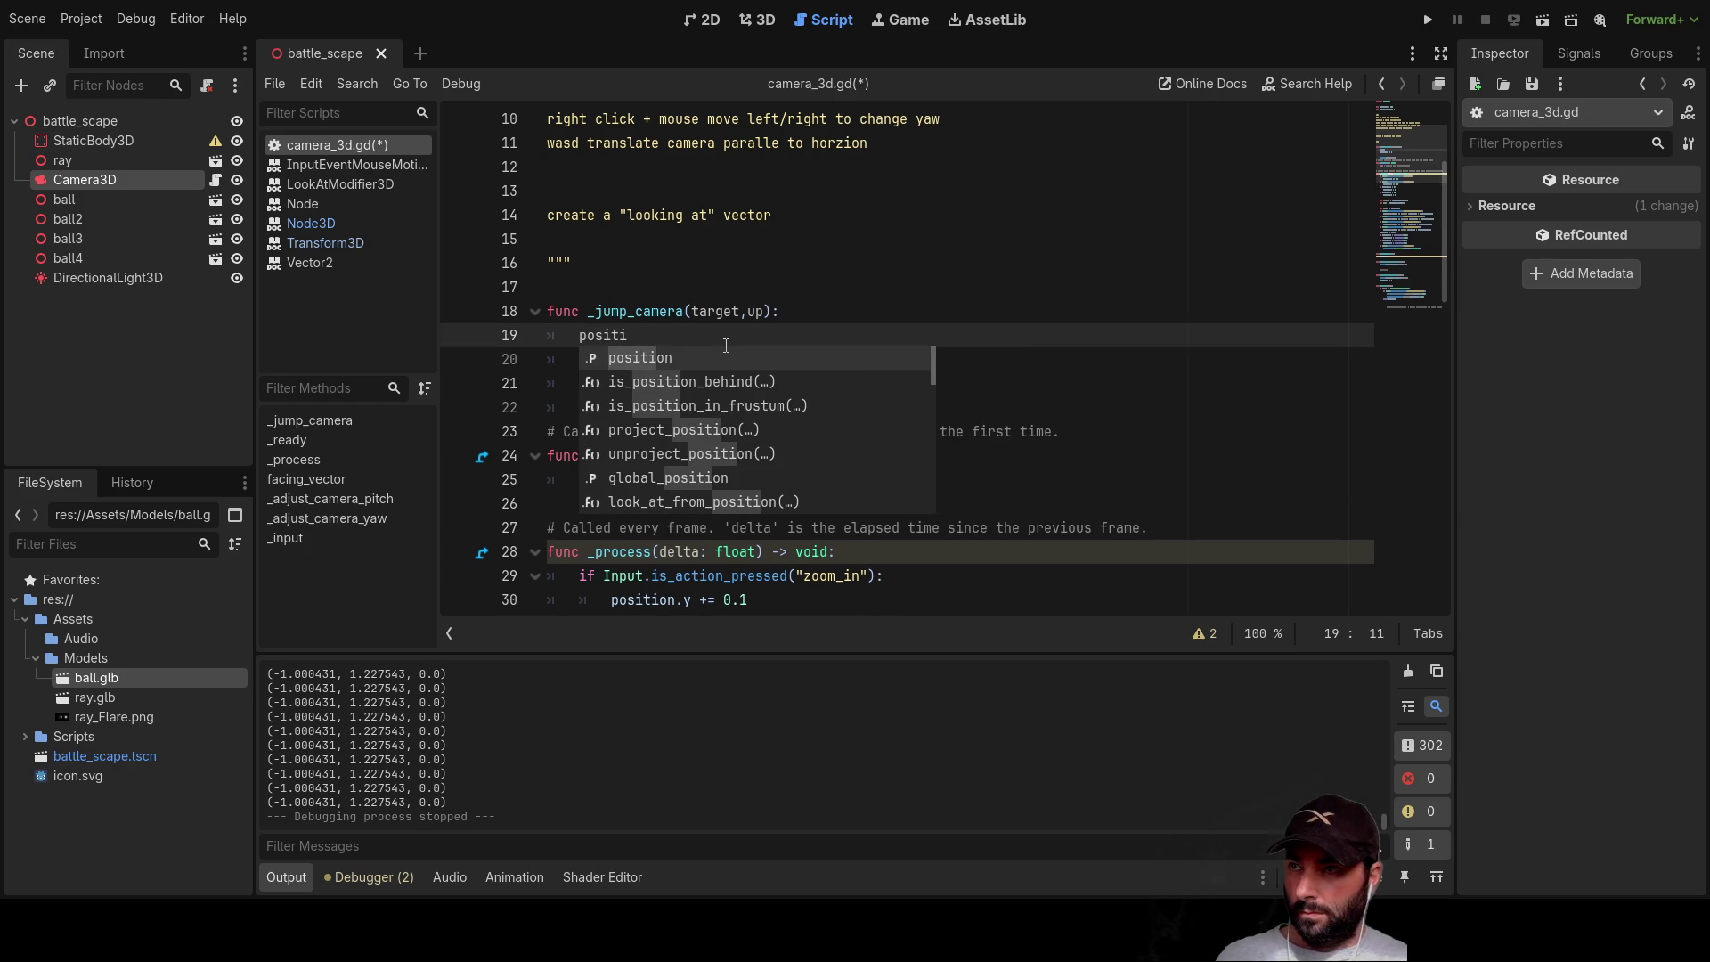
pyautogui.press('Return')
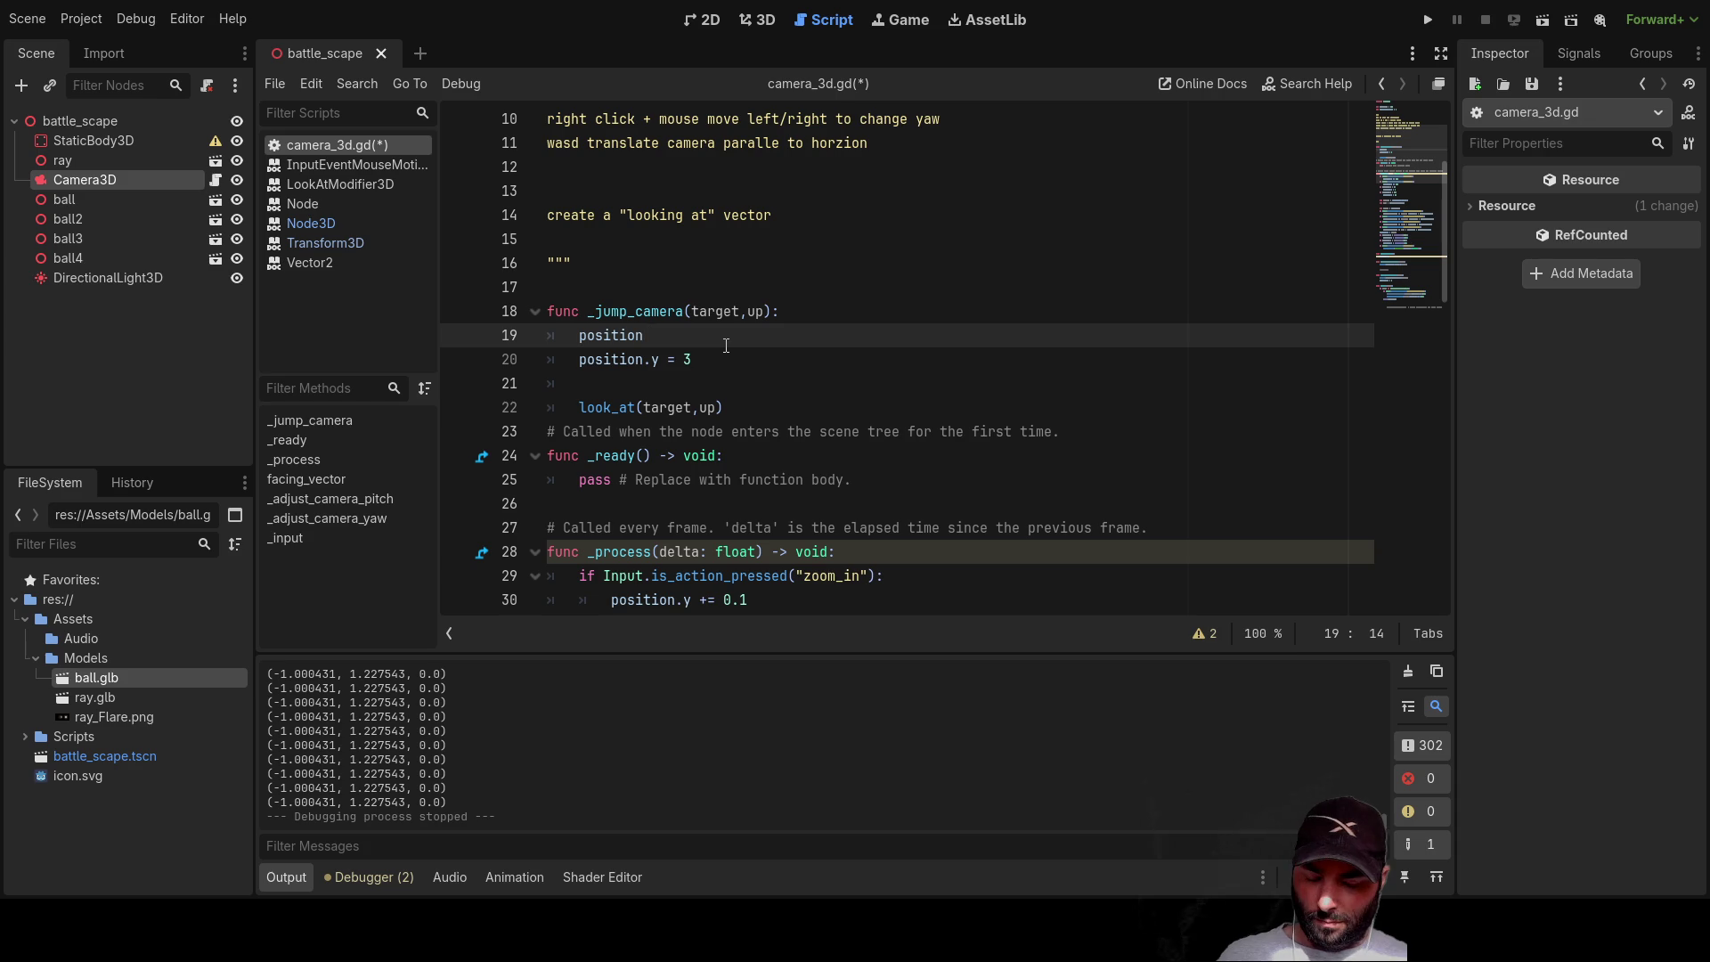
pyautogui.tripleClick(725, 345)
pyautogui.hotkey('ctrl', 'space')
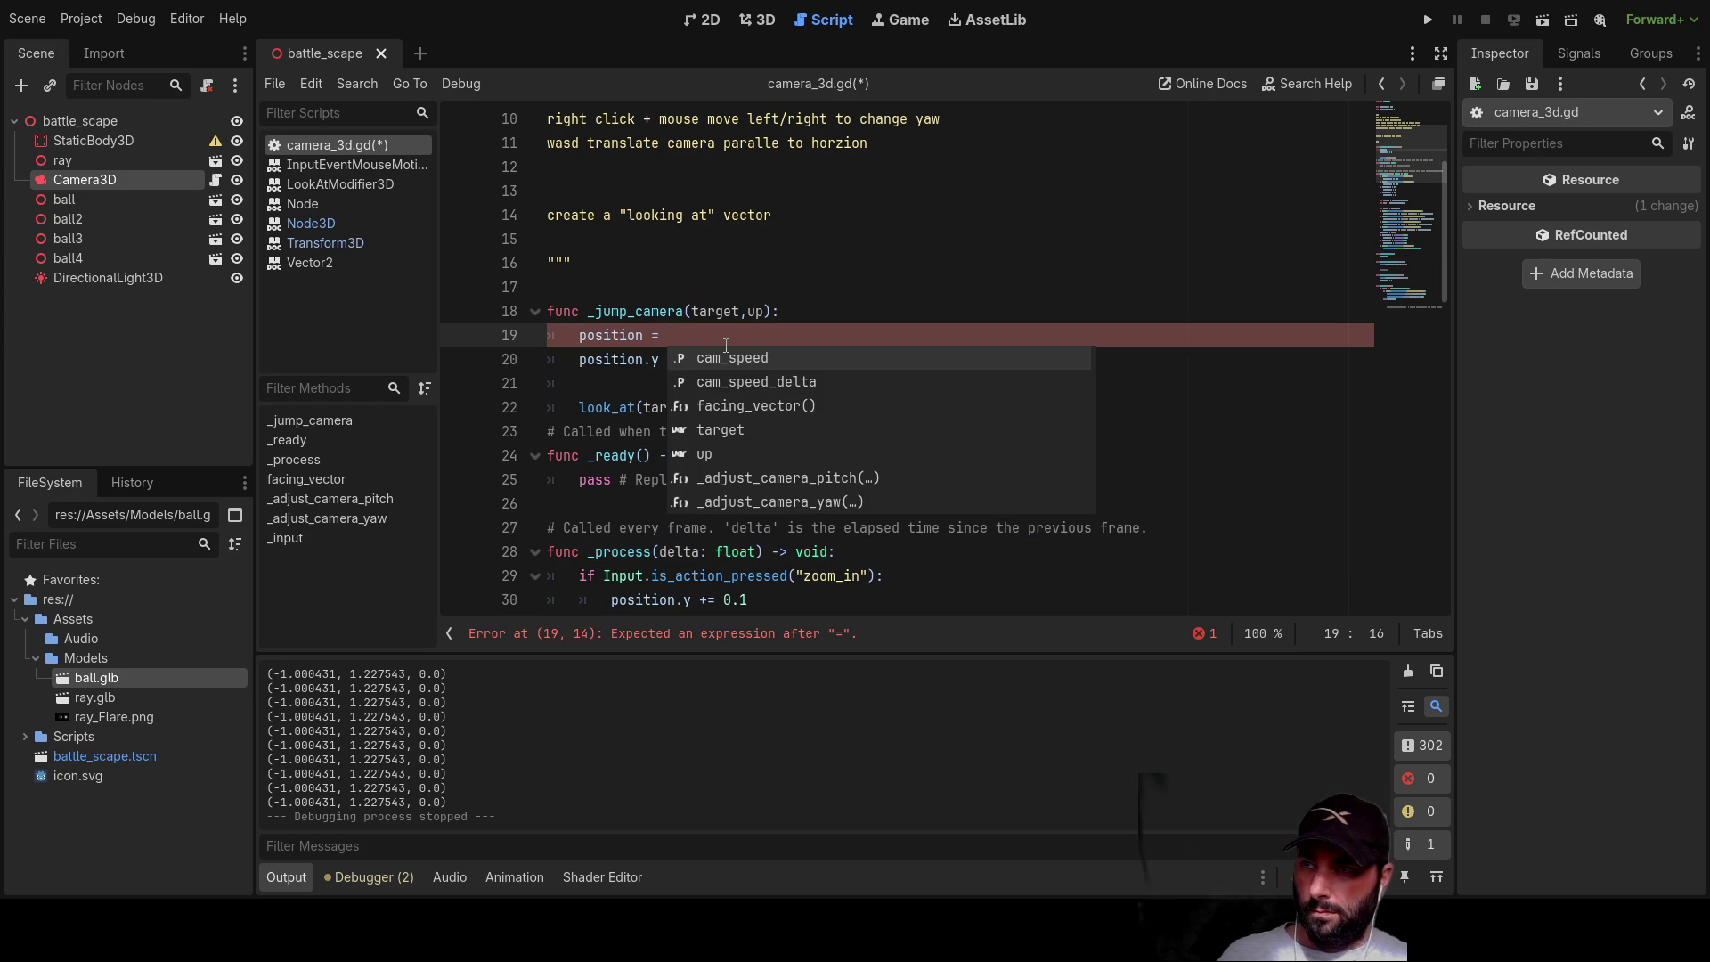
pyautogui.click(715, 309)
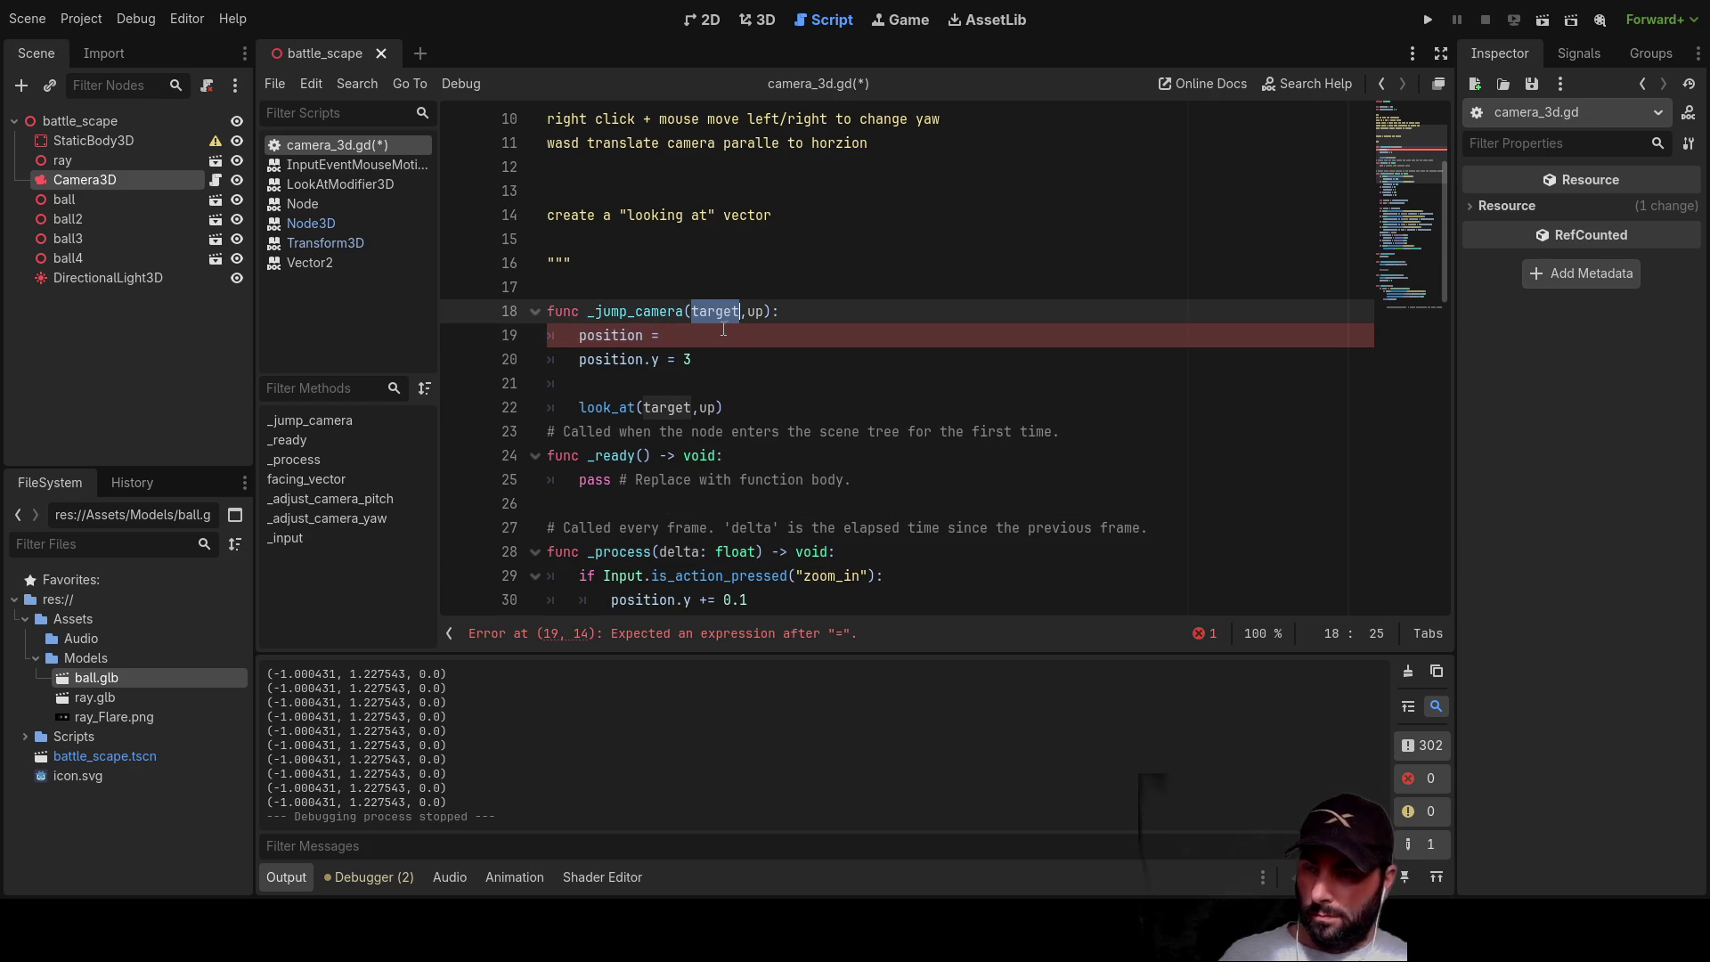
pyautogui.click(662, 336)
pyautogui.write('target.position')
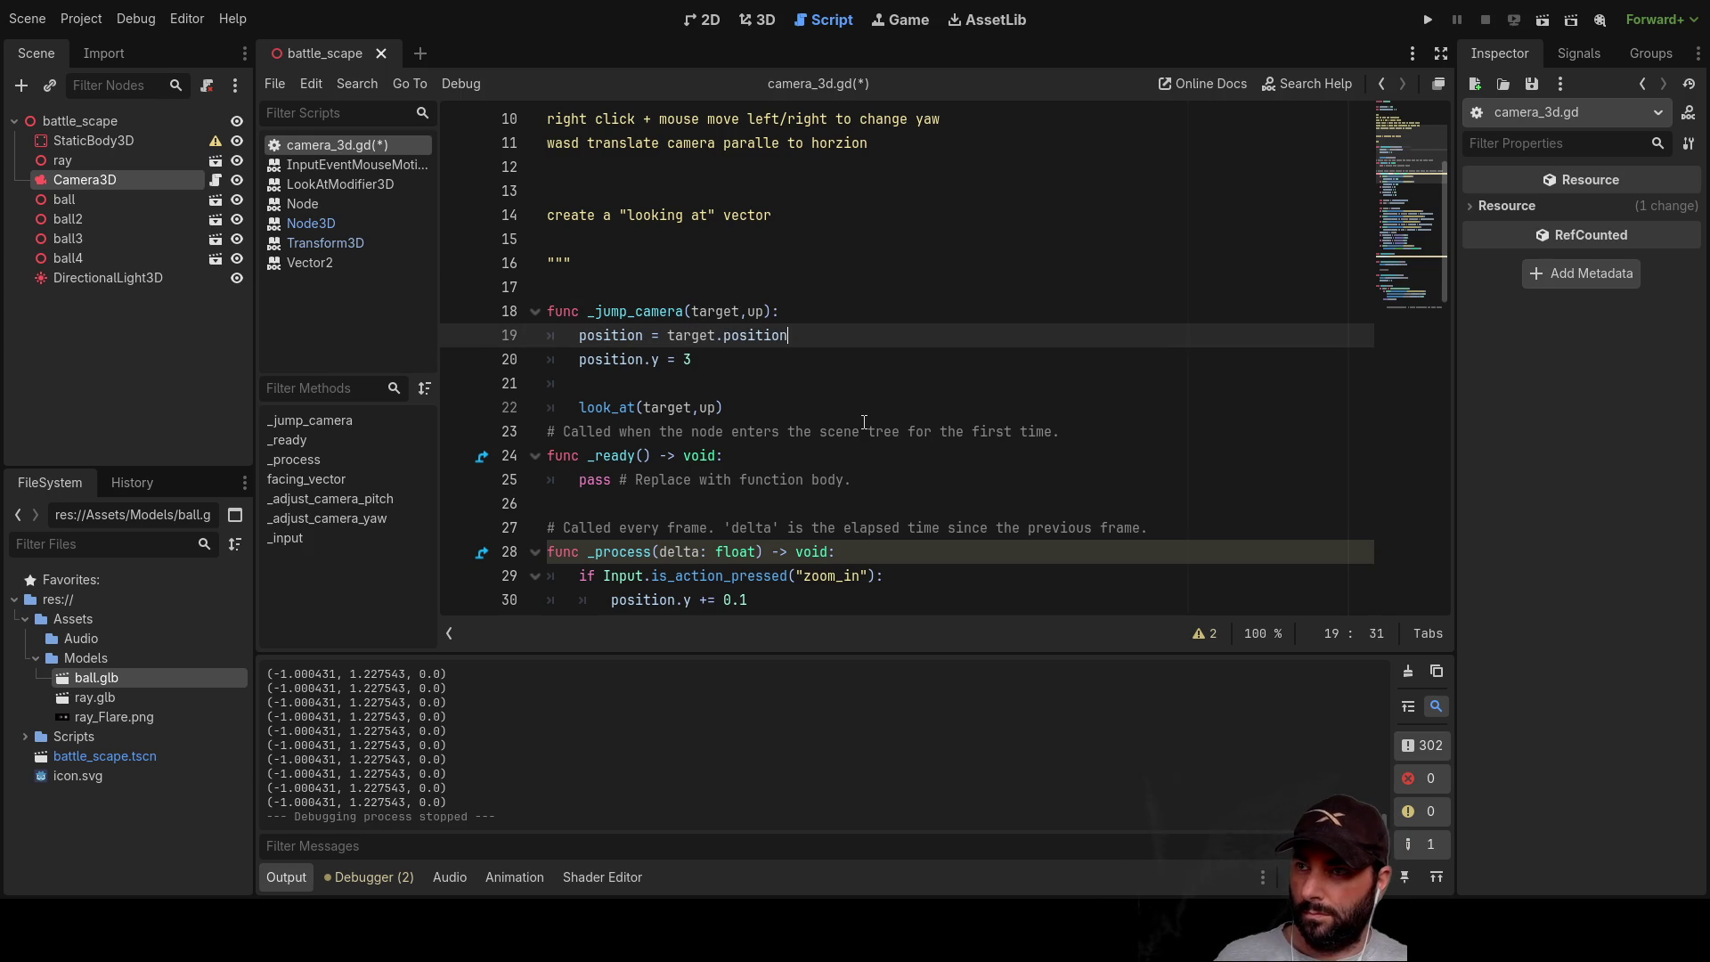
# Step: Finish the first line as position = target by deleting the trailing .position
pyautogui.doubleClick(708, 310)
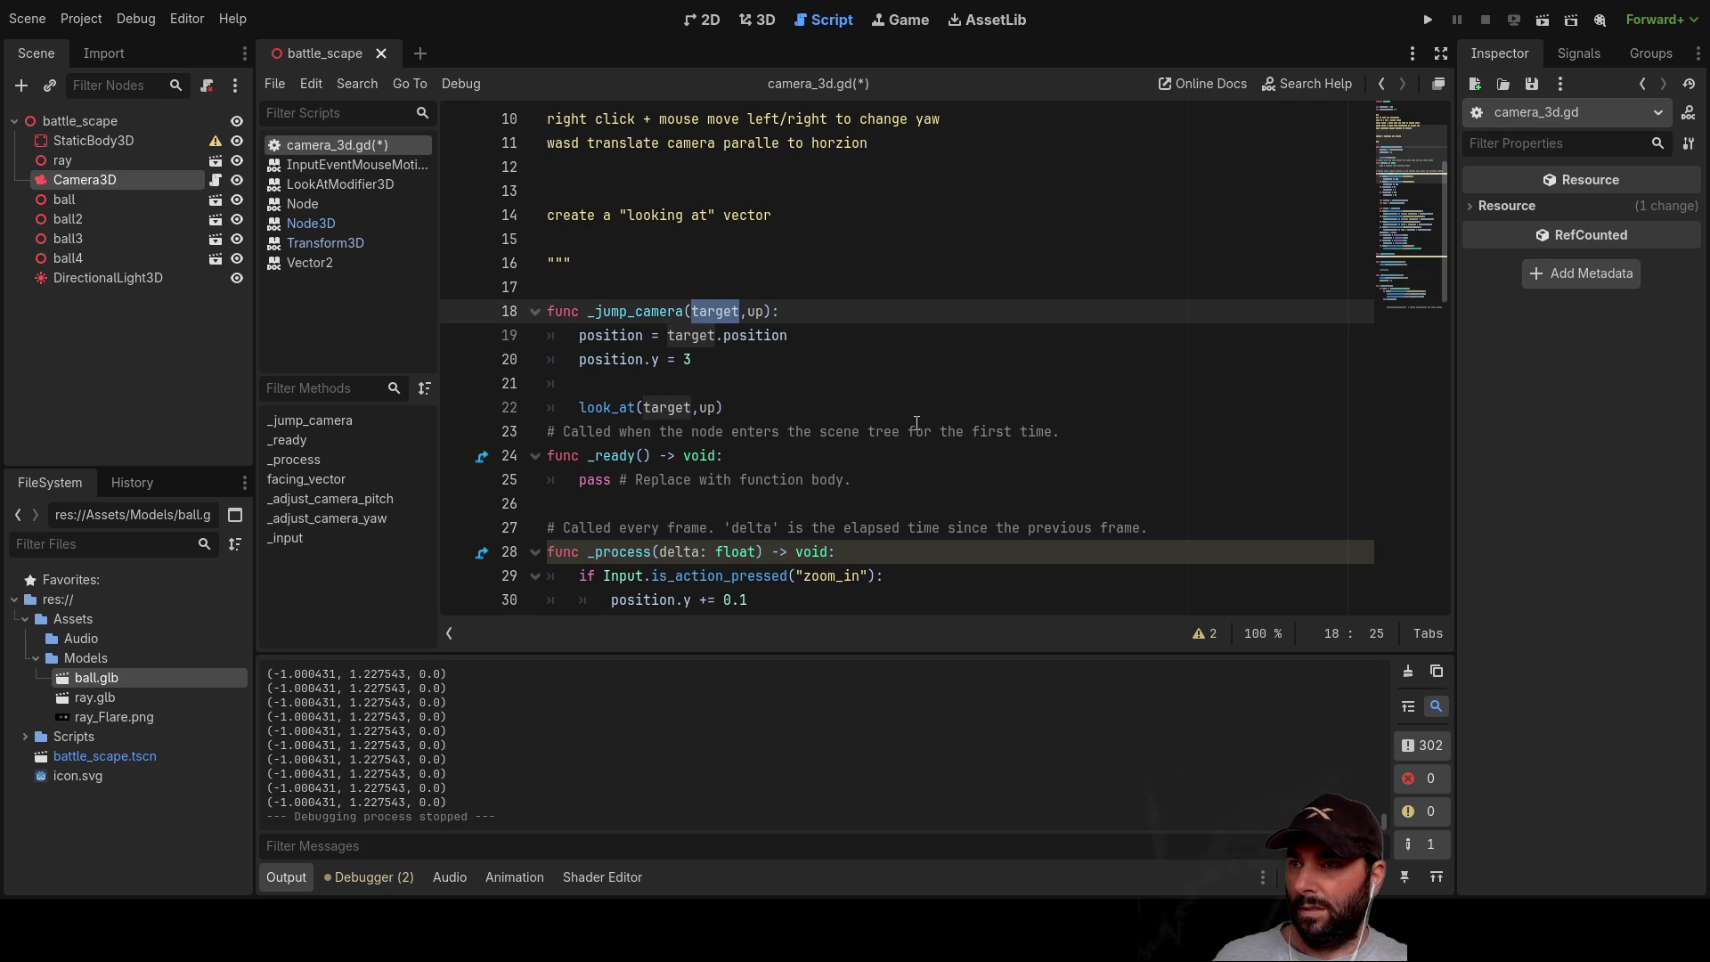
pyautogui.scroll(-10, 914, 406)
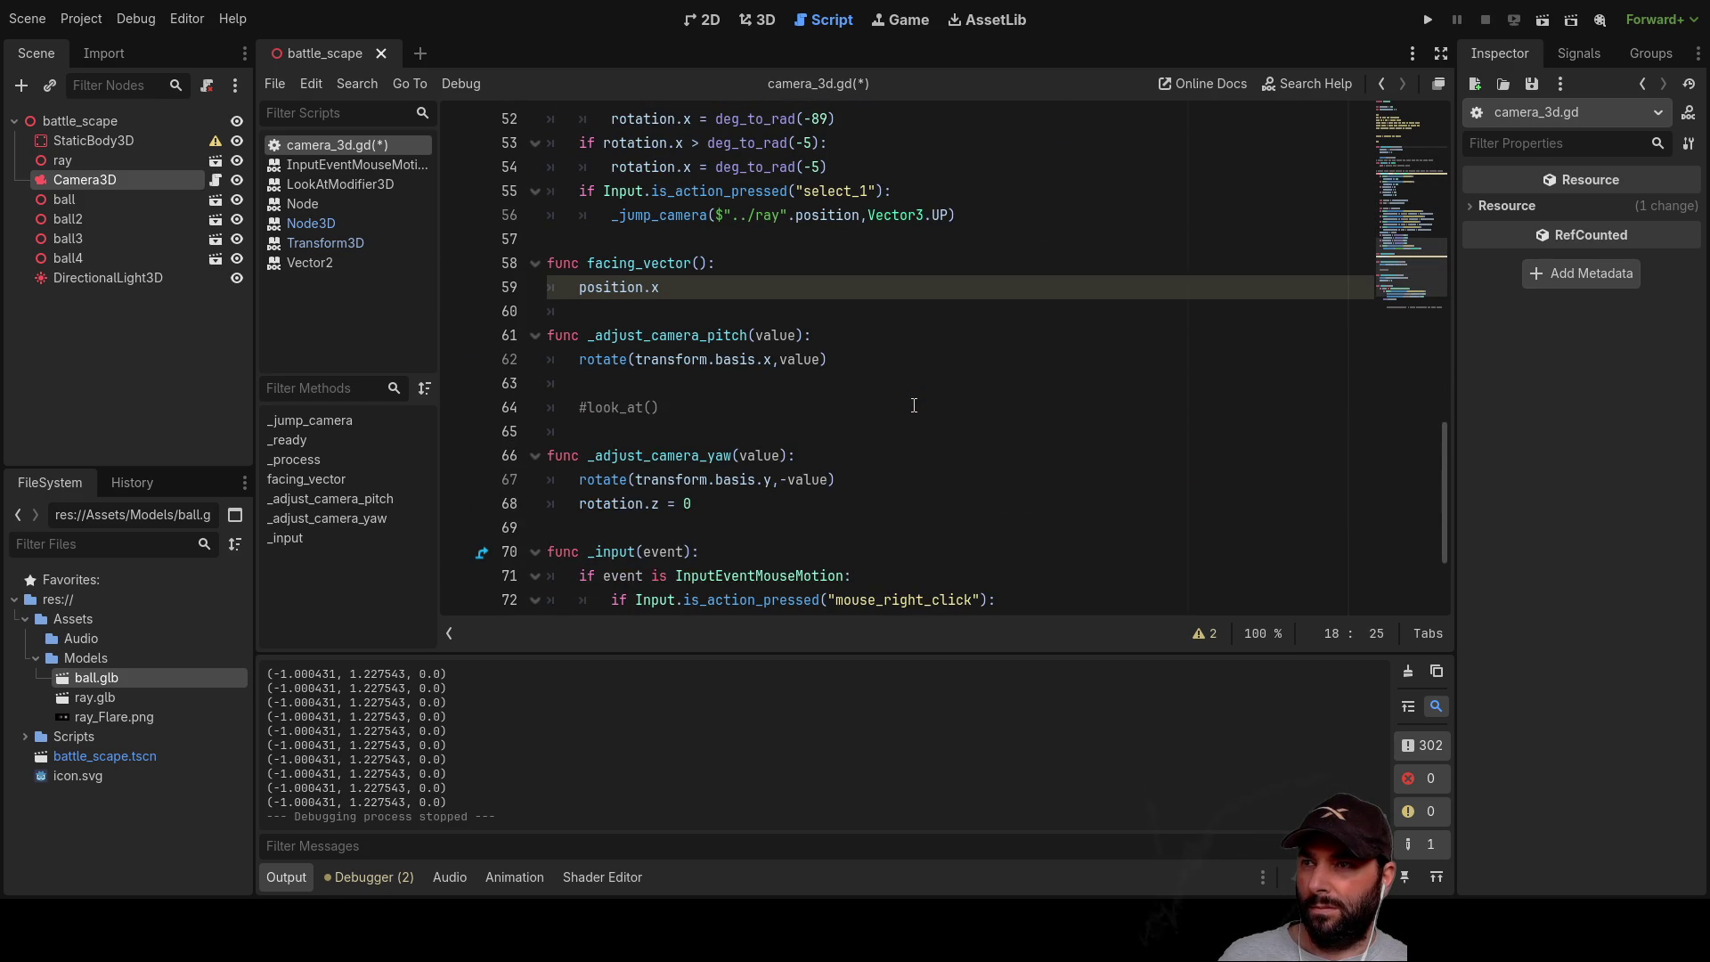
pyautogui.scroll(-2, 914, 405)
pyautogui.scroll(6, 913, 405)
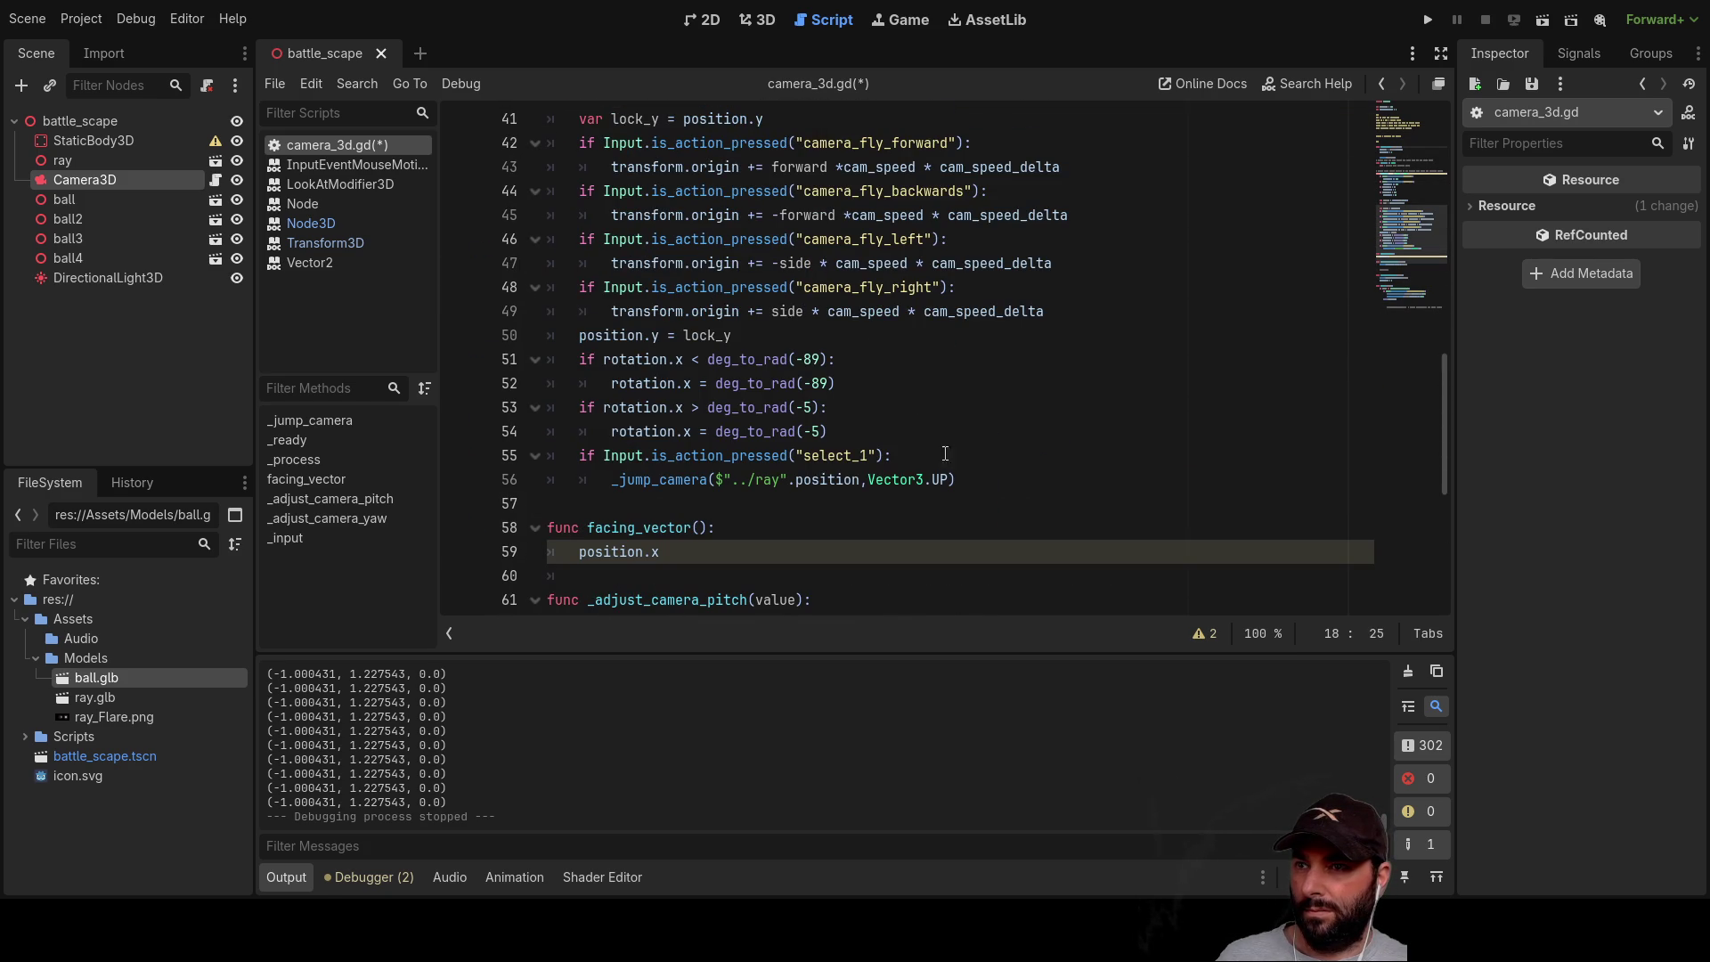
pyautogui.scroll(12, 736, 496)
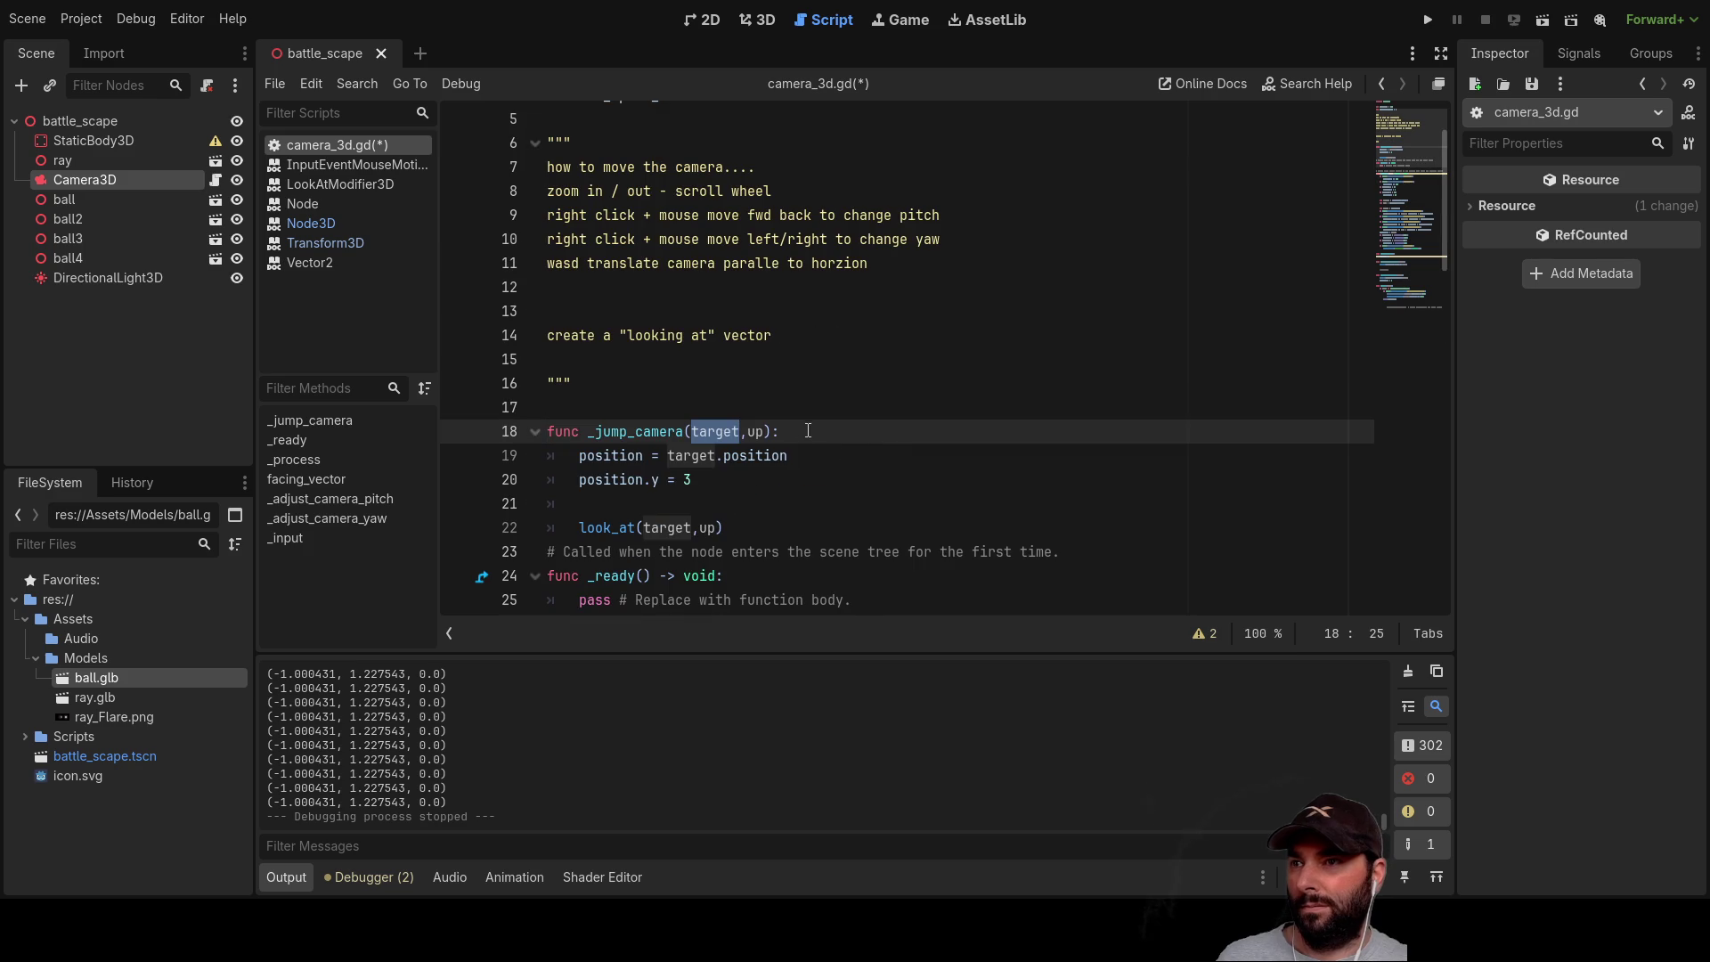
pyautogui.doubleClick(776, 455)
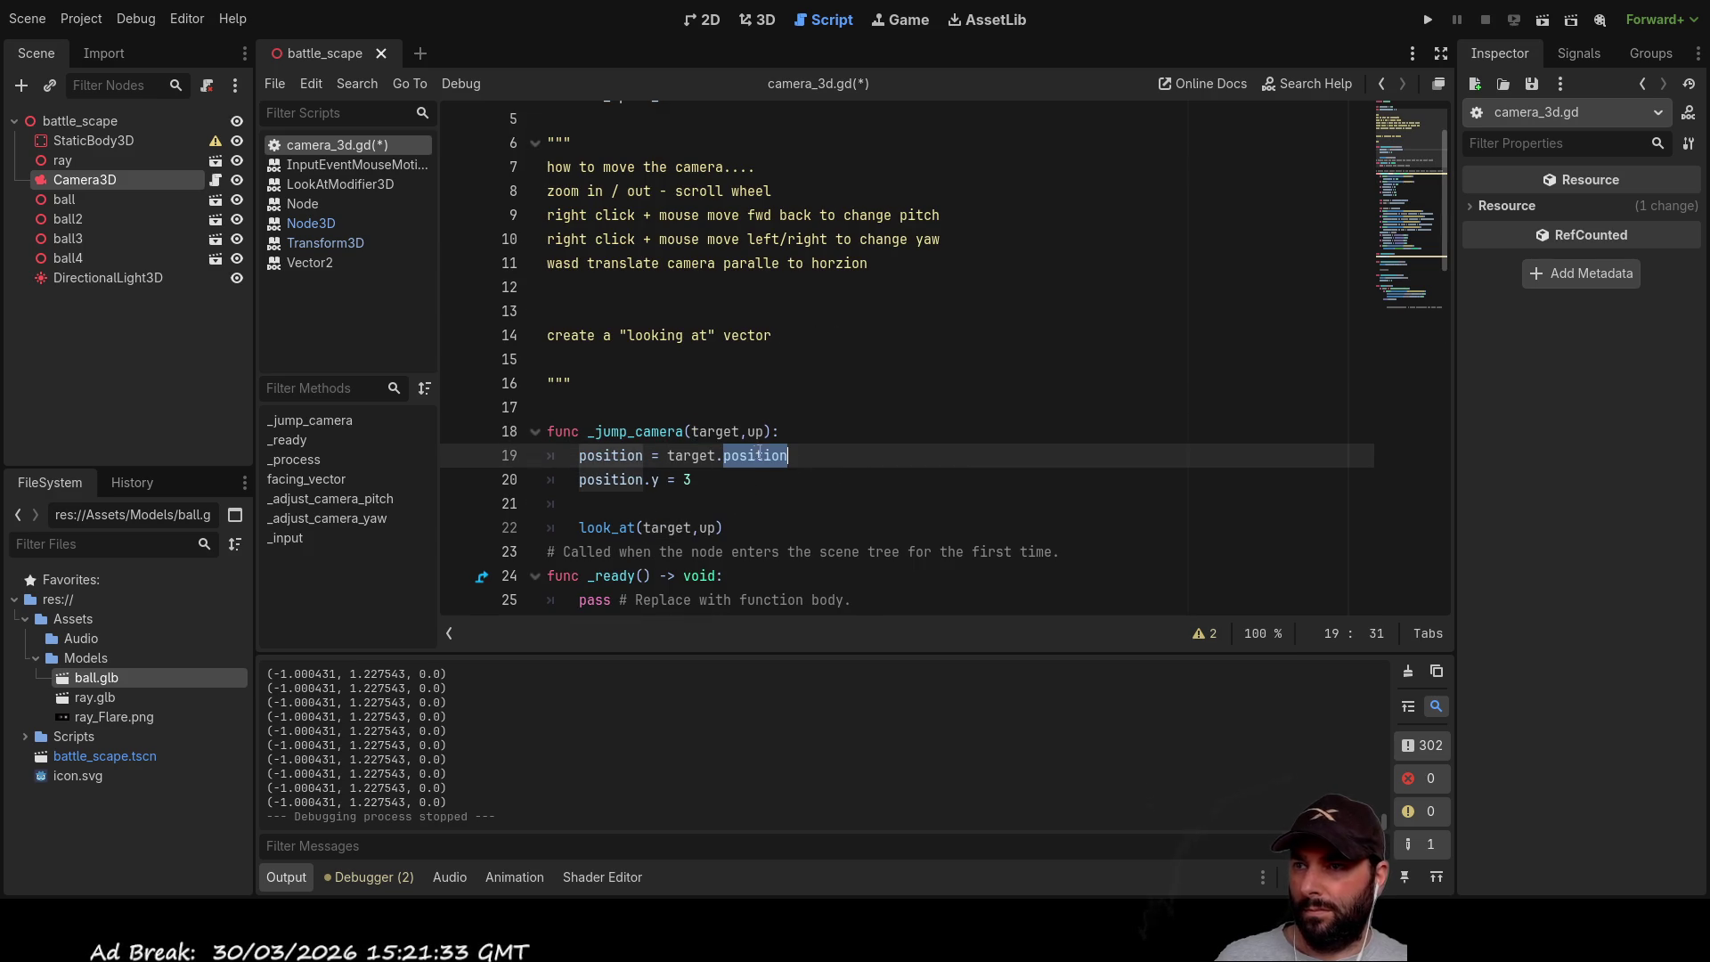
pyautogui.press('BackSpace')
pyautogui.press('BackSpace')
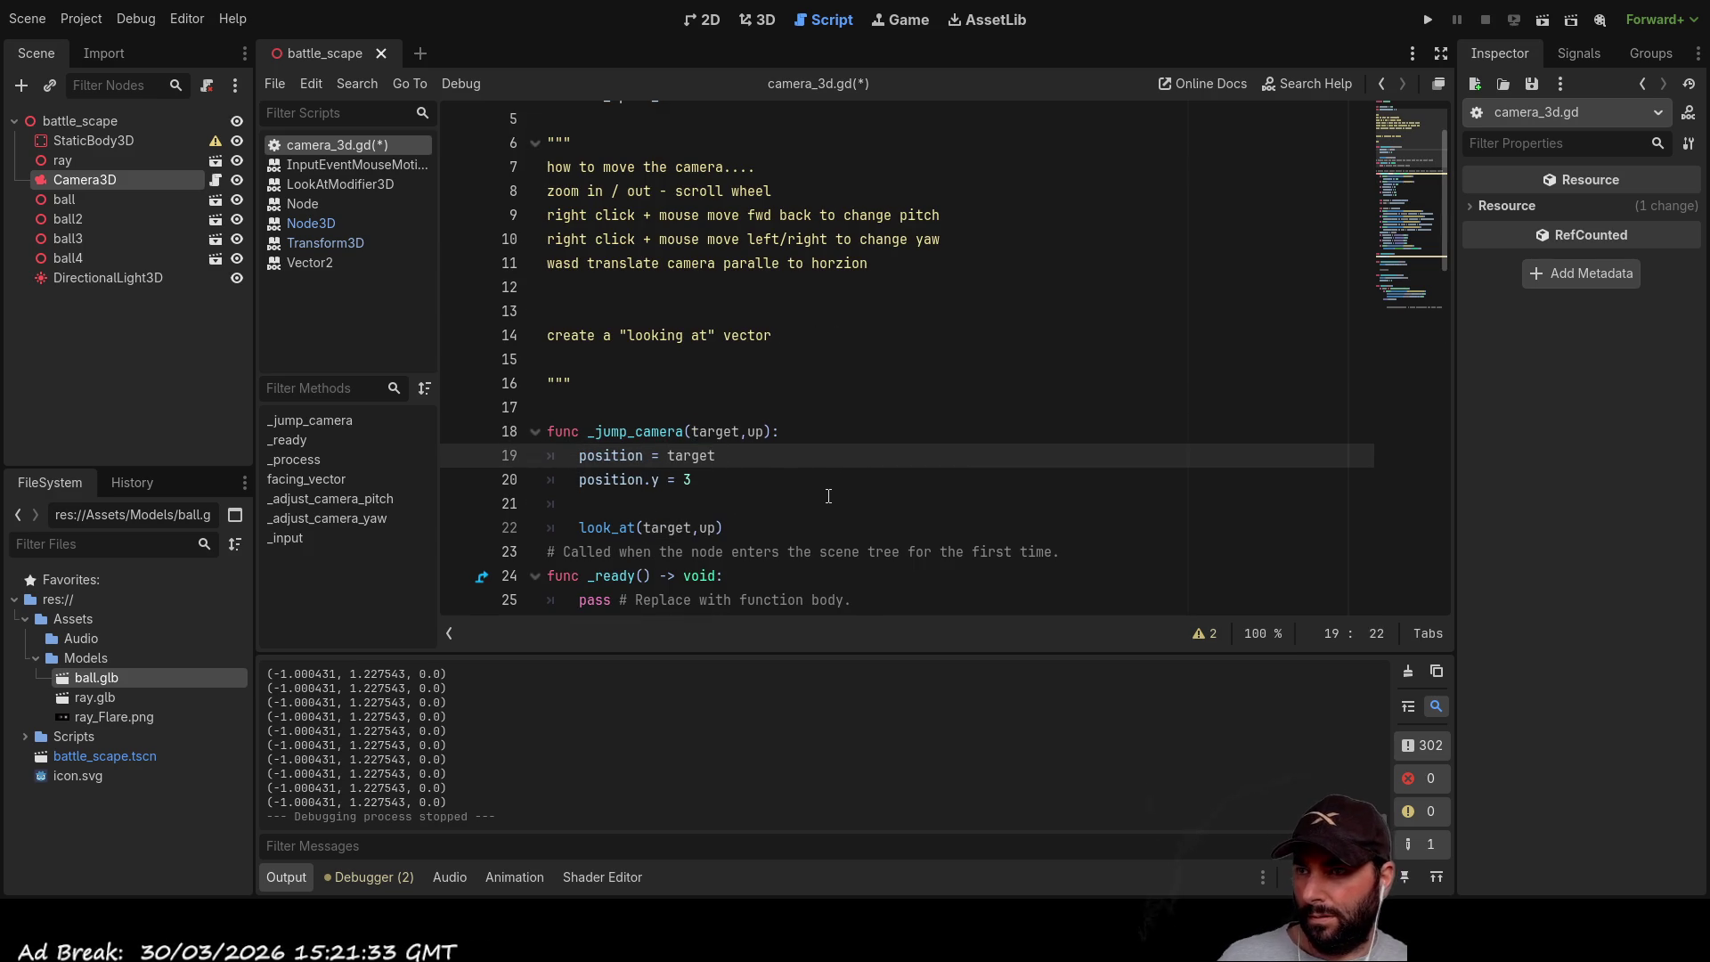
# Step: Remove the empty line before look_at
pyautogui.scroll(-2, 842, 480)
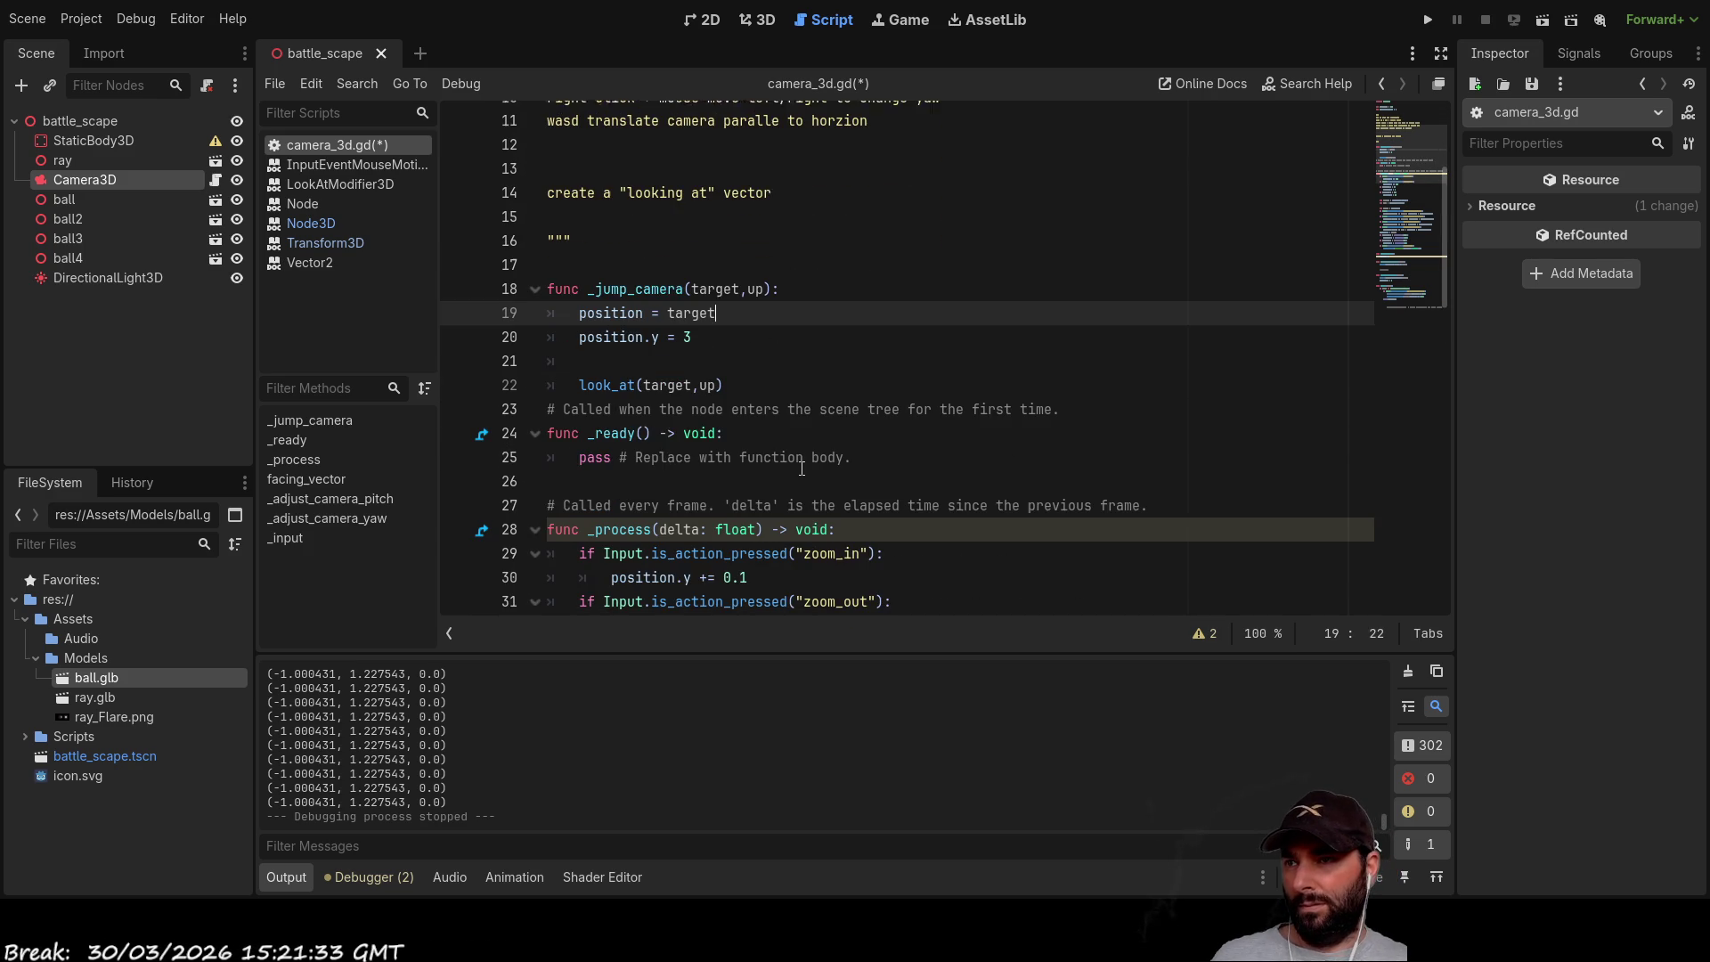
pyautogui.click(624, 361)
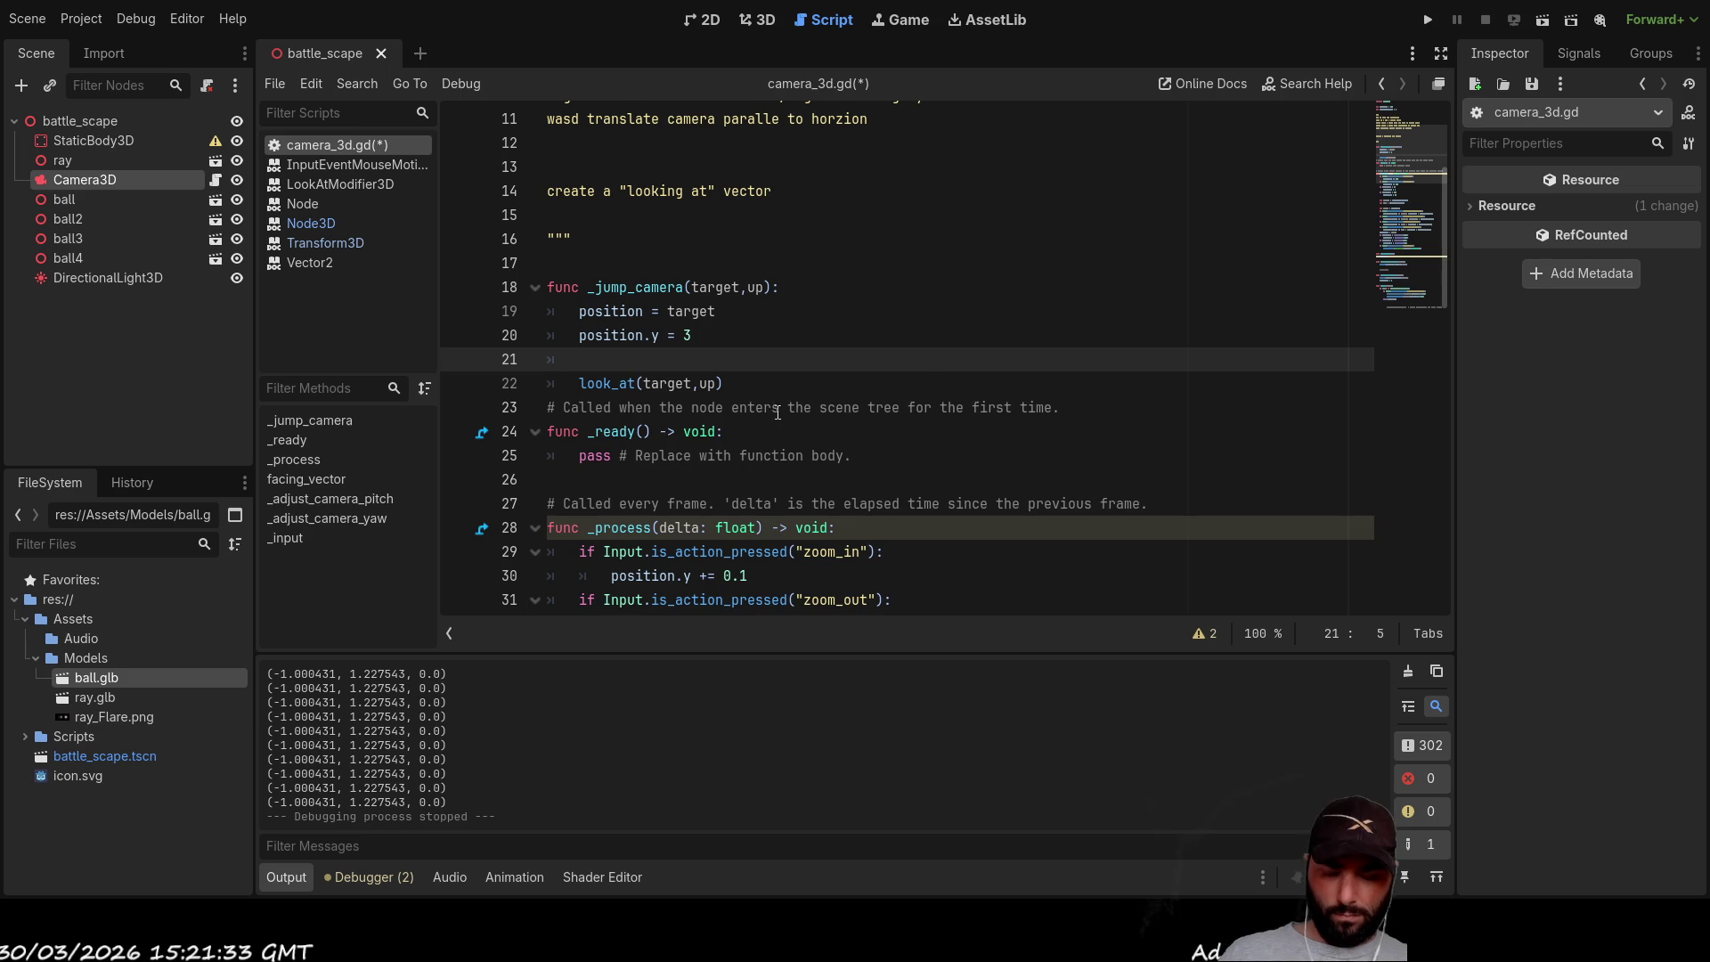
pyautogui.hotkey('ctrl', 'x')
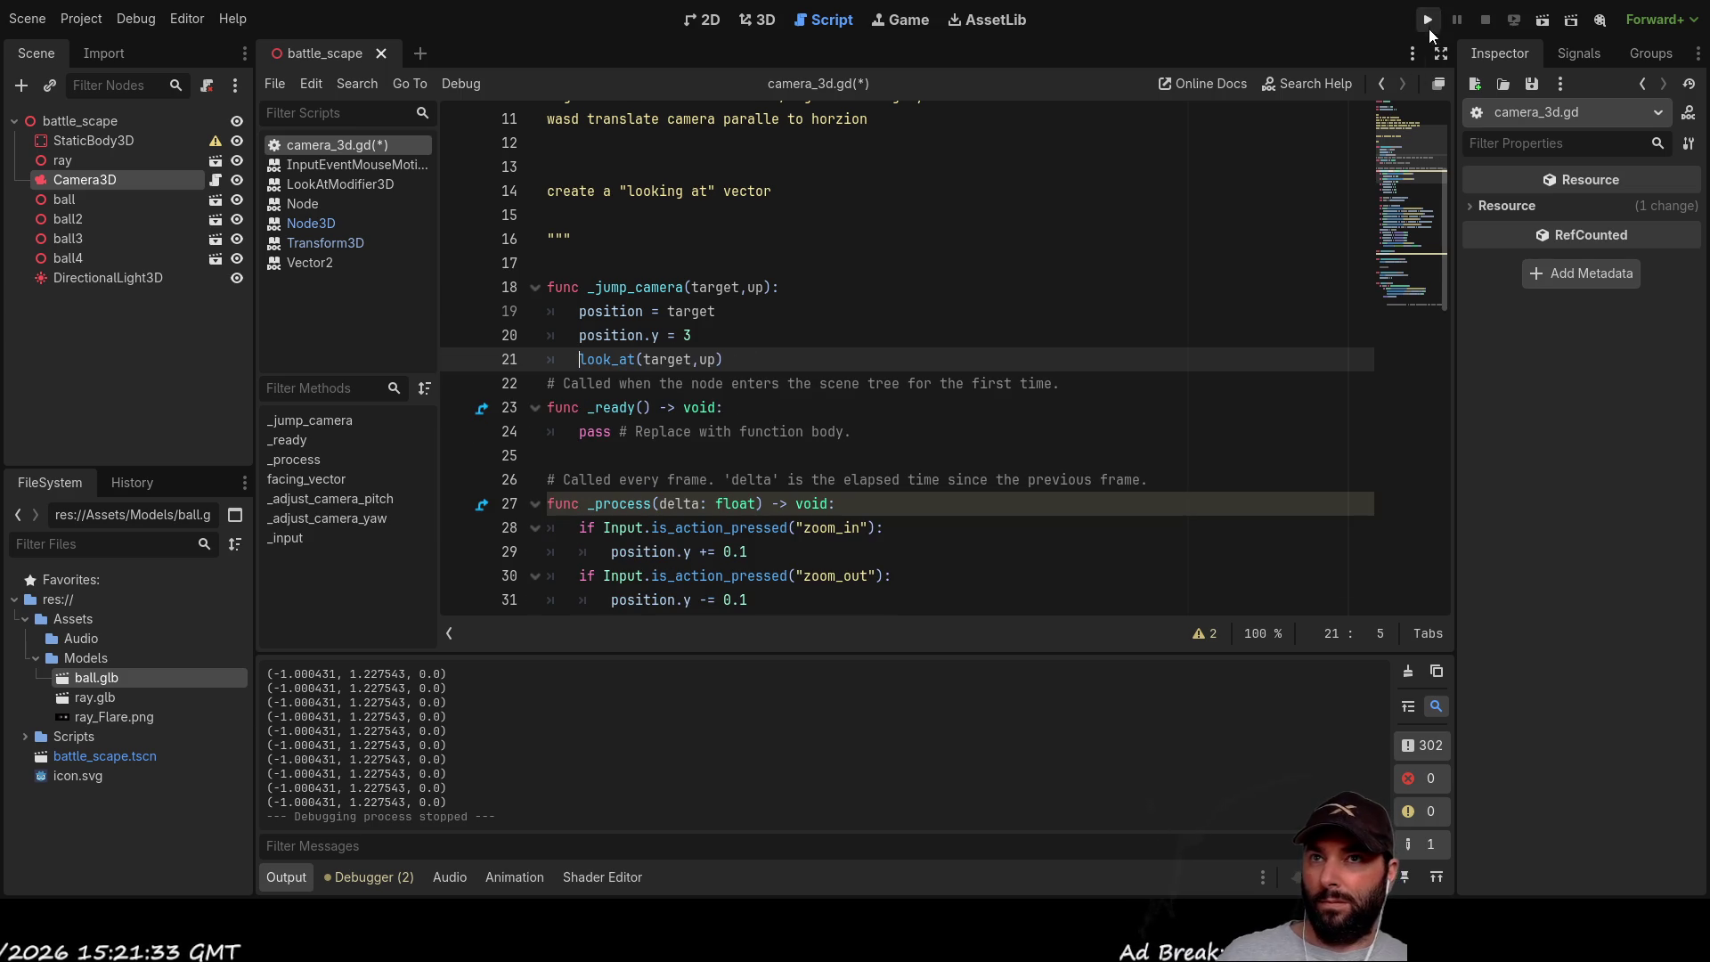
# Step: Run the game, orbit and zoom the camera around the spaceship, then stop with F8
pyautogui.click(1428, 20)
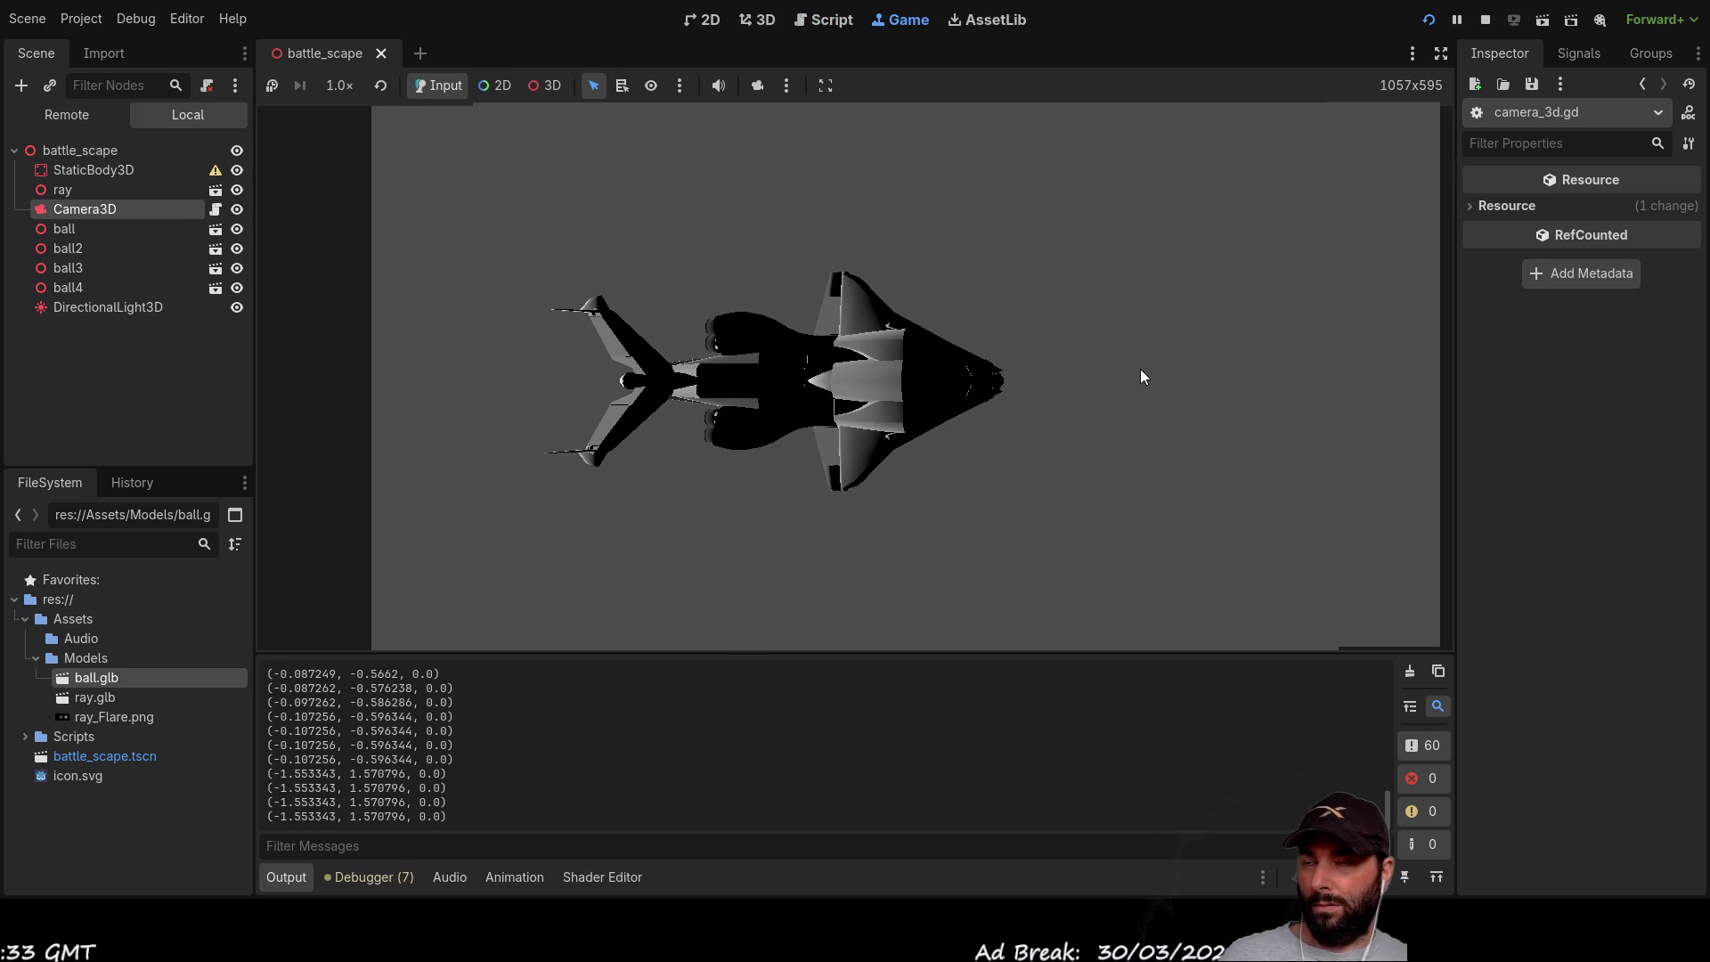
pyautogui.moveTo(1152, 351)
pyautogui.mouseDown()
pyautogui.moveTo(1151, 287)
pyautogui.moveTo(1150, 340)
pyautogui.moveTo(1121, 385)
pyautogui.mouseUp()
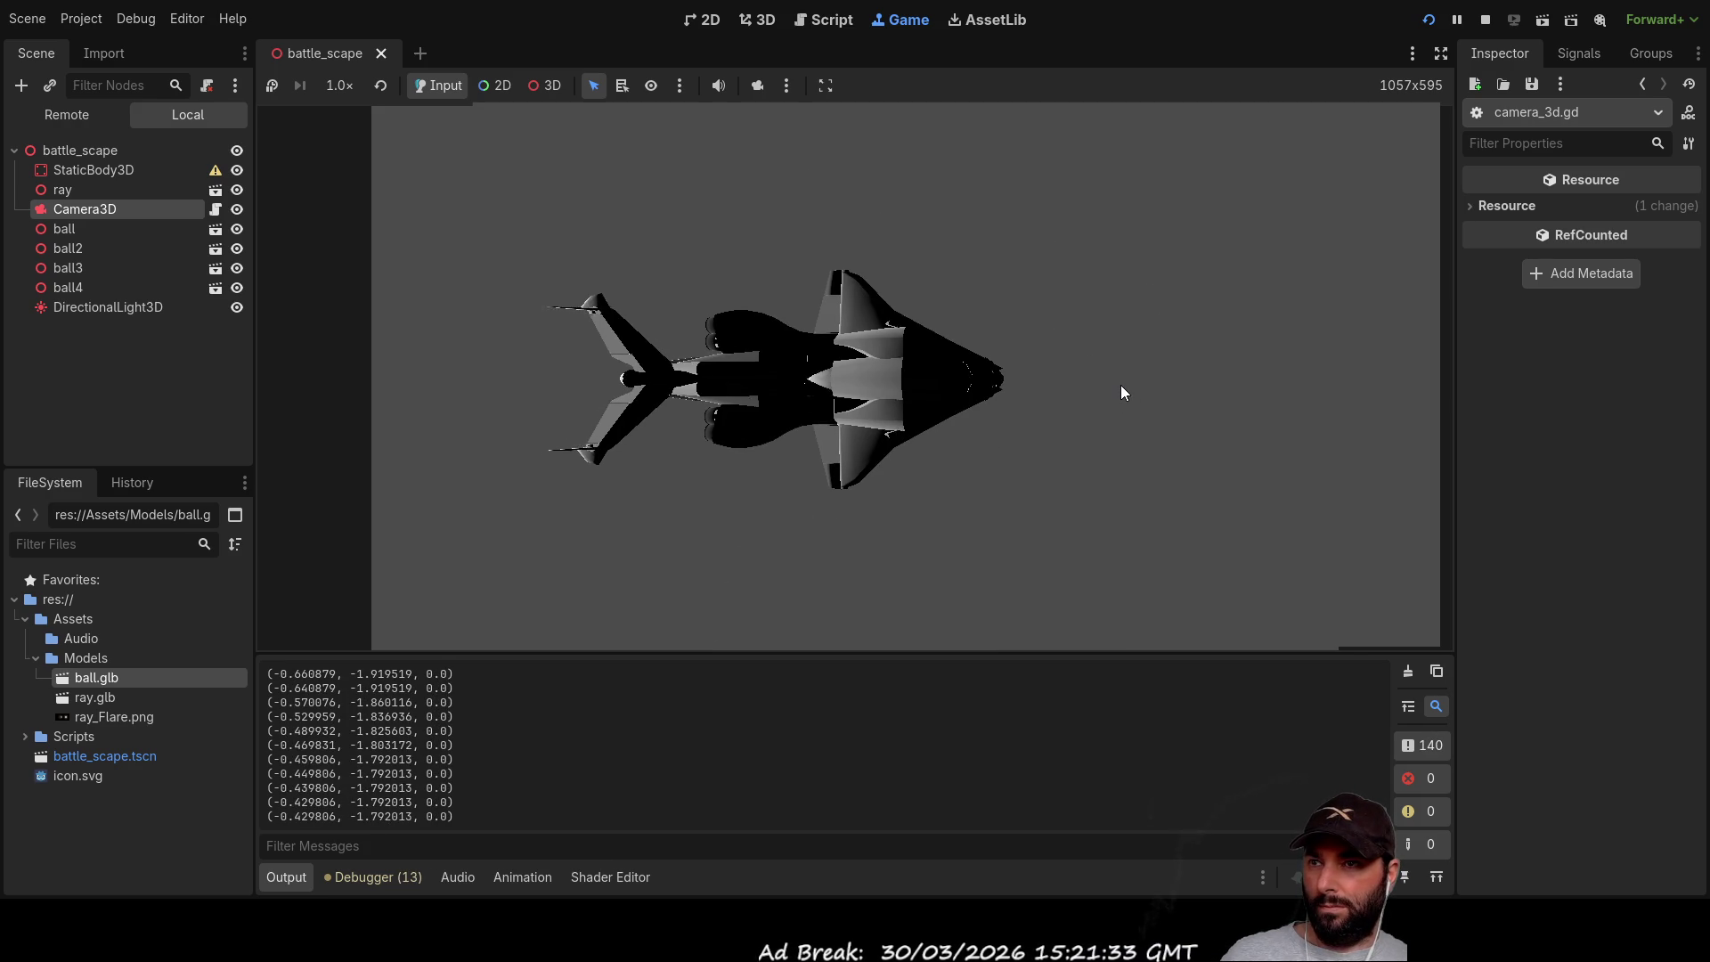
pyautogui.moveTo(1121, 396)
pyautogui.mouseDown()
pyautogui.moveTo(1096, 495)
pyautogui.moveTo(953, 488)
pyautogui.mouseUp()
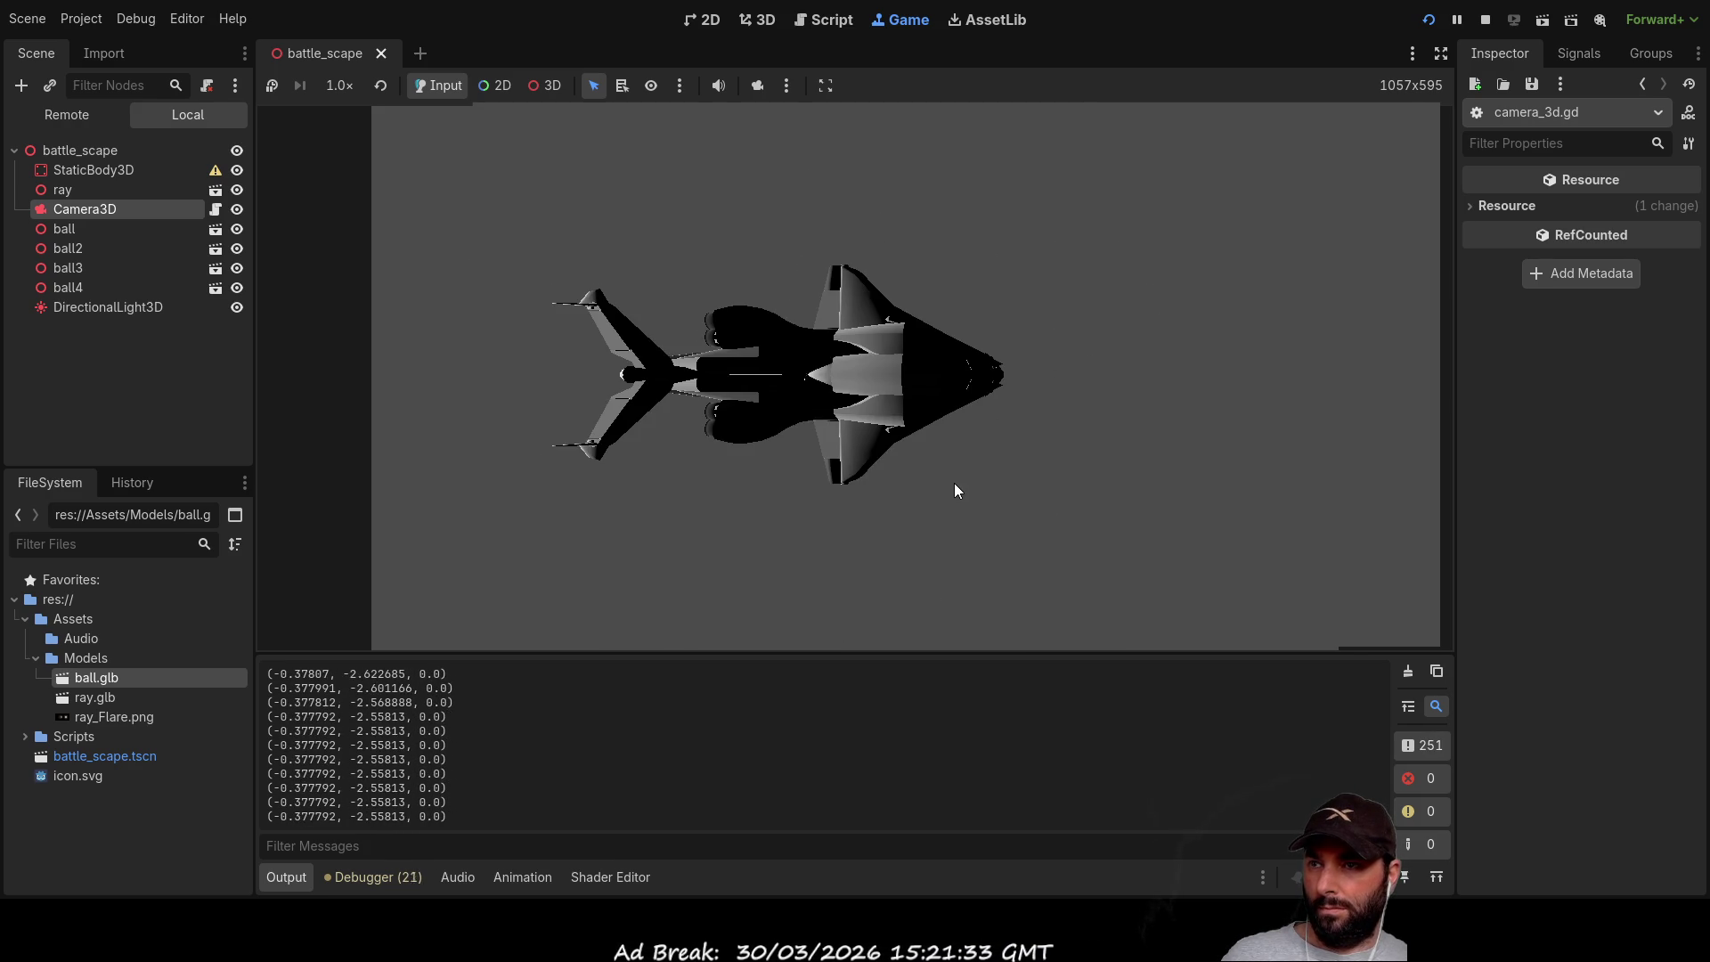
pyautogui.moveTo(1061, 444)
pyautogui.mouseDown()
pyautogui.moveTo(1061, 522)
pyautogui.moveTo(1023, 574)
pyautogui.moveTo(1144, 490)
pyautogui.moveTo(1049, 499)
pyautogui.moveTo(1110, 502)
pyautogui.moveTo(1099, 559)
pyautogui.moveTo(1009, 553)
pyautogui.mouseUp()
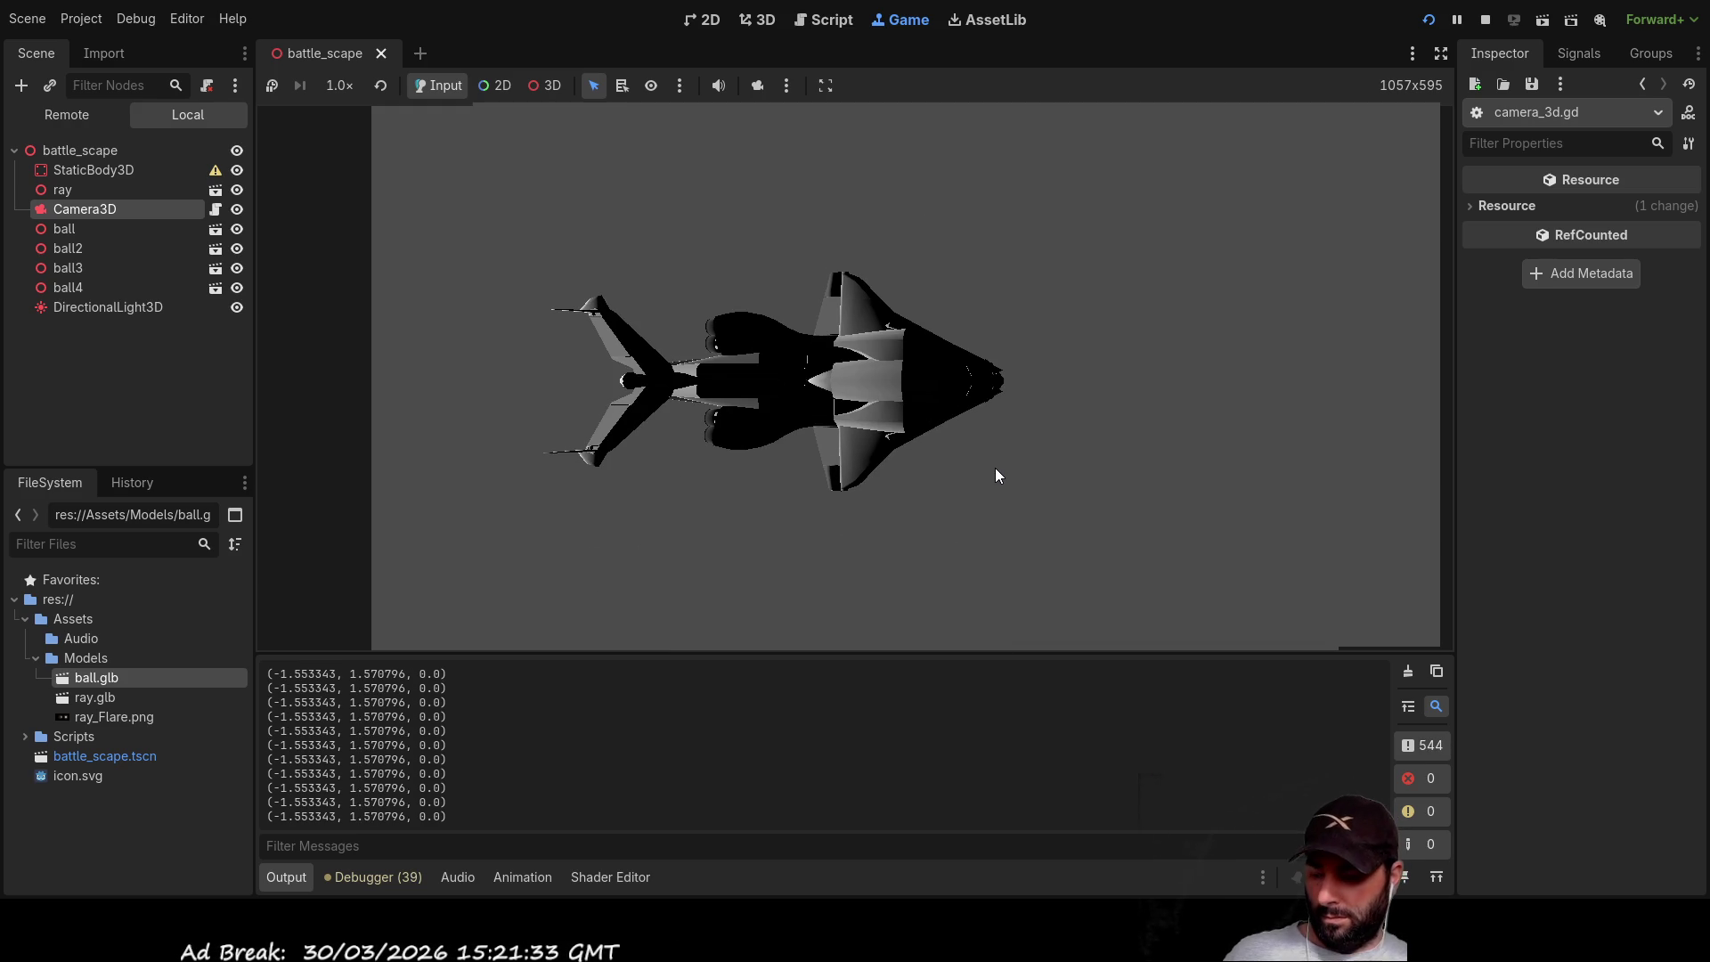
pyautogui.scroll(-5, 996, 476)
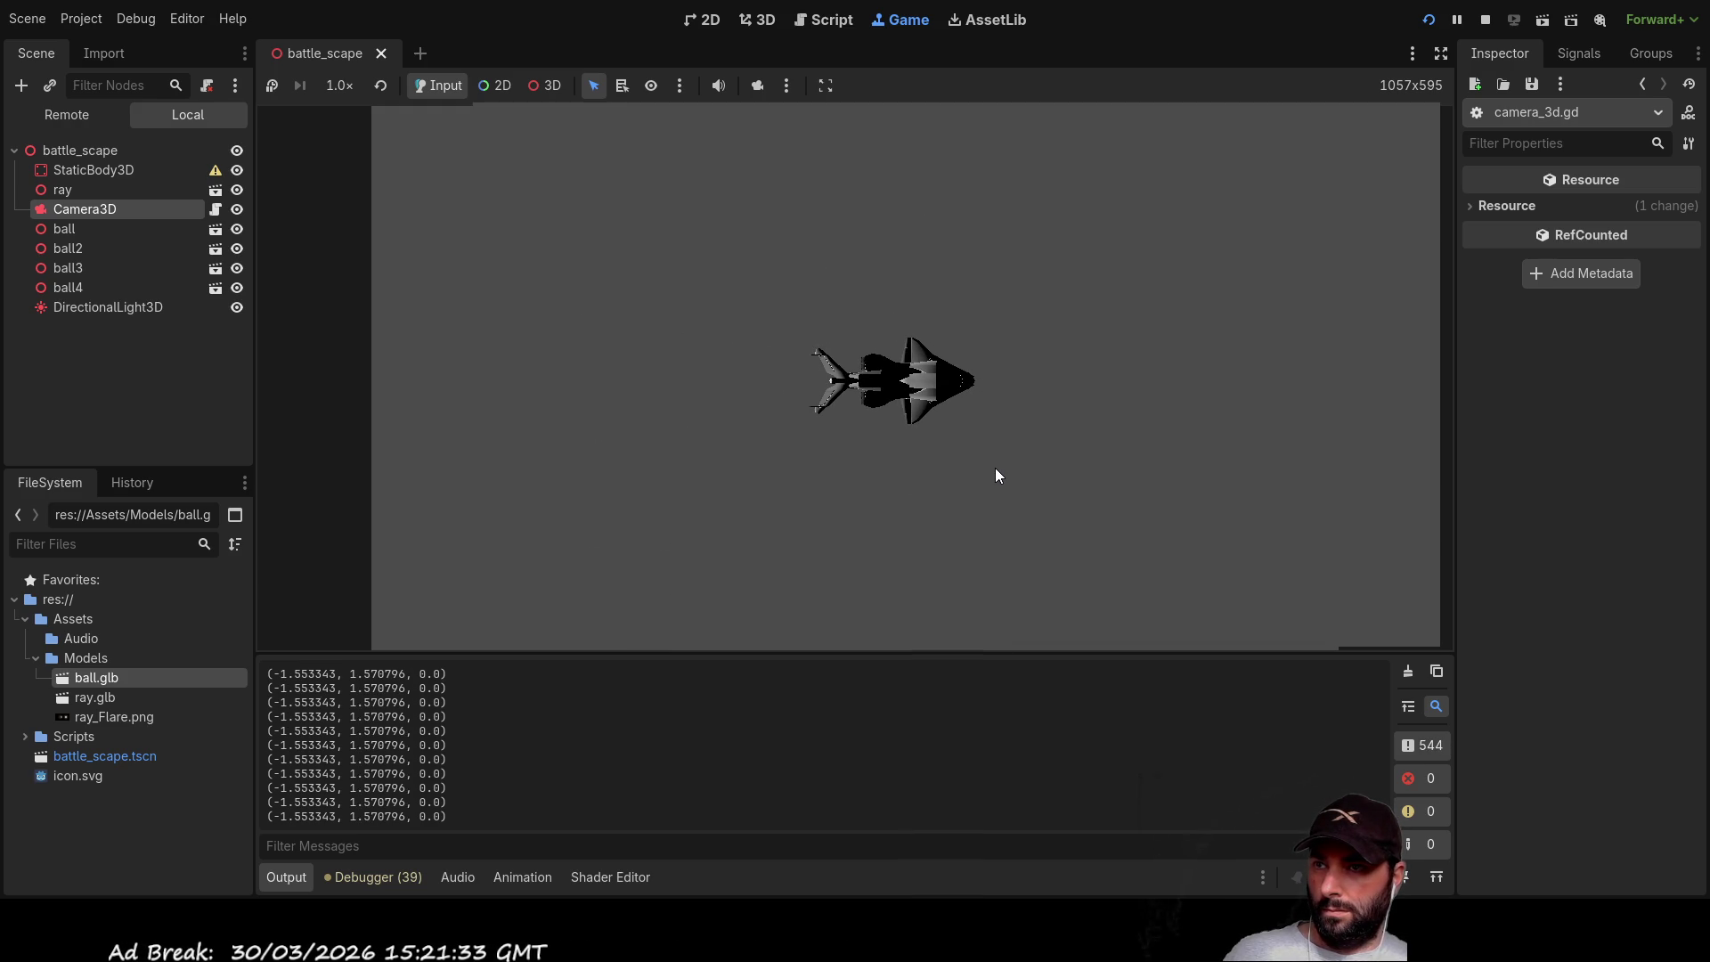
pyautogui.scroll(5, 996, 468)
pyautogui.scroll(-5, 971, 419)
pyautogui.scroll(5, 987, 409)
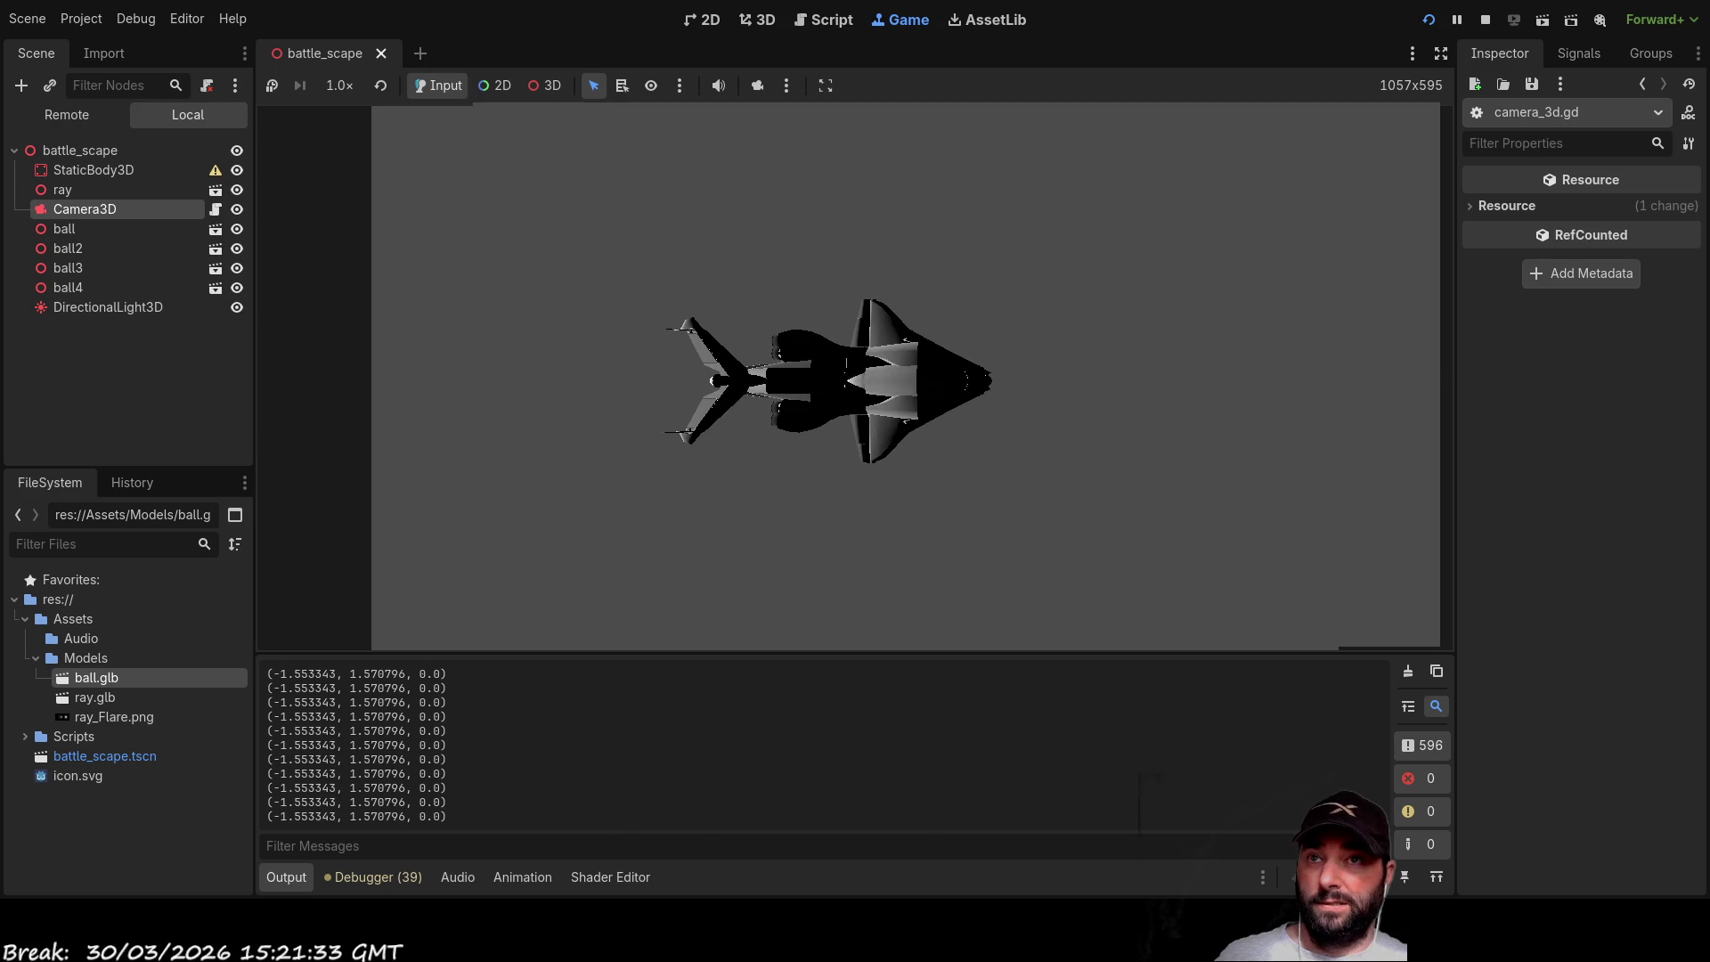
pyautogui.press('F8')
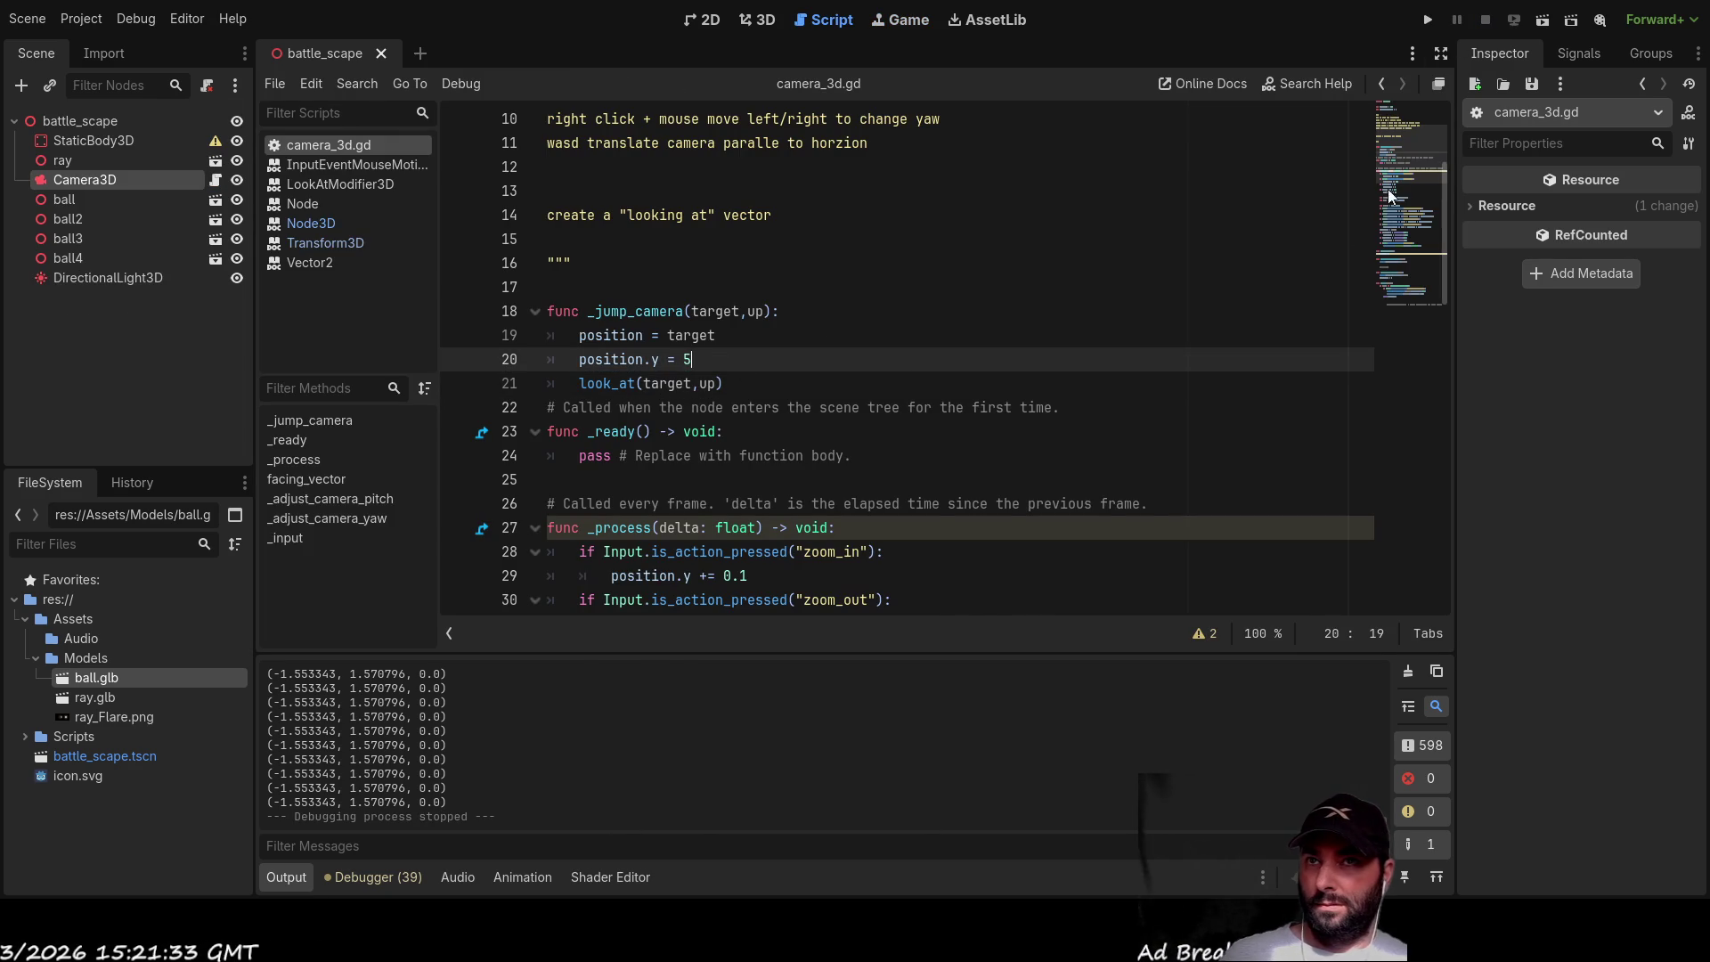
pyautogui.press('F5')
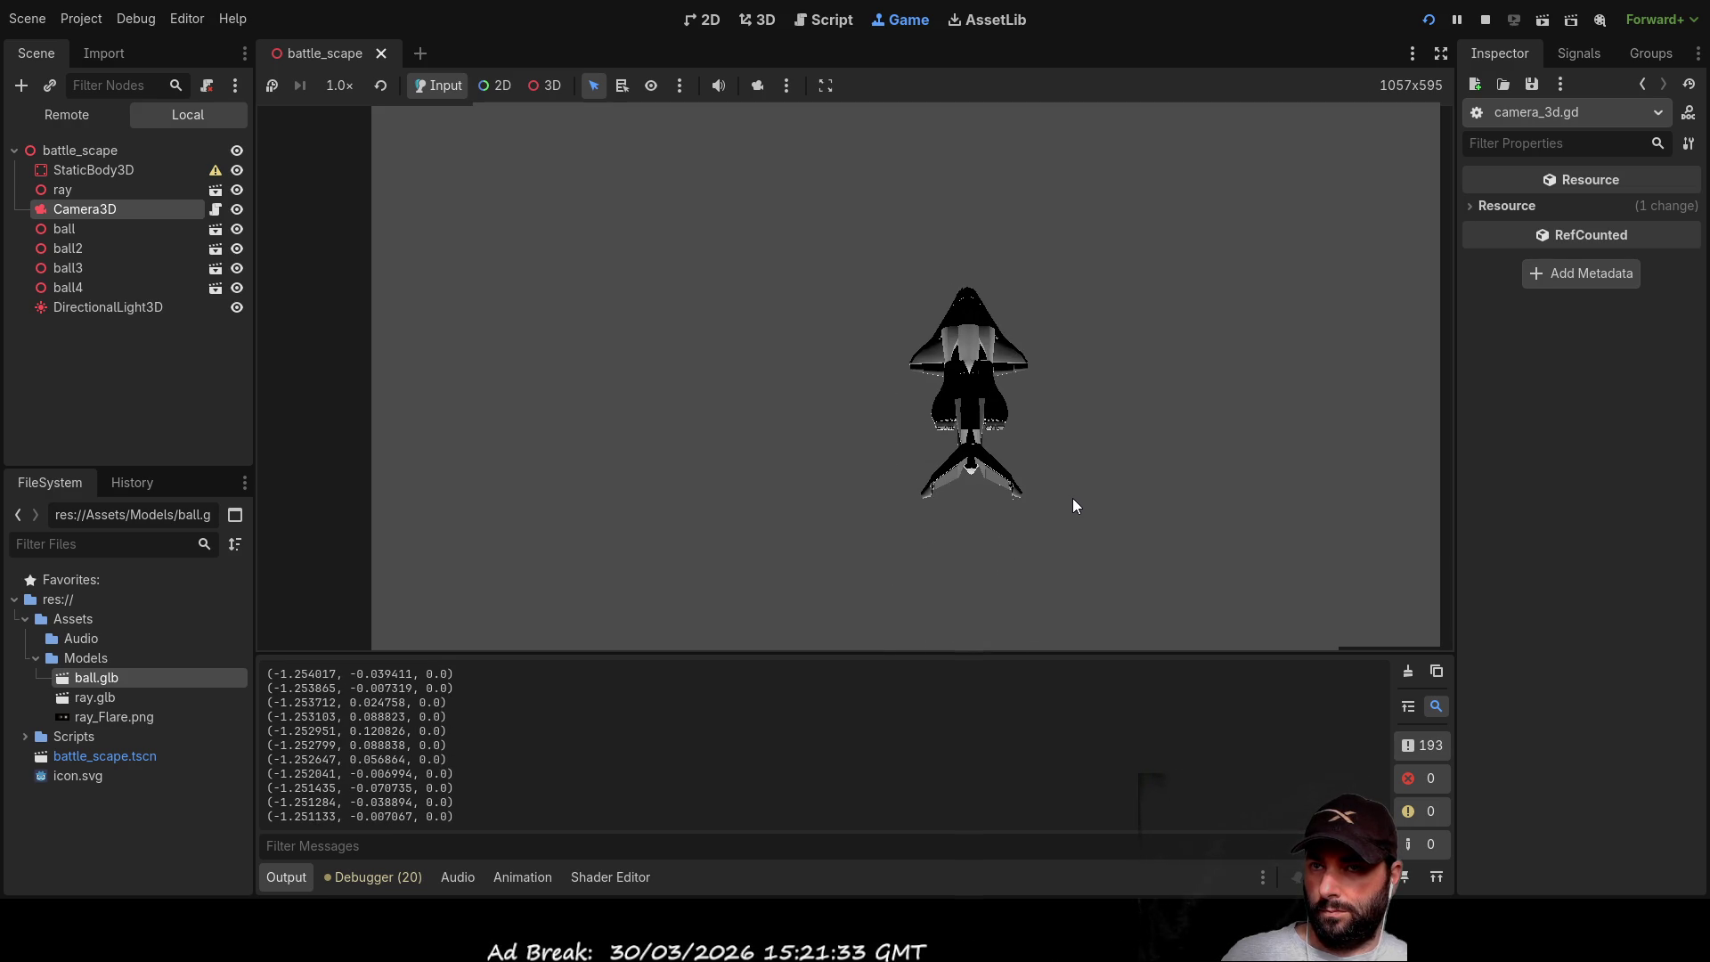
pyautogui.moveTo(1073, 500)
pyautogui.mouseDown()
pyautogui.moveTo(1016, 499)
pyautogui.moveTo(1081, 493)
pyautogui.moveTo(1078, 474)
pyautogui.moveTo(1067, 525)
pyautogui.moveTo(1050, 477)
pyautogui.mouseUp()
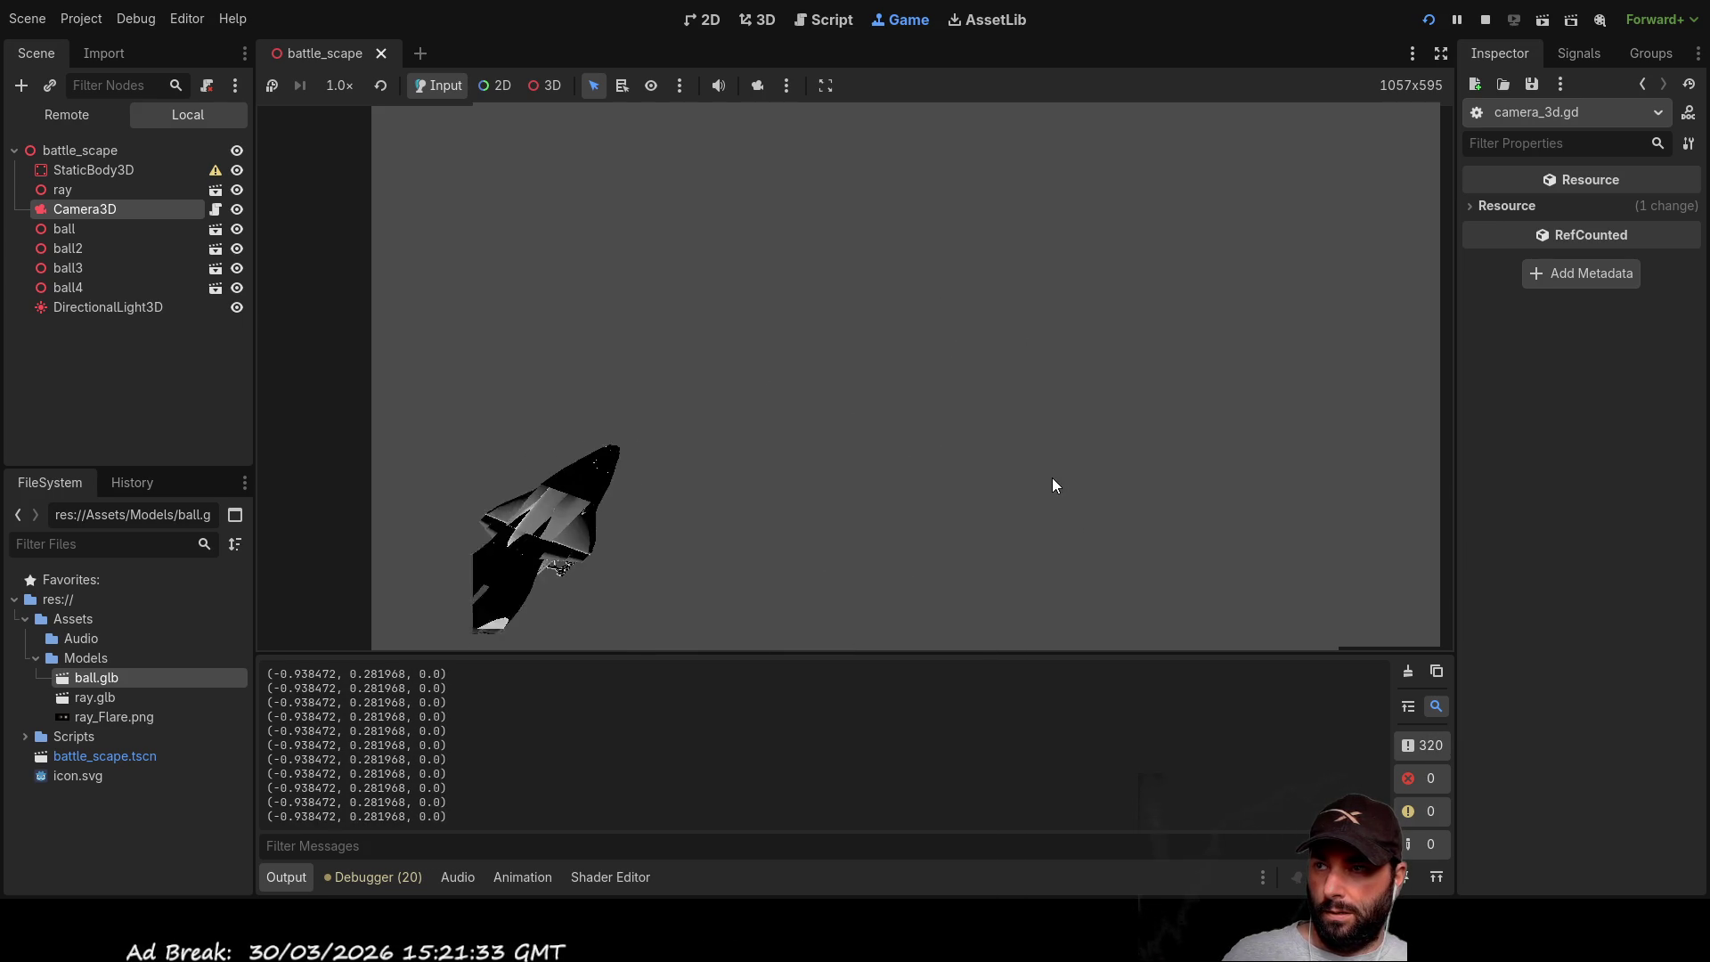
pyautogui.press('F8')
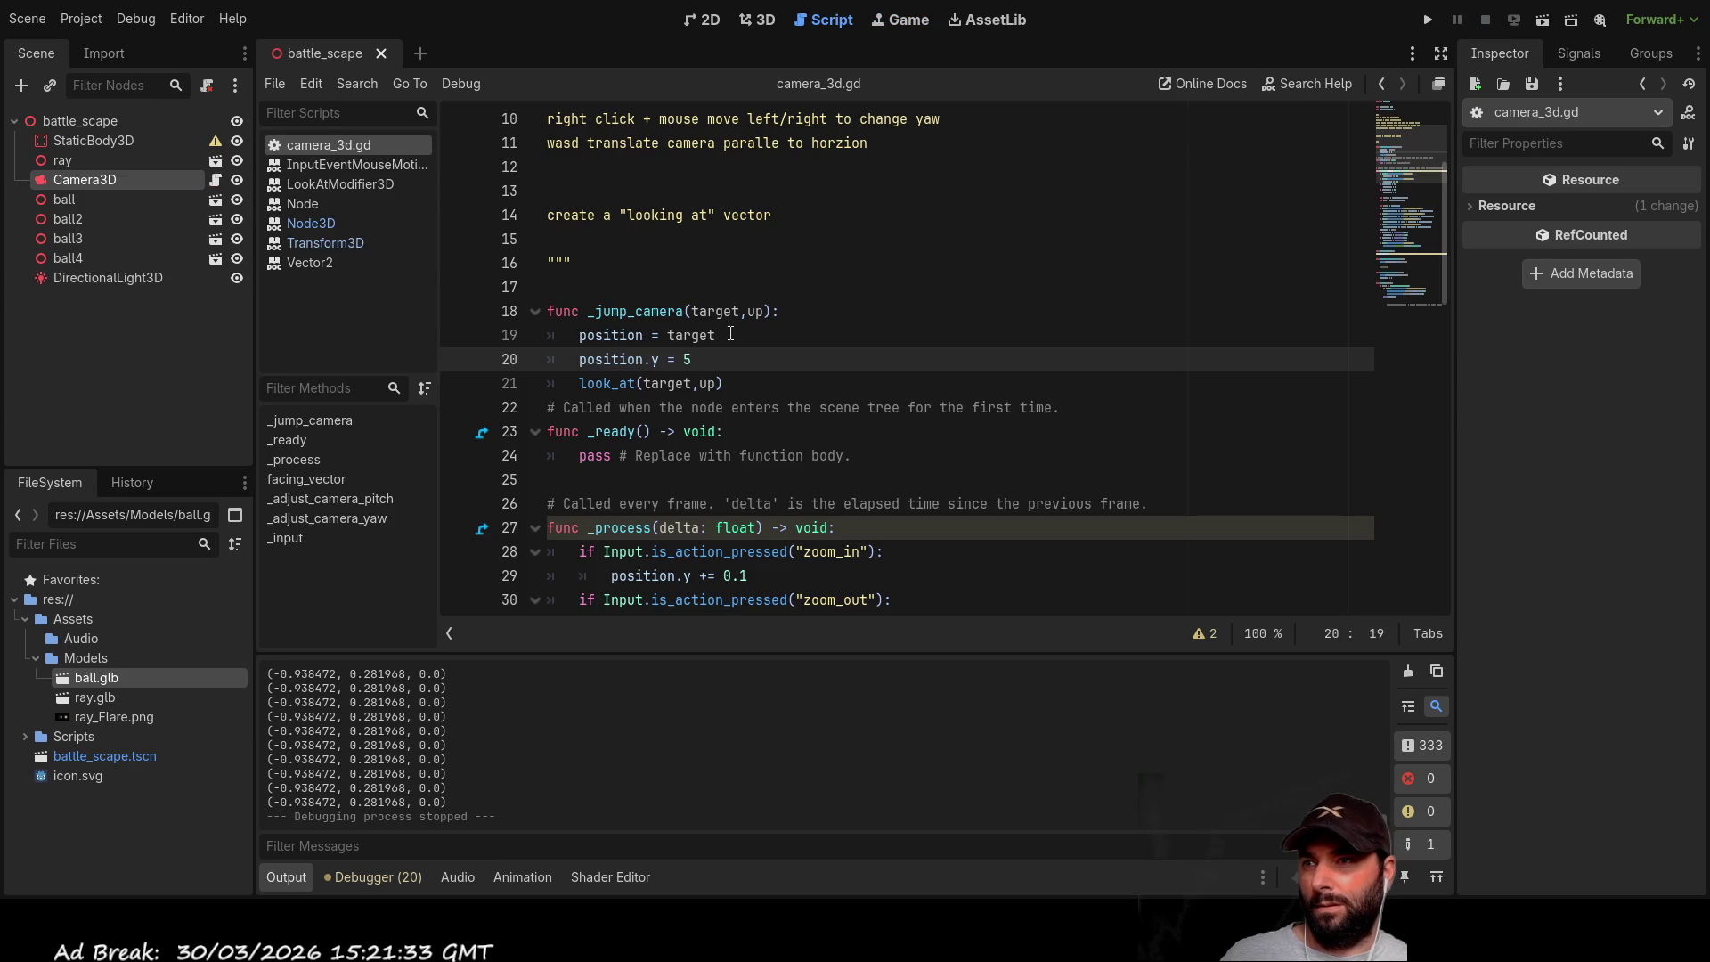
# Step: Add a Vector3(1,0,0) offset to the target position on line 19
pyautogui.click(750, 329)
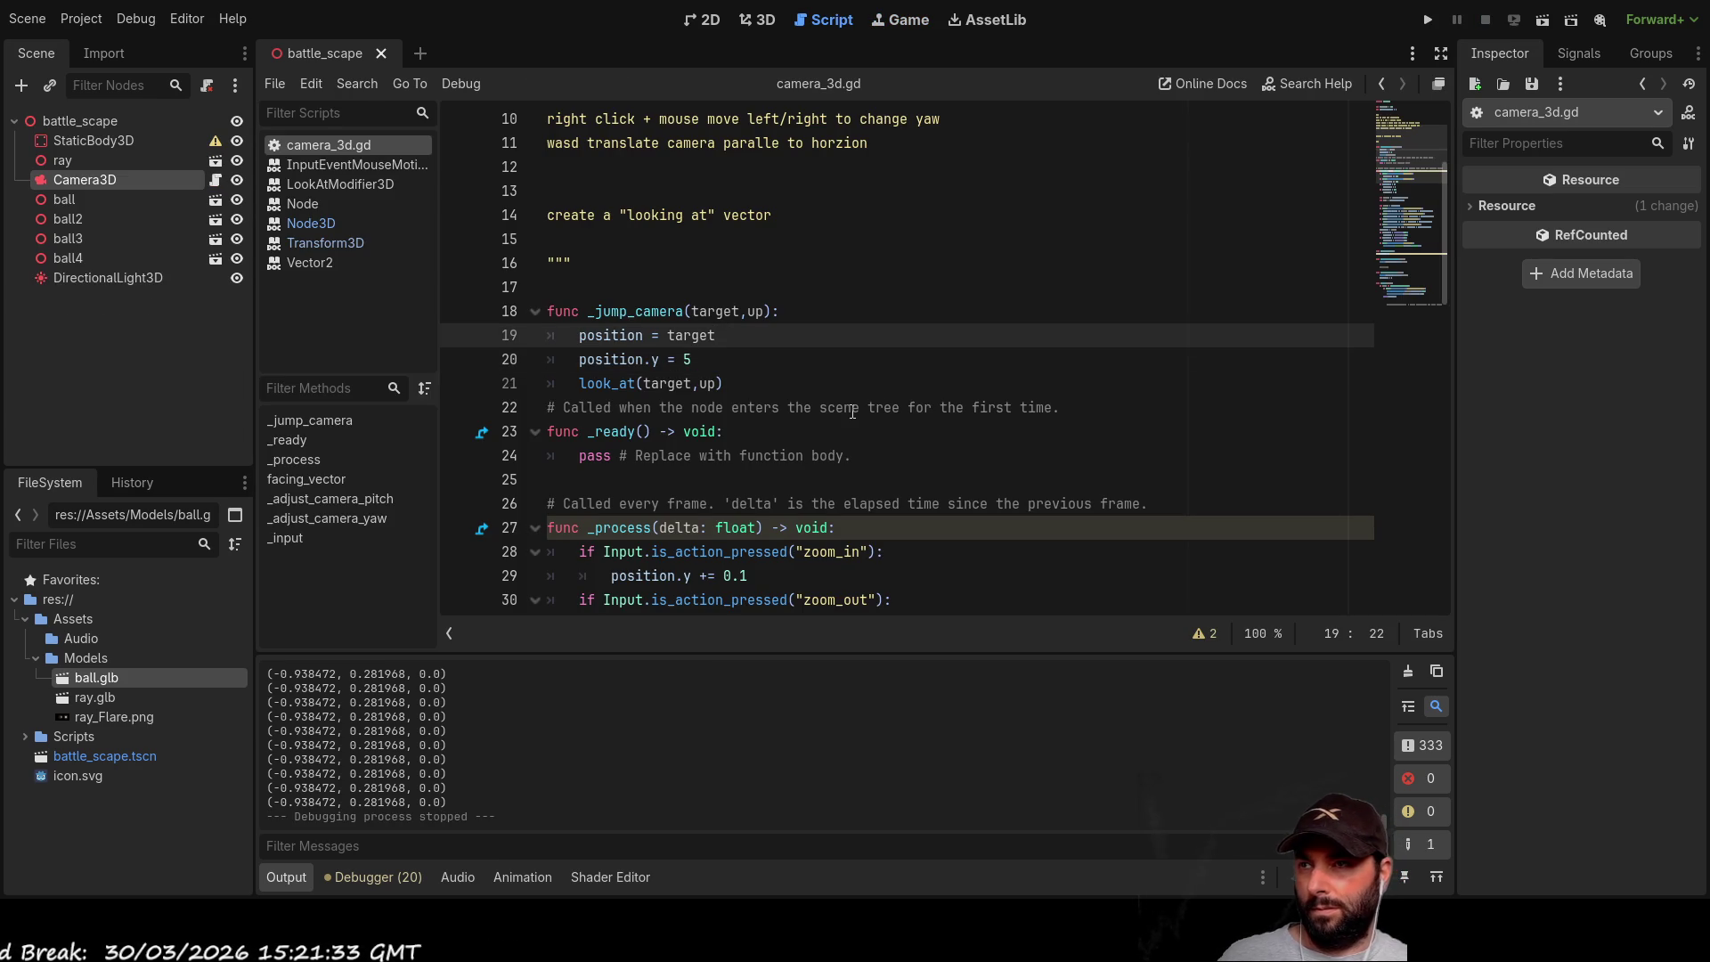
pyautogui.write(' +v')
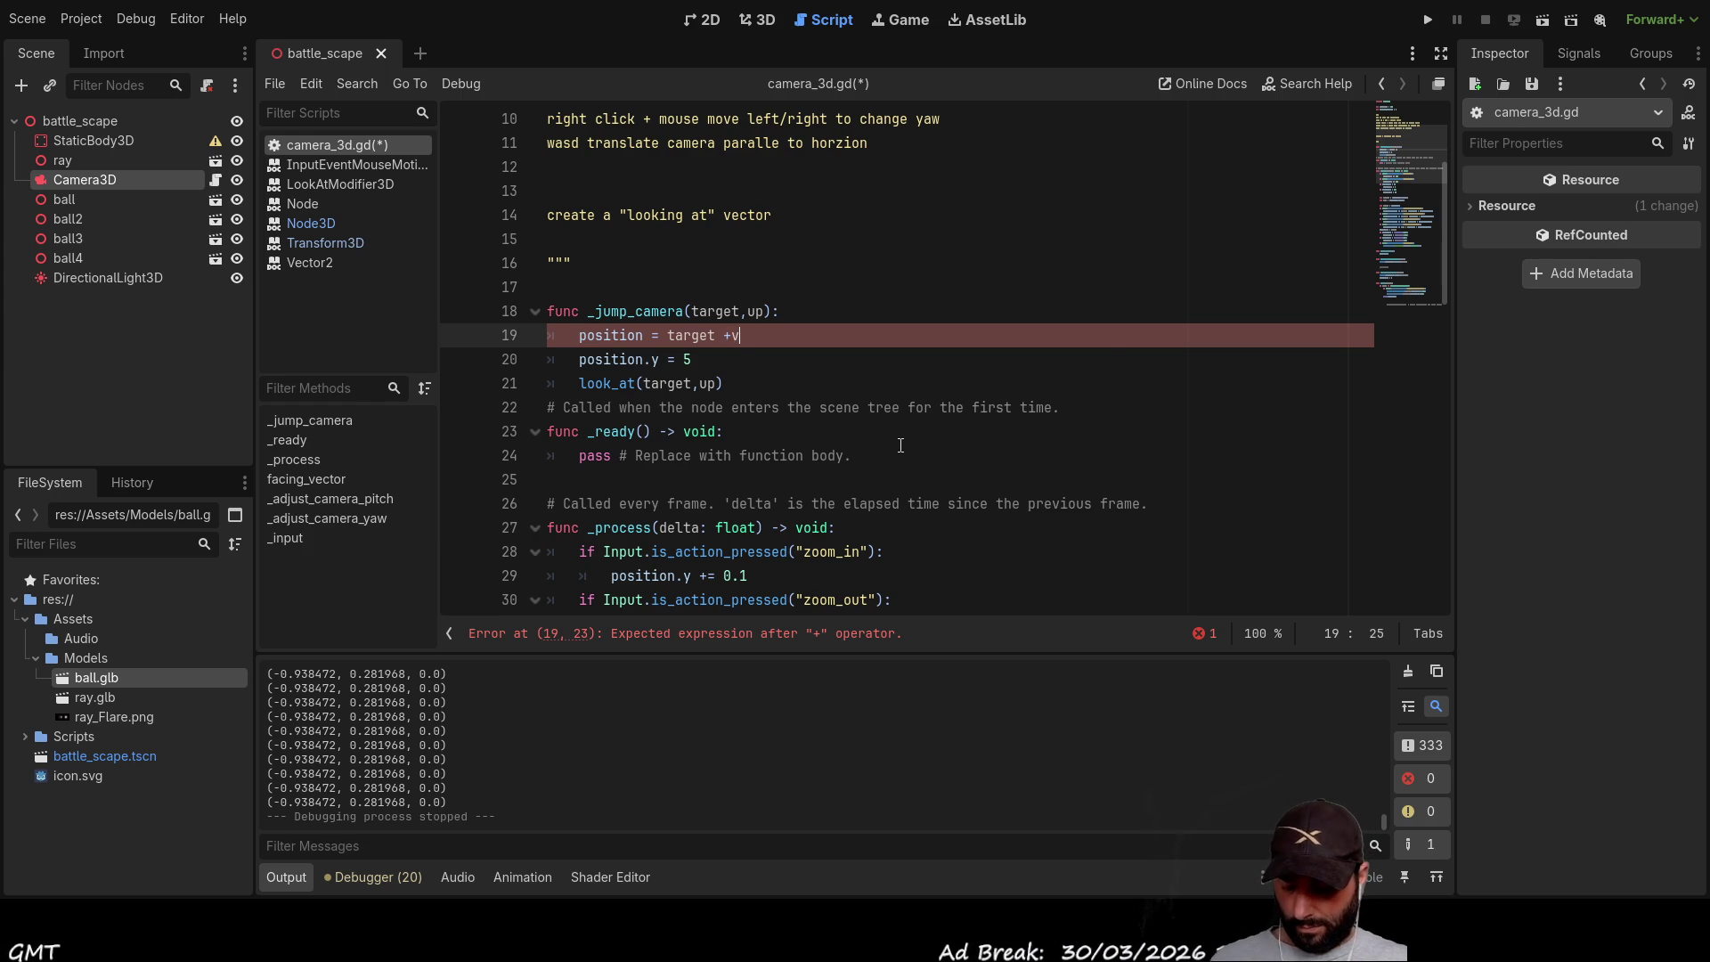
pyautogui.write('e')
pyautogui.press('Down')
pyautogui.press('Down')
pyautogui.press('Return')
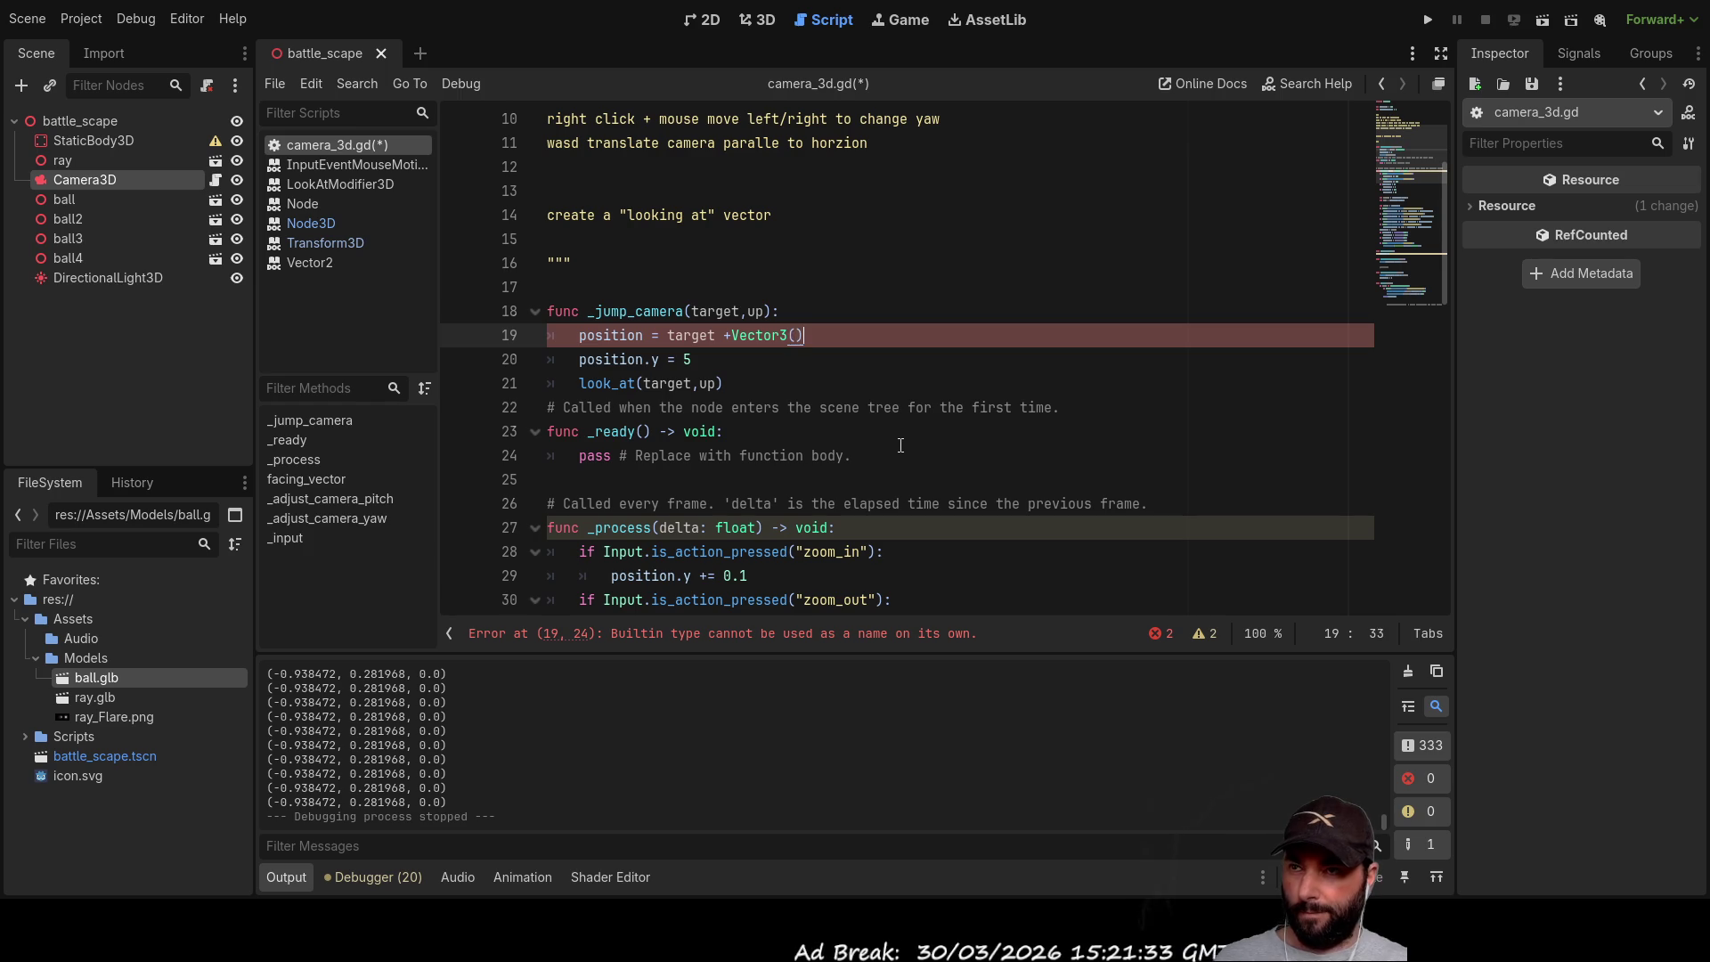
pyautogui.write('(')
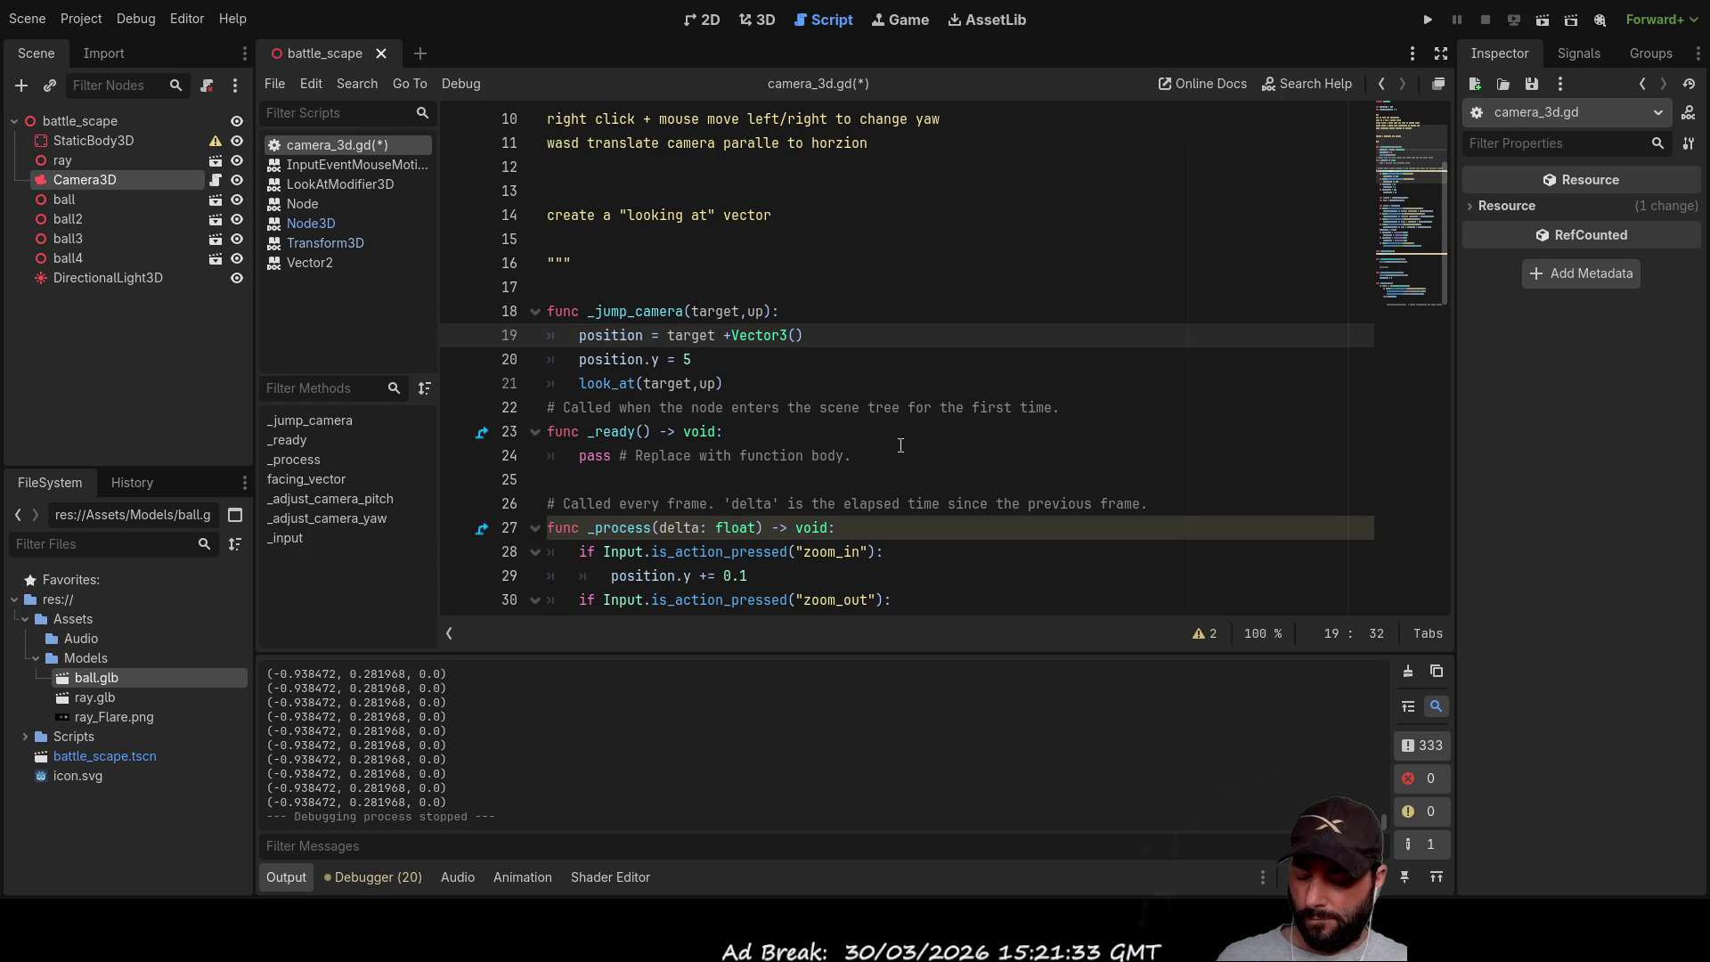
pyautogui.write('1,0')
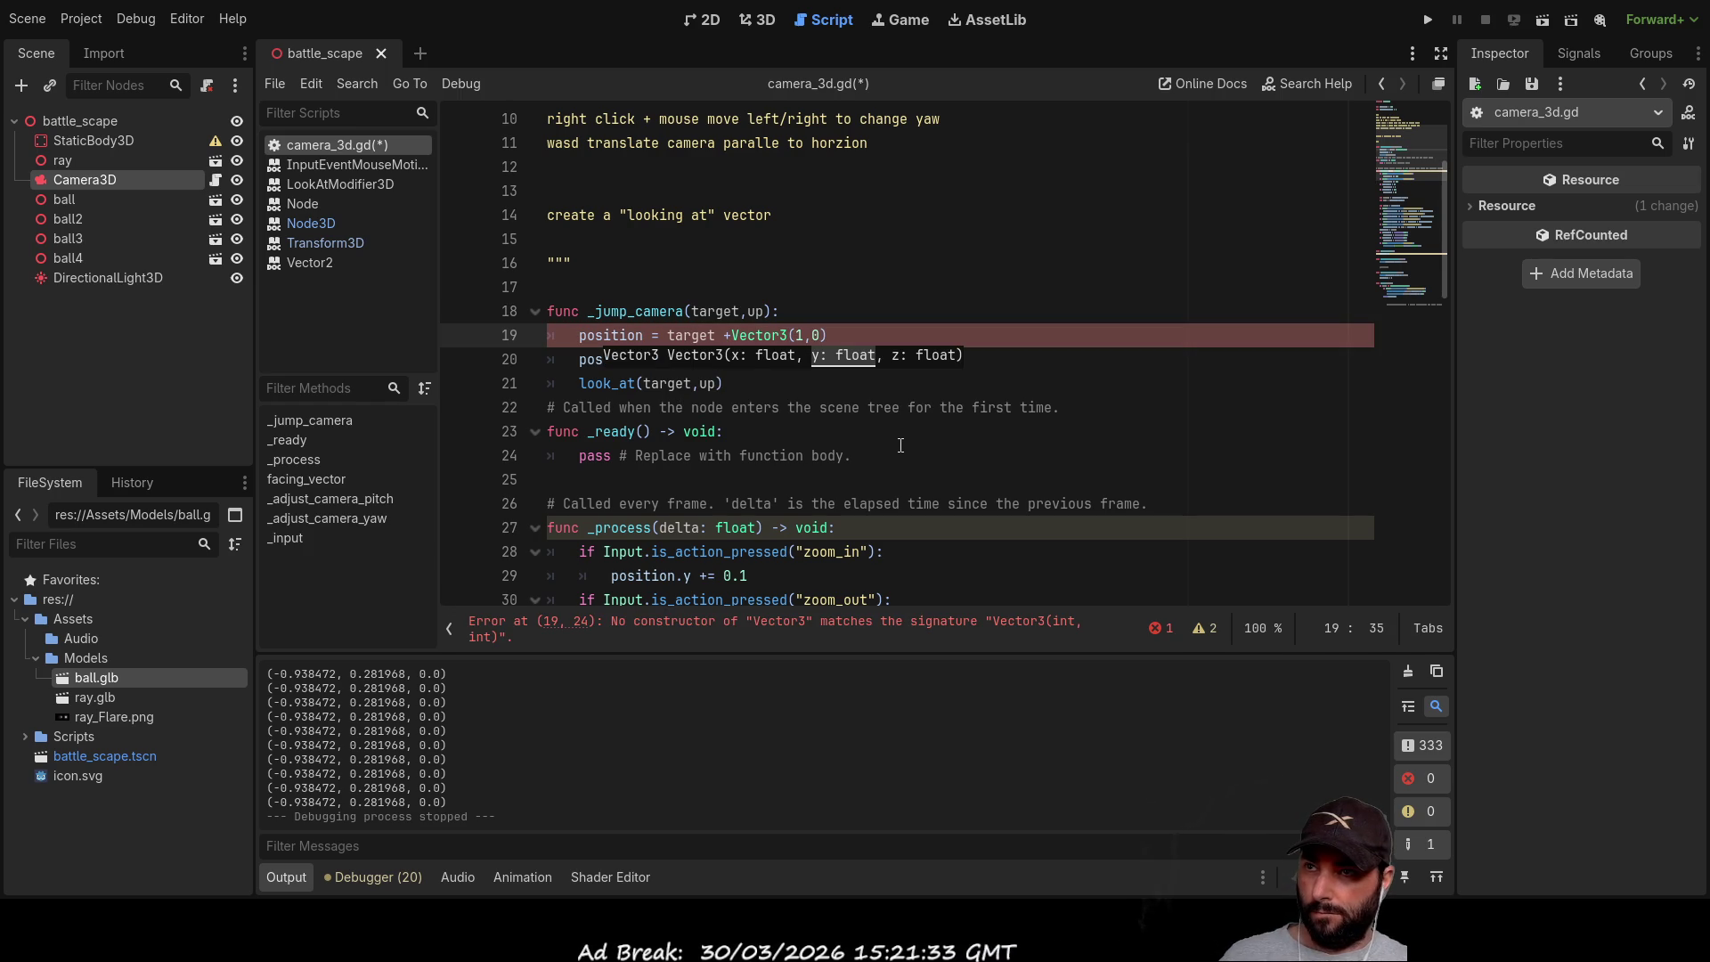
pyautogui.write(',')
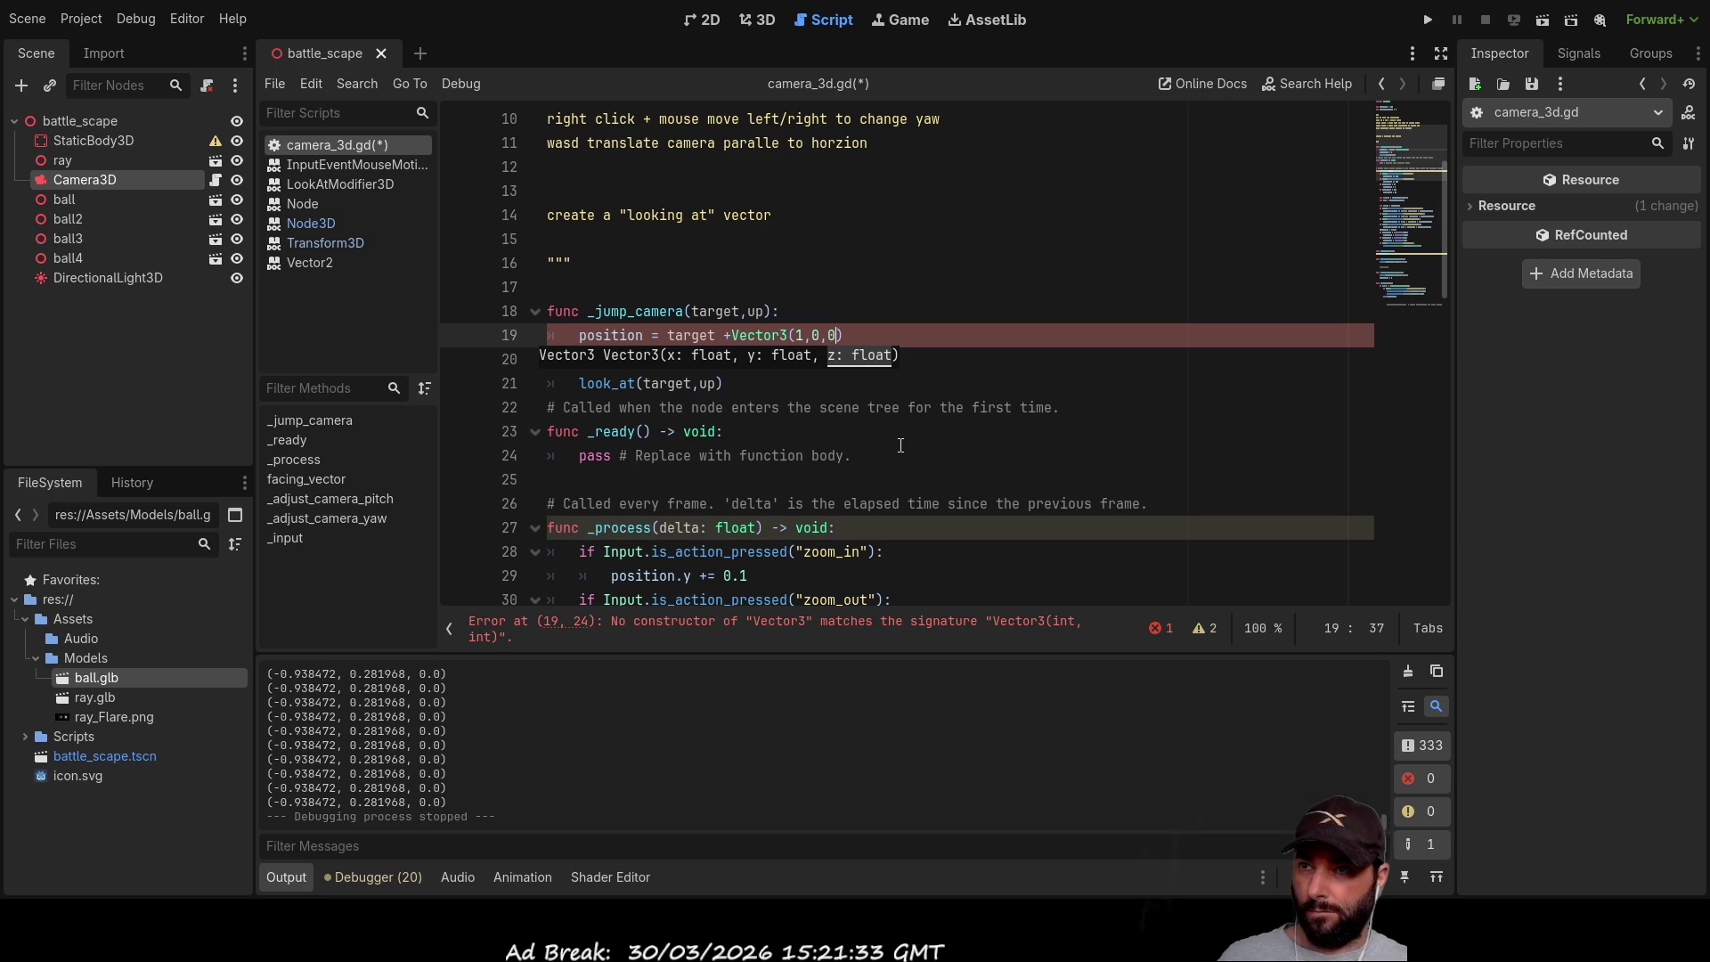
pyautogui.write('0)')
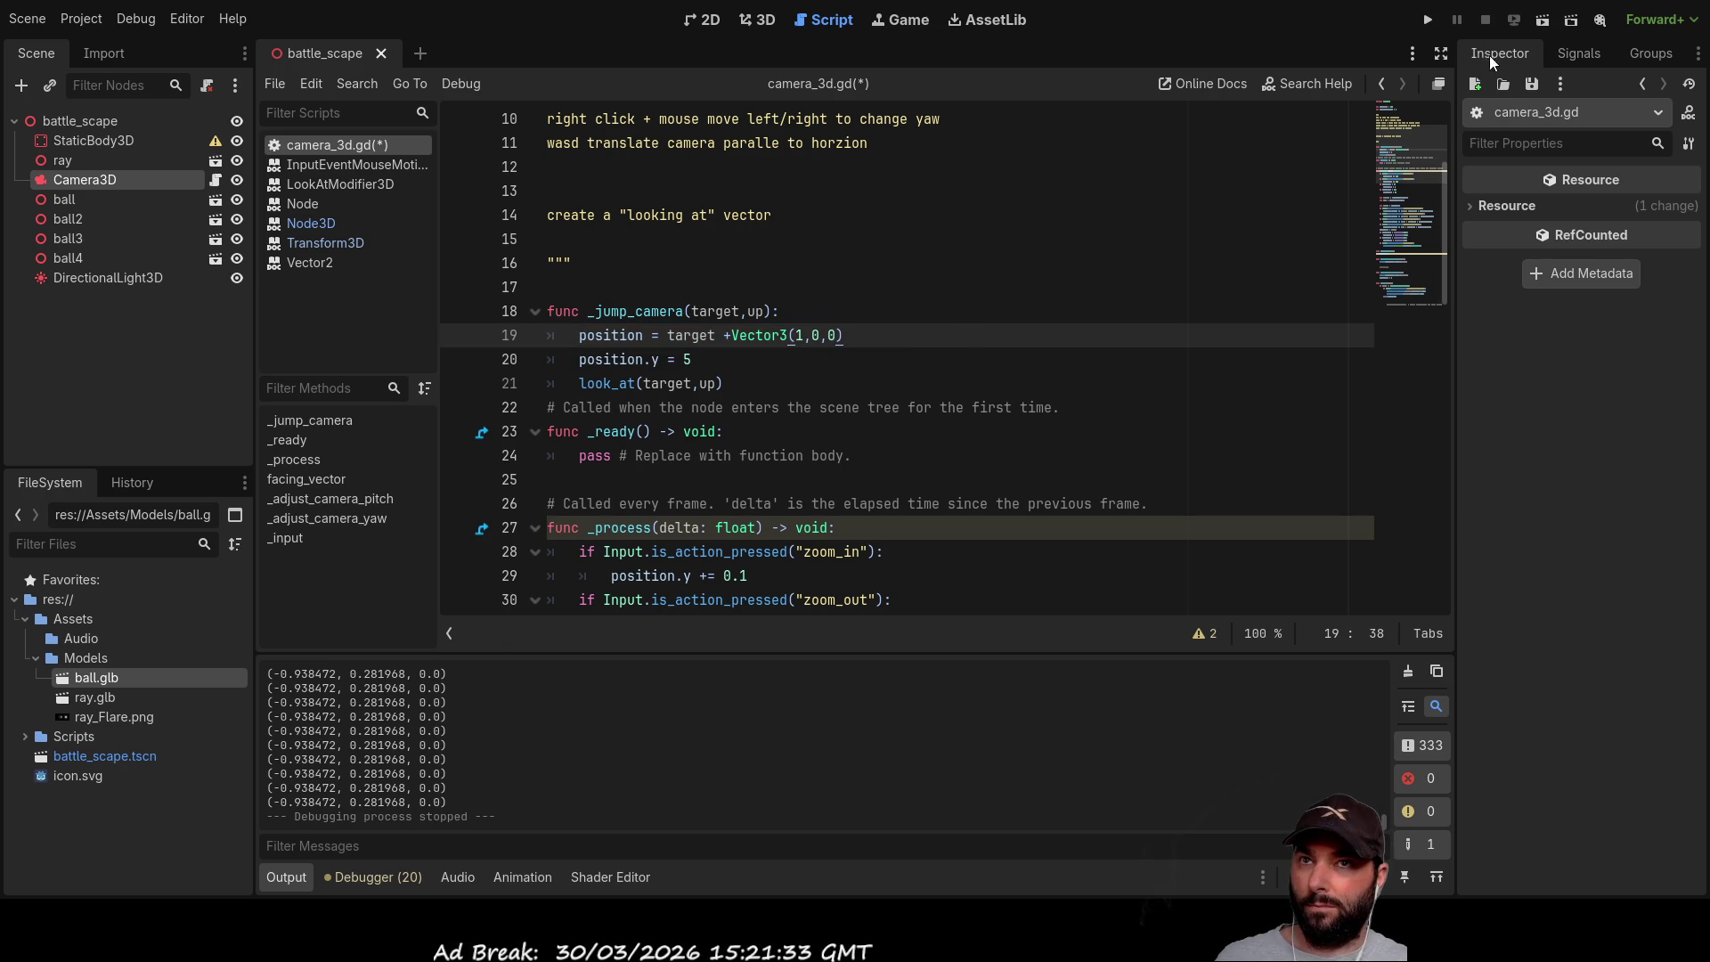
# Step: Test-run the offset camera position with F5, then stop the game
pyautogui.press('F5')
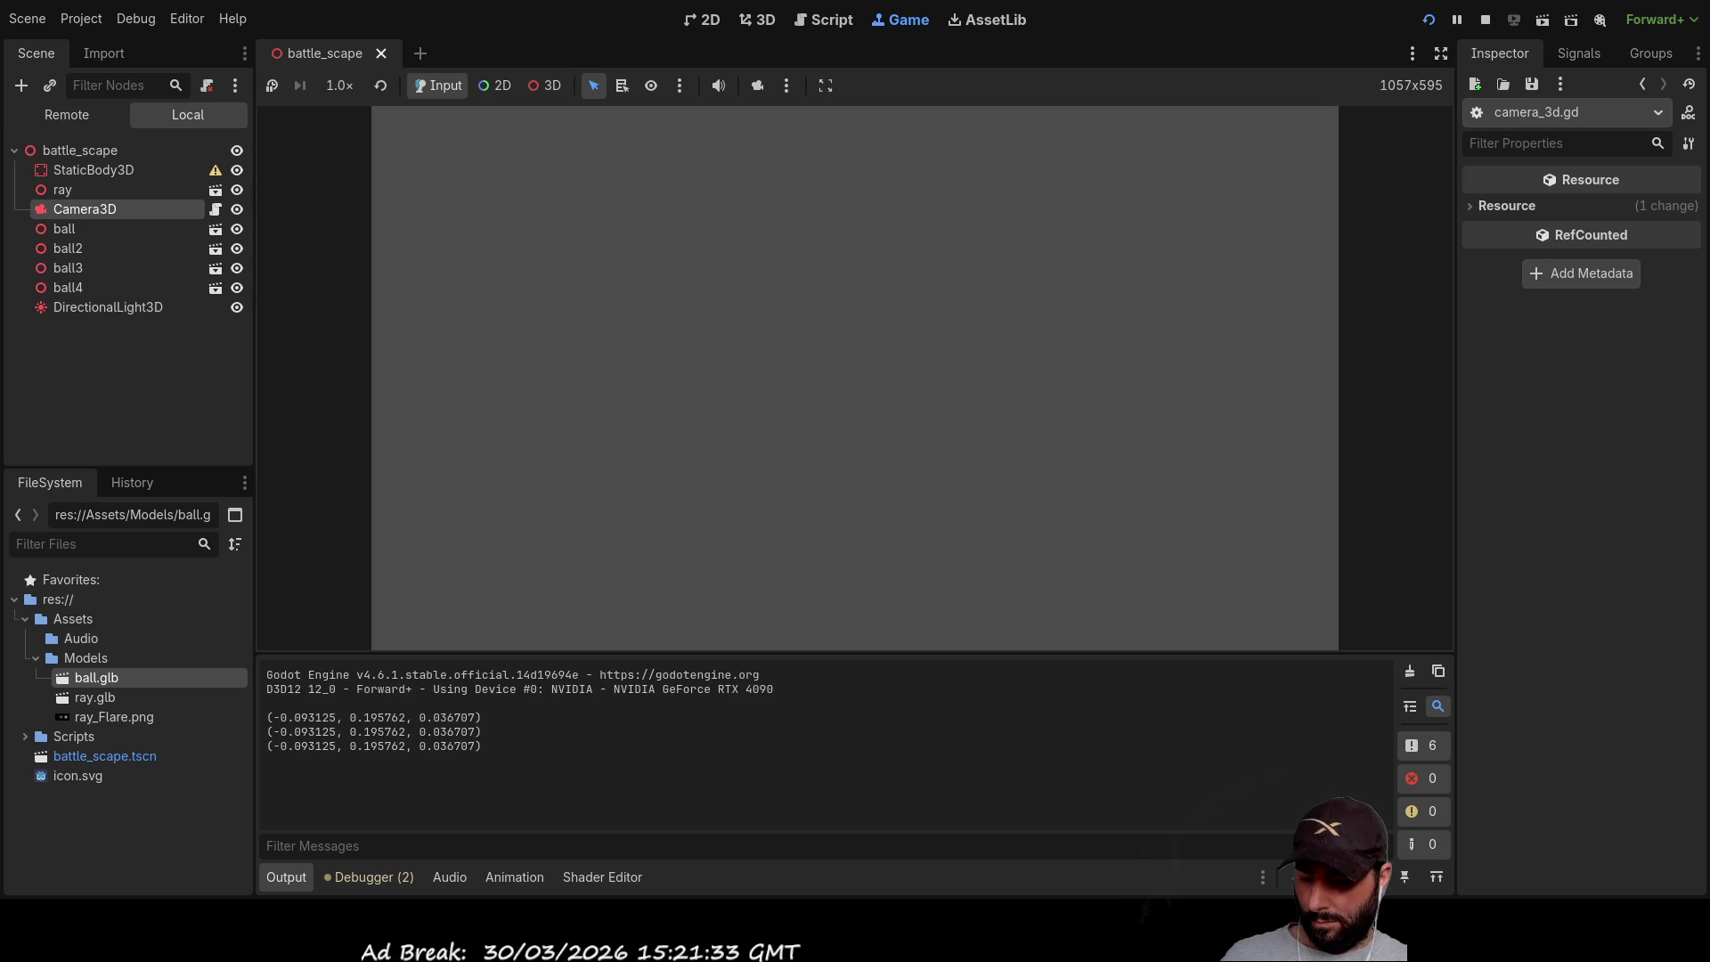
pyautogui.moveTo(1190, 377)
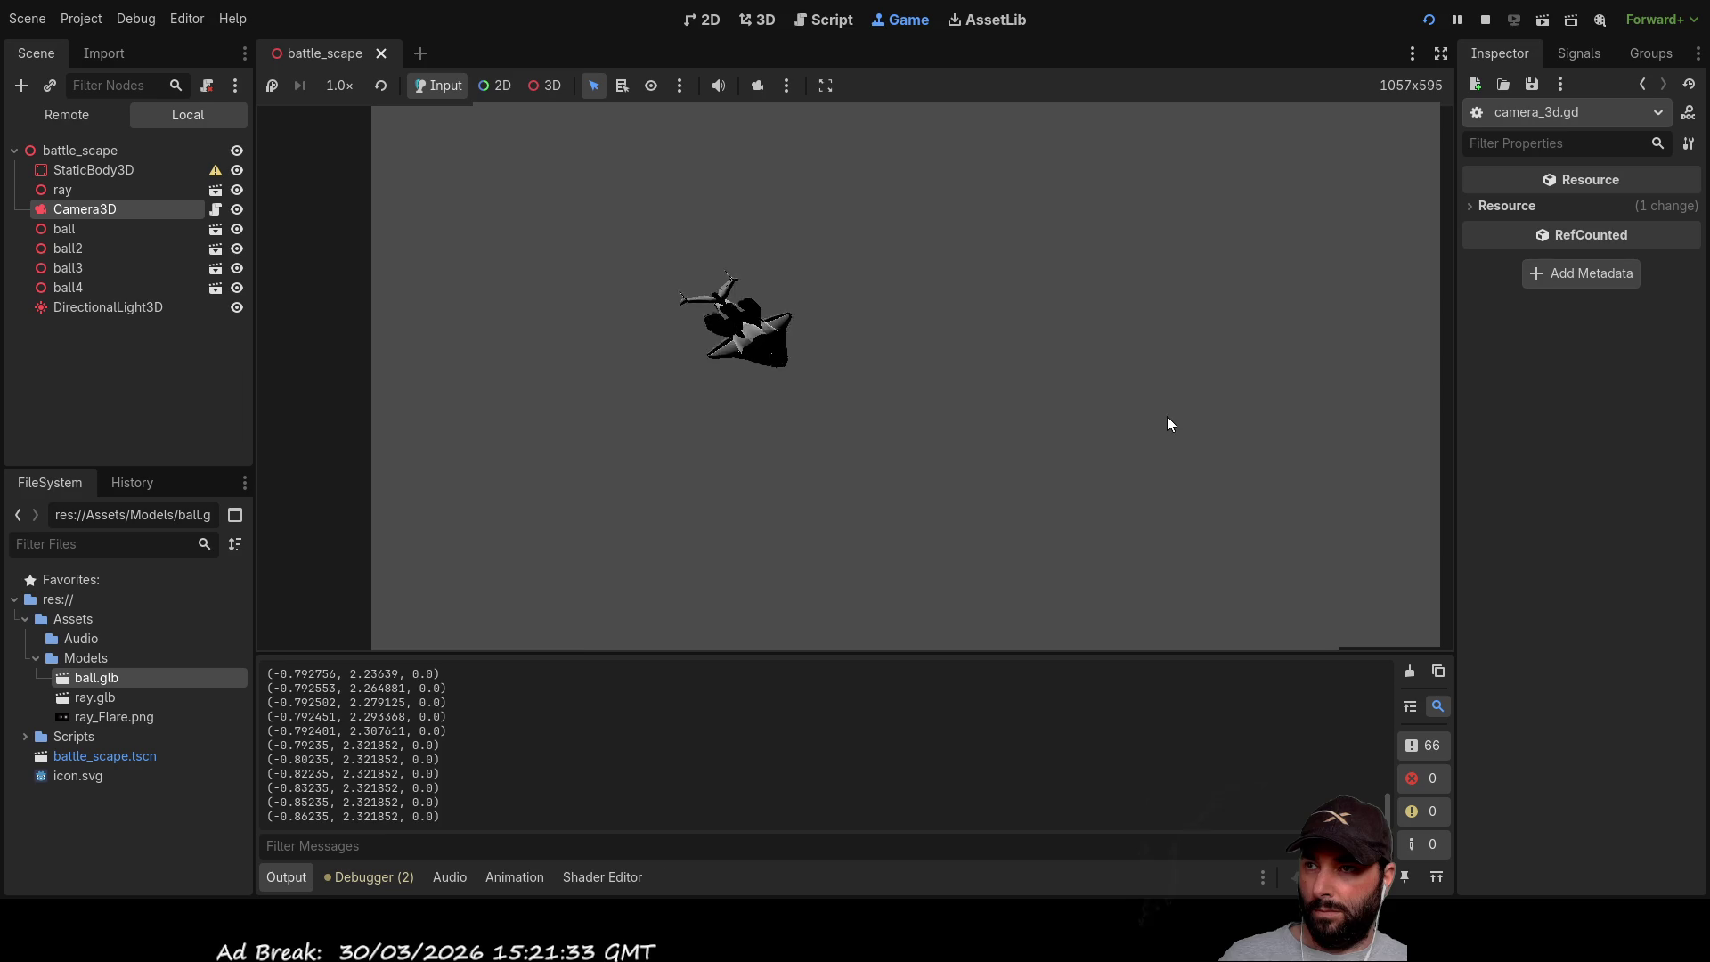
pyautogui.press('F8')
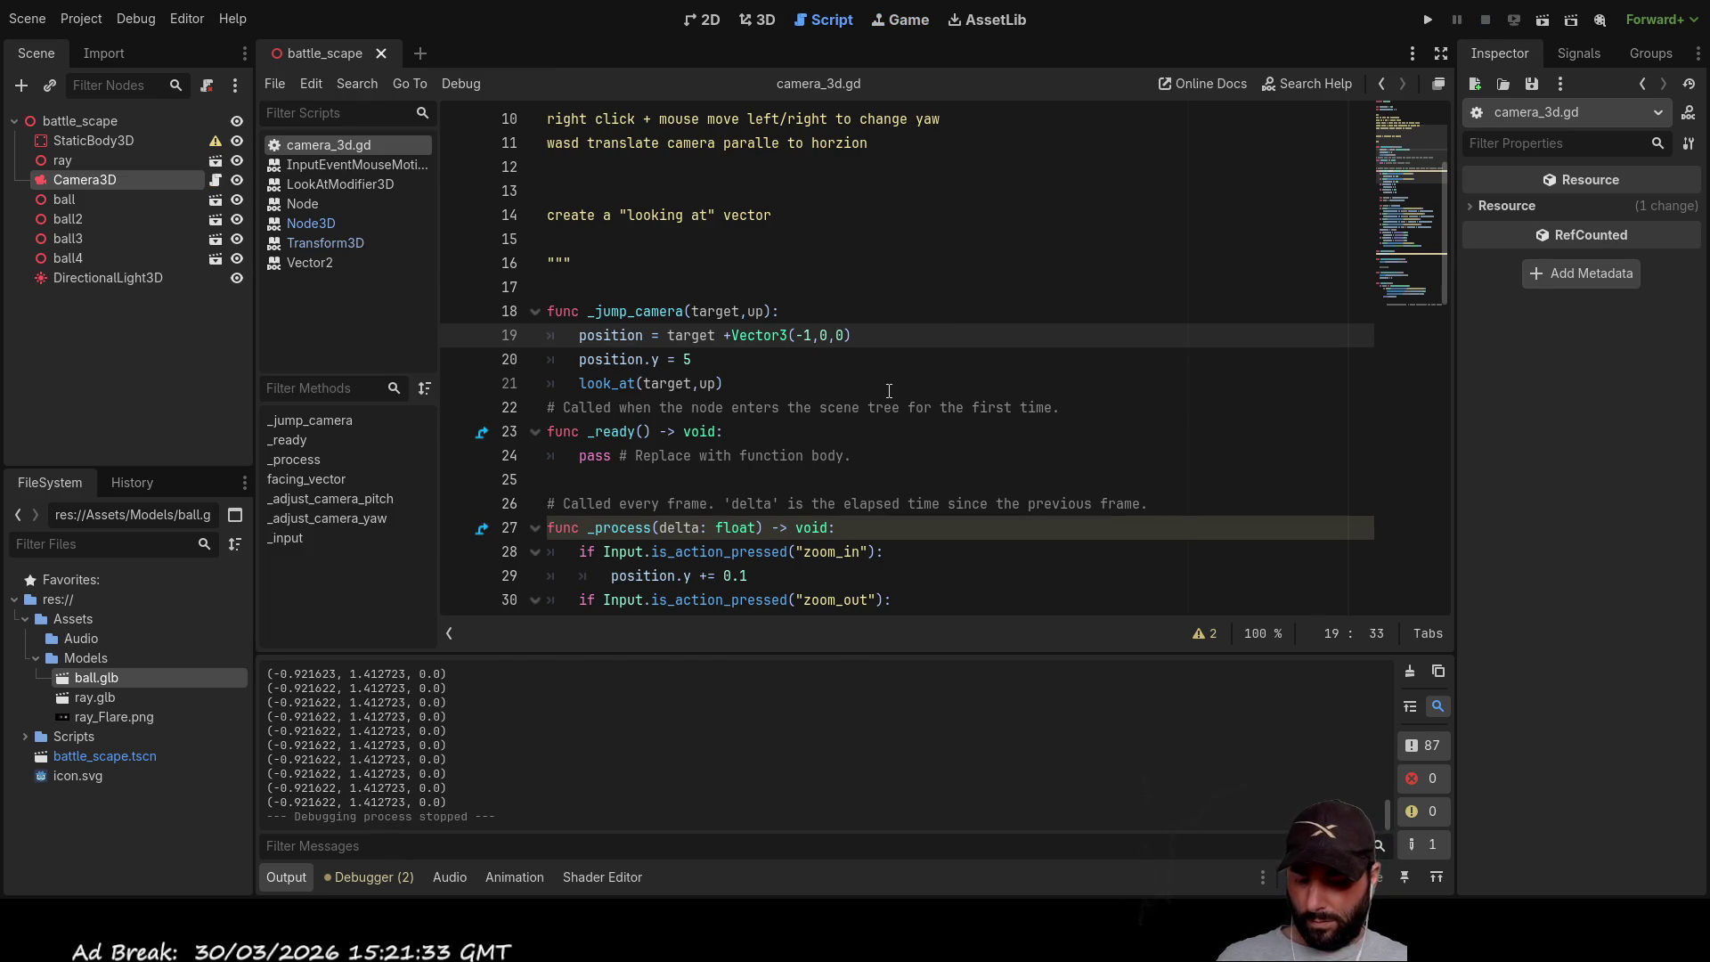
# Step: Change the x offset to -8, run the game, trigger the camera jump, and stop
pyautogui.press('Delete')
pyautogui.write('8')
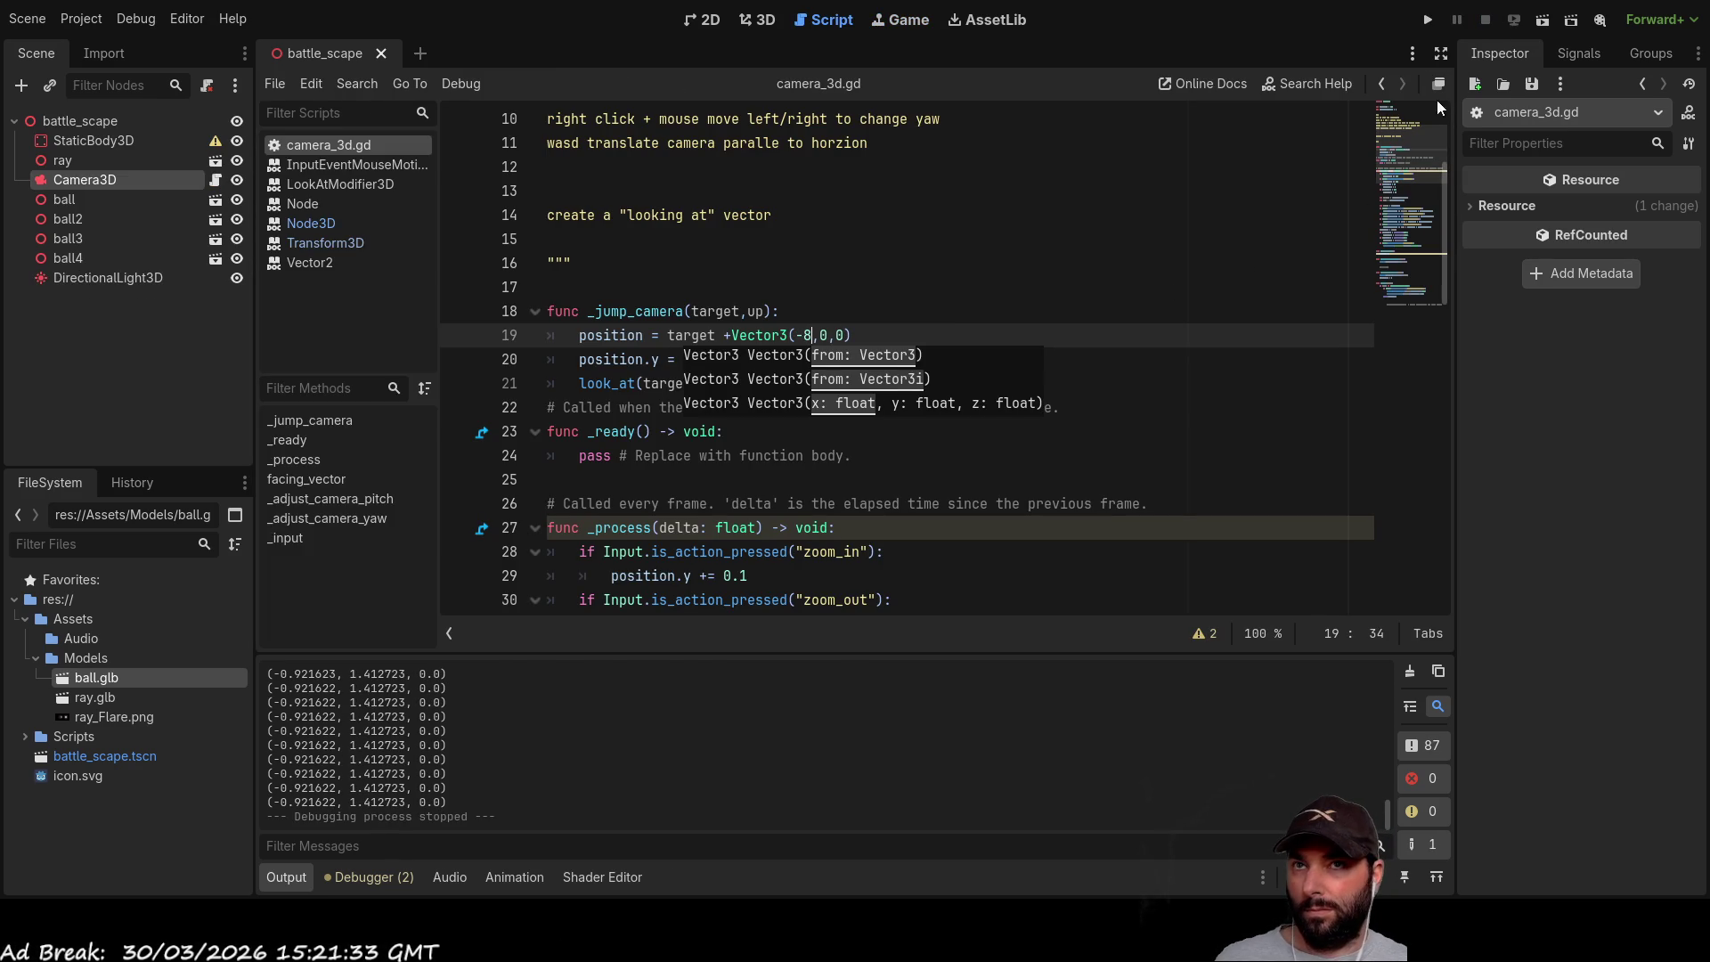
pyautogui.click(1426, 22)
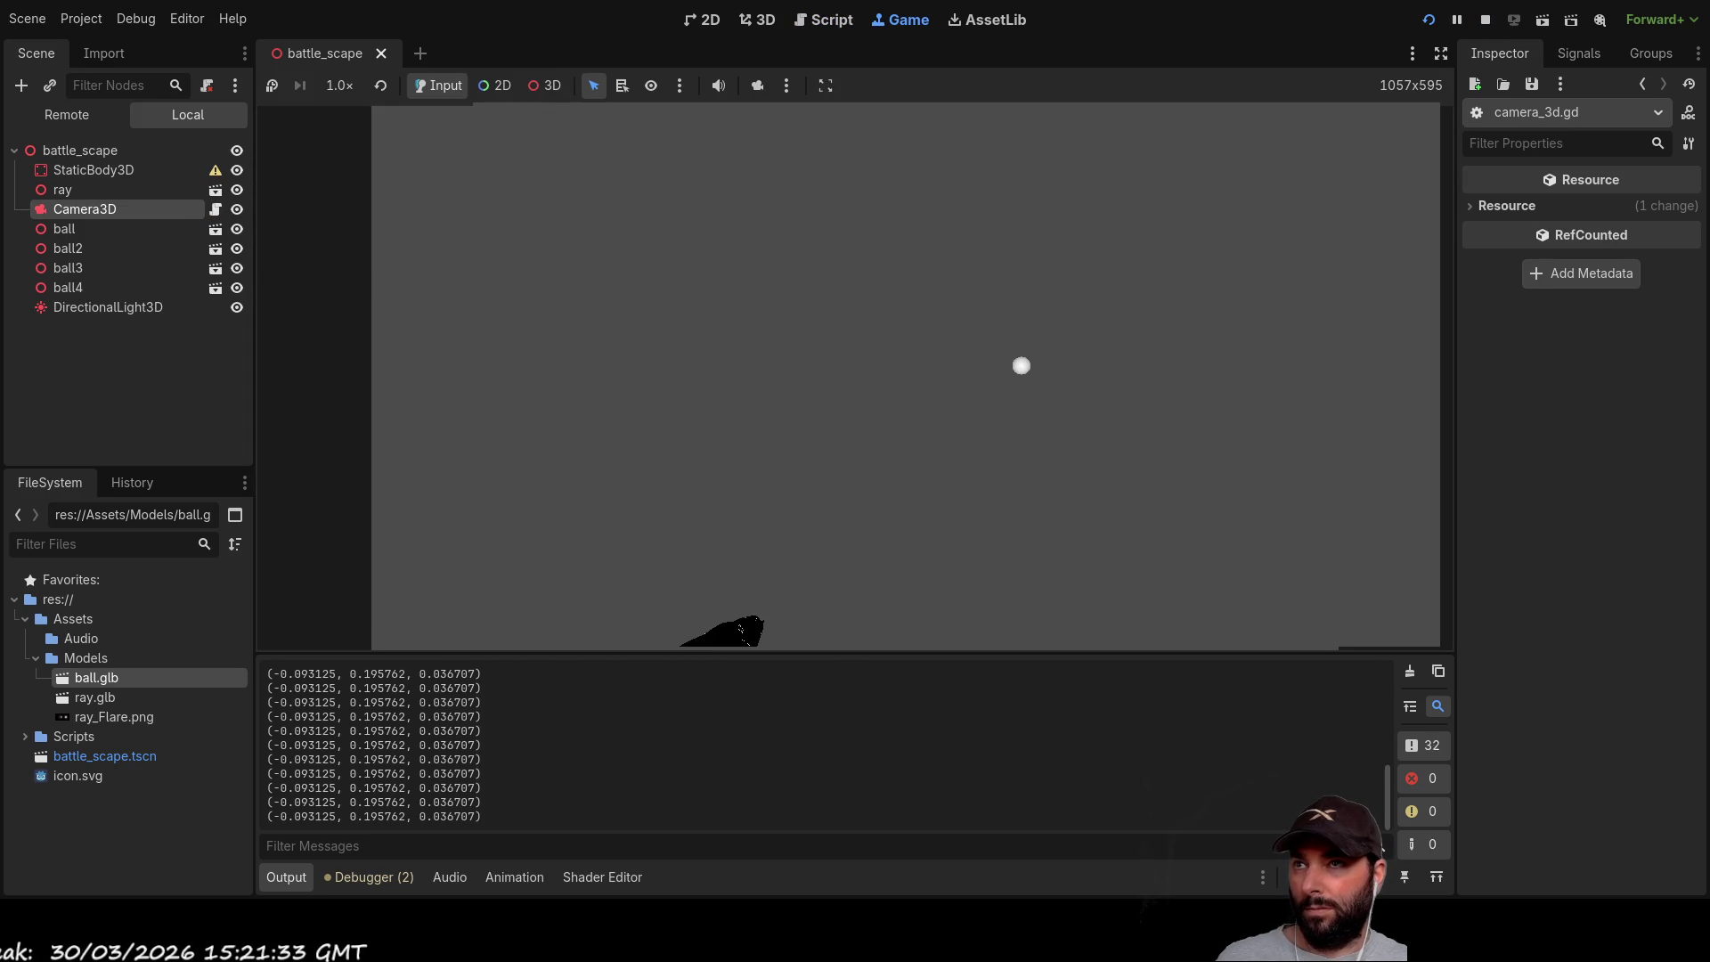
pyautogui.click(1098, 366)
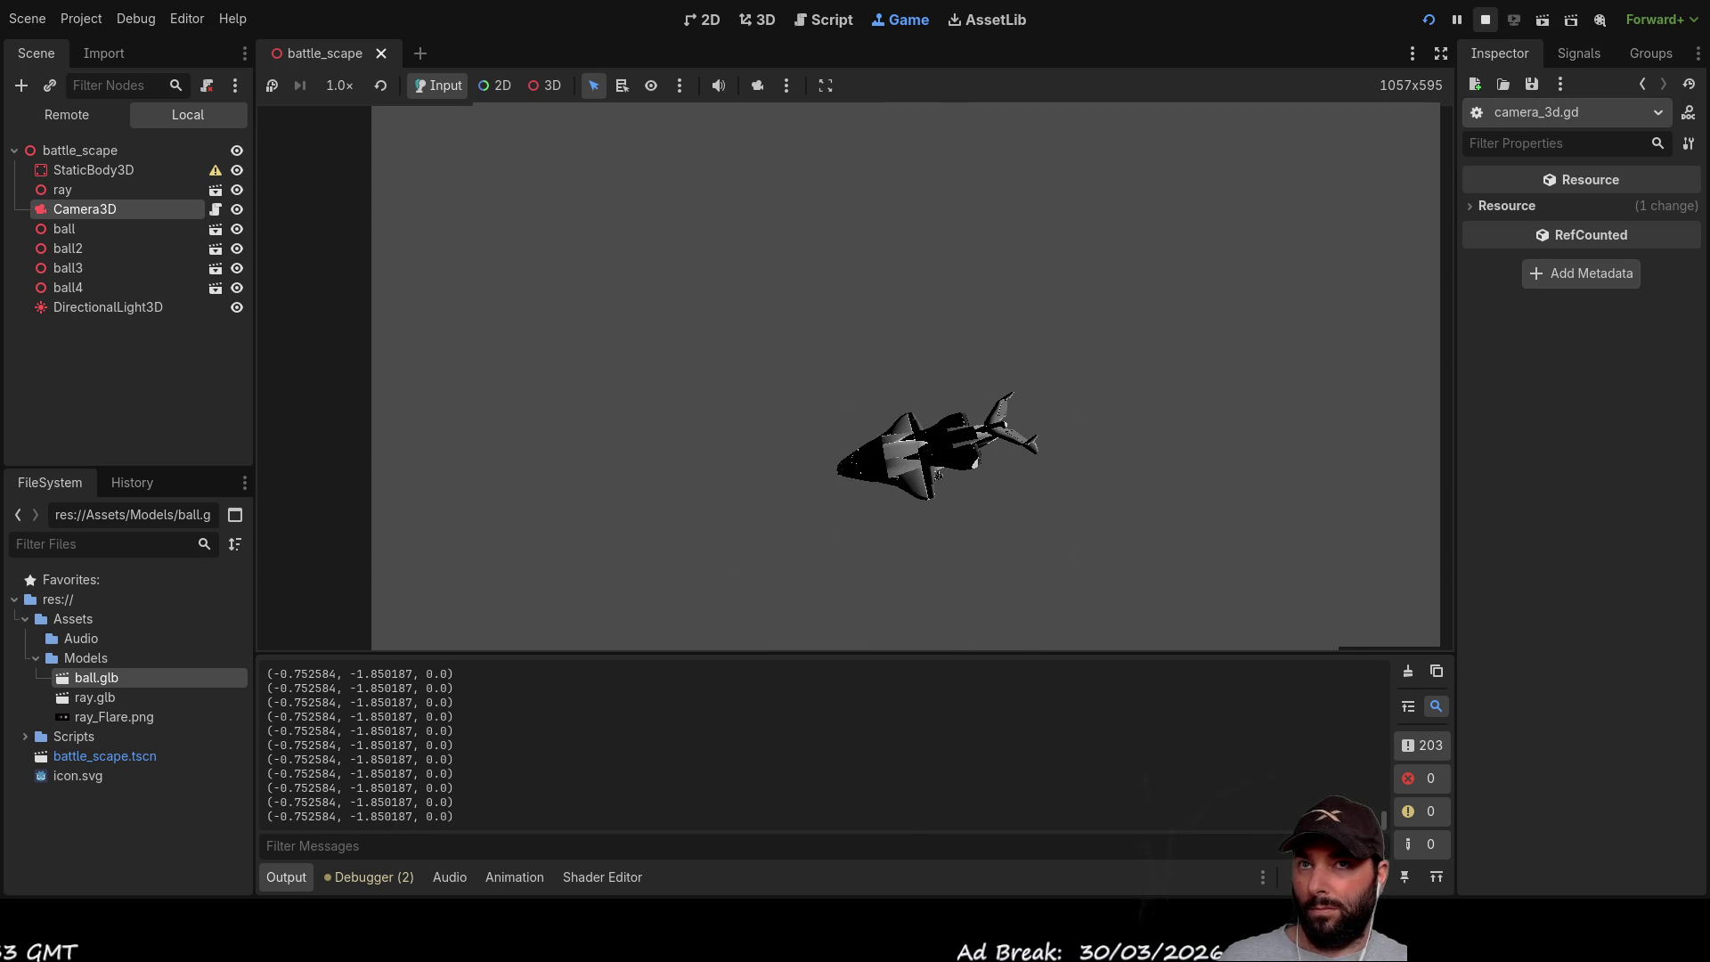
pyautogui.click(1485, 20)
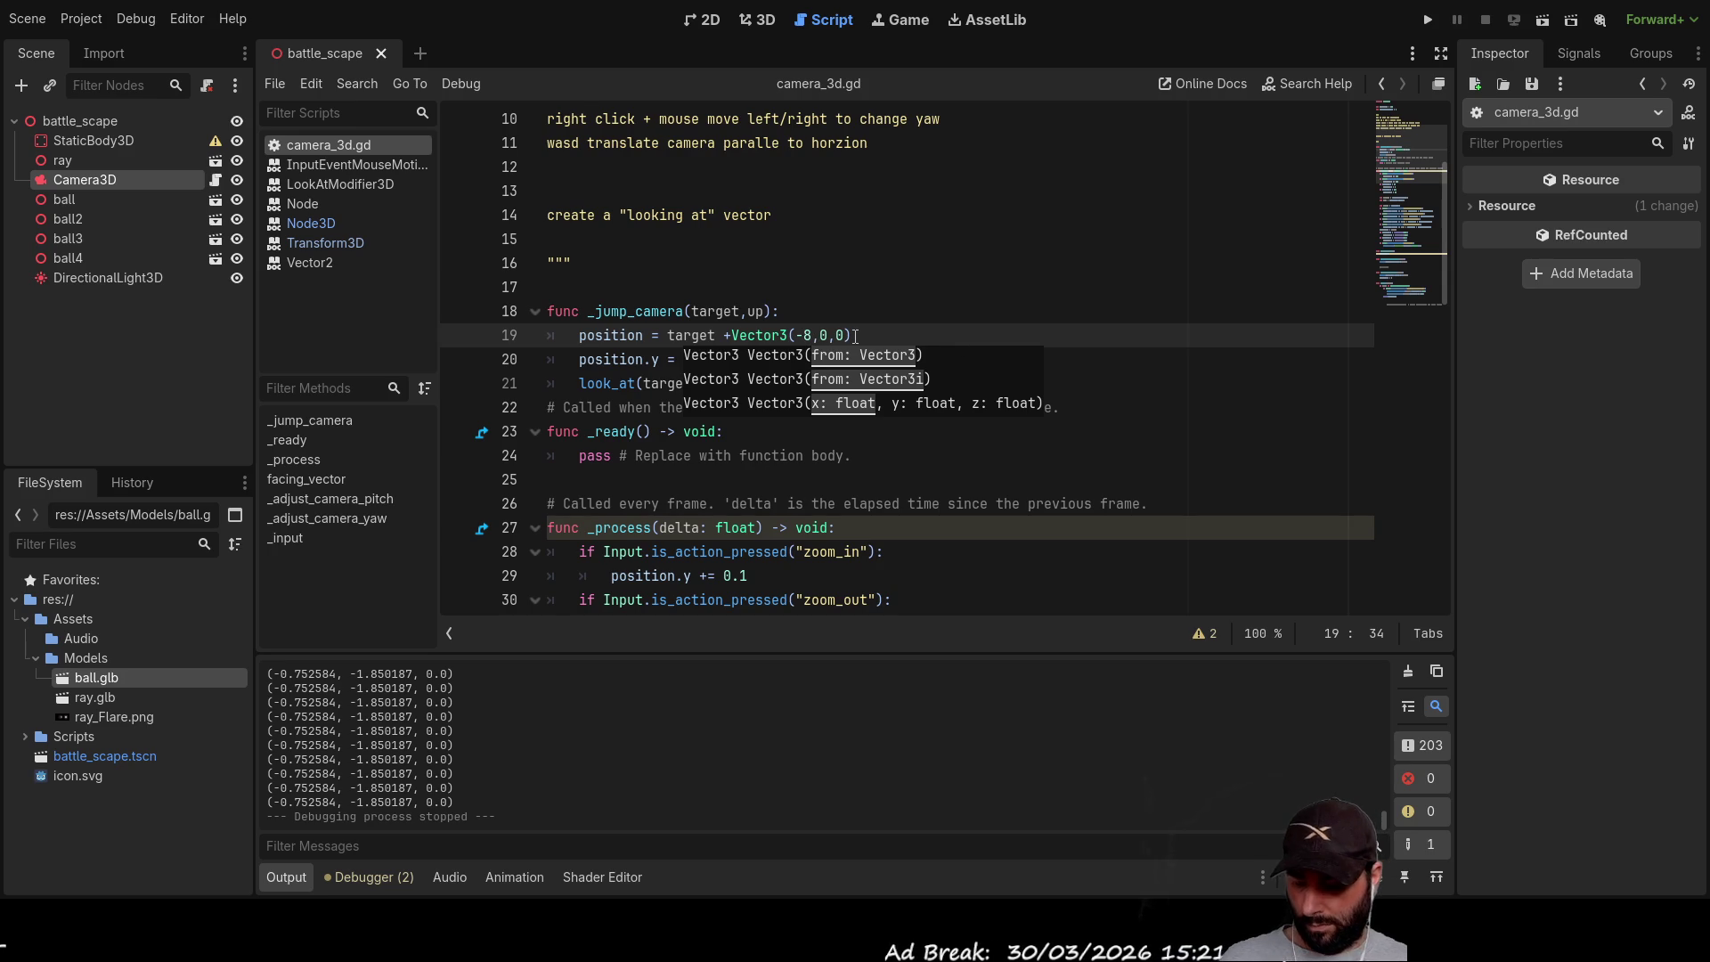
# Step: Change the offset to Vector3(0,0,-4) and test-run it
pyautogui.press('Right')
pyautogui.press('Right')
pyautogui.press('Delete')
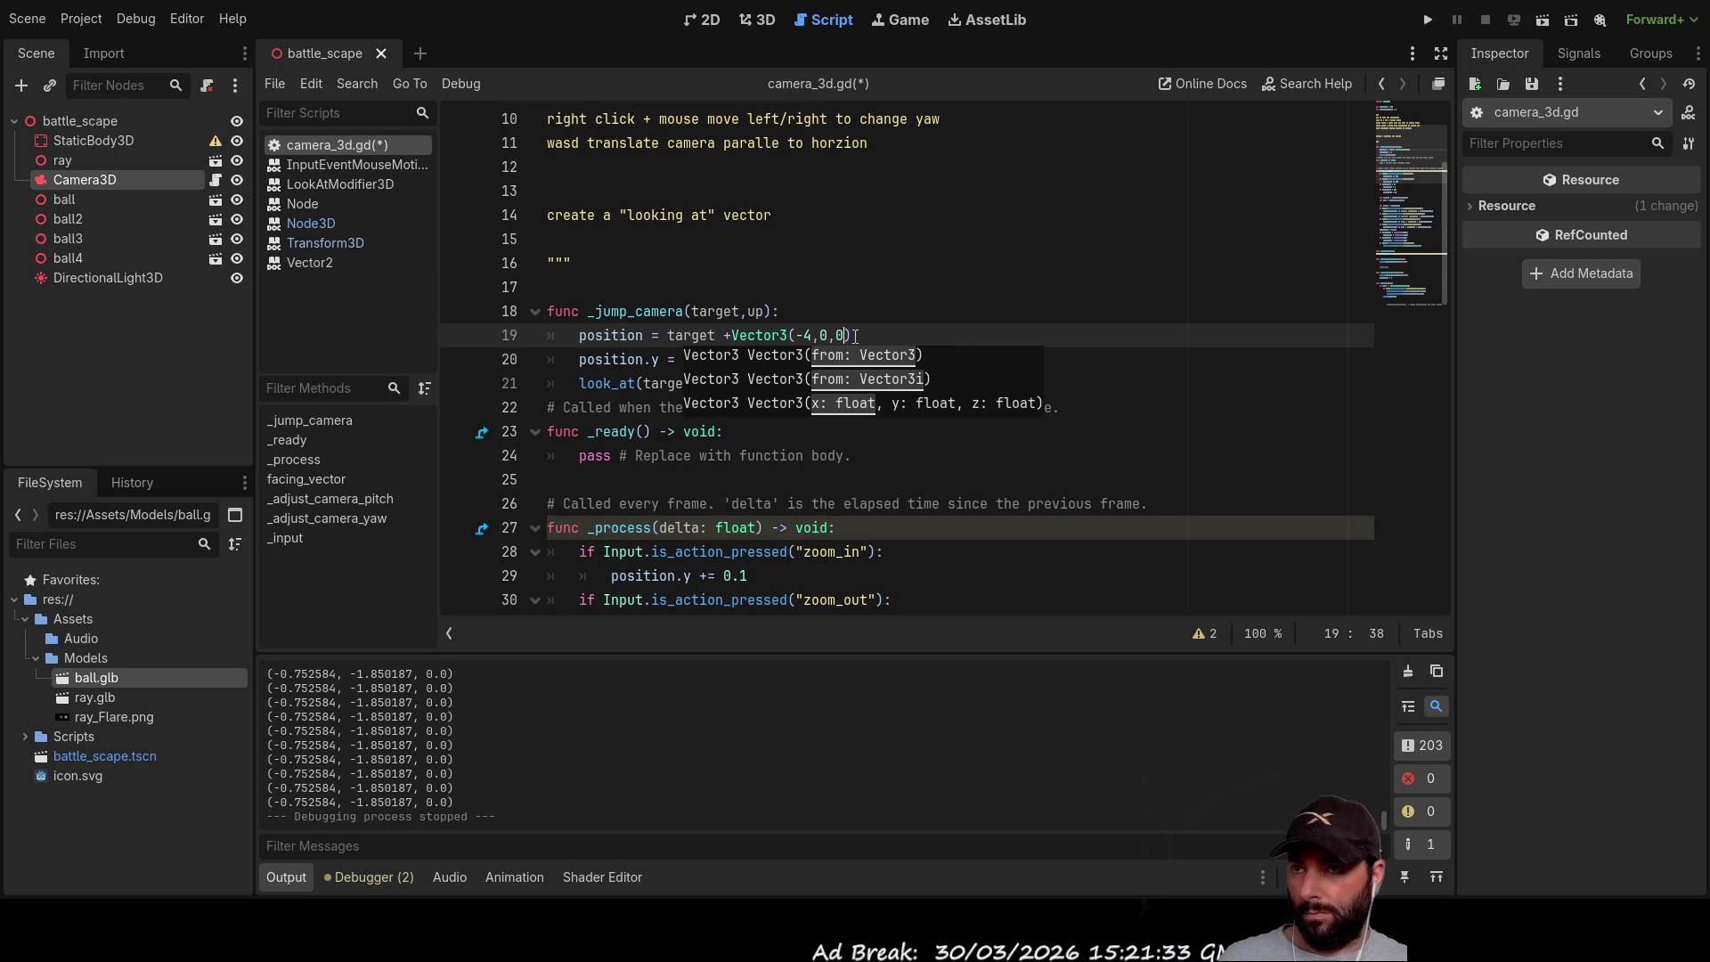
pyautogui.write('-4')
pyautogui.press('Left')
pyautogui.press('Left')
pyautogui.press('Left')
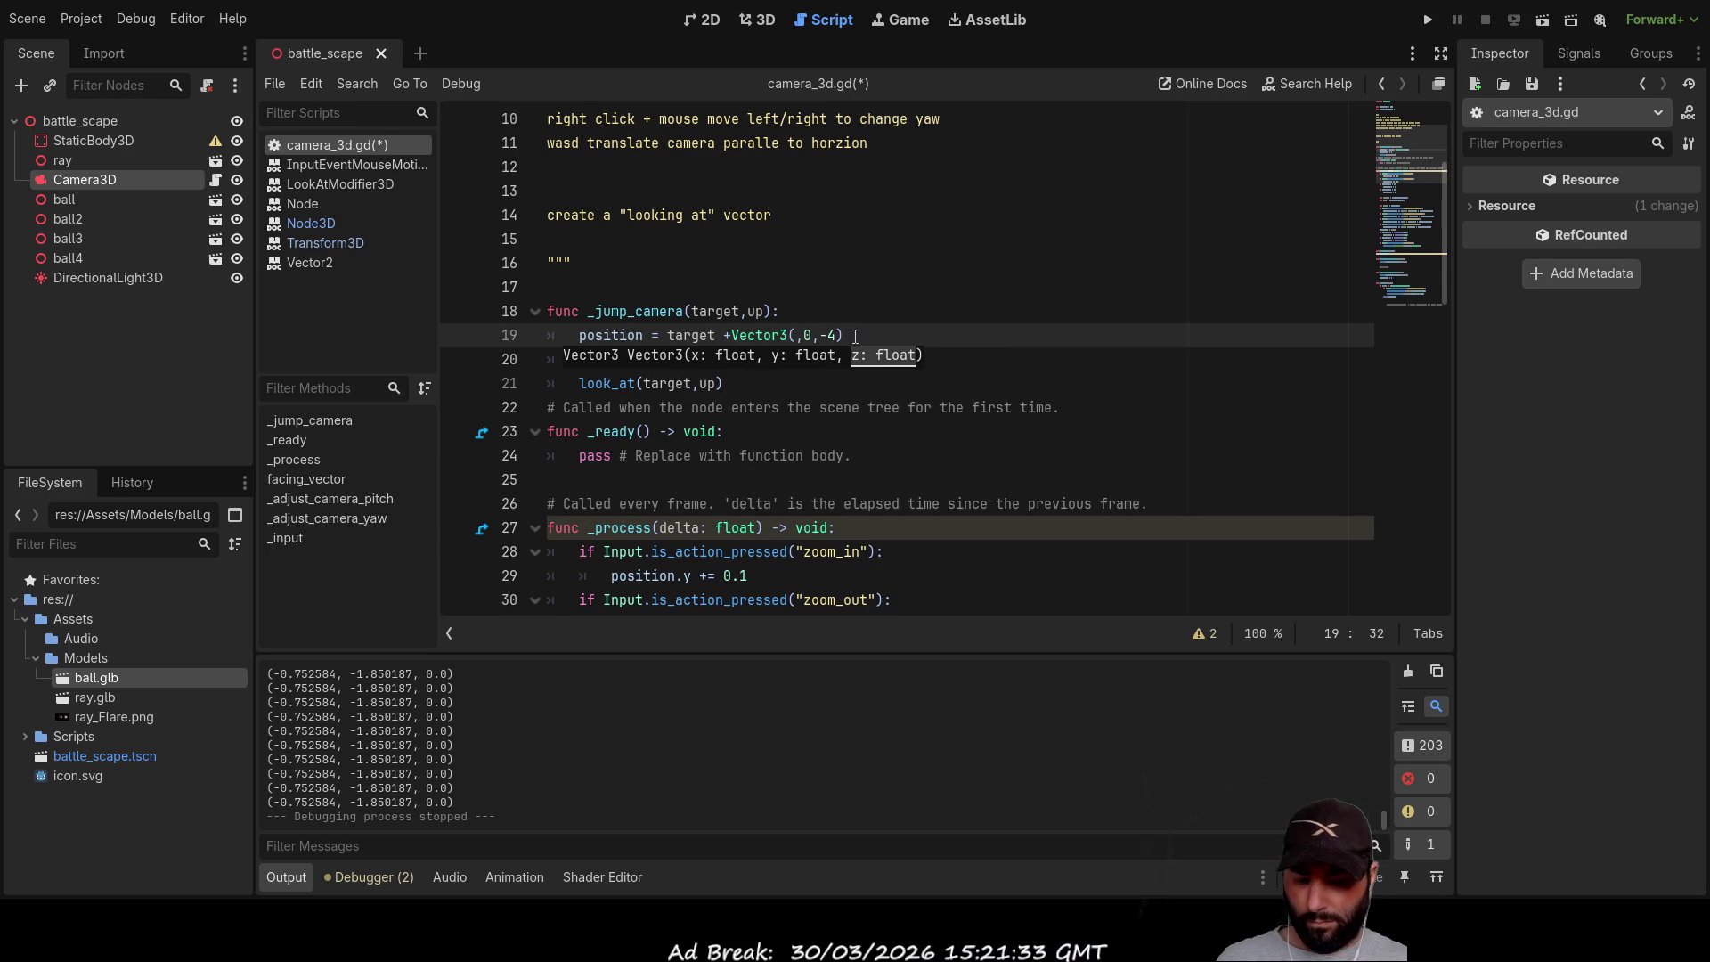
pyautogui.press('BackSpace')
pyautogui.press('BackSpace')
pyautogui.write('0')
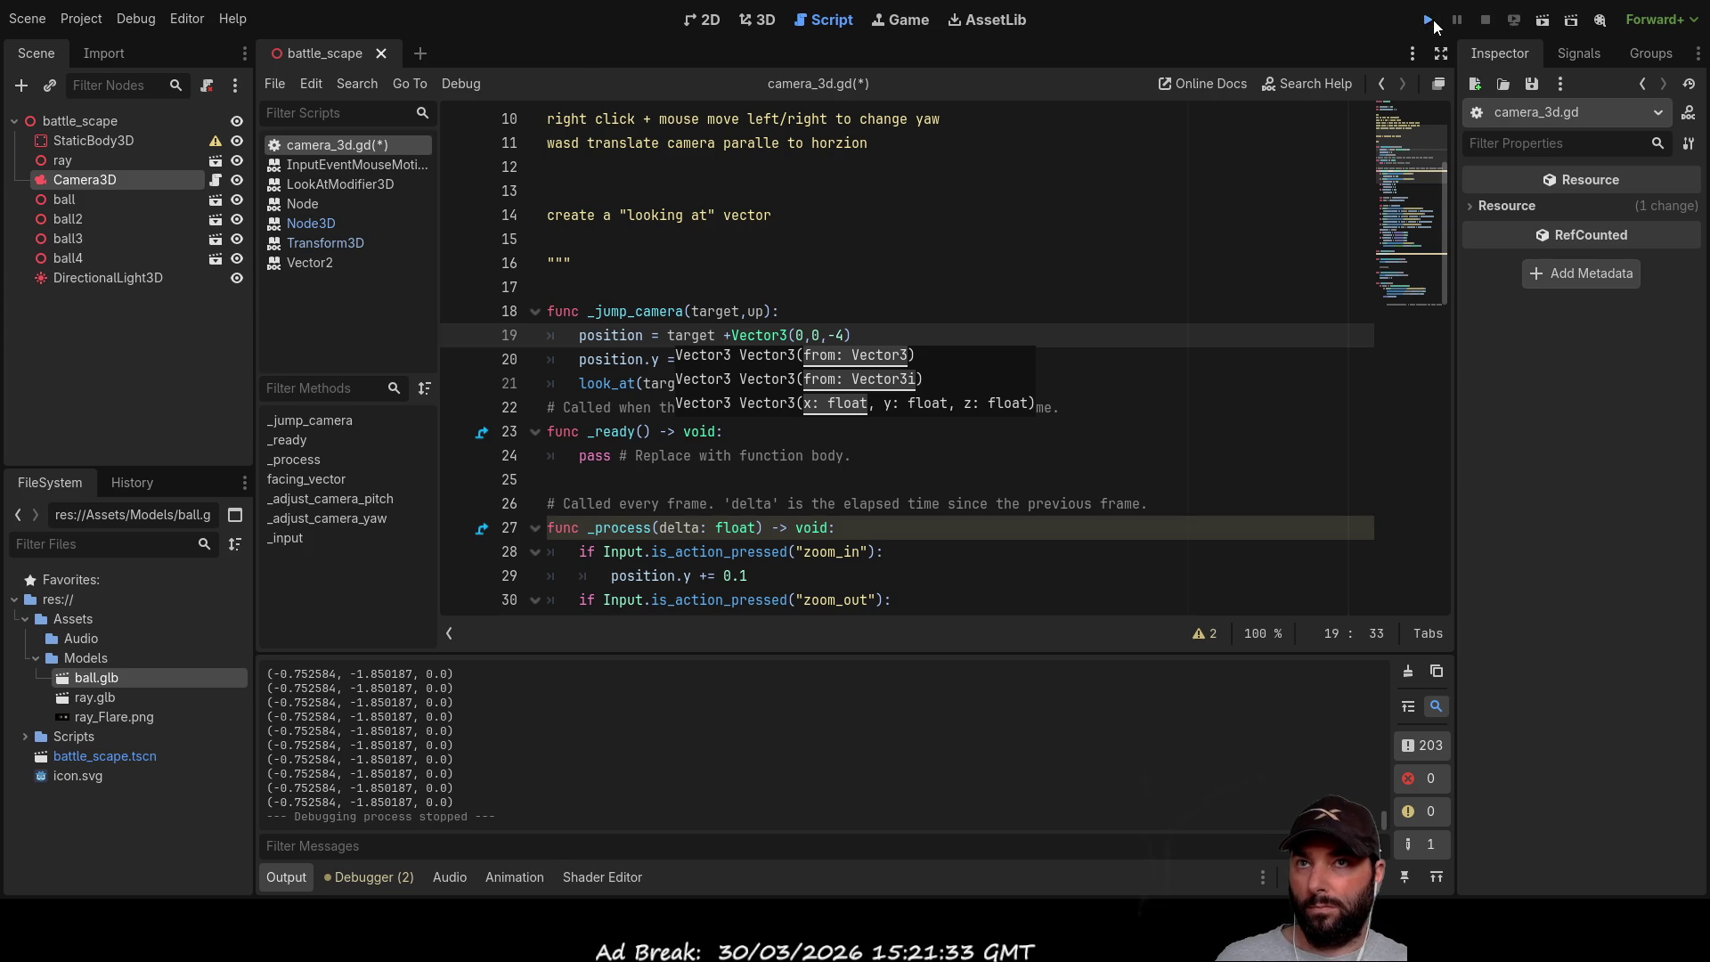
pyautogui.click(1427, 20)
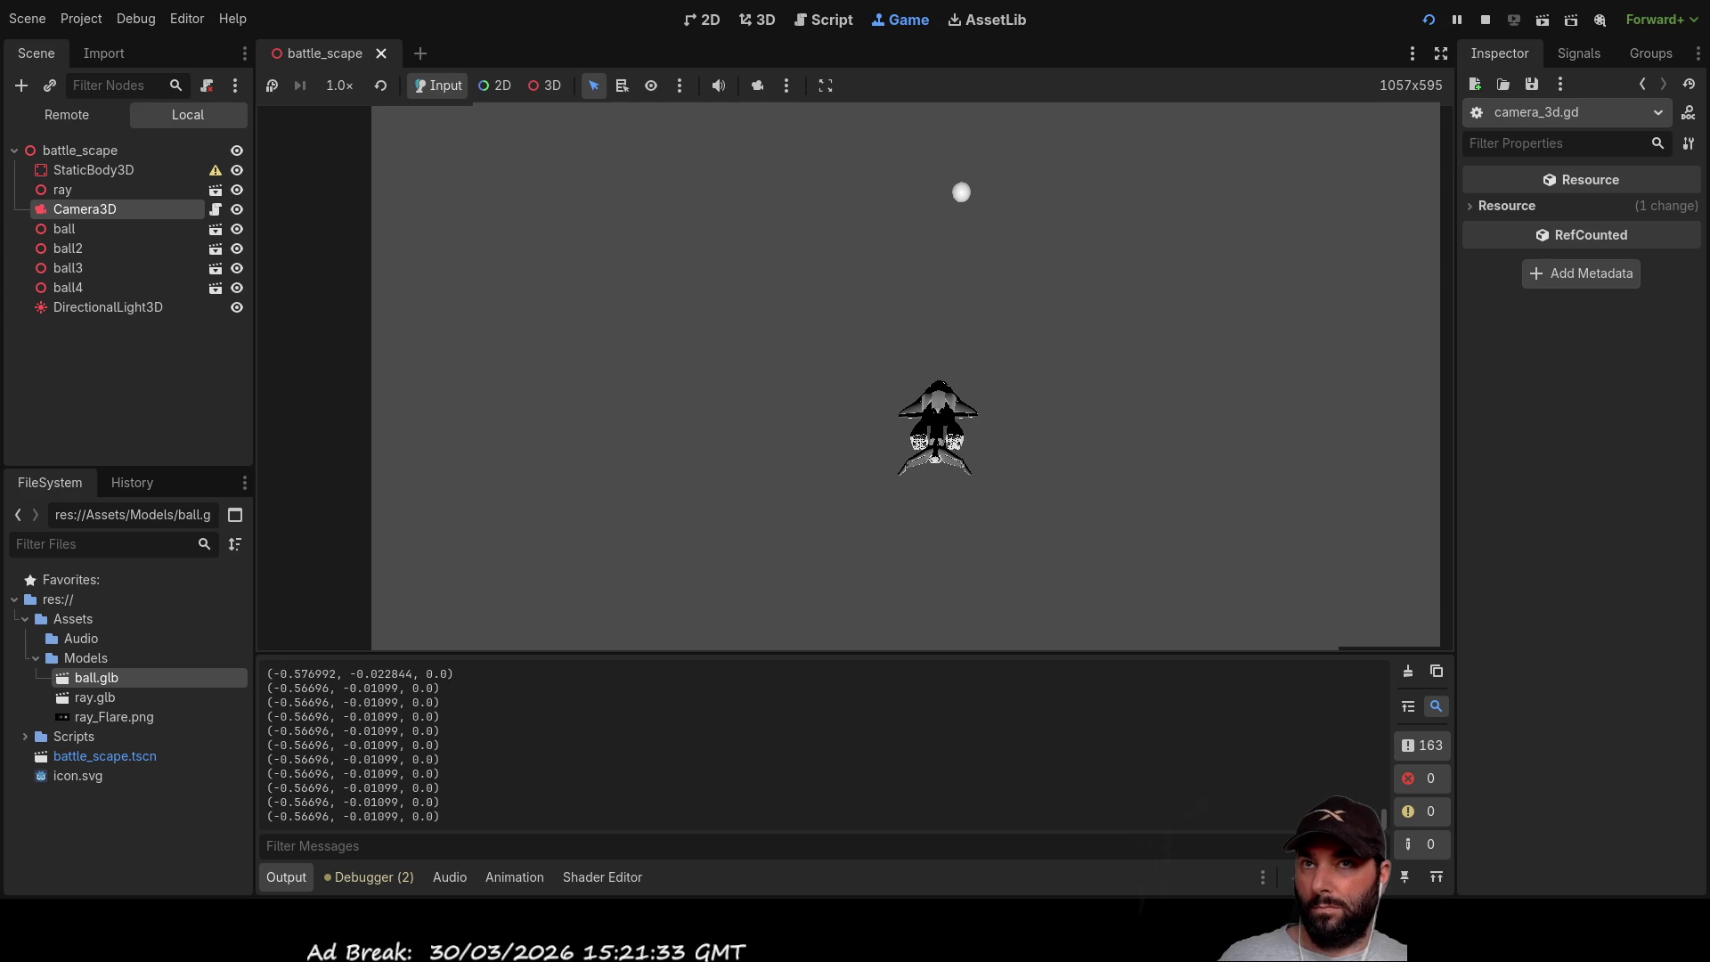
pyautogui.press('F8')
# Step: Make the z offset positive 4 and run the game again
pyautogui.click(829, 335)
pyautogui.press('Delete')
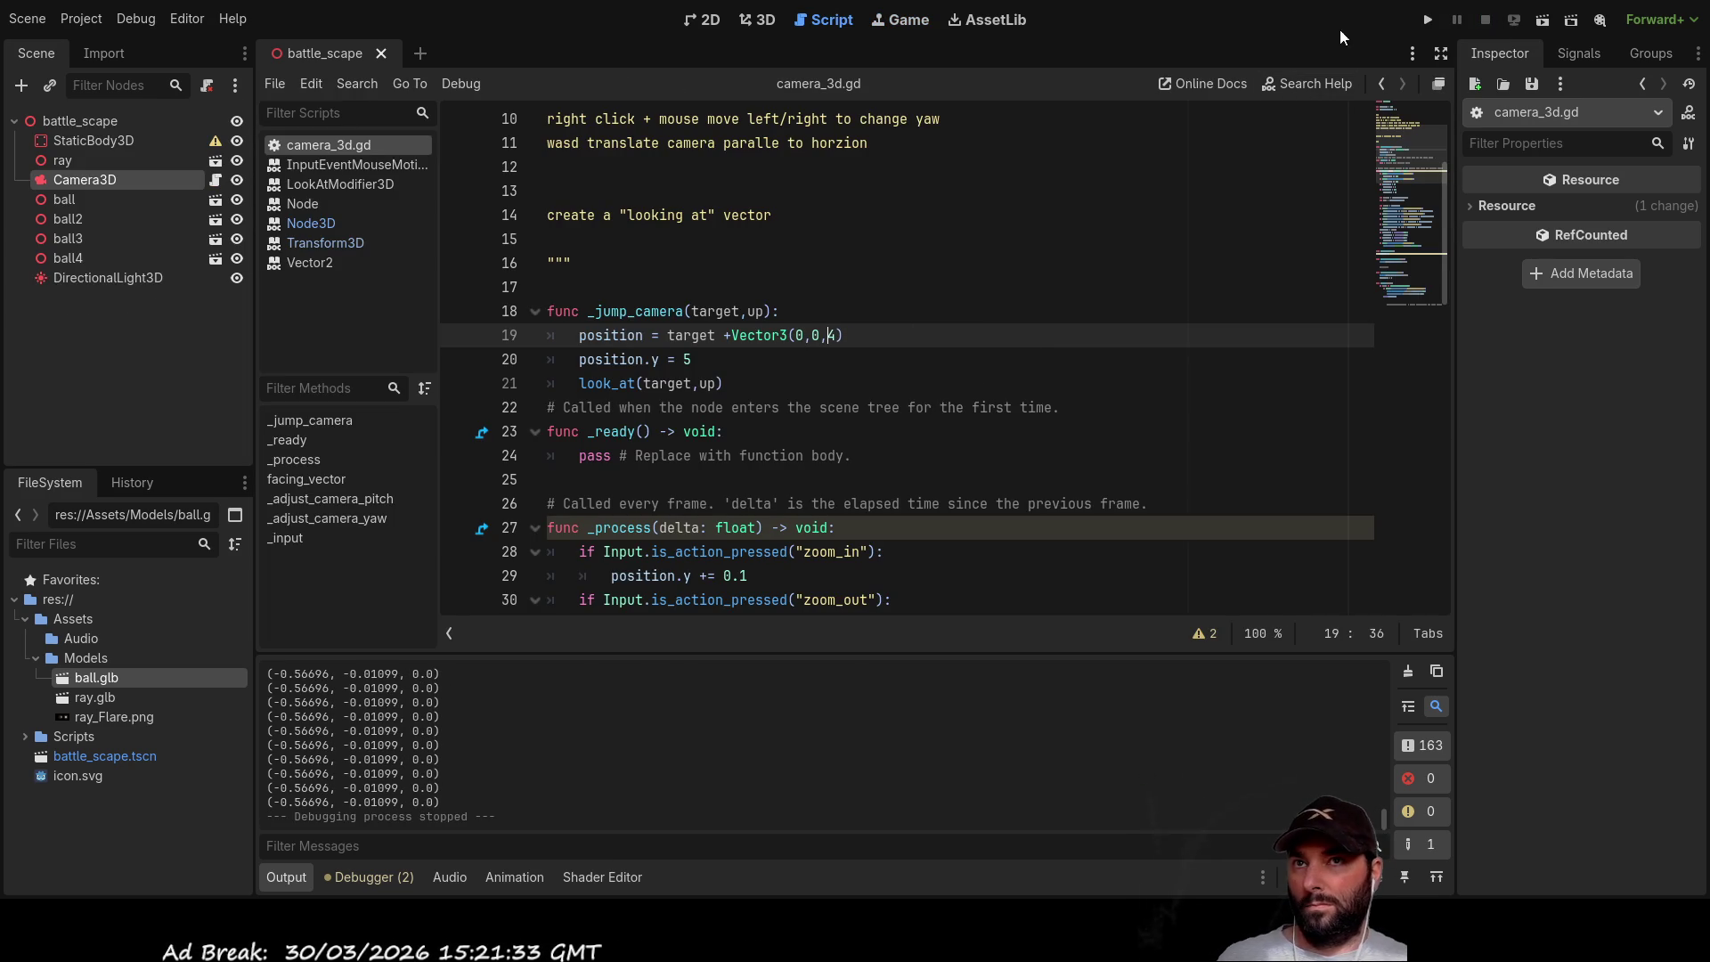
pyautogui.press('F5')
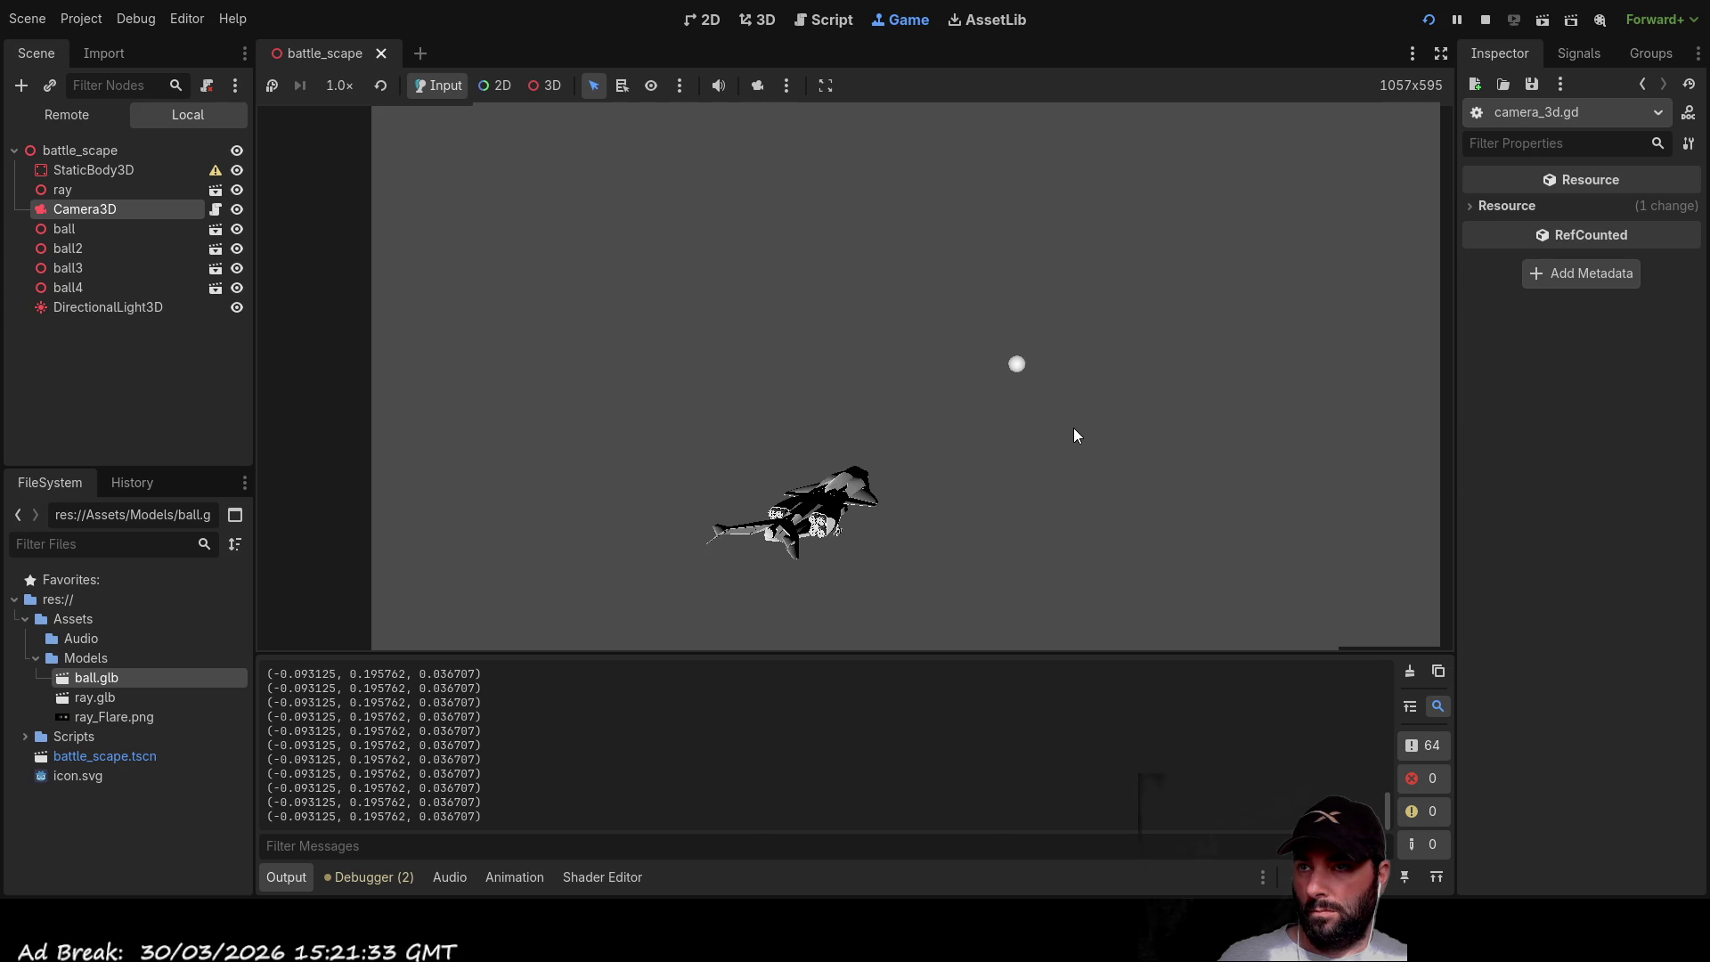
pyautogui.press('F8')
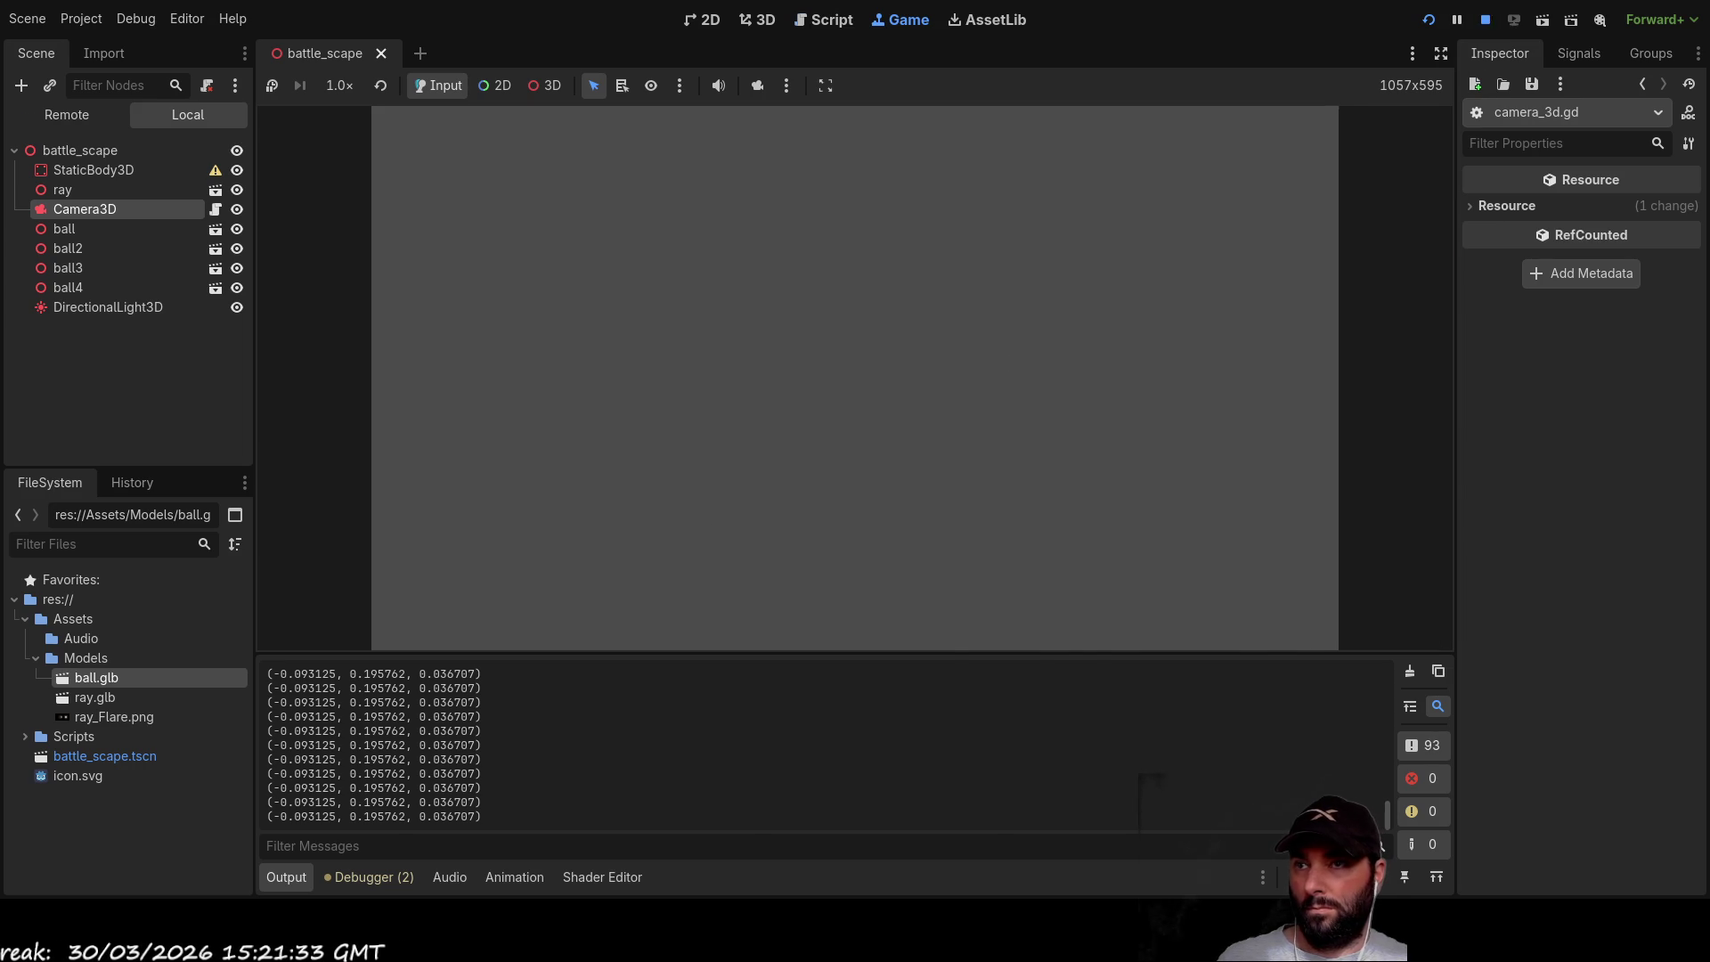
# Step: In the 3D view, select the ray node and frame it alongside the camera
pyautogui.click(756, 19)
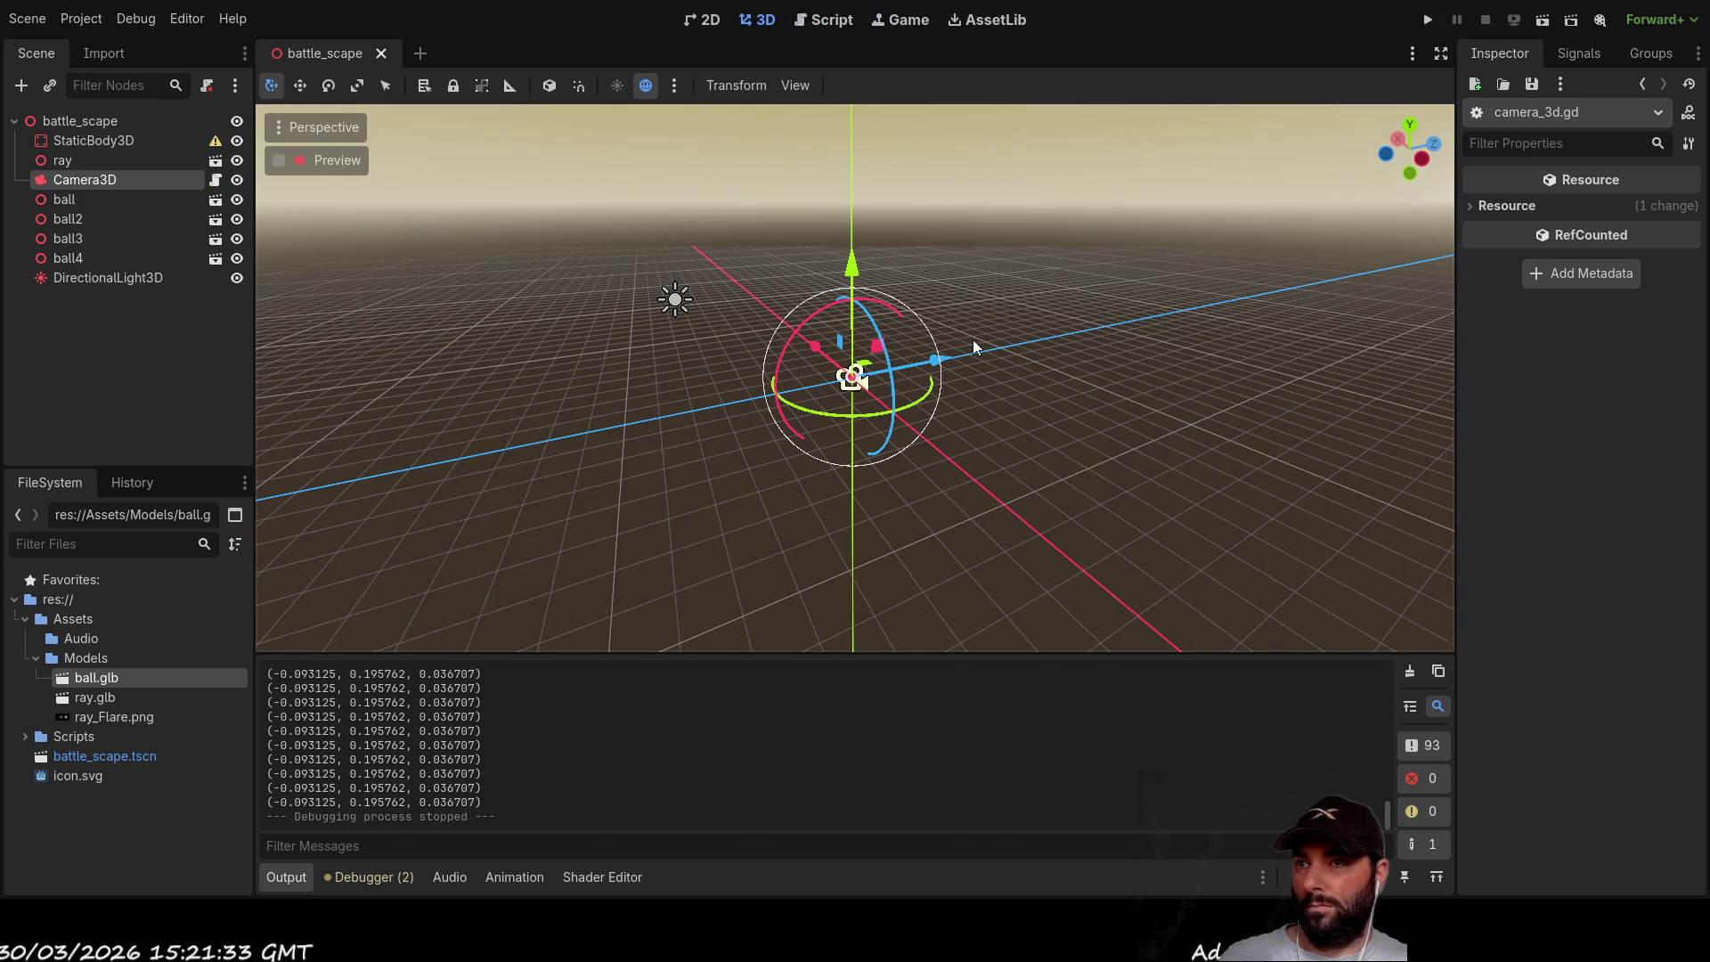
pyautogui.scroll(-10, 928, 396)
pyautogui.scroll(10, 913, 385)
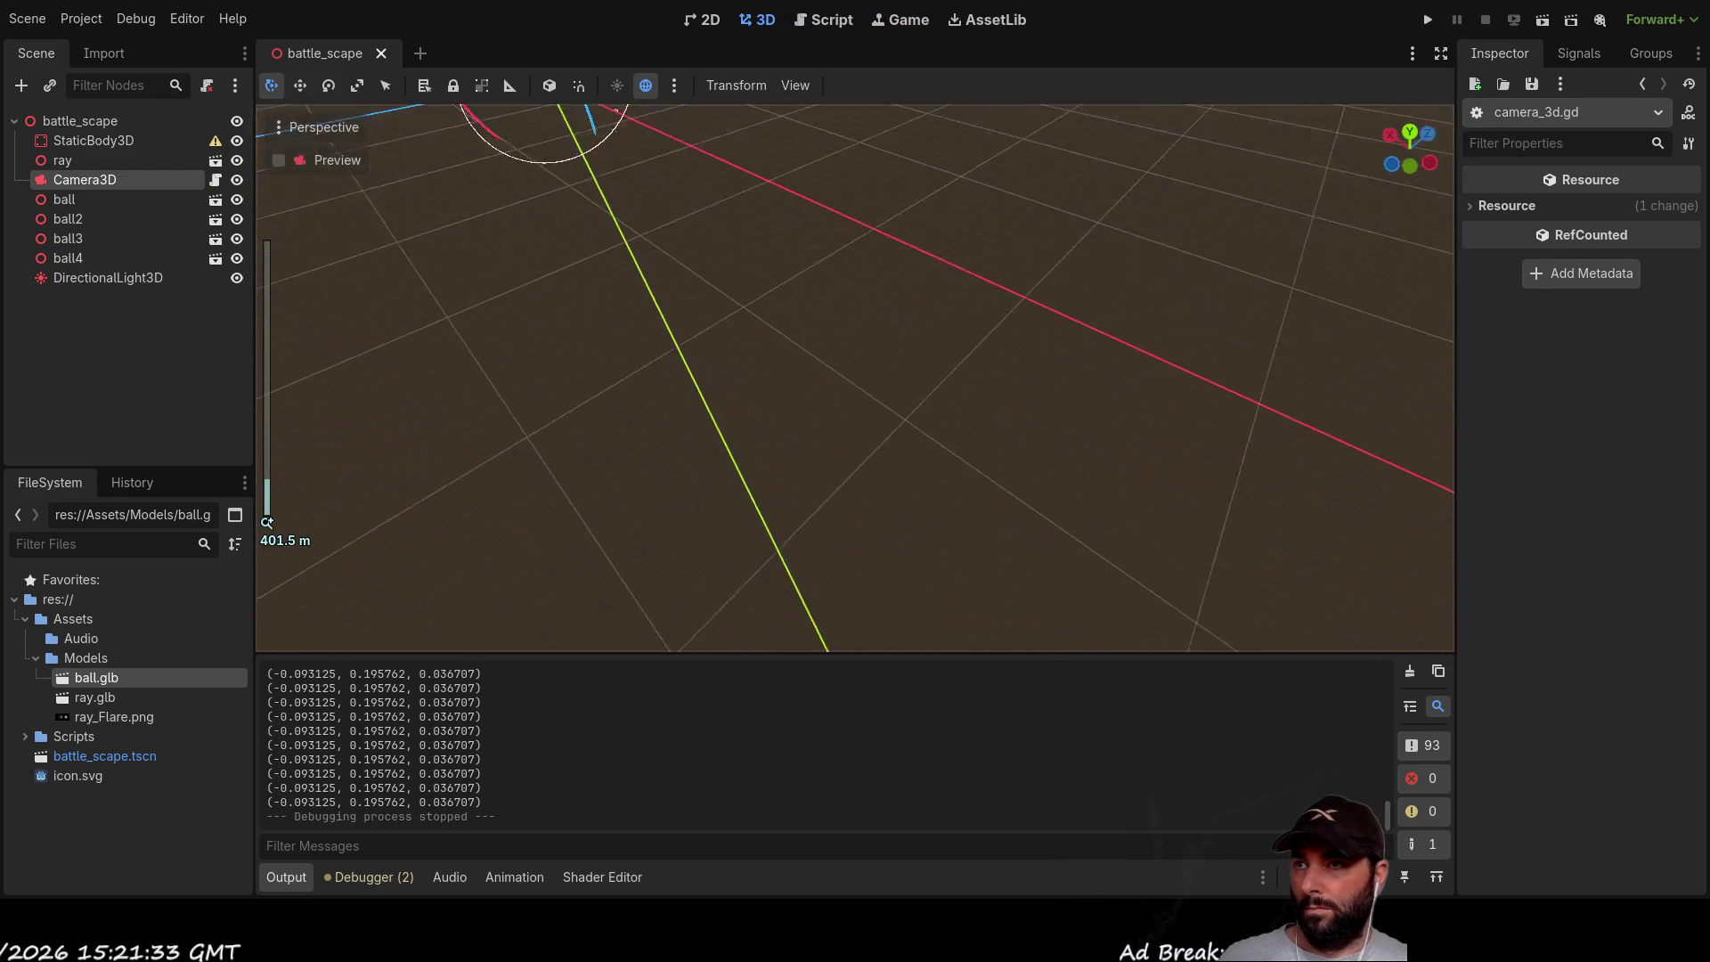
pyautogui.moveTo(873, 433)
pyautogui.mouseDown()
pyautogui.moveTo(936, 481)
pyautogui.moveTo(921, 455)
pyautogui.mouseUp()
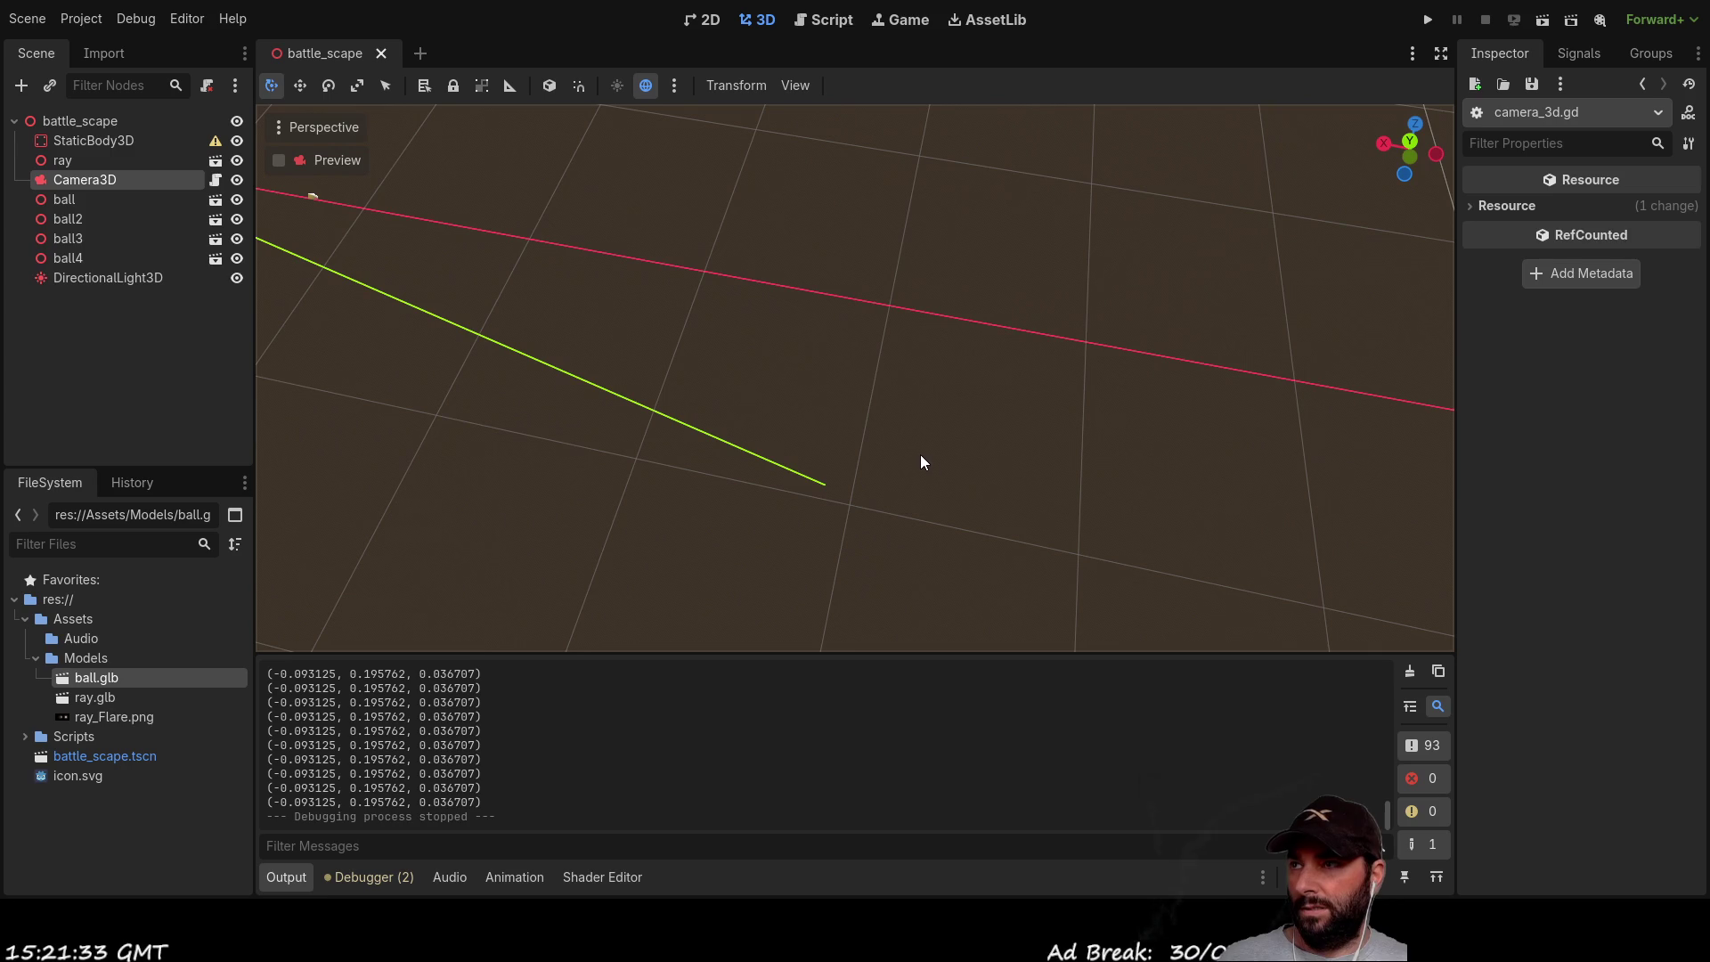
pyautogui.click(70, 159)
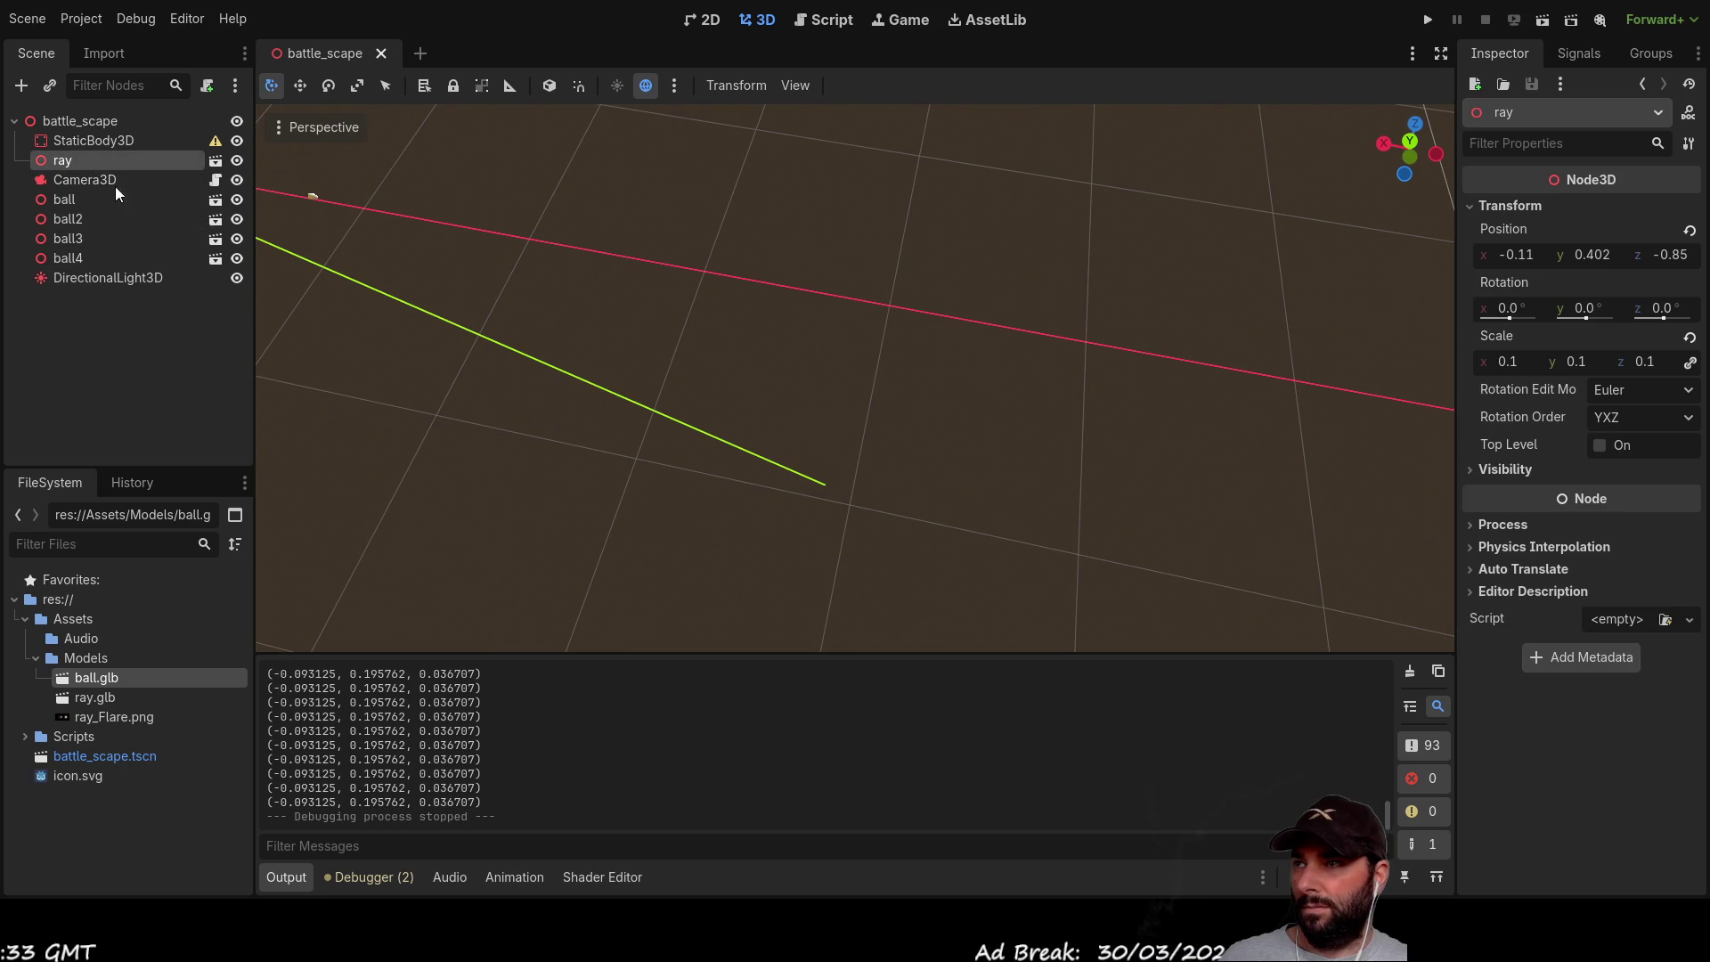
pyautogui.doubleClick(39, 159)
pyautogui.scroll(-3, 932, 452)
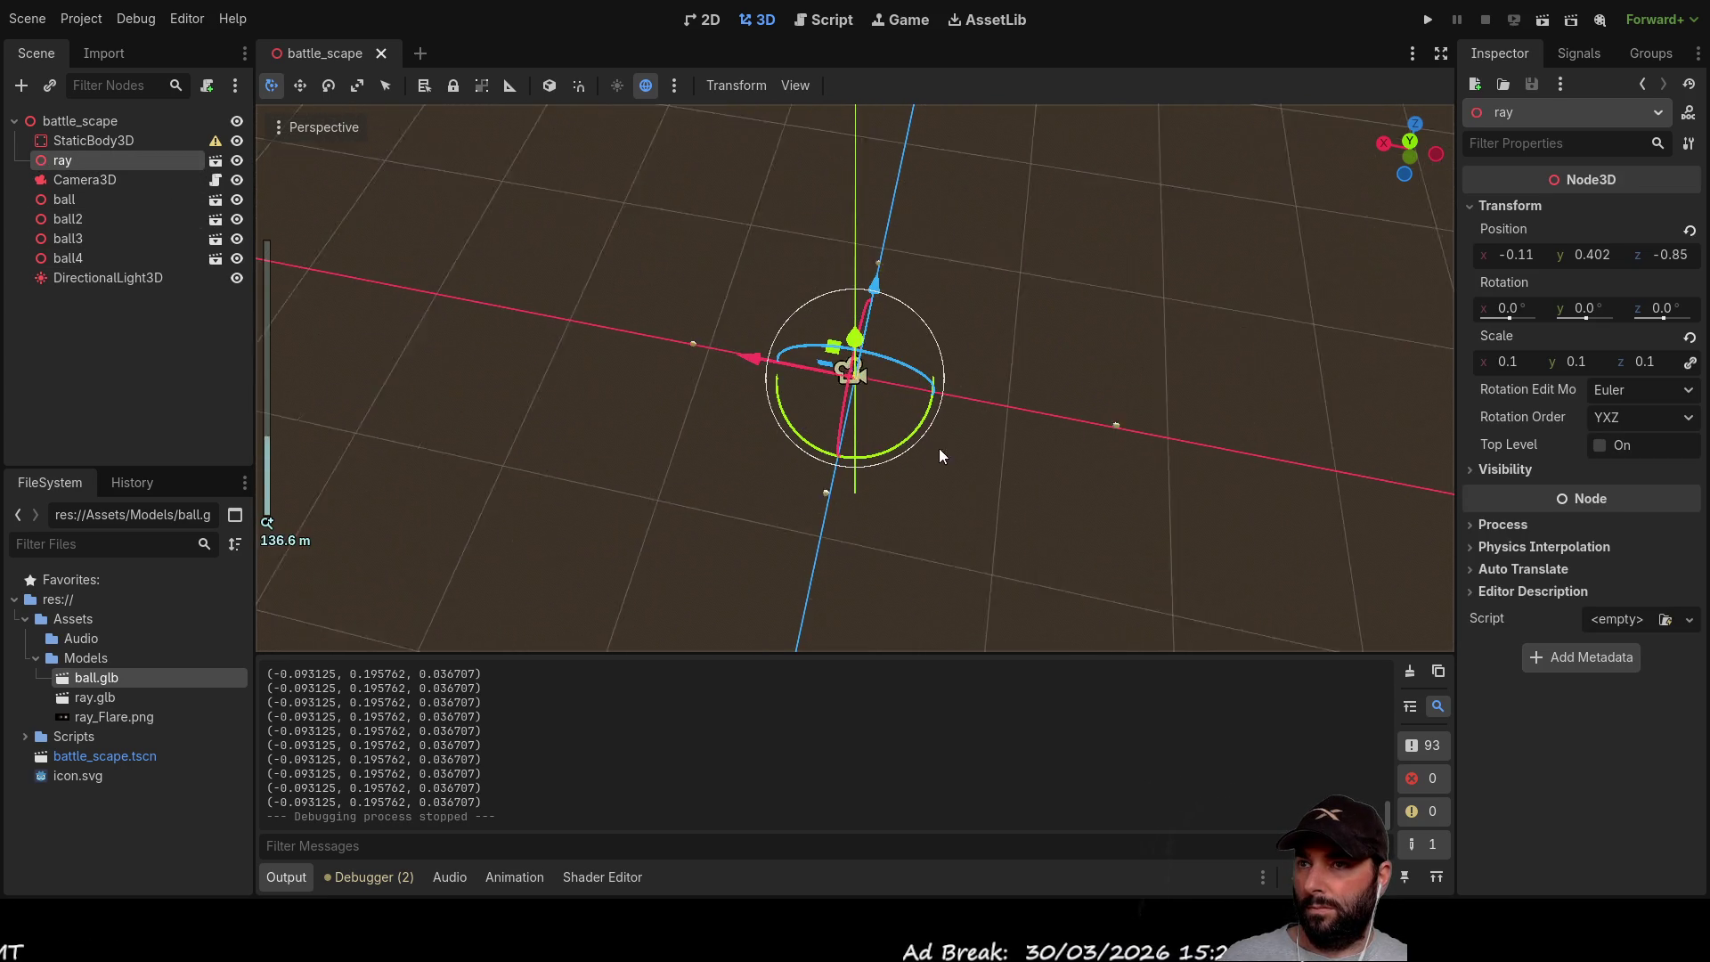
pyautogui.moveTo(986, 436)
pyautogui.mouseDown()
pyautogui.moveTo(1189, 435)
pyautogui.moveTo(980, 458)
pyautogui.moveTo(1001, 615)
pyautogui.moveTo(993, 499)
pyautogui.mouseUp()
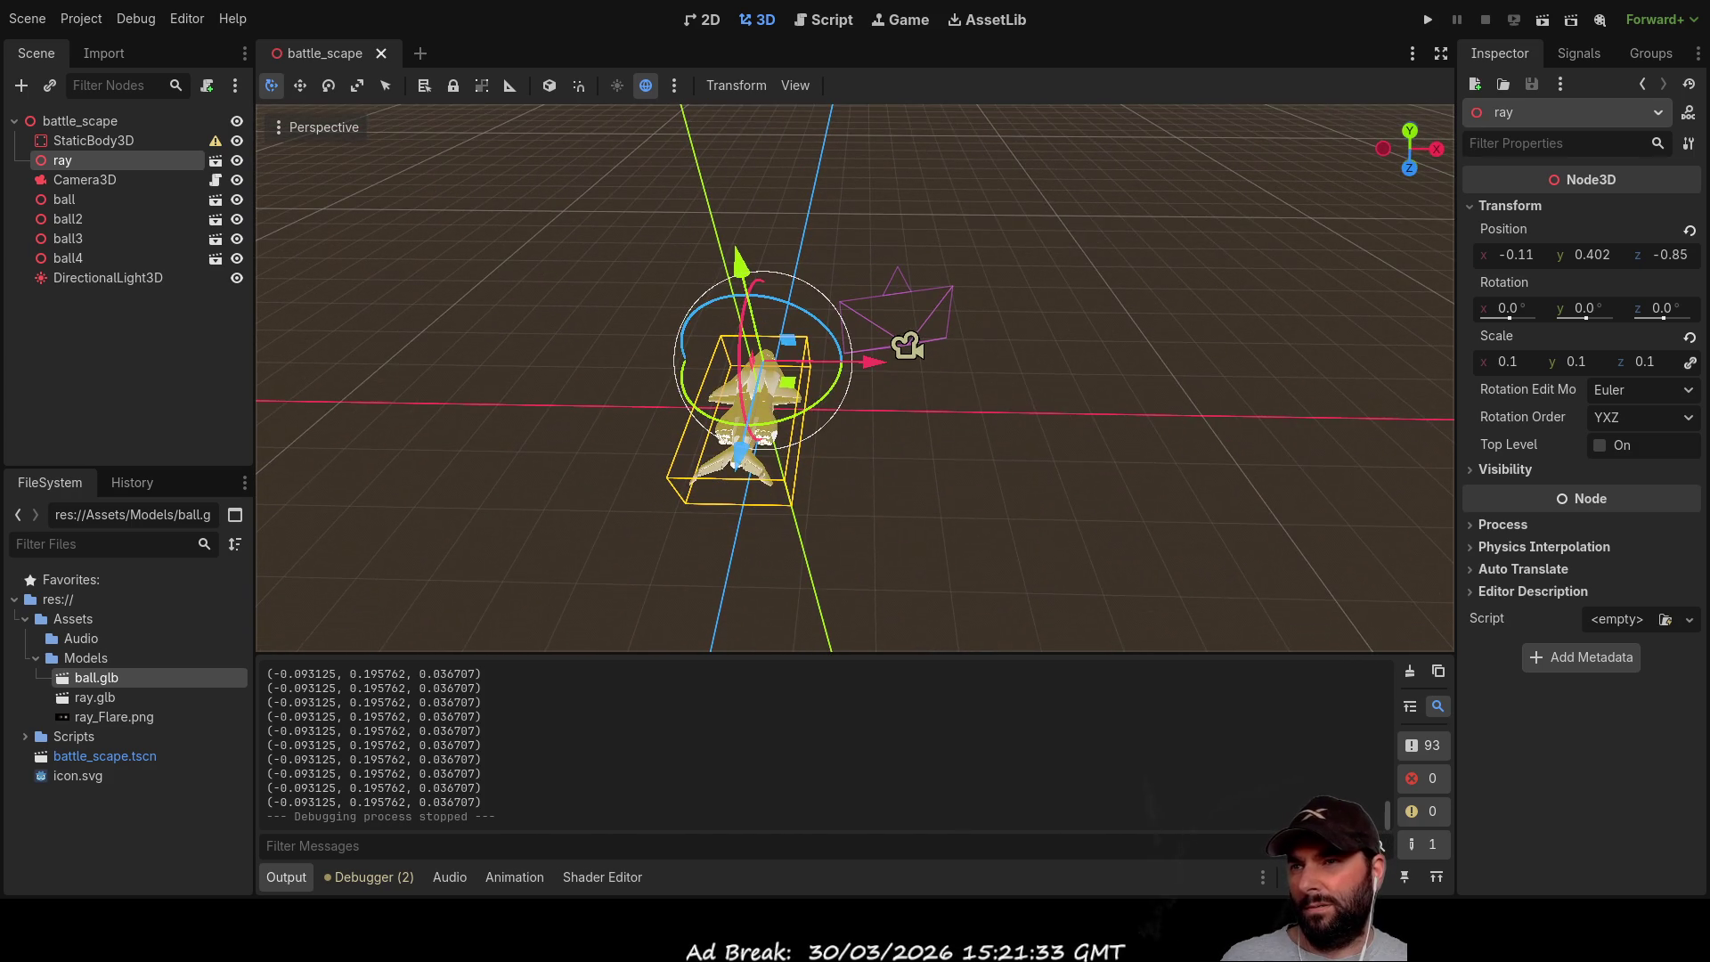
# Step: Run the game and test the camera jump to the ship several times
pyautogui.press('F5')
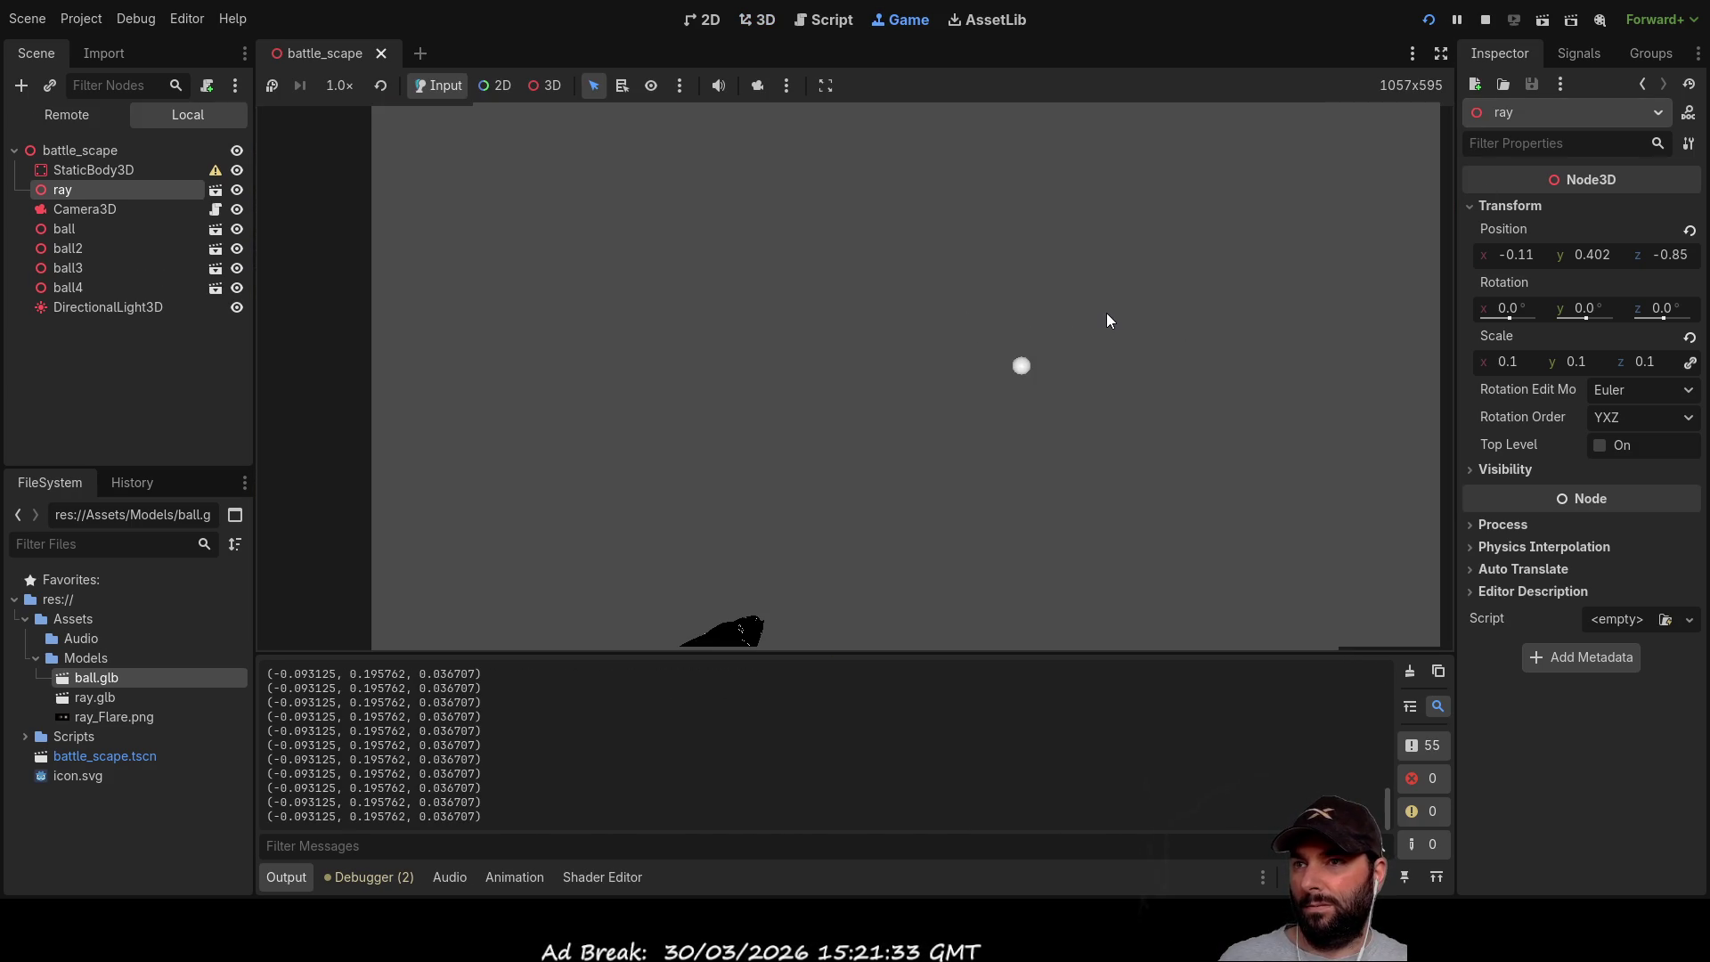
pyautogui.click(1106, 313)
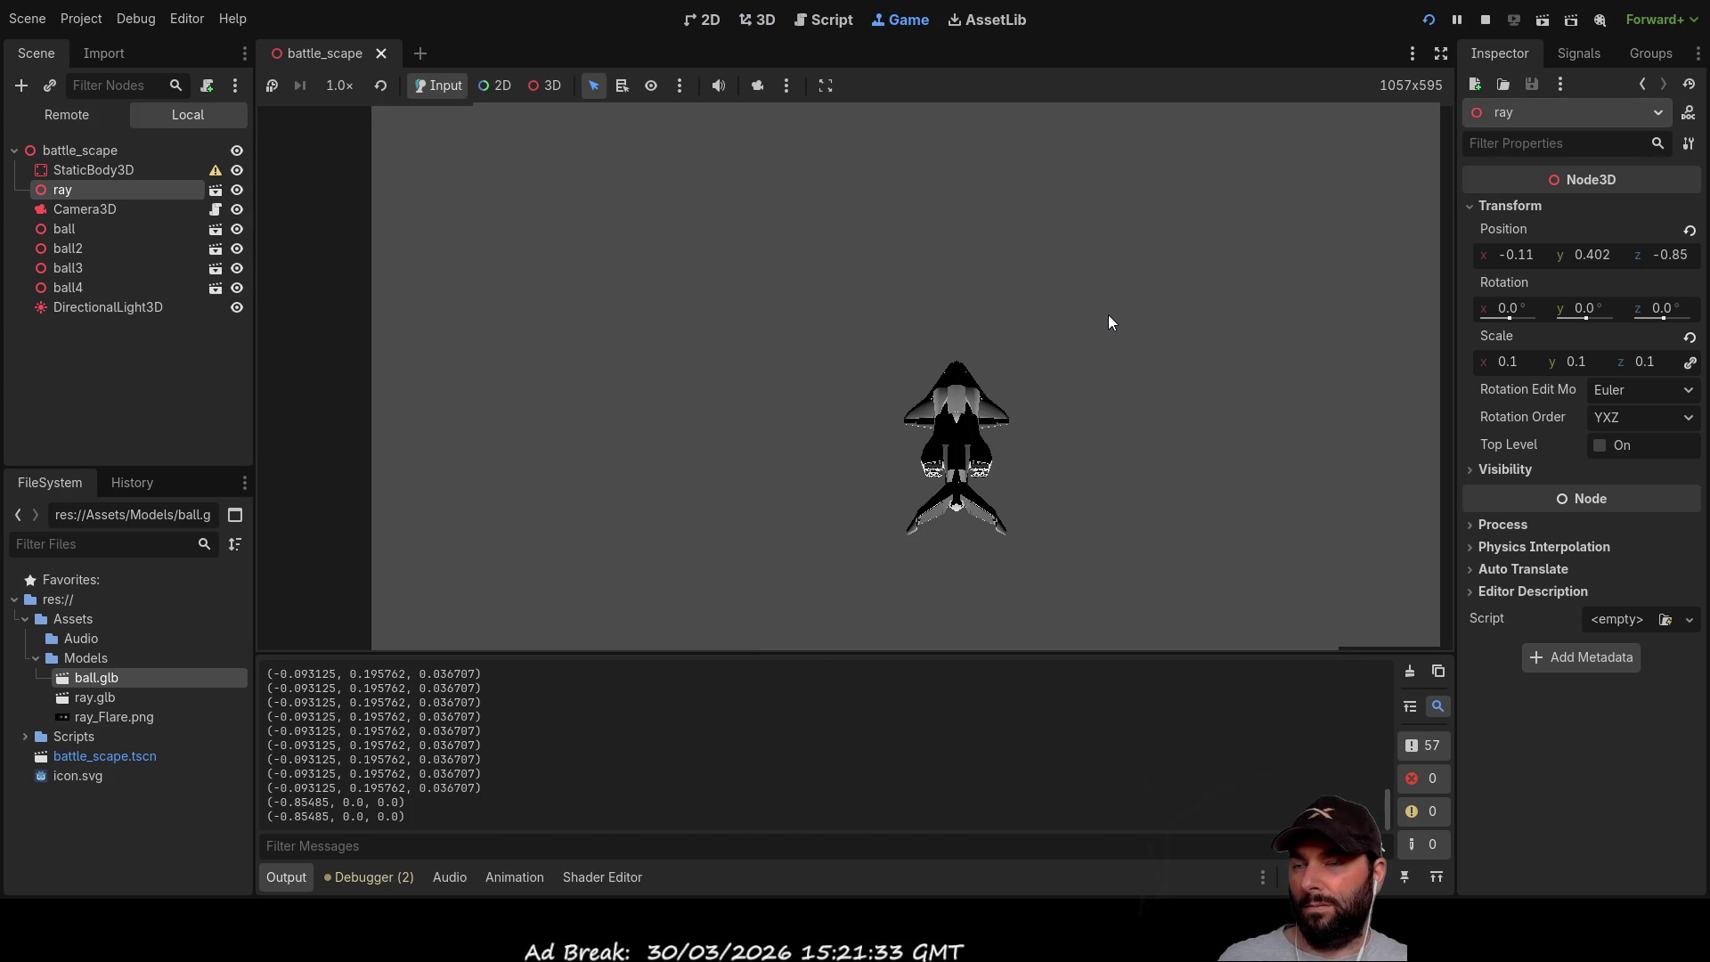
pyautogui.click(1215, 376)
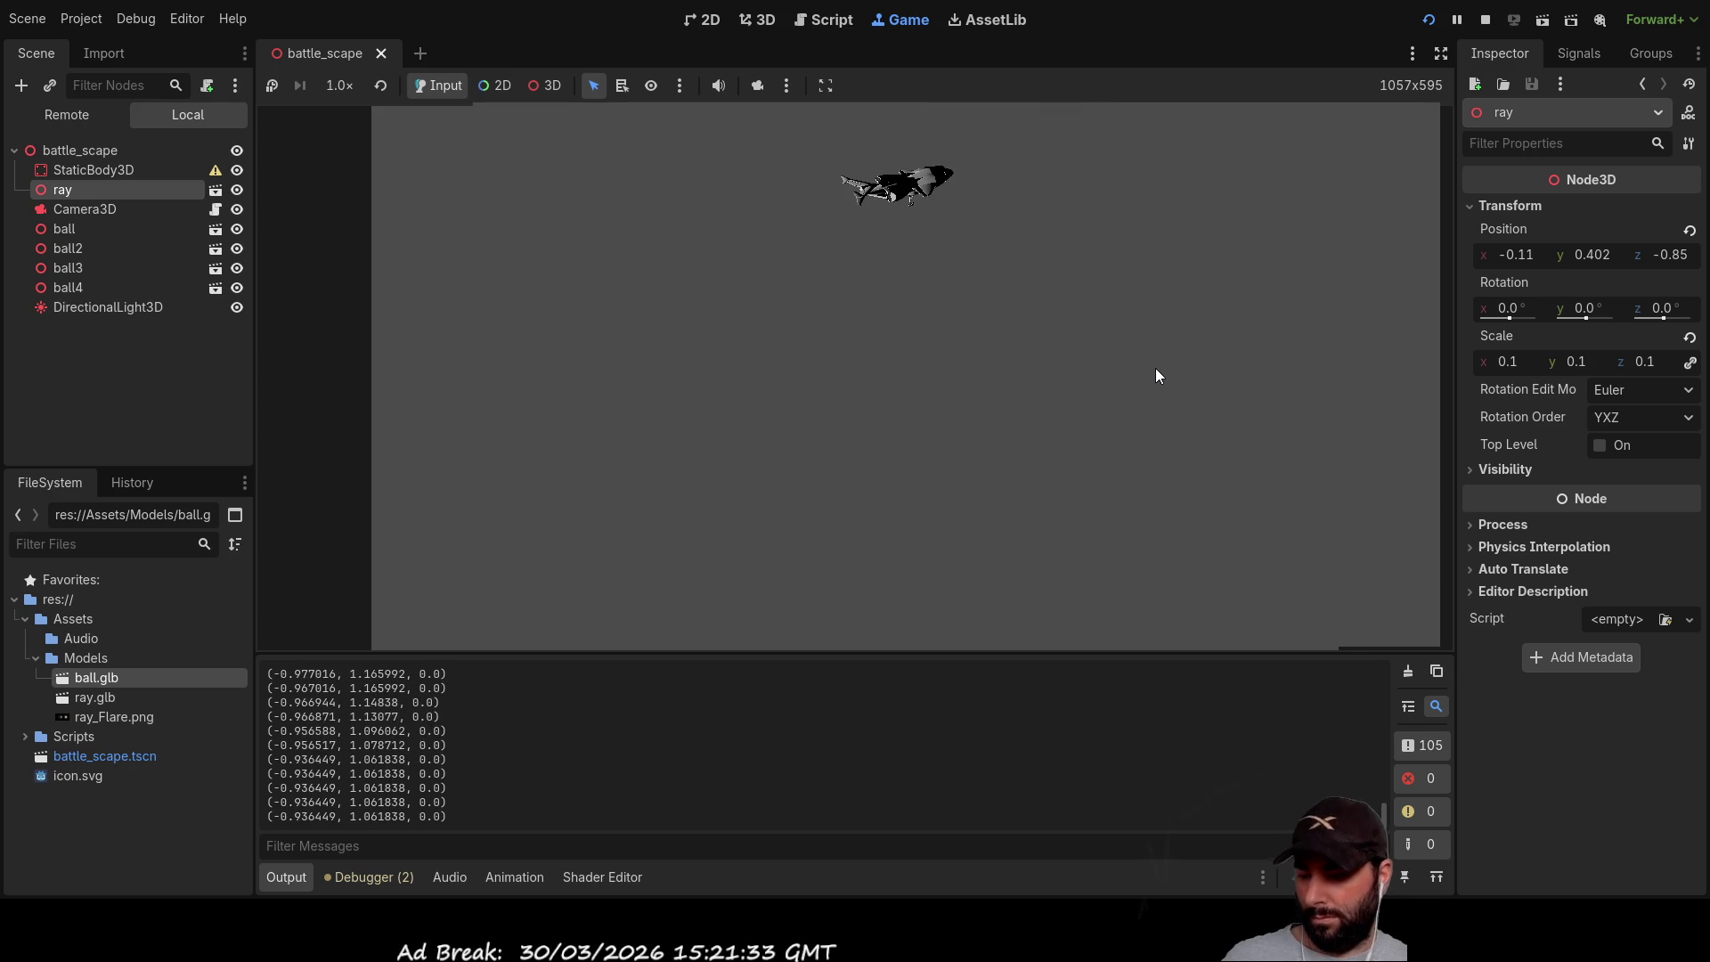
pyautogui.click(1126, 393)
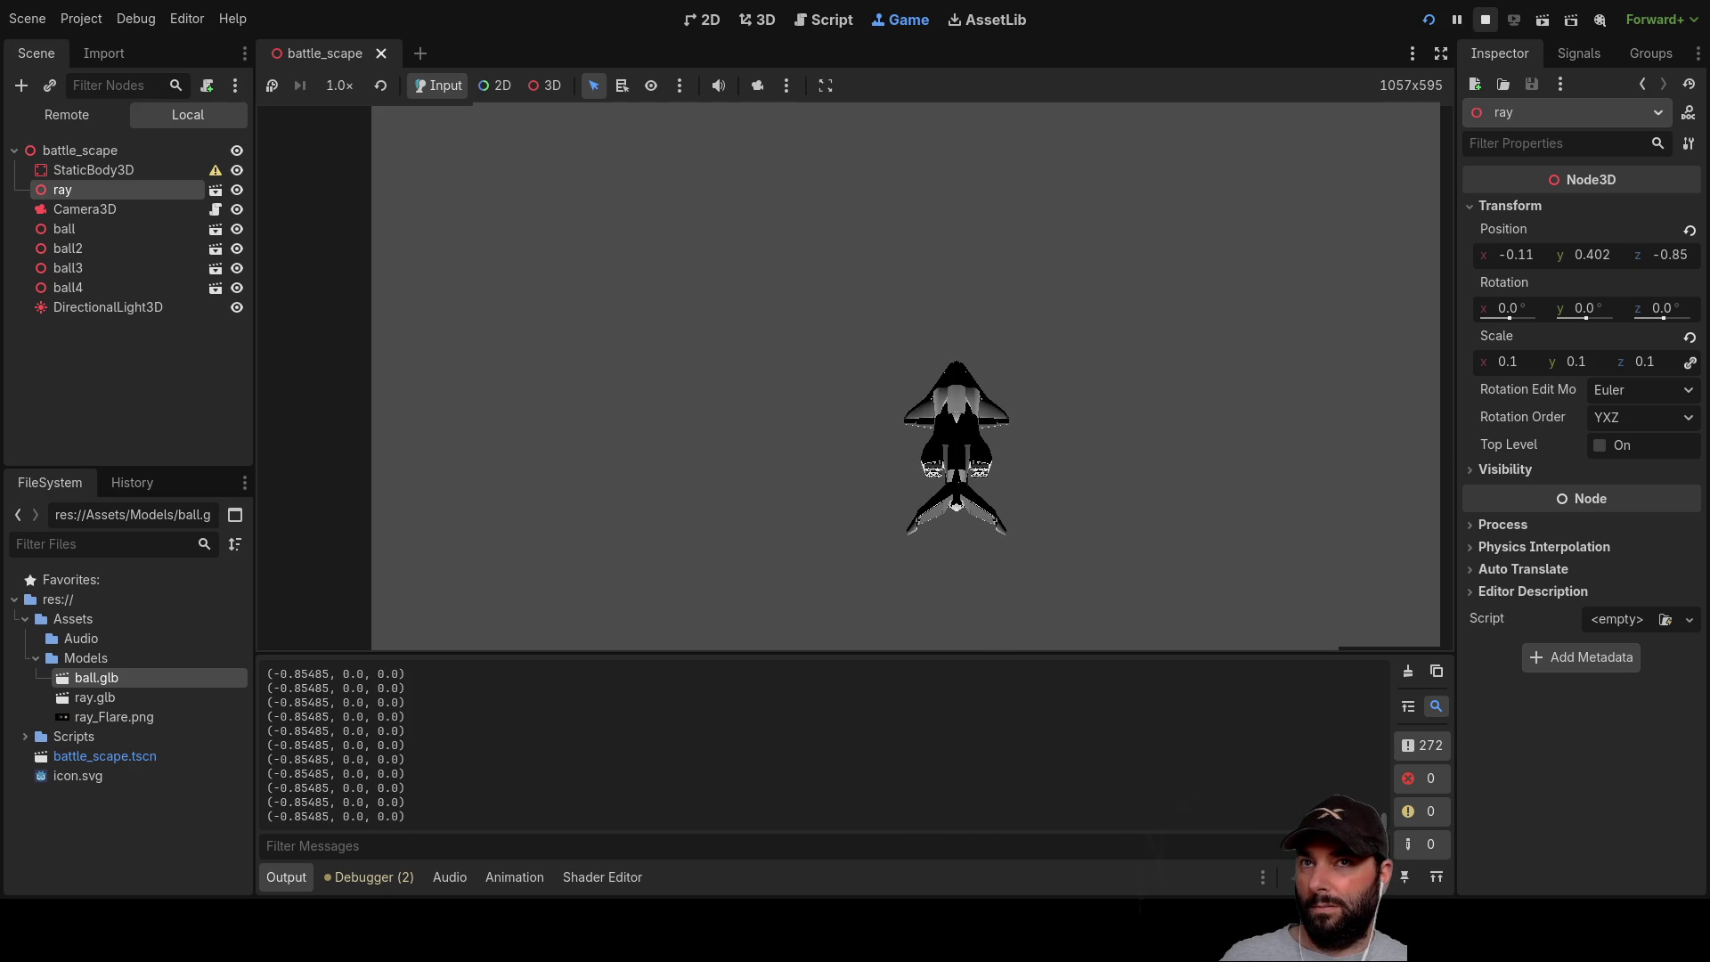
# Step: Stop the game, rotate the ray 37.9° around its Y axis, and return to camera_3d.gd
pyautogui.click(1484, 19)
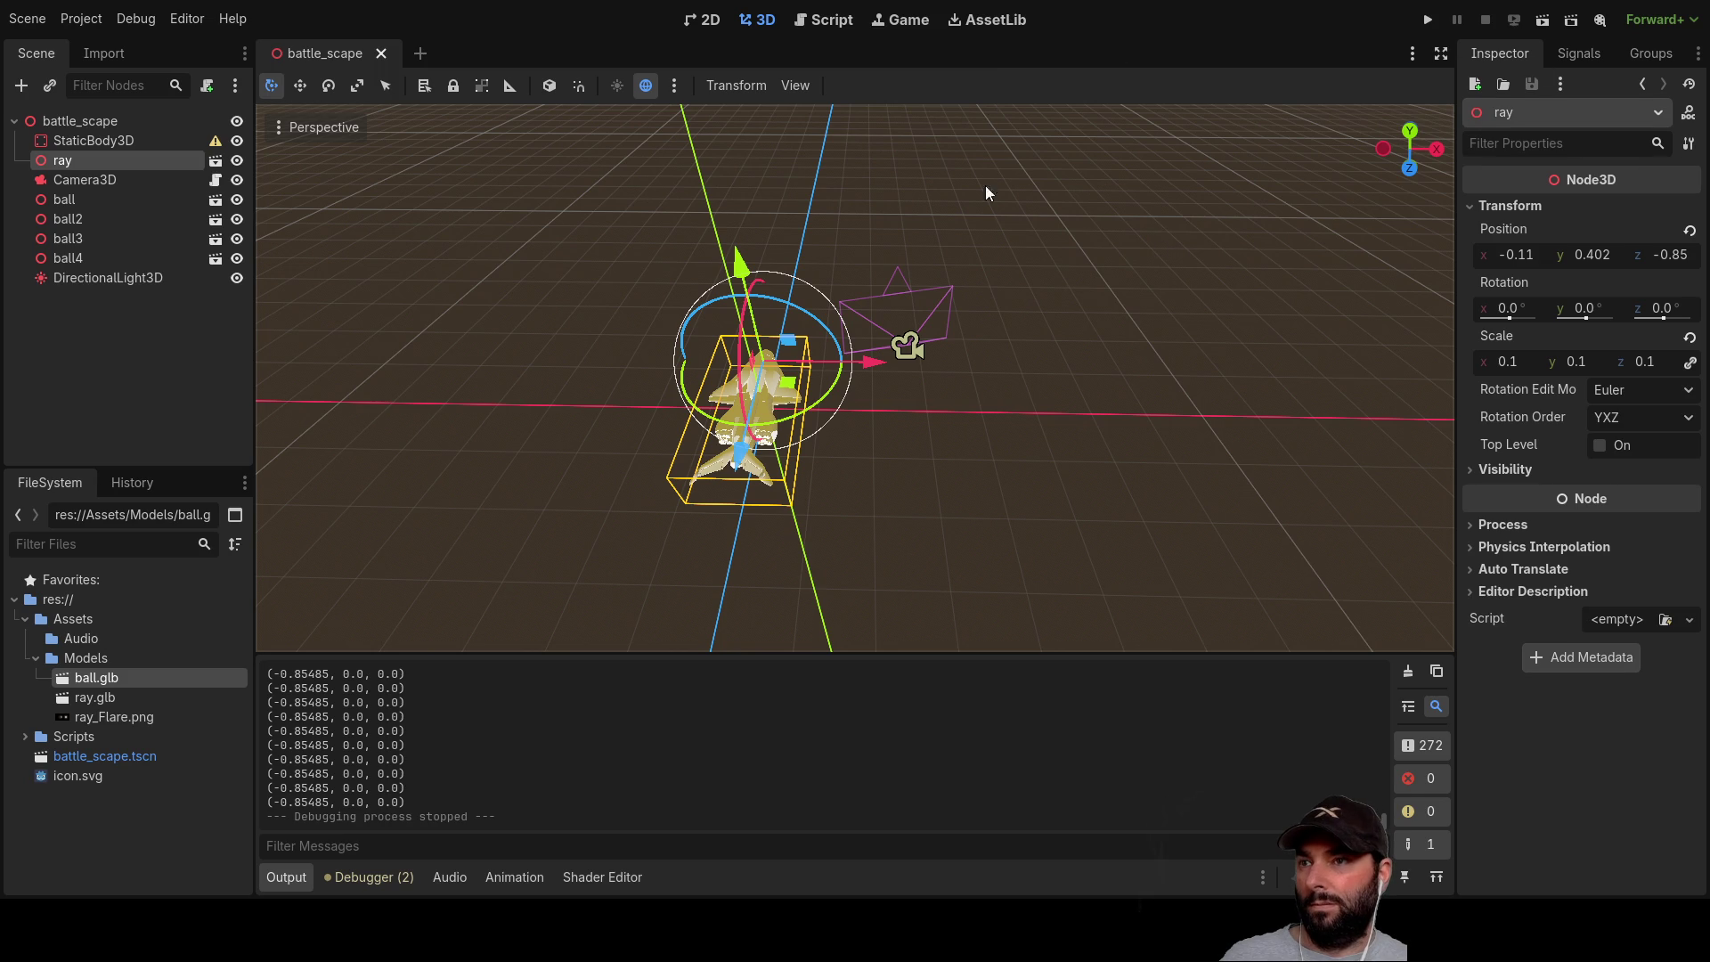
pyautogui.moveTo(814, 405); pyautogui.dragTo(882, 363)
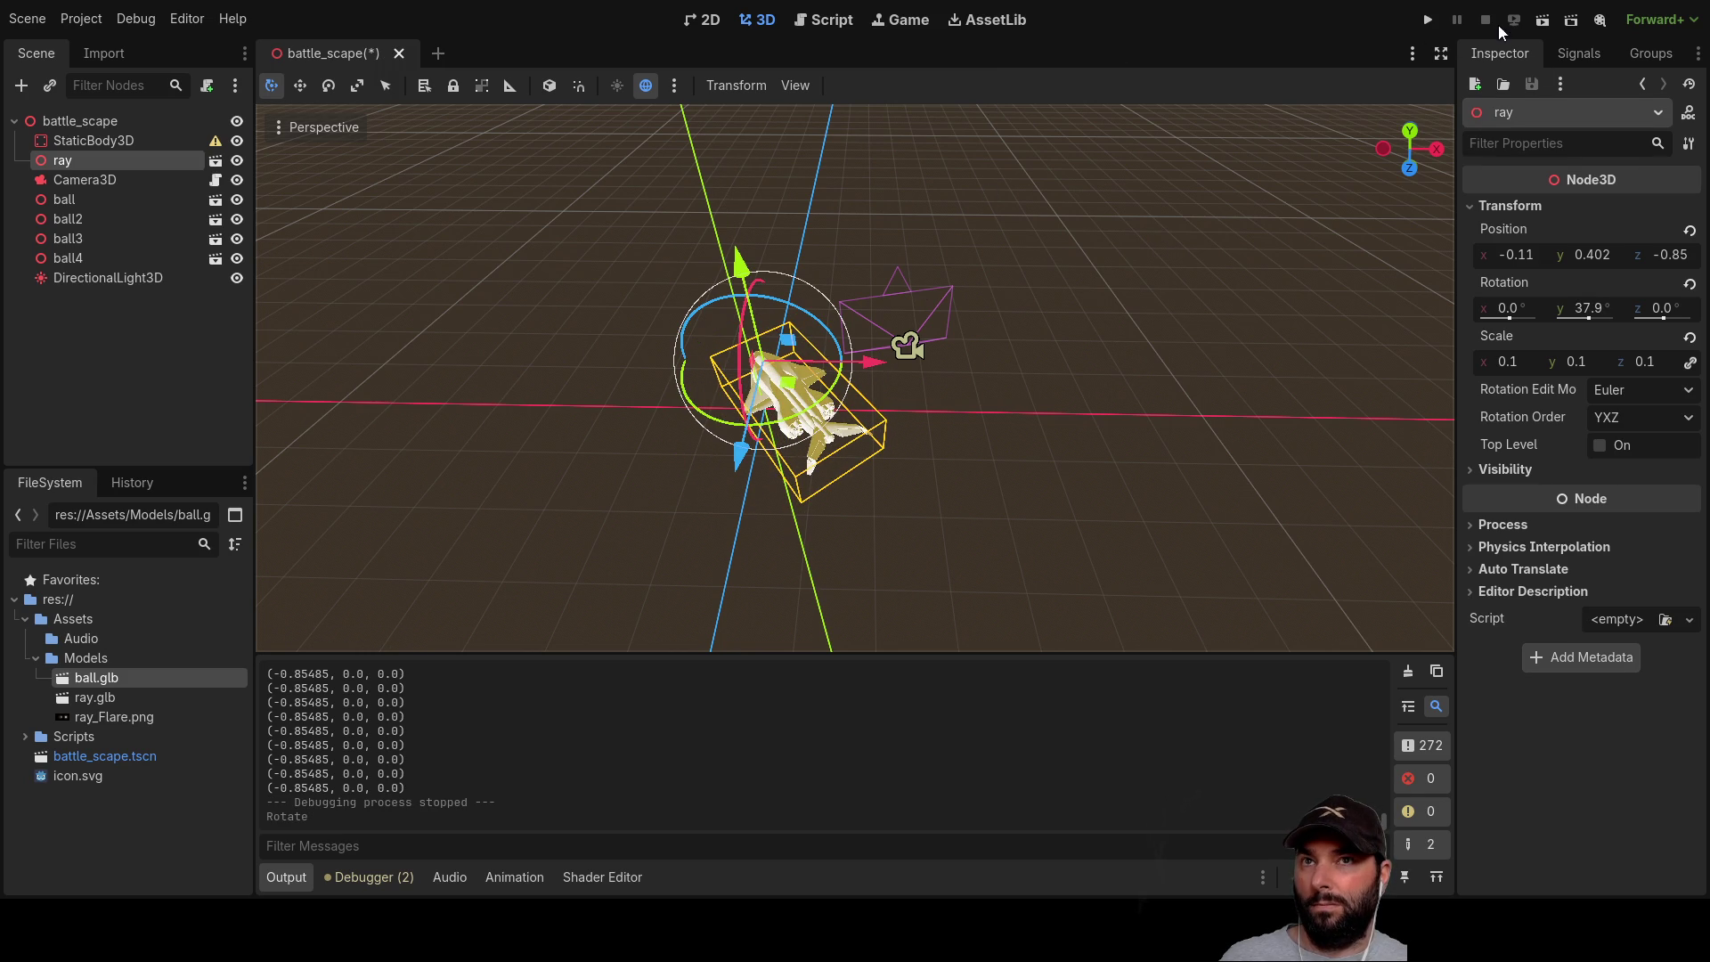
pyautogui.click(832, 21)
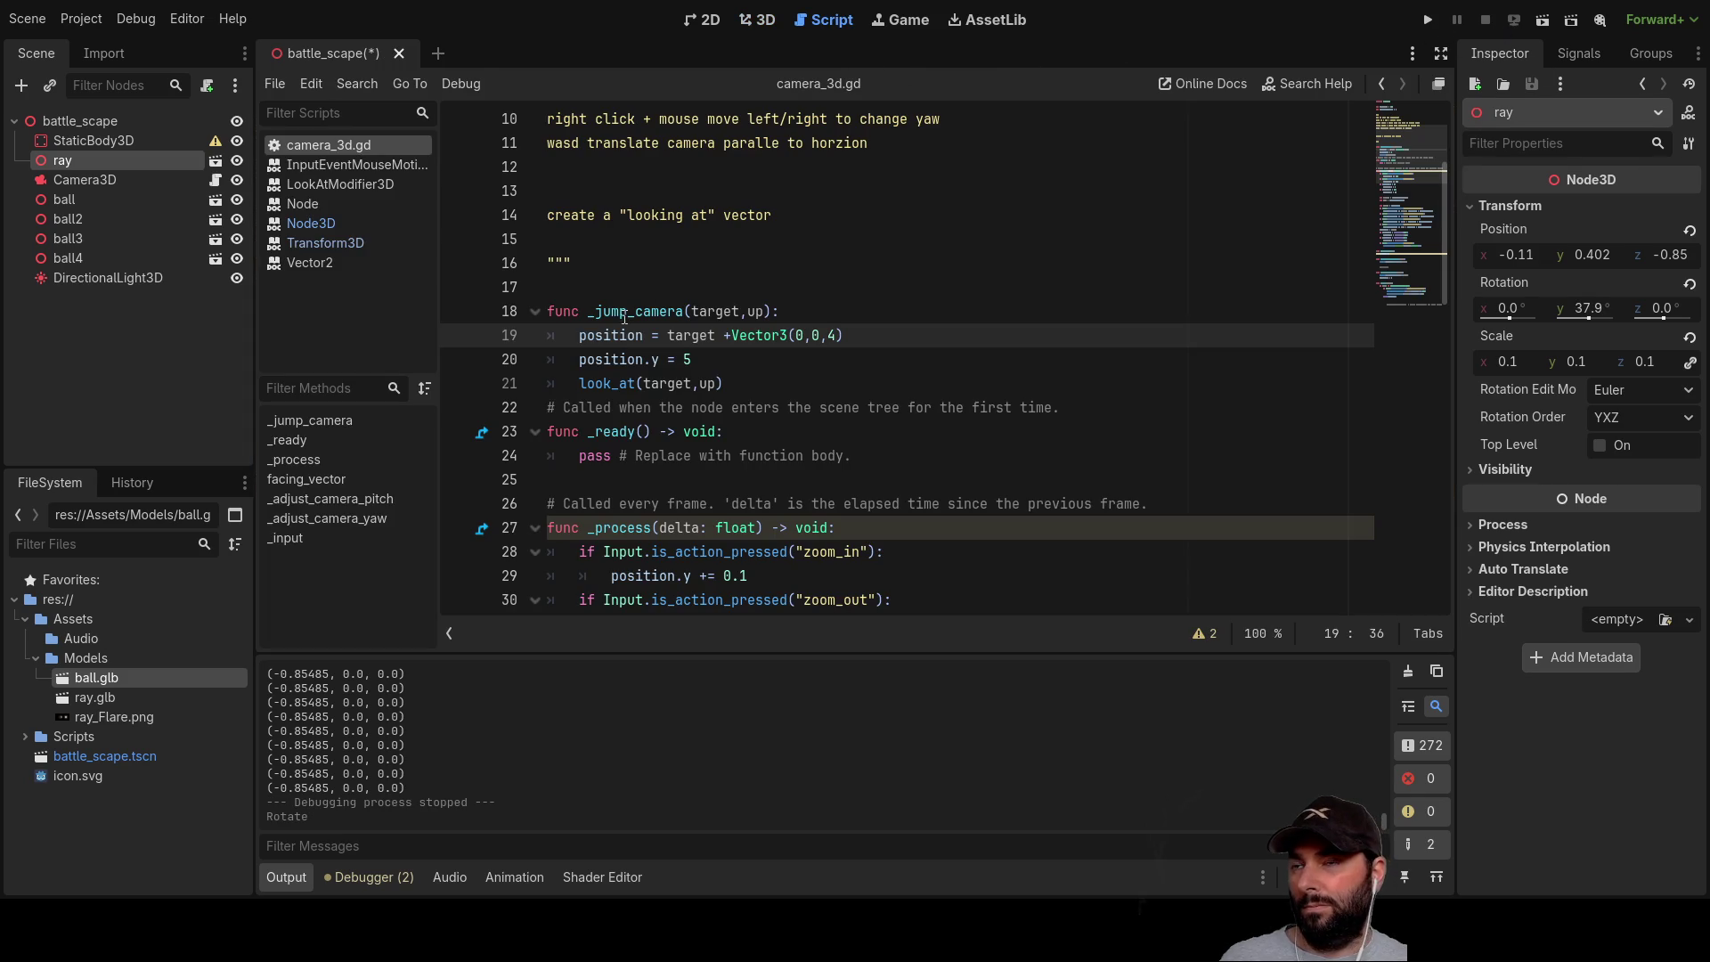
# Step: Insert an empty line 19 above the position line in _jump_camera
pyautogui.click(580, 336)
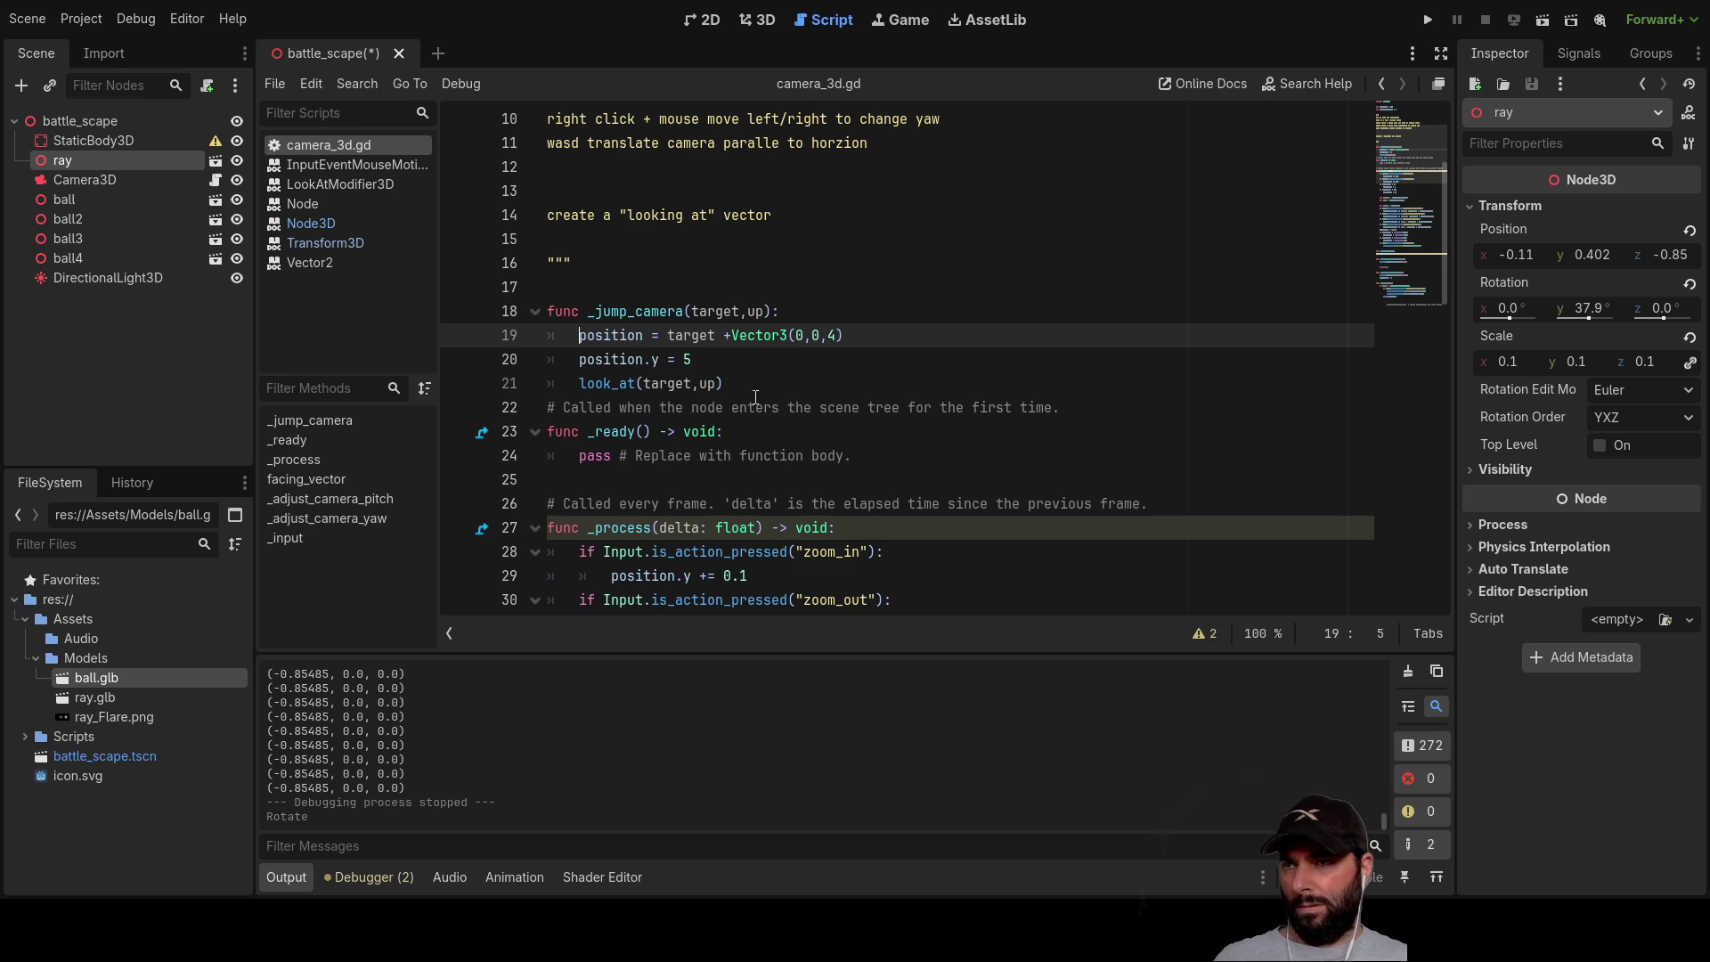
pyautogui.press('Return')
pyautogui.write('tar')
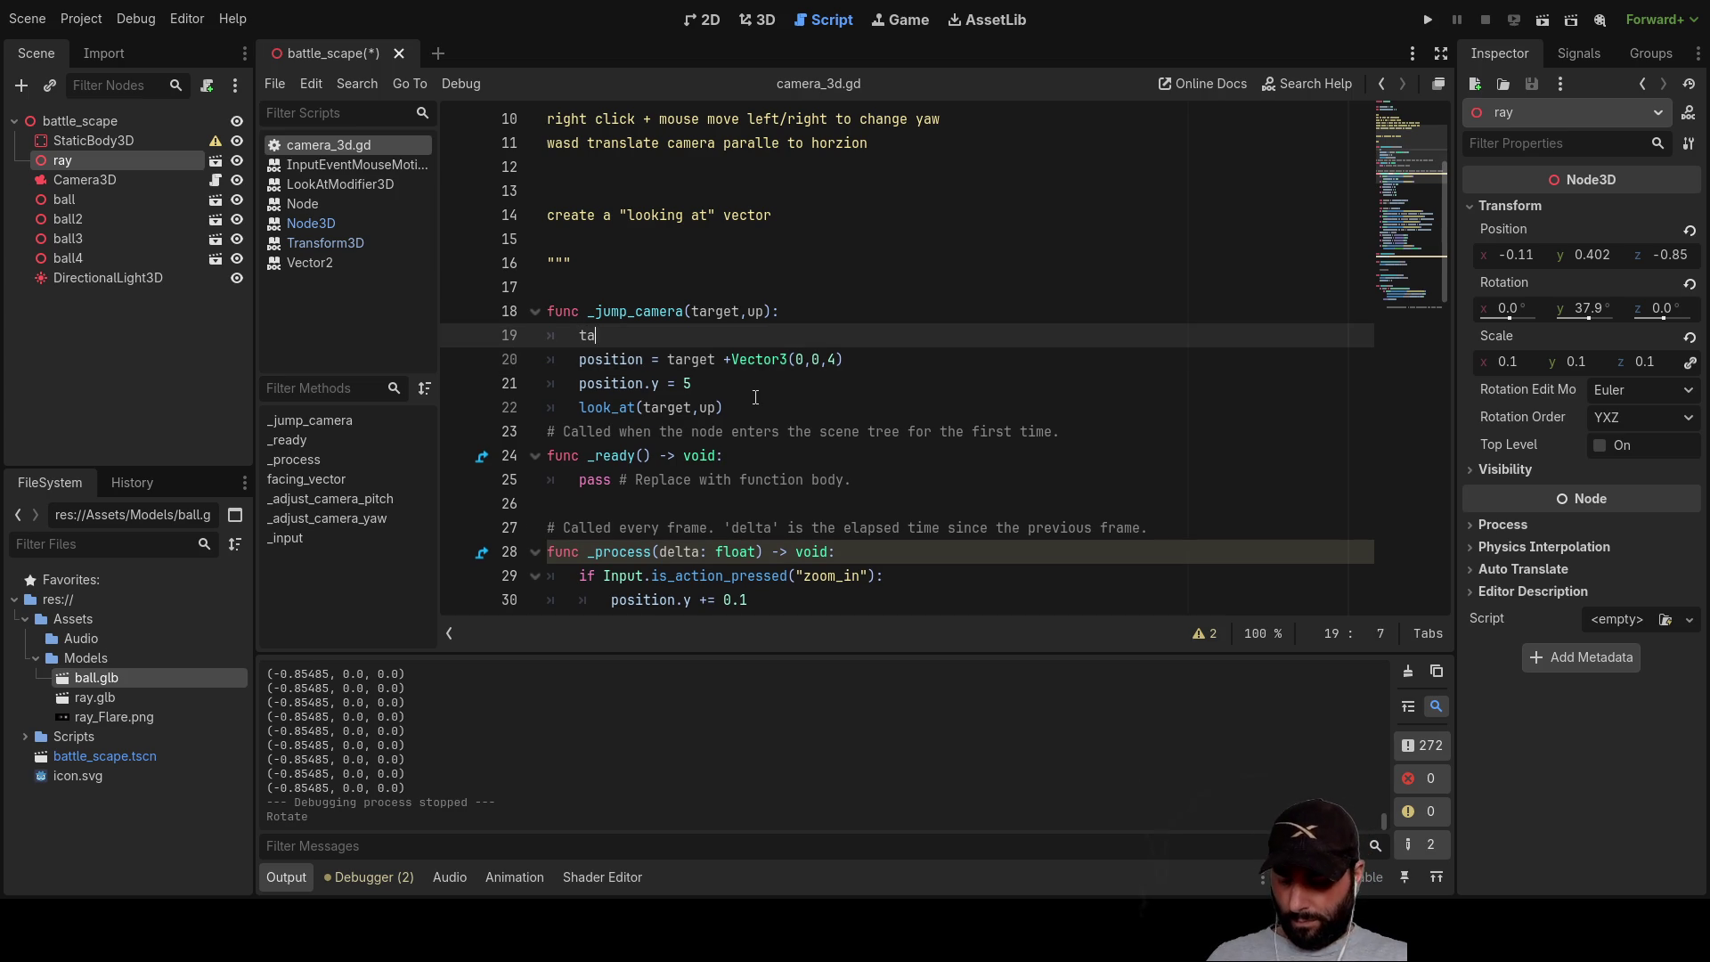
pyautogui.press('BackSpace')
pyautogui.press('BackSpace')
pyautogui.press('BackSpace')
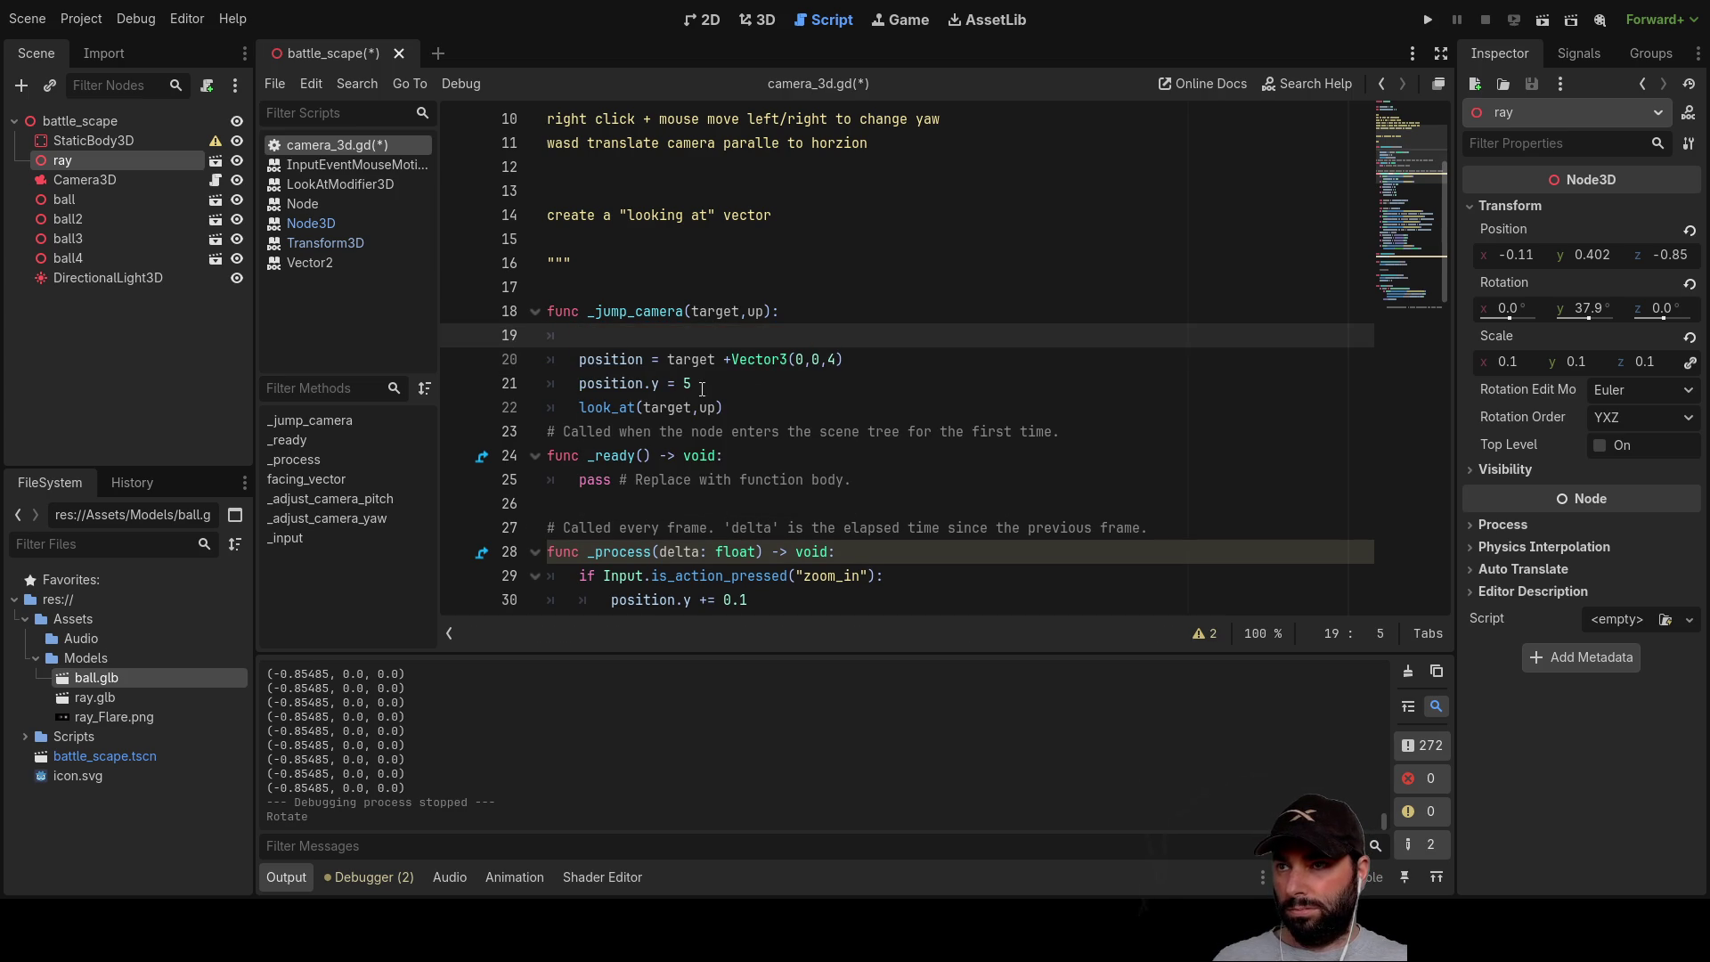
# Step: Make look_at aim at target.position instead of target
pyautogui.click(693, 407)
pyautogui.write('.positio')
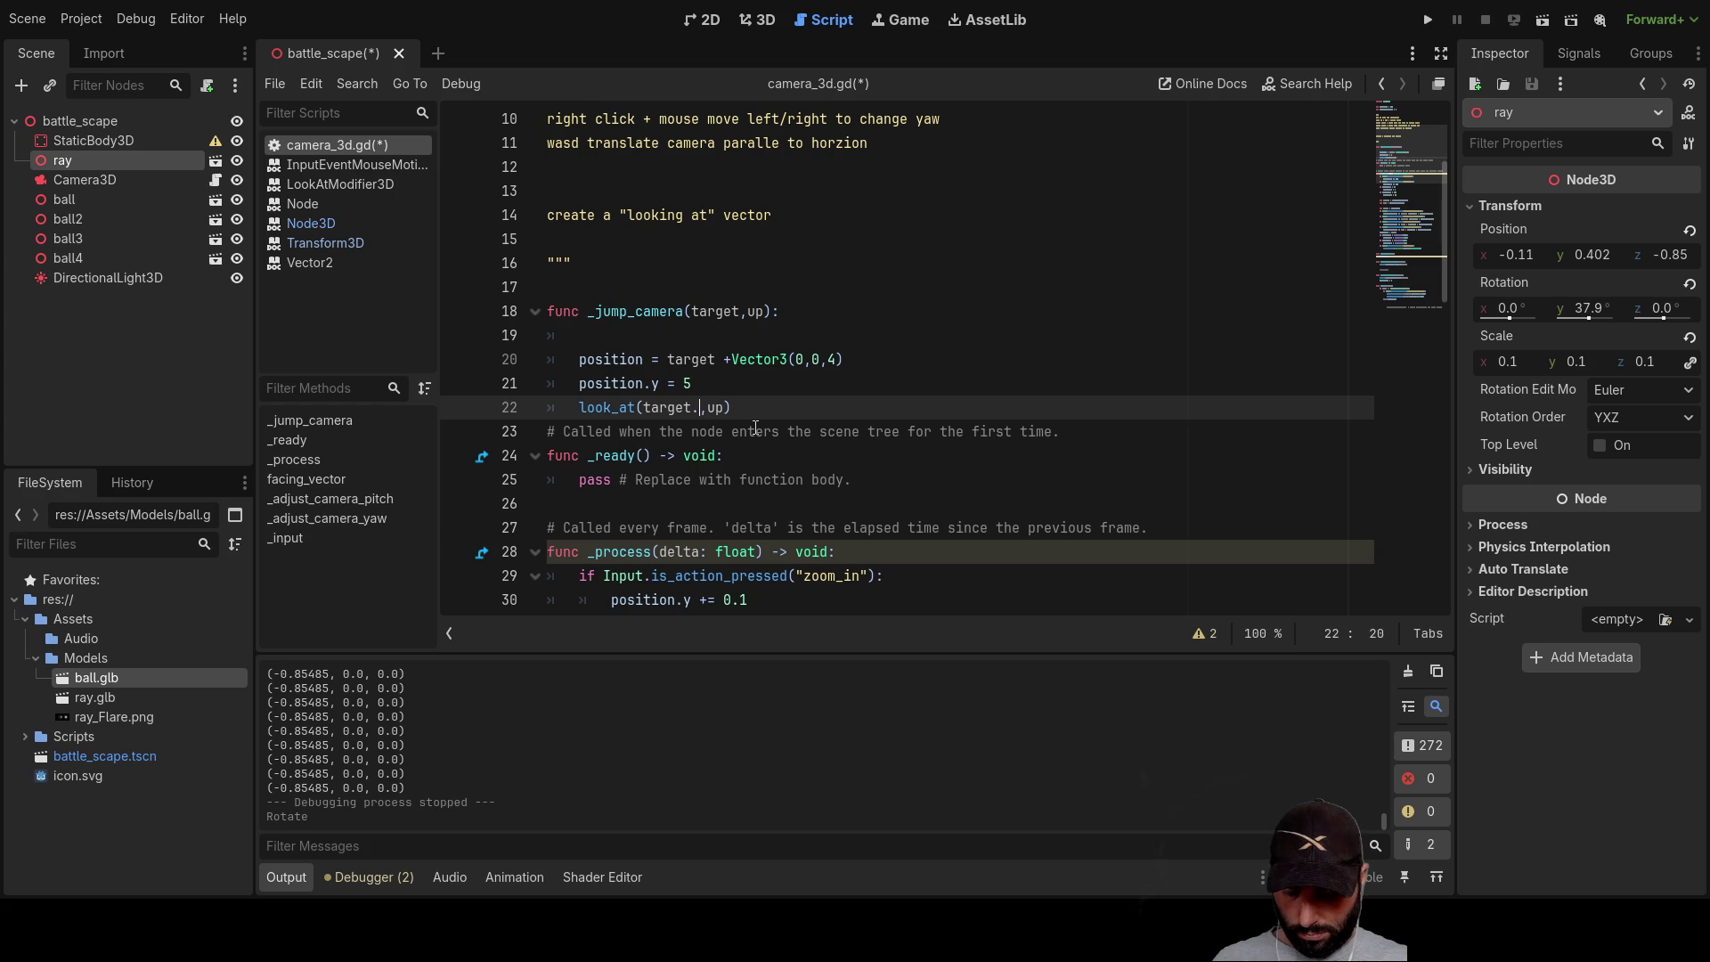
pyautogui.write('n')
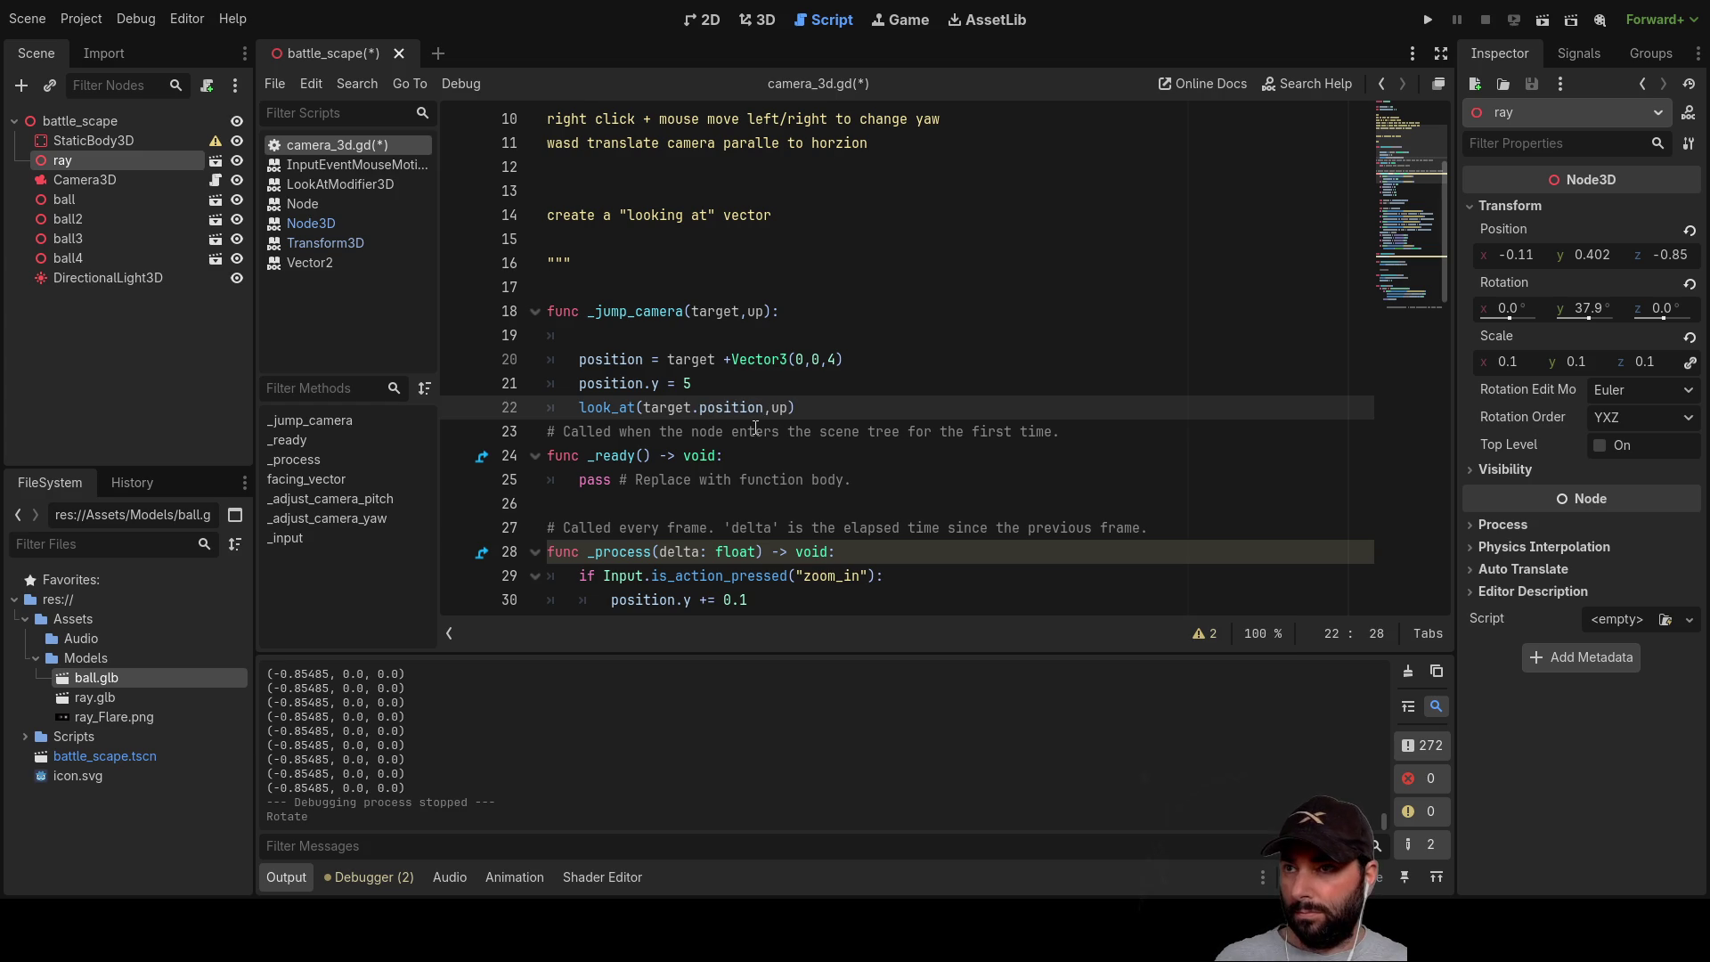
pyautogui.scroll(-15, 987, 323)
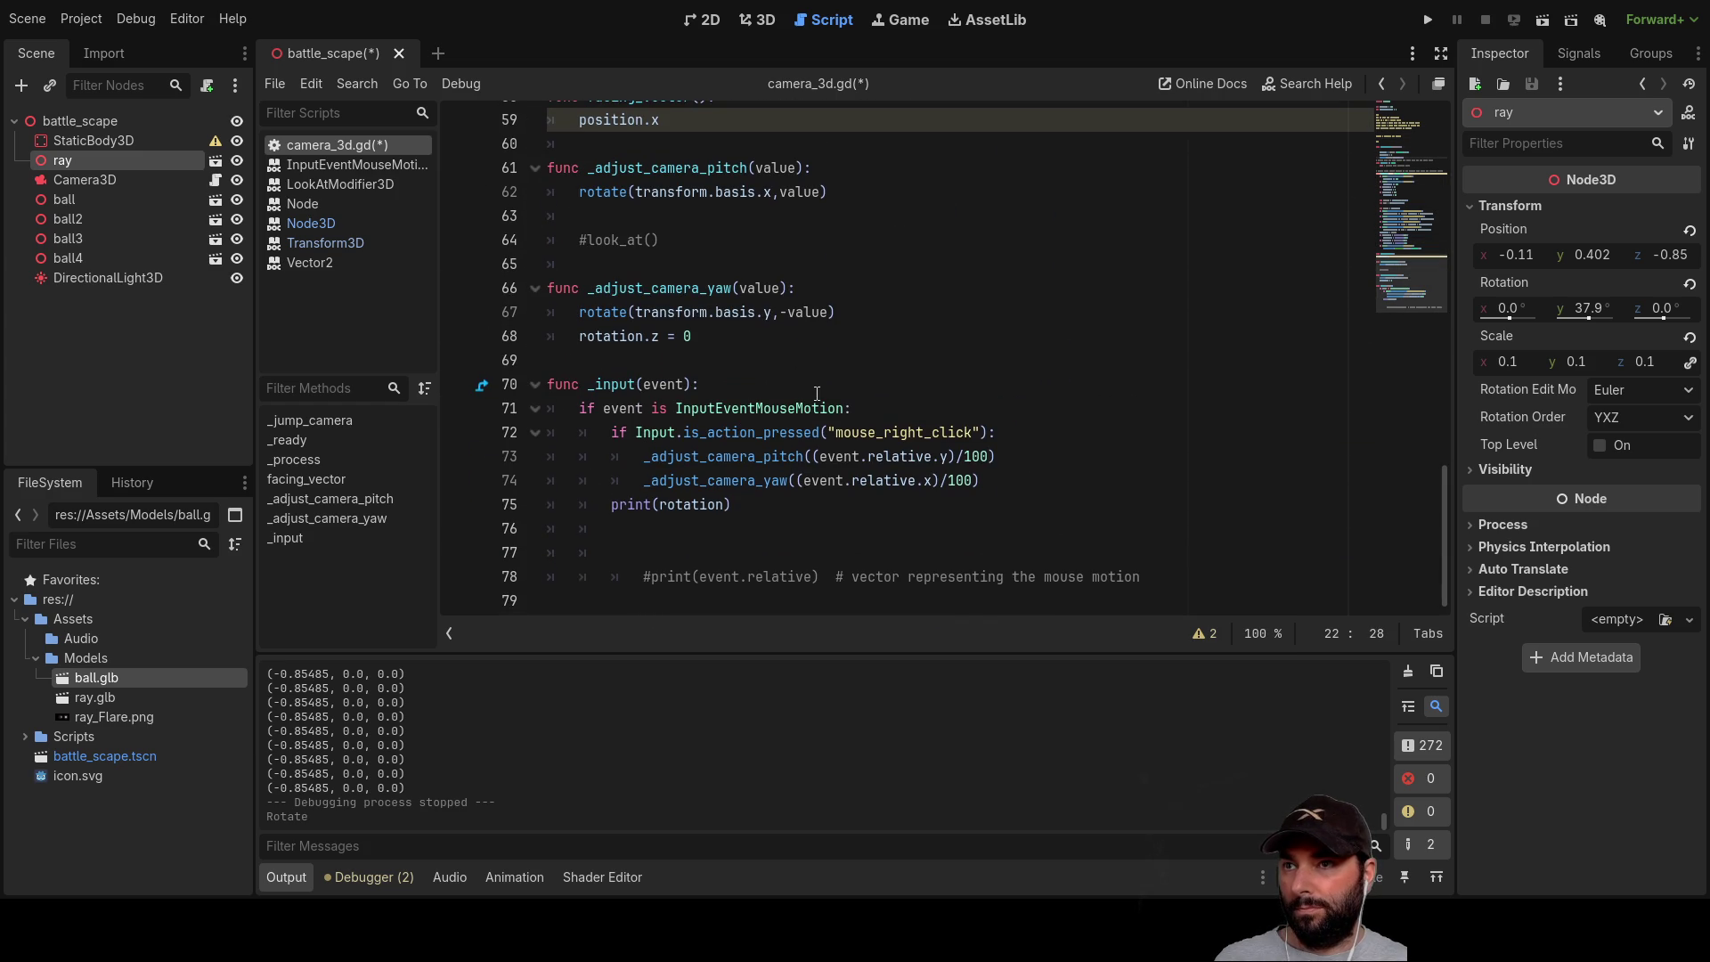
pyautogui.scroll(5, 828, 436)
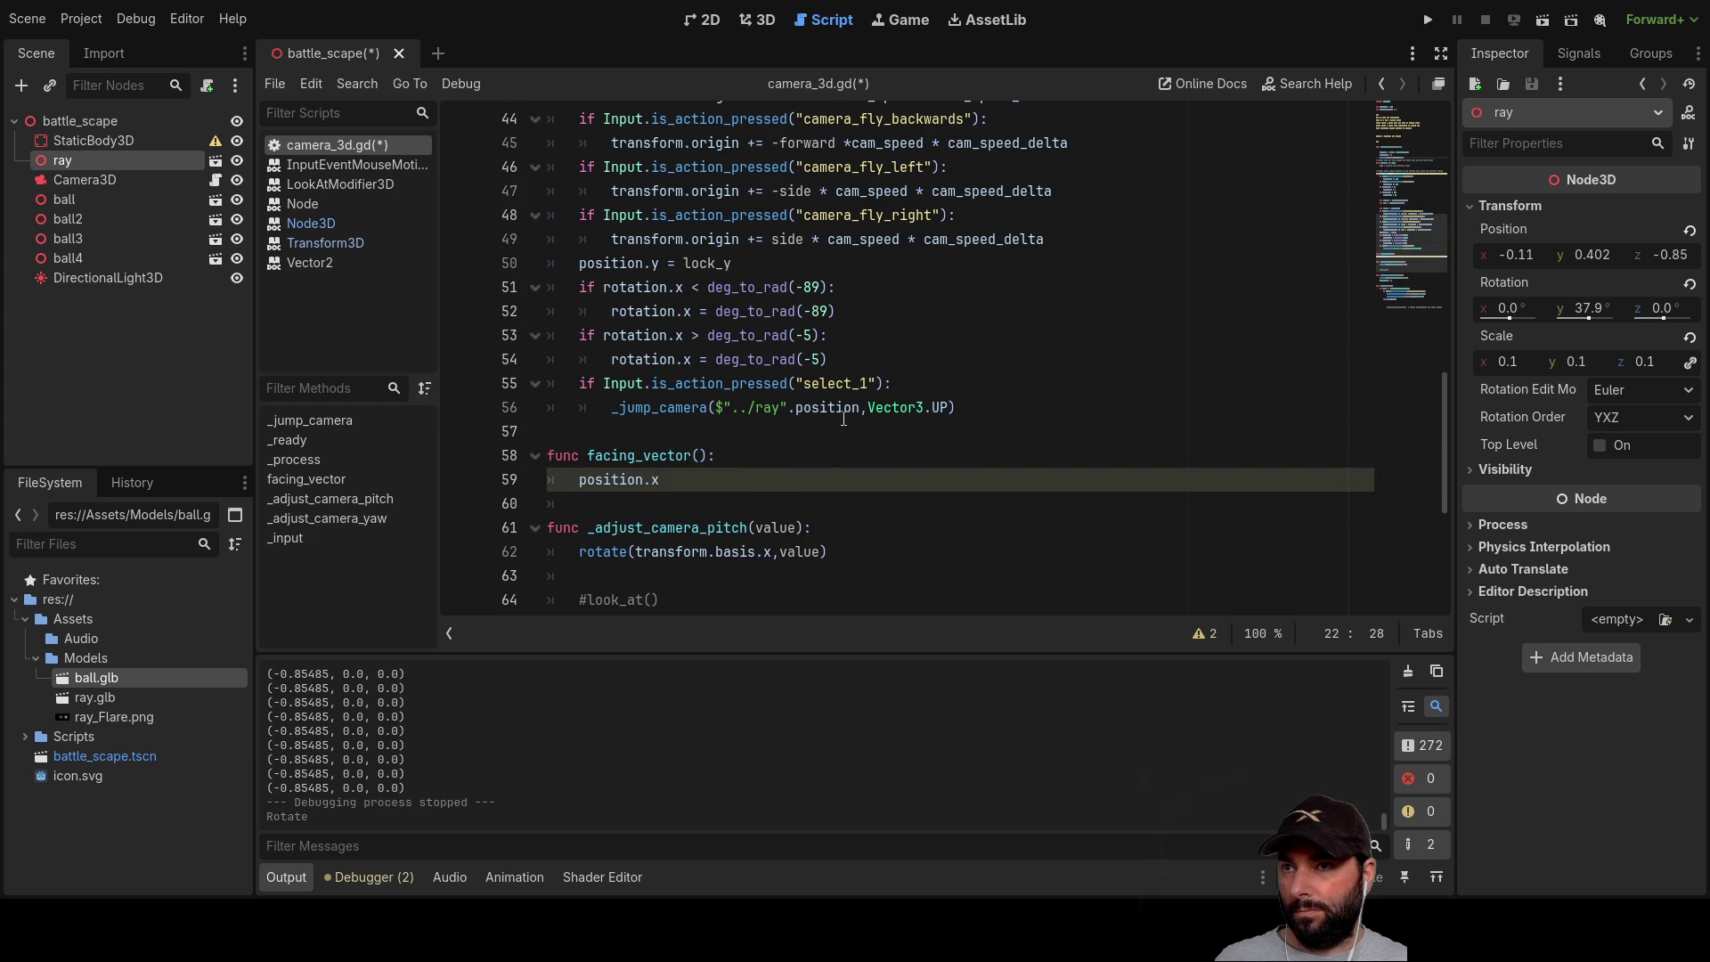
# Step: Pass the ray node itself, not ray.position, in the _jump_camera call on line 56
pyautogui.click(860, 408)
pyautogui.press('BackSpace')
pyautogui.press('BackSpace')
pyautogui.press('BackSpace')
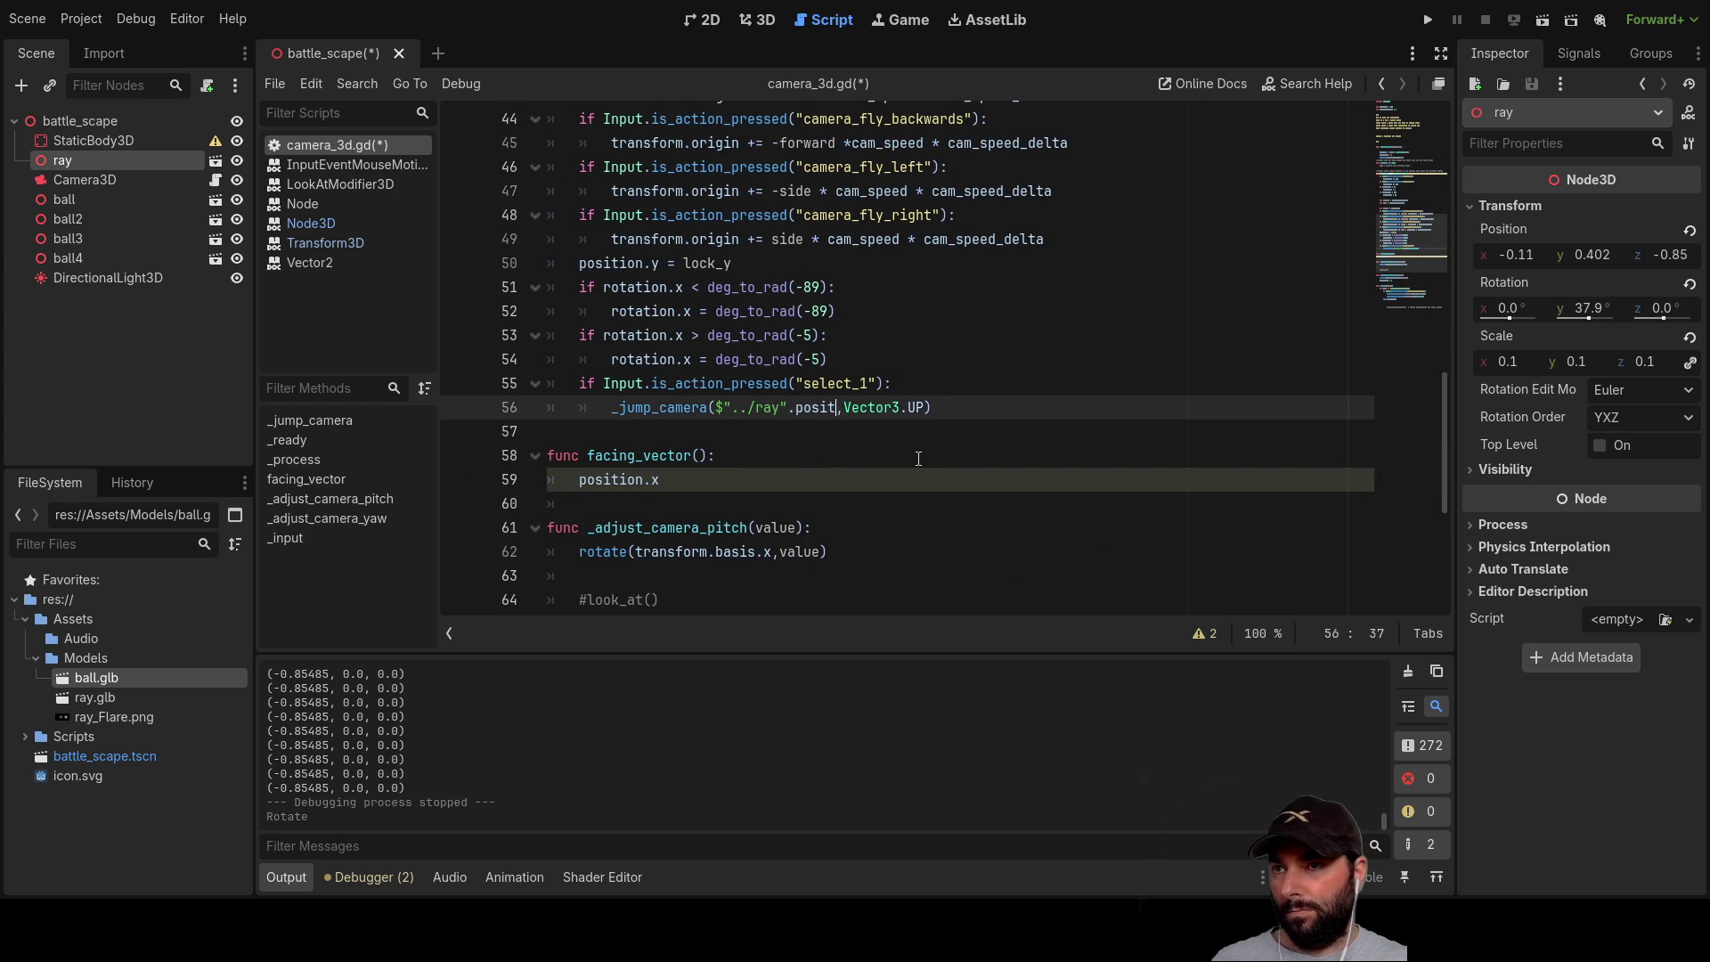
pyautogui.scroll(10, 918, 459)
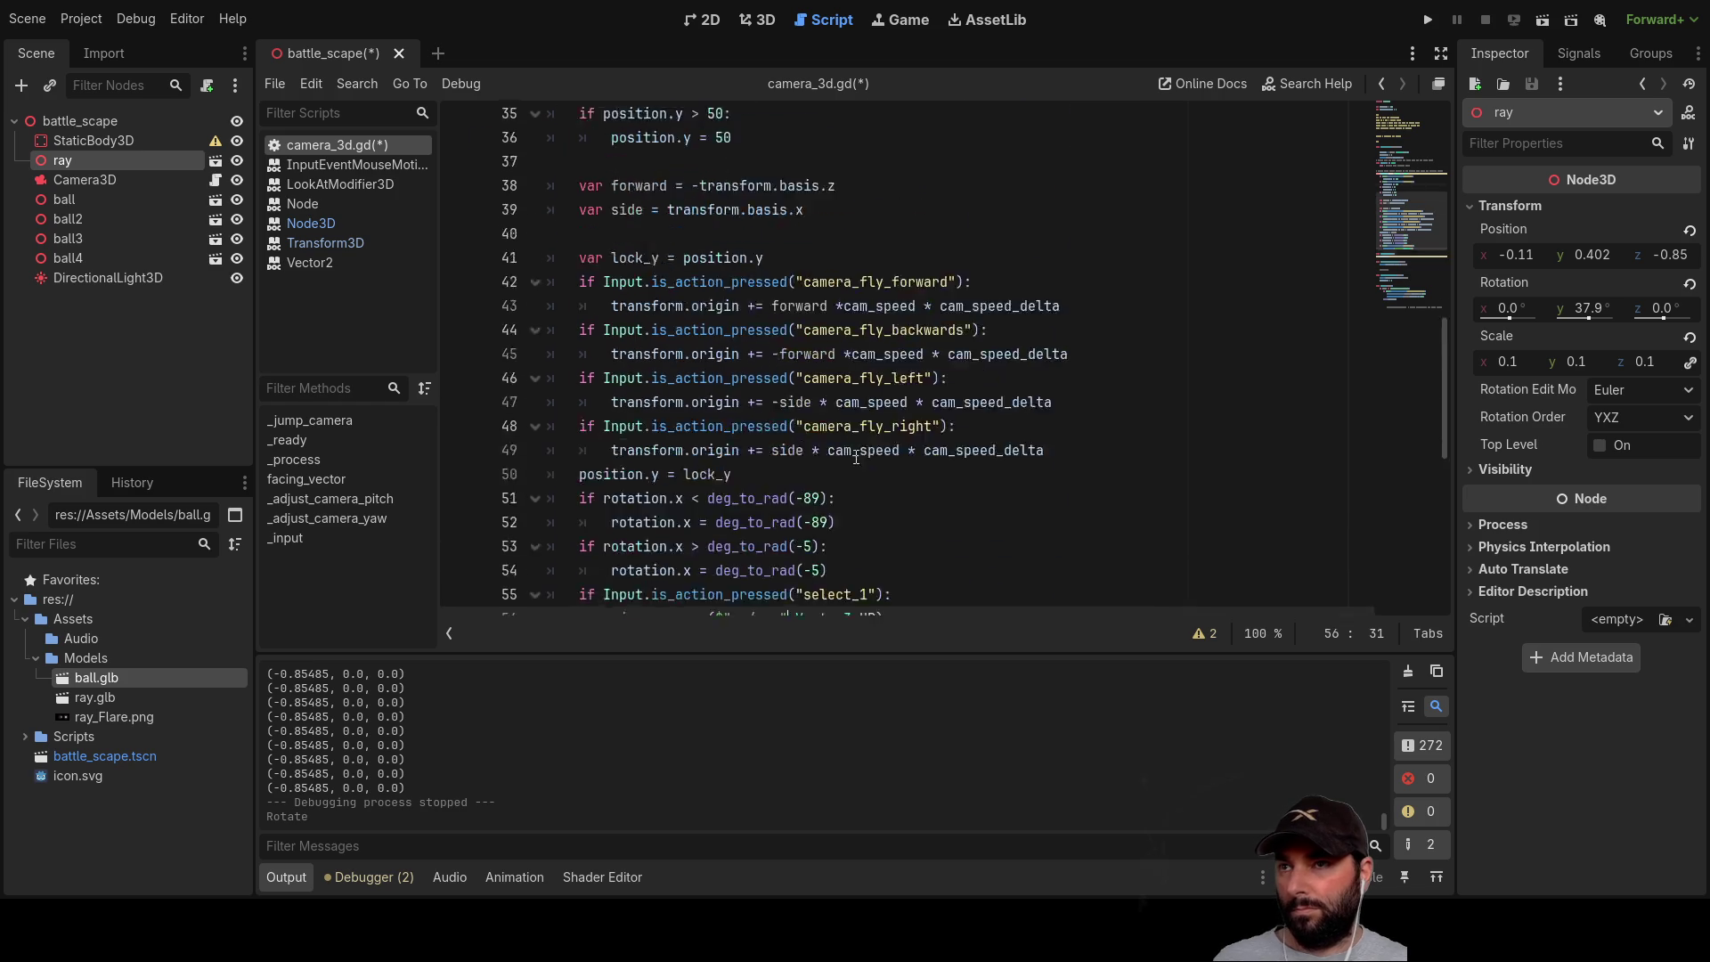
pyautogui.scroll(3, 746, 422)
pyautogui.scroll(-2, 743, 405)
pyautogui.click(607, 317)
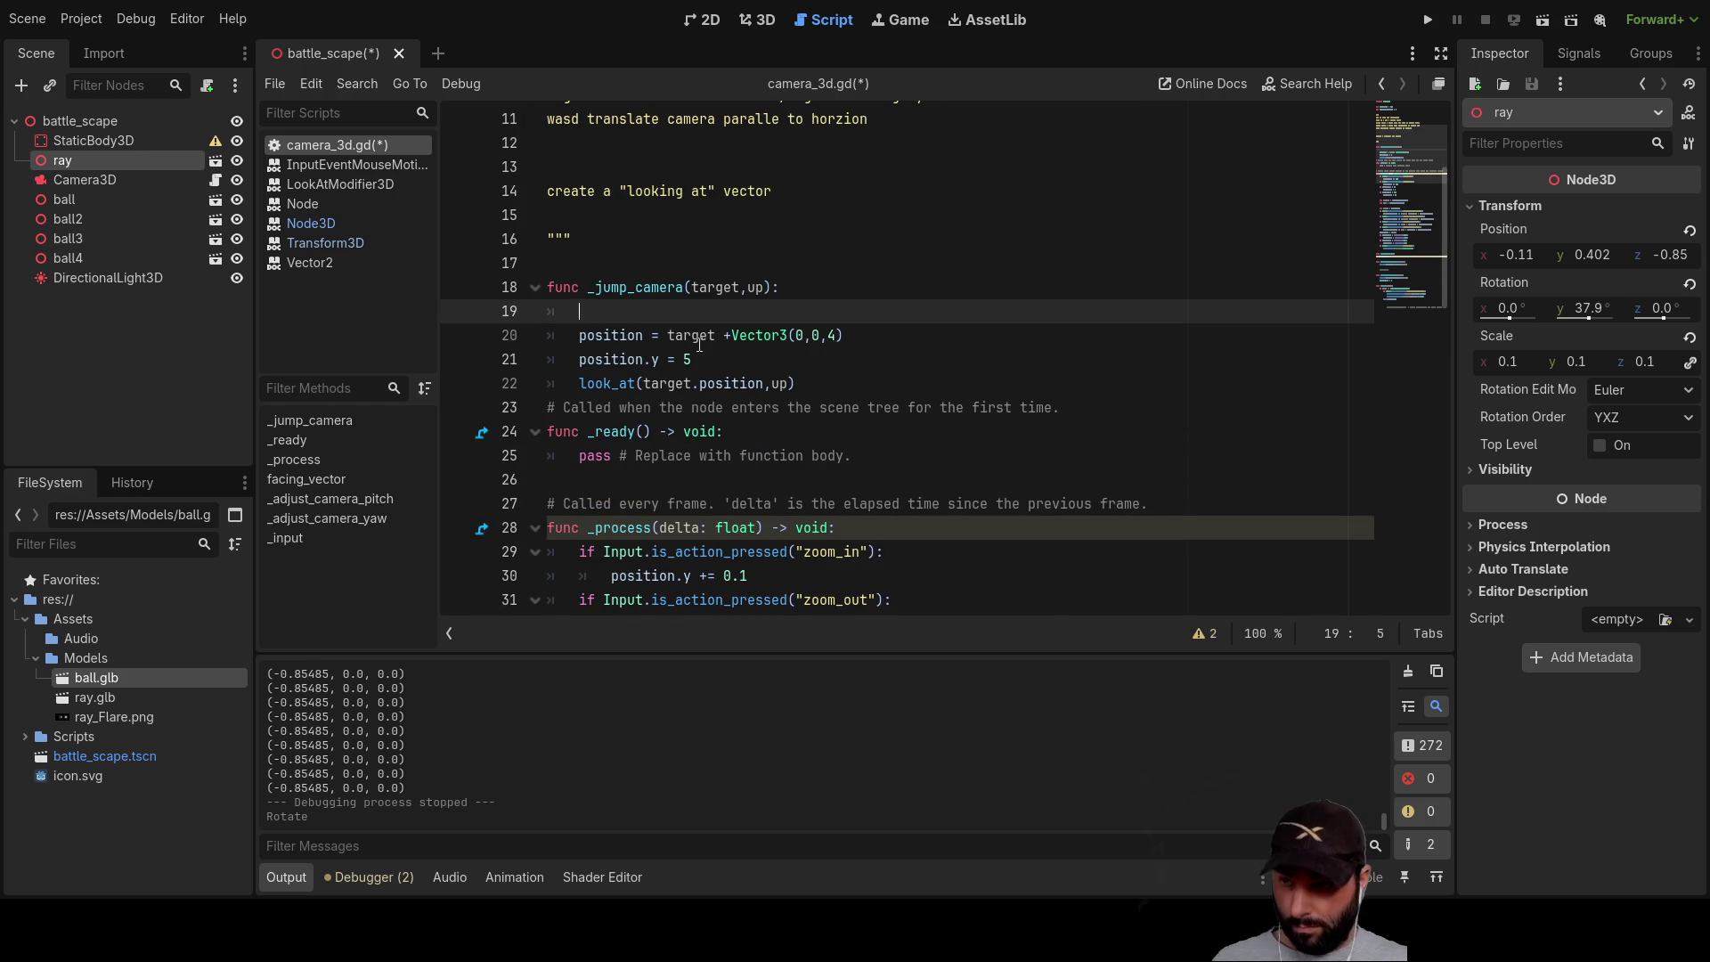
# Step: Write target.rotation.y on line 19 and base line 20 on target.position
pyautogui.write('target')
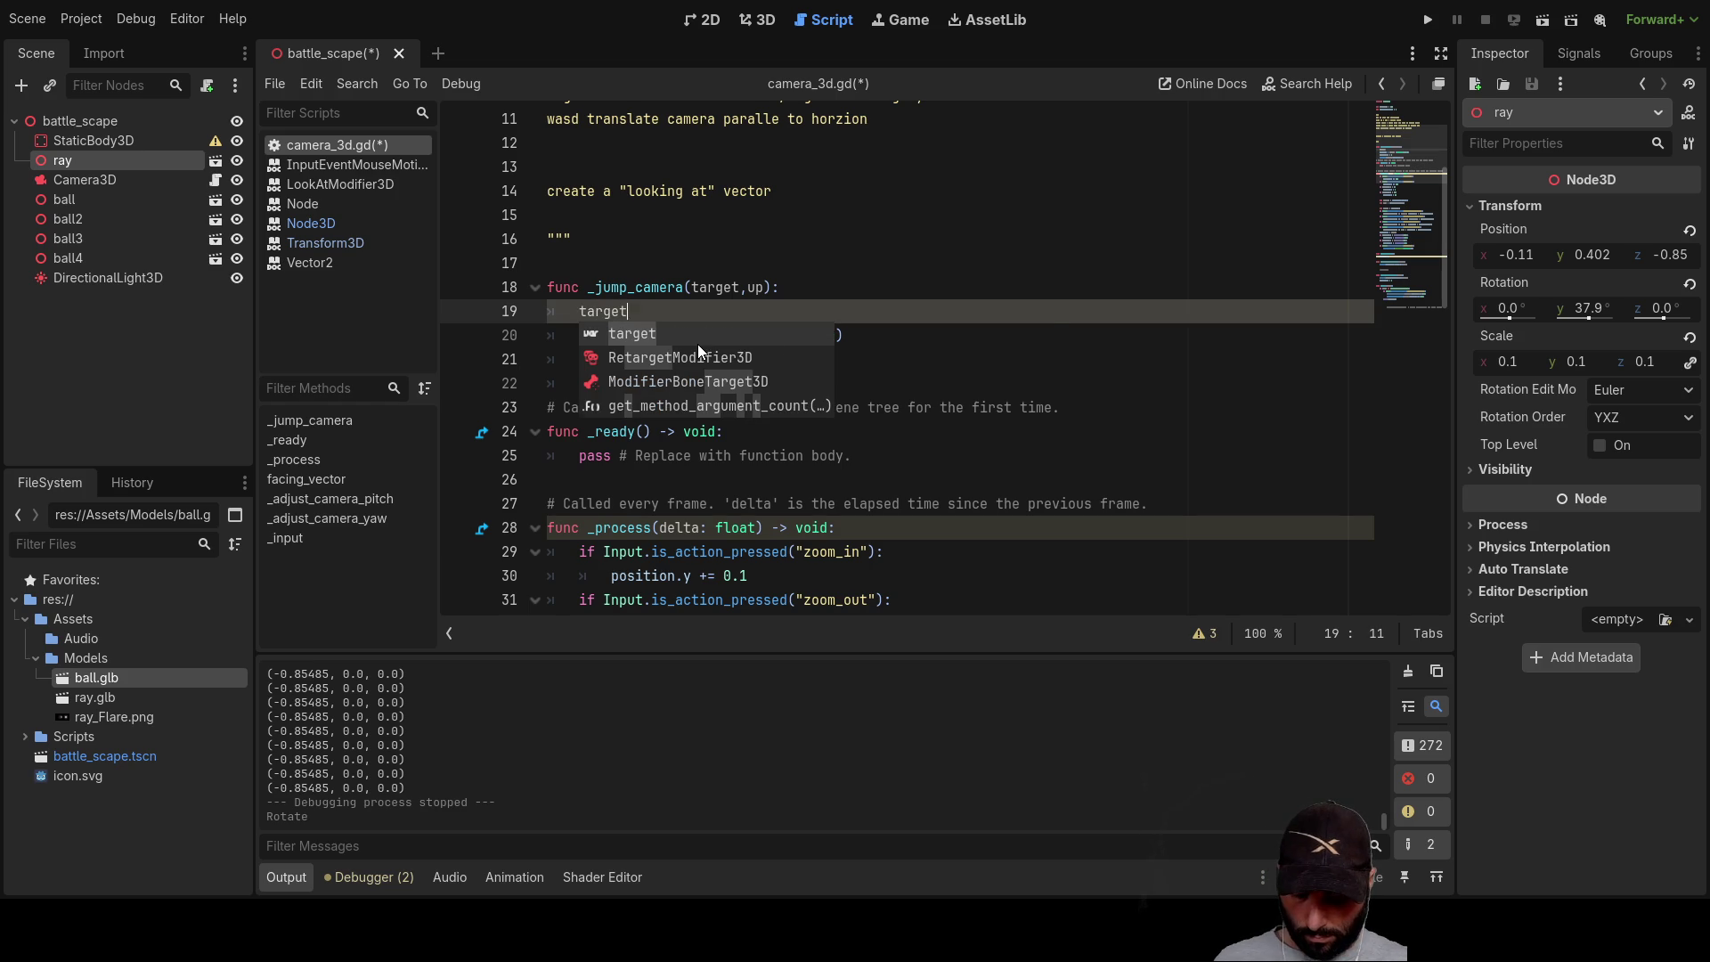
pyautogui.write('.rota')
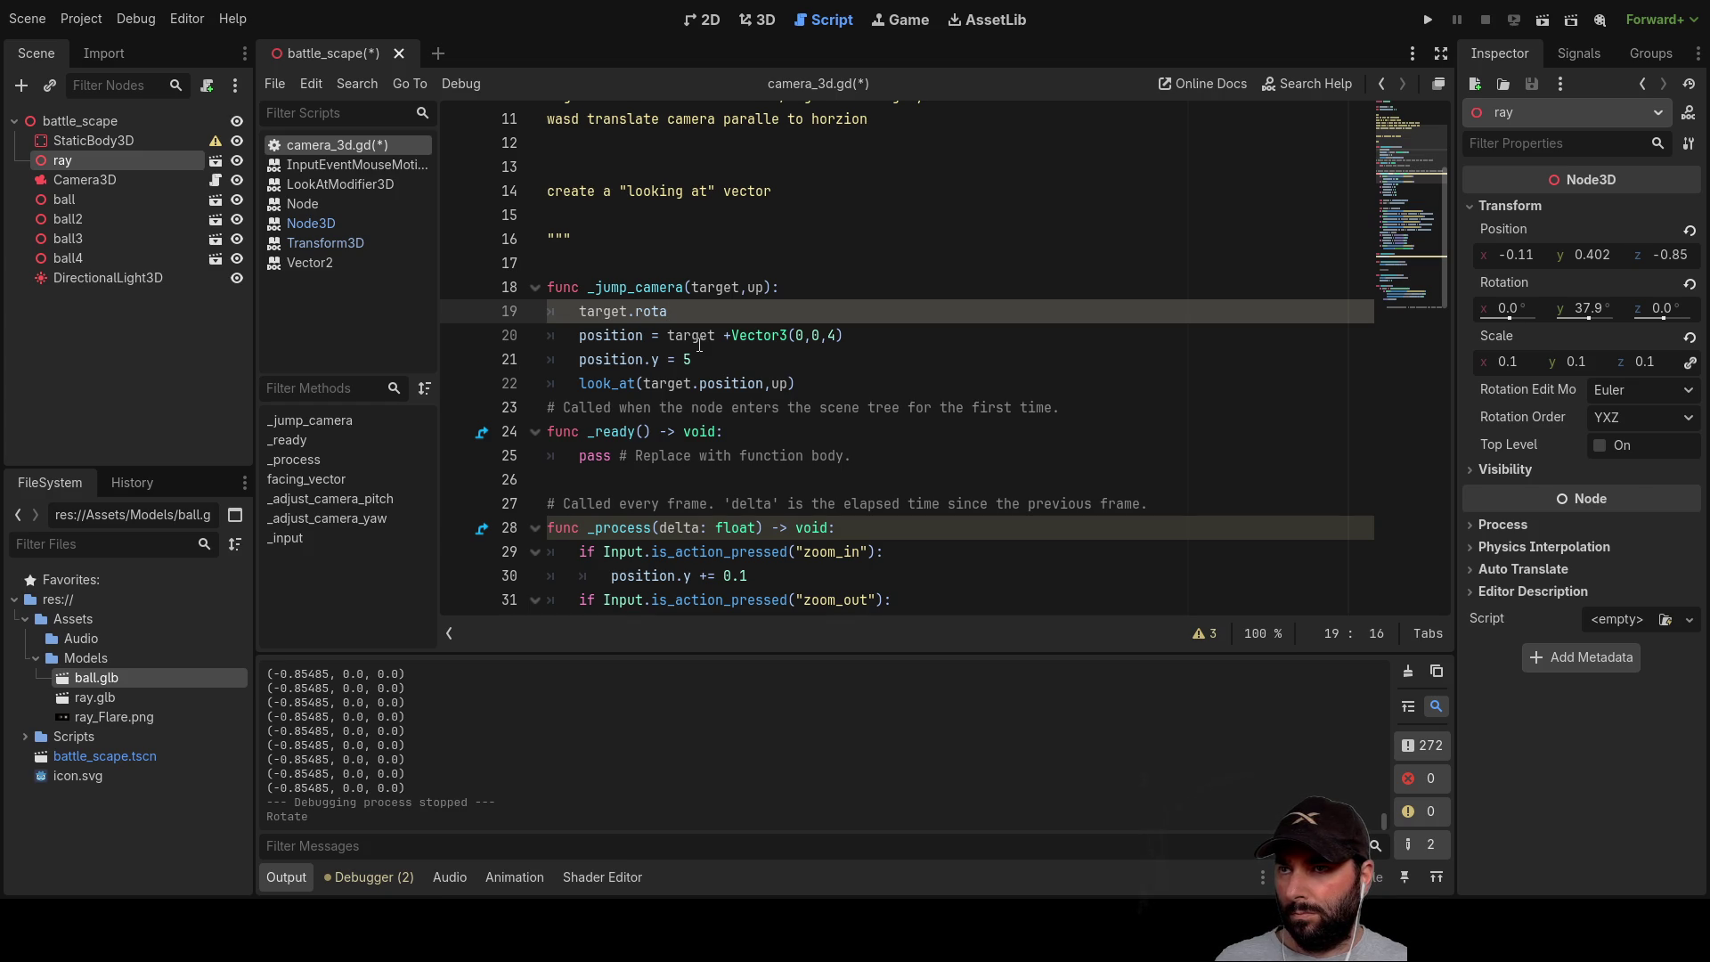
pyautogui.press('BackSpace')
pyautogui.press('BackSpace')
pyautogui.press('BackSpace')
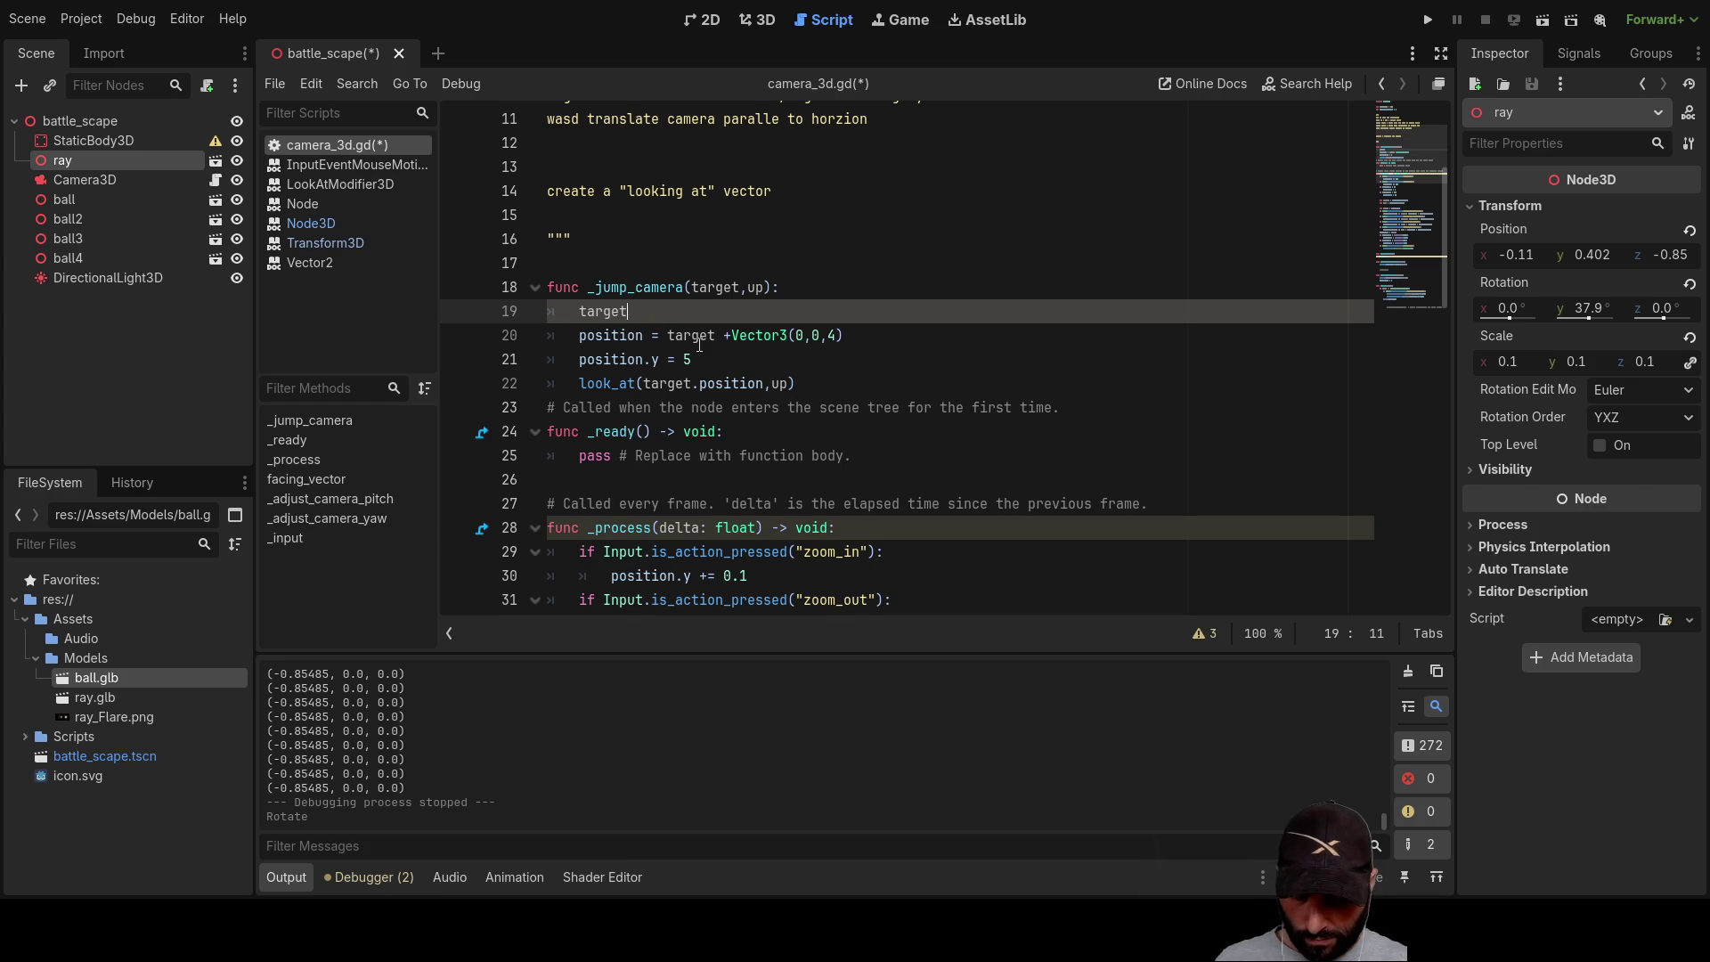
pyautogui.write('.rota')
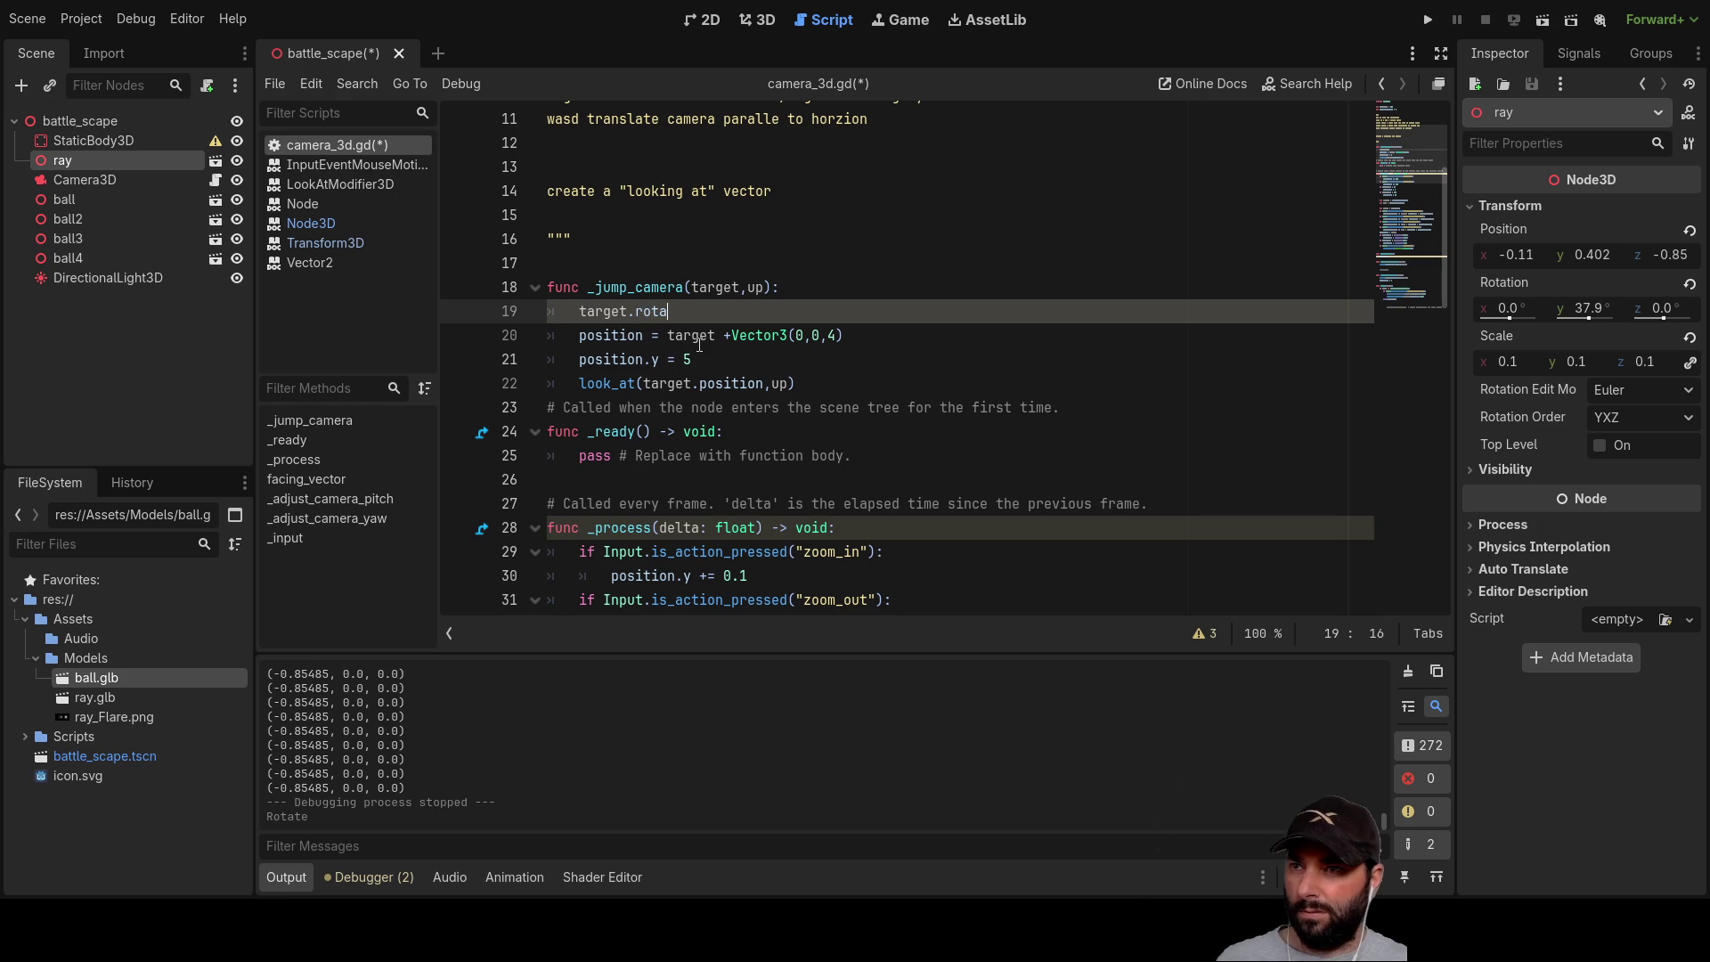
pyautogui.doubleClick(707, 281)
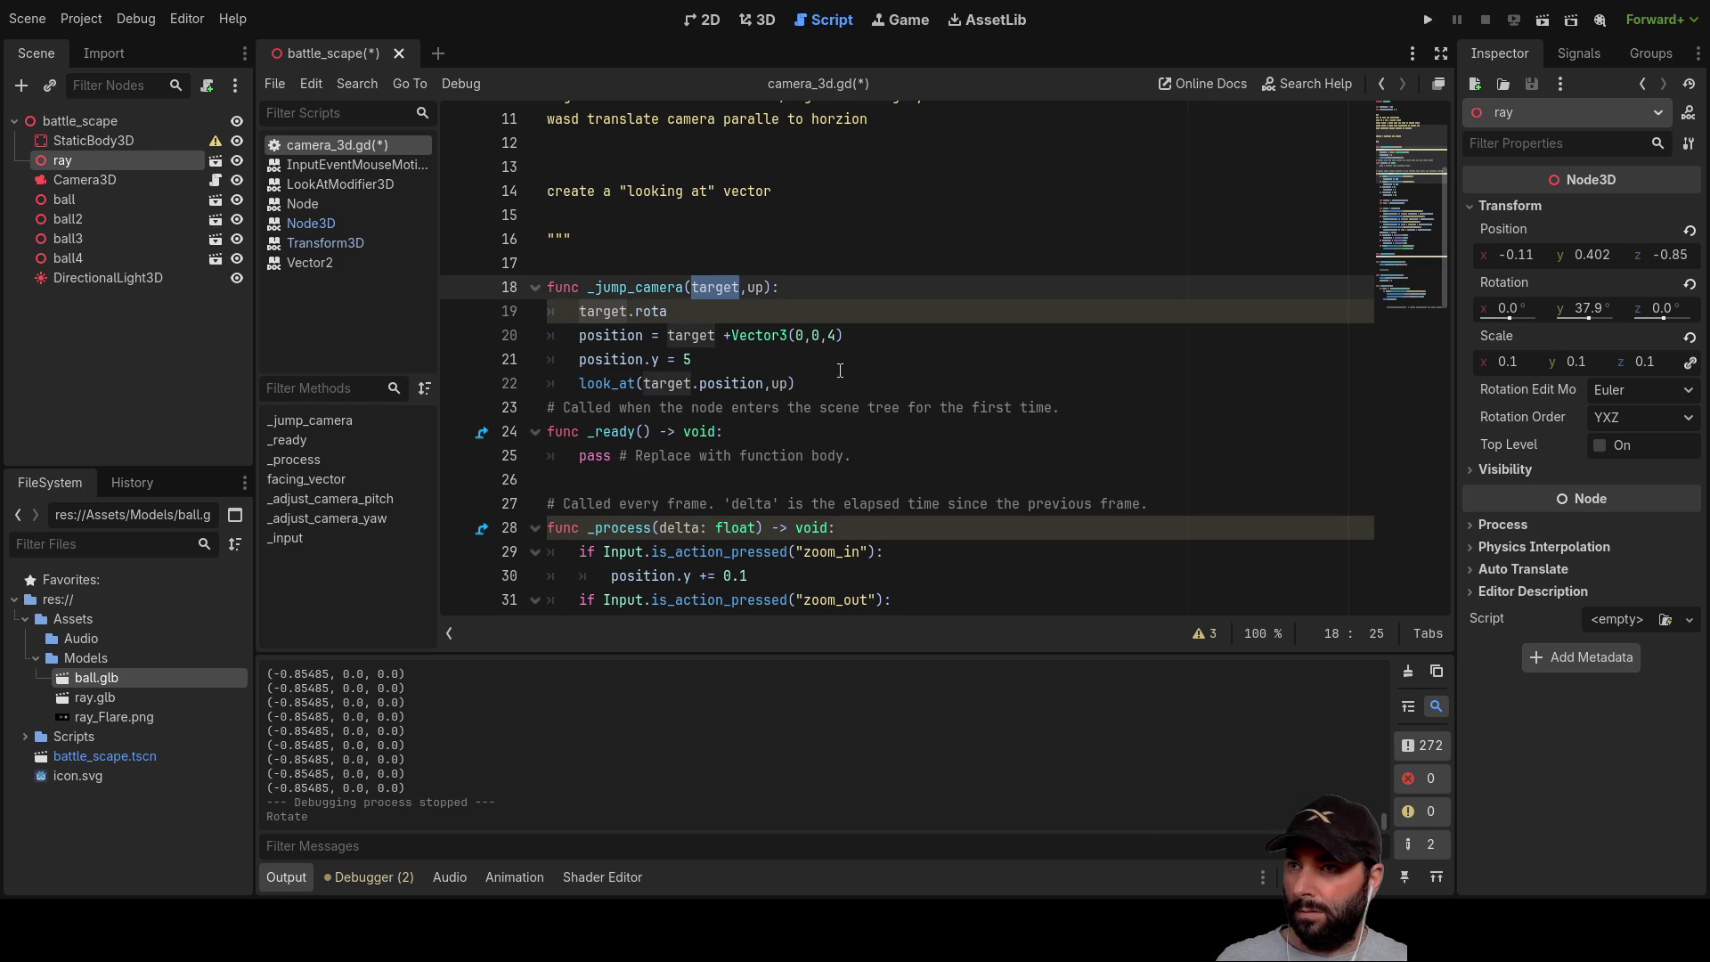
pyautogui.click(760, 360)
pyautogui.click(724, 335)
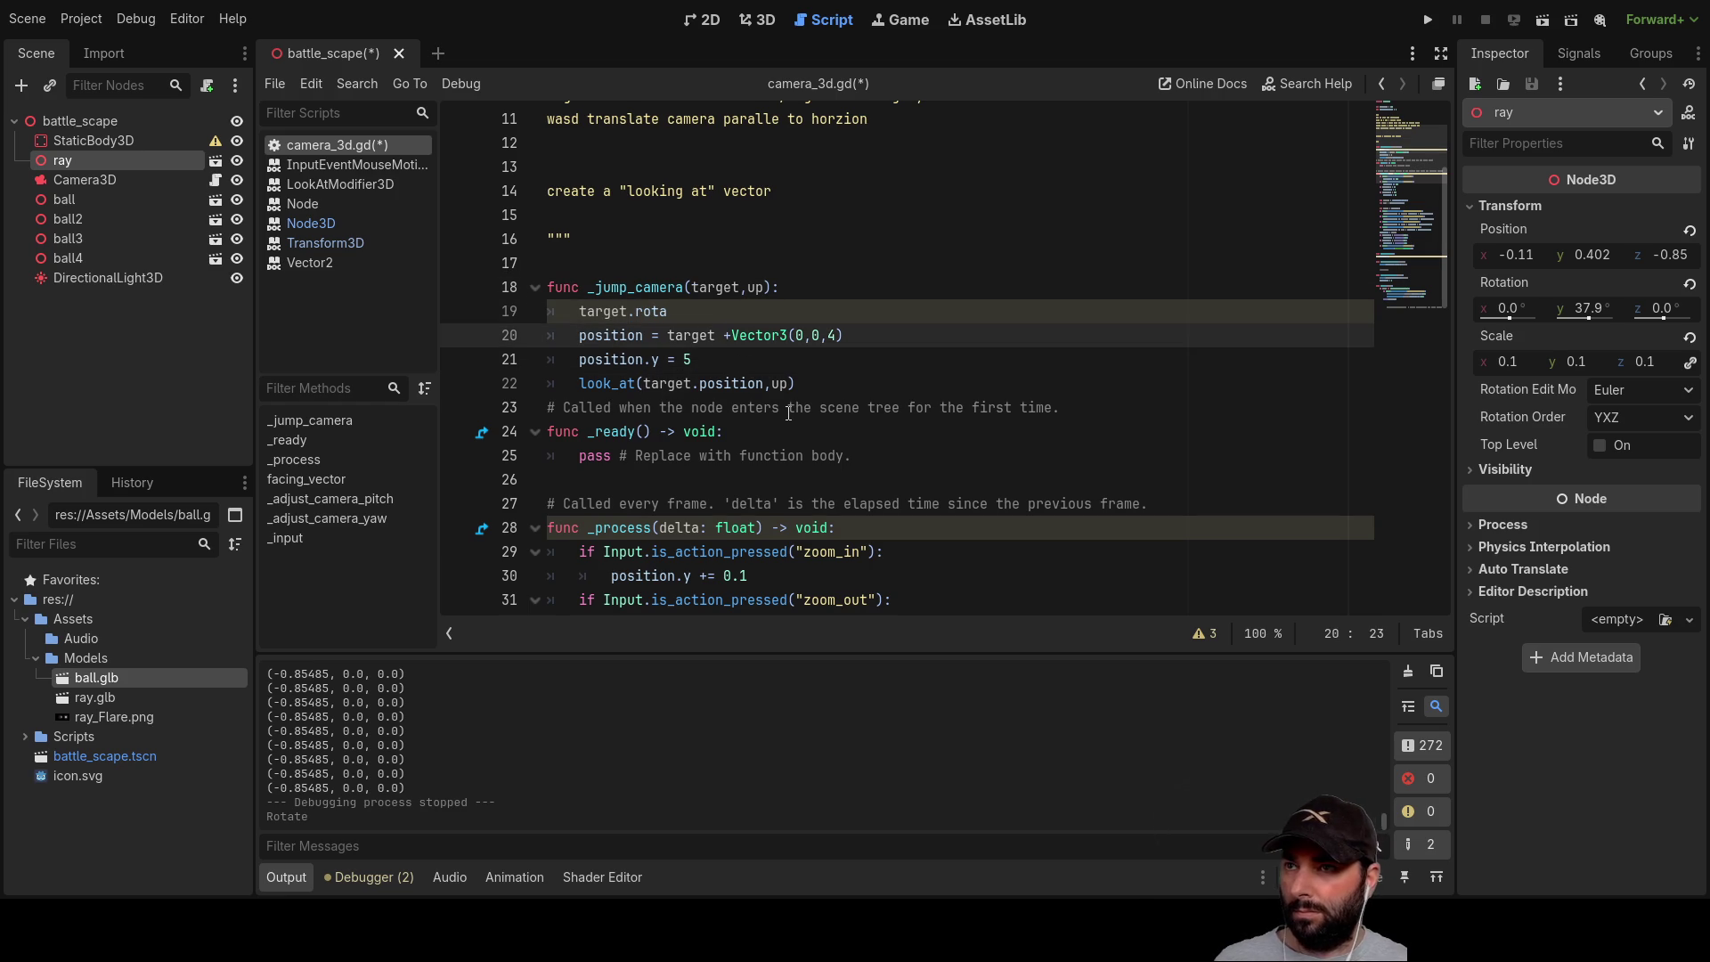
pyautogui.write('.pos')
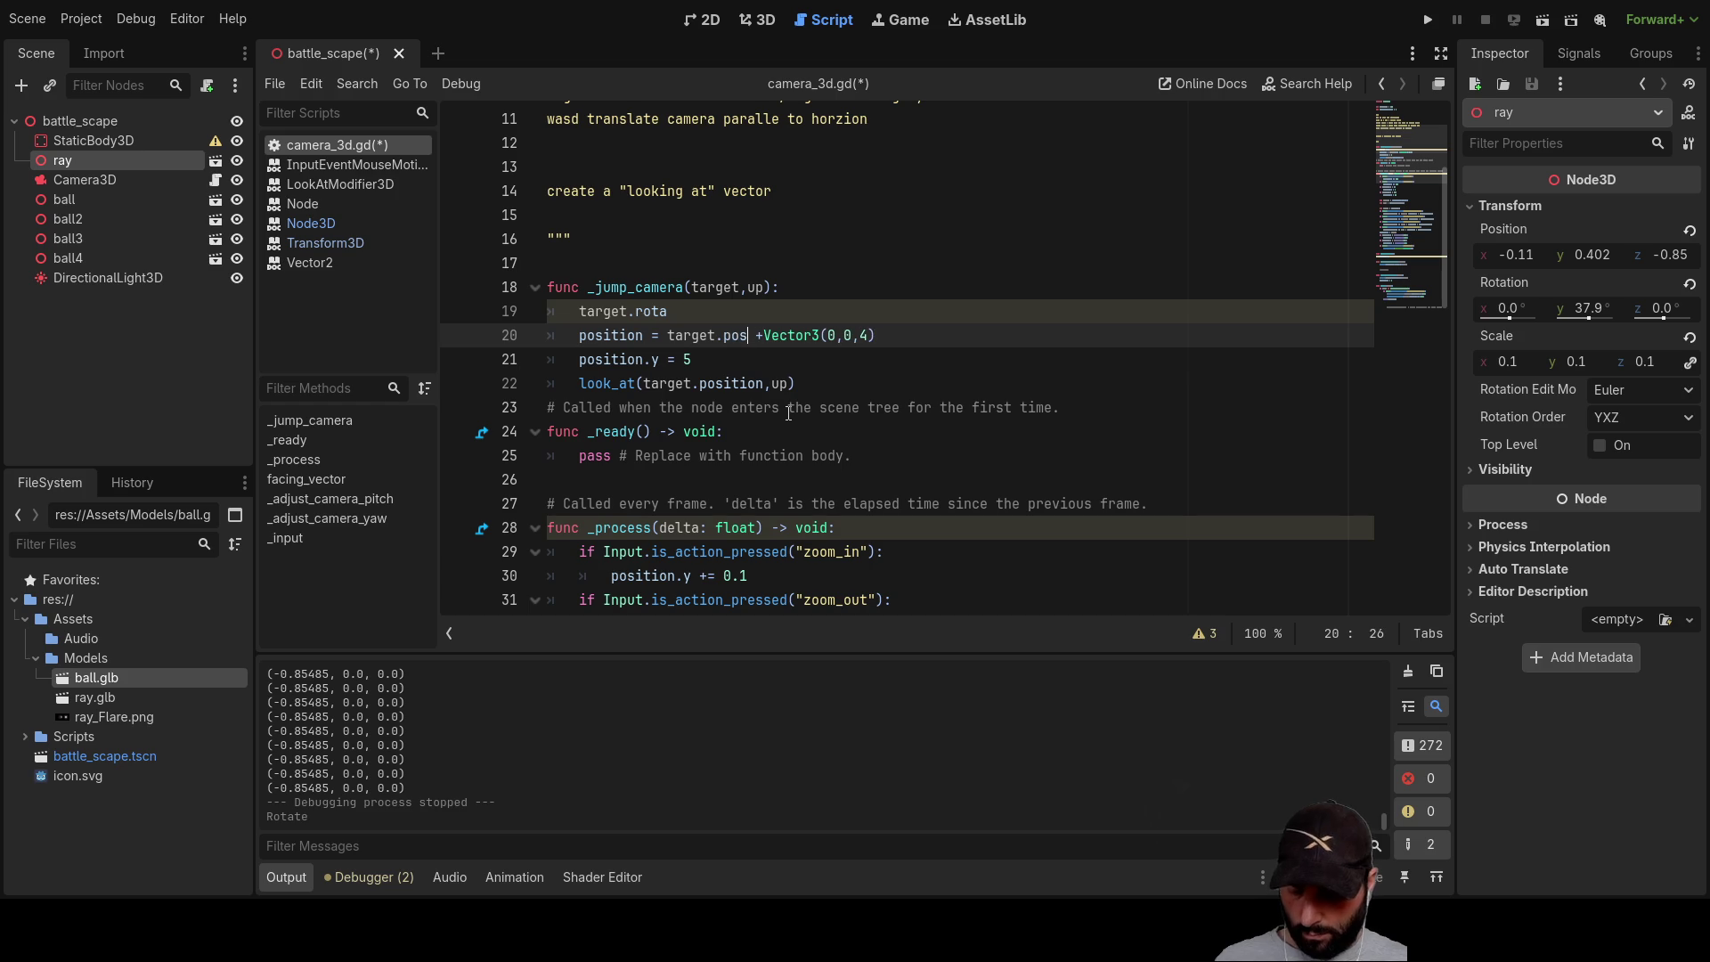
pyautogui.write('ition')
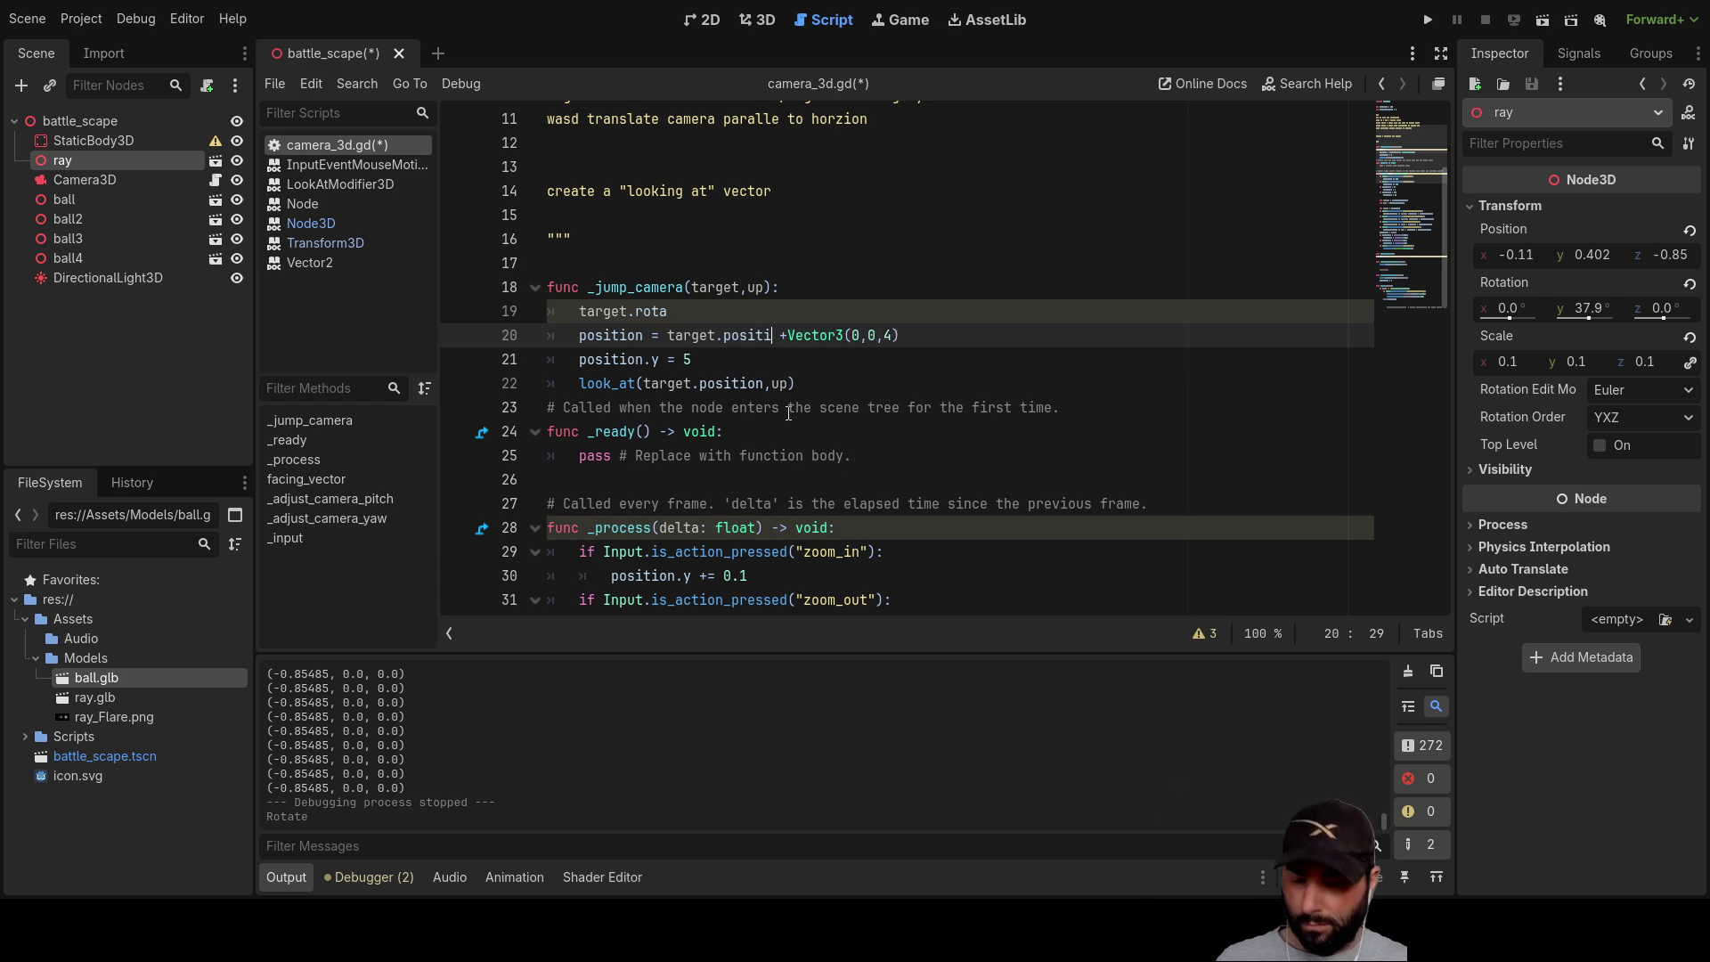
pyautogui.press('Up')
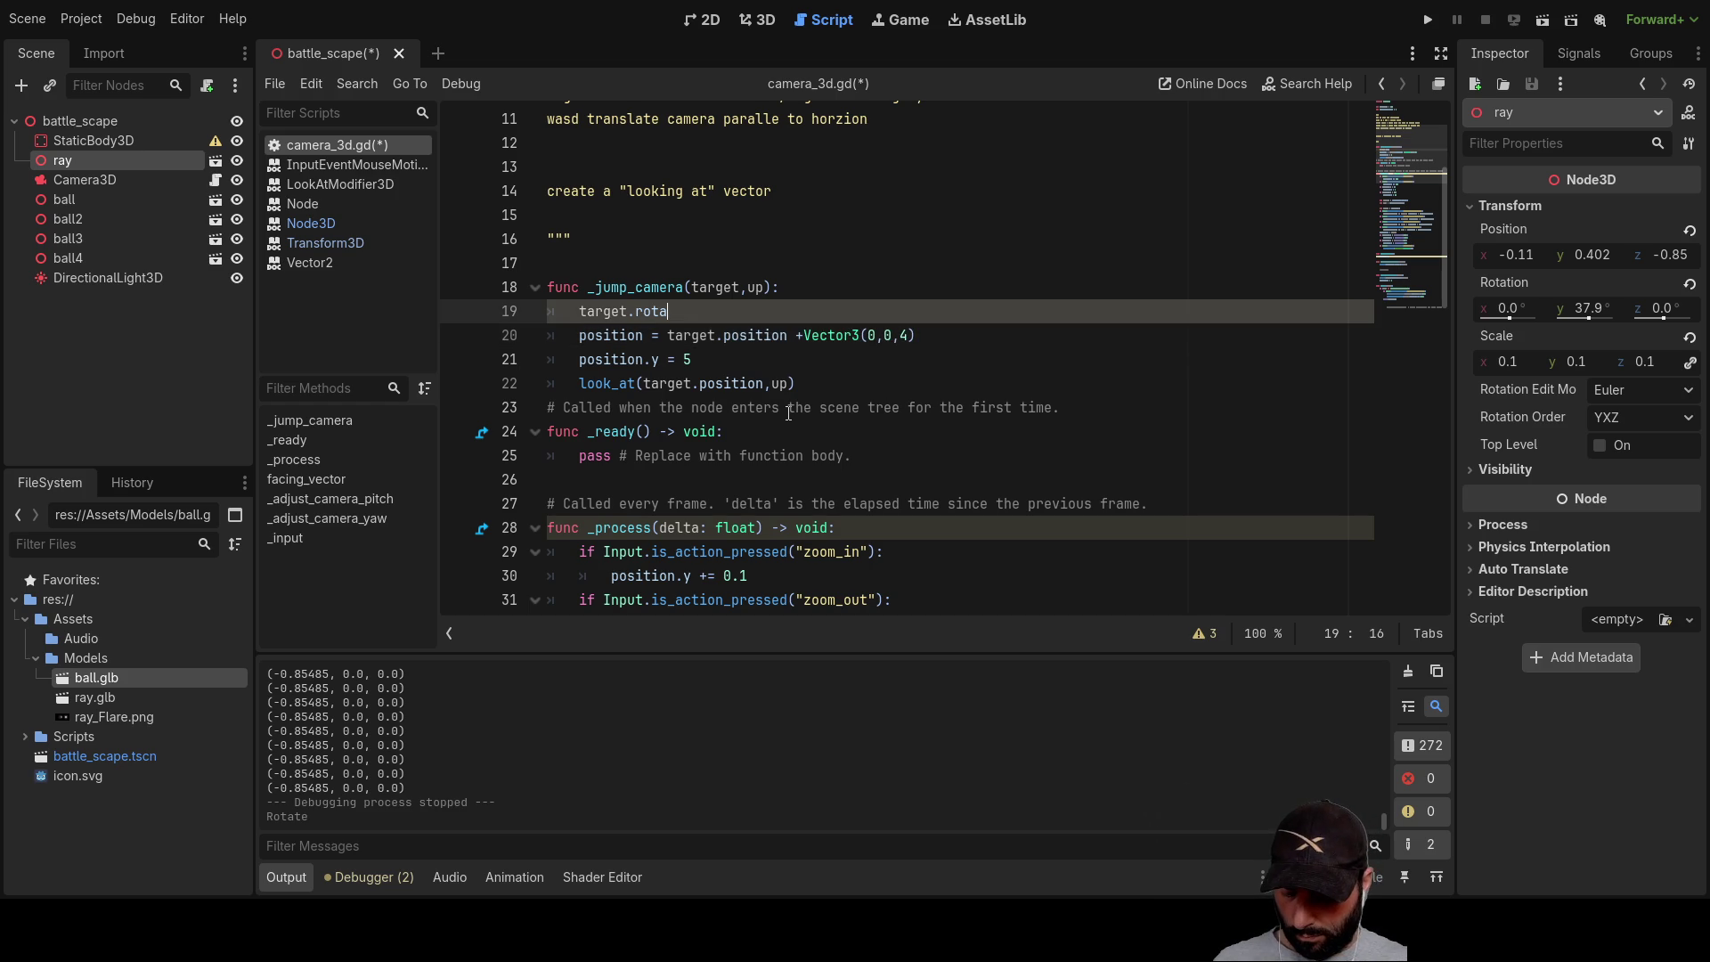
pyautogui.write('tion')
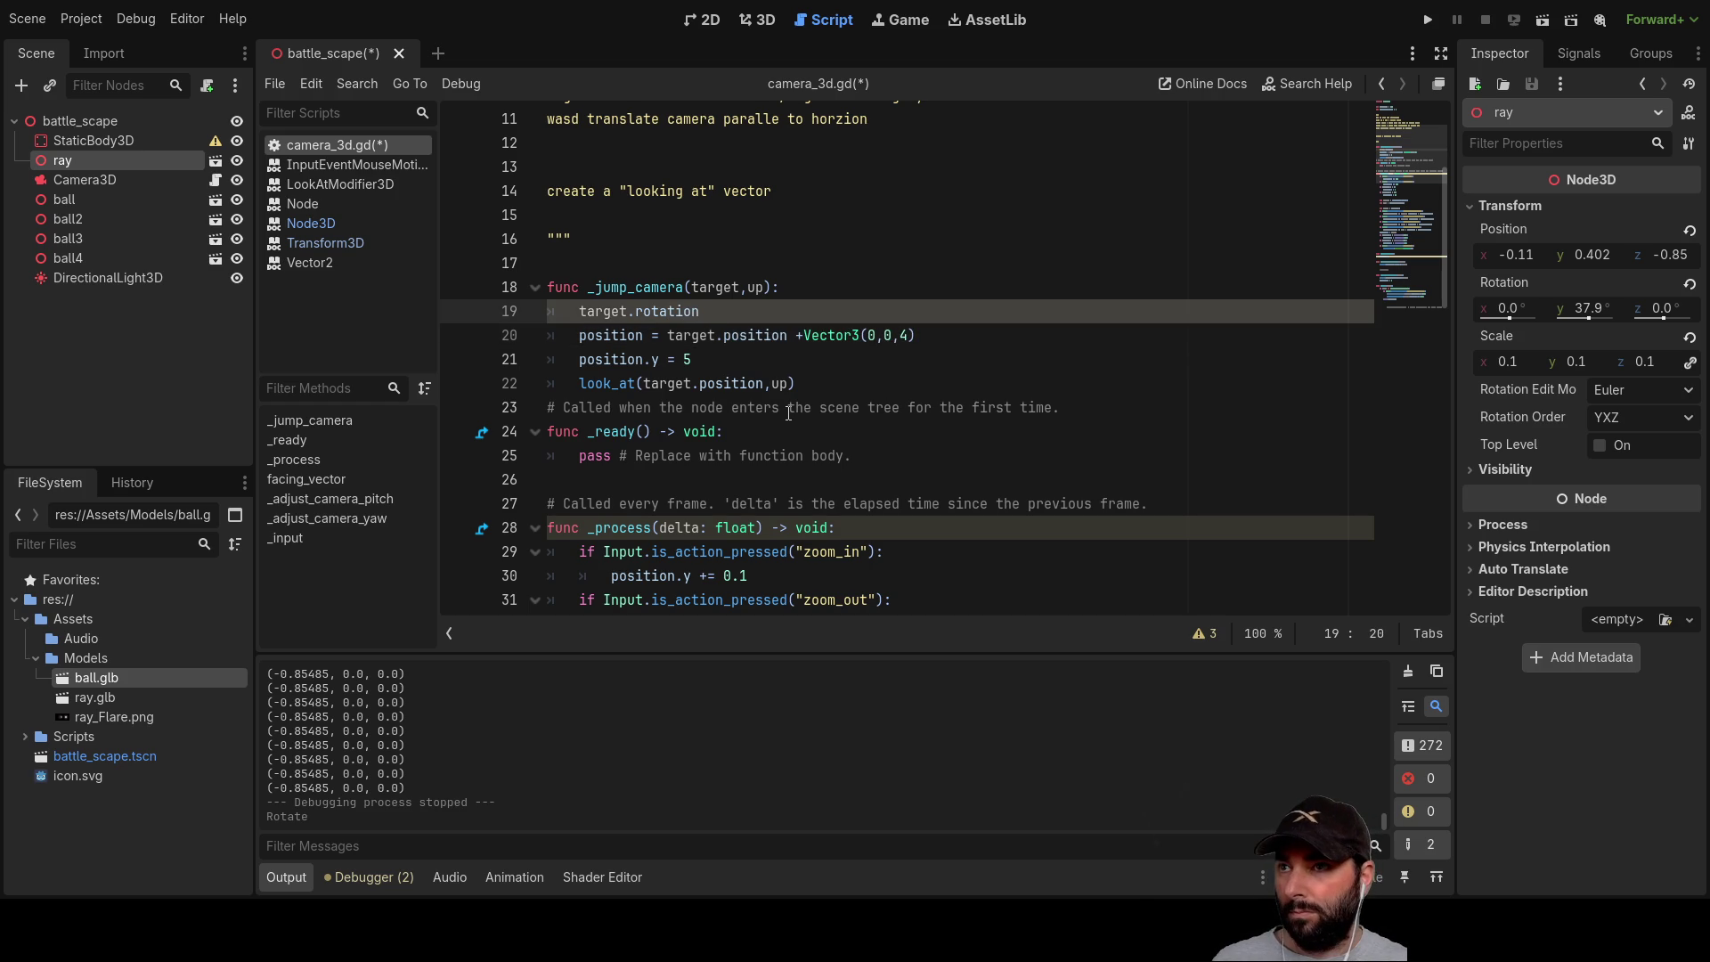
pyautogui.press('End')
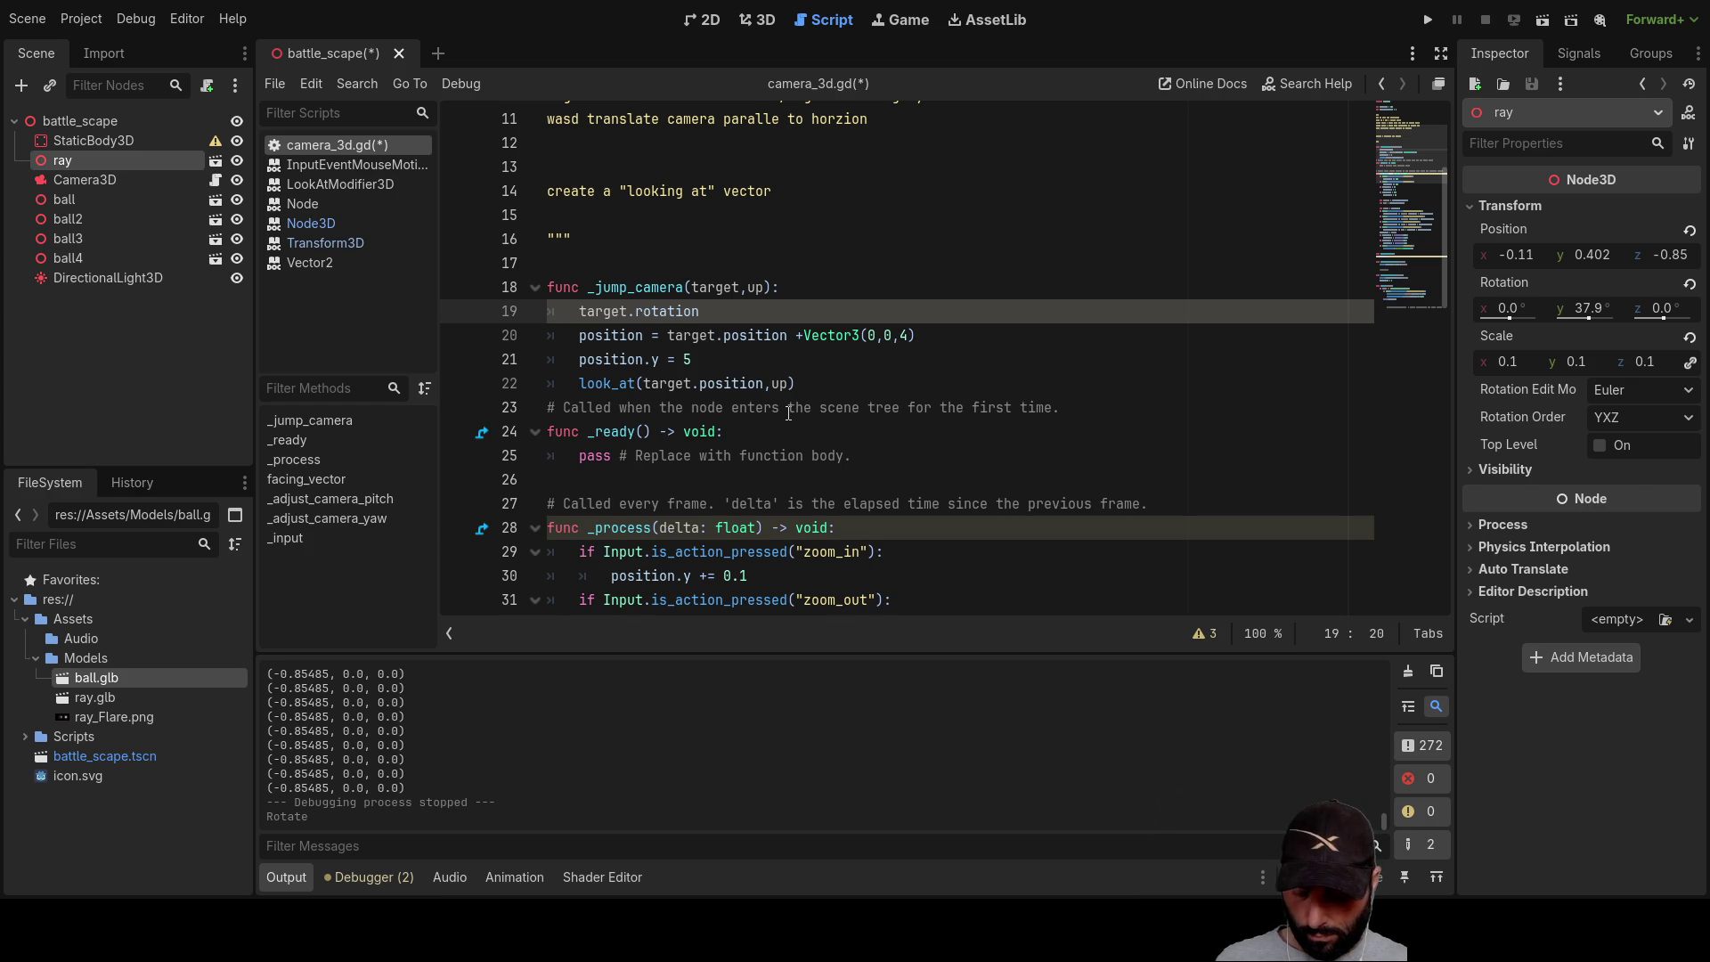
pyautogui.write('.y')
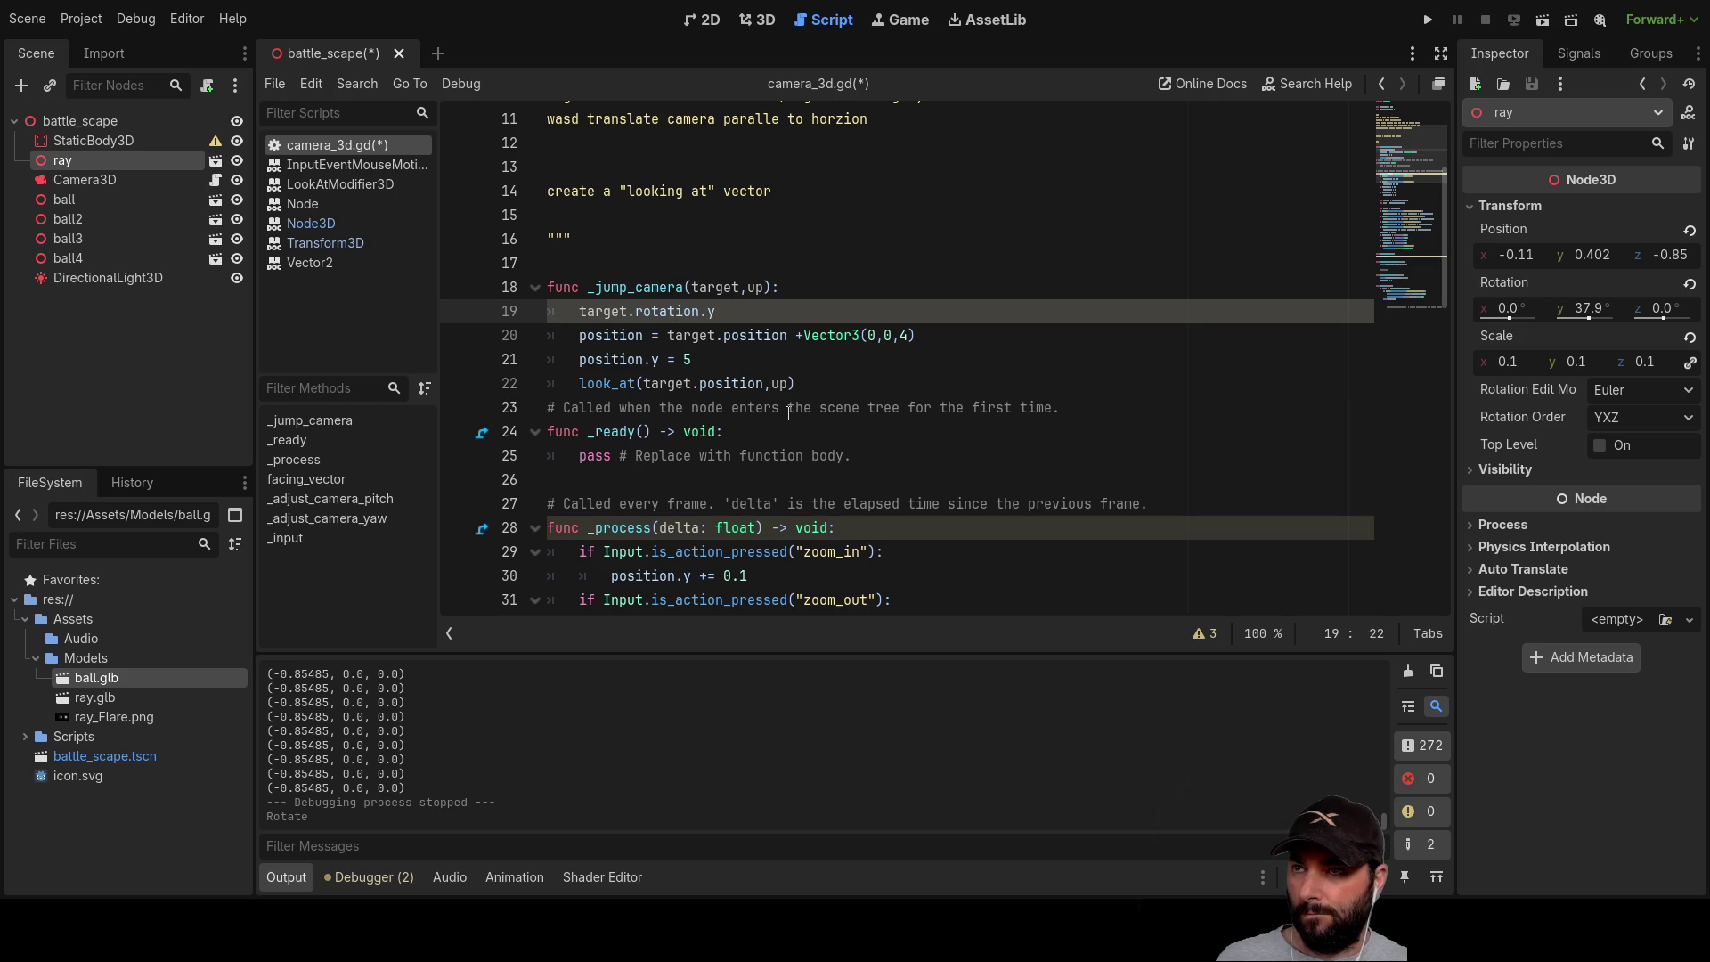
# Step: Store the target's yaw in a local variable: var lamda = target.rotation.y
pyautogui.press('Down')
pyautogui.press('Right')
pyautogui.press('Right')
pyautogui.press('Right')
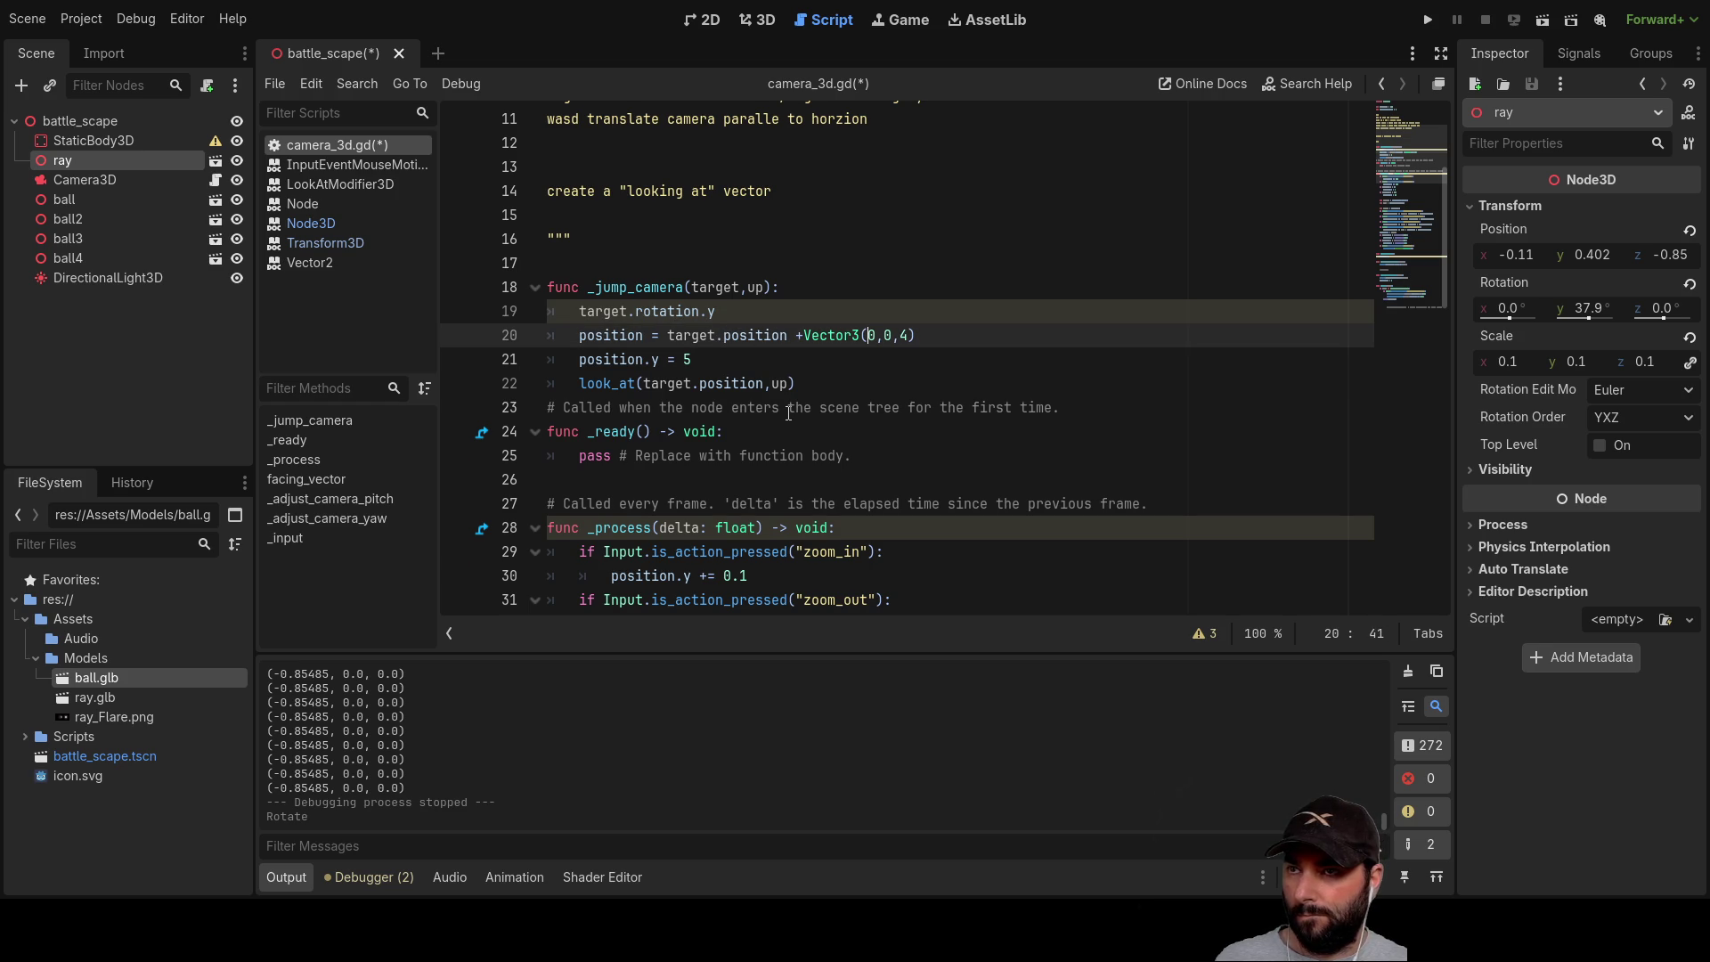
pyautogui.write('sin')
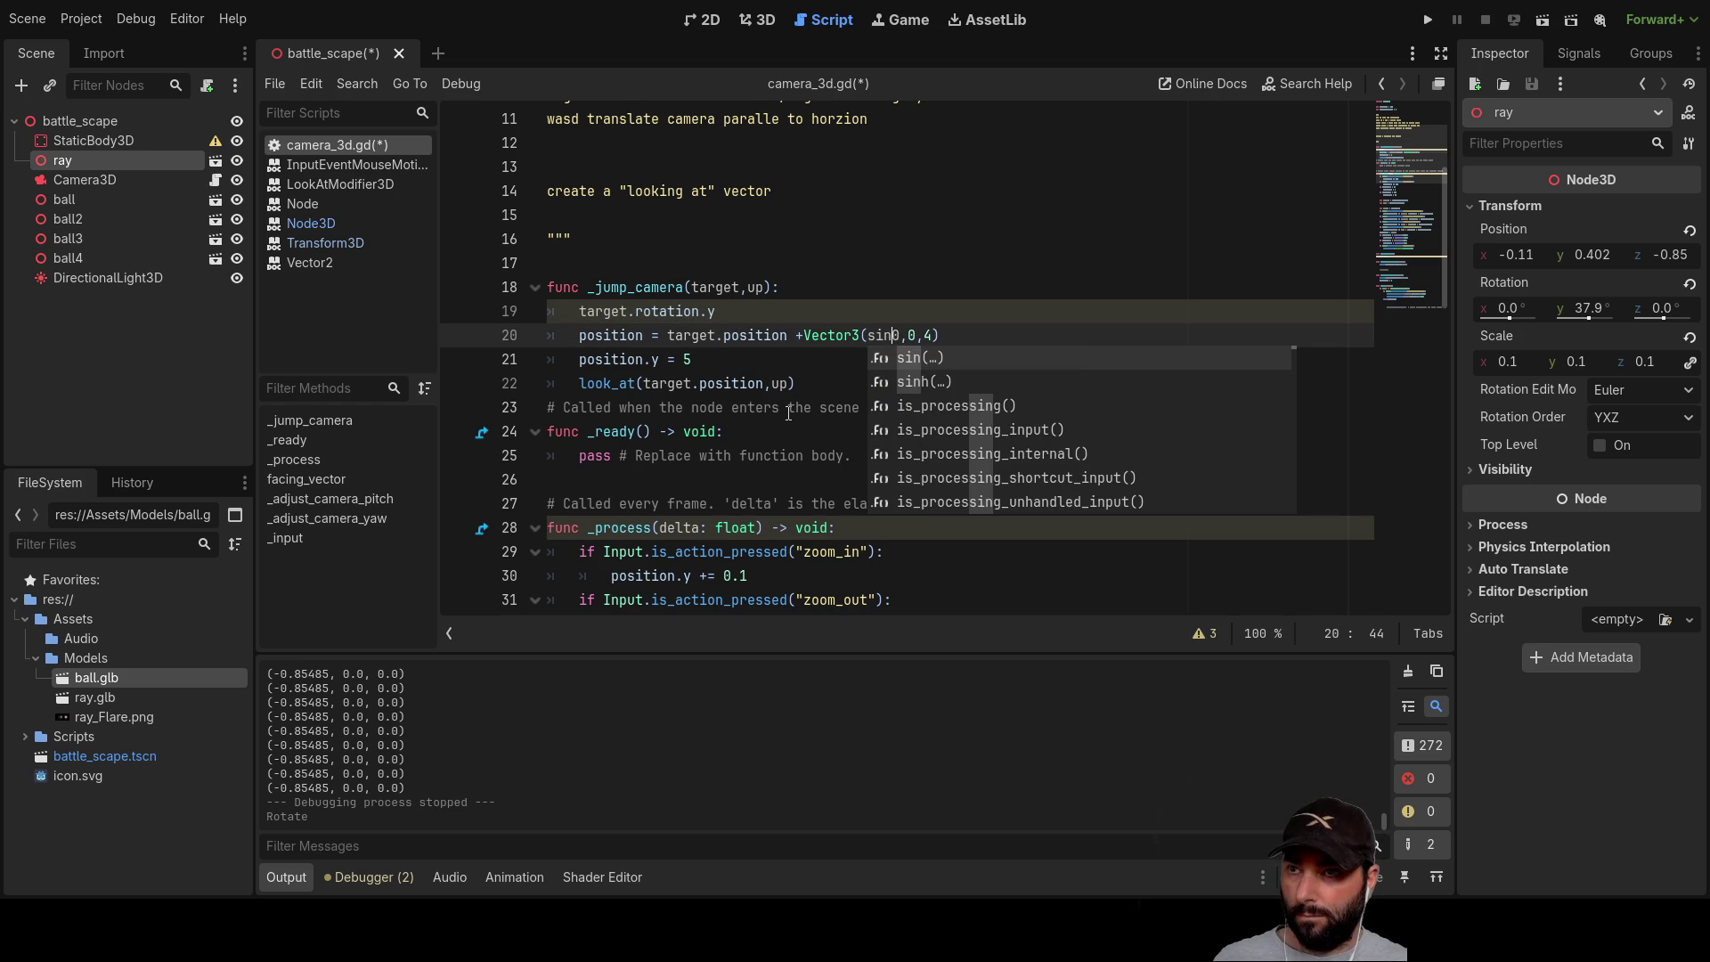
pyautogui.press('BackSpace')
pyautogui.press('BackSpace')
pyautogui.press('BackSpace')
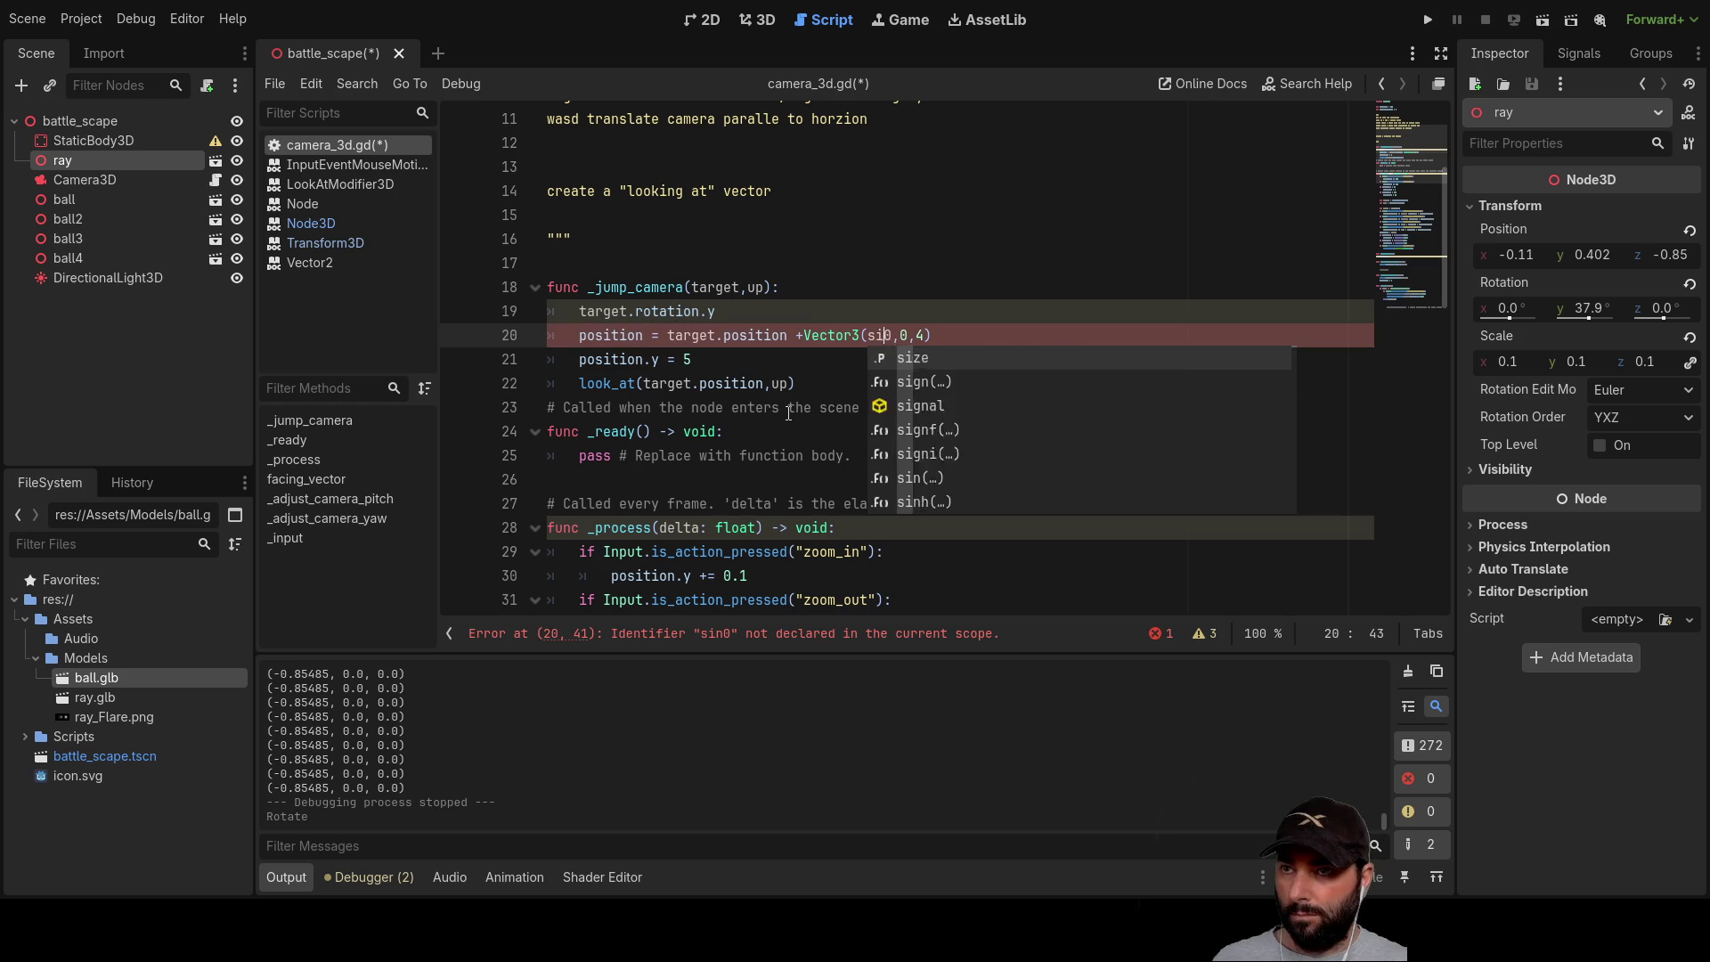
pyautogui.press('Up')
pyautogui.press('Left')
pyautogui.press('Left')
pyautogui.press('Left')
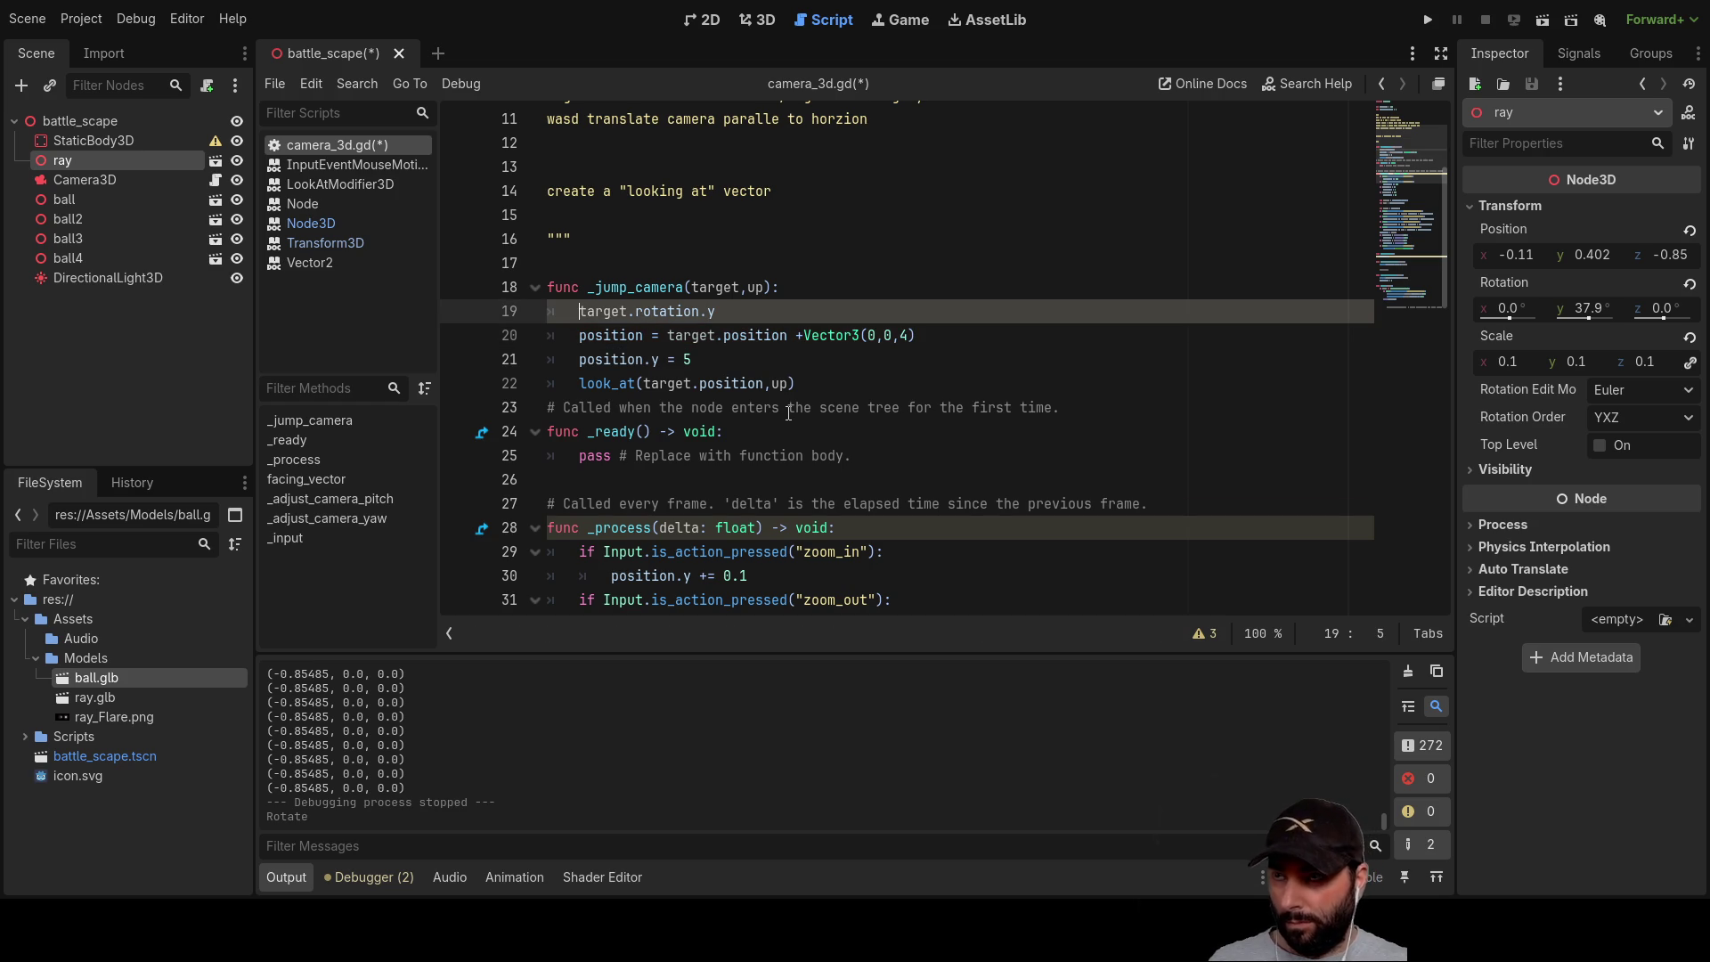
pyautogui.write('lam')
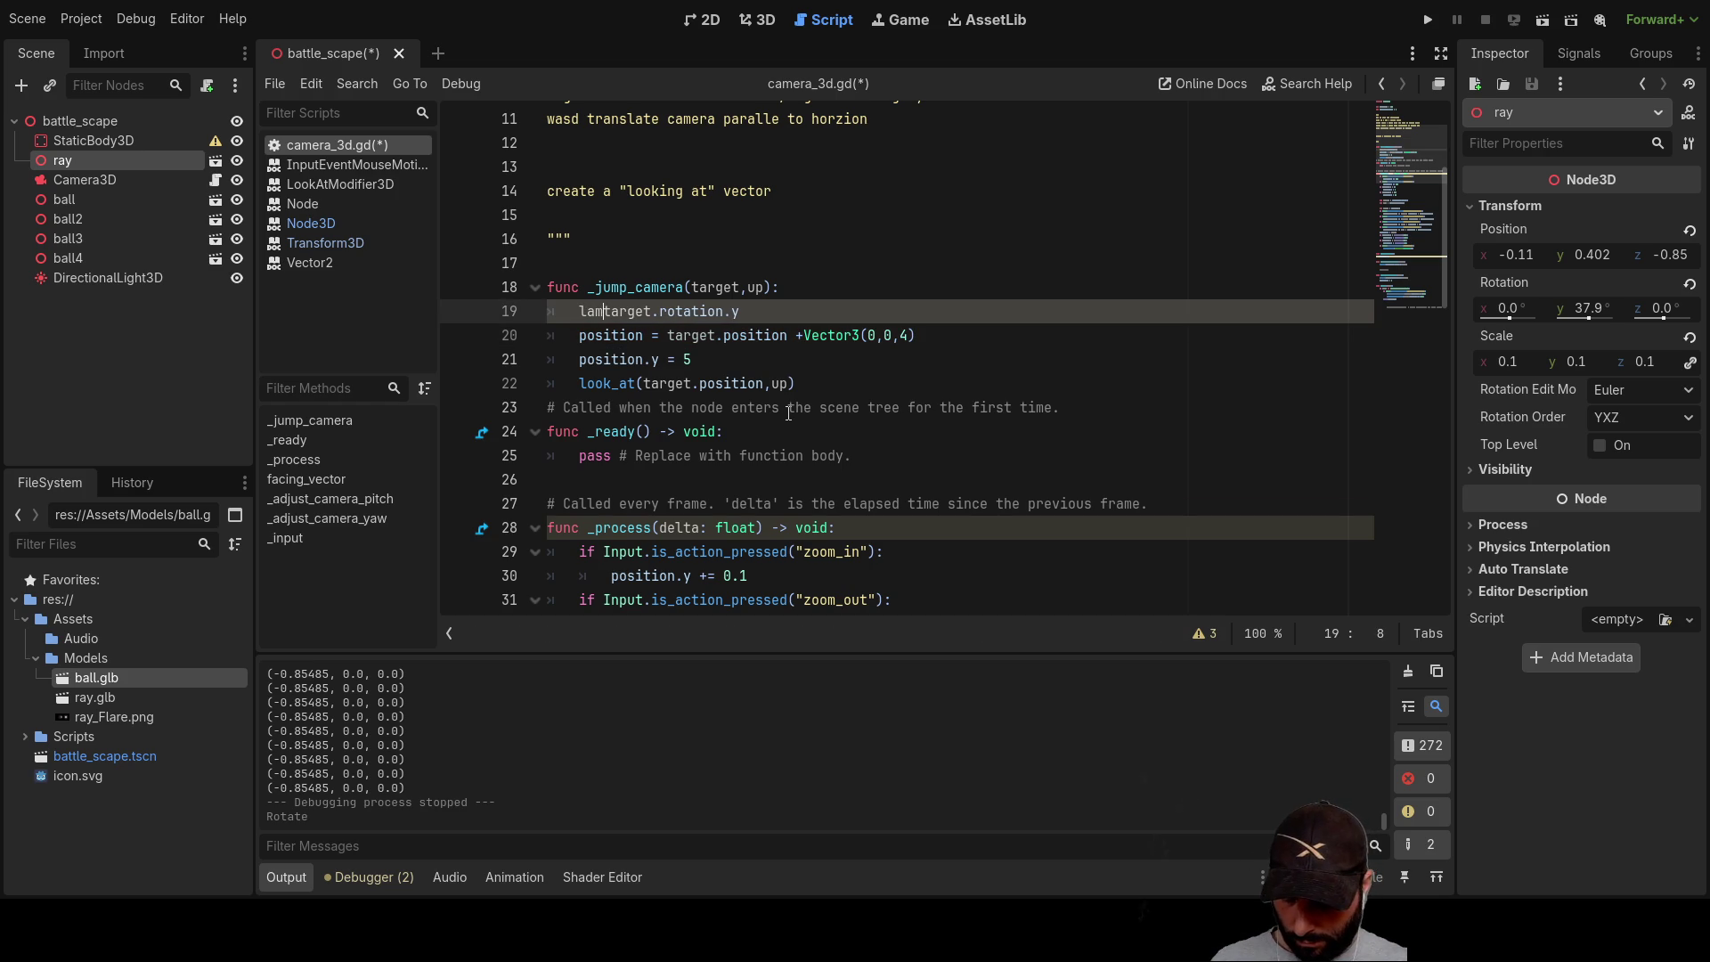
pyautogui.write('da')
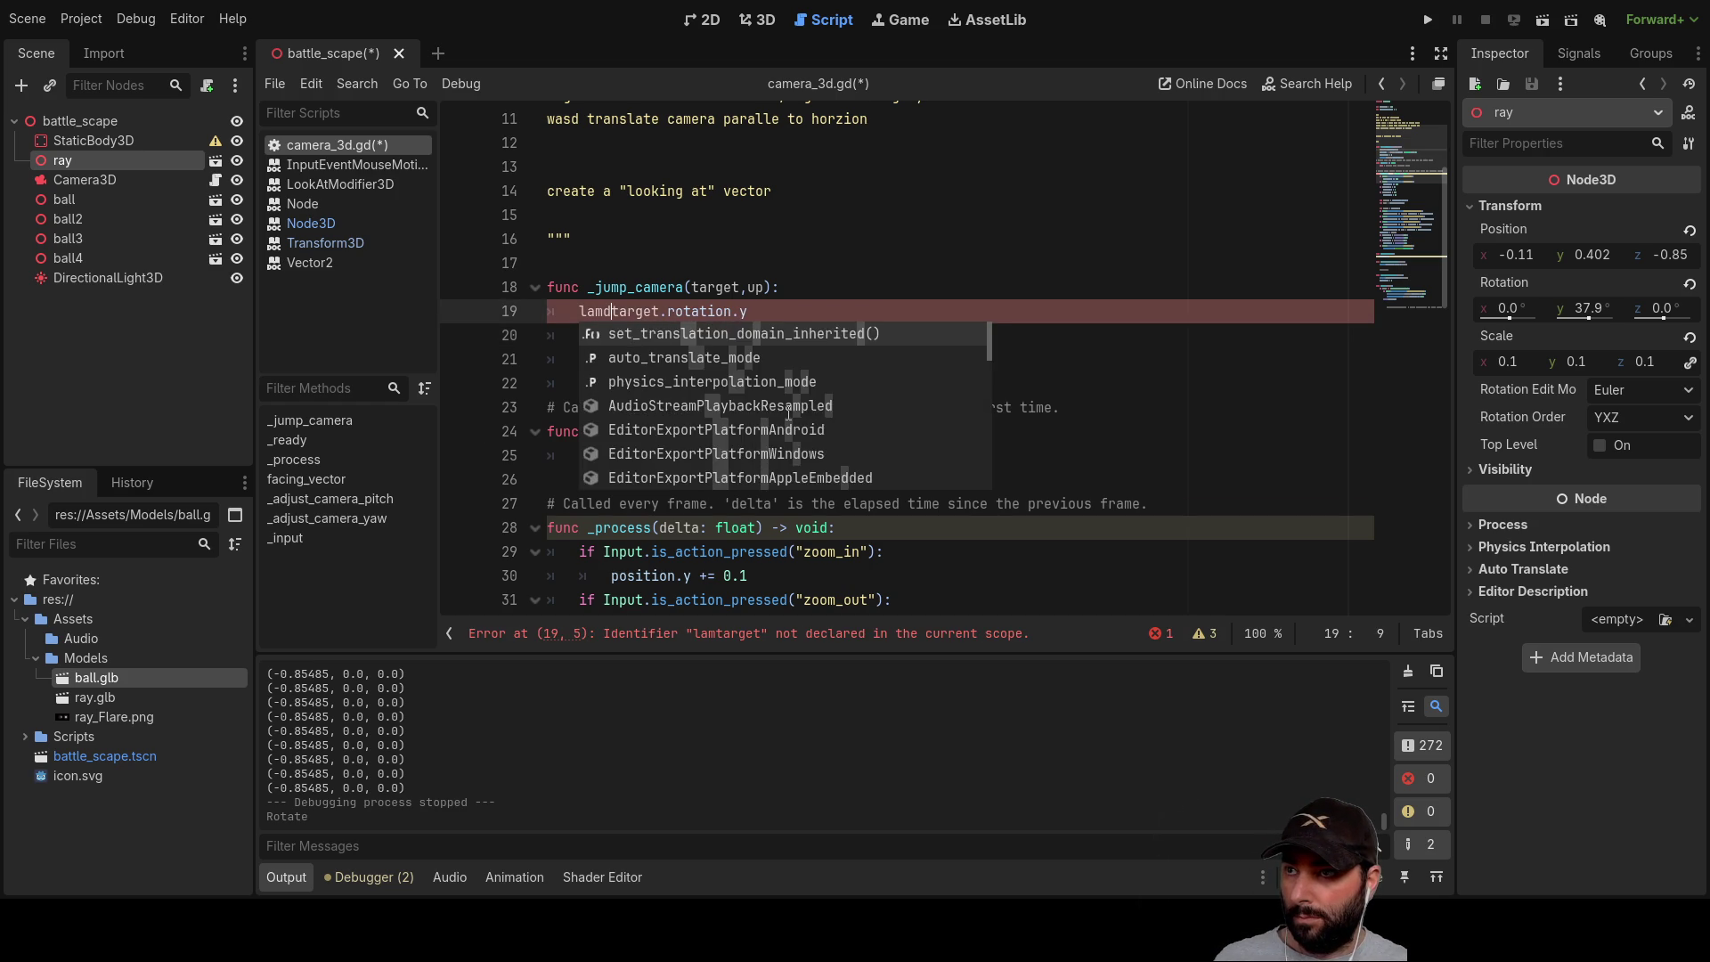
pyautogui.write(' =')
pyautogui.press('Left')
pyautogui.press('Left')
pyautogui.press('Left')
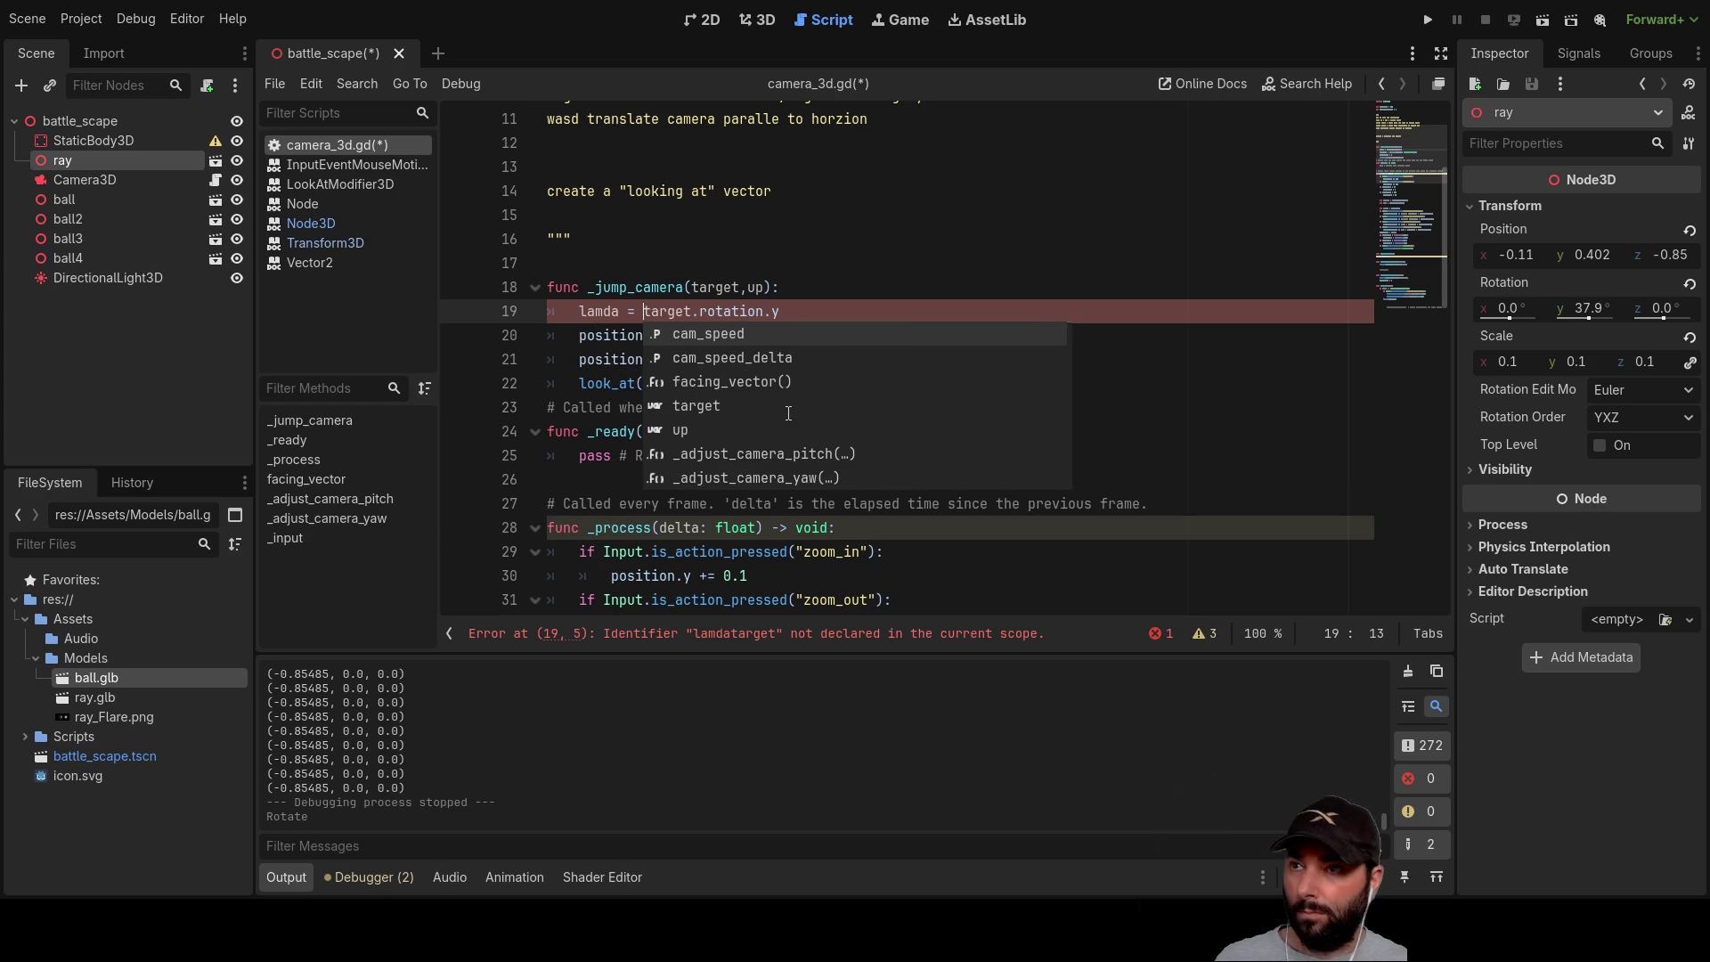
pyautogui.press('Home')
pyautogui.write('var')
pyautogui.hotkey('shift', 'Right')
pyautogui.hotkey('shift', 'Right')
pyautogui.hotkey('shift', 'Right')
pyautogui.hotkey('shift', 'Right')
pyautogui.hotkey('shift', 'Right')
# Step: Set the Vector3 offset's x to sin(lamda)*4 and start the z term with cos(lamda)
pyautogui.press('Down')
pyautogui.press('Right')
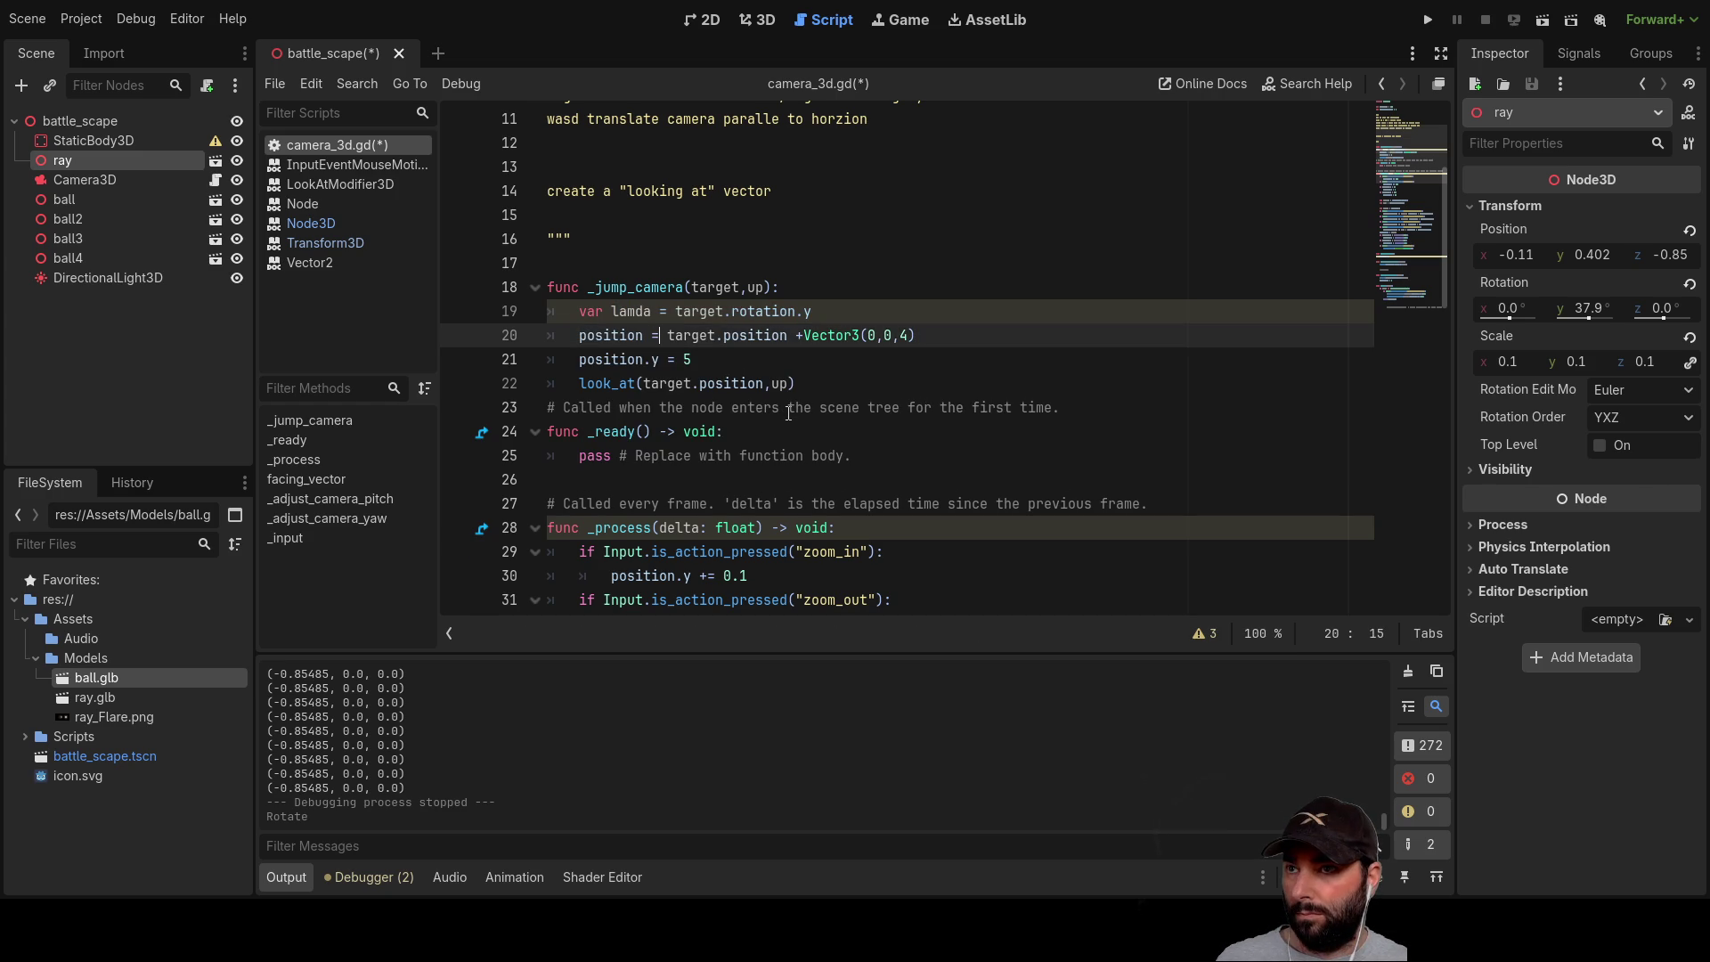
pyautogui.press('Right')
pyautogui.press('Right')
pyautogui.press('Right')
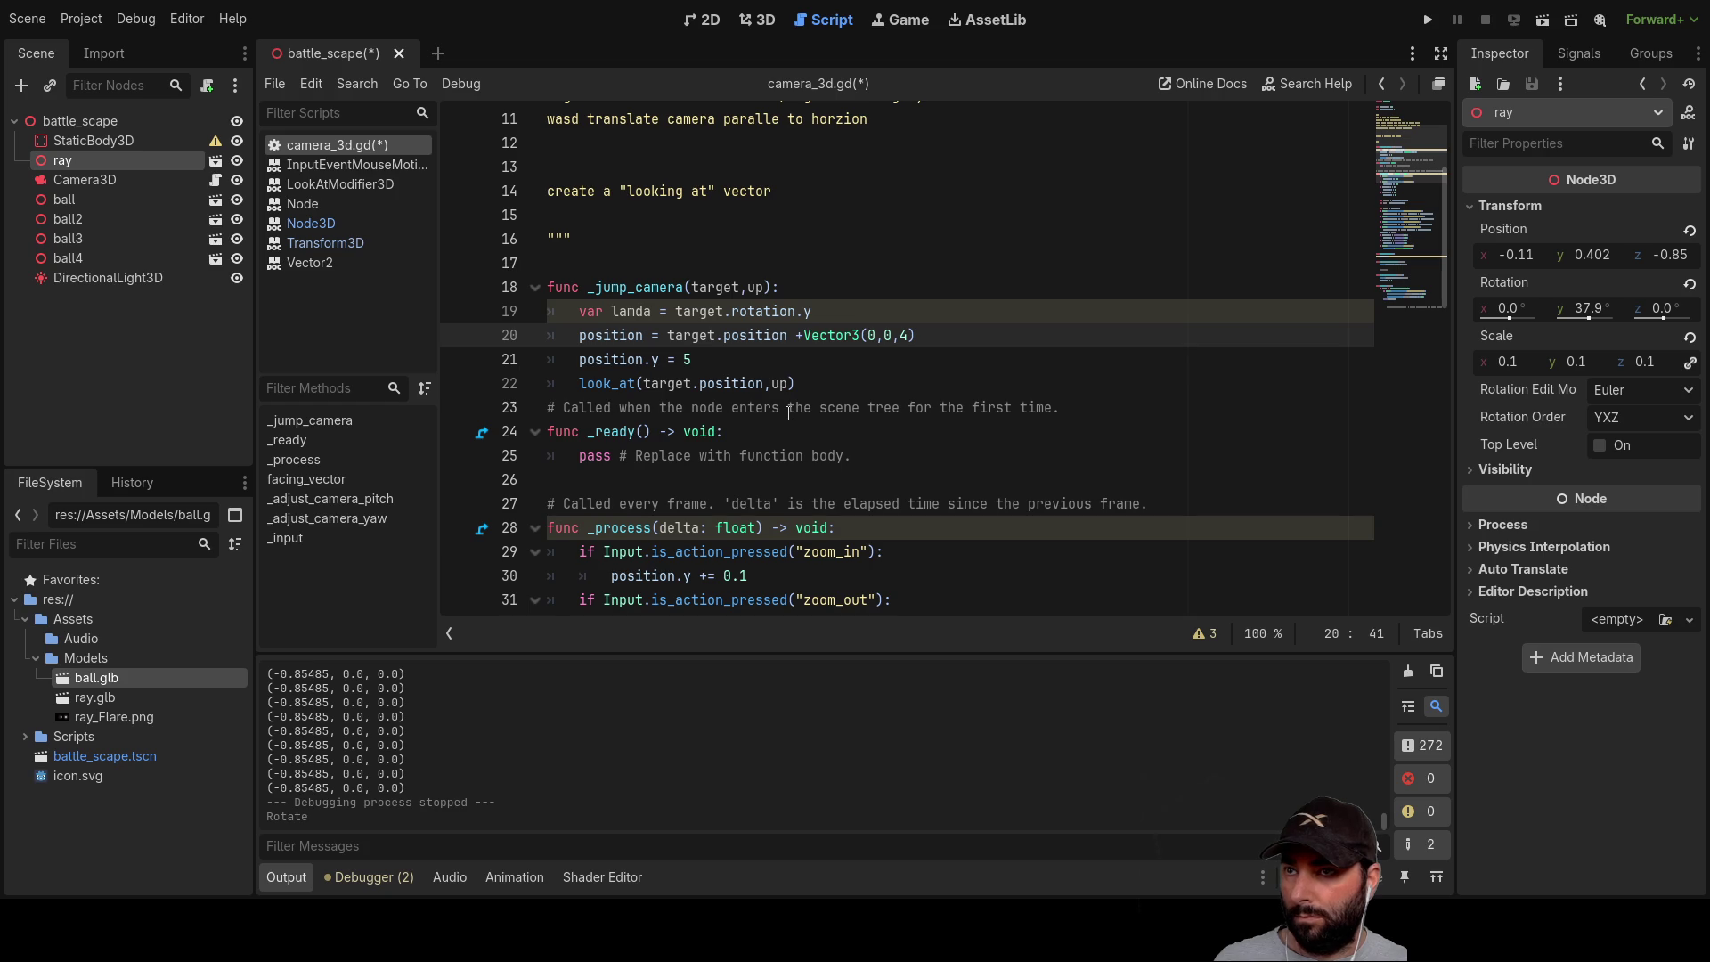
pyautogui.write('sin')
pyautogui.press('Return')
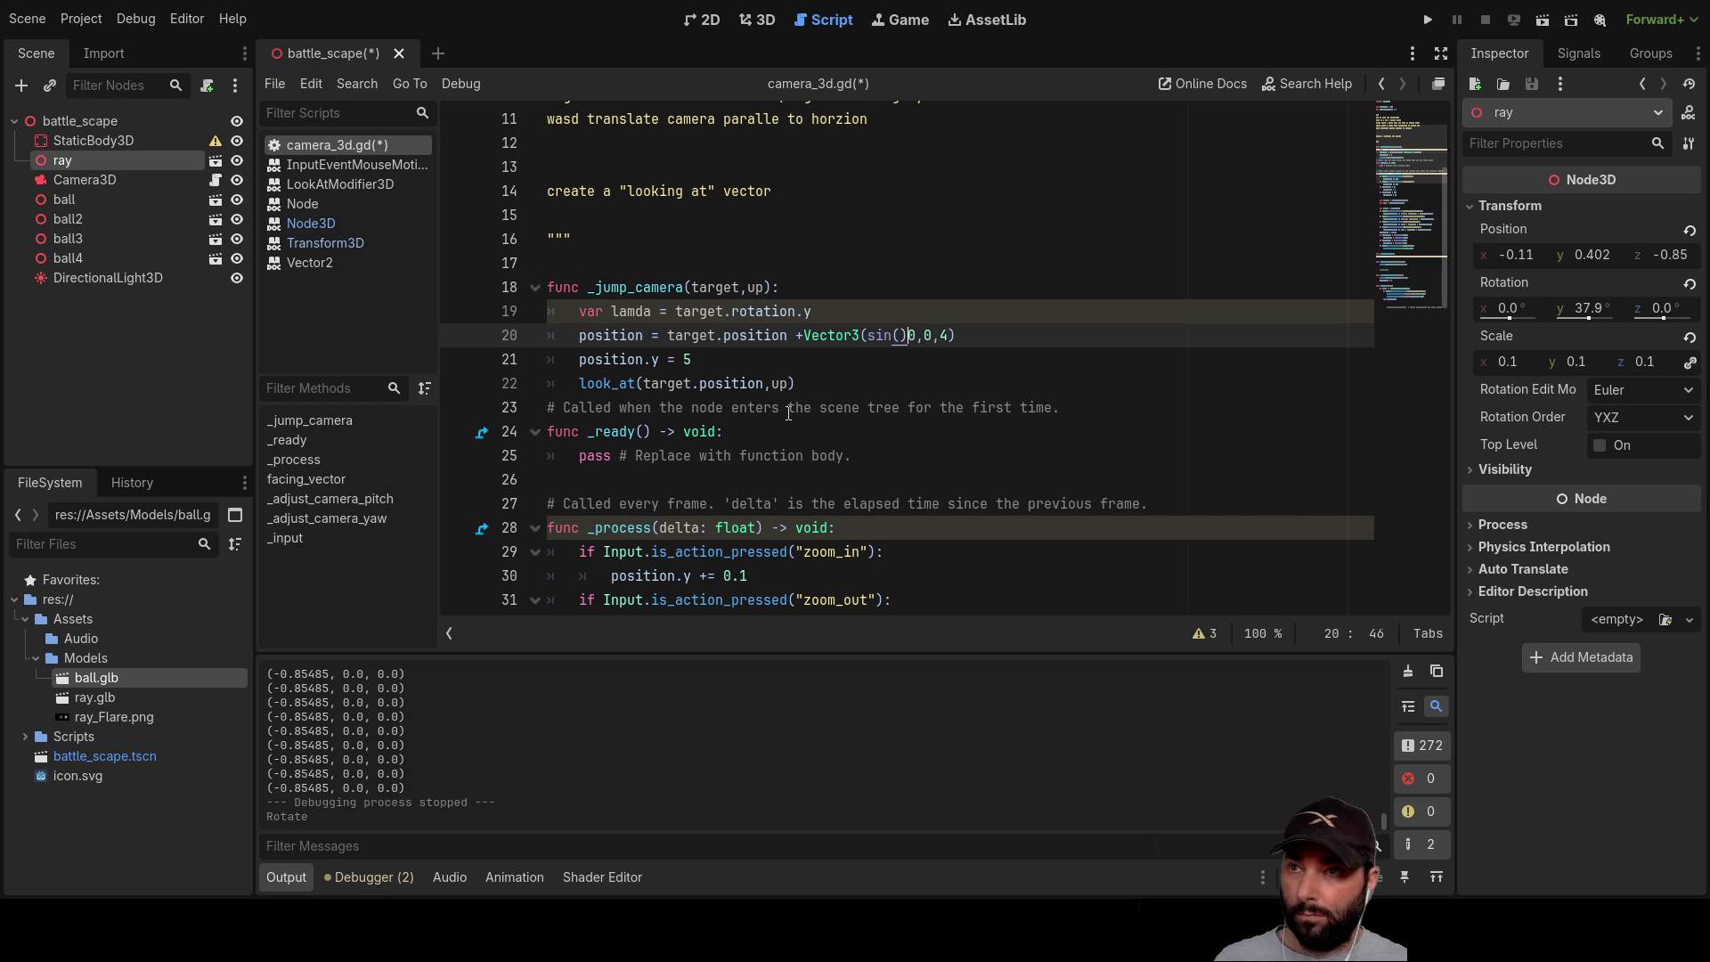
pyautogui.write('lamda')
pyautogui.press('Right')
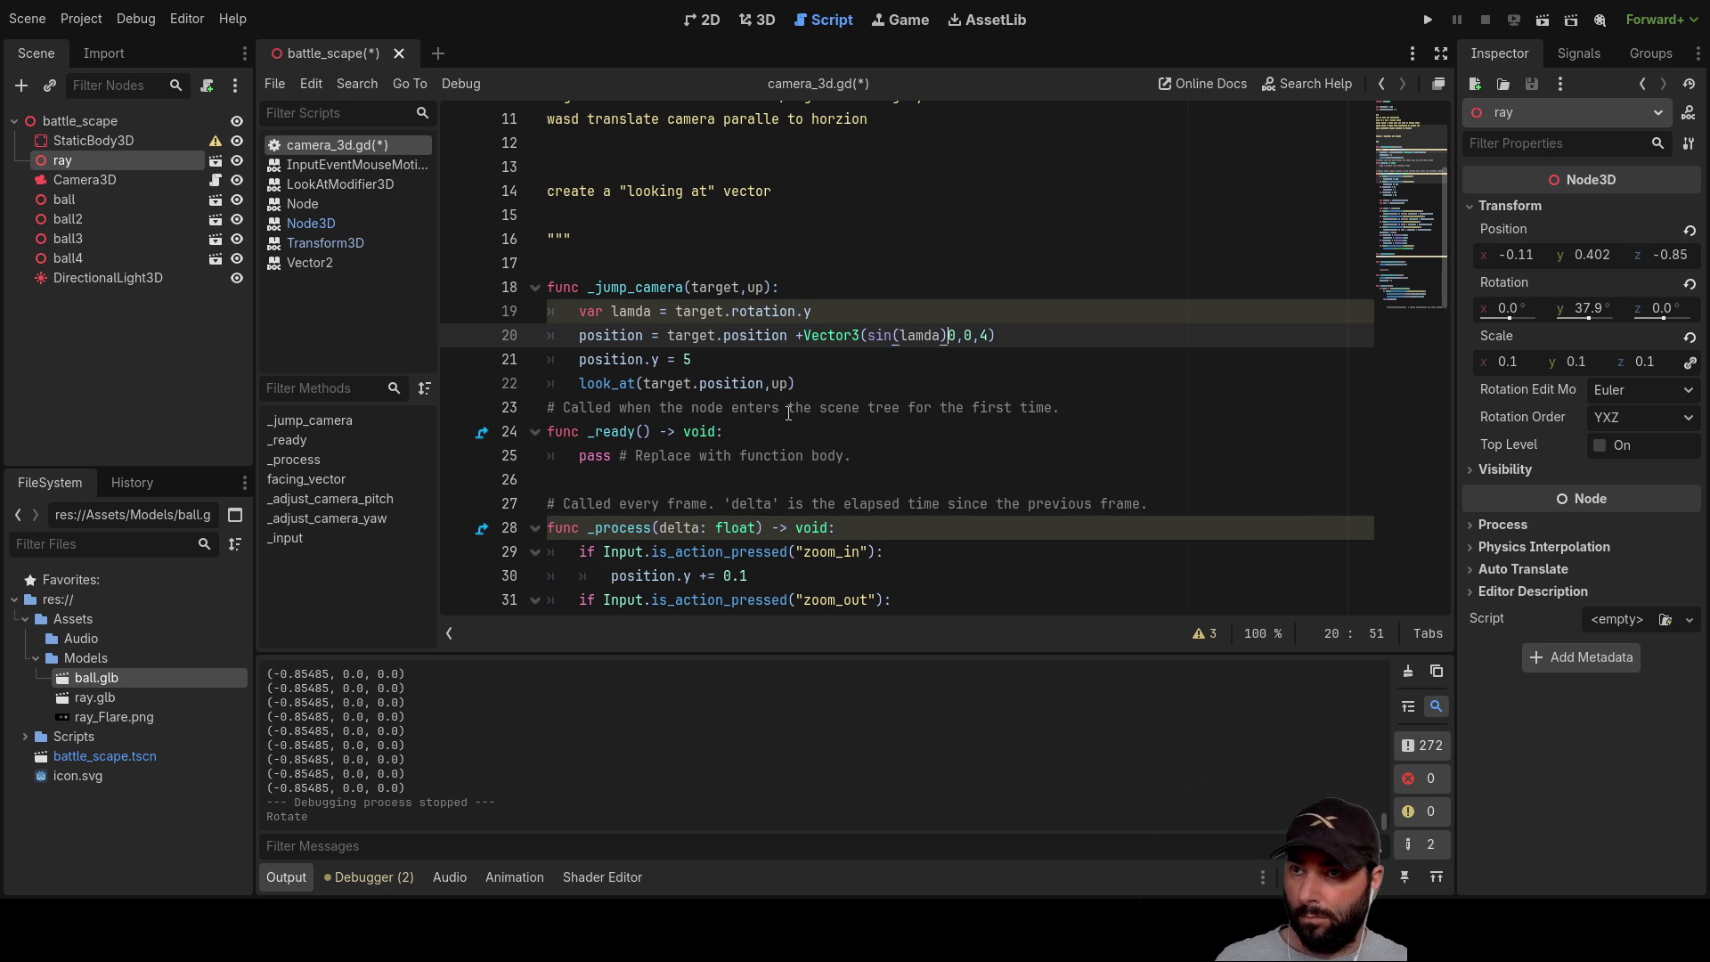
pyautogui.write('*4')
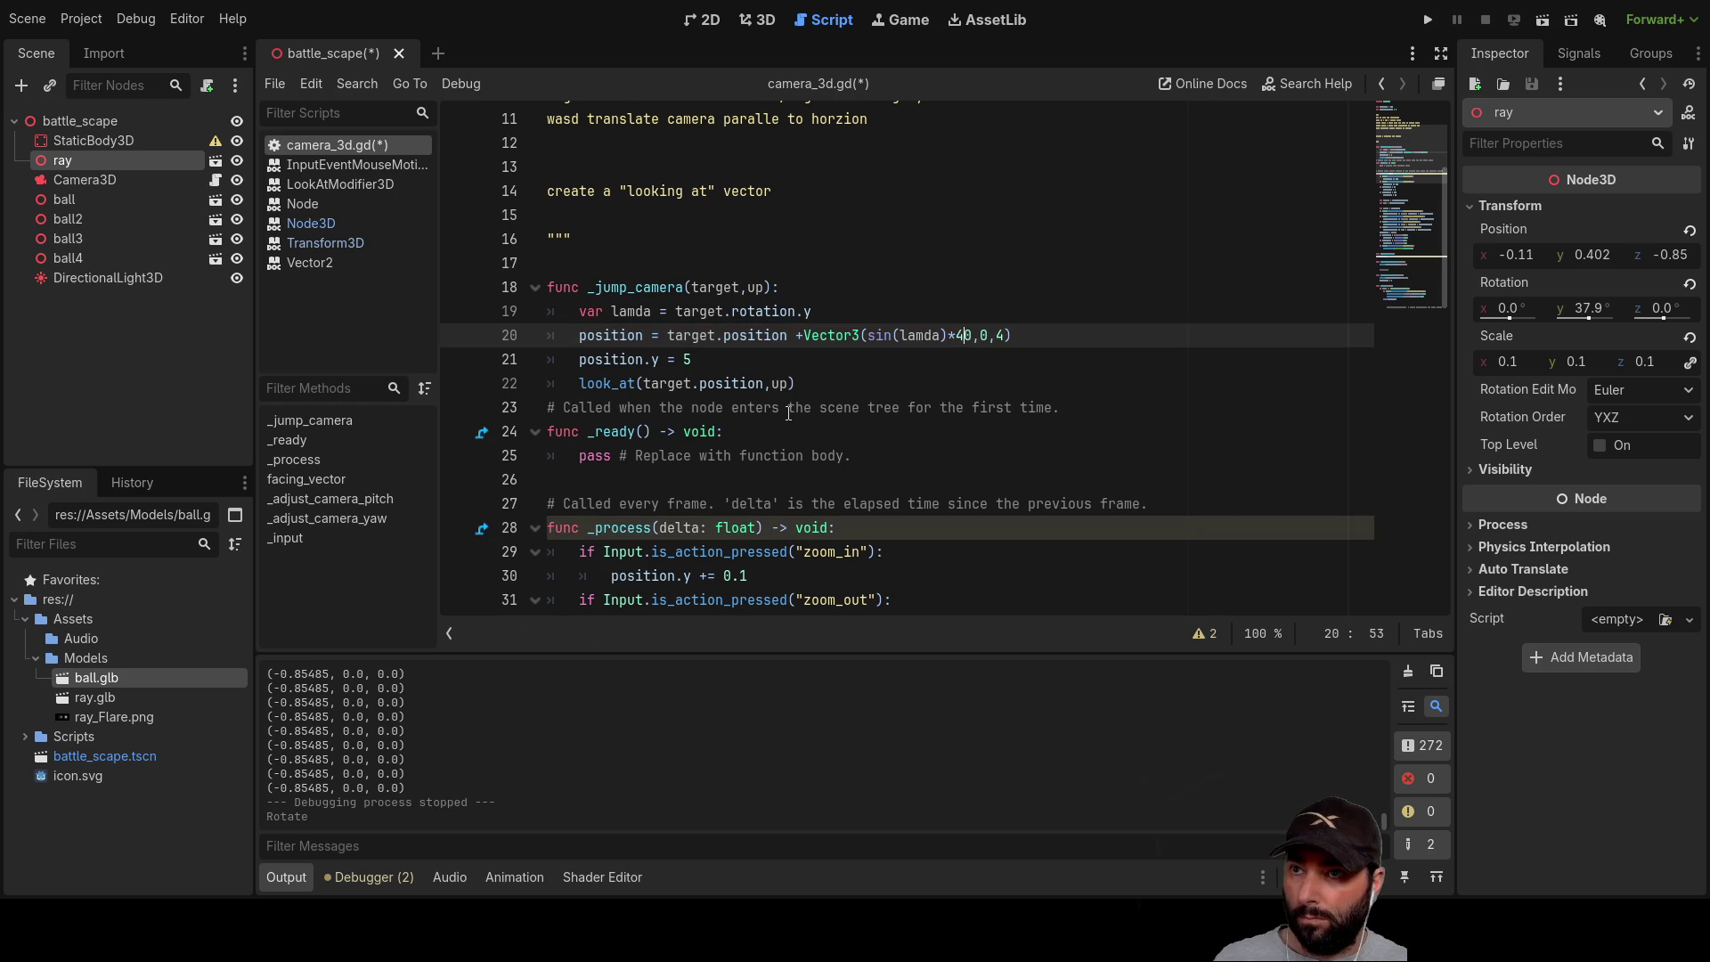
pyautogui.press('Delete')
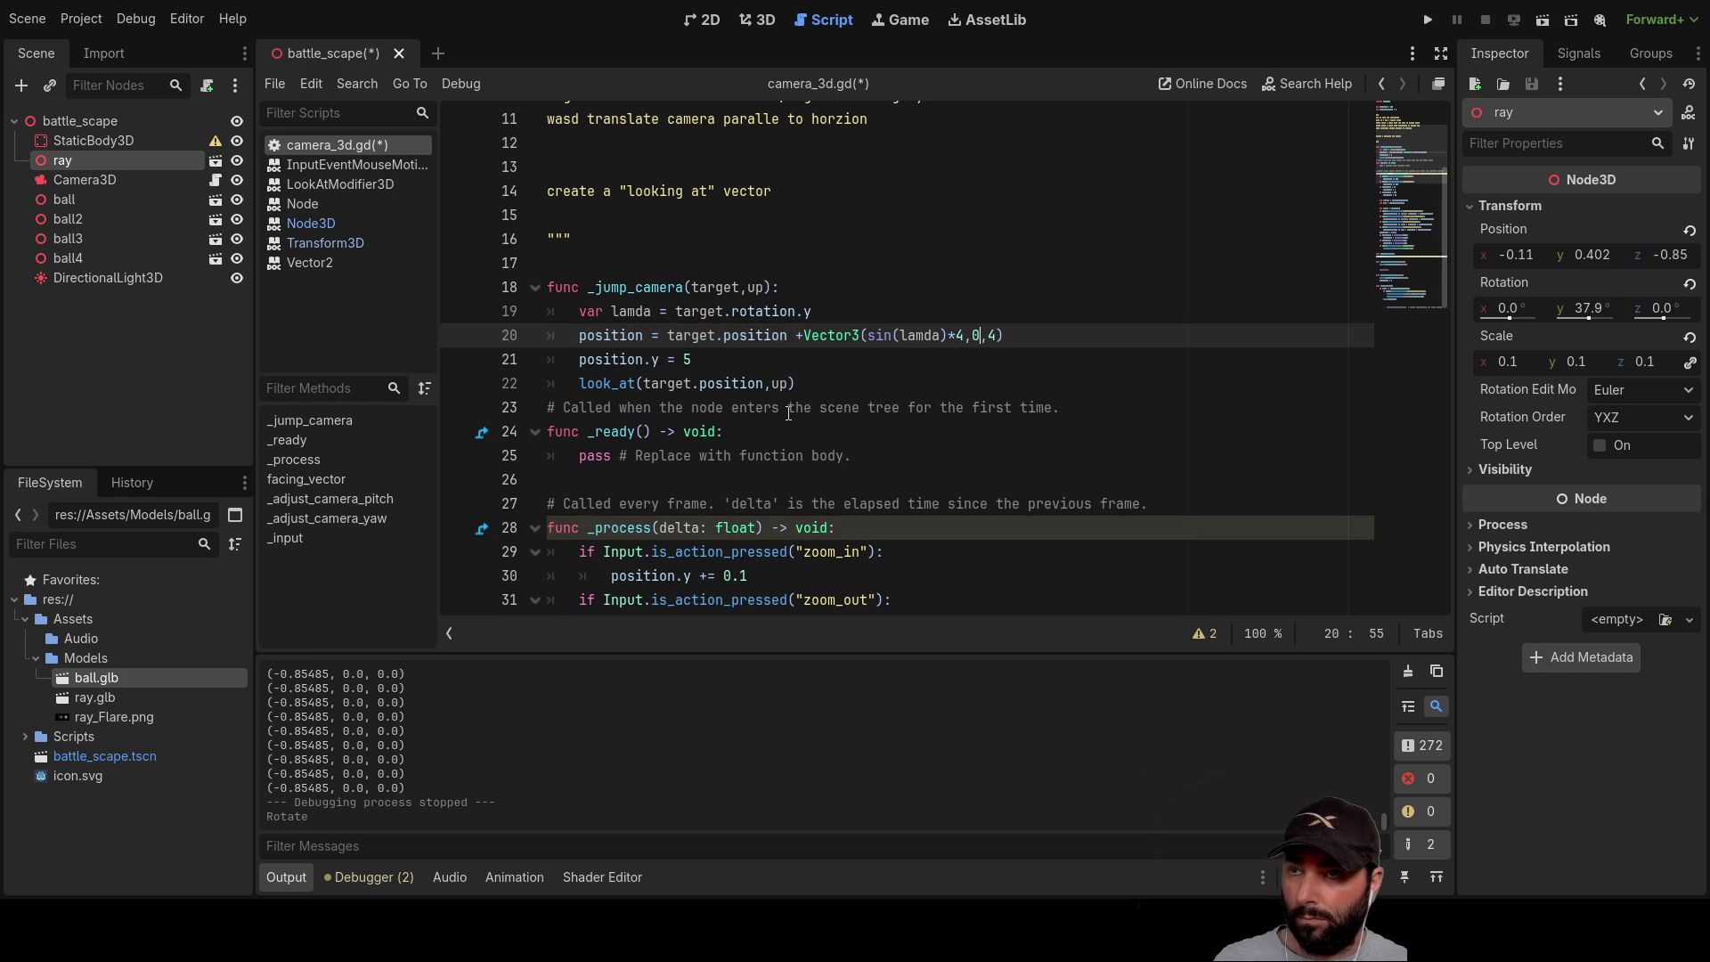
pyautogui.hotkey('shift', 'Left')
pyautogui.hotkey('shift', 'Left')
pyautogui.hotkey('shift', 'Left')
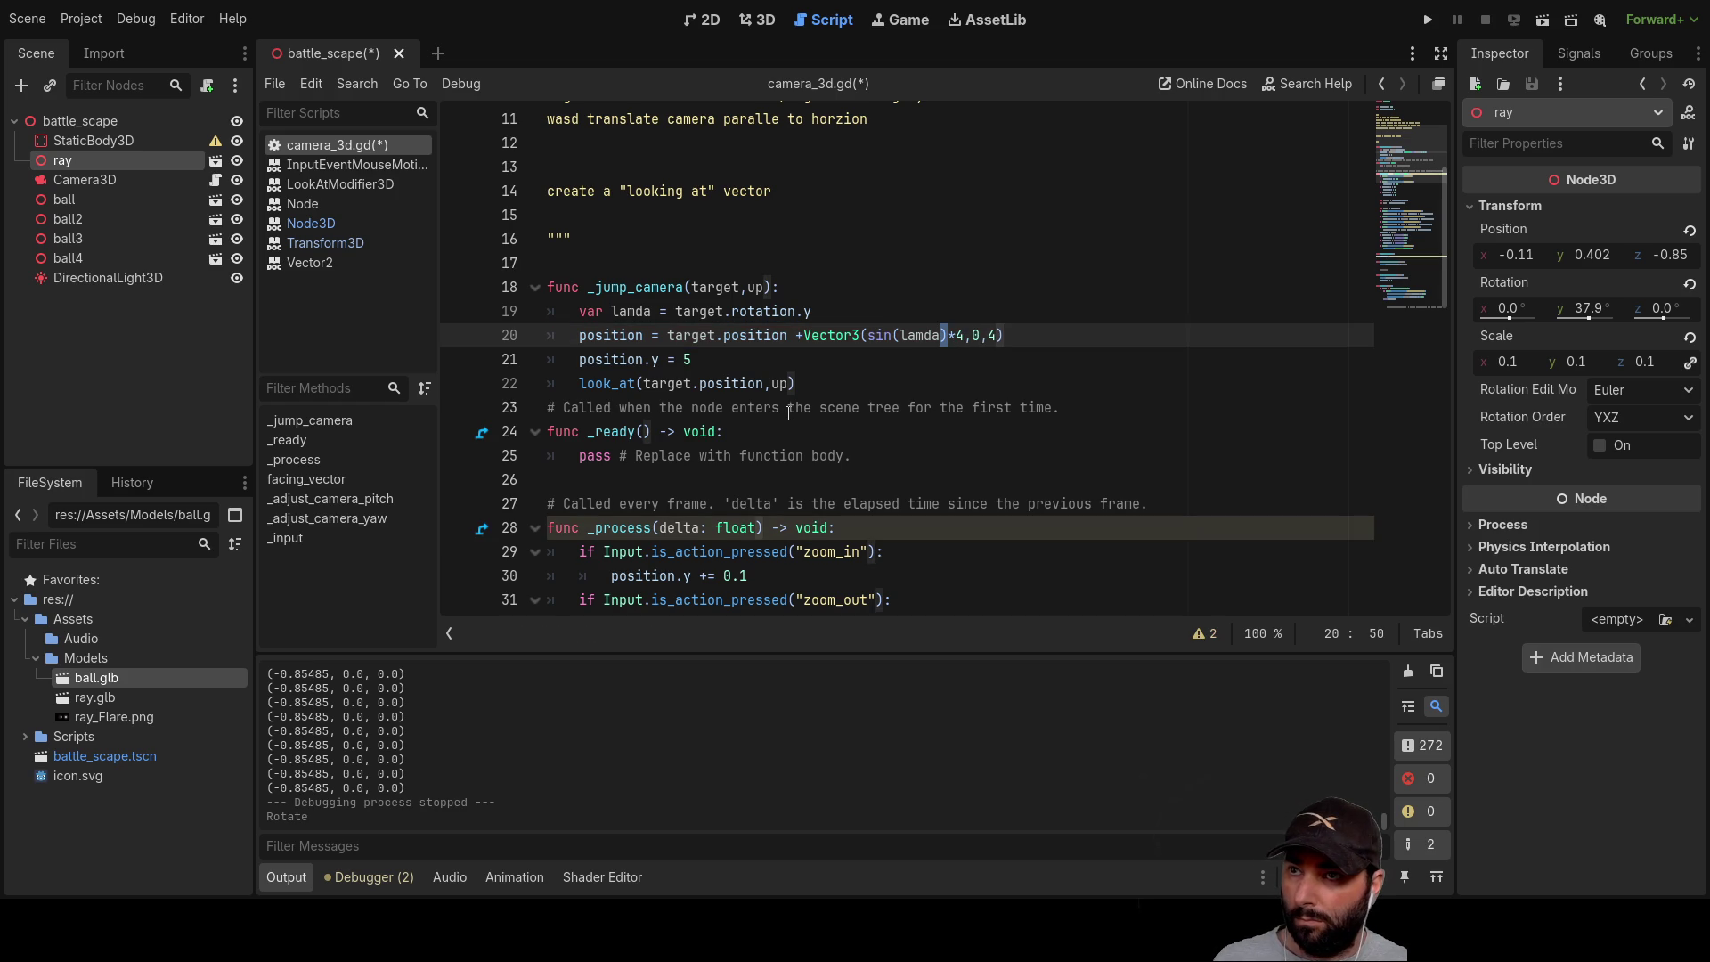
pyautogui.press('Right')
pyautogui.press('Right')
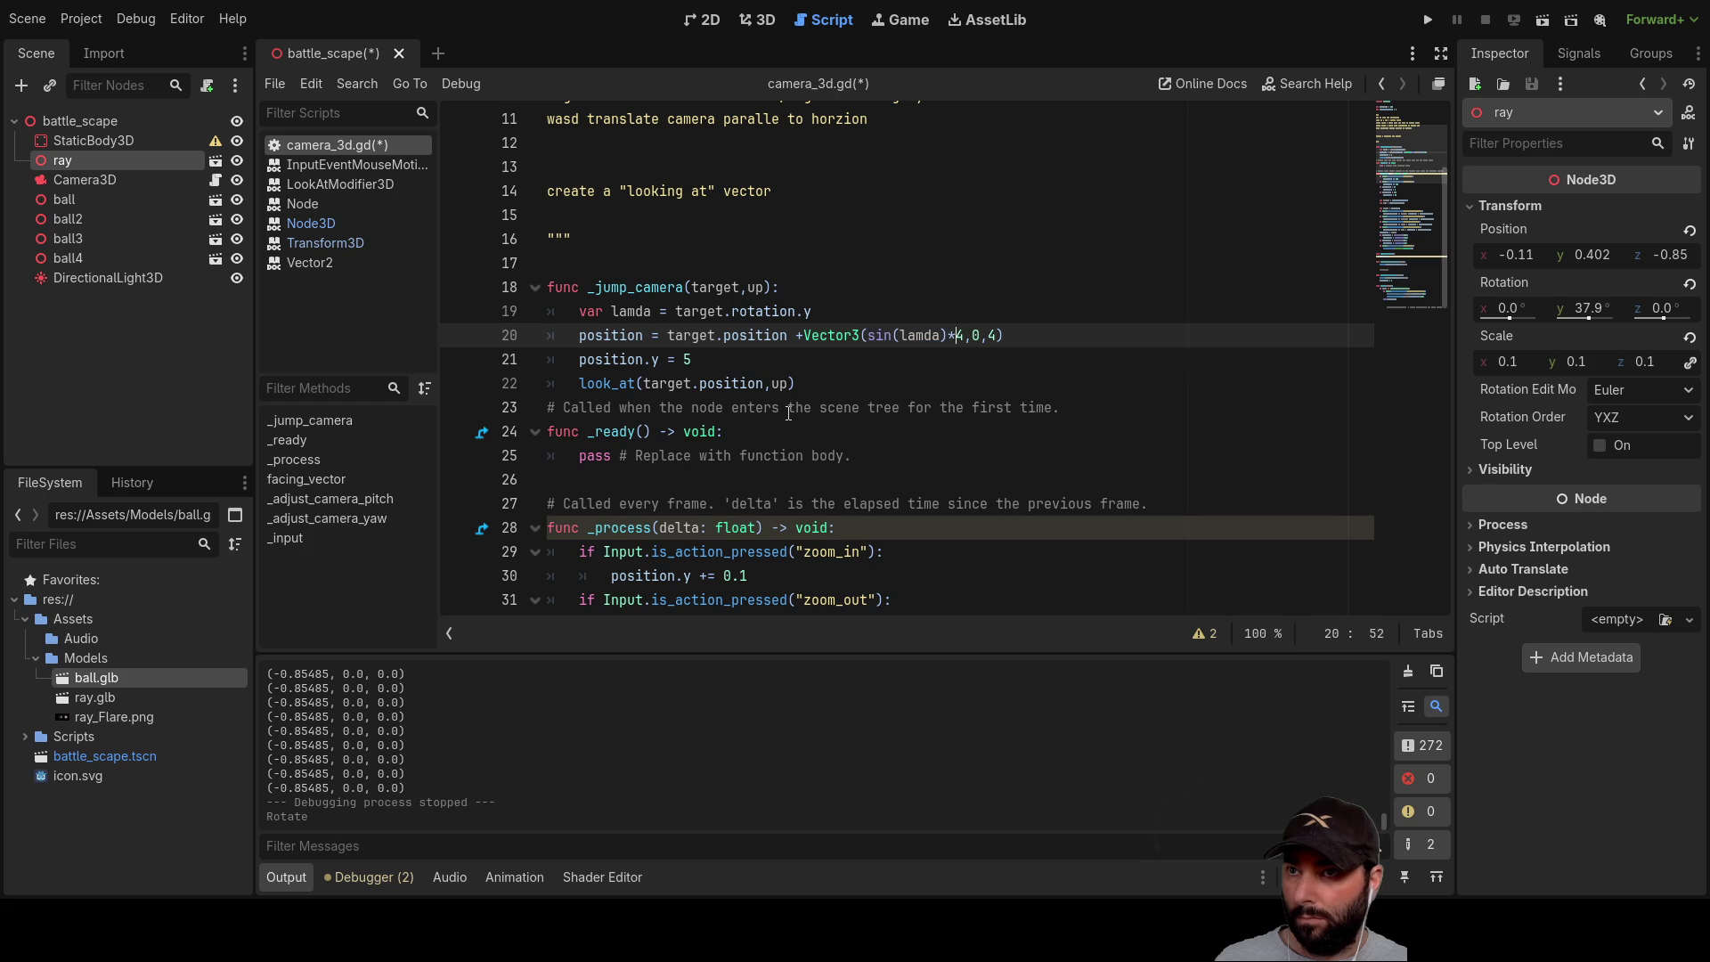
pyautogui.write('cos')
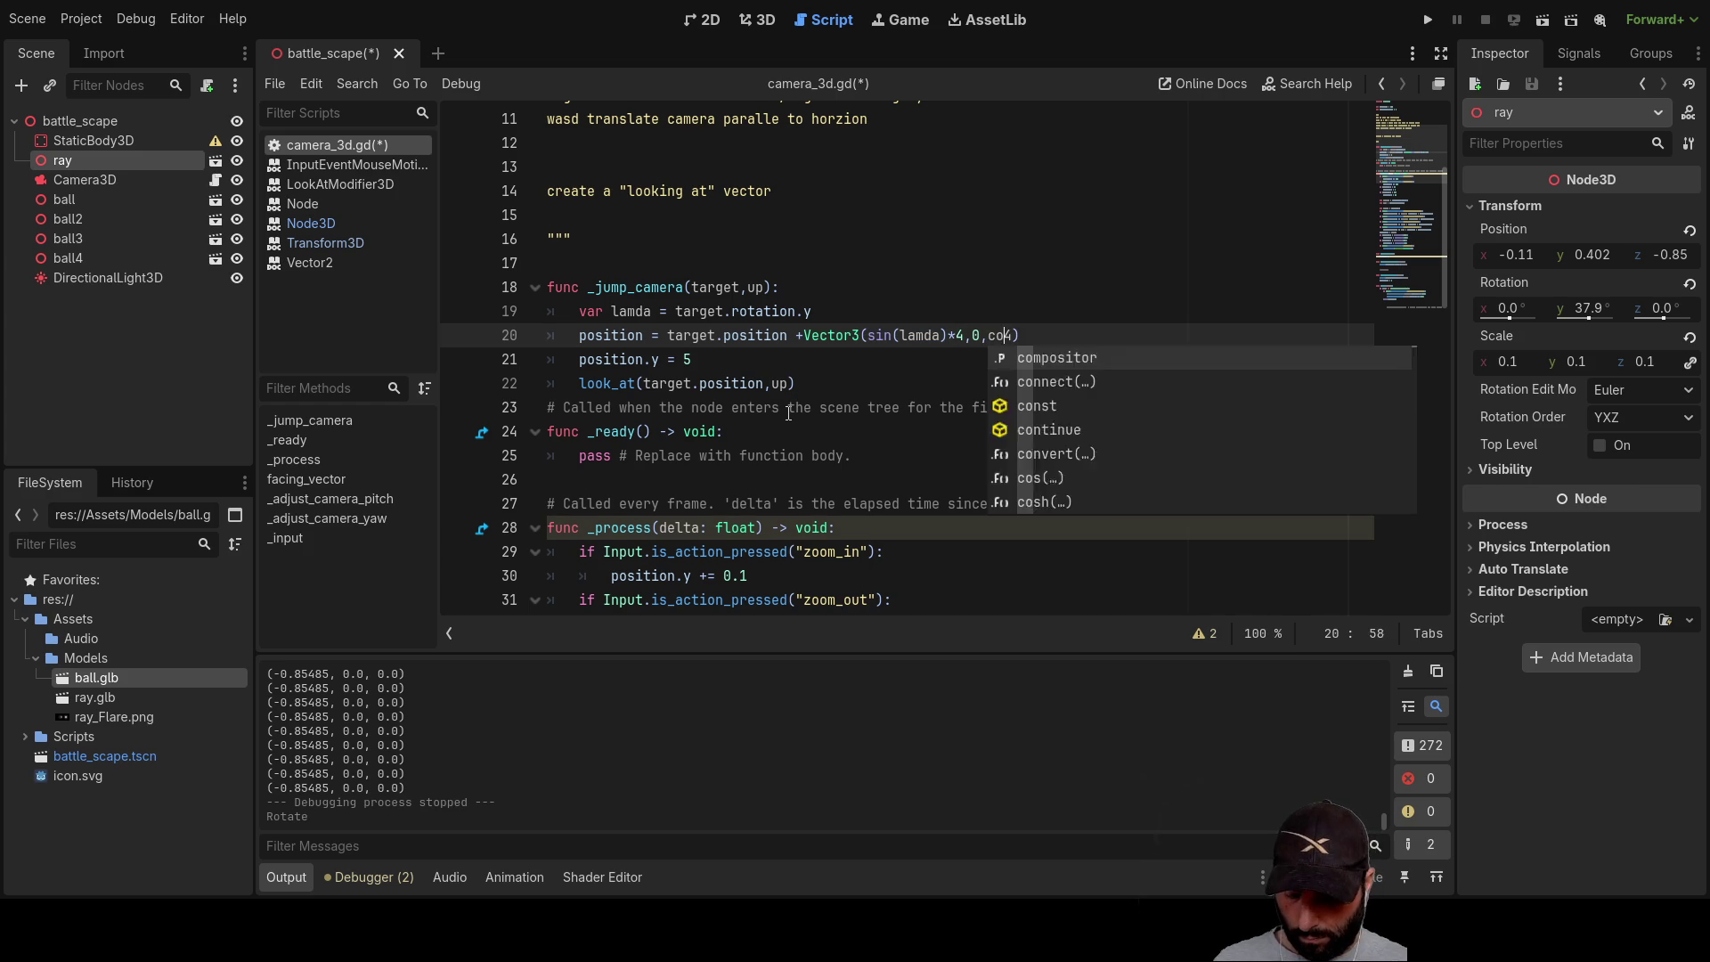
pyautogui.press('Return')
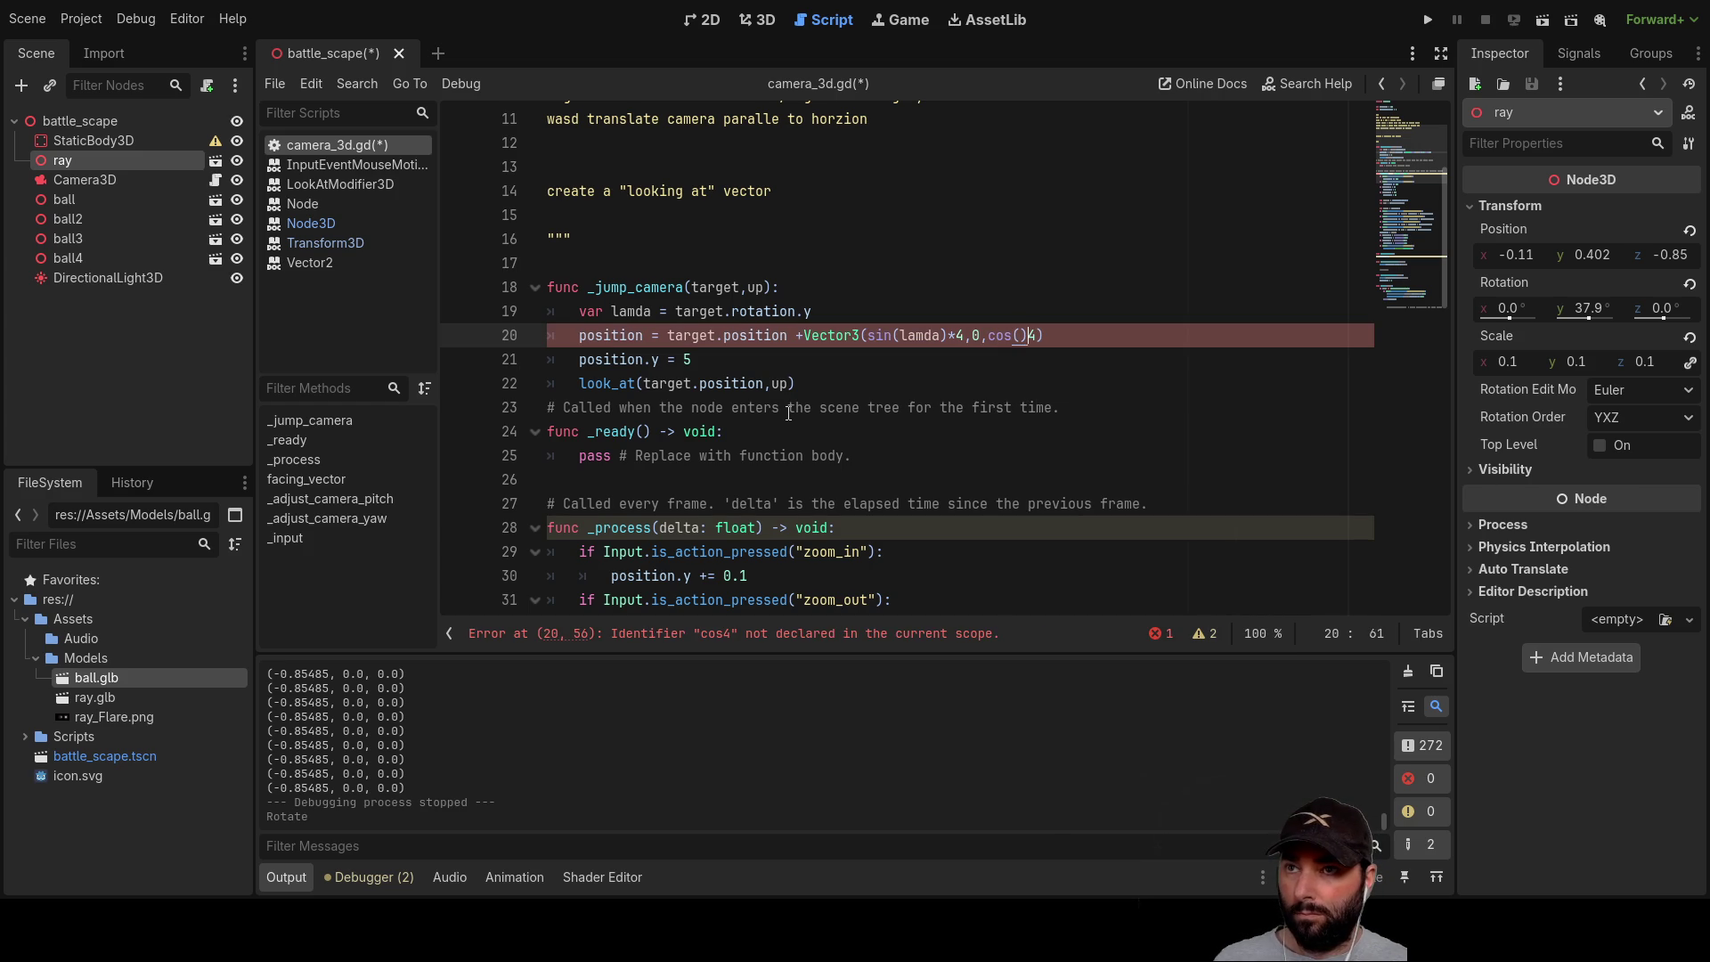
pyautogui.write('lam')
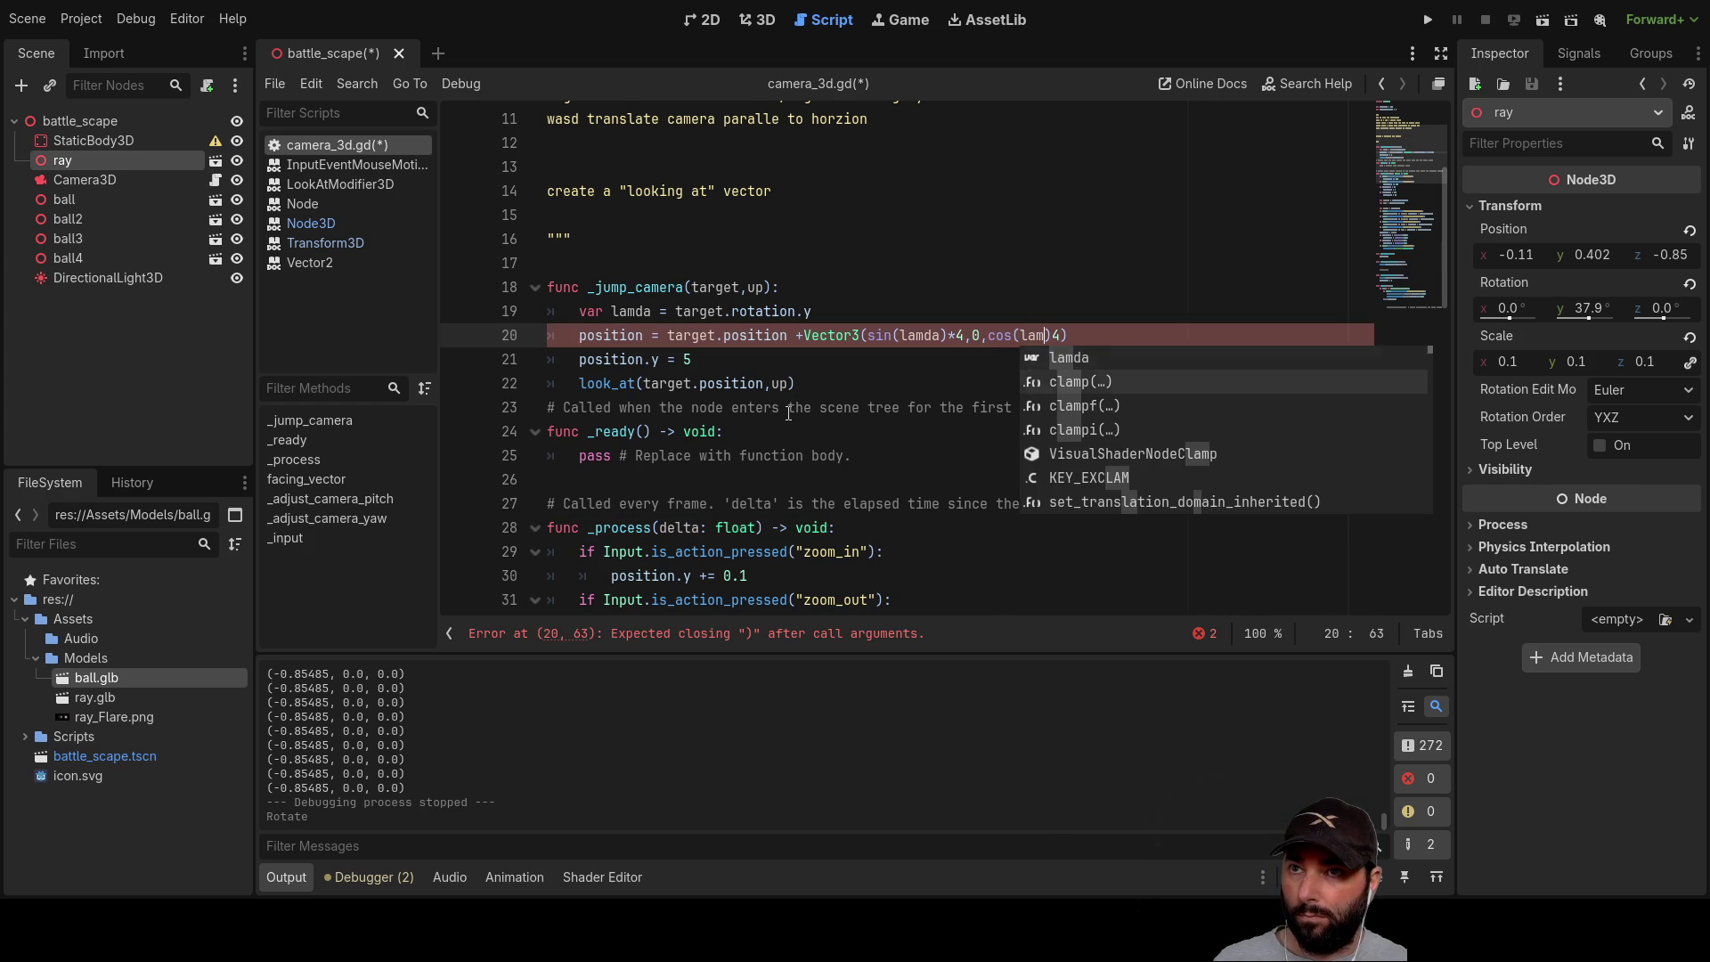
pyautogui.write('da')
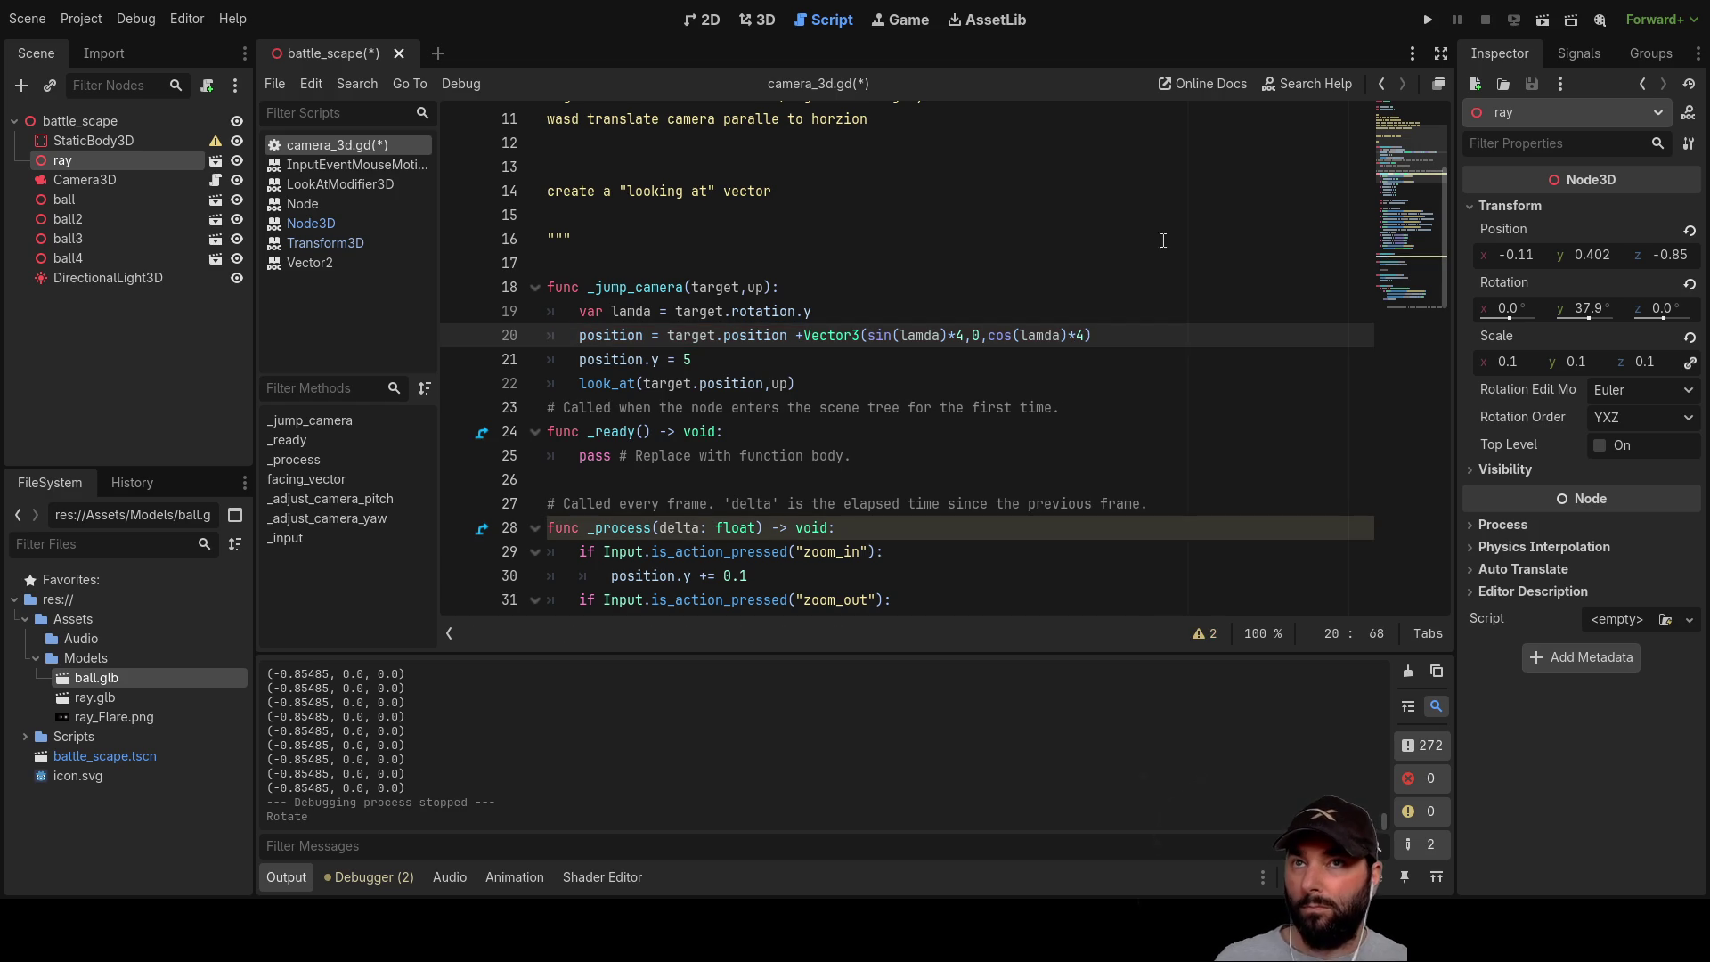
# Step: Test-run the yaw-based camera jump with Run Project, then stop the game
pyautogui.click(1427, 22)
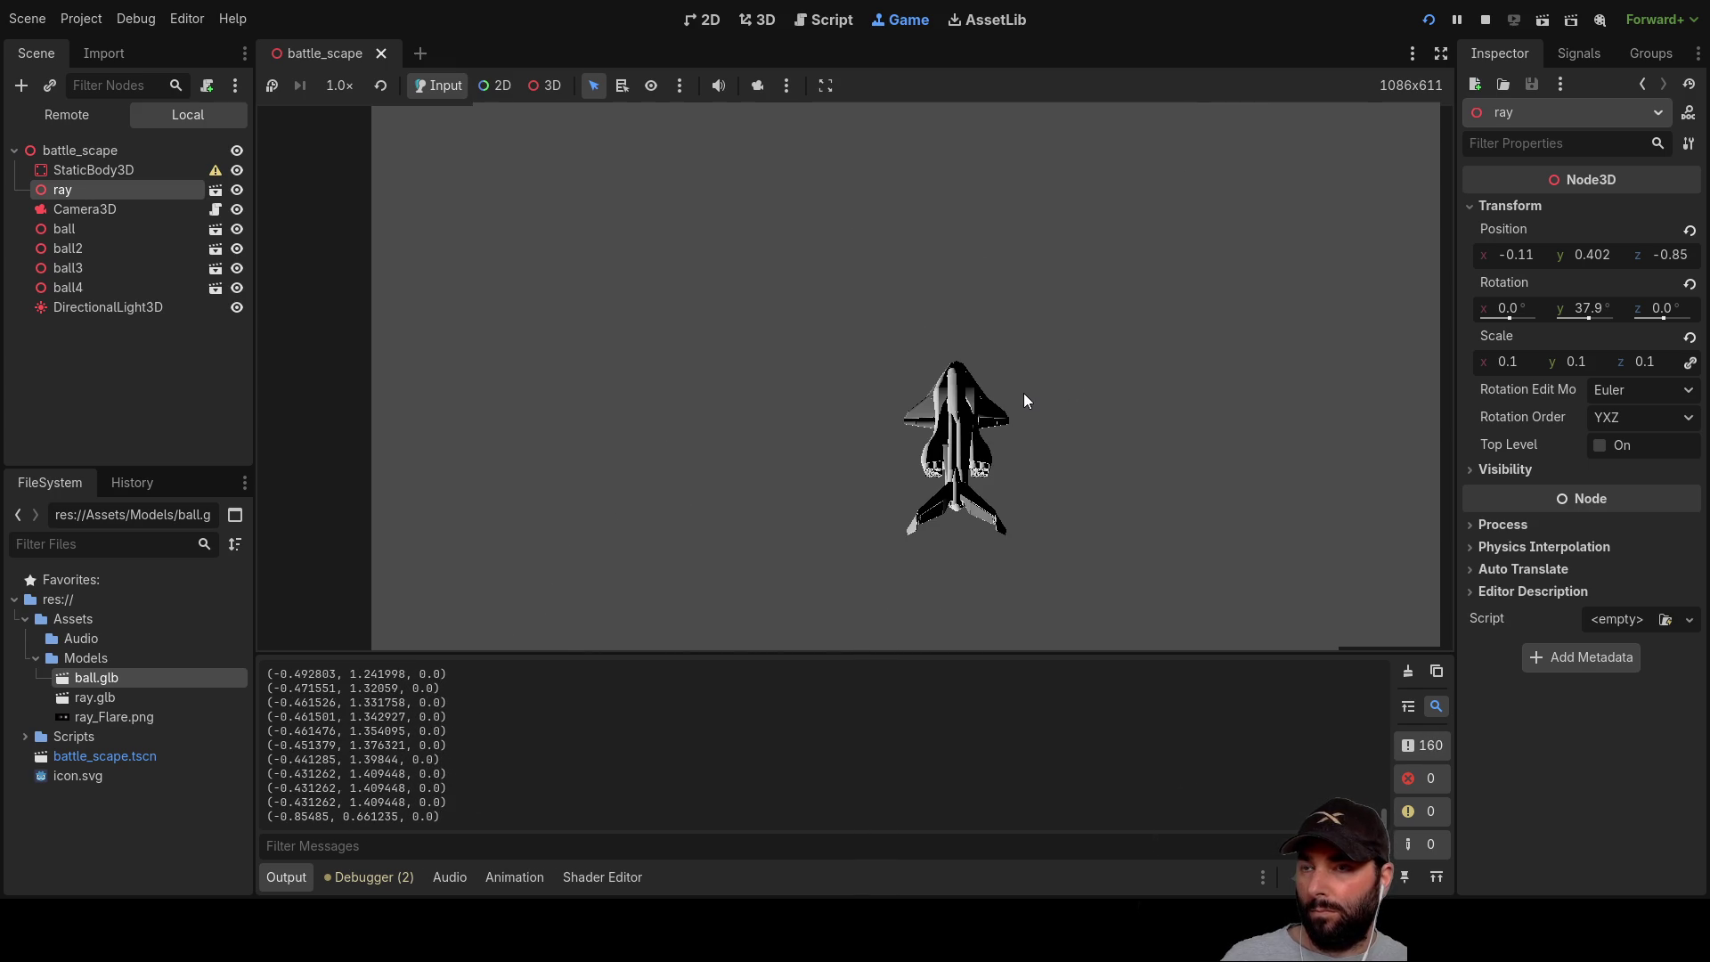
pyautogui.click(1484, 21)
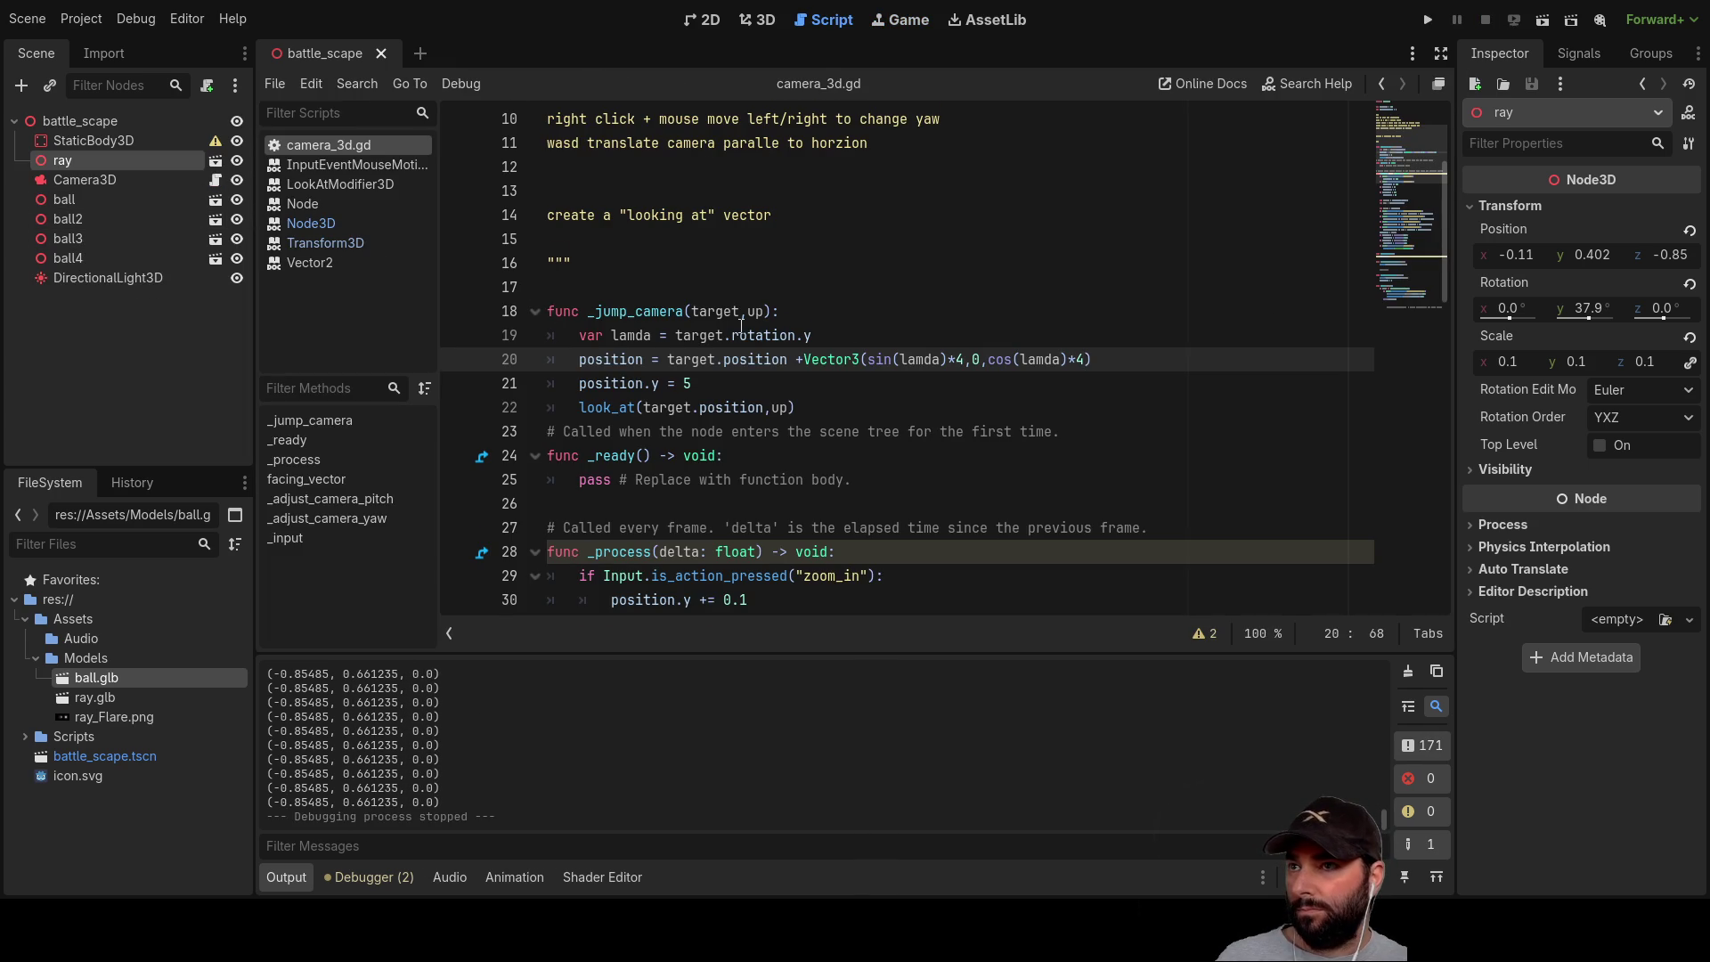
# Step: Add blank lines and a #debug comment below the select_1 check in _process
pyautogui.scroll(1, 611, 362)
pyautogui.click(612, 359)
pyautogui.scroll(-13, 612, 362)
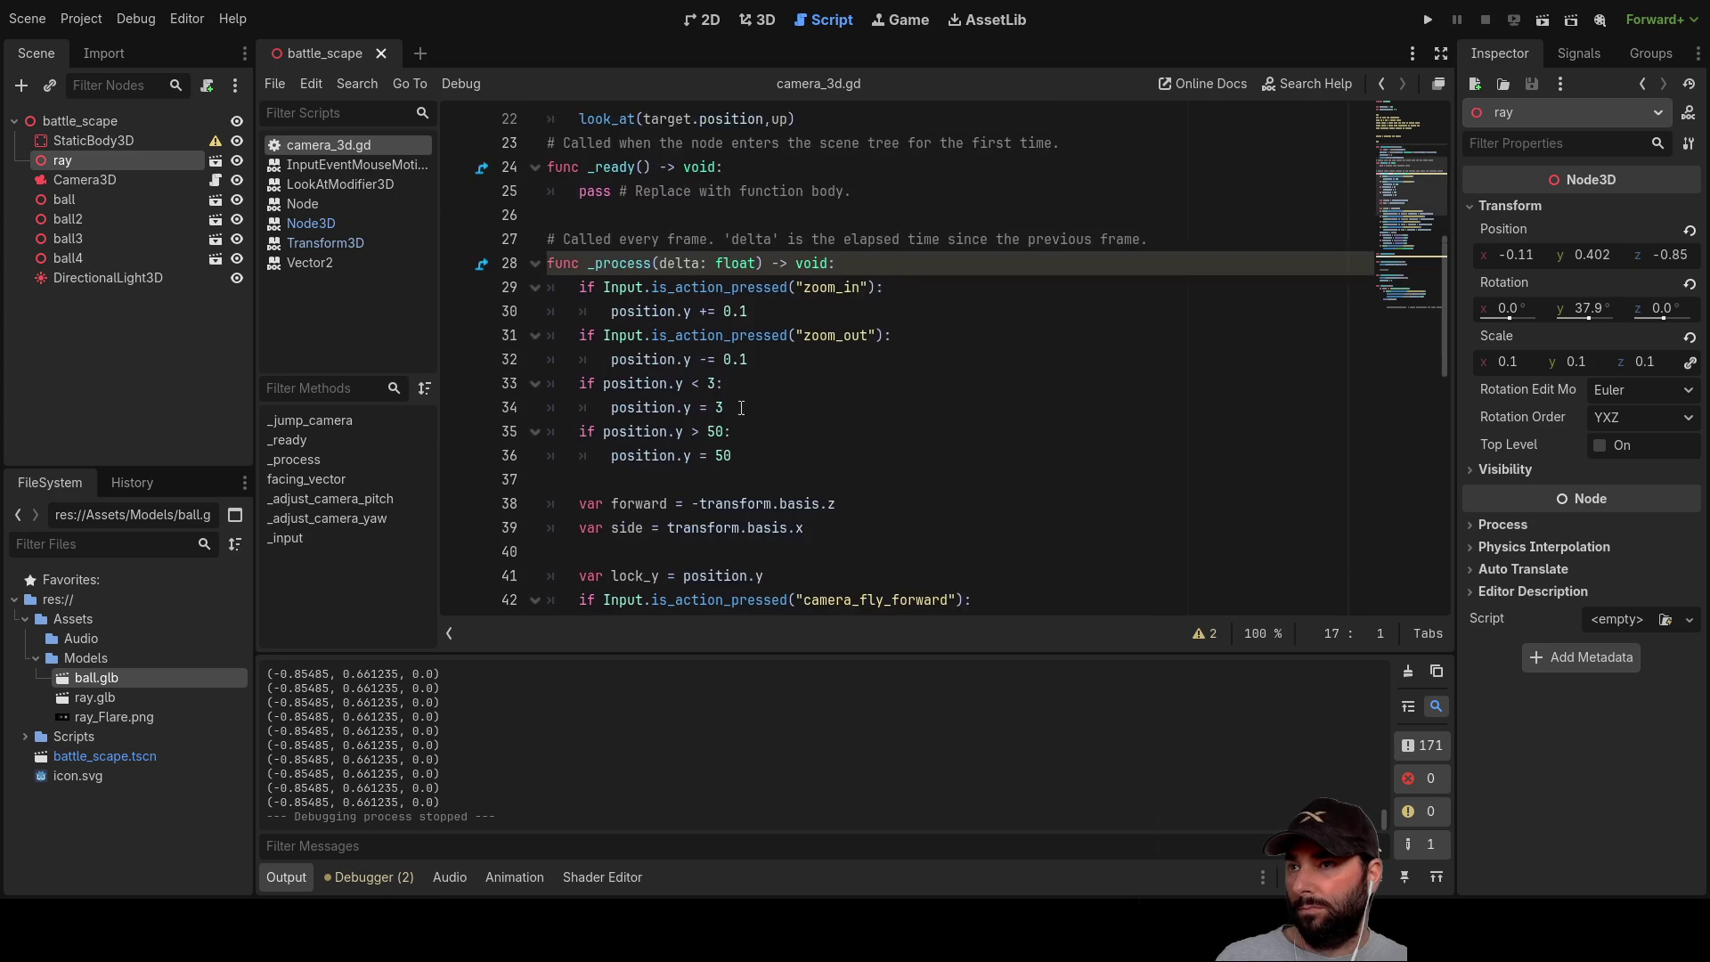
pyautogui.scroll(-2, 638, 407)
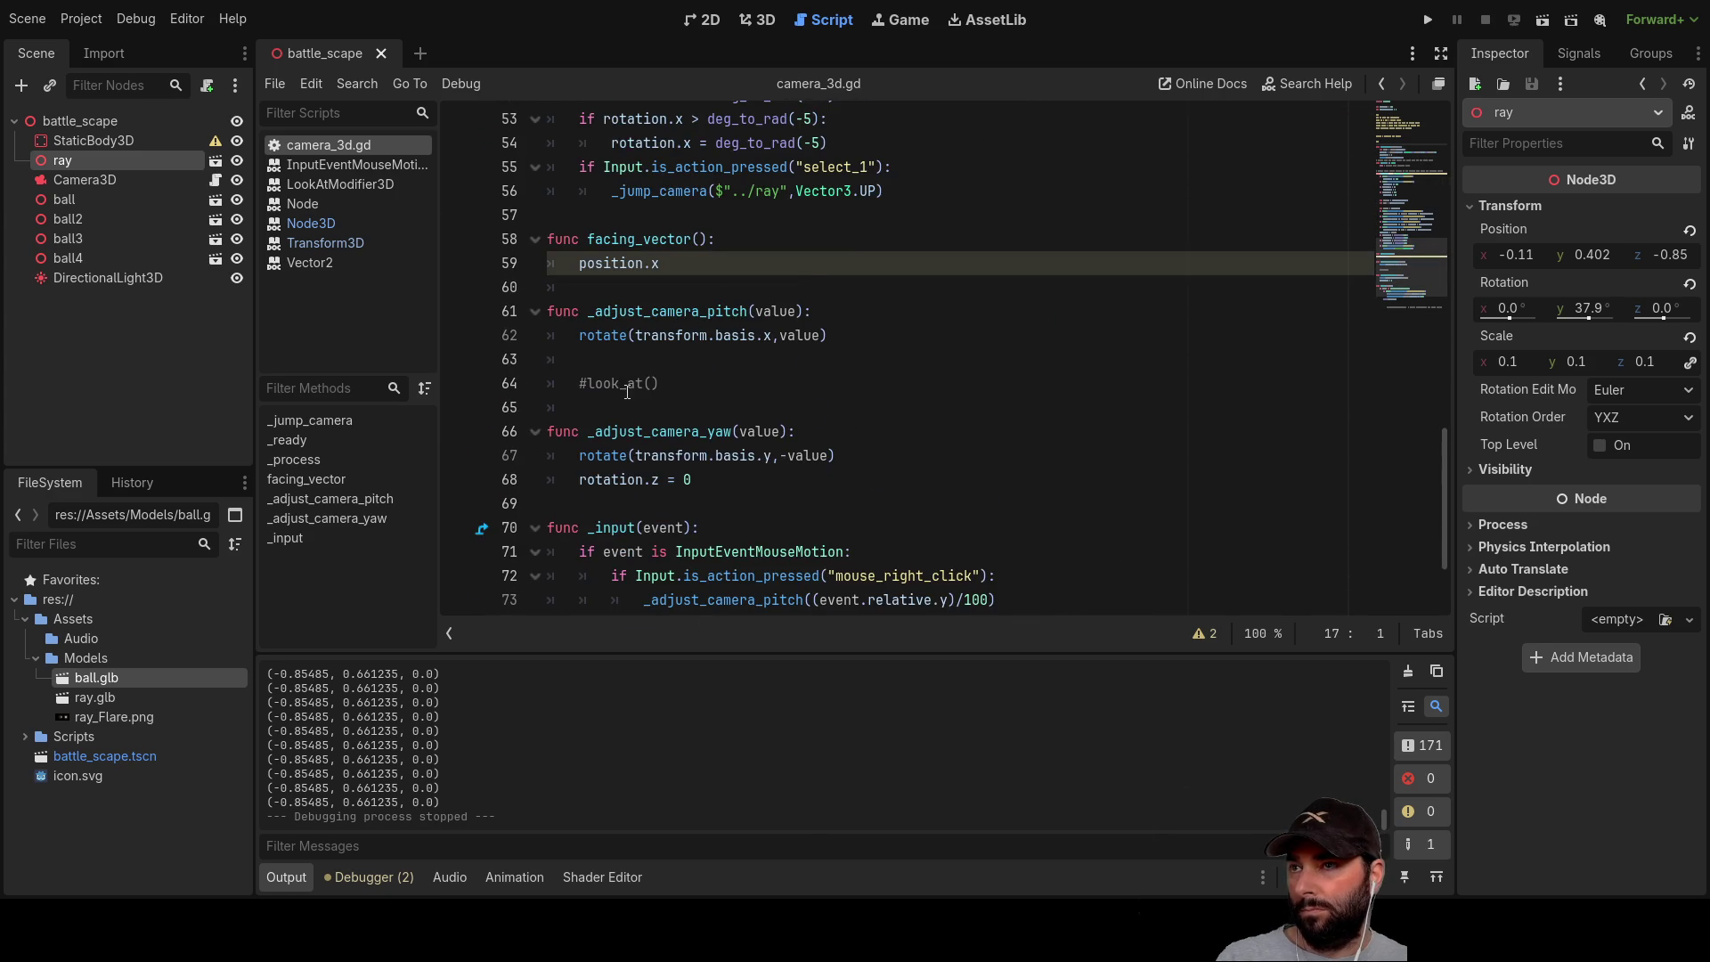
pyautogui.scroll(1, 605, 356)
pyautogui.click(583, 288)
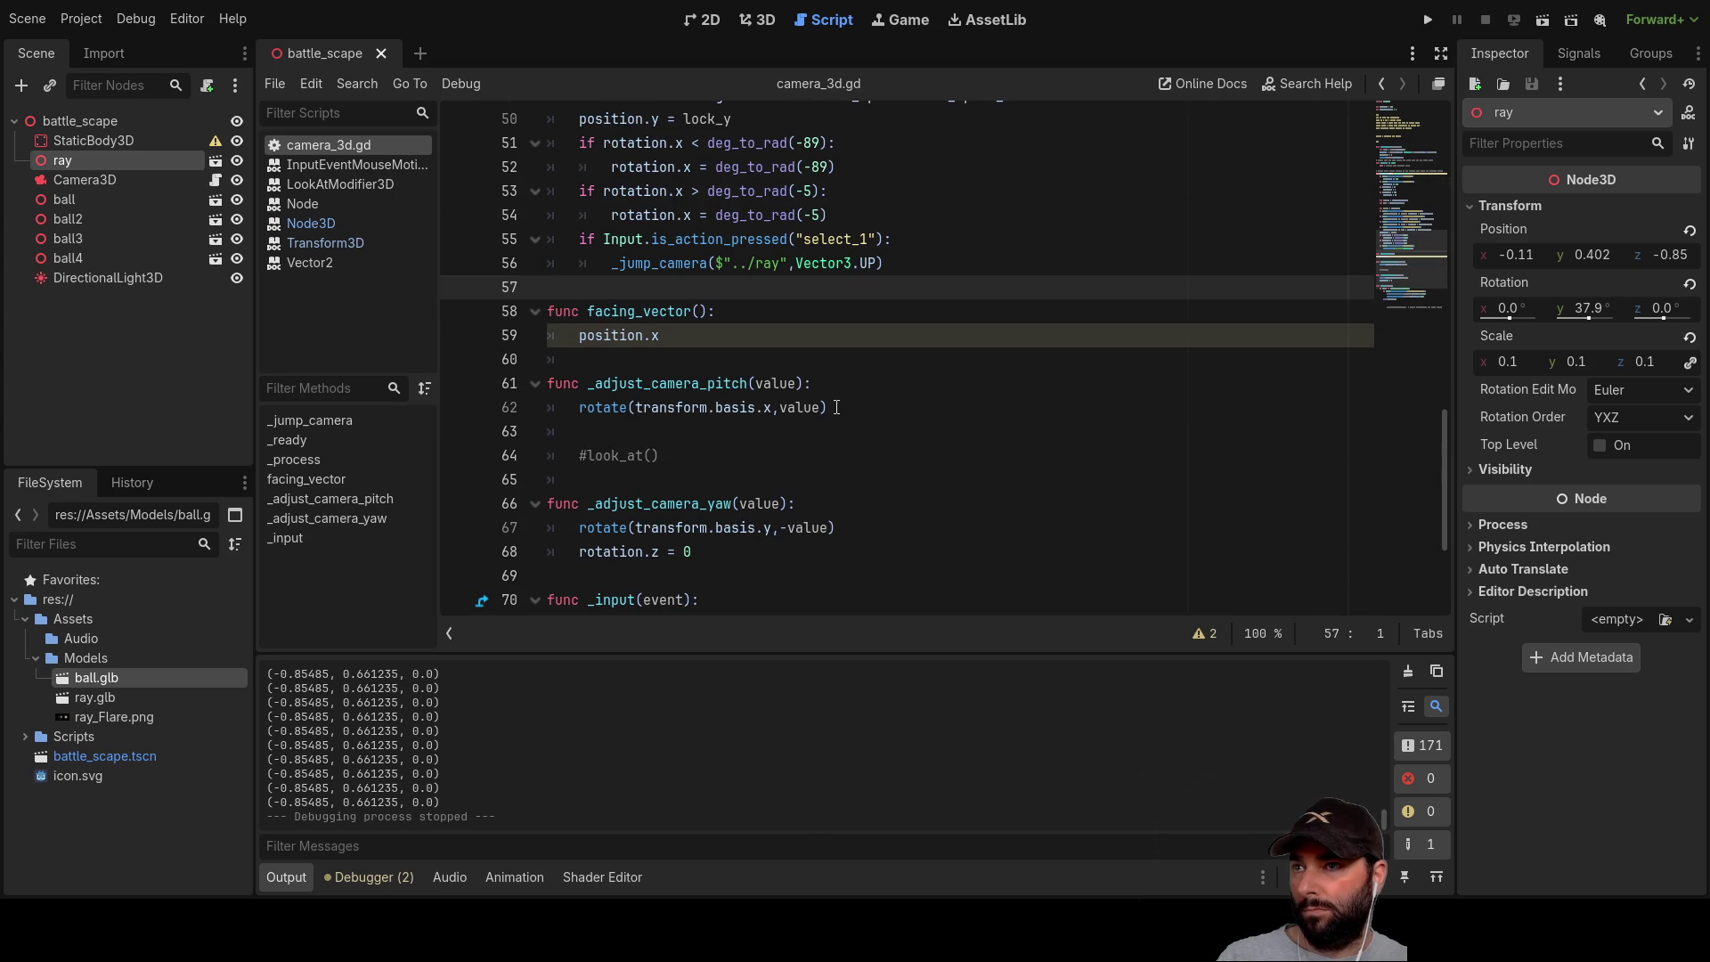
pyautogui.press('Return')
pyautogui.press('Return')
pyautogui.press('Return')
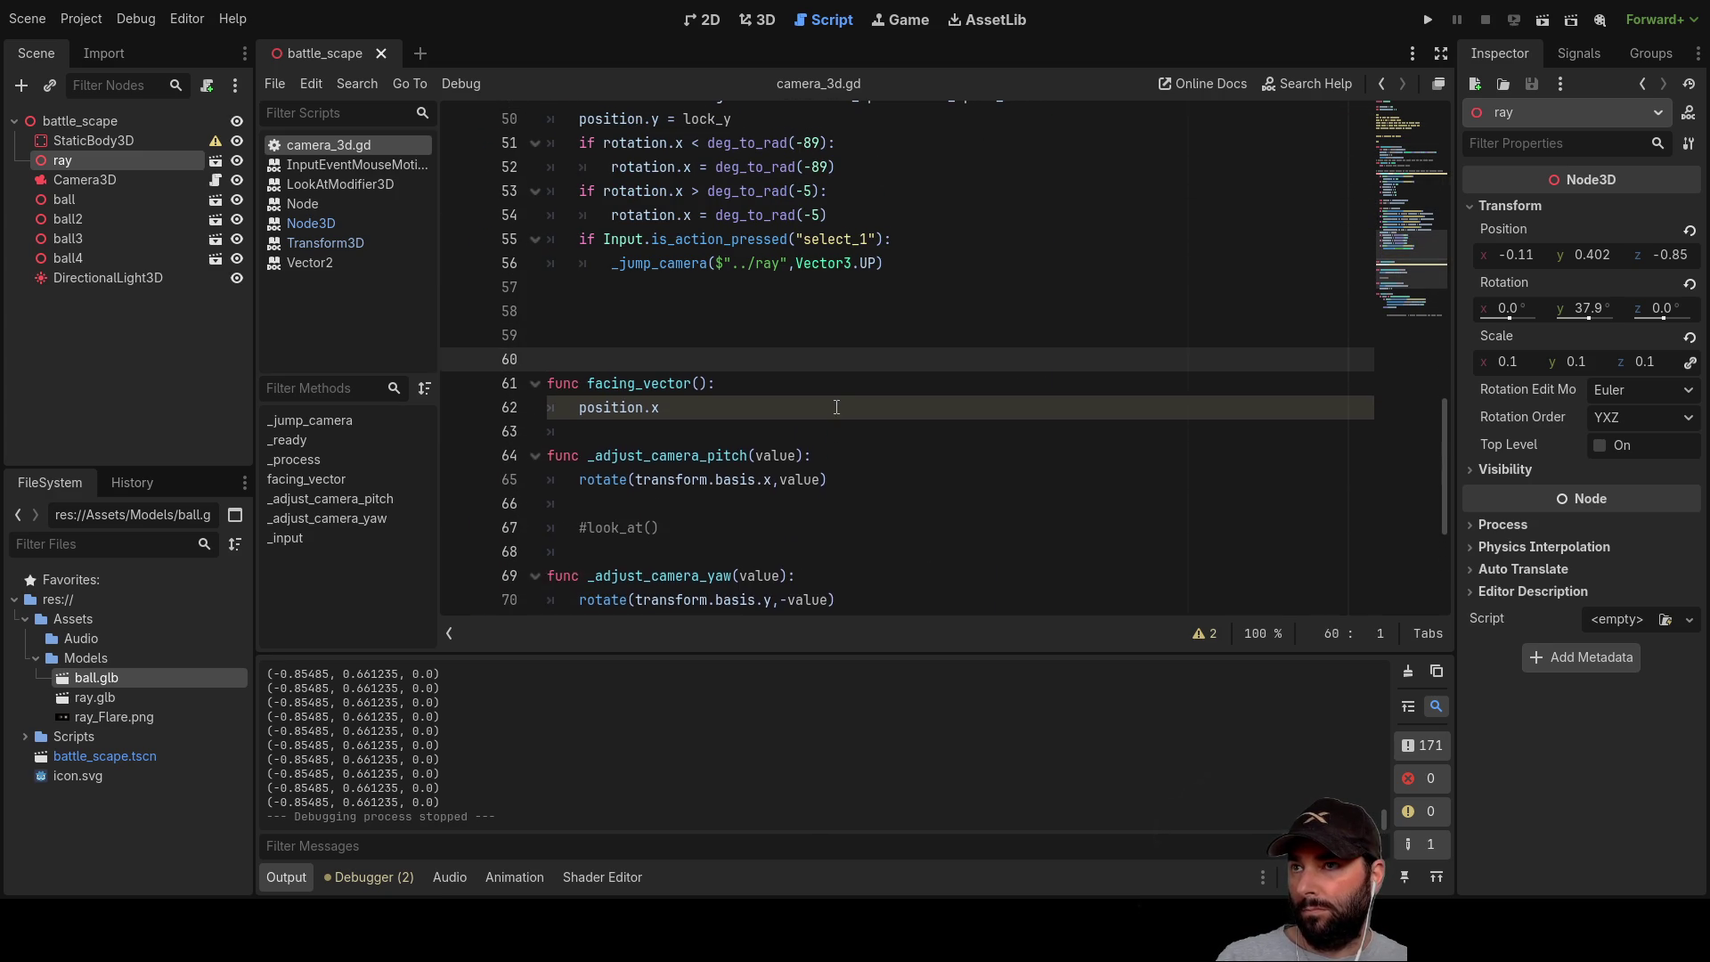
pyautogui.press('Up')
pyautogui.press('Up')
pyautogui.press('Up')
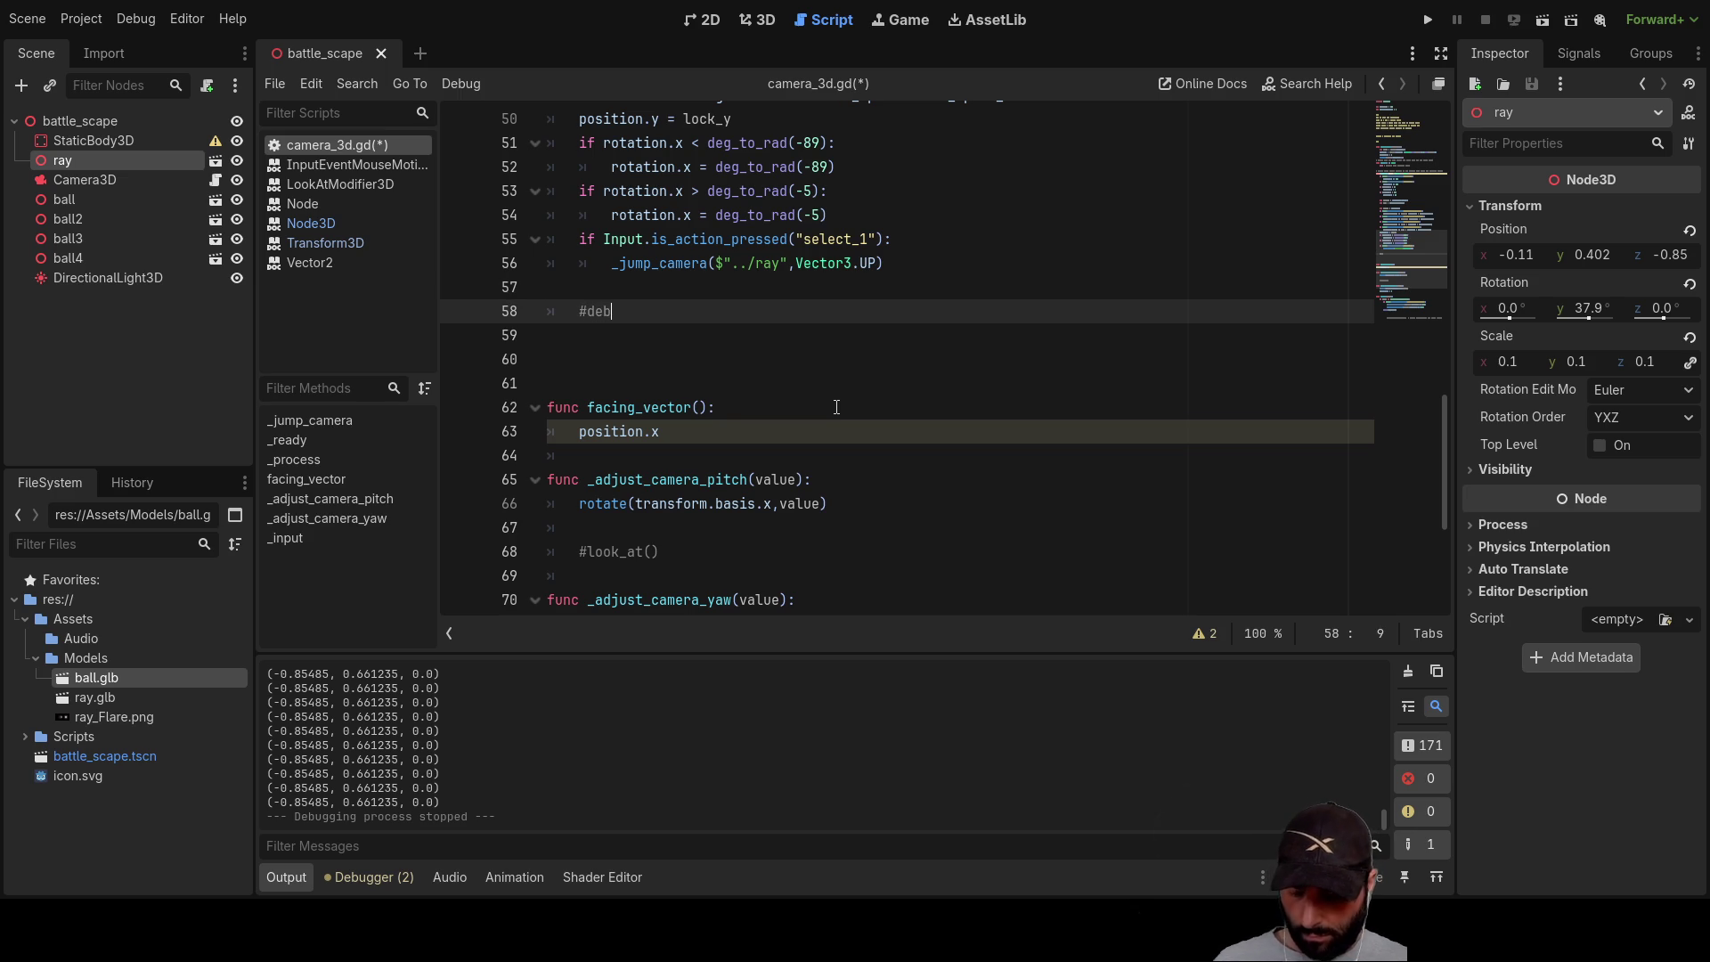
pyautogui.press('Down')
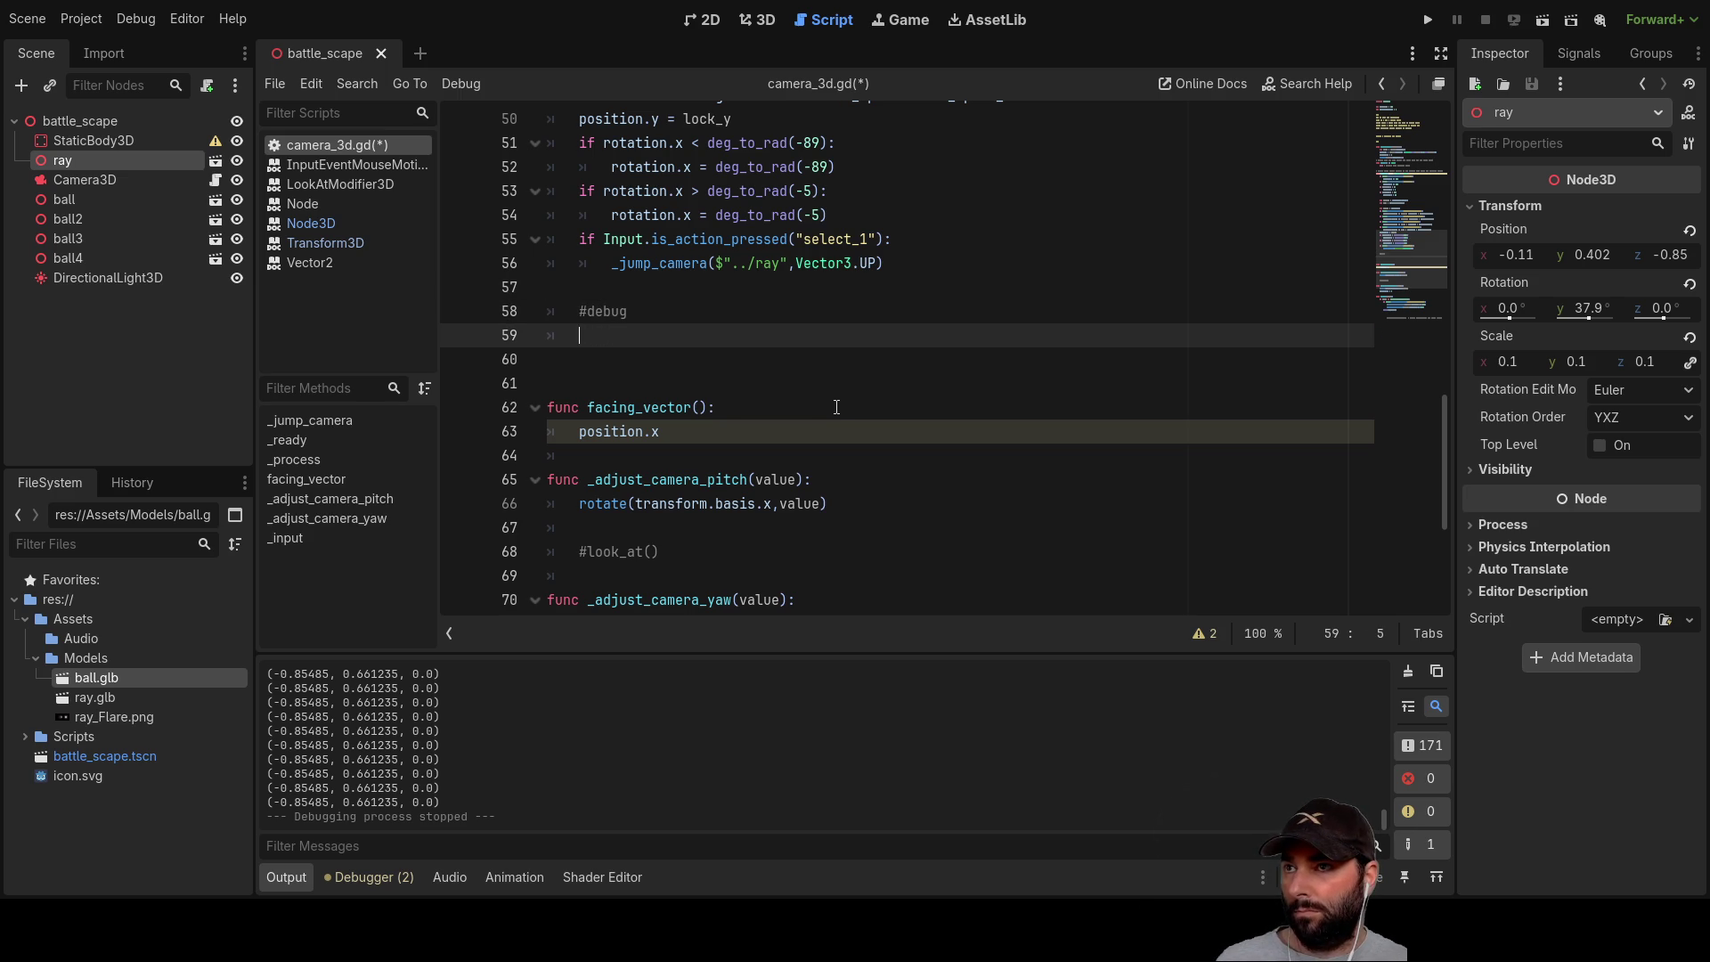
# Step: Under #debug, add if Input.is_action_pressed("ui_left"): using autocomplete
pyautogui.scroll(2, 811, 407)
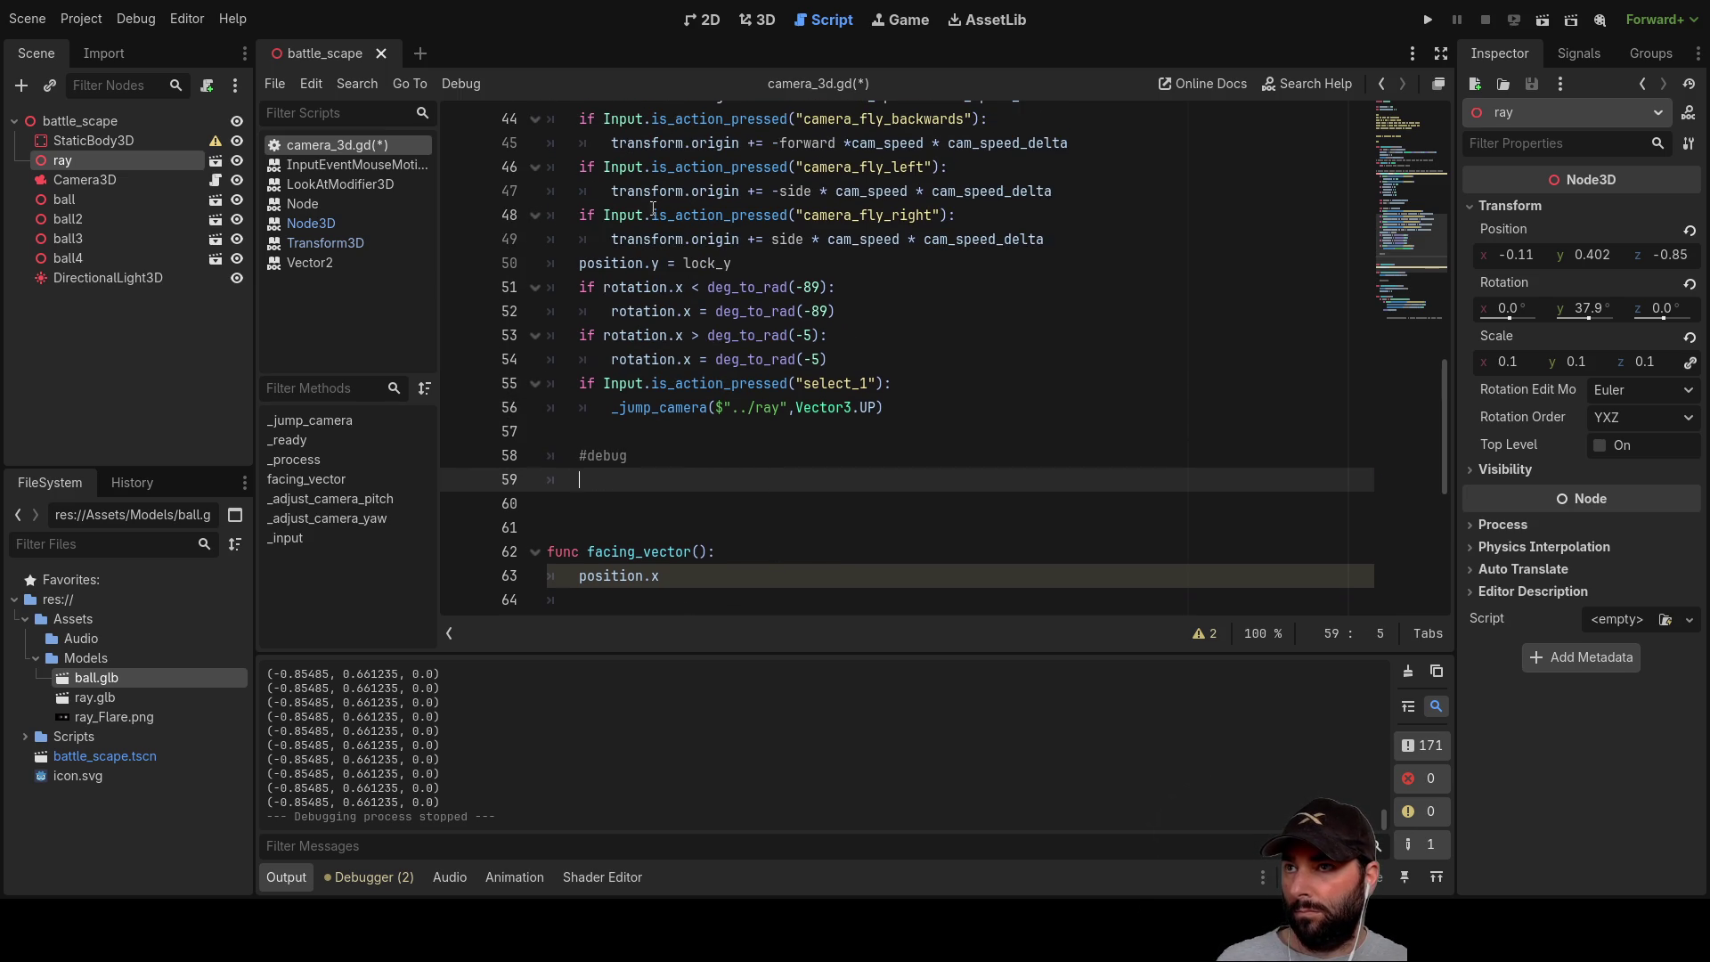
pyautogui.click(588, 214)
pyautogui.moveTo(935, 210); pyautogui.dragTo(957, 214)
pyautogui.scroll(-2, 771, 294)
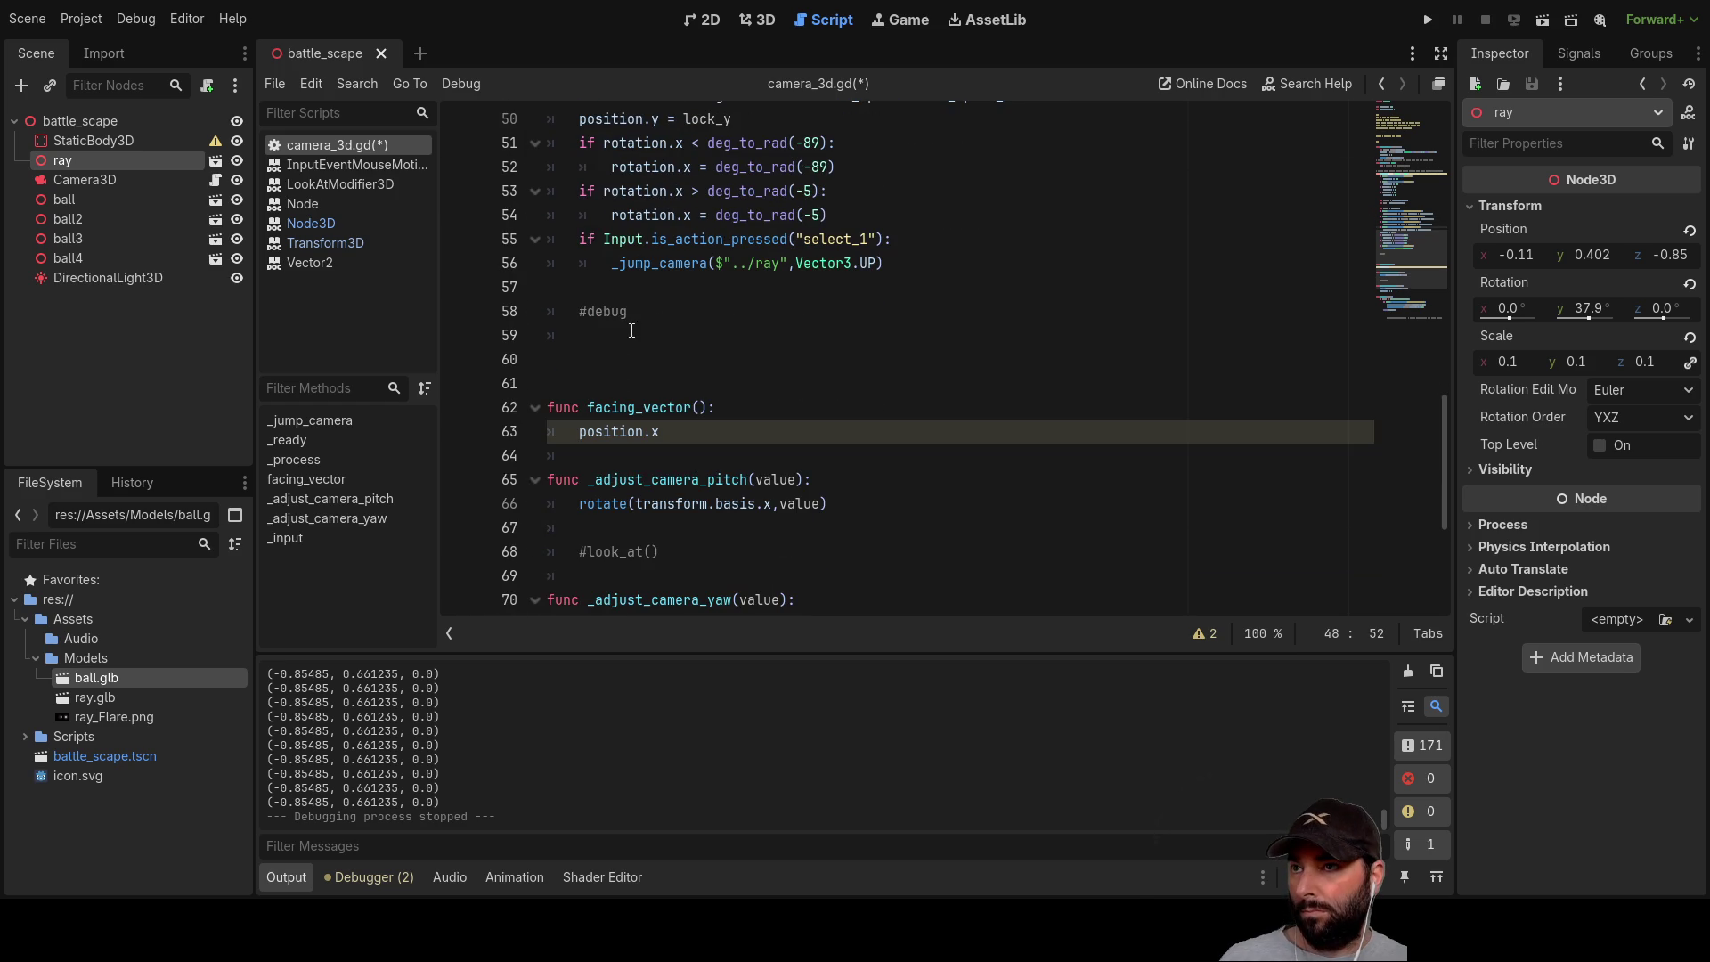
pyautogui.click(695, 337)
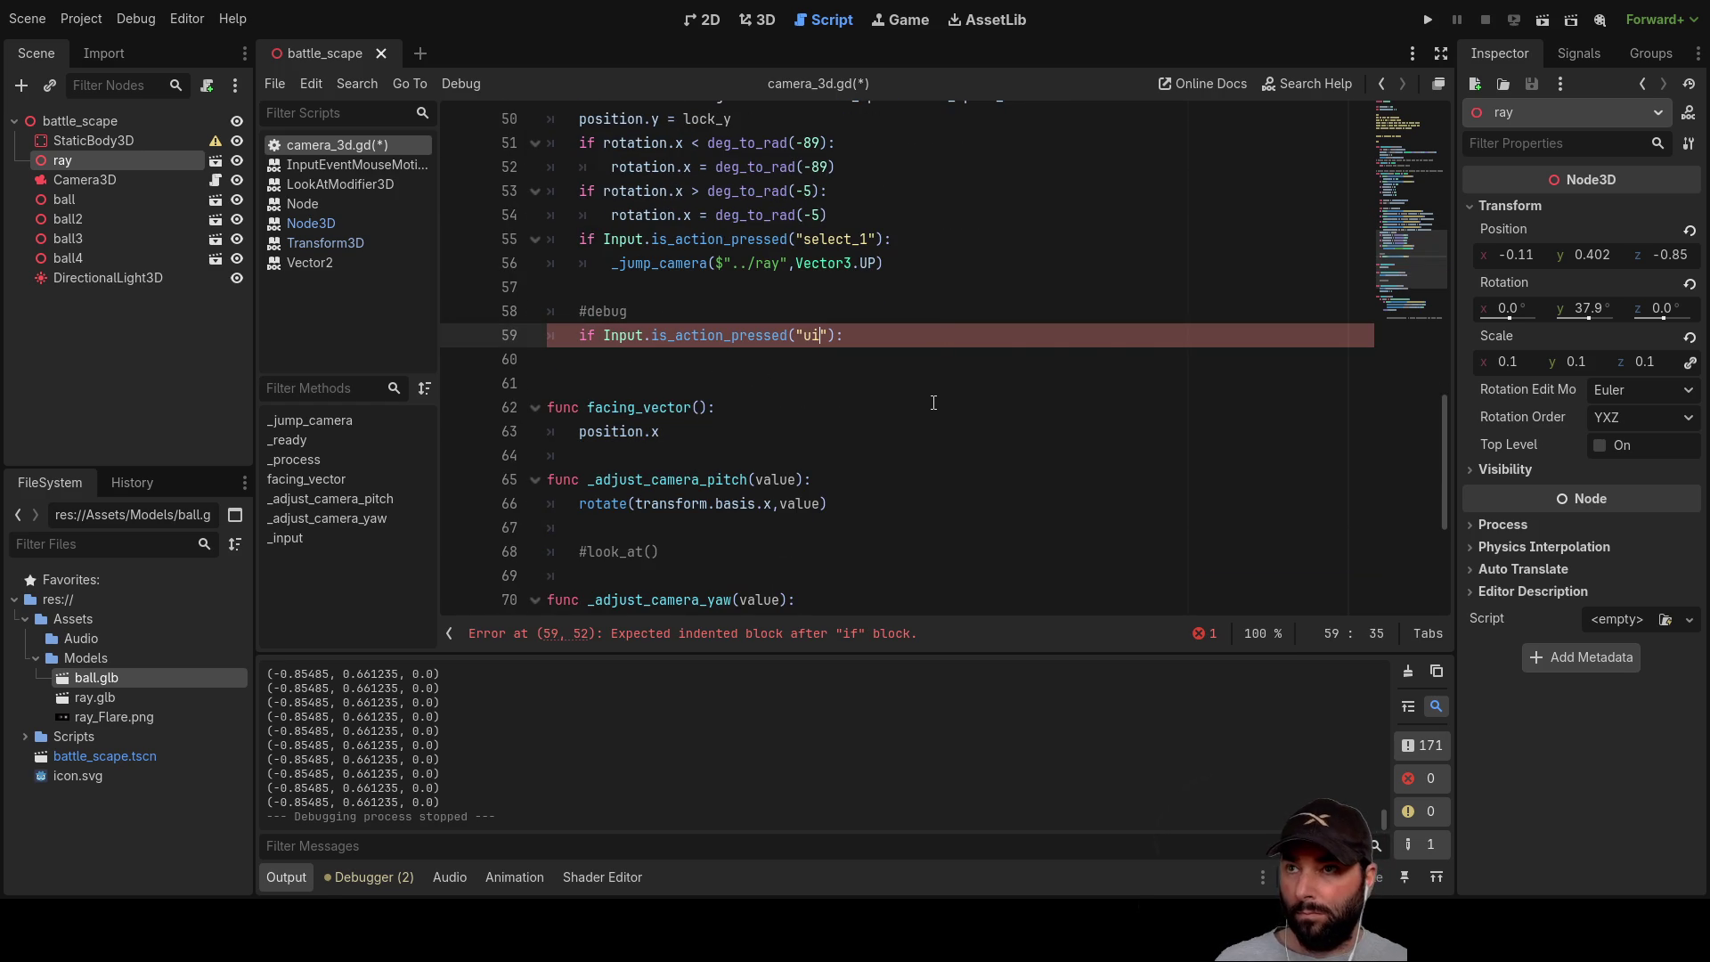
pyautogui.hotkey('ctrl', 'space')
pyautogui.press('Down')
pyautogui.press('Down')
pyautogui.press('Down')
pyautogui.press('Down')
pyautogui.press('Down')
pyautogui.press('Down')
pyautogui.press('Down')
pyautogui.press('Return')
pyautogui.press('Return')
pyautogui.press('Tab')
# Step: Make the block call $"../ray".rotate_y(1), then run the game to test it
pyautogui.moveTo(63, 160); pyautogui.dragTo(625, 366)
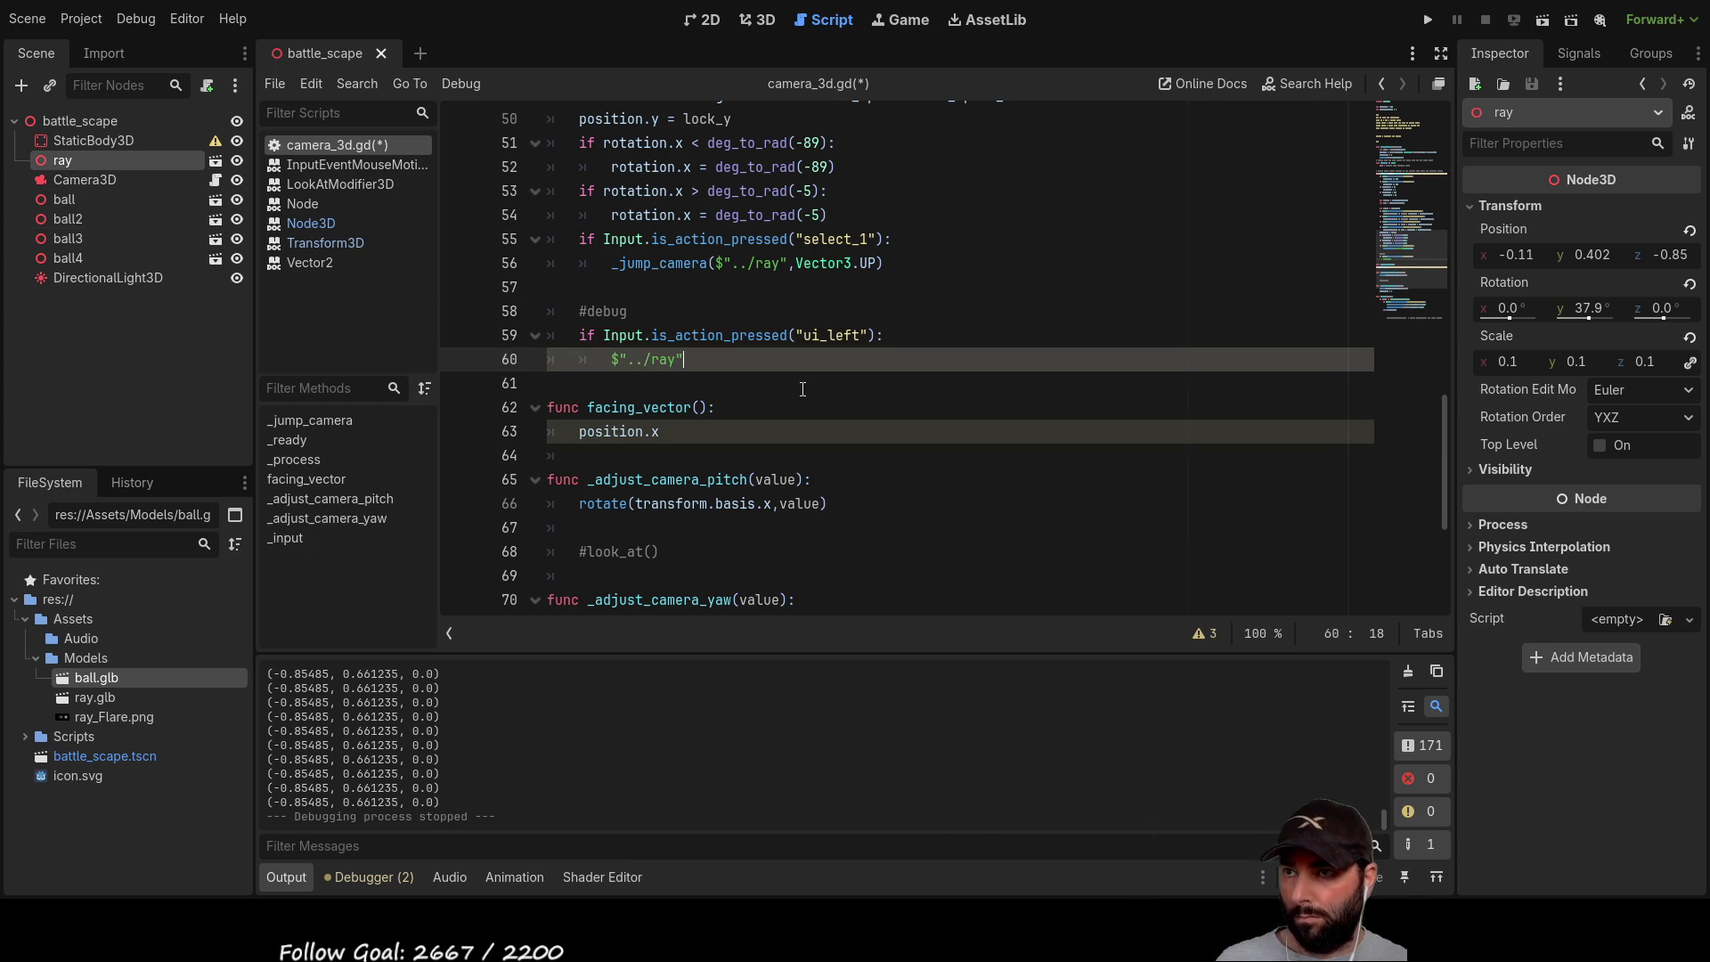
pyautogui.write('.rota')
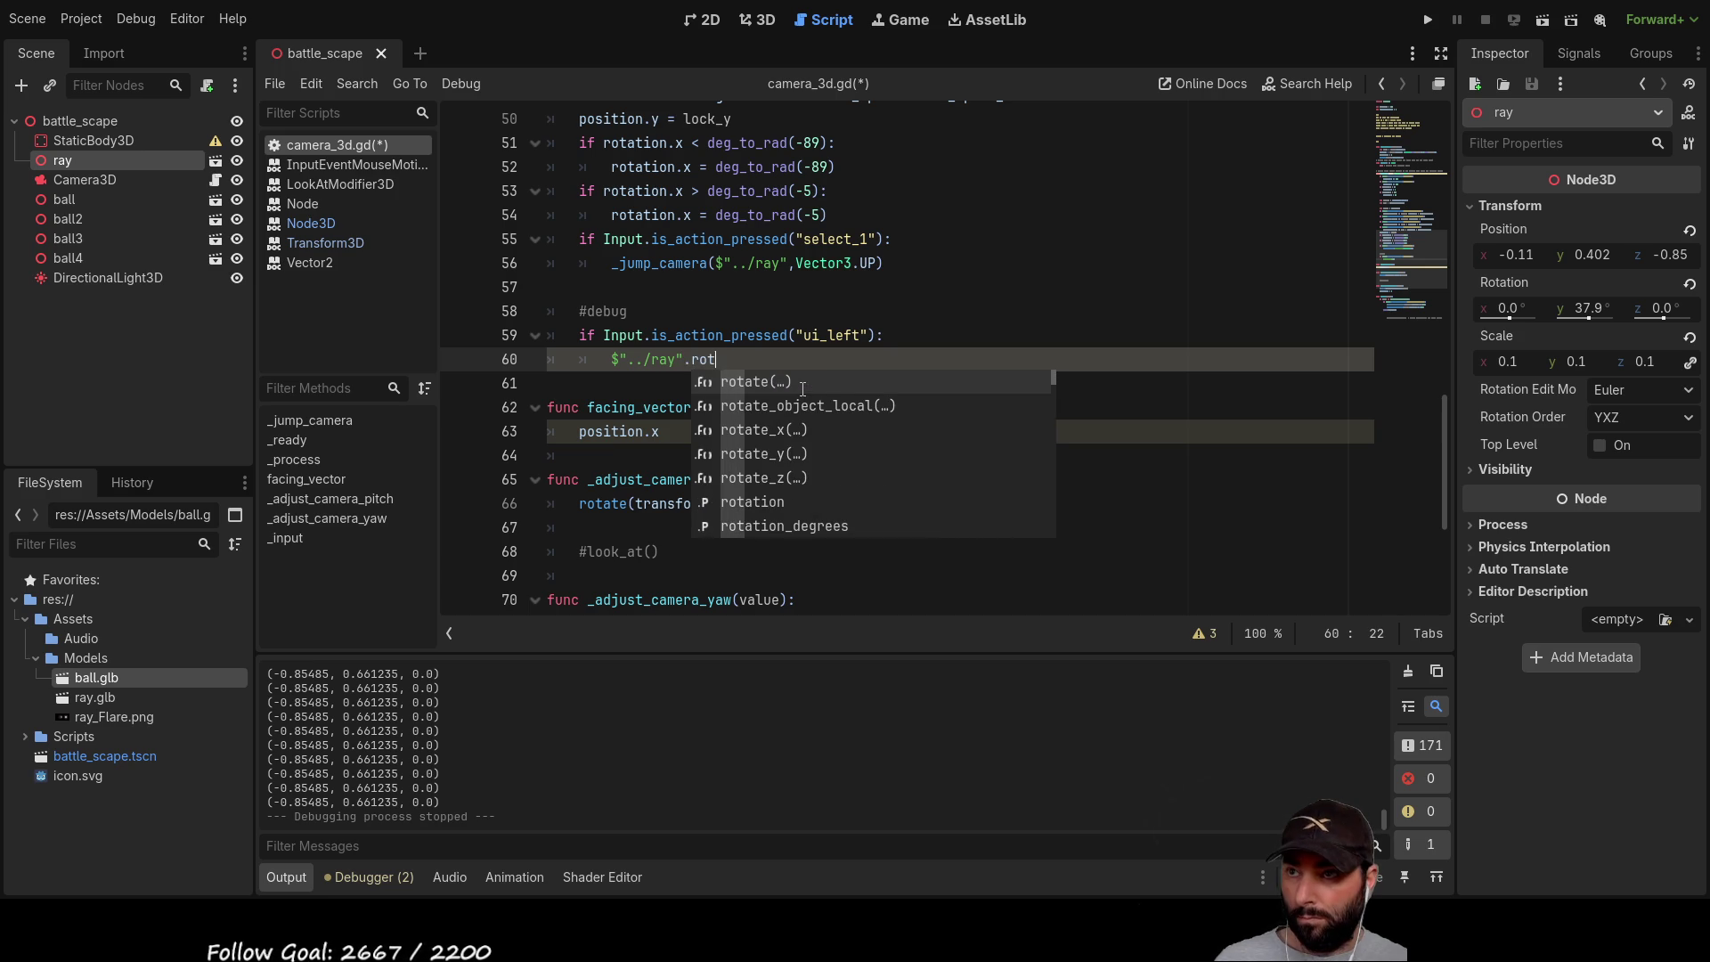
pyautogui.press('Down')
pyautogui.press('Down')
pyautogui.press('Down')
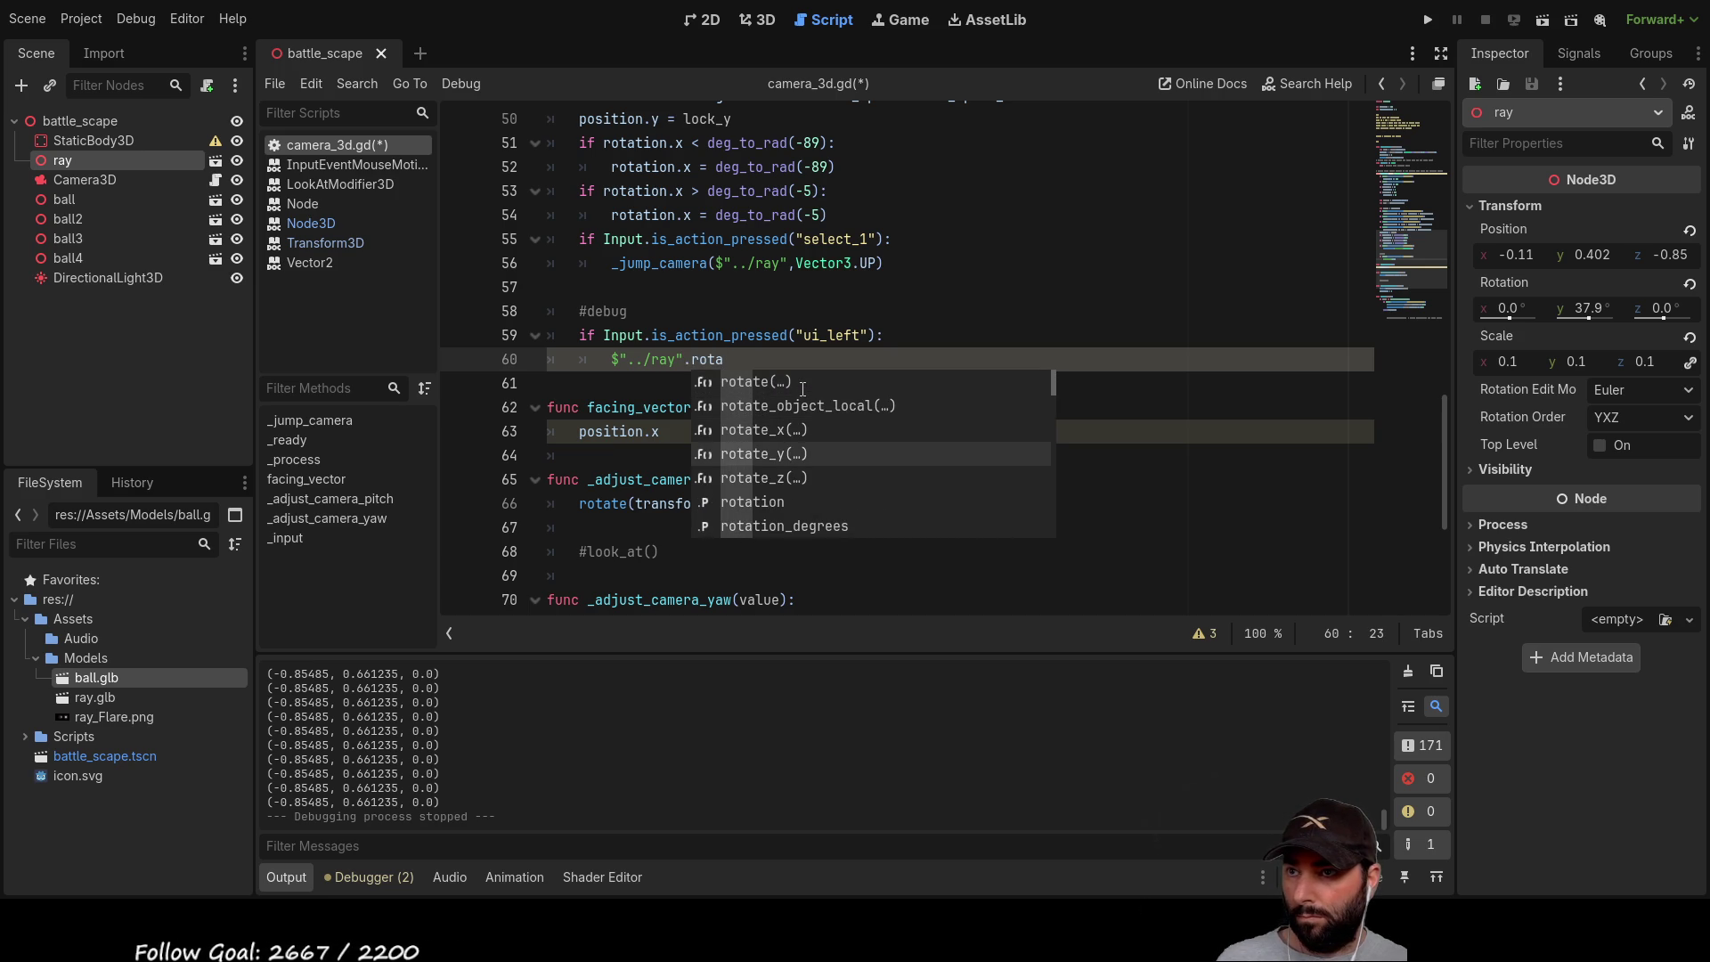
pyautogui.press('Return')
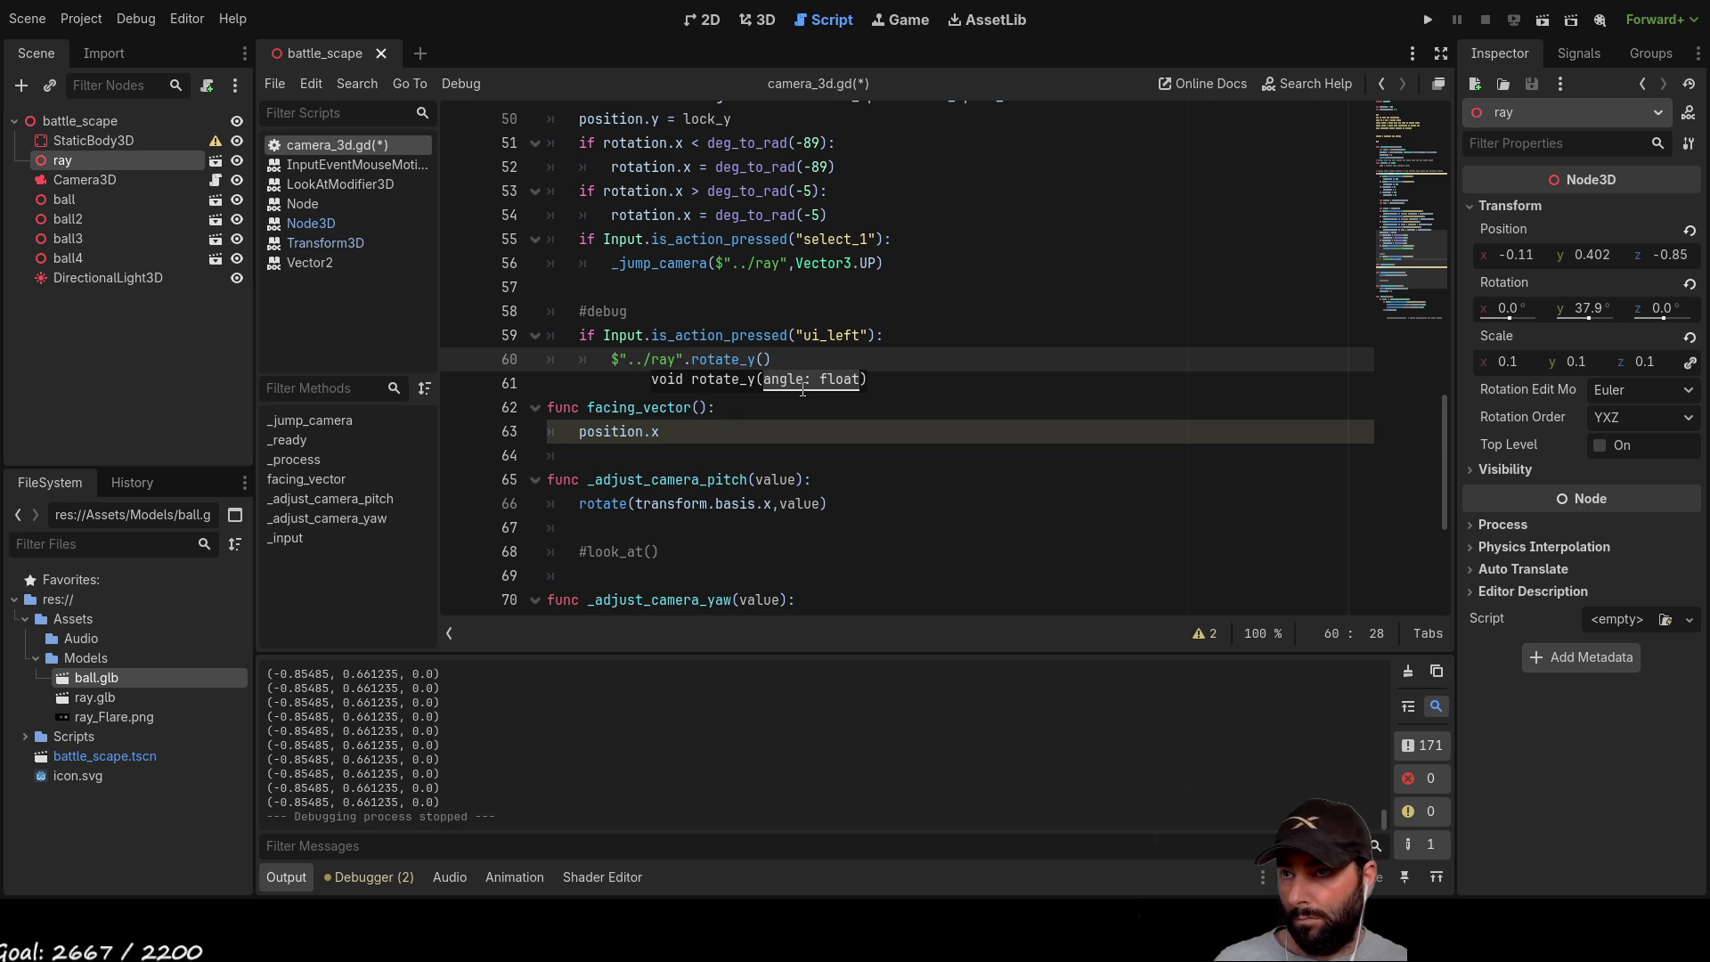
pyautogui.write('1')
pyautogui.click(1028, 354)
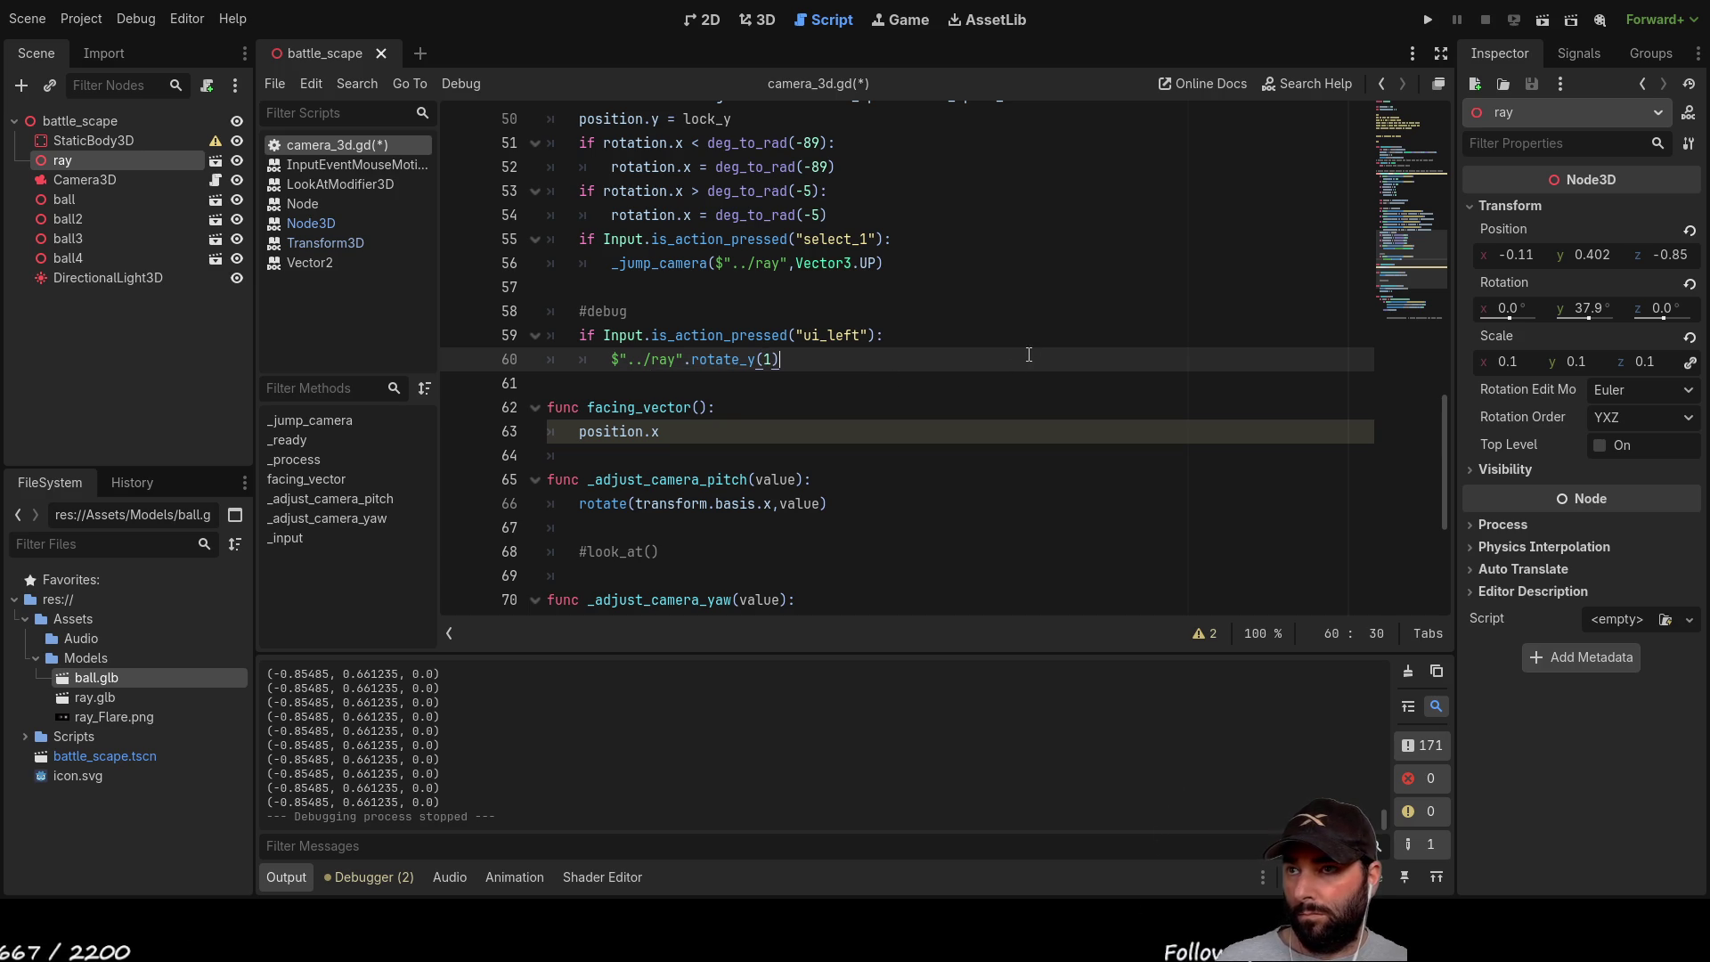
pyautogui.click(885, 389)
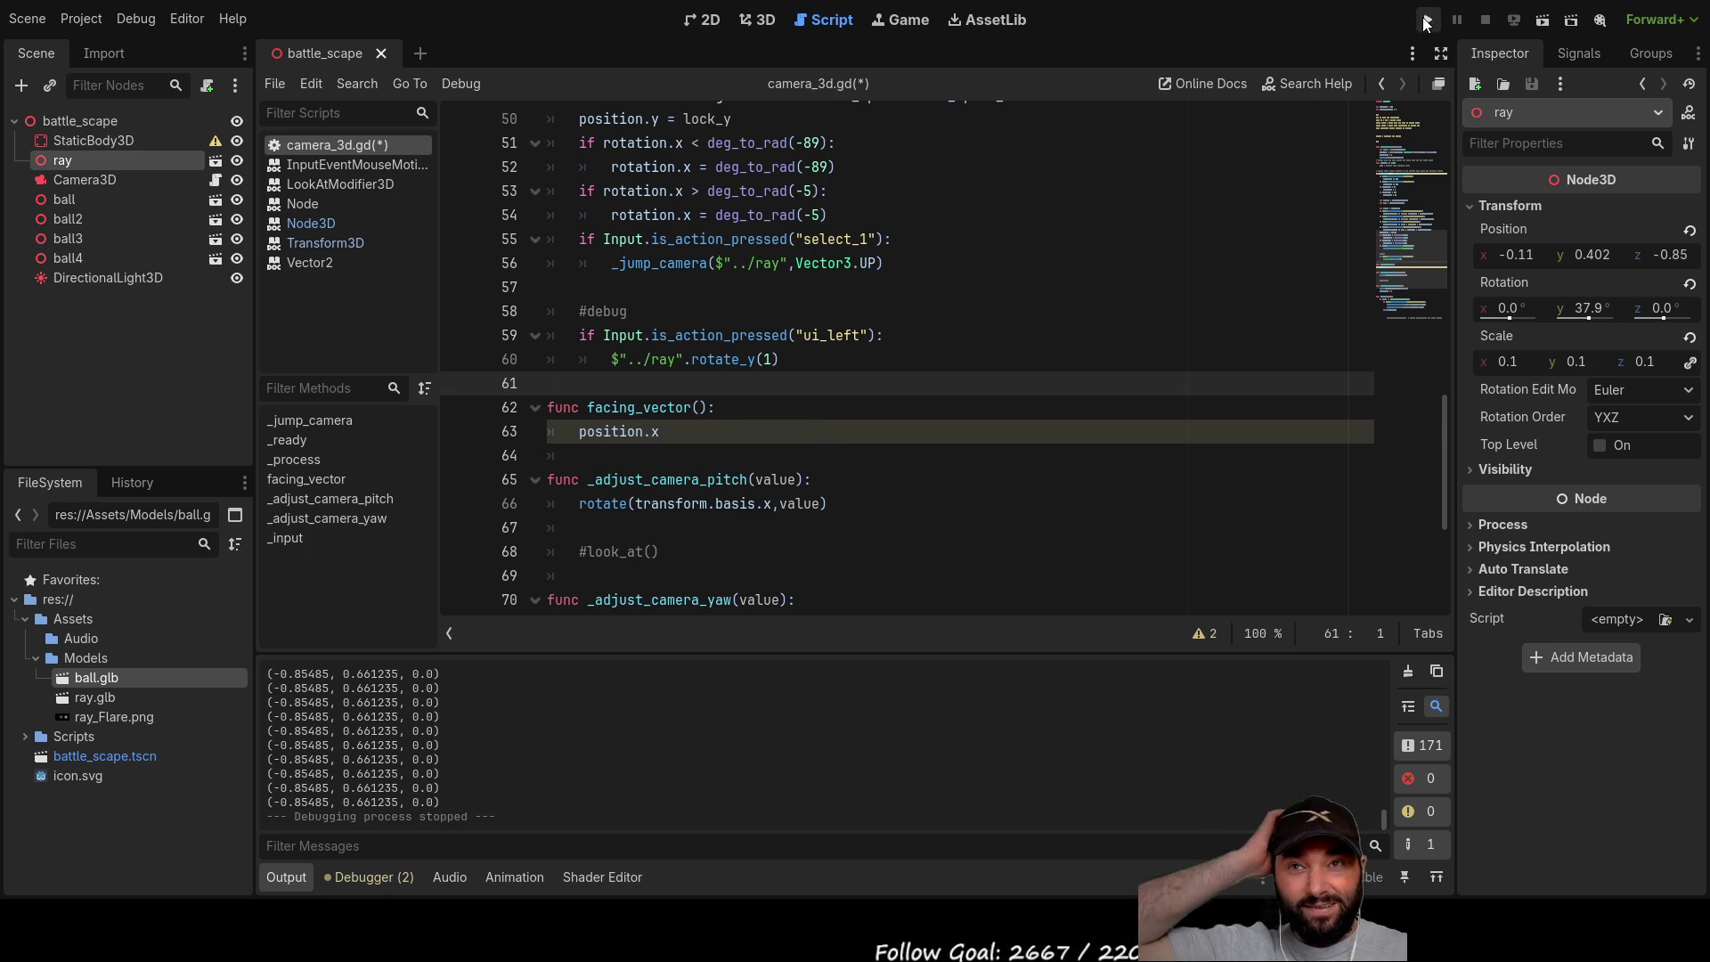
pyautogui.press('F5')
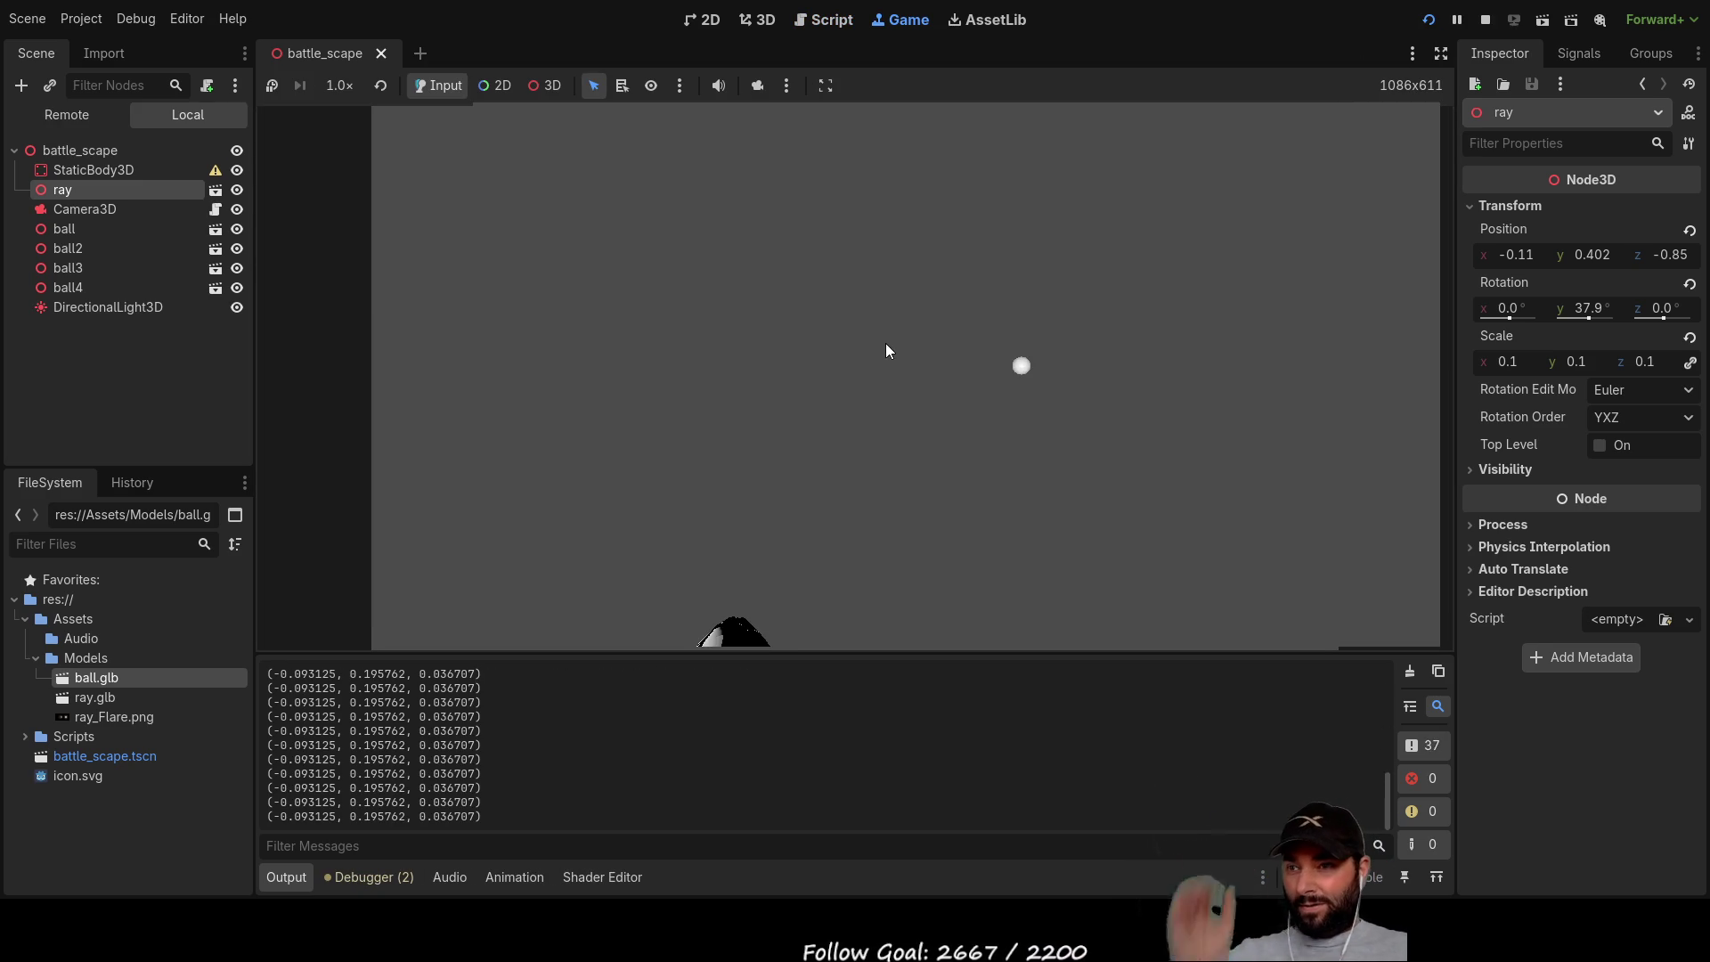
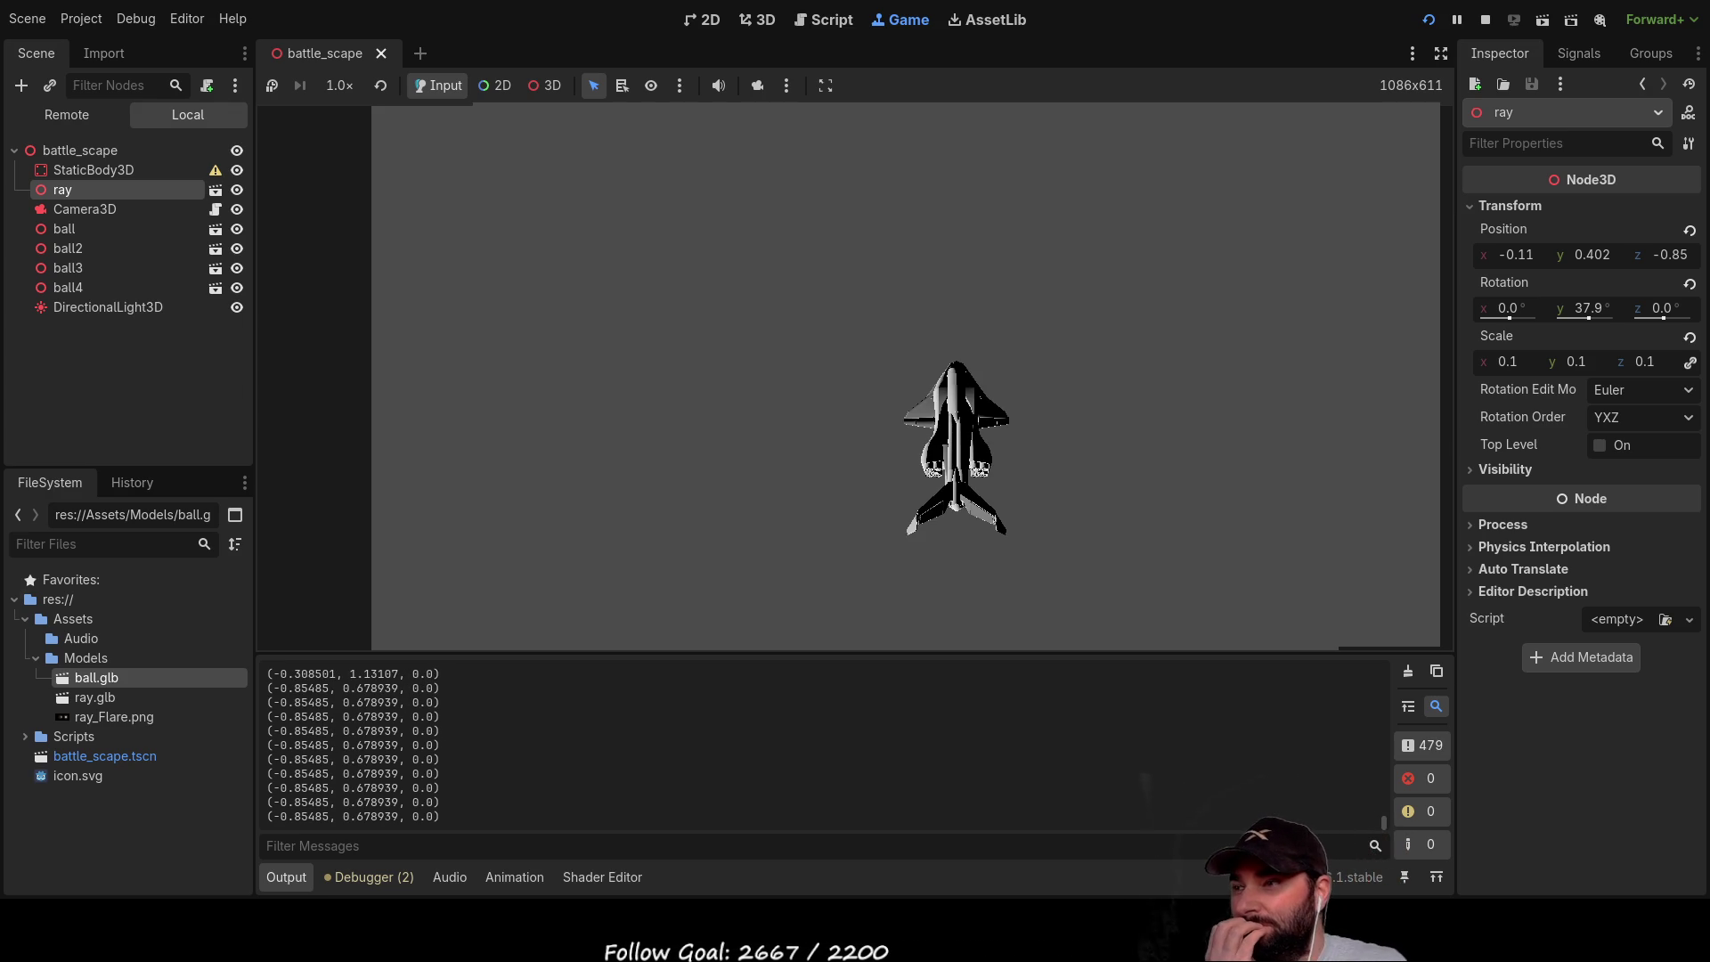
# Step: Collapse the Assets folder and select battle_scape to view its zero transform
pyautogui.click(26, 618)
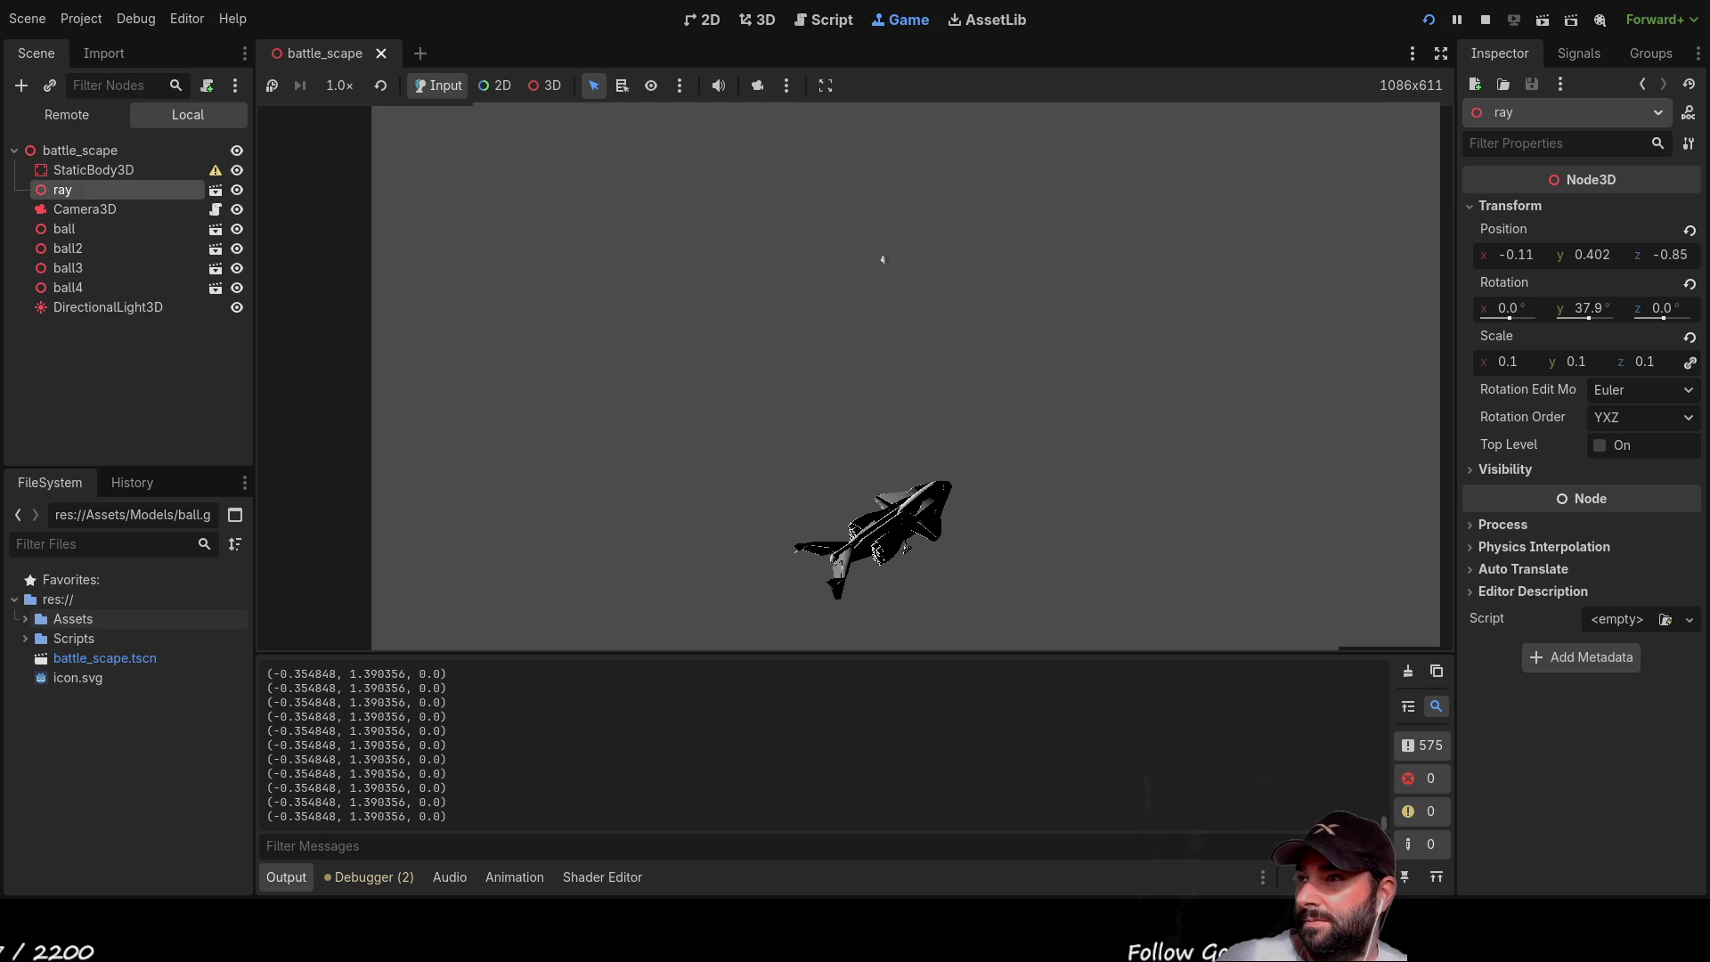
pyautogui.click(80, 150)
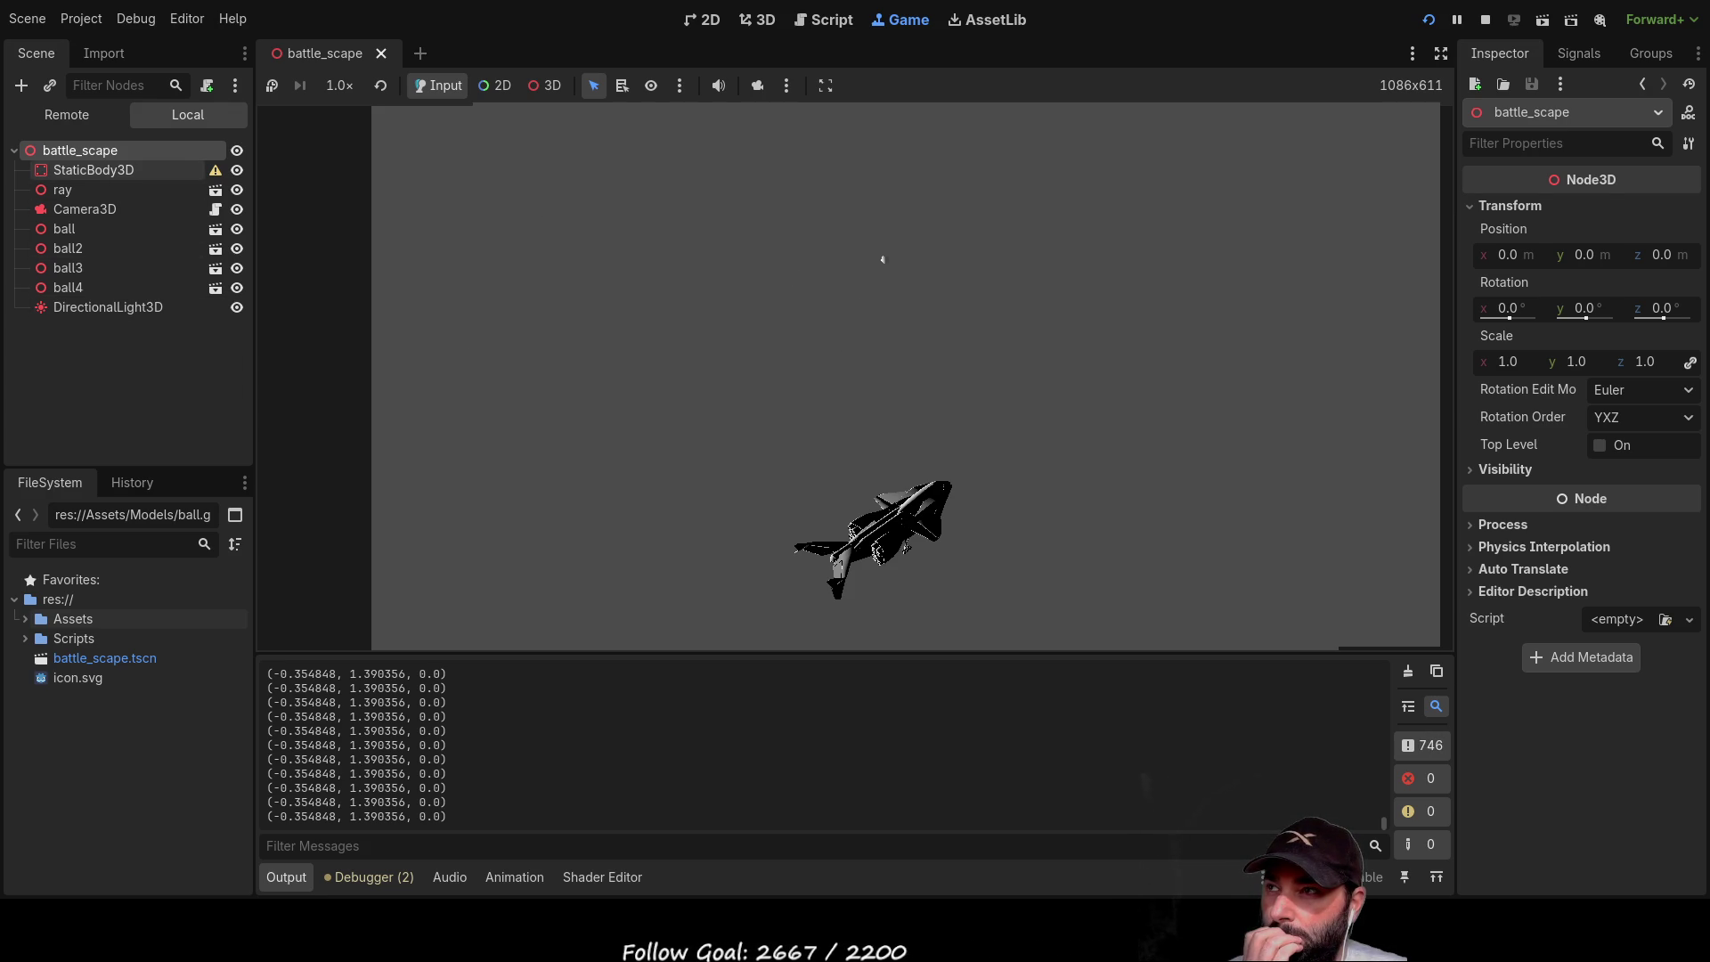
# Step: Inspect the StaticBody3D, ray and Camera3D nodes, then select the new comments.gd file
pyautogui.click(89, 169)
pyautogui.click(70, 191)
pyautogui.click(79, 212)
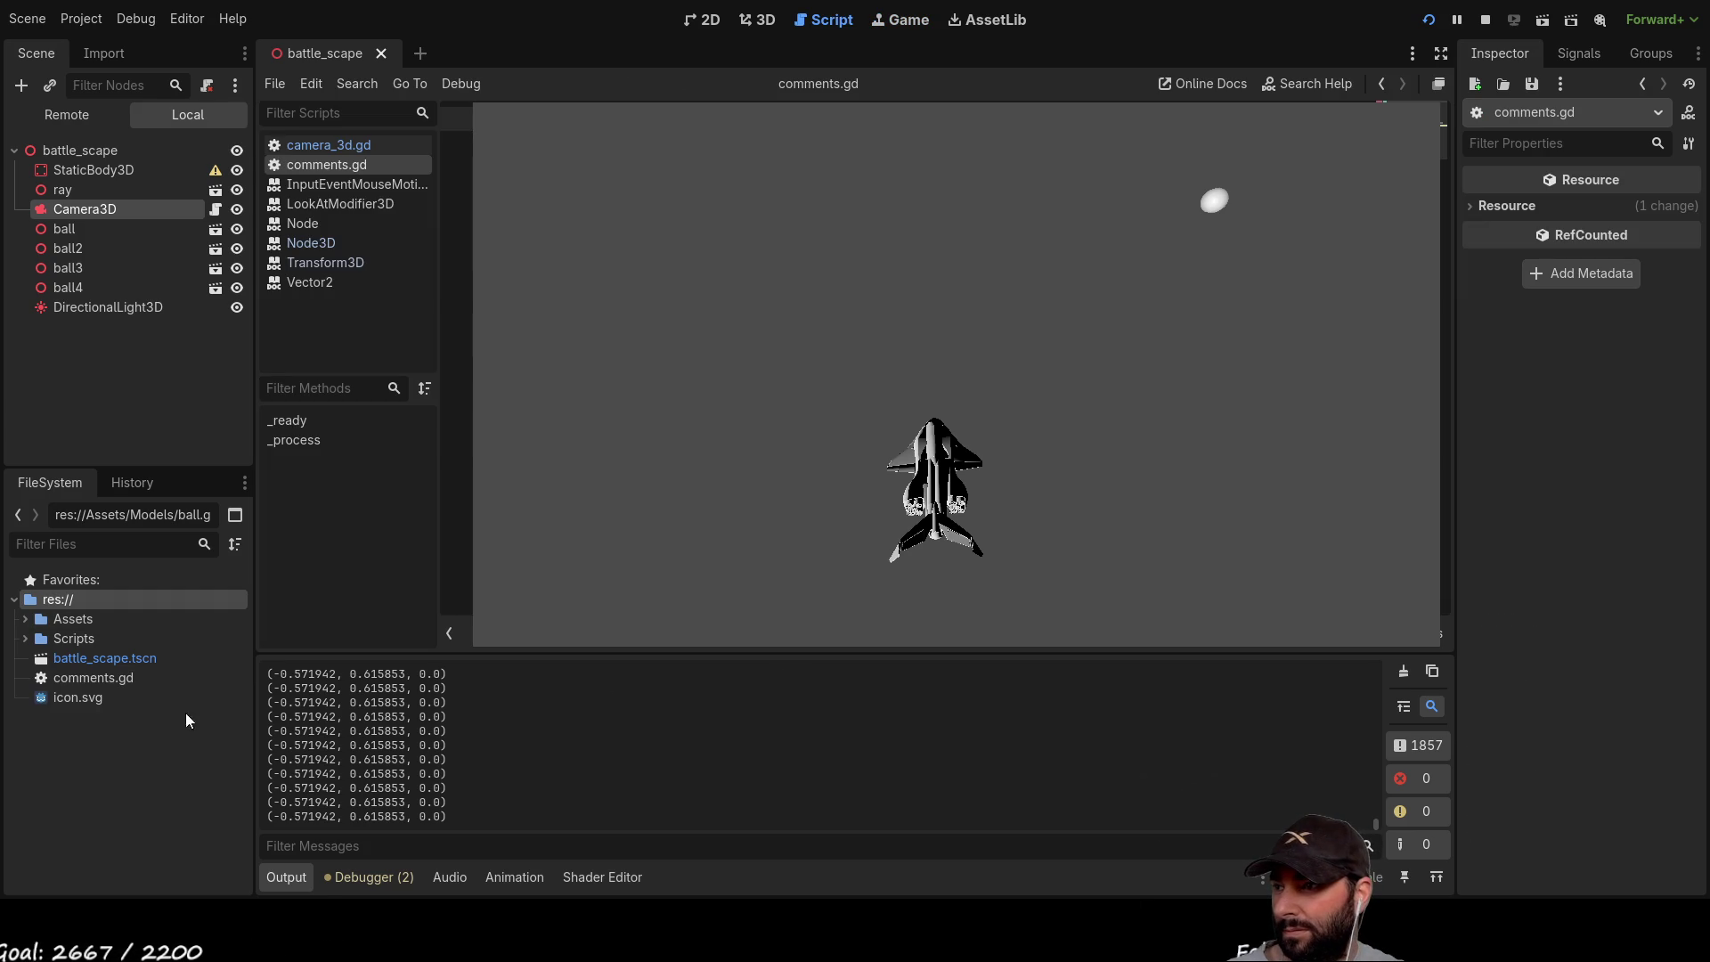
pyautogui.click(105, 680)
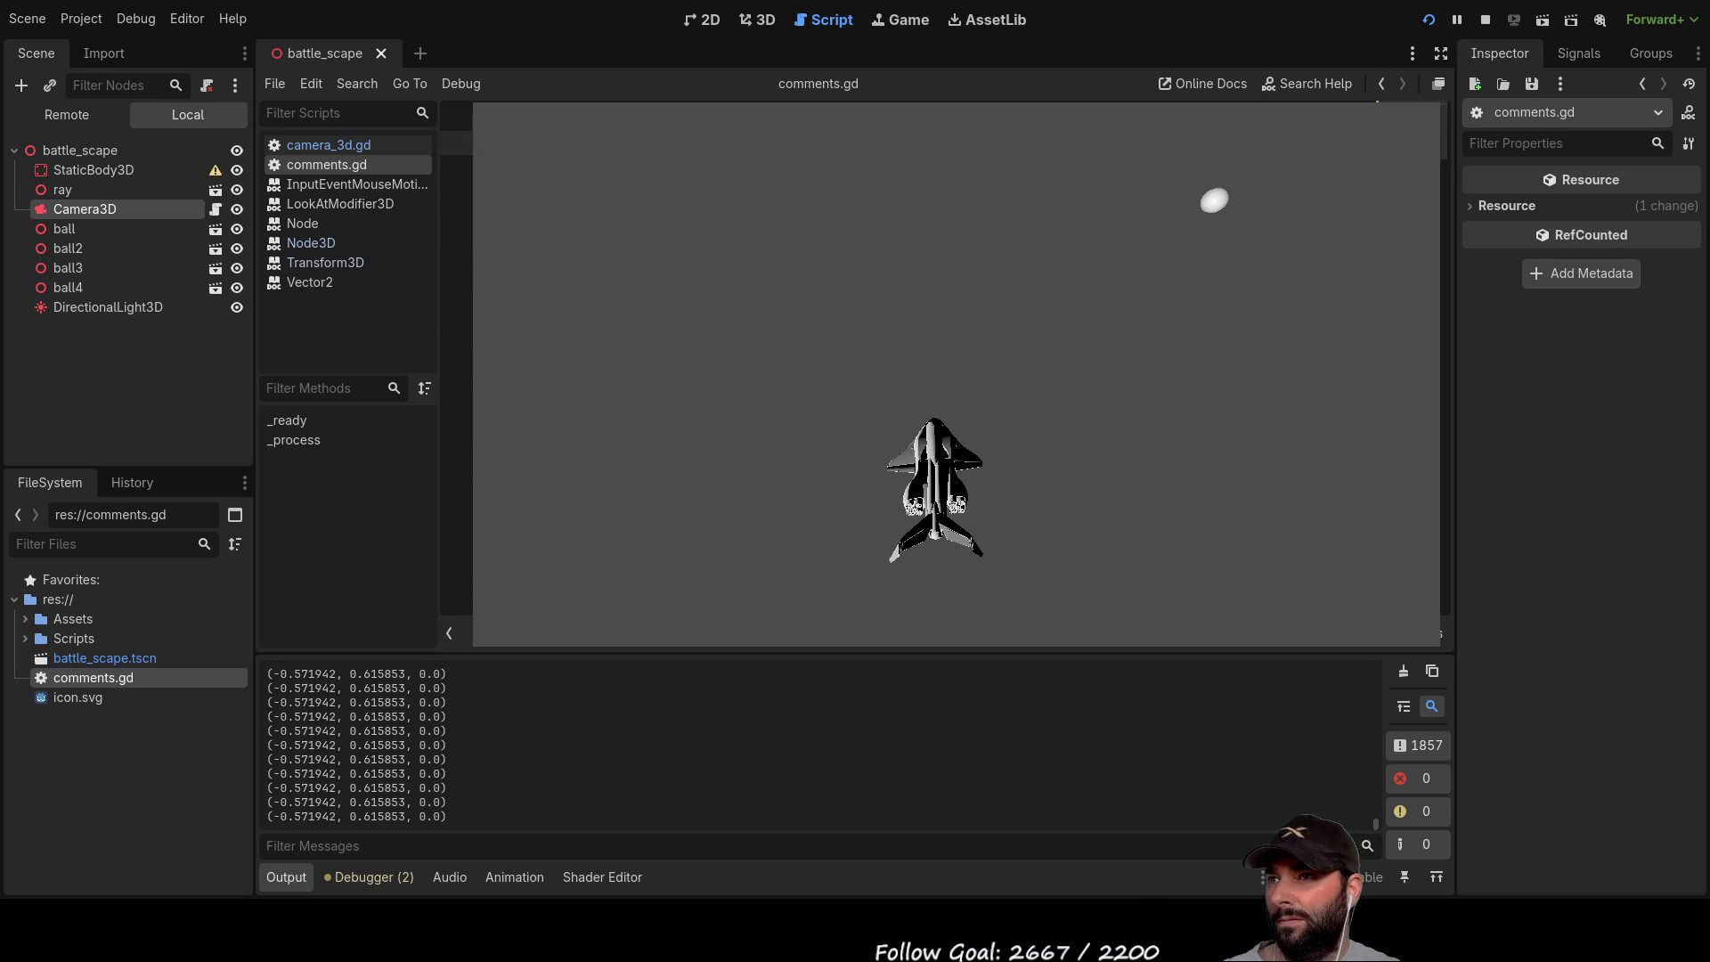
# Step: Delete the default _ready and _process template code from comments.gd
pyautogui.hotkey('ctrl', 'a')
pyautogui.press('BackSpace')
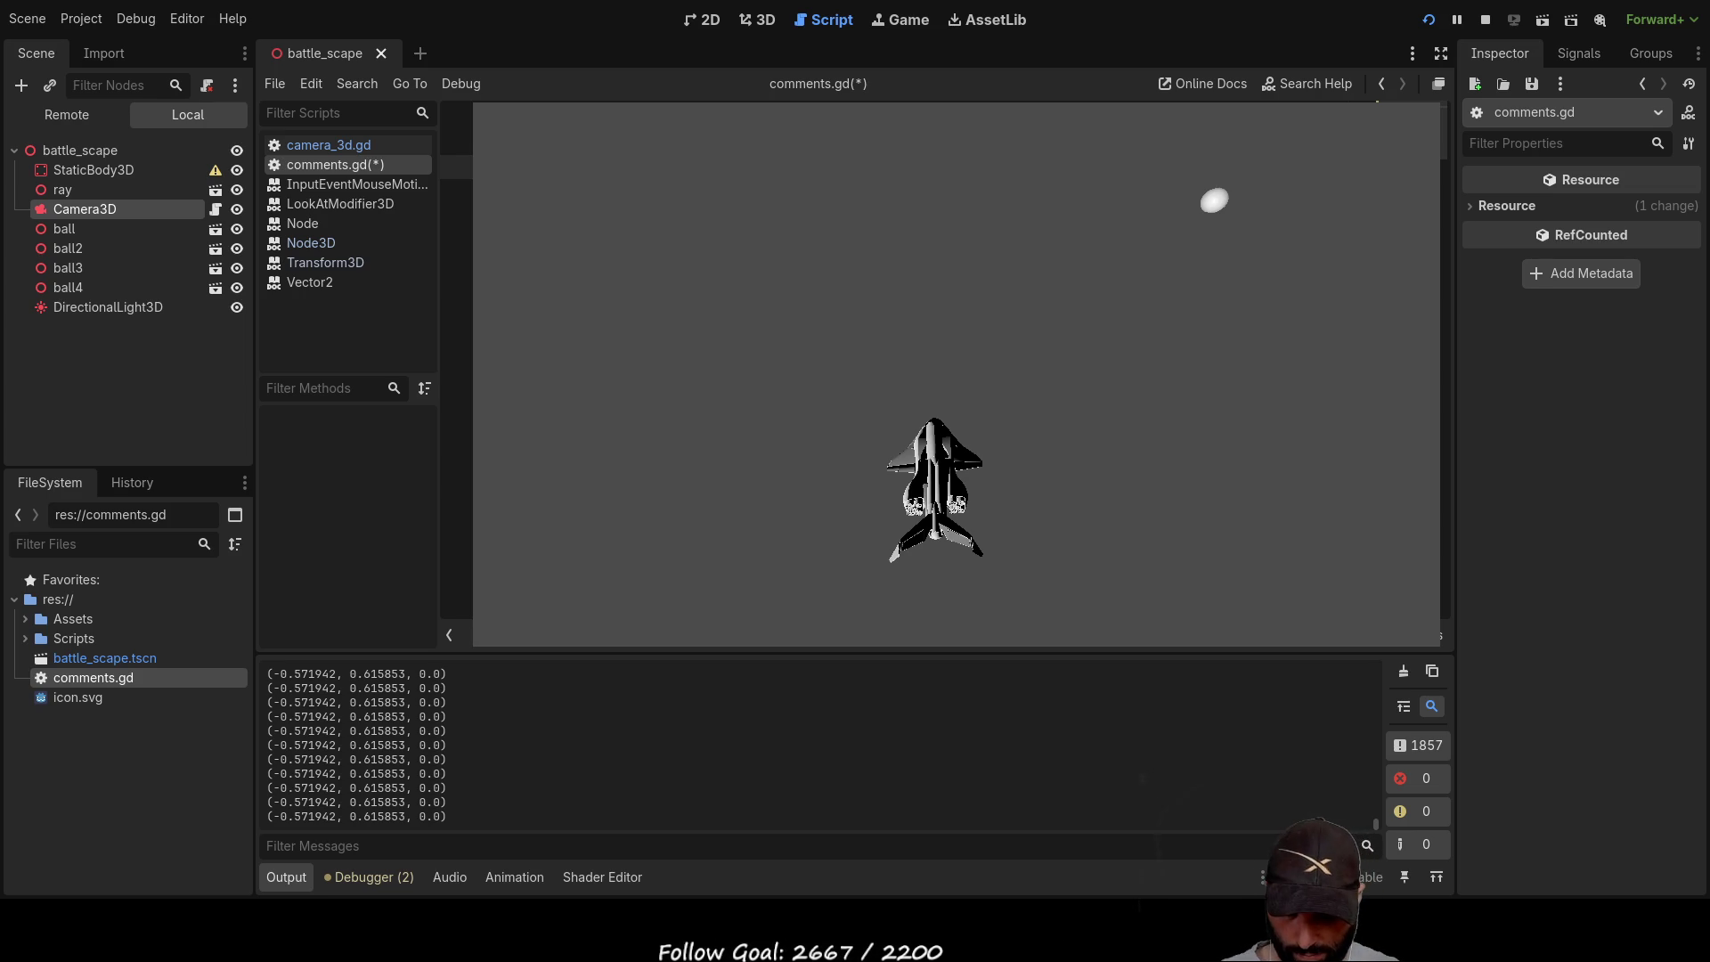
pyautogui.press('Return')
pyautogui.press('Return')
pyautogui.press('Return')
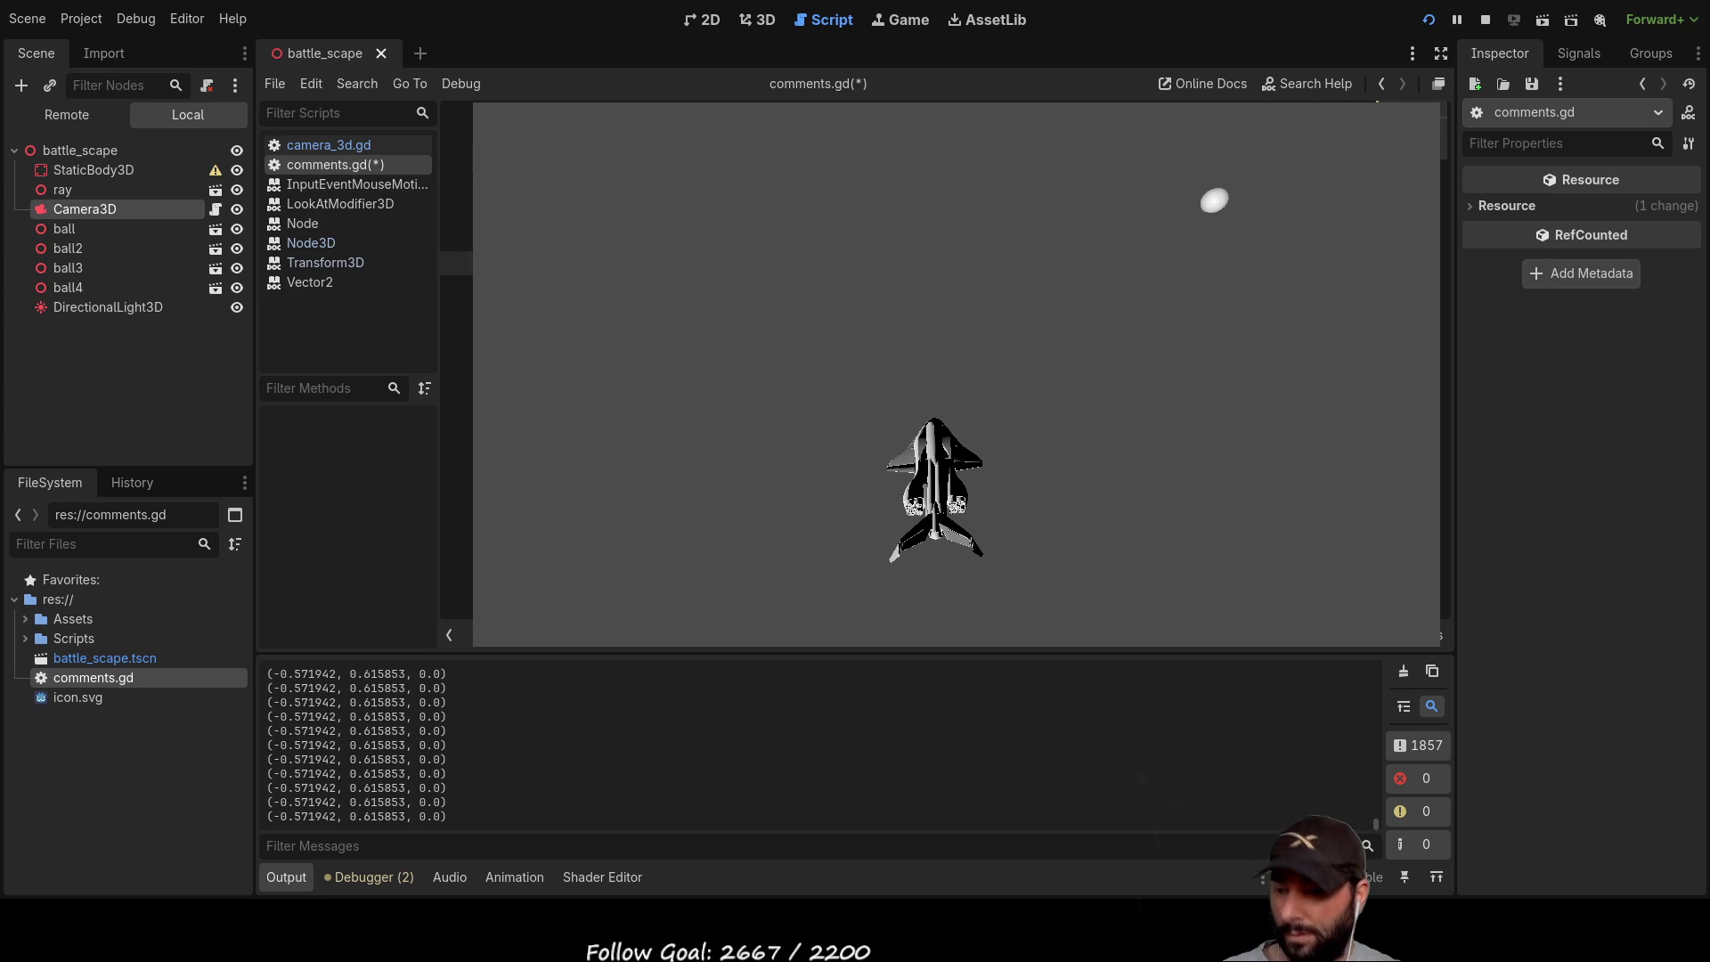
# Step: Move the cursor up and down through the lines of the emptied script
pyautogui.press('Up')
pyautogui.press('Up')
pyautogui.press('Up')
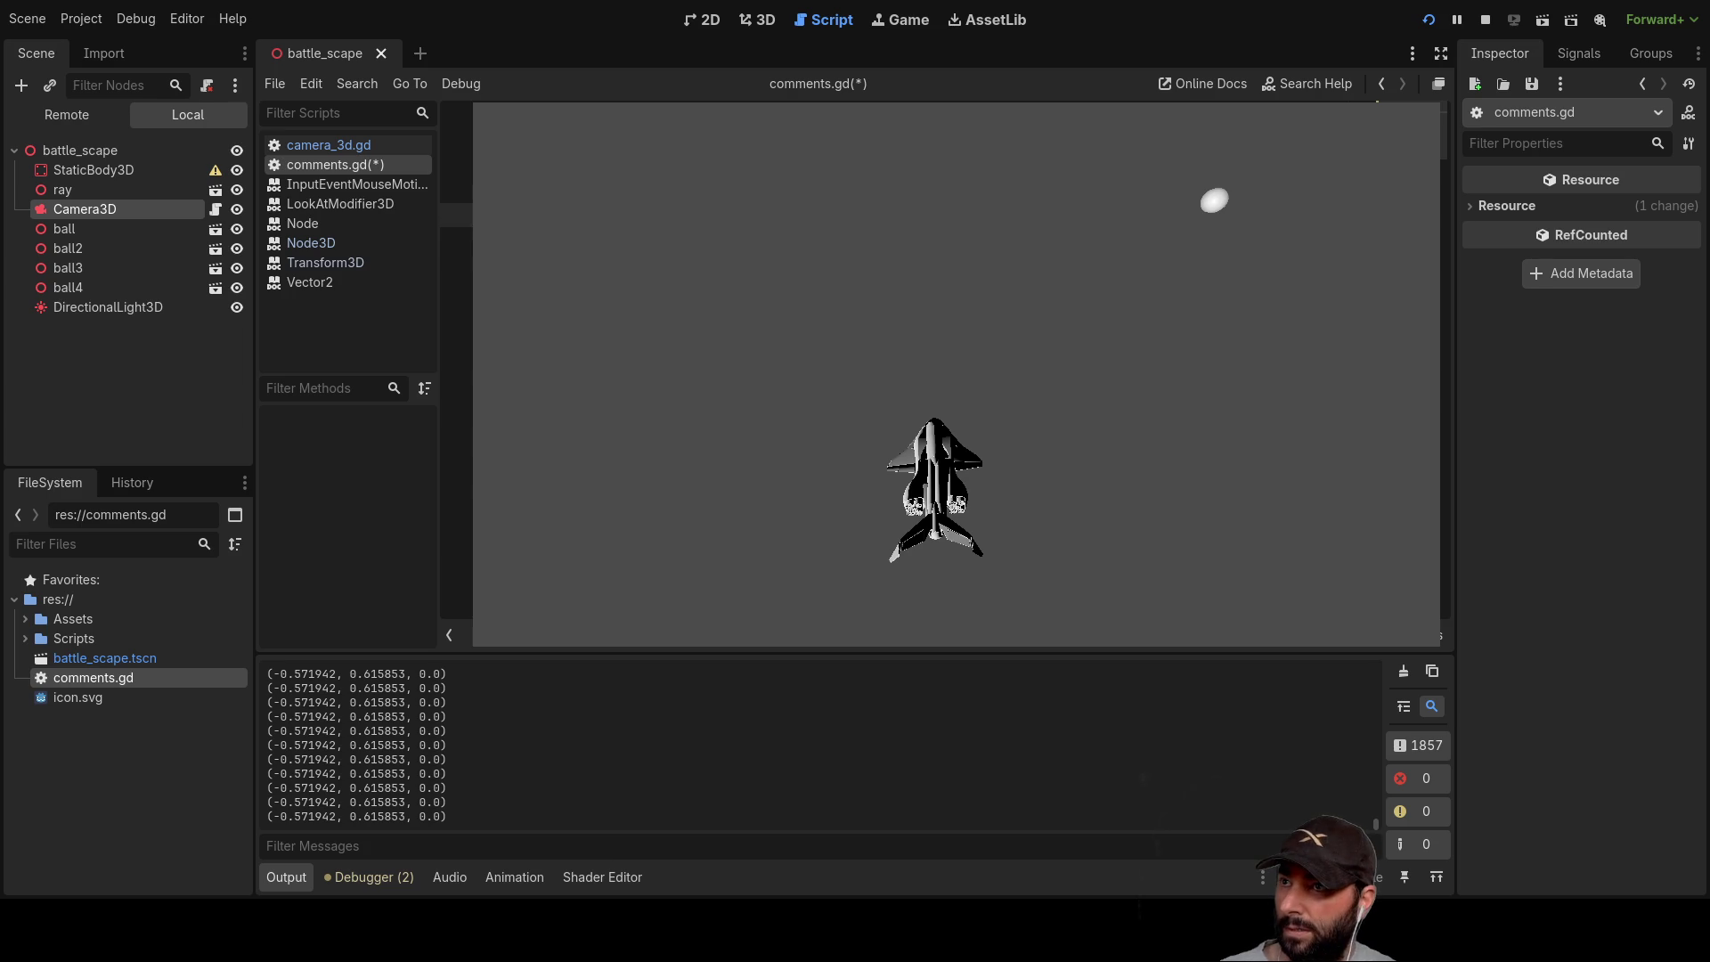
pyautogui.press('Down')
pyautogui.press('Down')
pyautogui.press('Down')
pyautogui.press('Up')
pyautogui.press('Up')
pyautogui.press('Up')
pyautogui.press('Down')
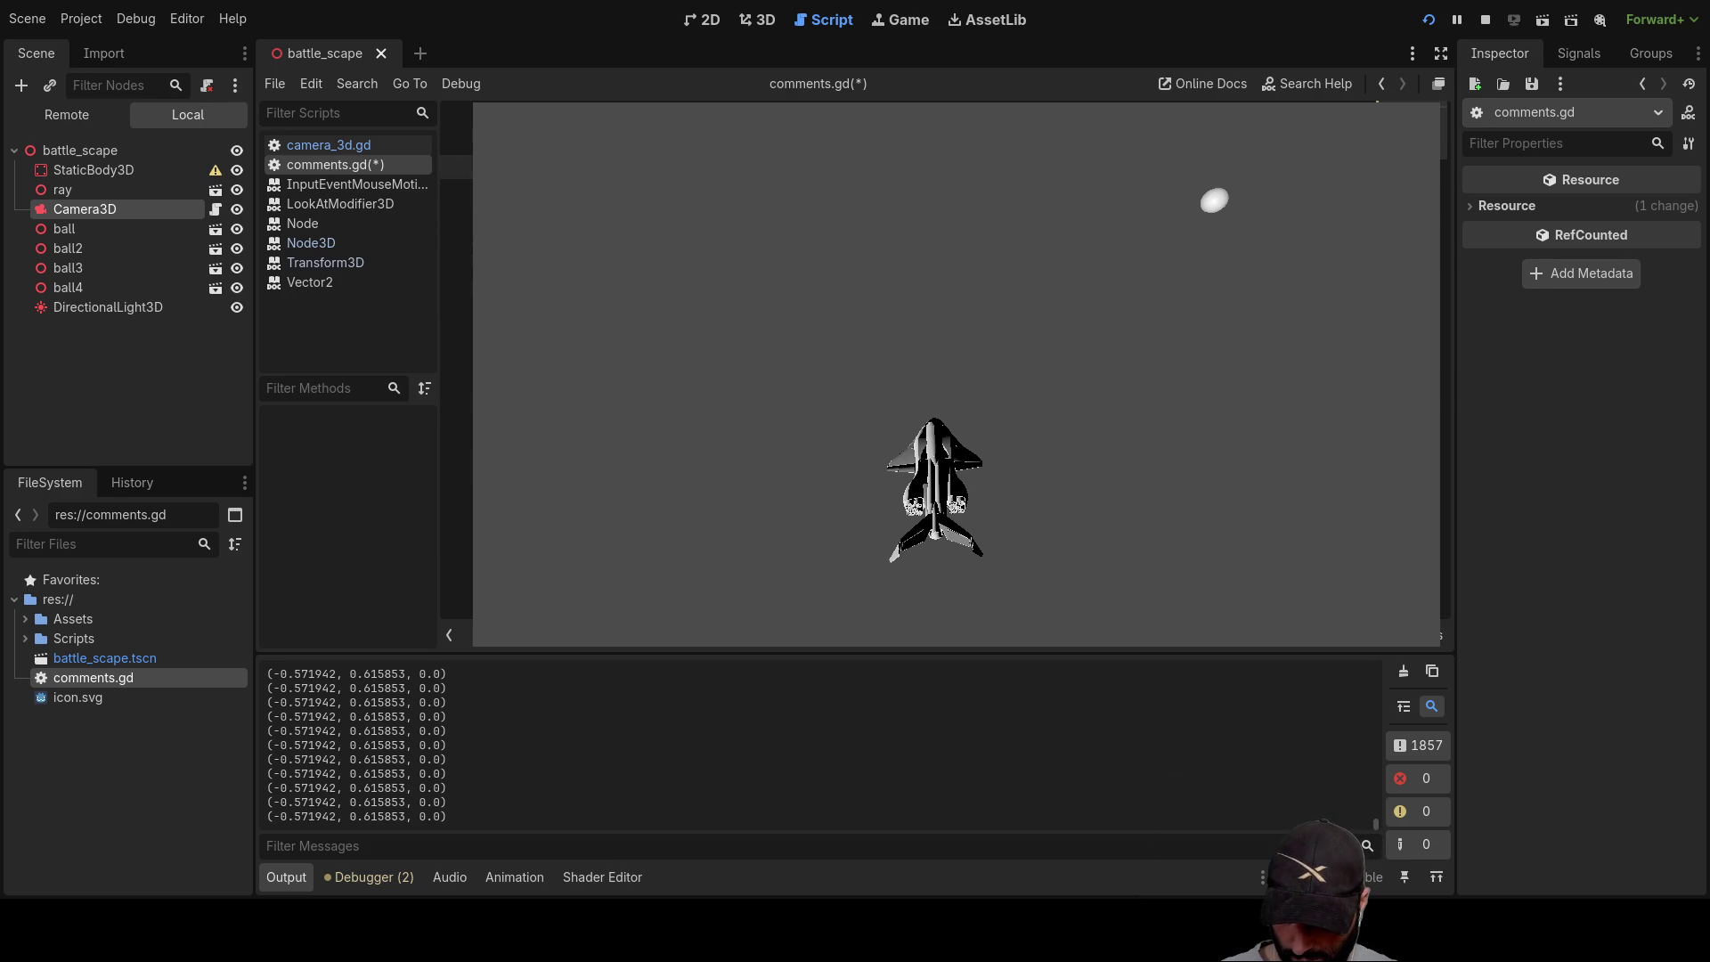
pyautogui.press('Down')
pyautogui.press('Down')
pyautogui.press('Down')
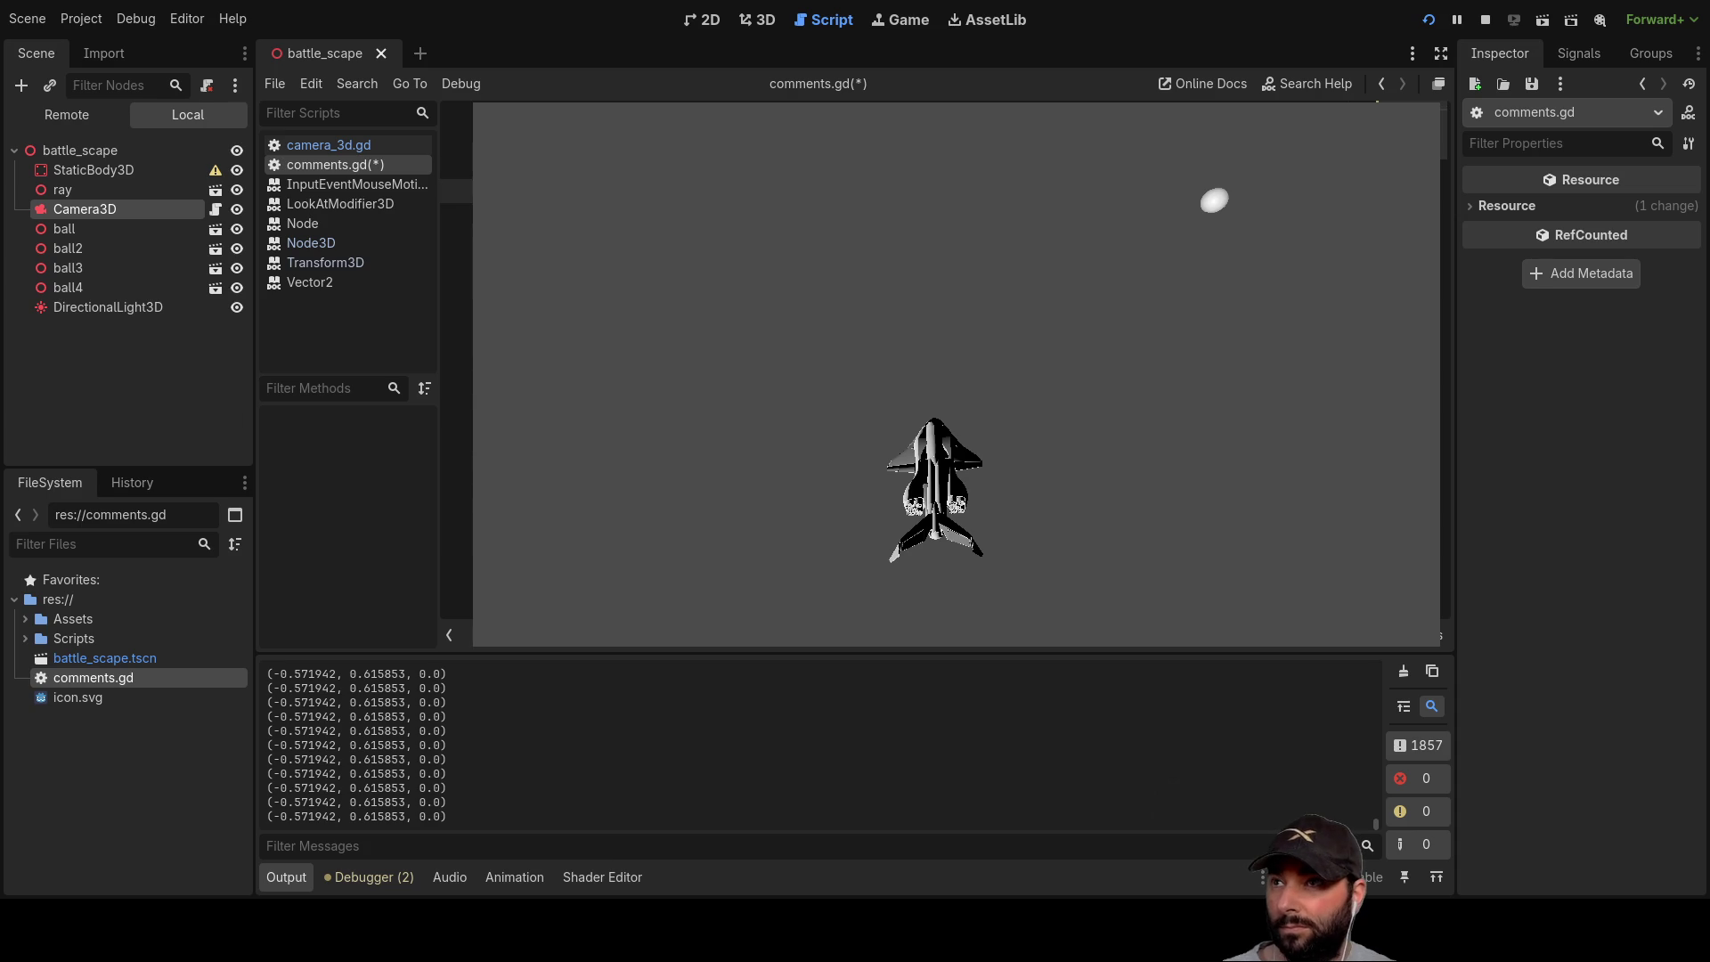
pyautogui.press('Up')
pyautogui.press('Up')
pyautogui.press('Down')
pyautogui.press('Down')
pyautogui.press('Down')
pyautogui.press('Down')
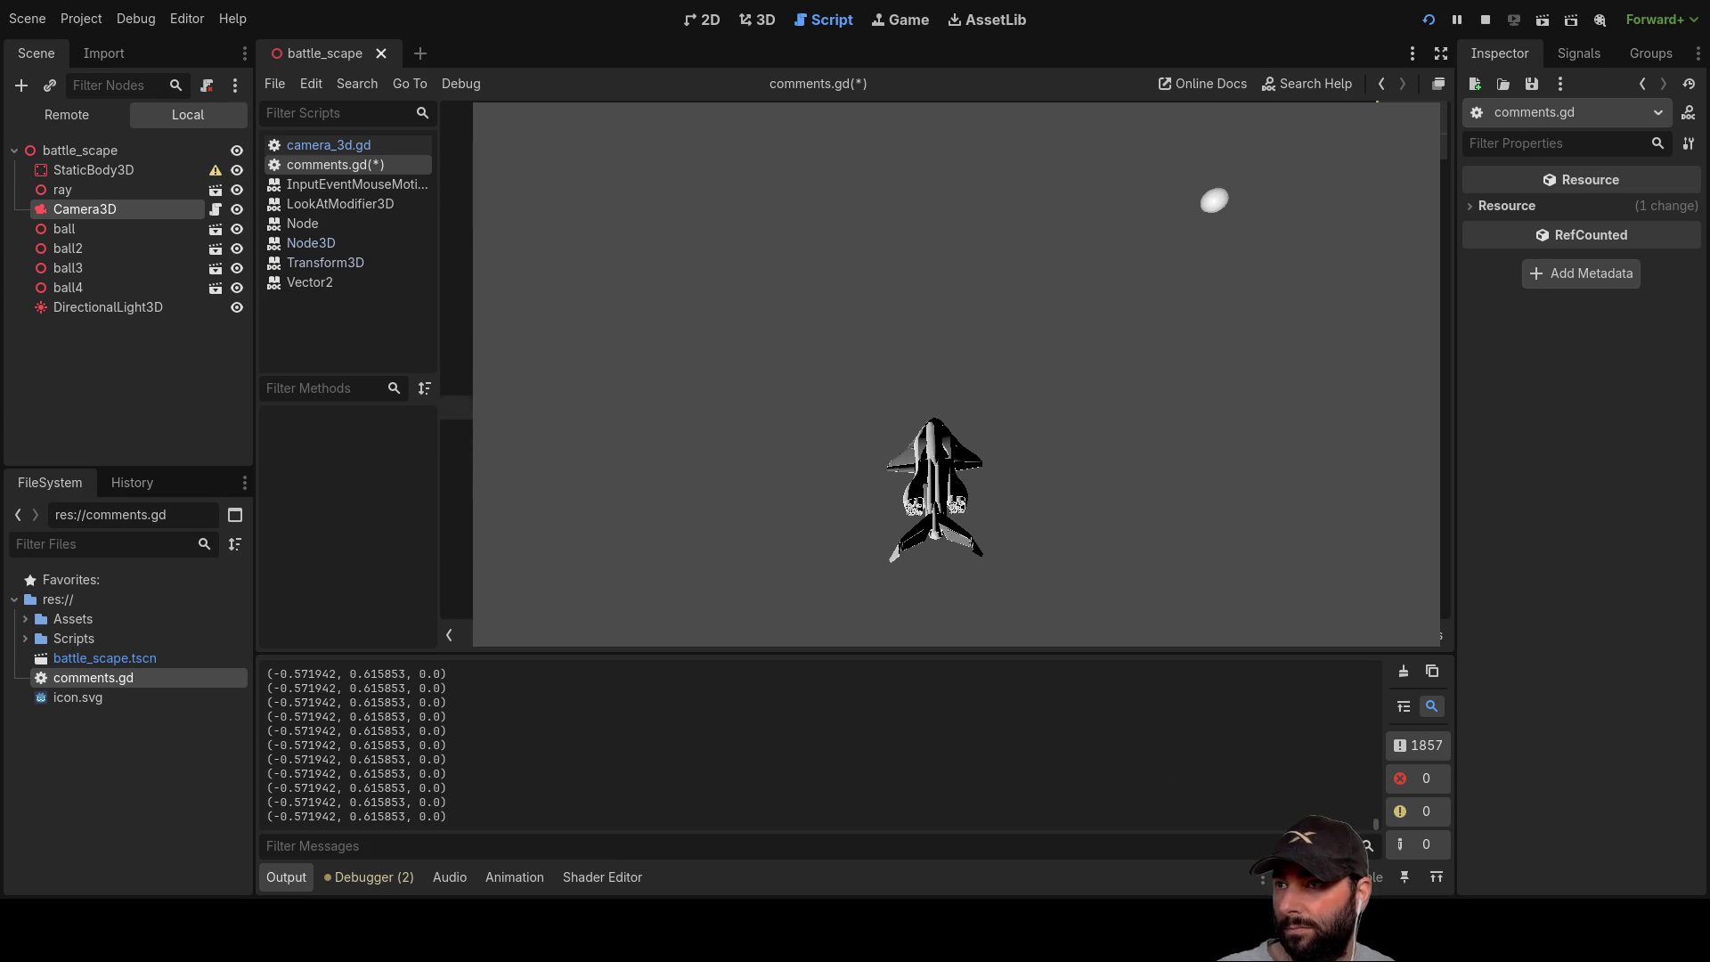
pyautogui.press('Up')
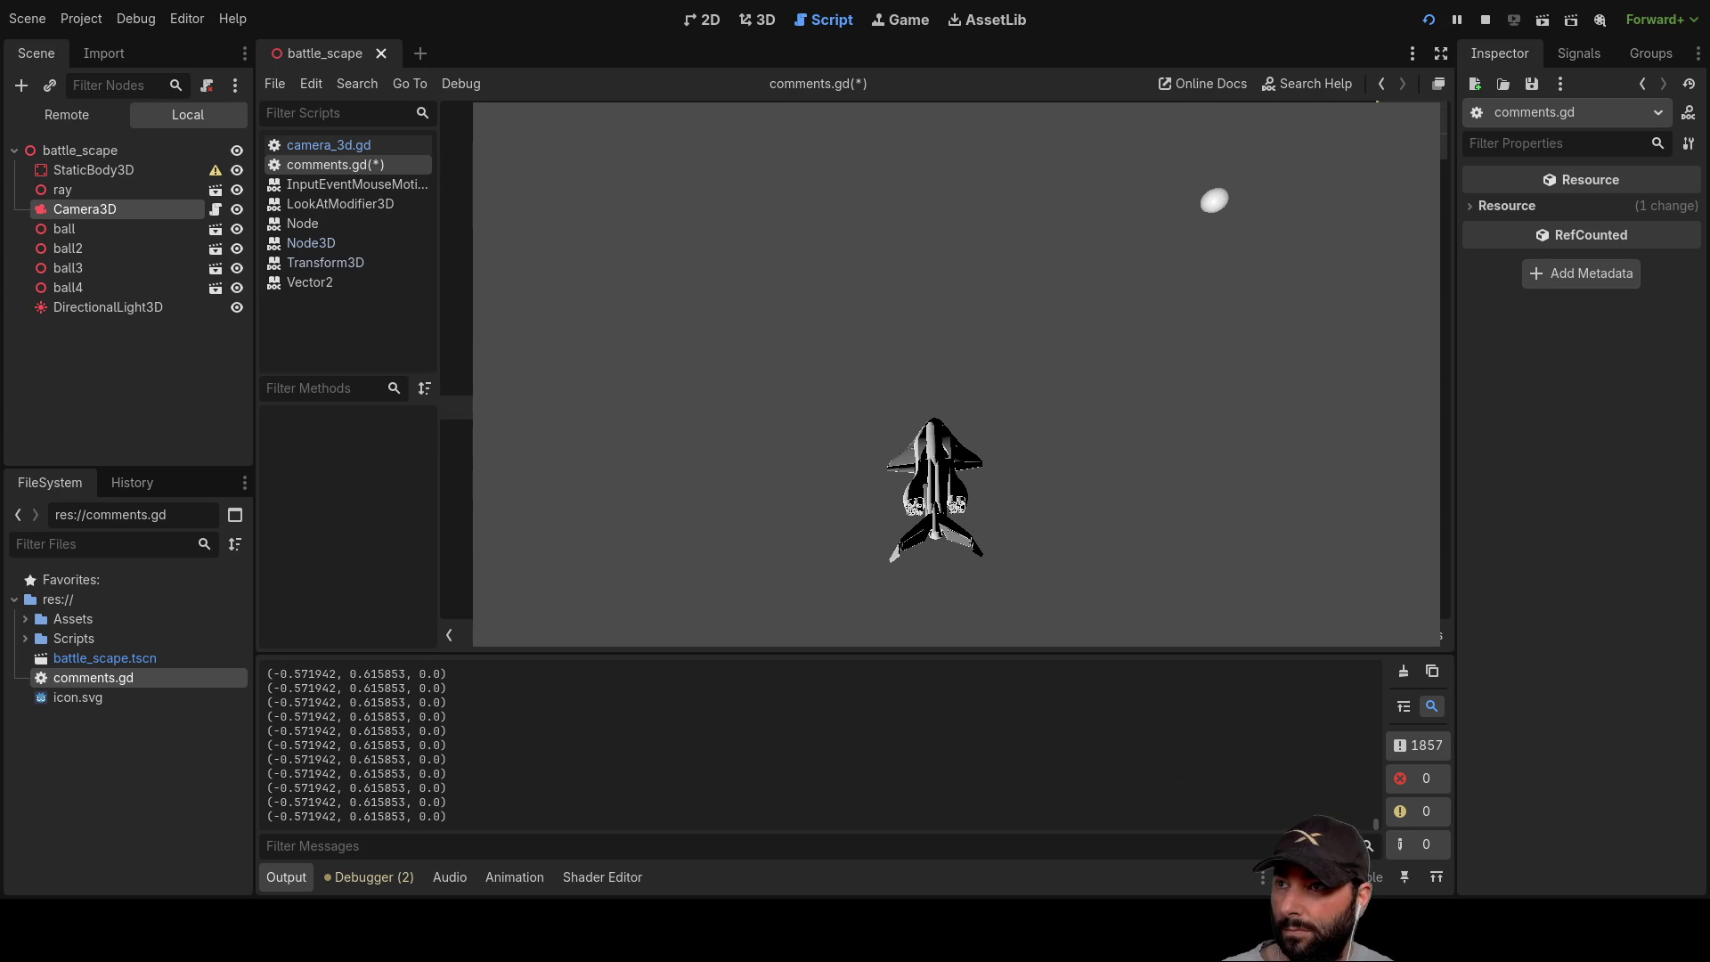
pyautogui.press('Down')
pyautogui.press('Up')
pyautogui.press('Up')
pyautogui.press('Up')
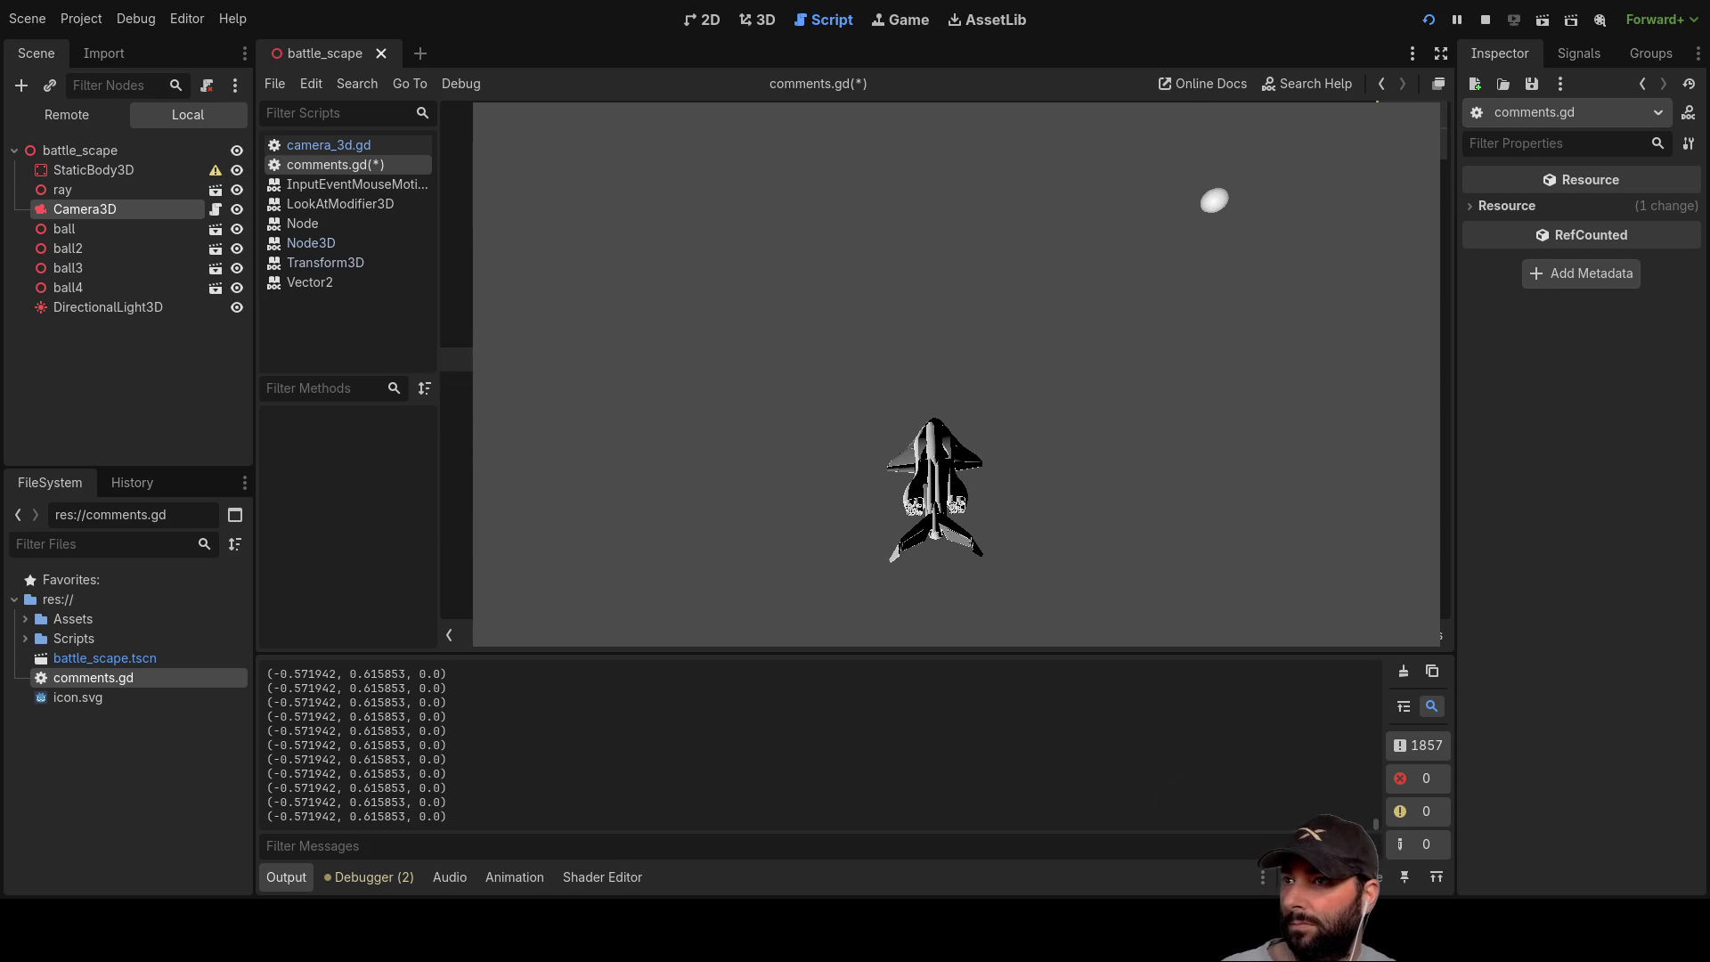
pyautogui.press('Up')
pyautogui.press('Down')
pyautogui.press('Up')
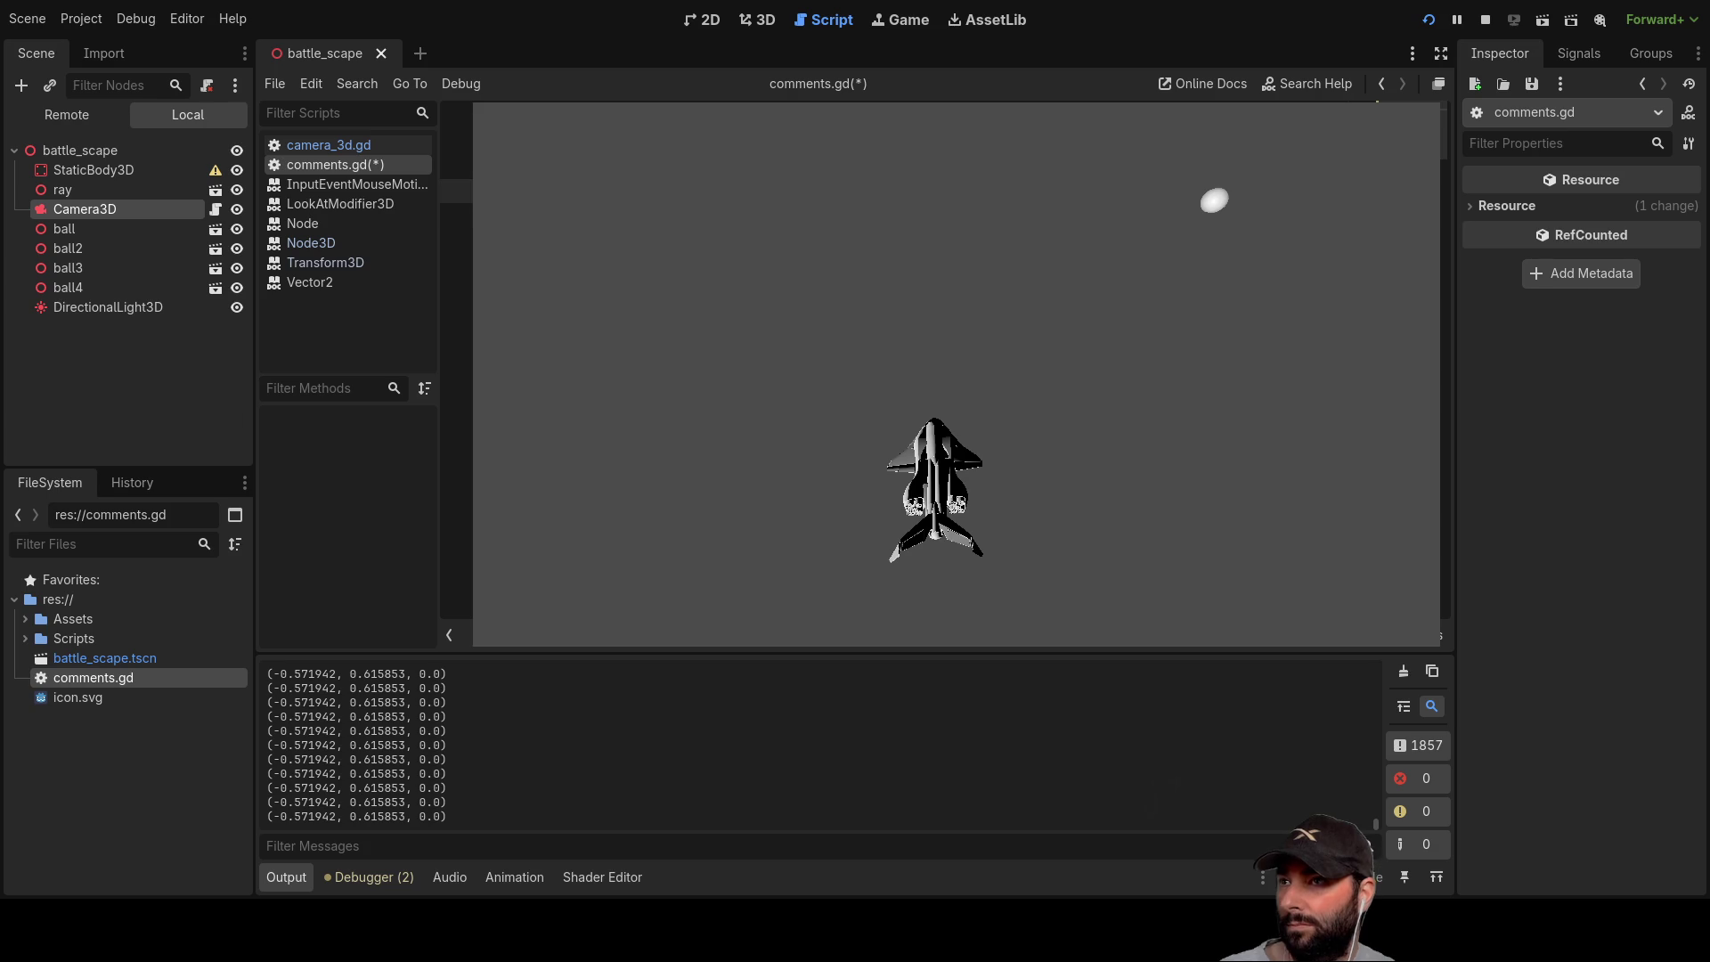